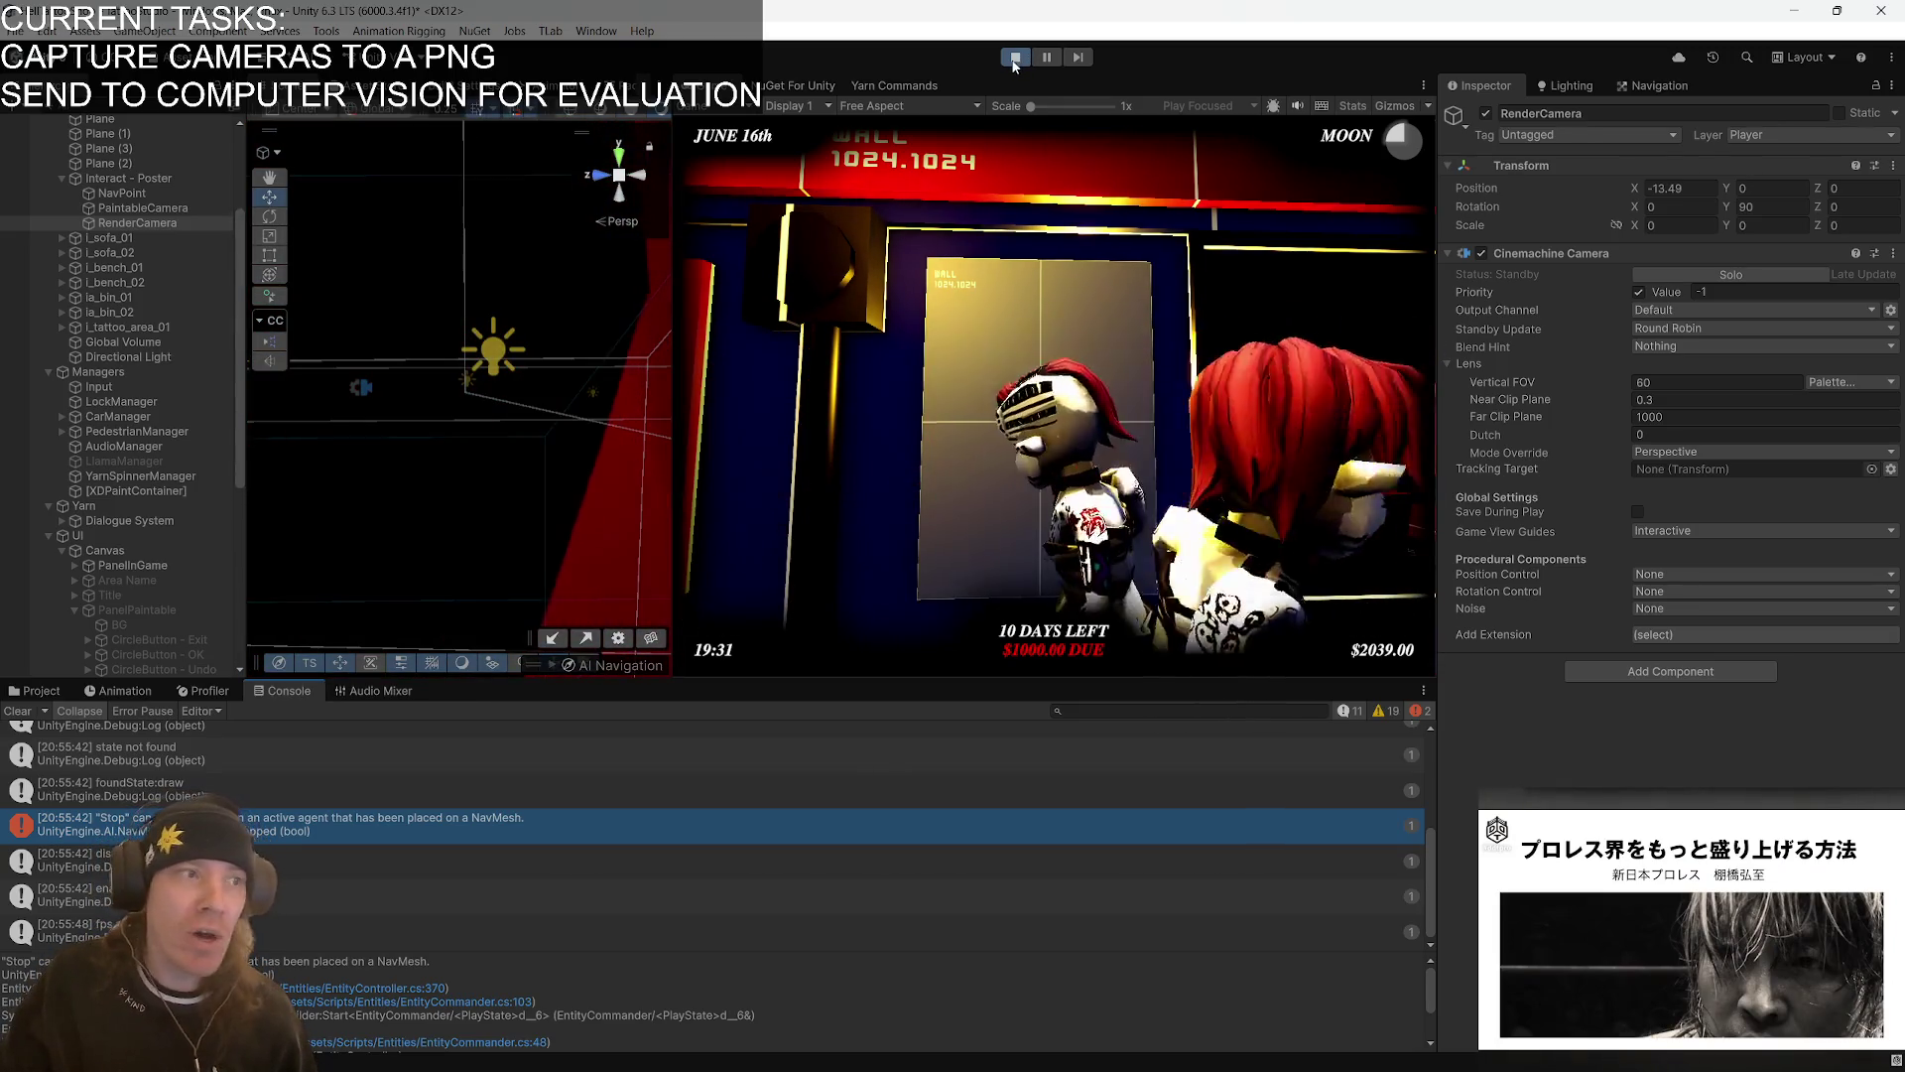
- Stop the running game and switch over to the code editor
click(1018, 60)
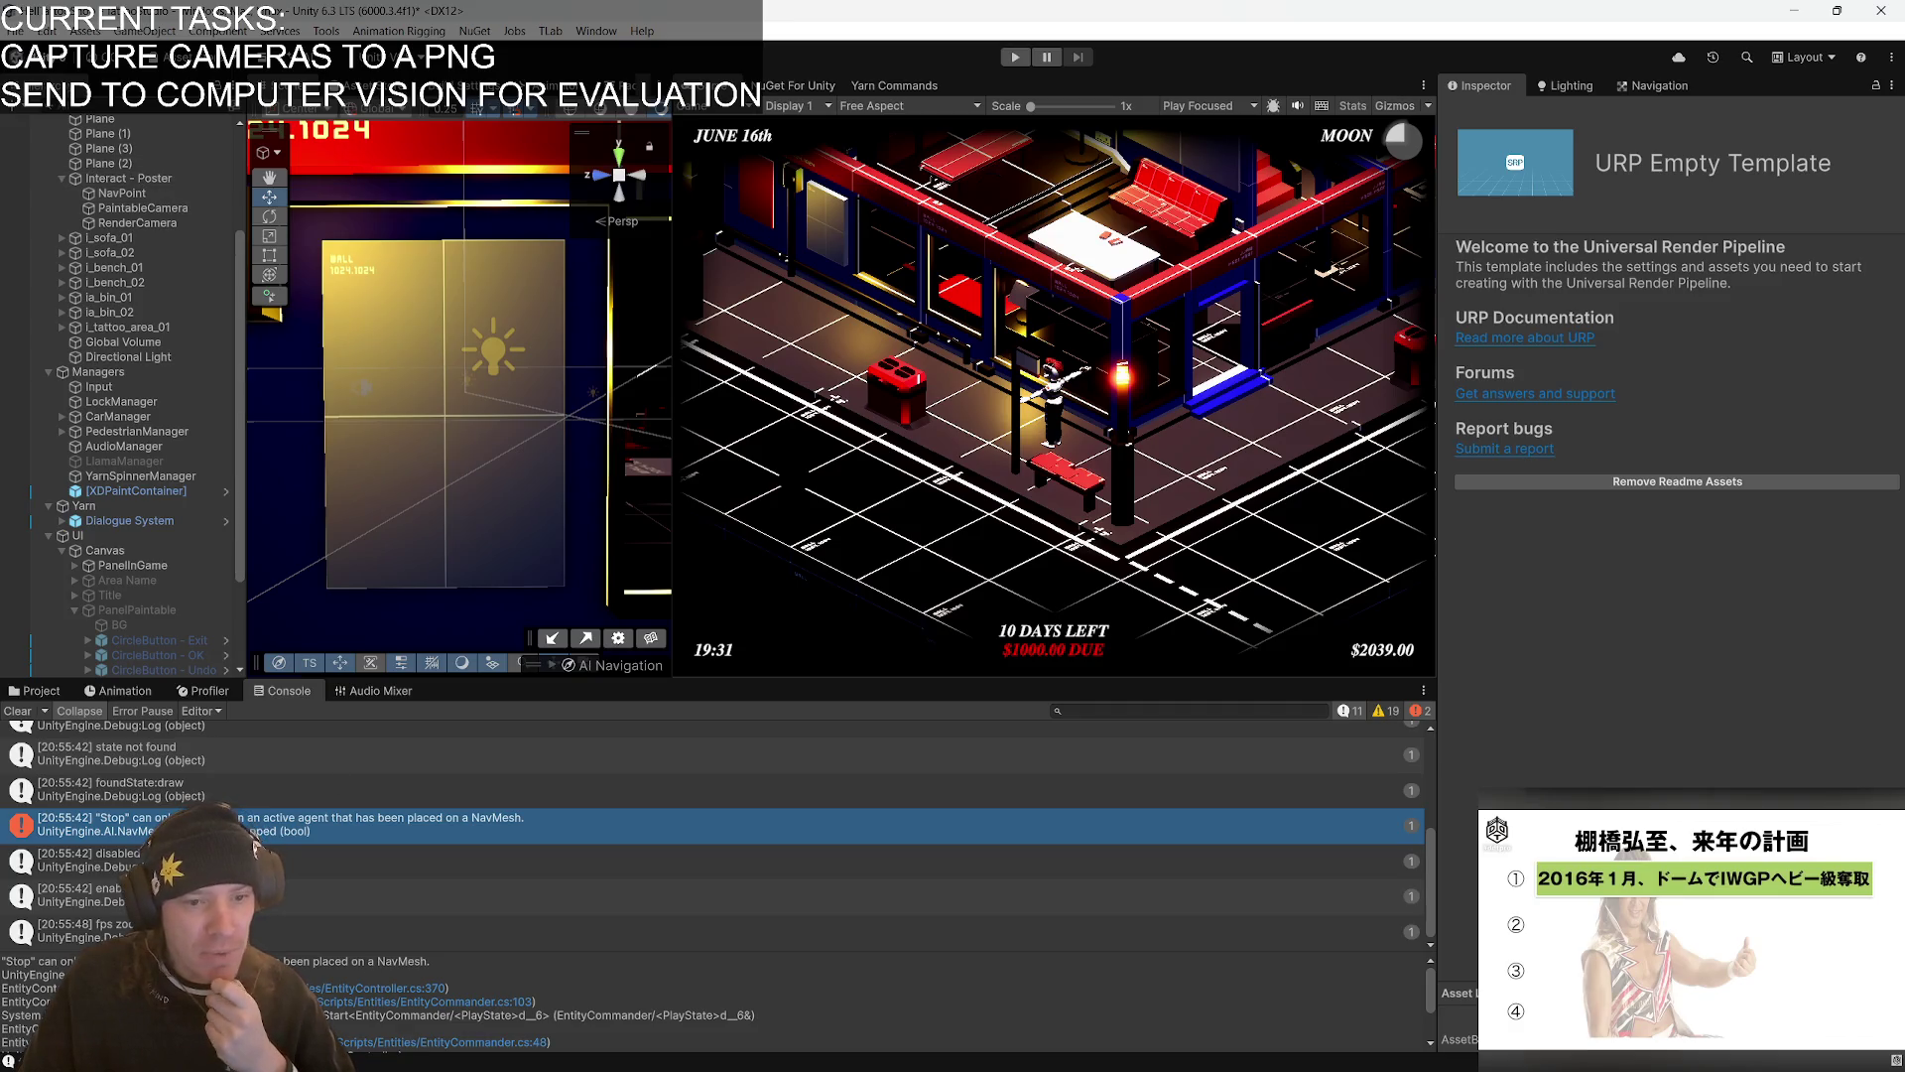
key(alt+Tab)
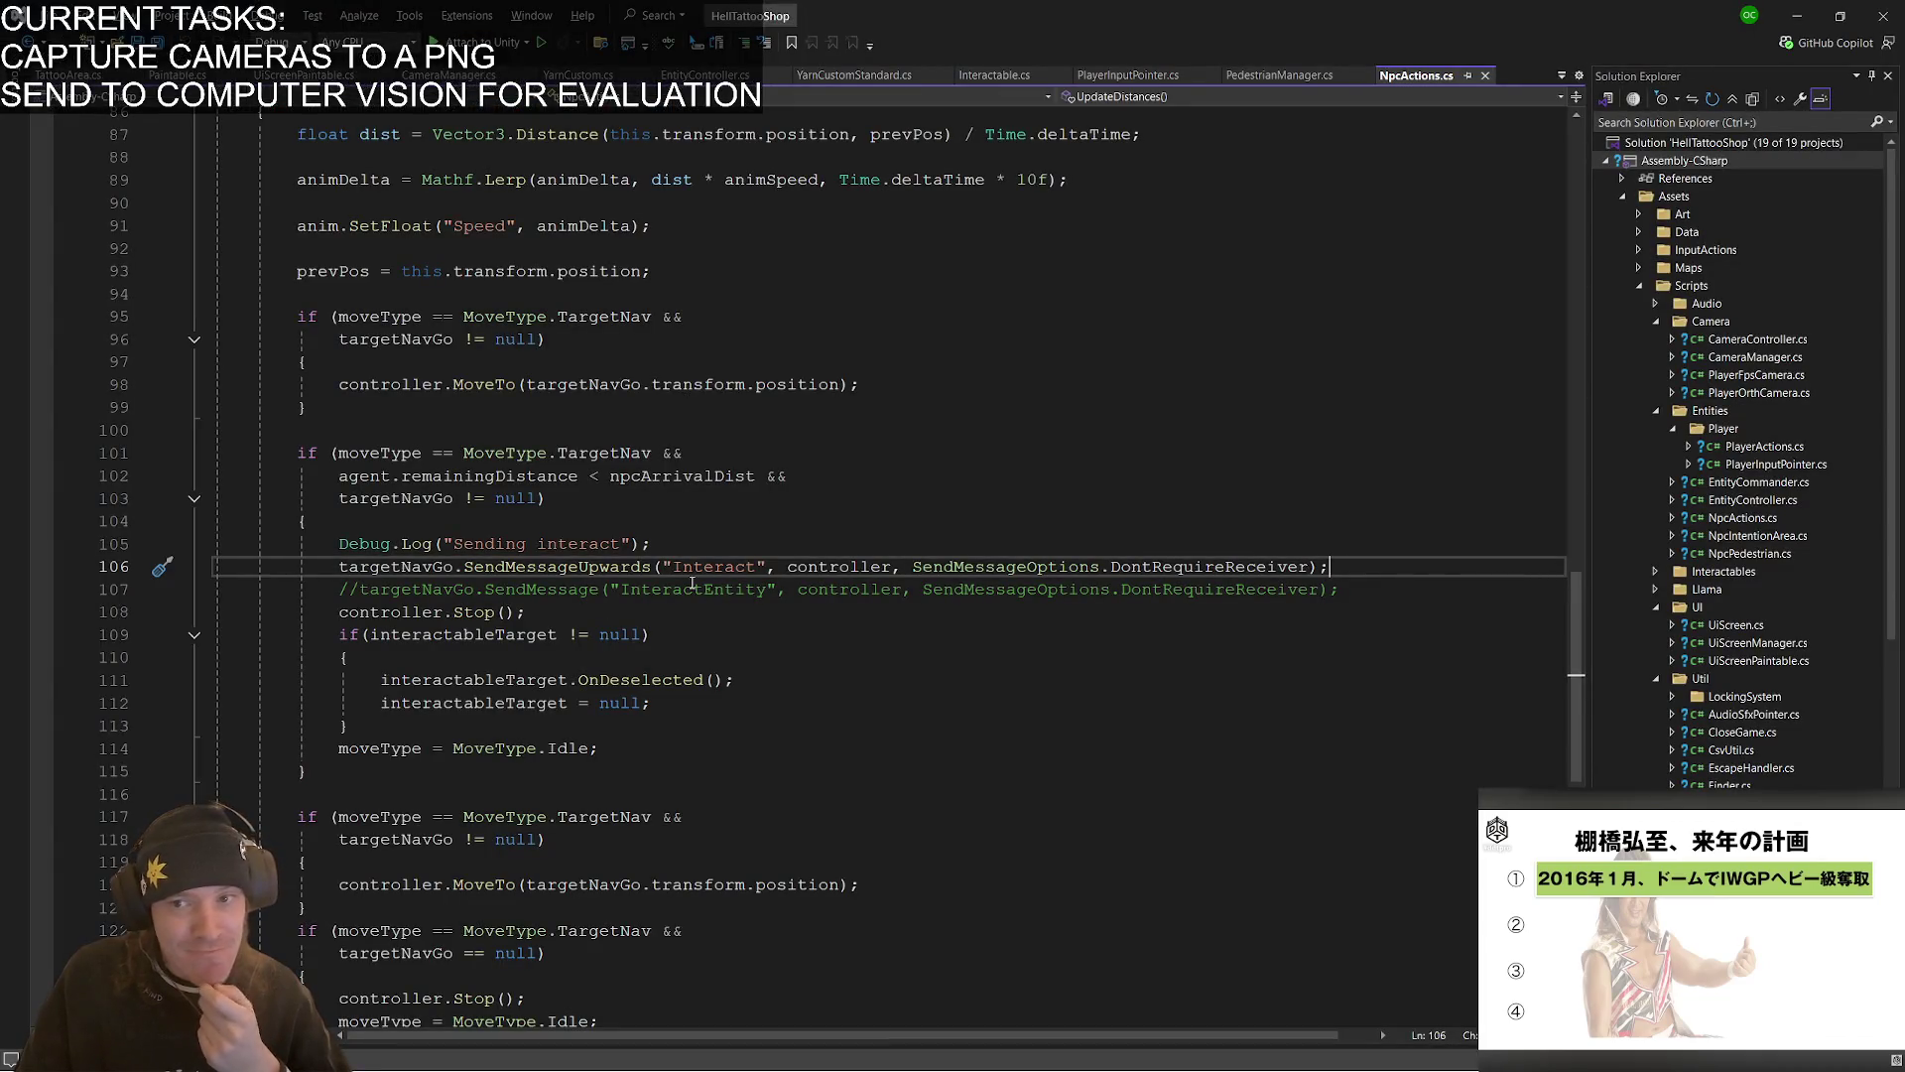
- Open EntityController.cs at line 370 (DisableCollision) from the NavMesh error's stack trace link
key(alt+Tab)
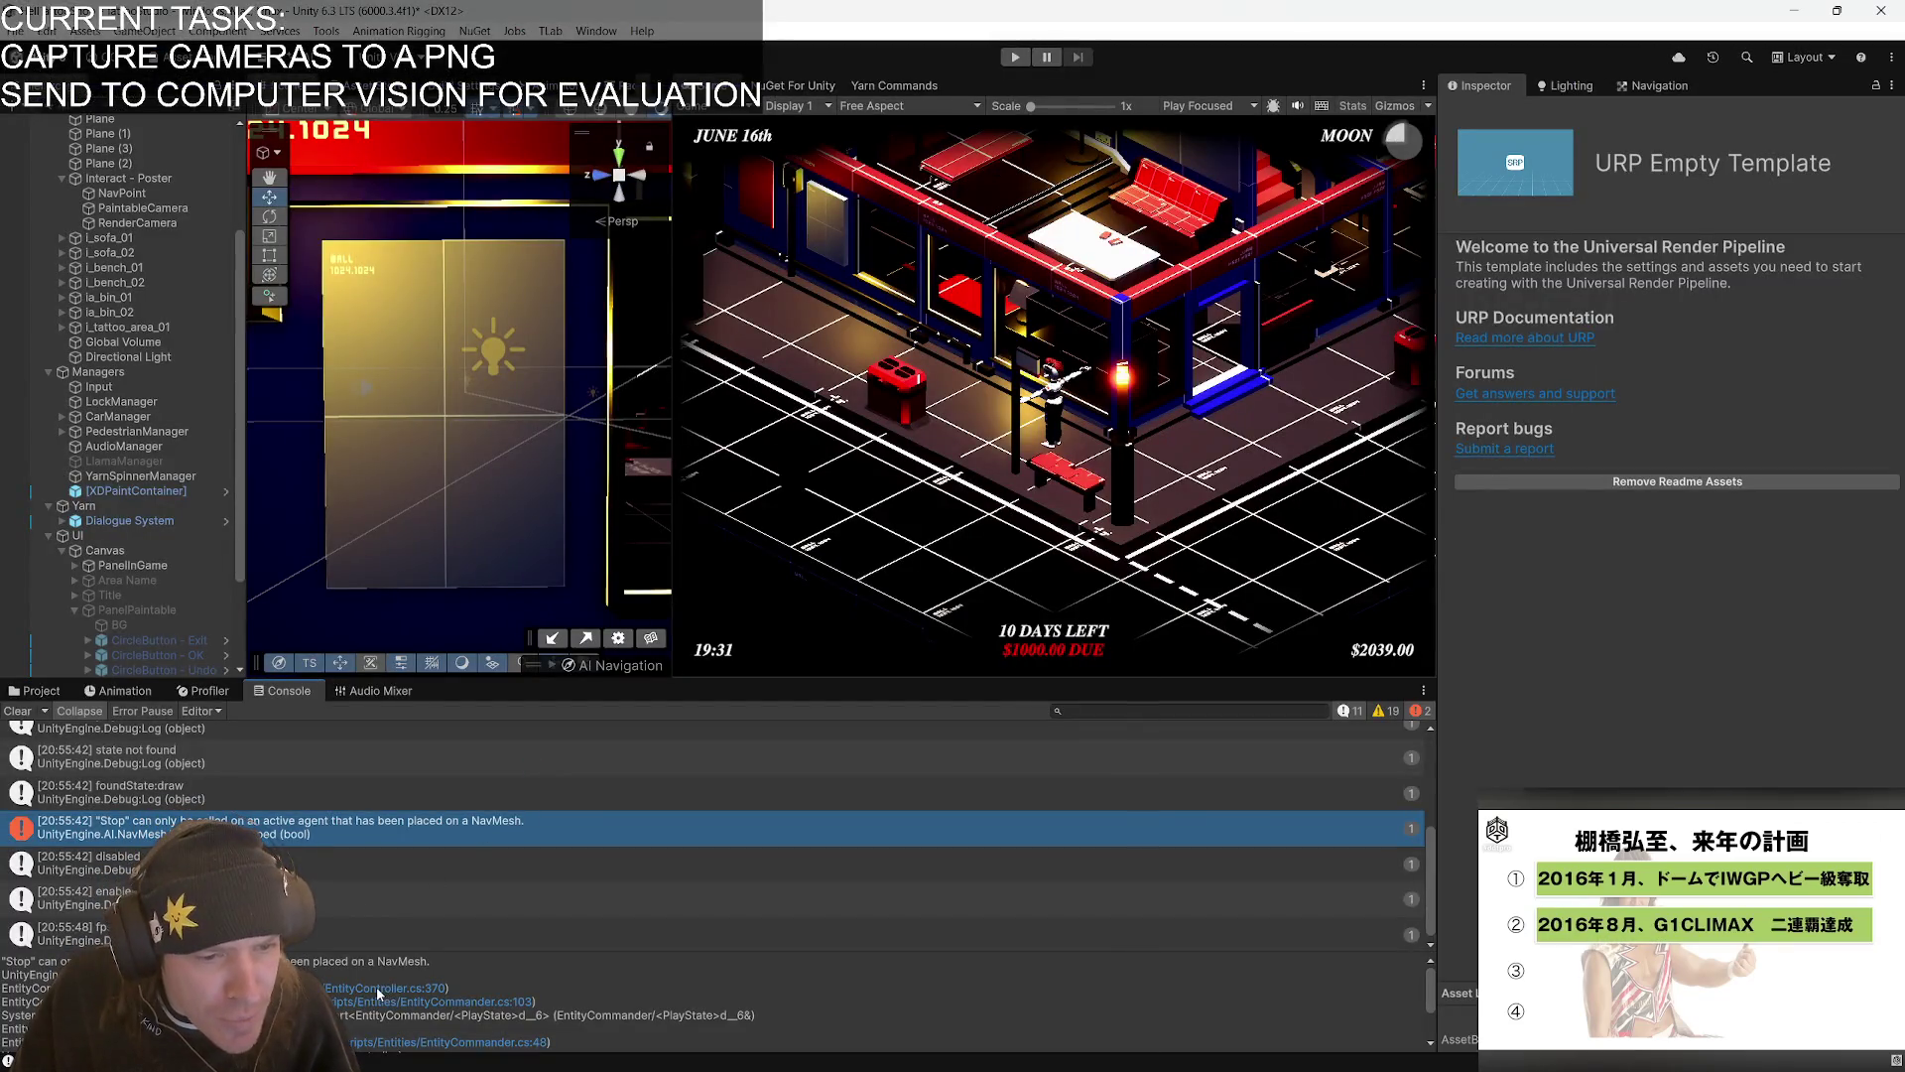
click(378, 995)
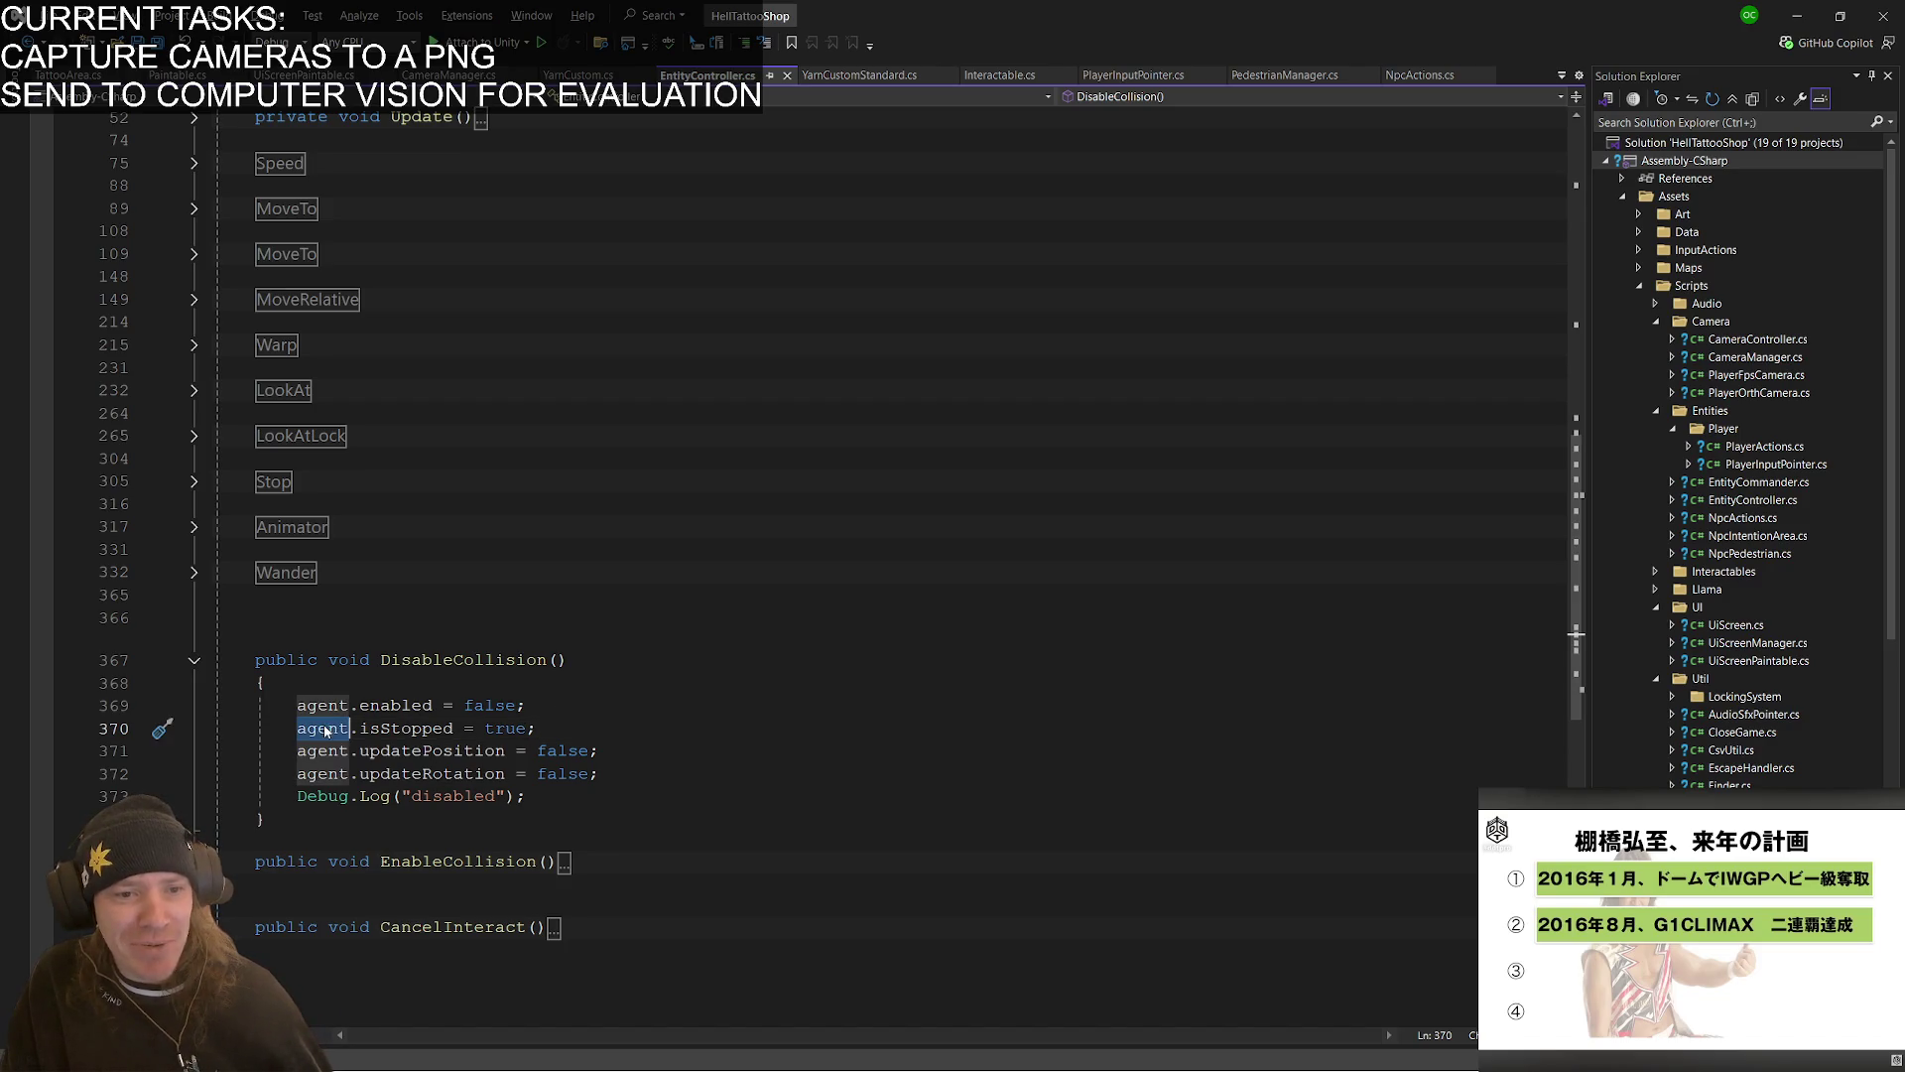
key(alt+Tab)
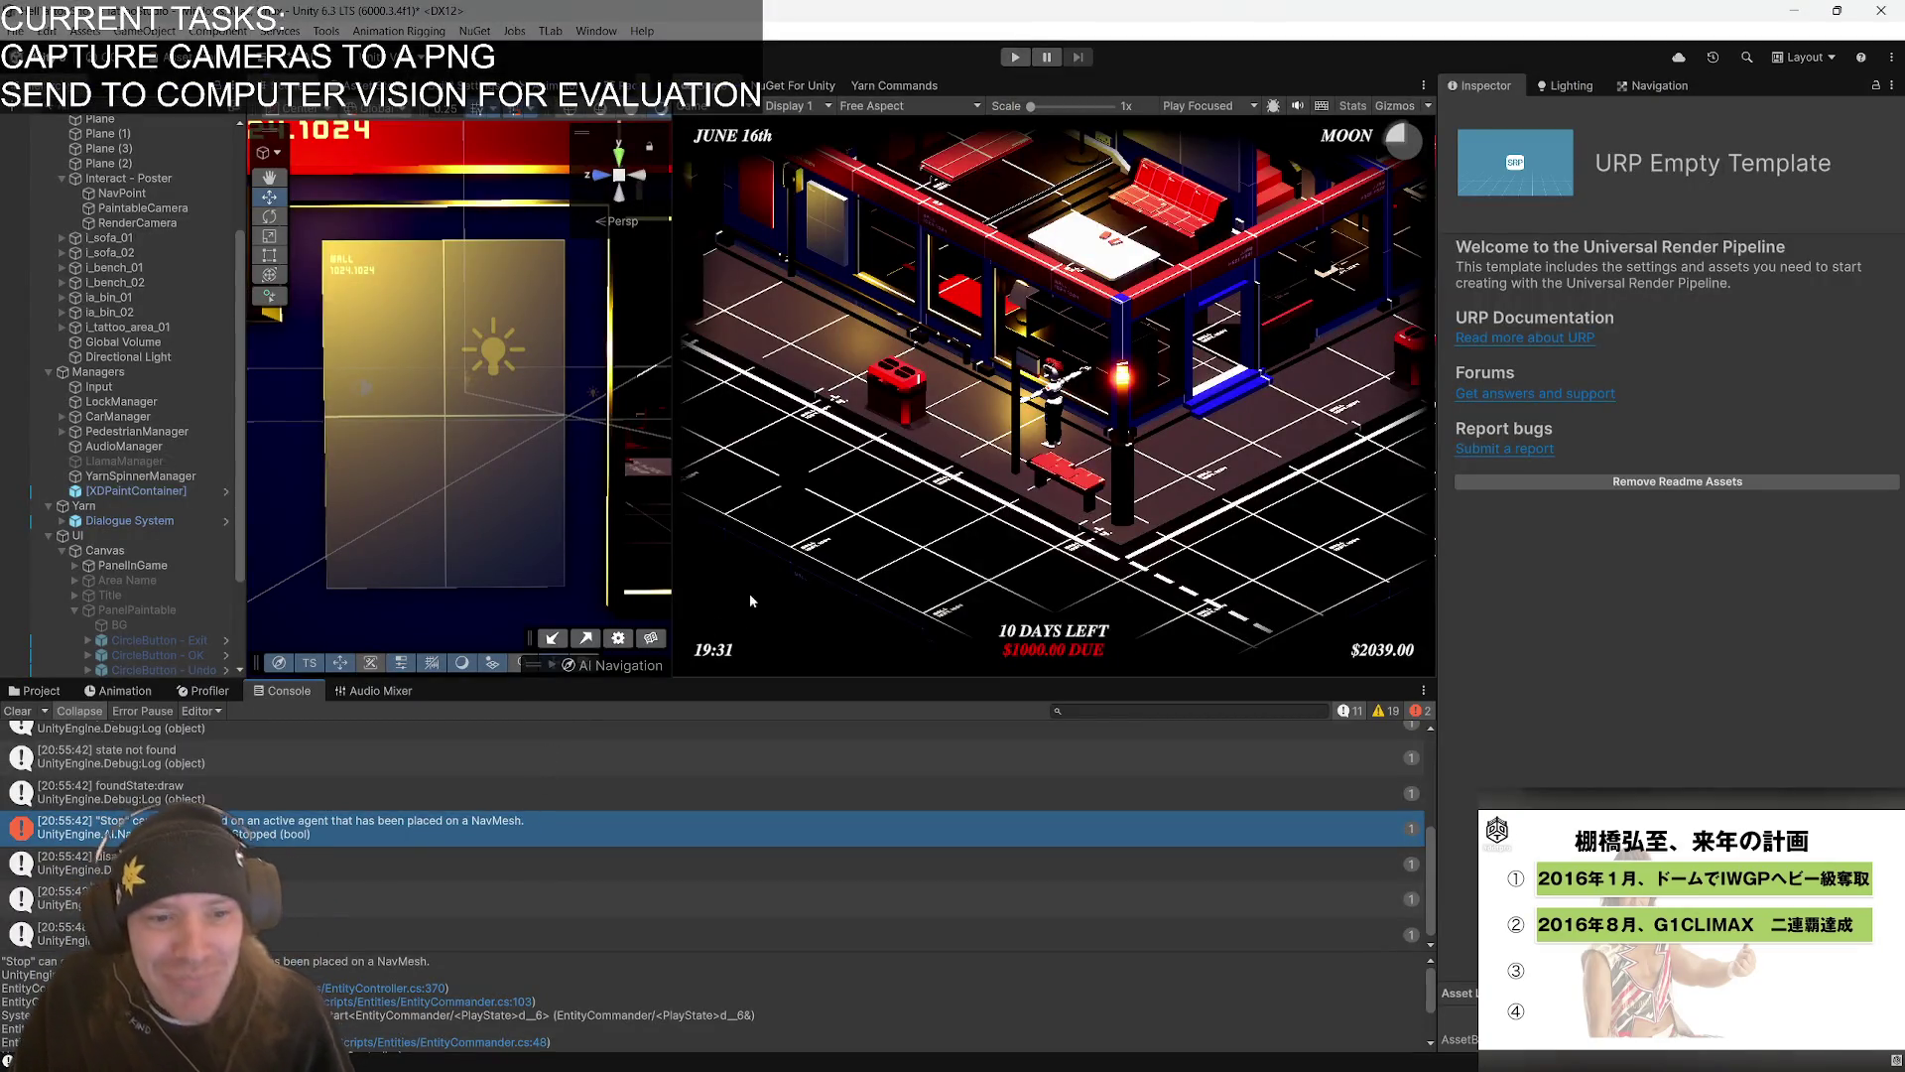
key(alt+Tab)
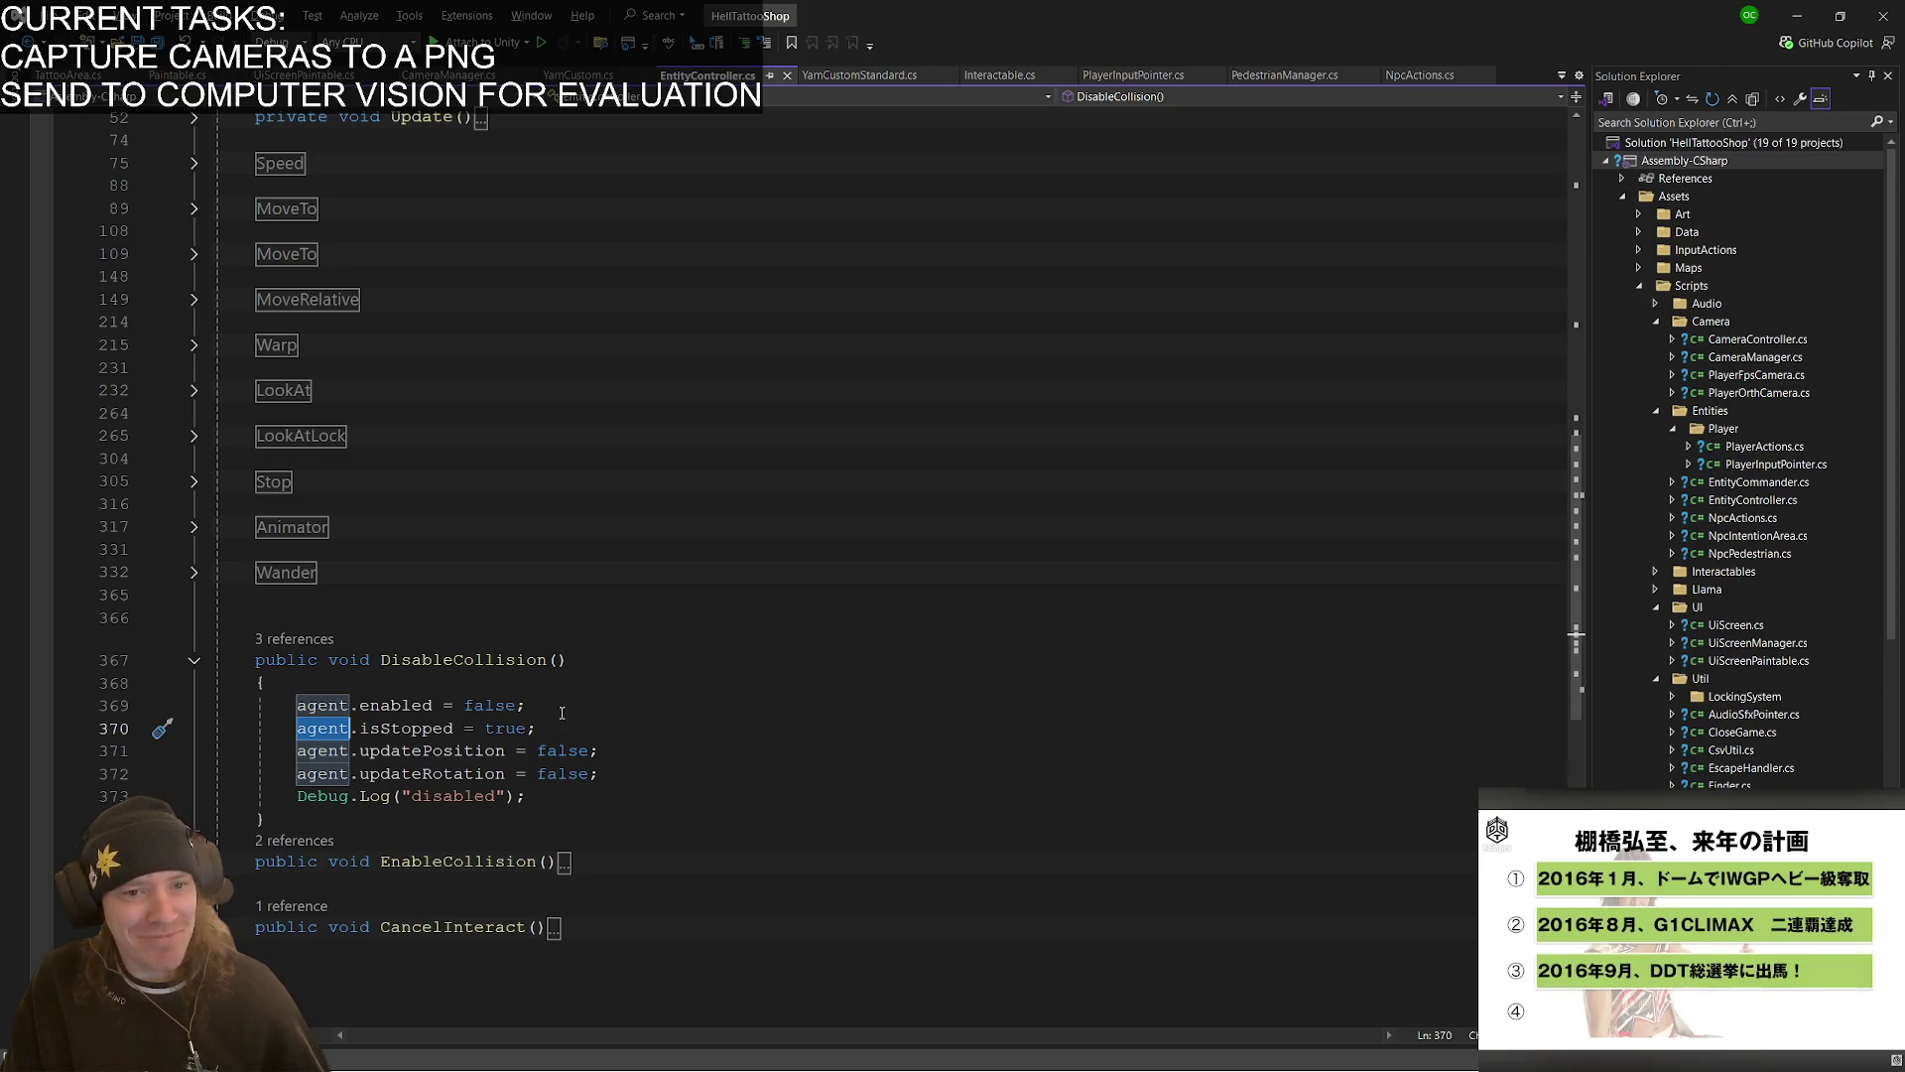
- Swap the DisableCollision lines so agent.isStopped = true comes before agent.enabled = false
click(560, 705)
key(shift+Up)
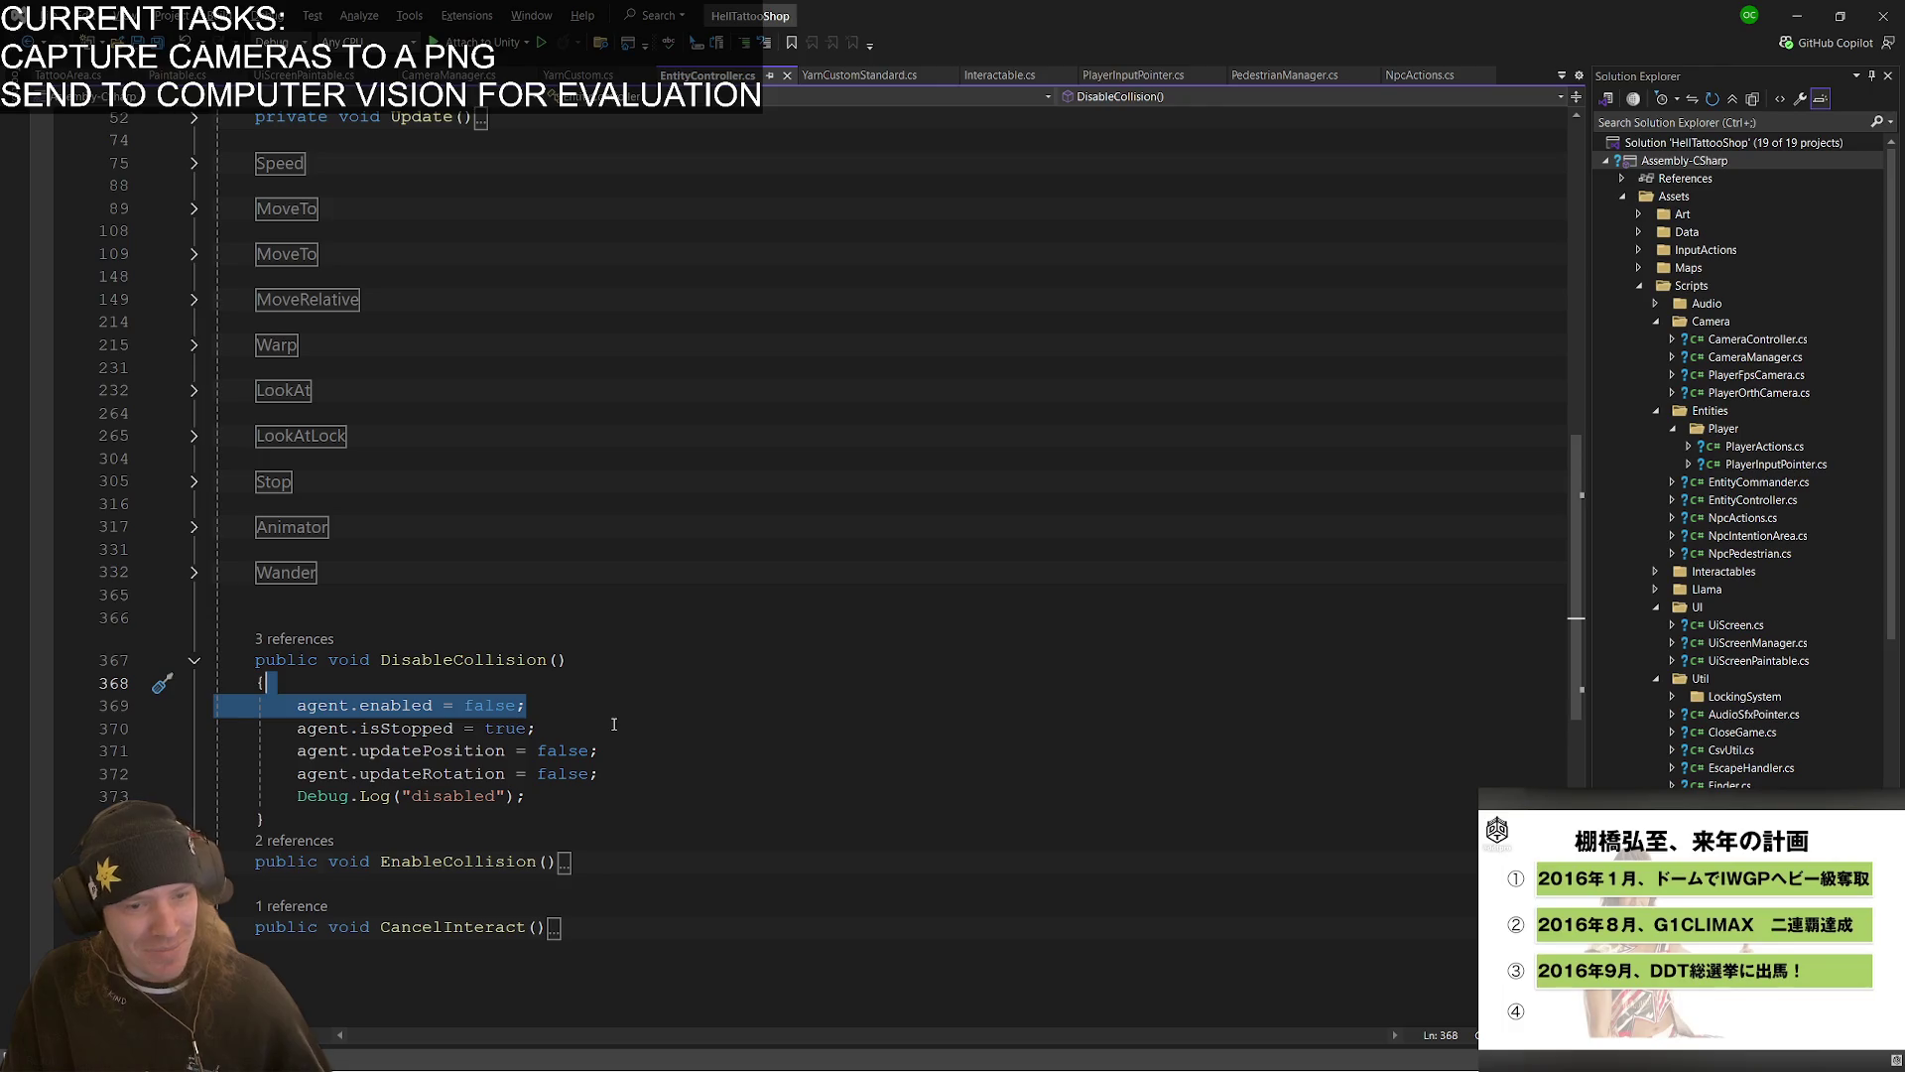
key(alt+Down)
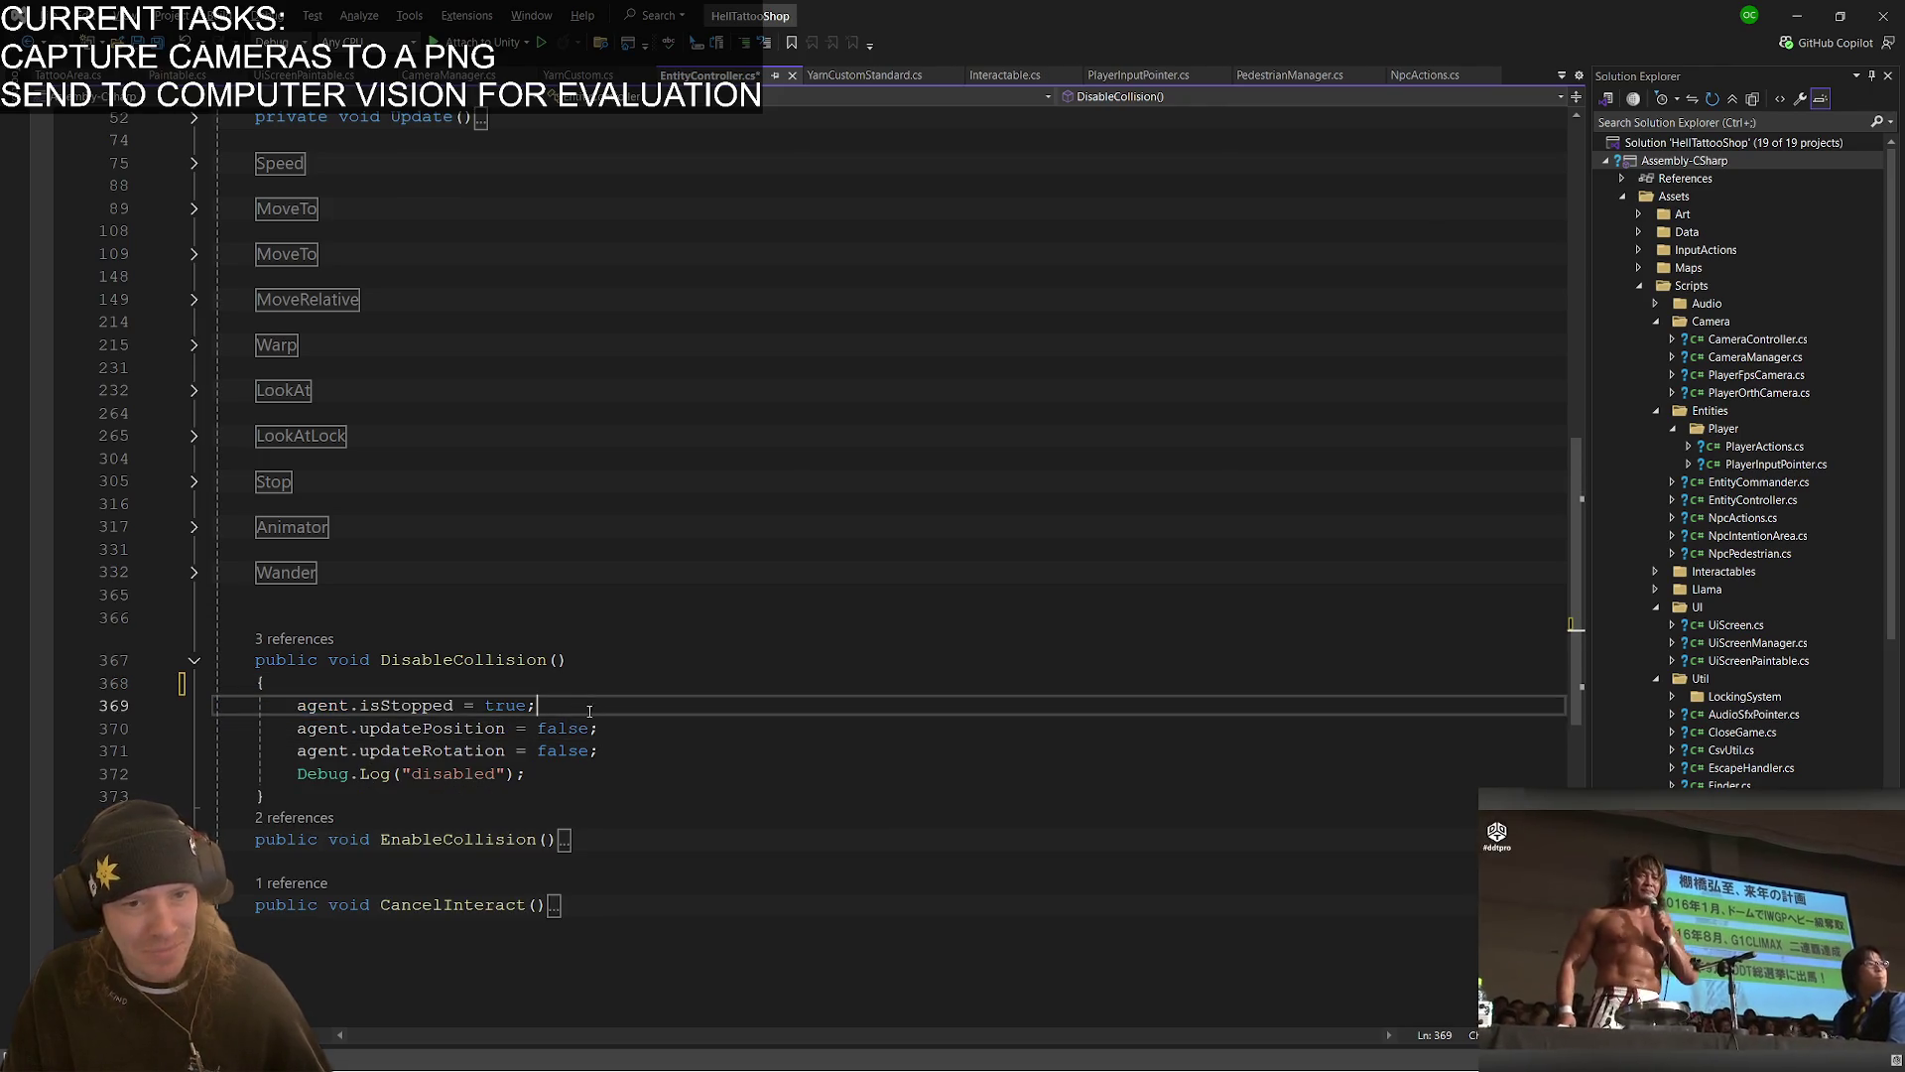
click(482, 683)
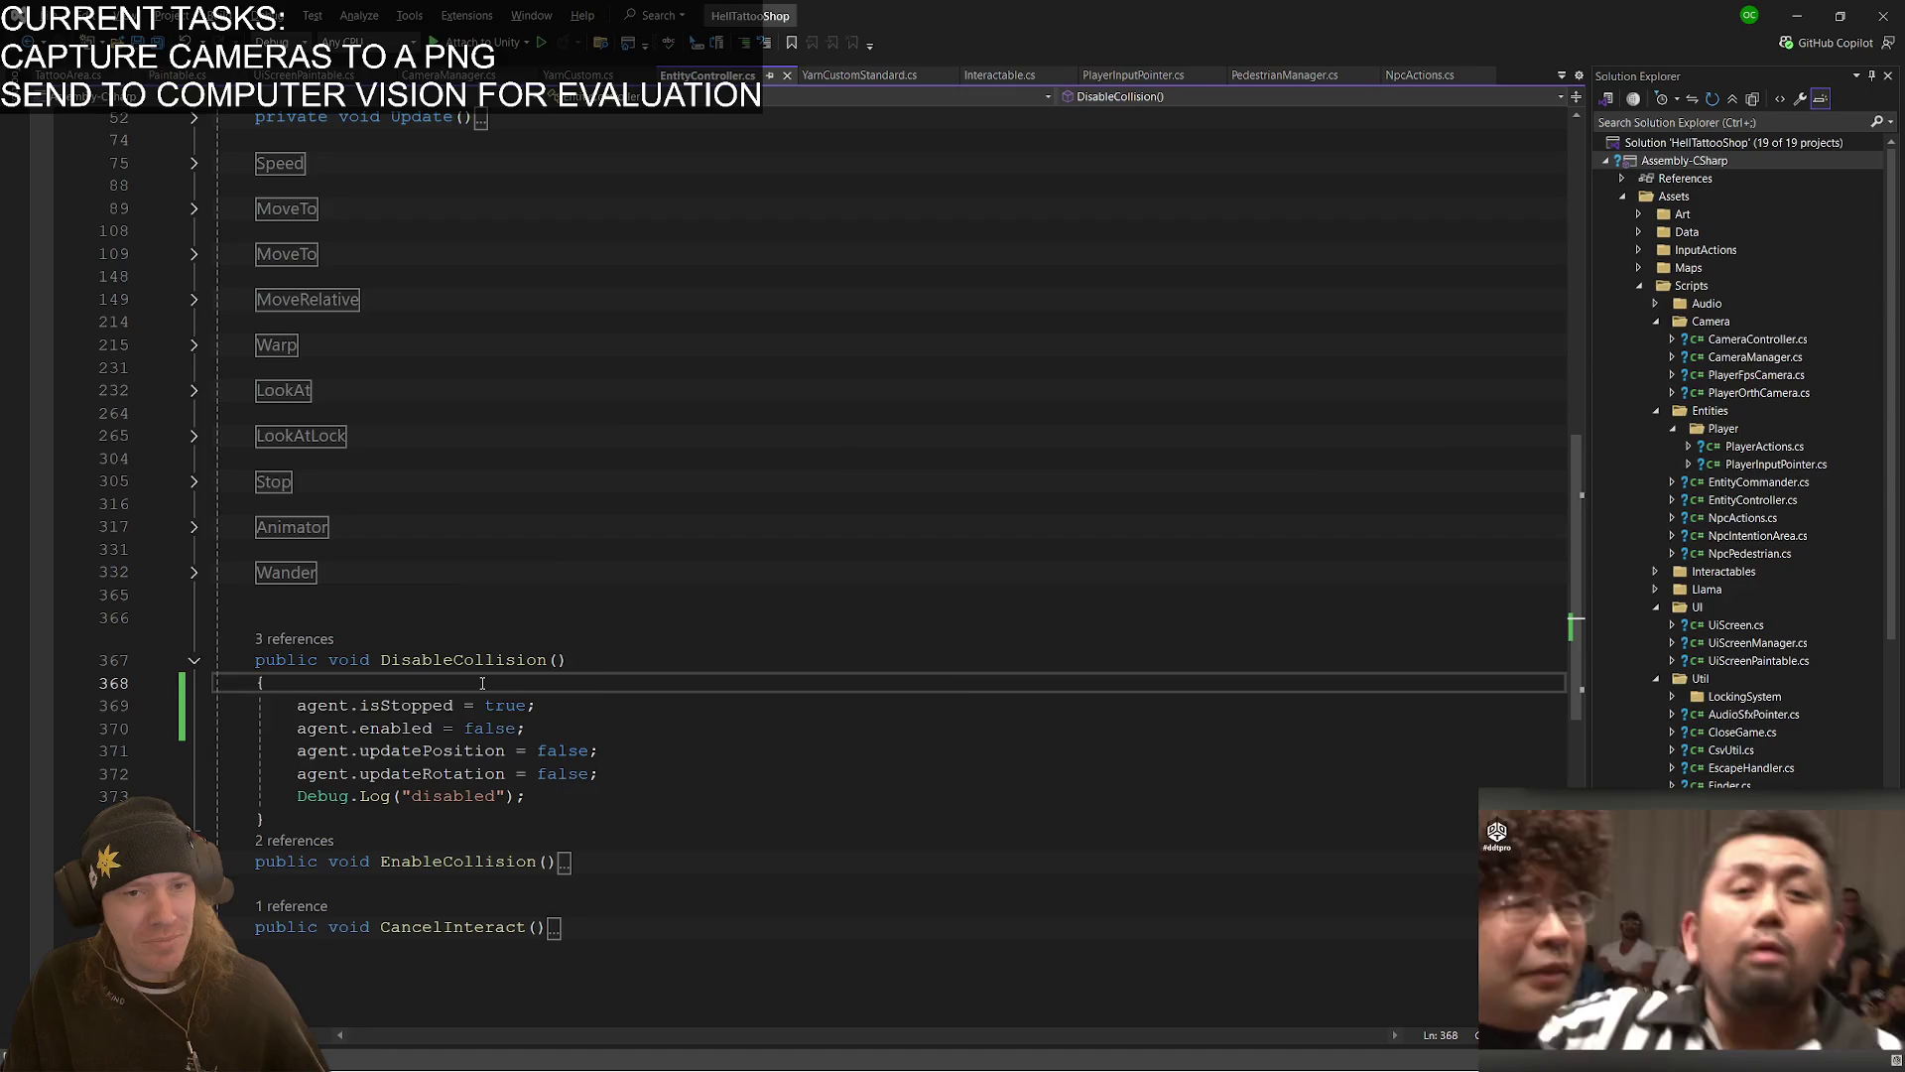
key(alt+Tab)
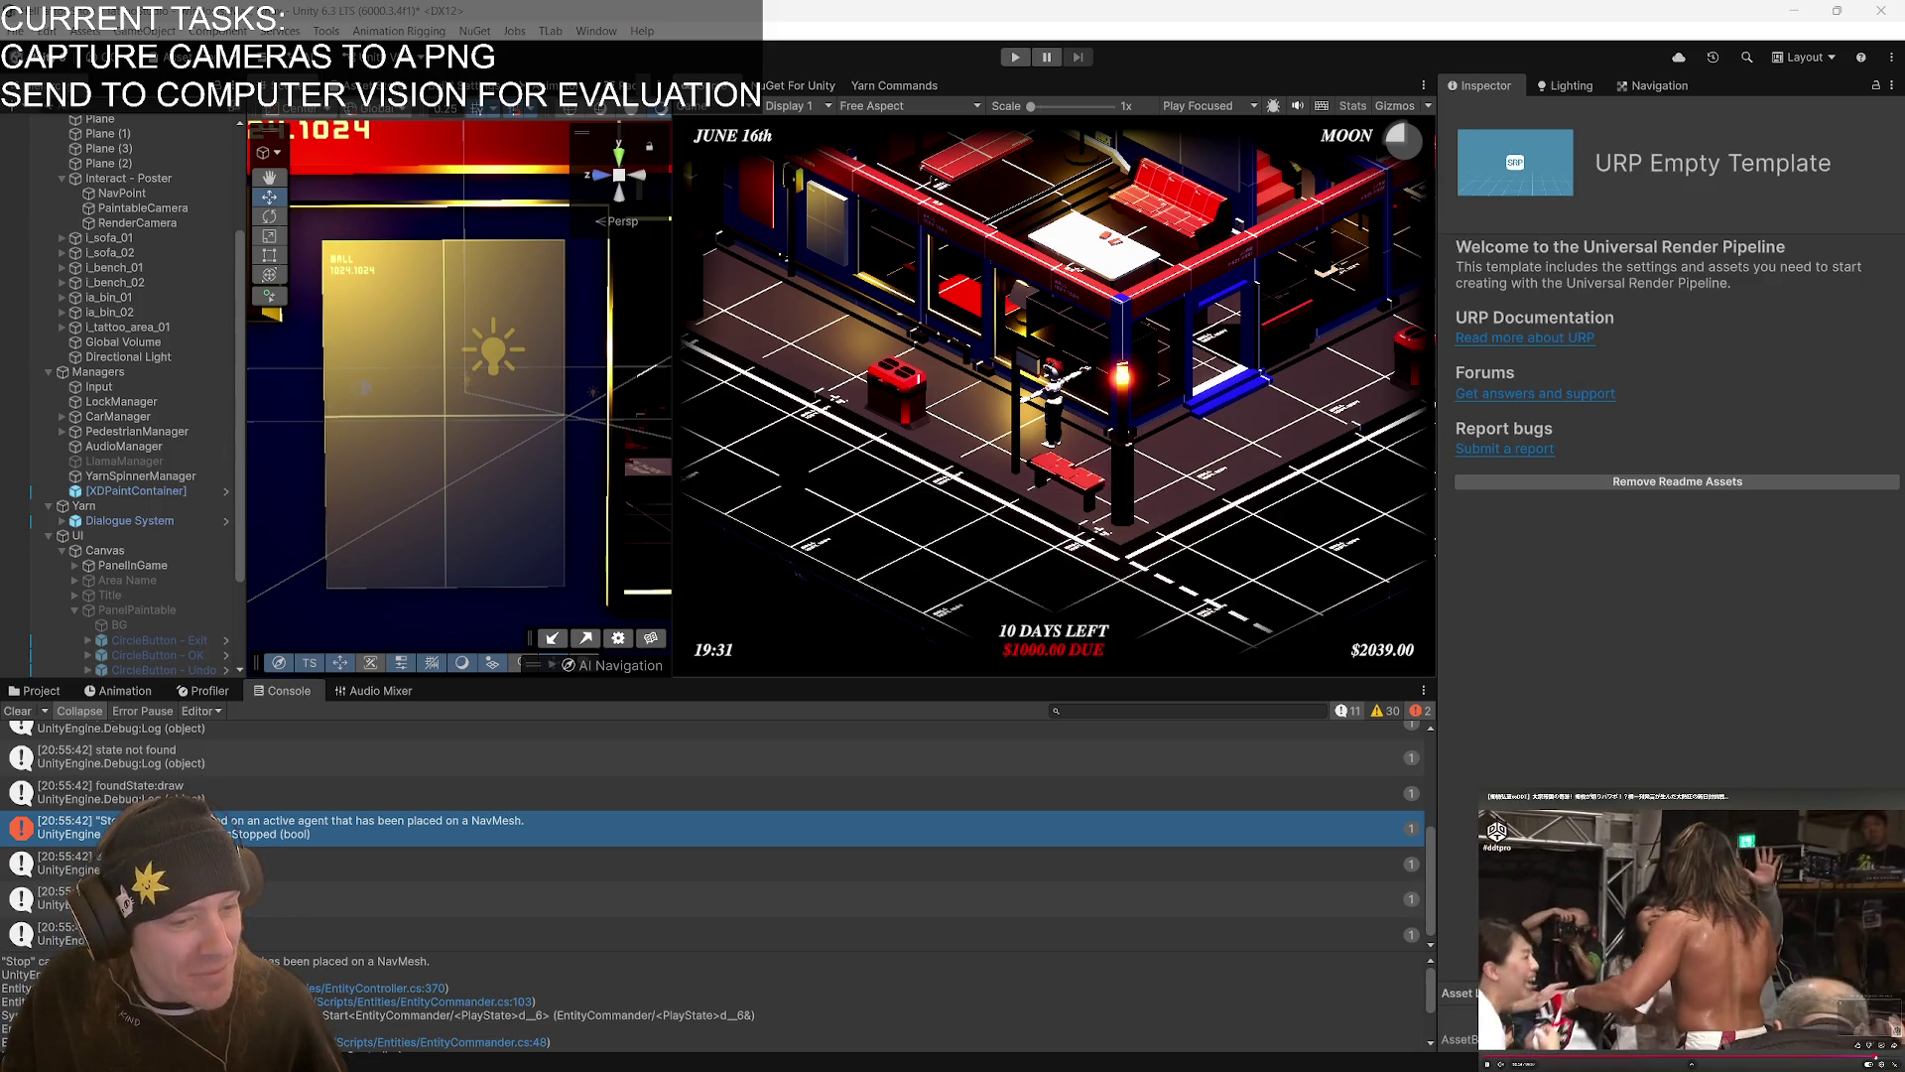
- Clear the Console of old messages and start the game in play mode
click(1894, 1064)
scroll(1633, 942, down, 2)
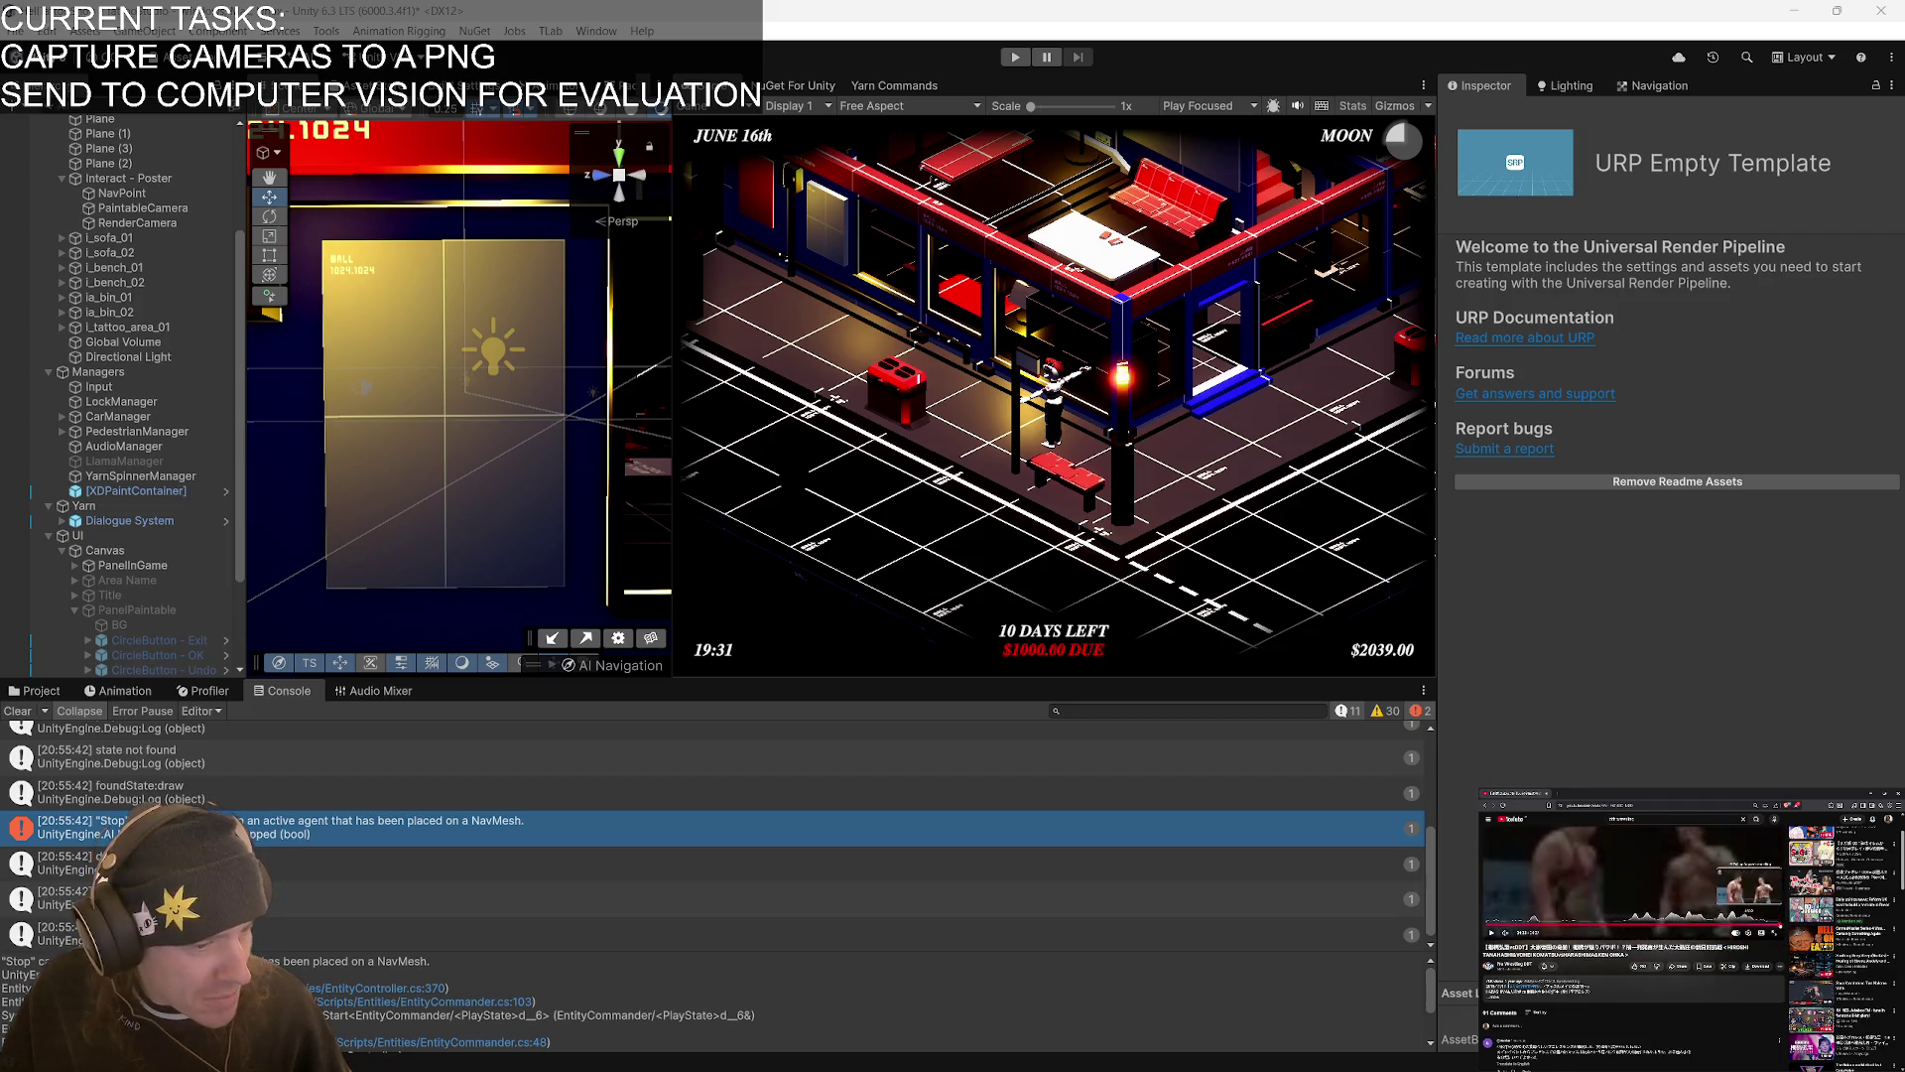
scroll(1695, 963, up, 2)
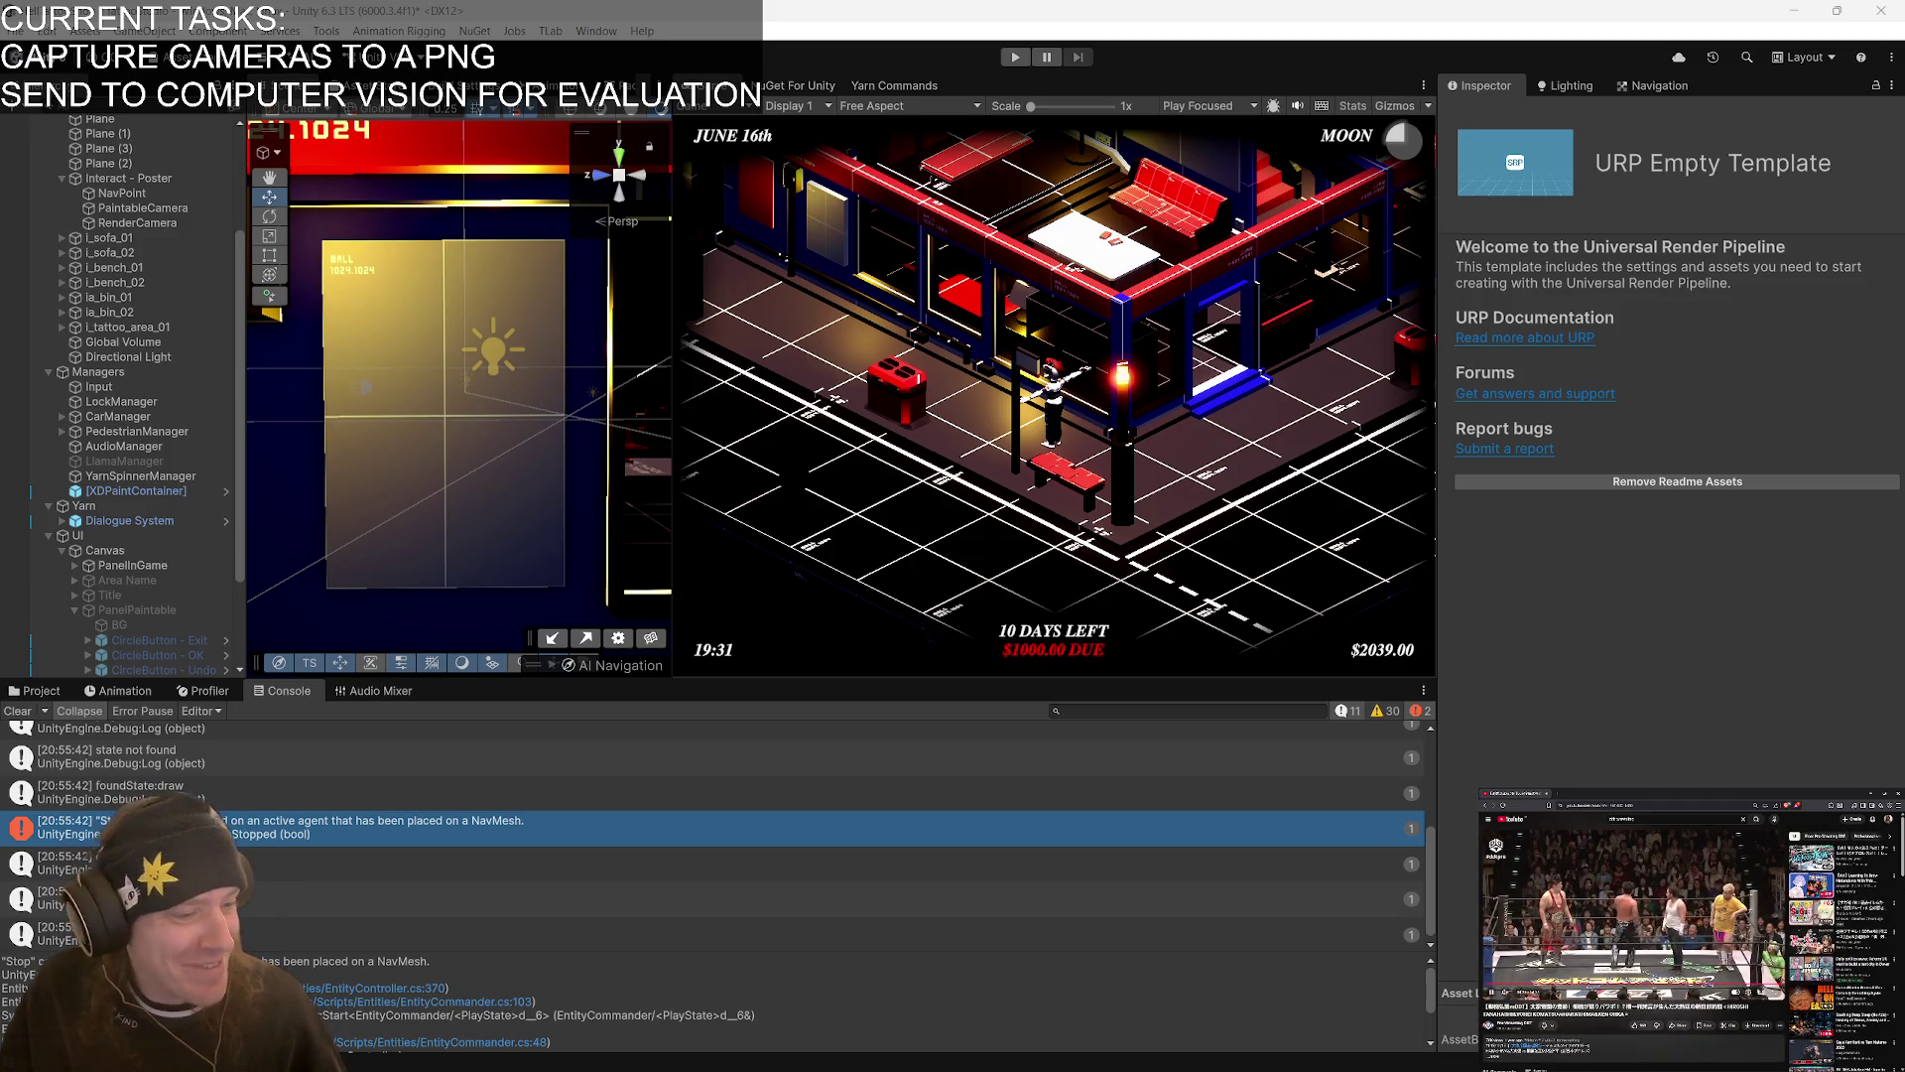
click(1775, 992)
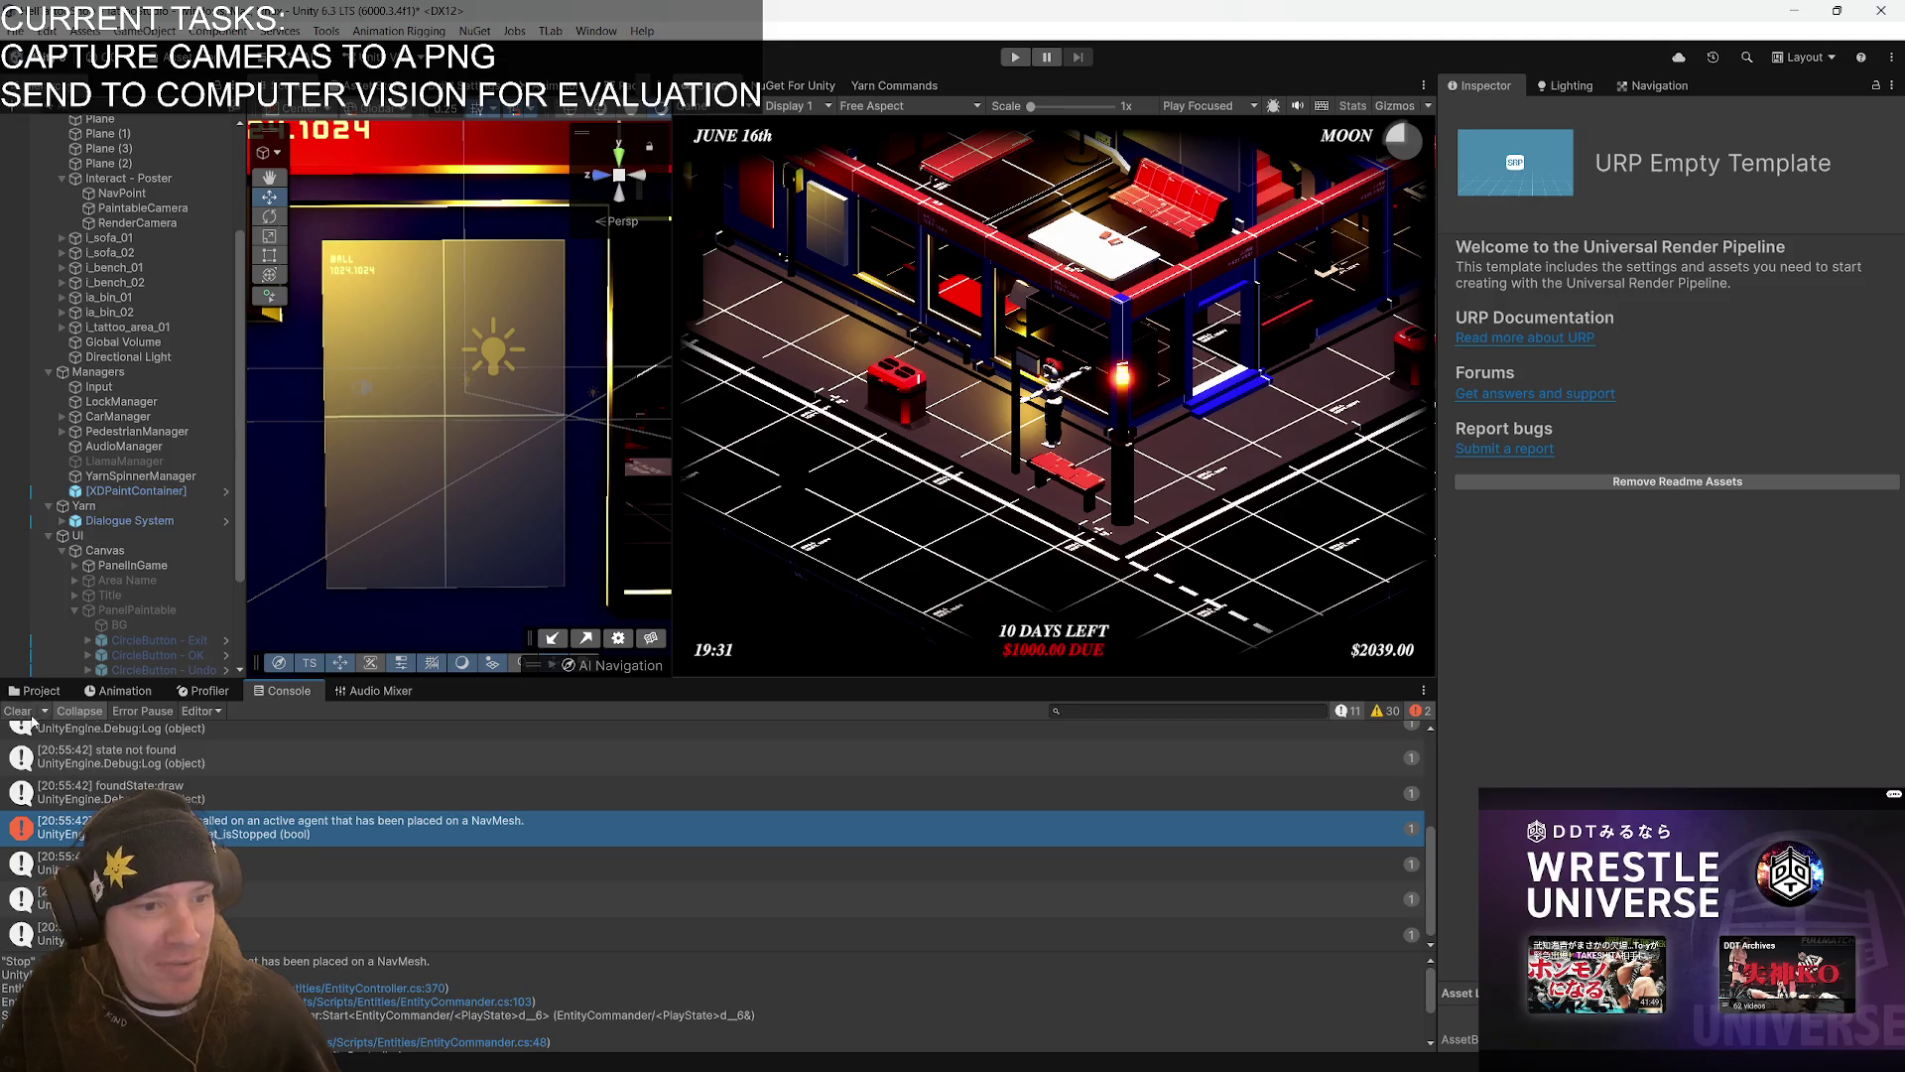
click(19, 710)
click(1015, 57)
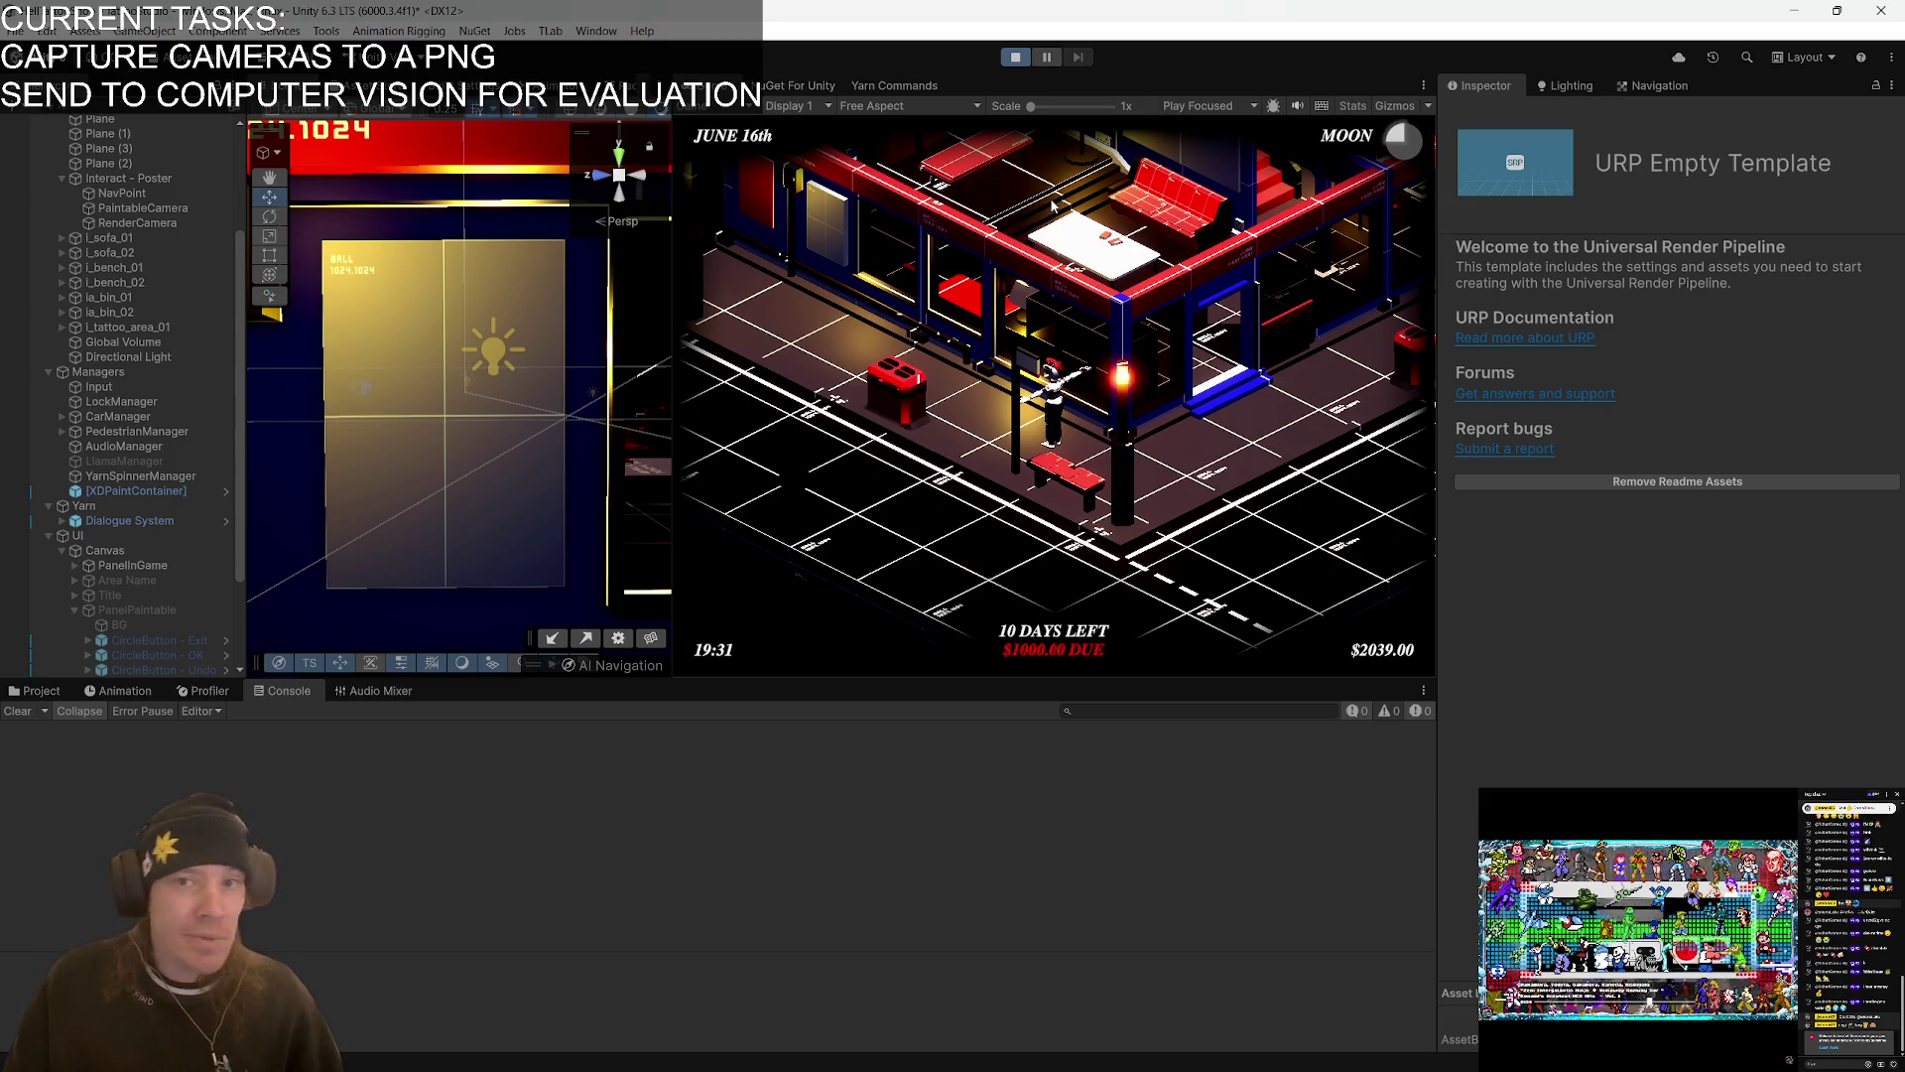
- Zoom the game camera out and back in, read the mesh surfaces error, then stop playing
scroll(995, 430, down, 2)
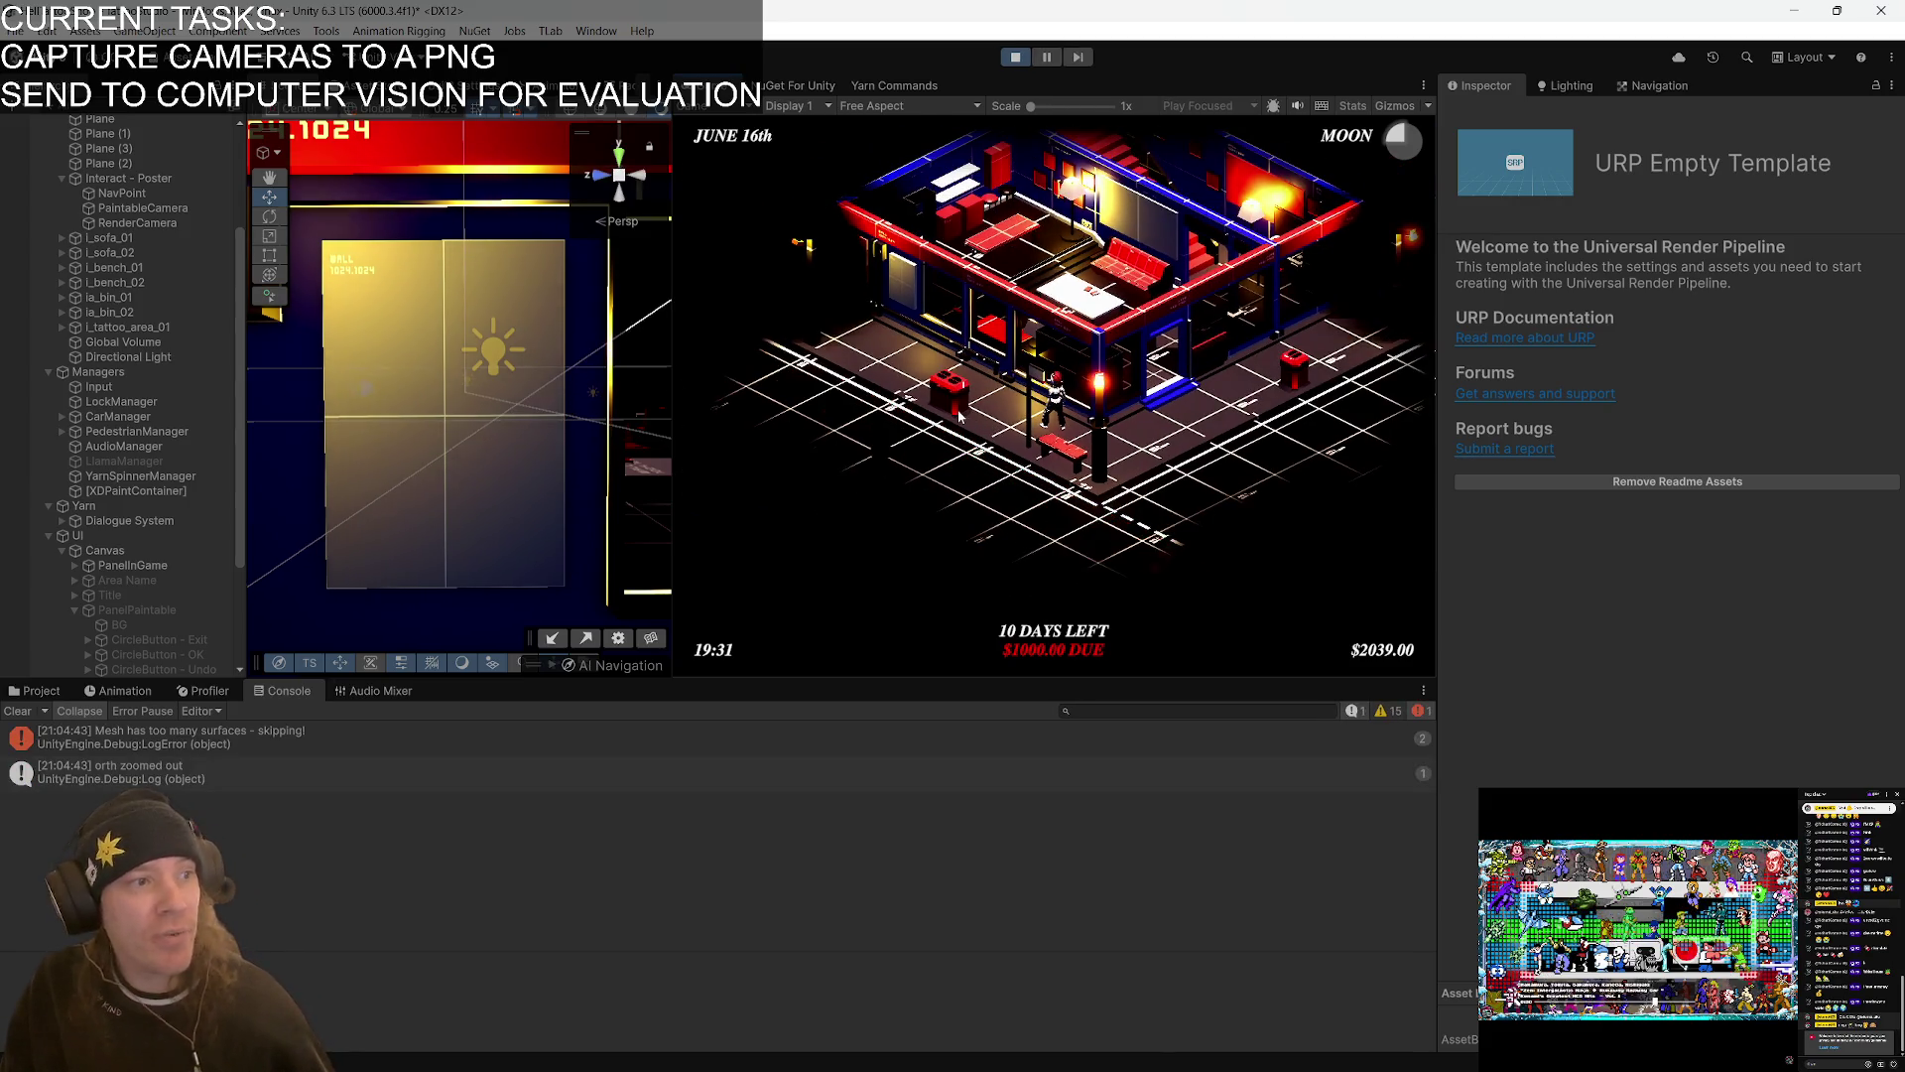
scroll(995, 430, up, 2)
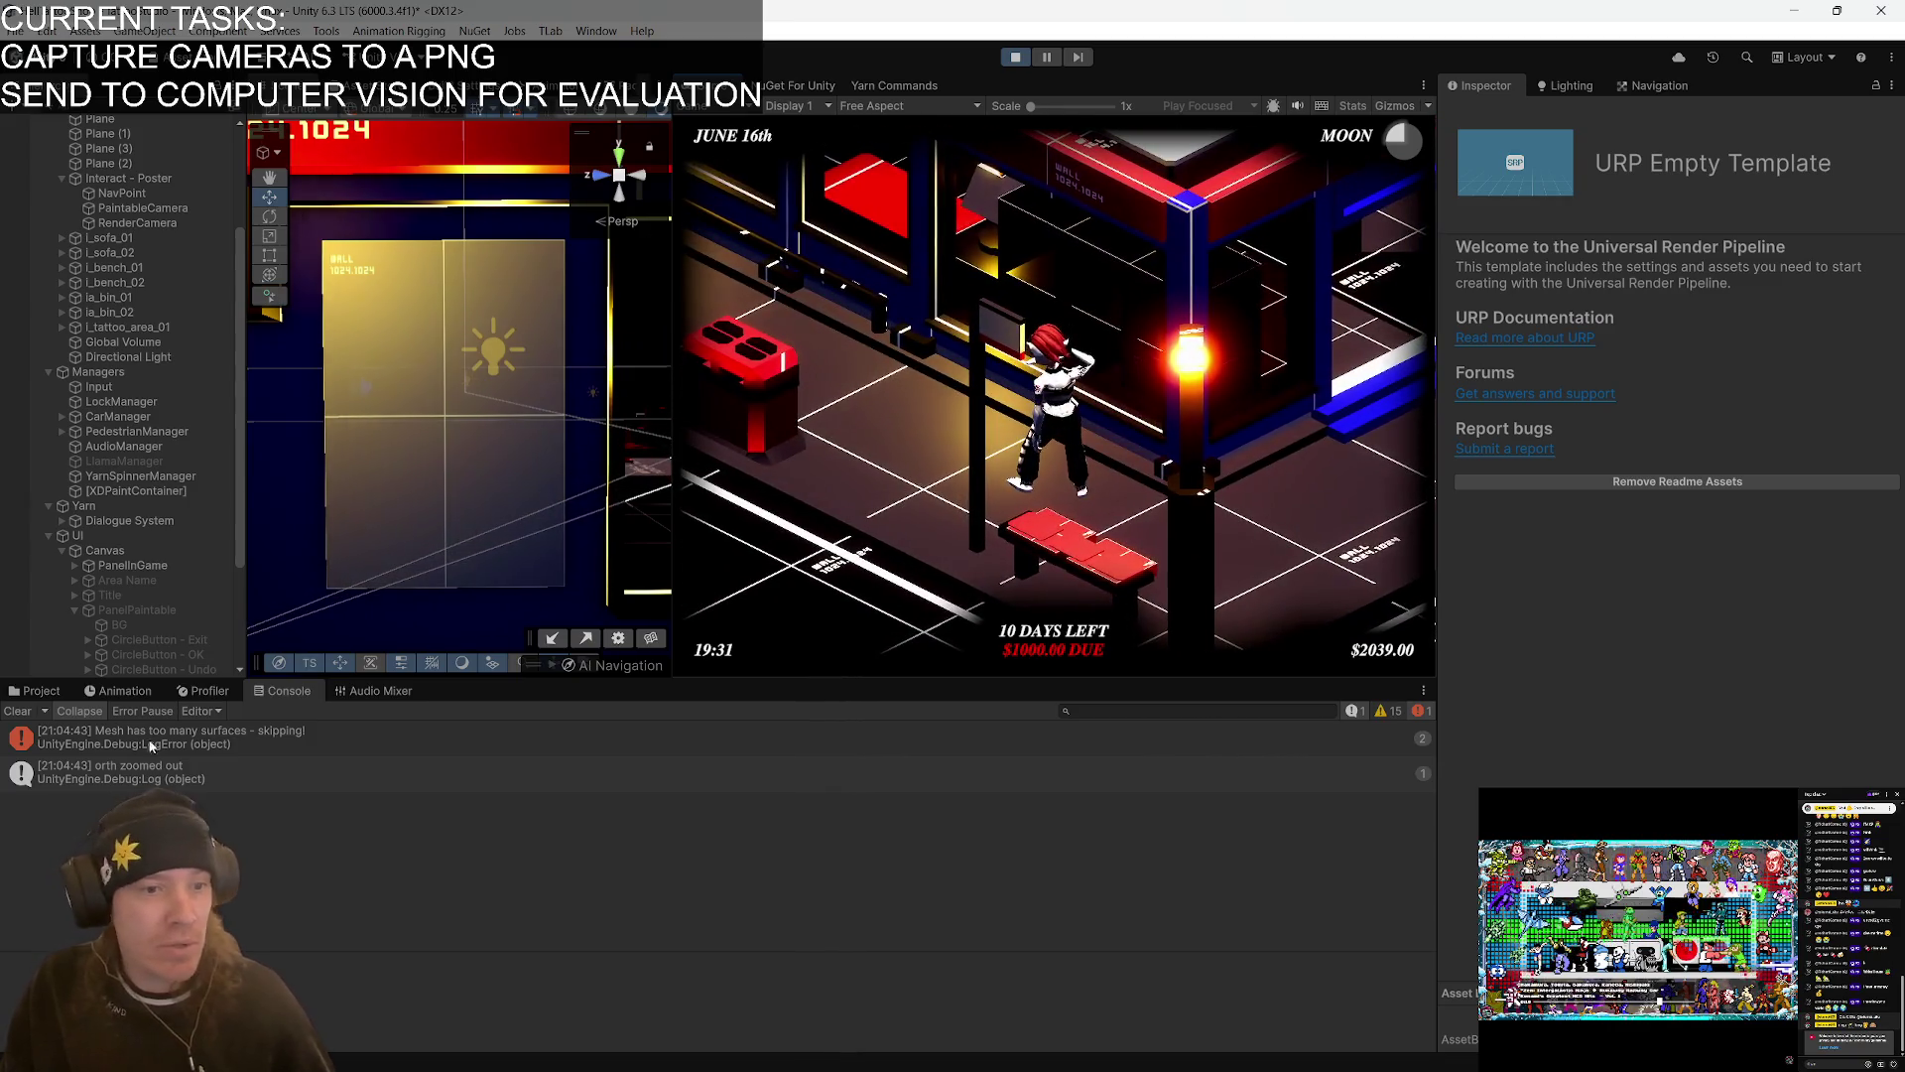
click(228, 746)
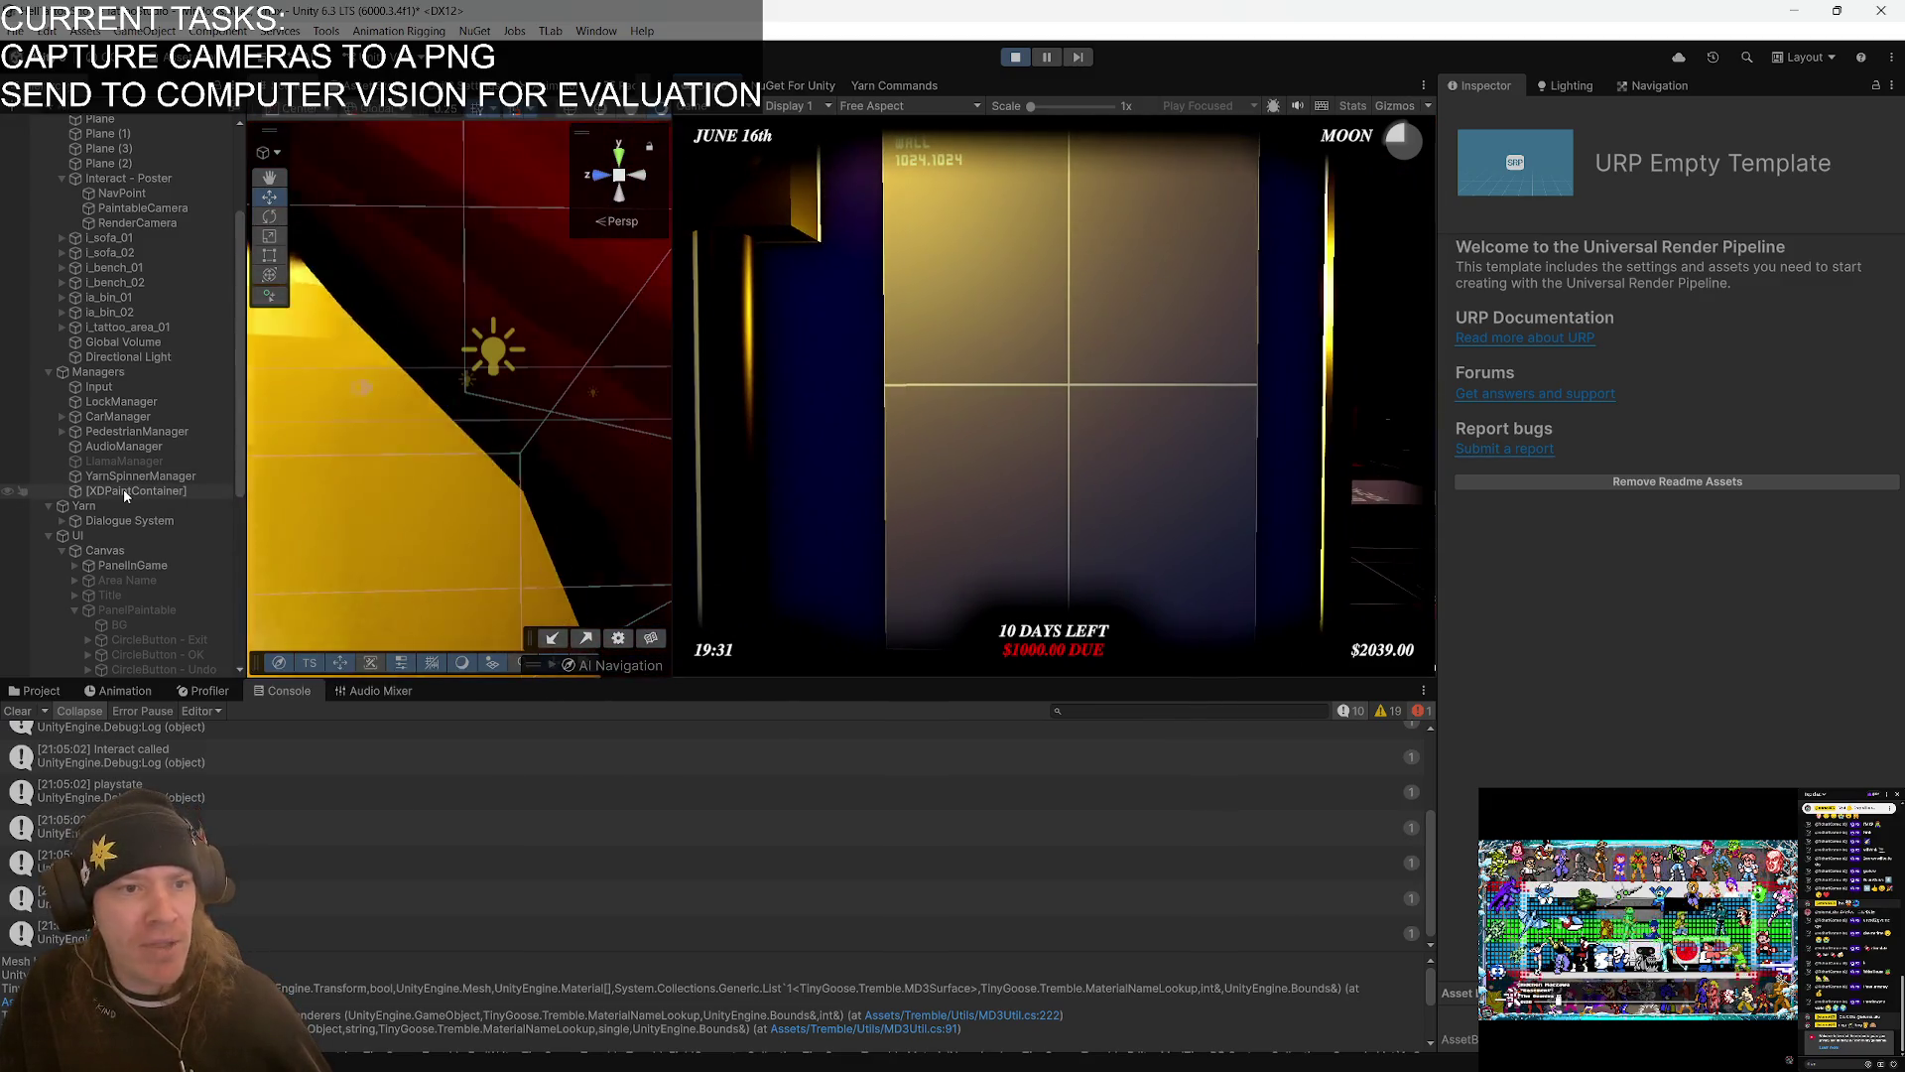
click(1018, 59)
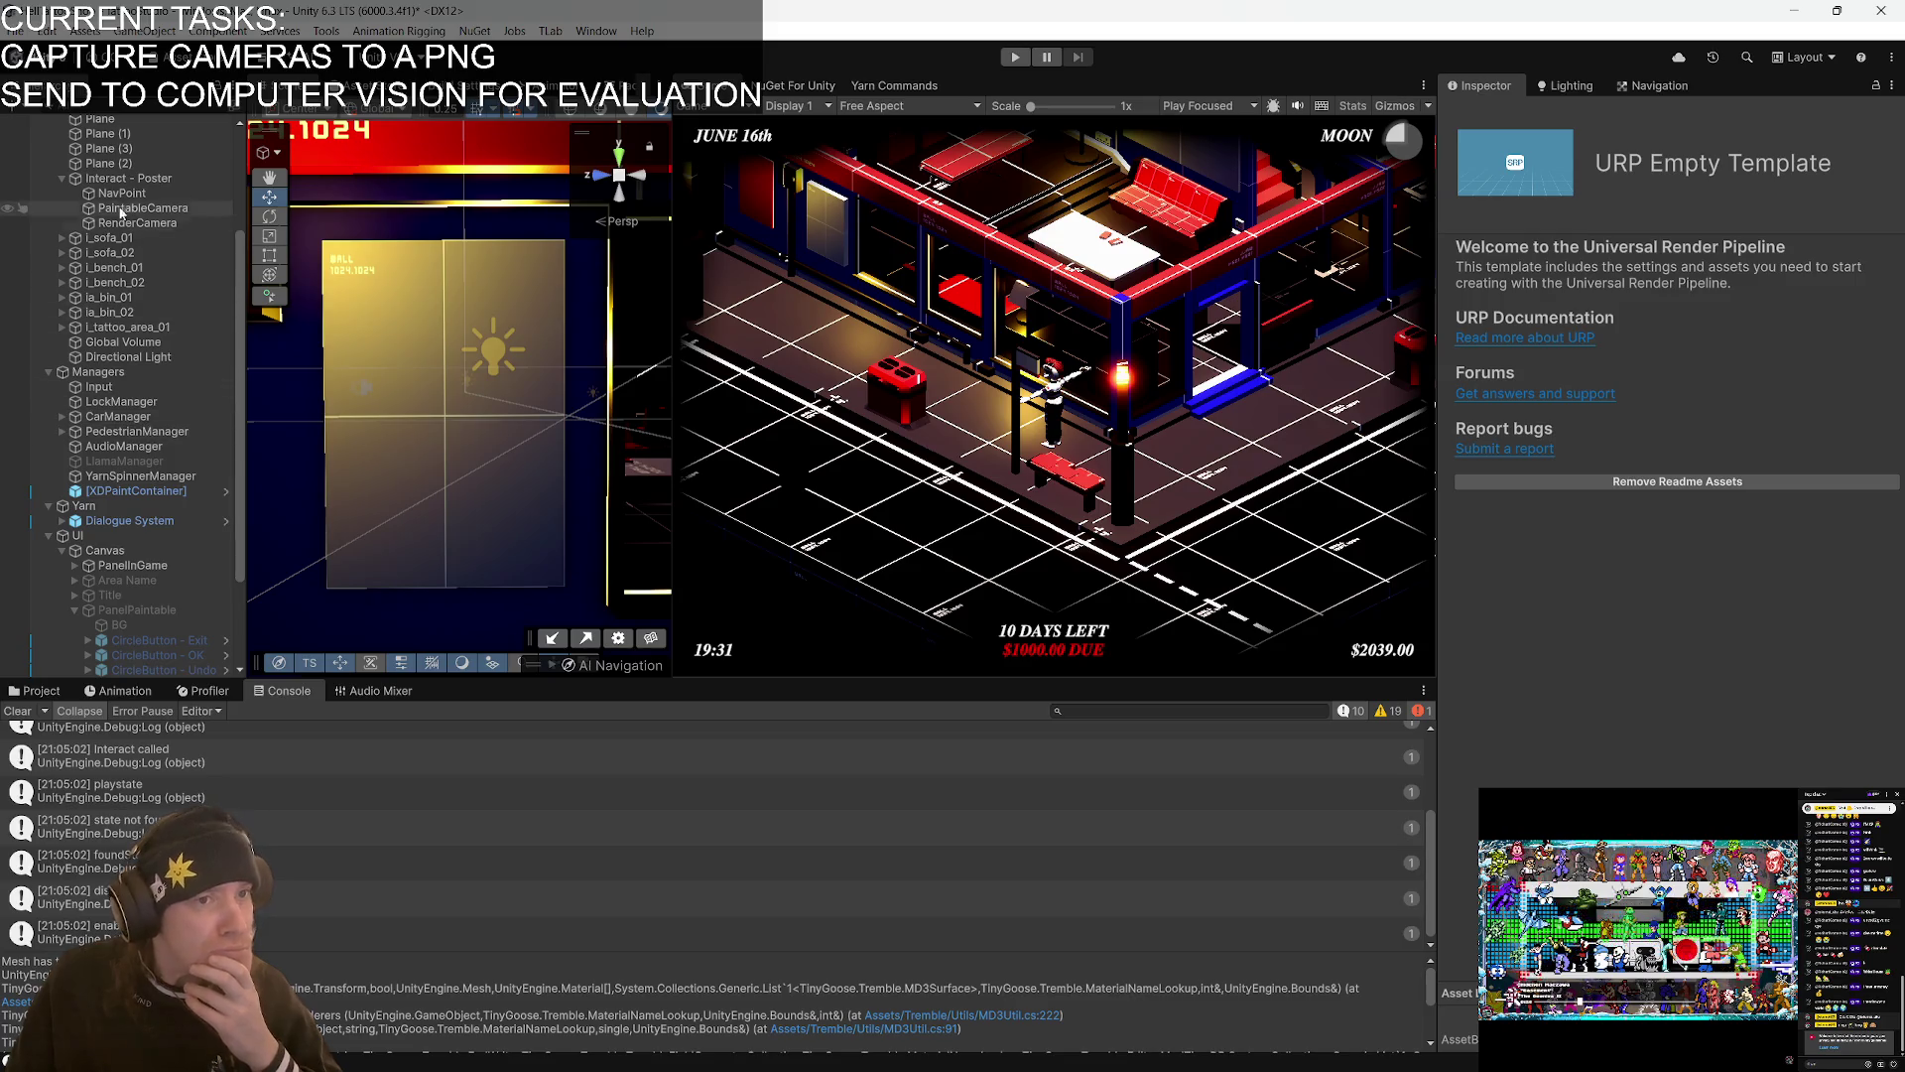
- Select Interact - Poster and check its Paintable and Interactable components in the Inspector
click(127, 178)
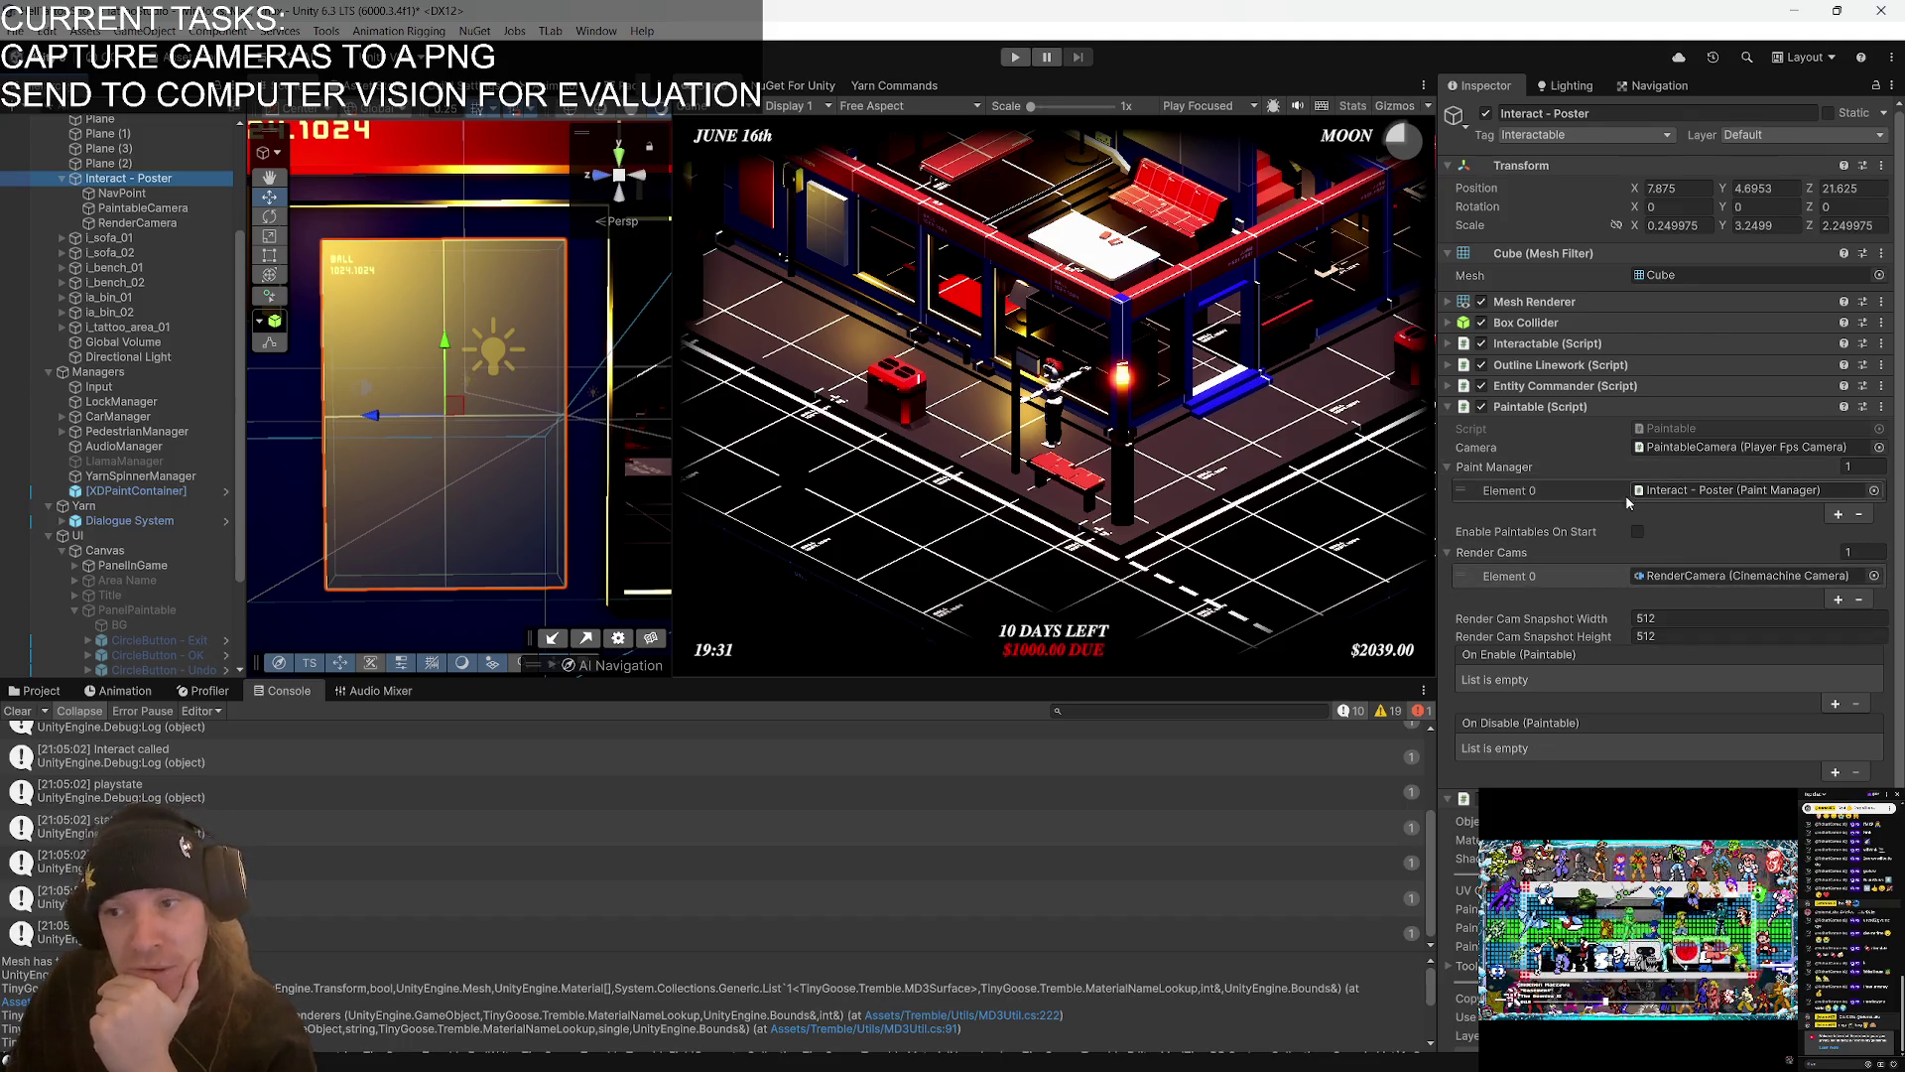
click(1449, 410)
click(1447, 342)
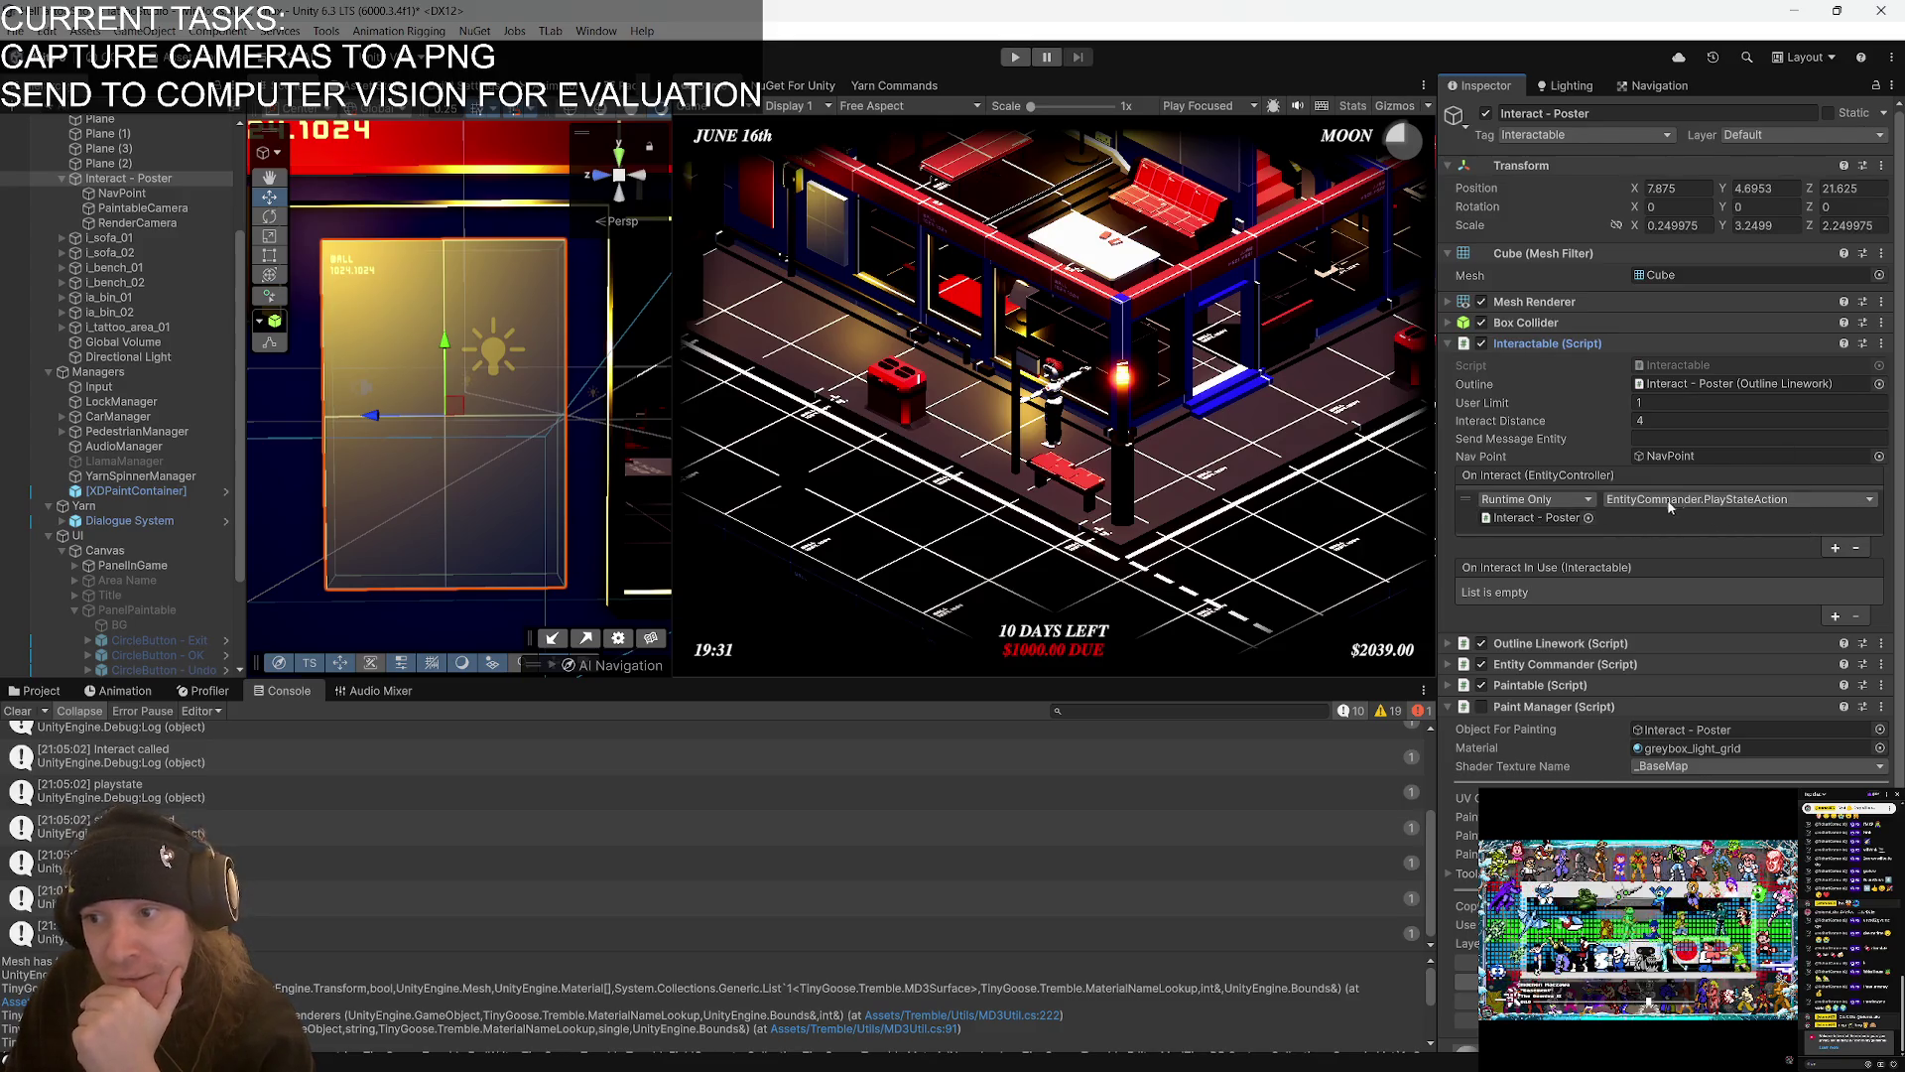
click(1597, 343)
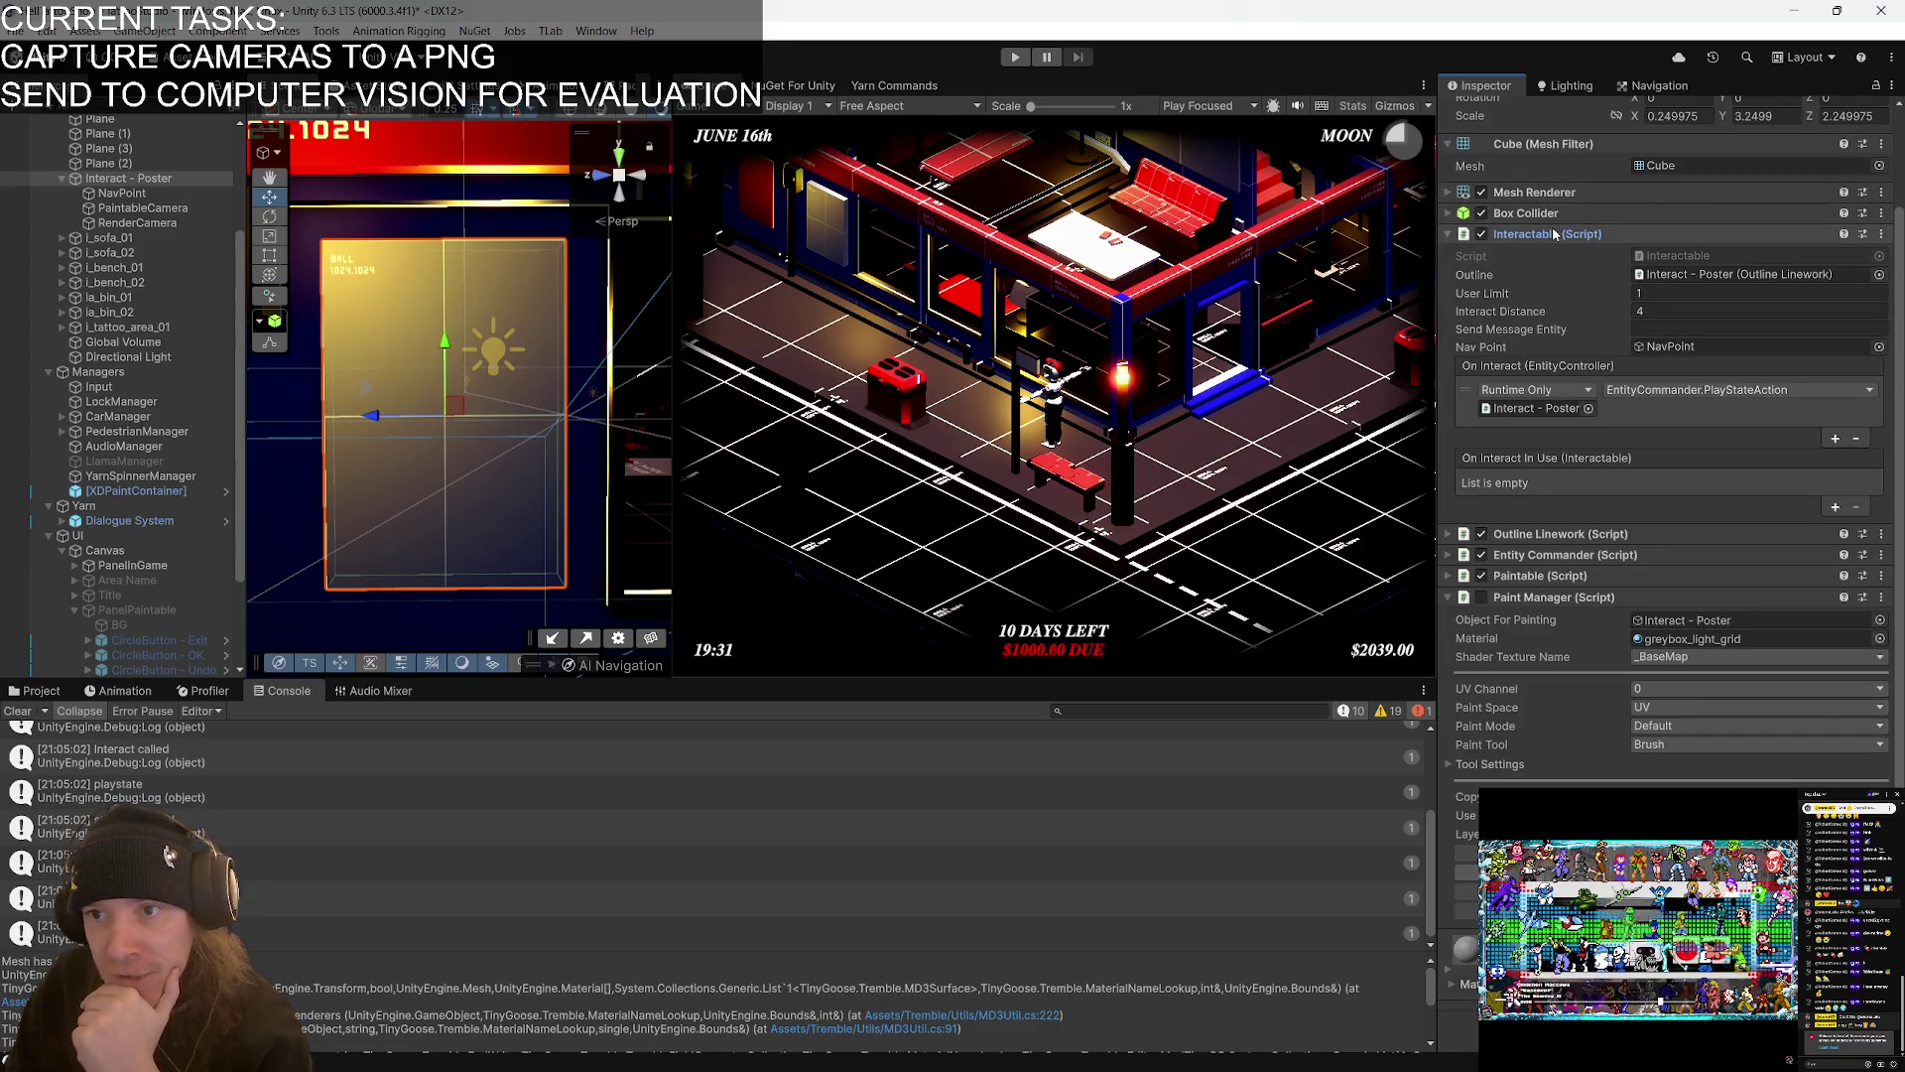
- Expand the Entity Commander's draw state and ping the object referenced by its On Enter event
click(1548, 386)
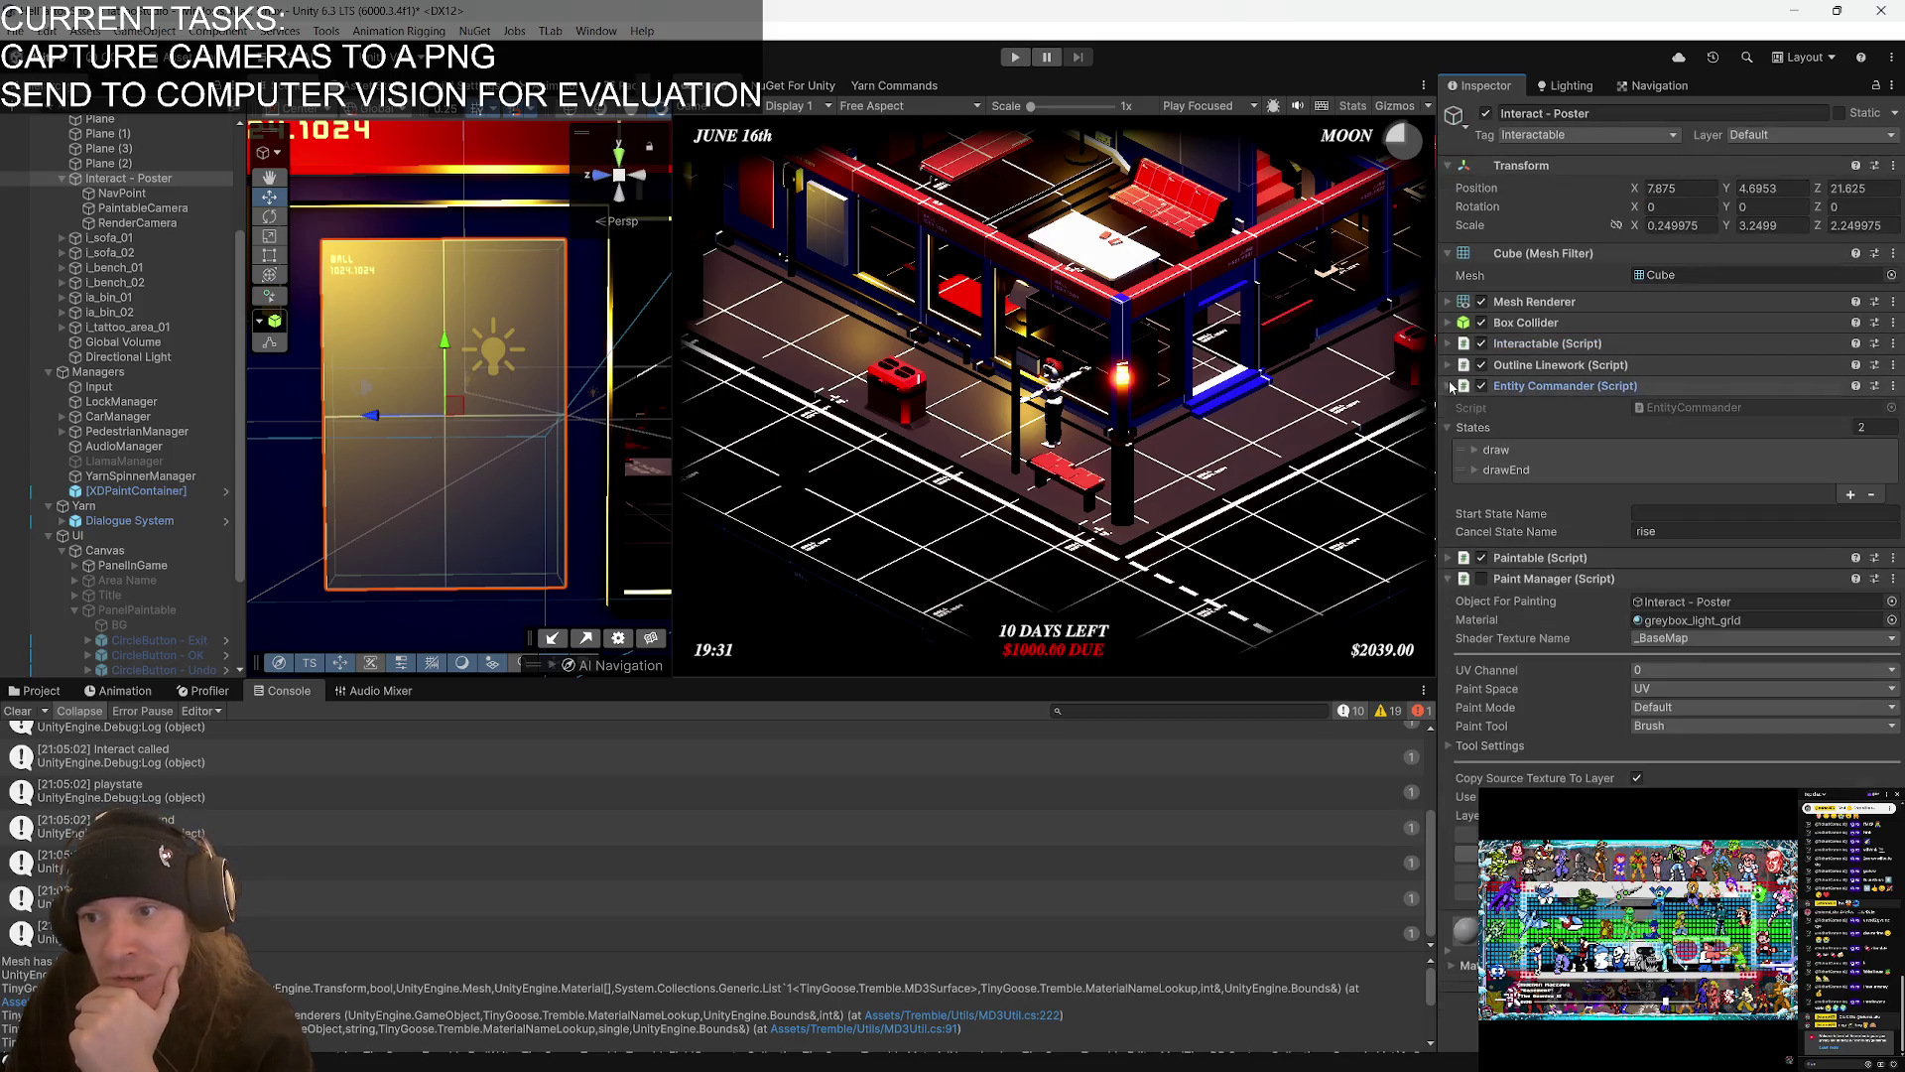
click(1473, 451)
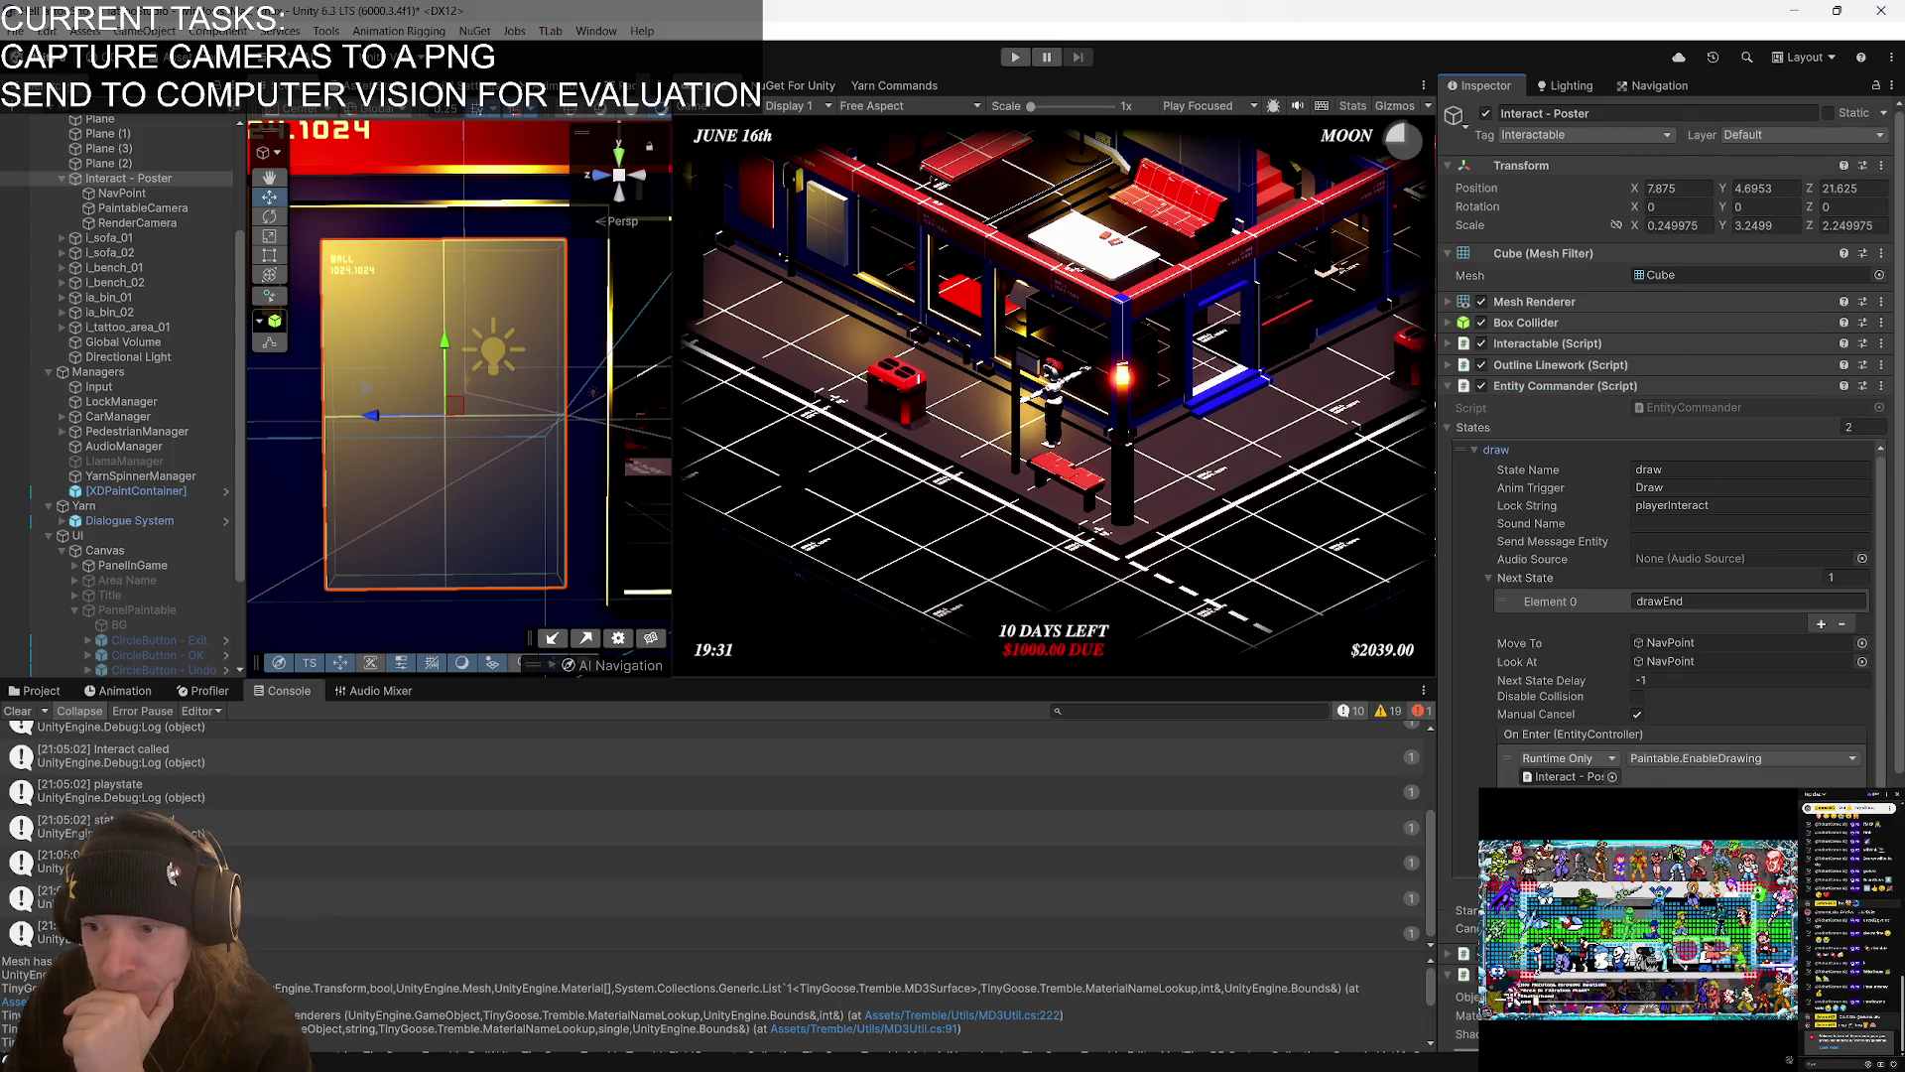
click(1568, 778)
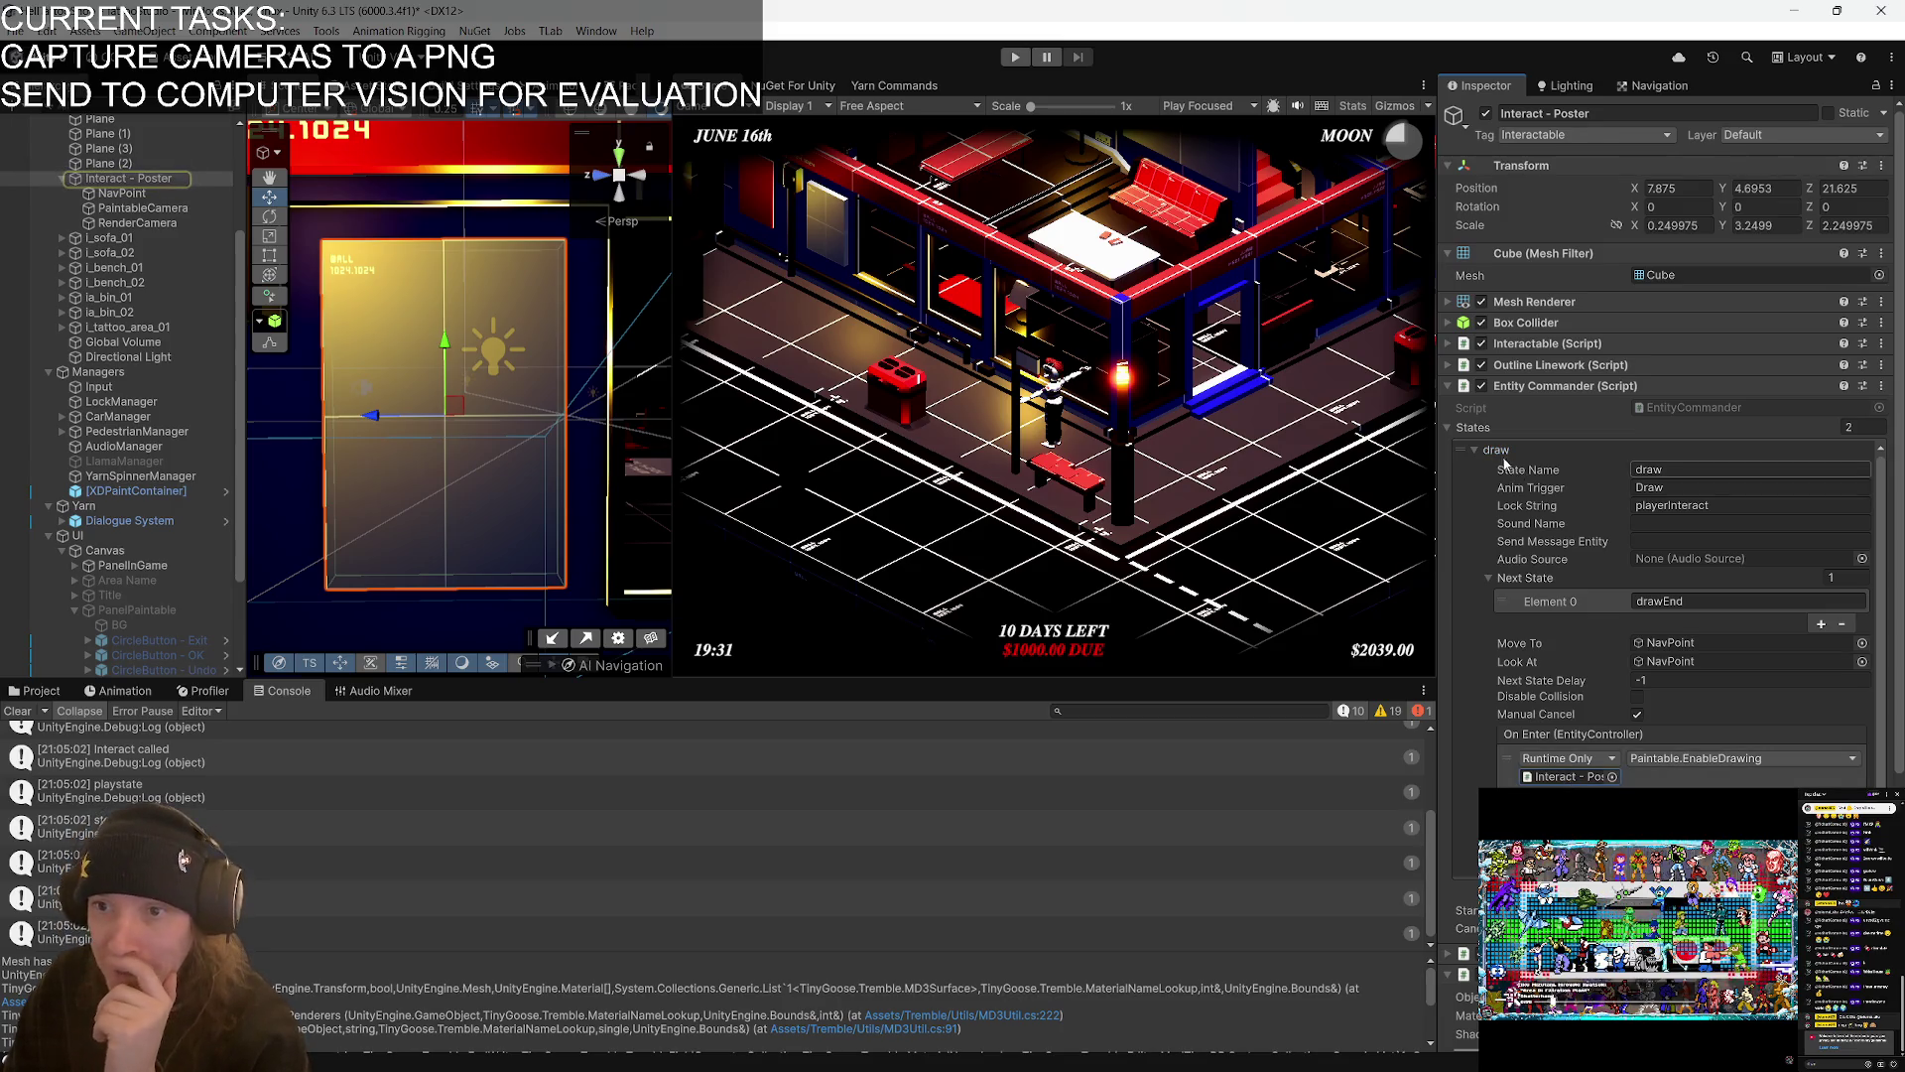
click(1472, 449)
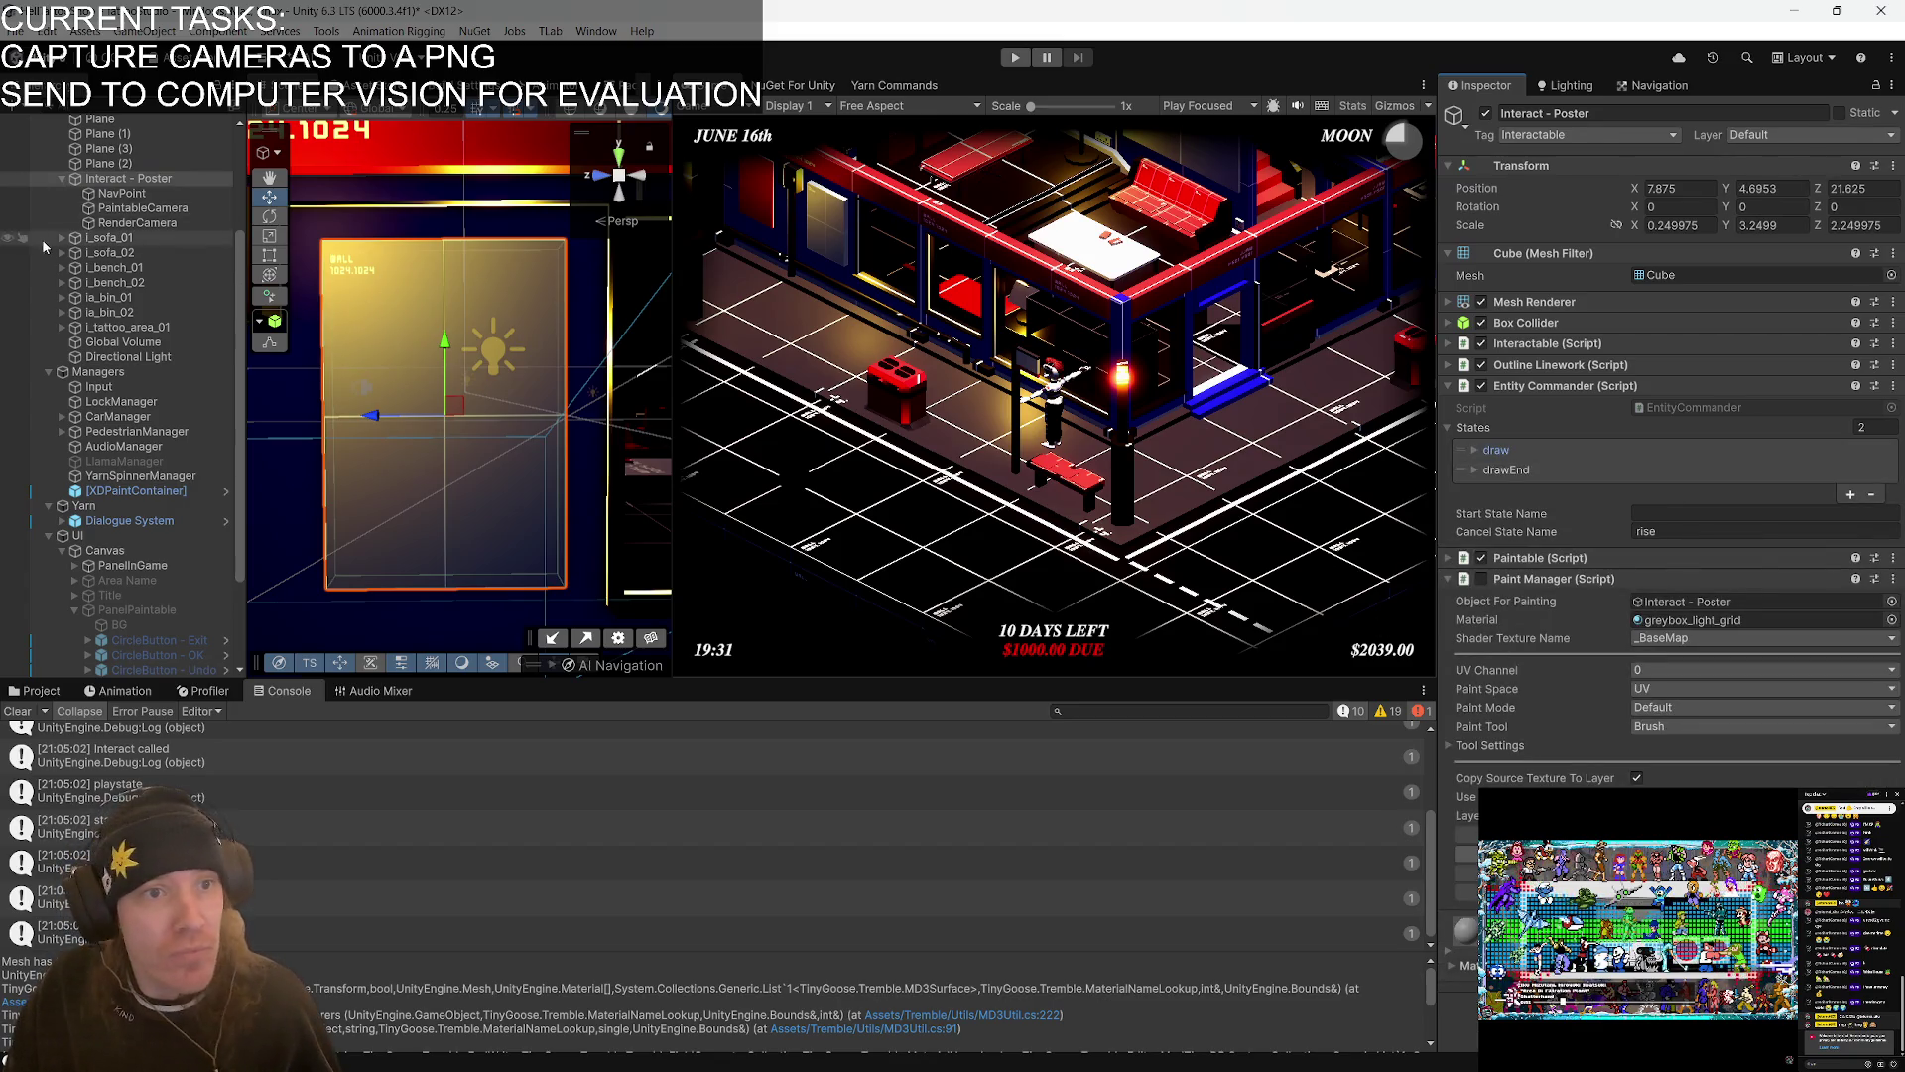
- In Paintable.cs, trace the camera field used in EnableDrawing back to its declaration
key(alt+Tab)
key(alt+Tab)
key(alt+Tab)
key(alt+Tab)
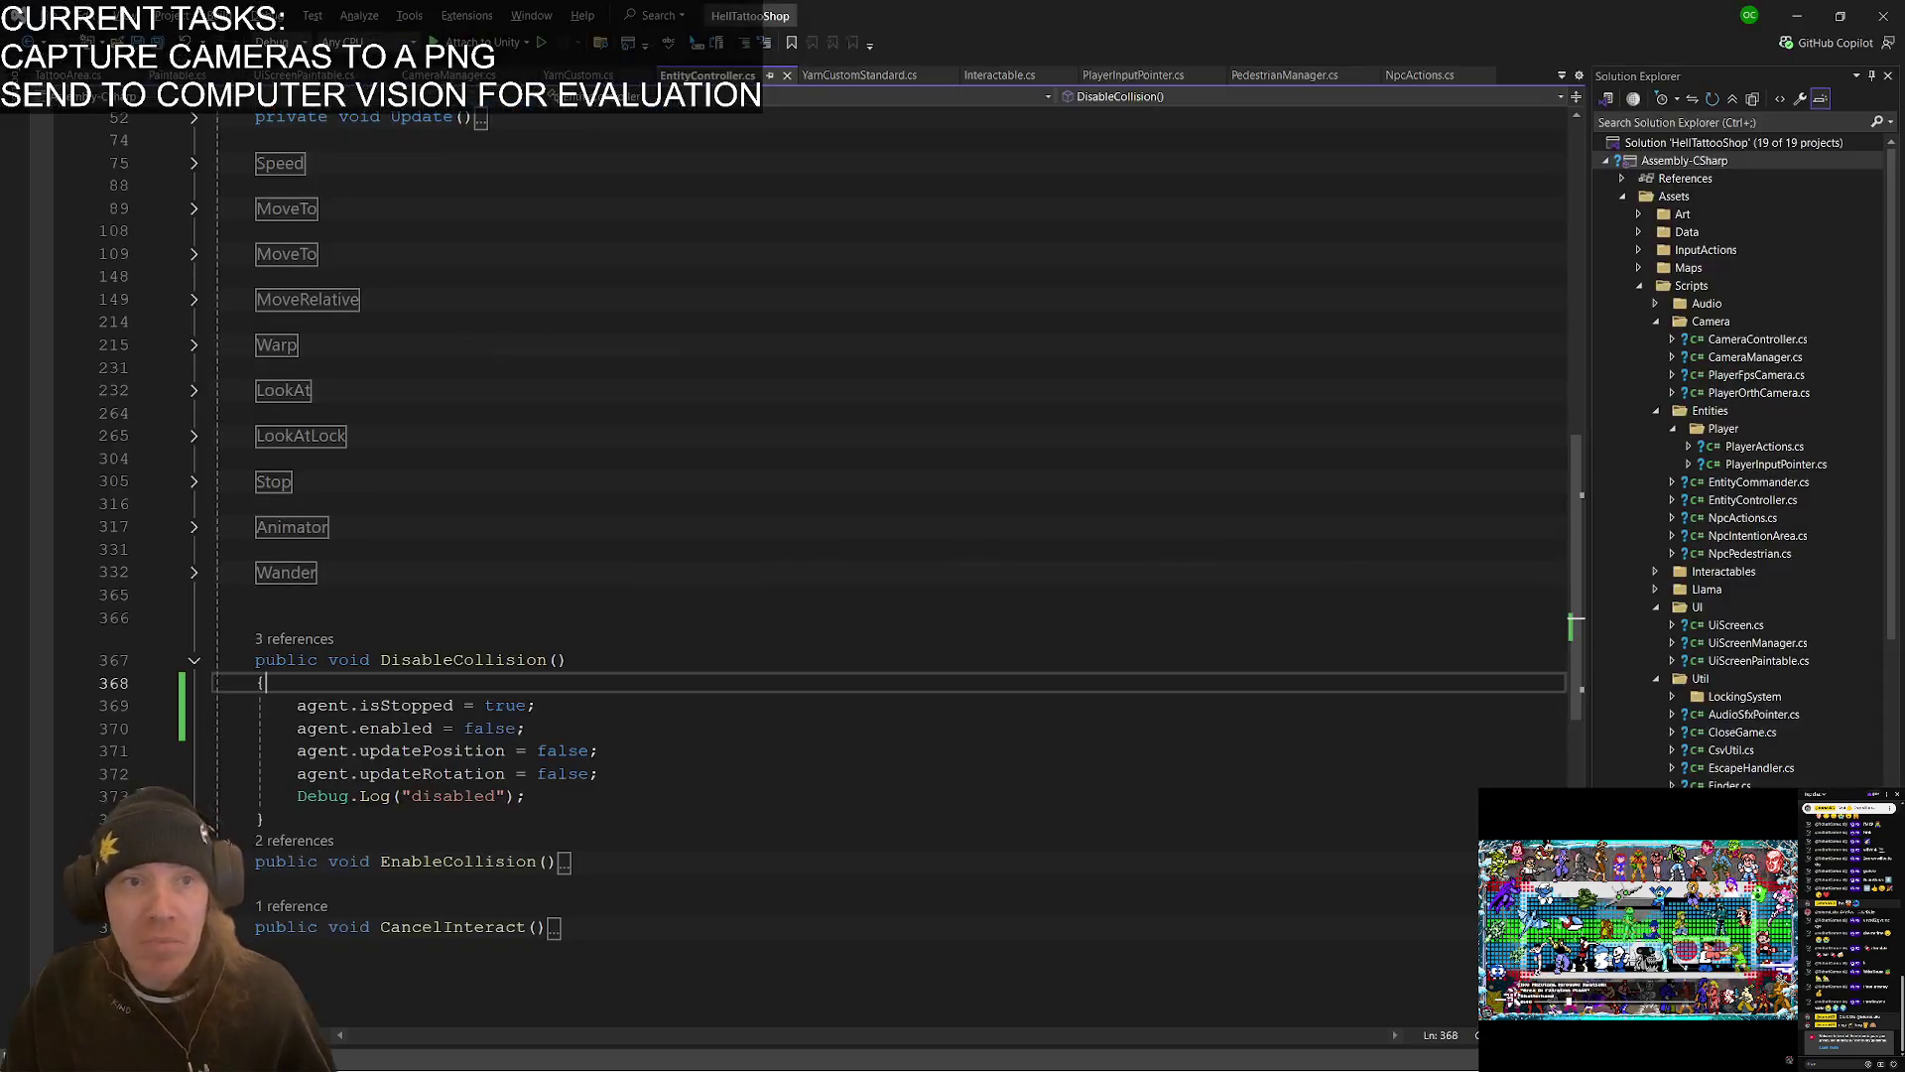
key(ctrl+Tab)
click(659, 553)
mouse_move(448, 263)
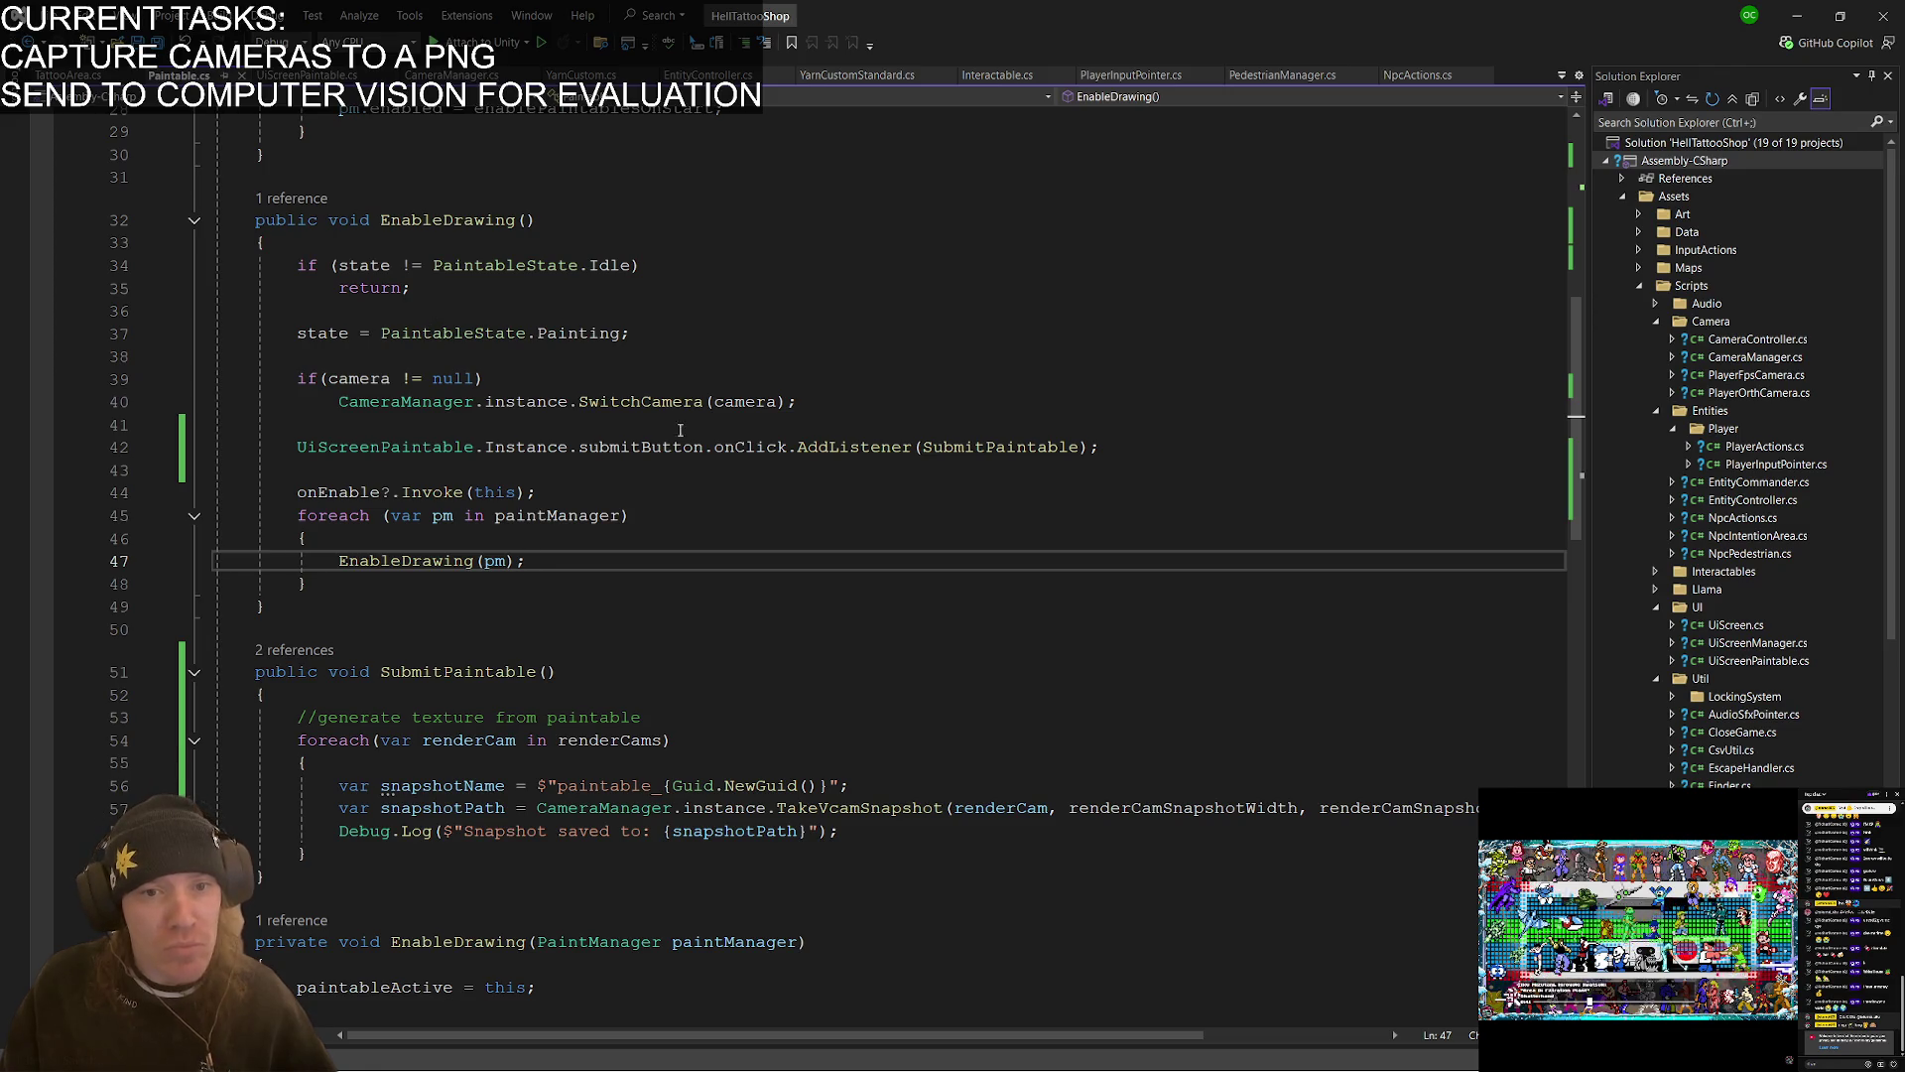
double_click(369, 378)
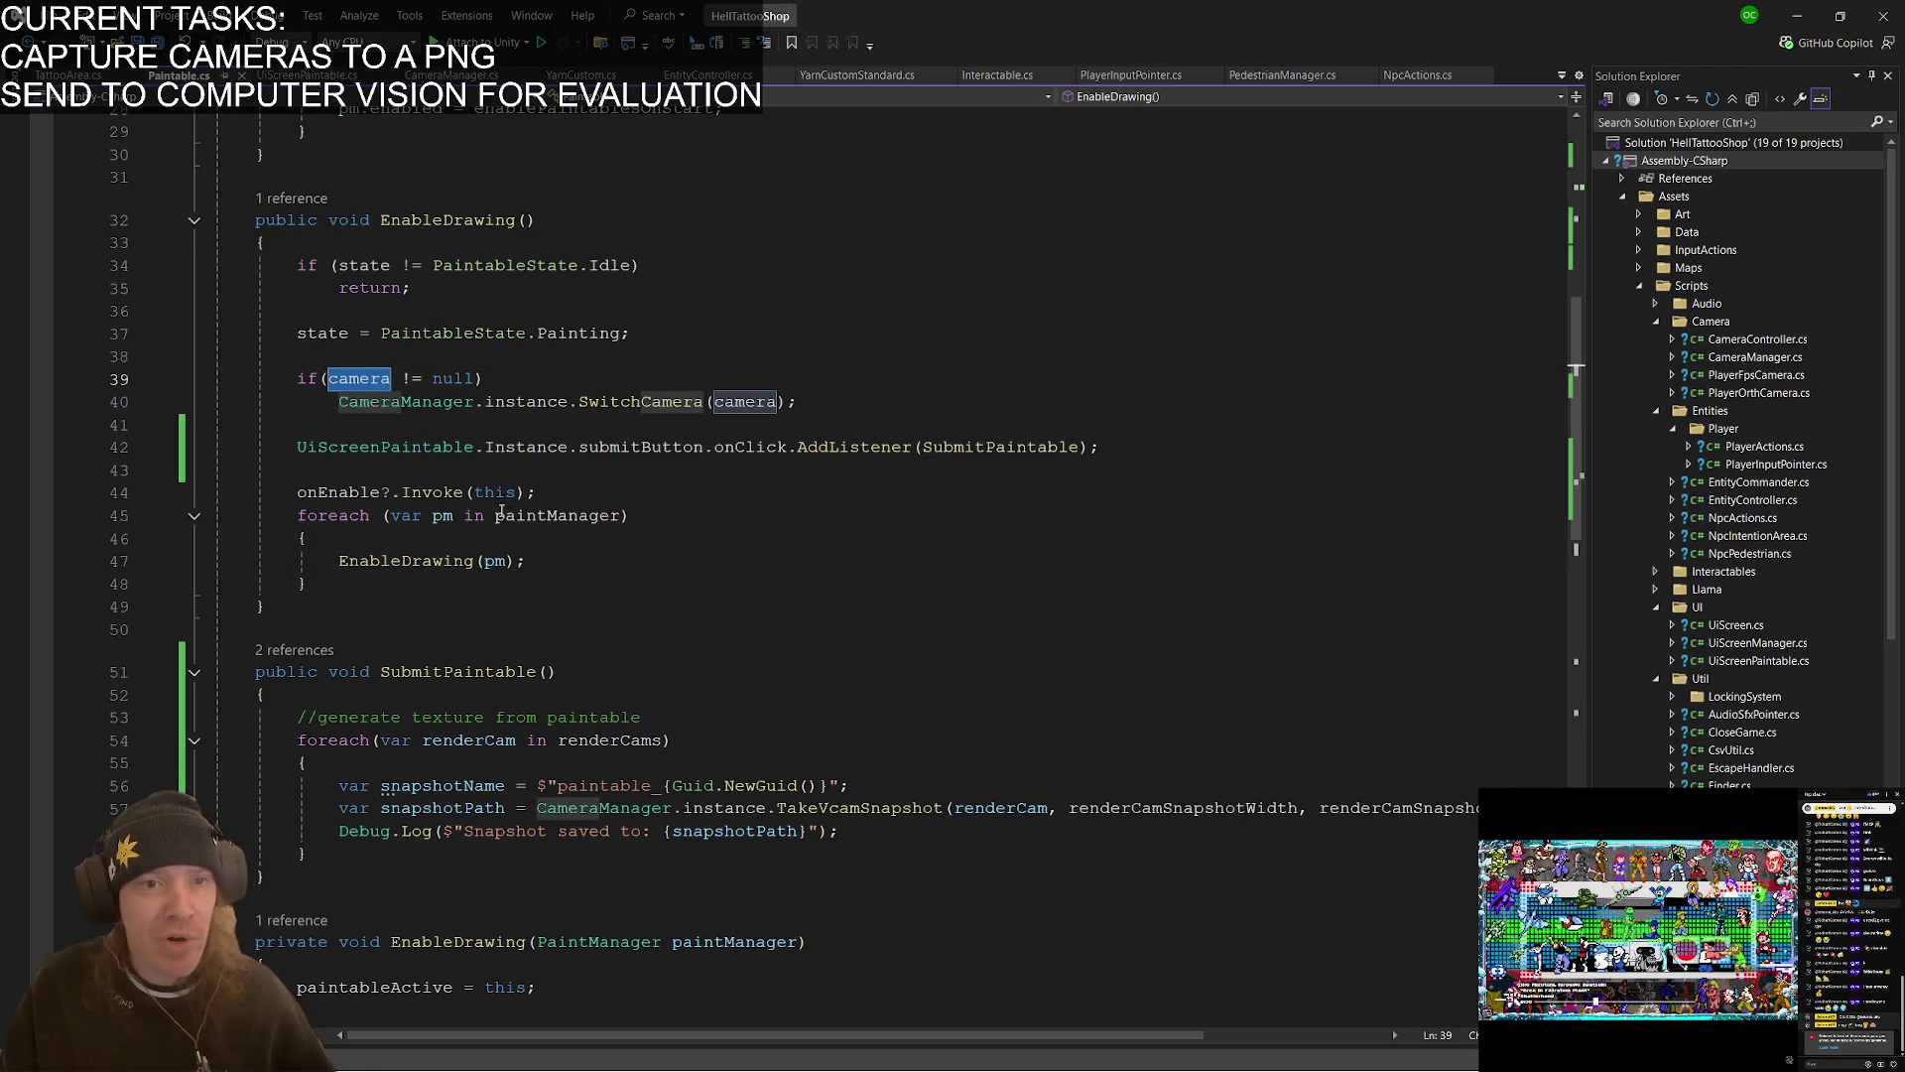
mouse_move(507, 515)
scroll(507, 516, up, 1)
scroll(507, 517, up, 8)
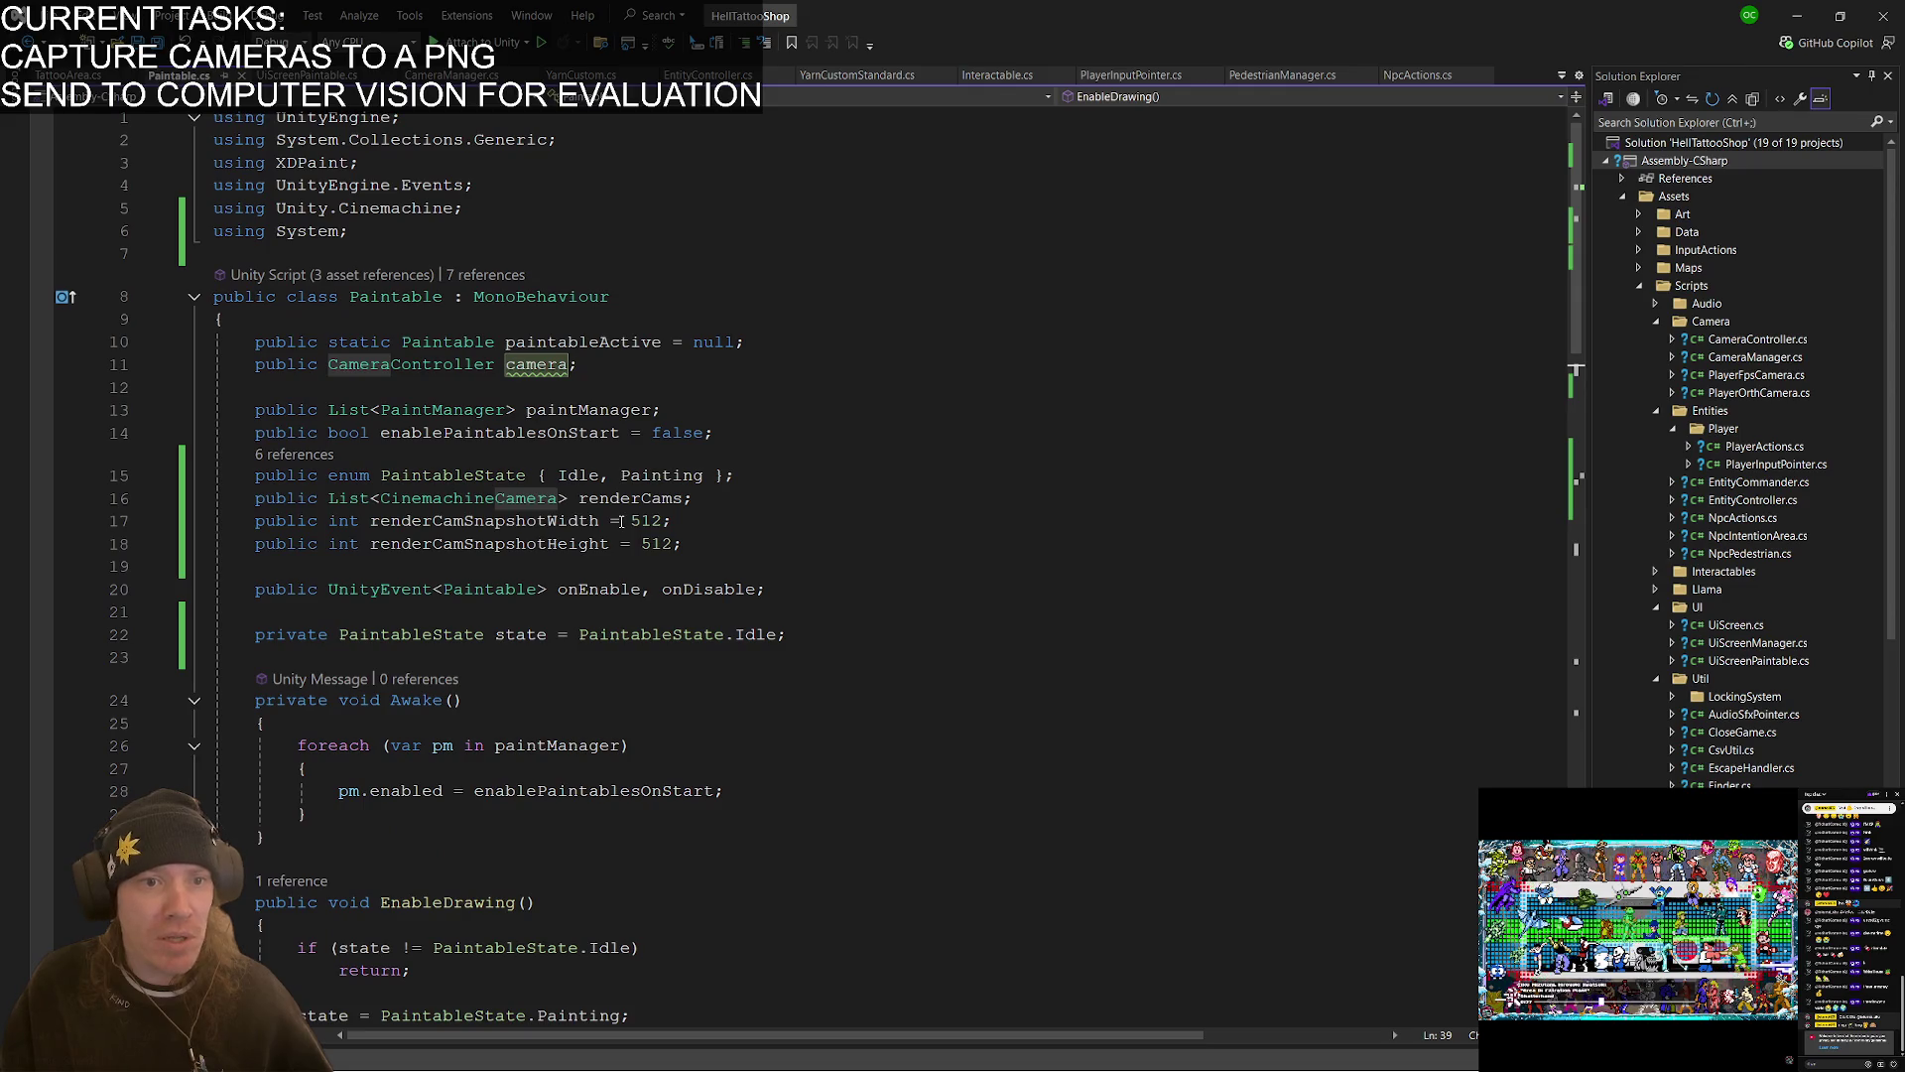
click(603, 373)
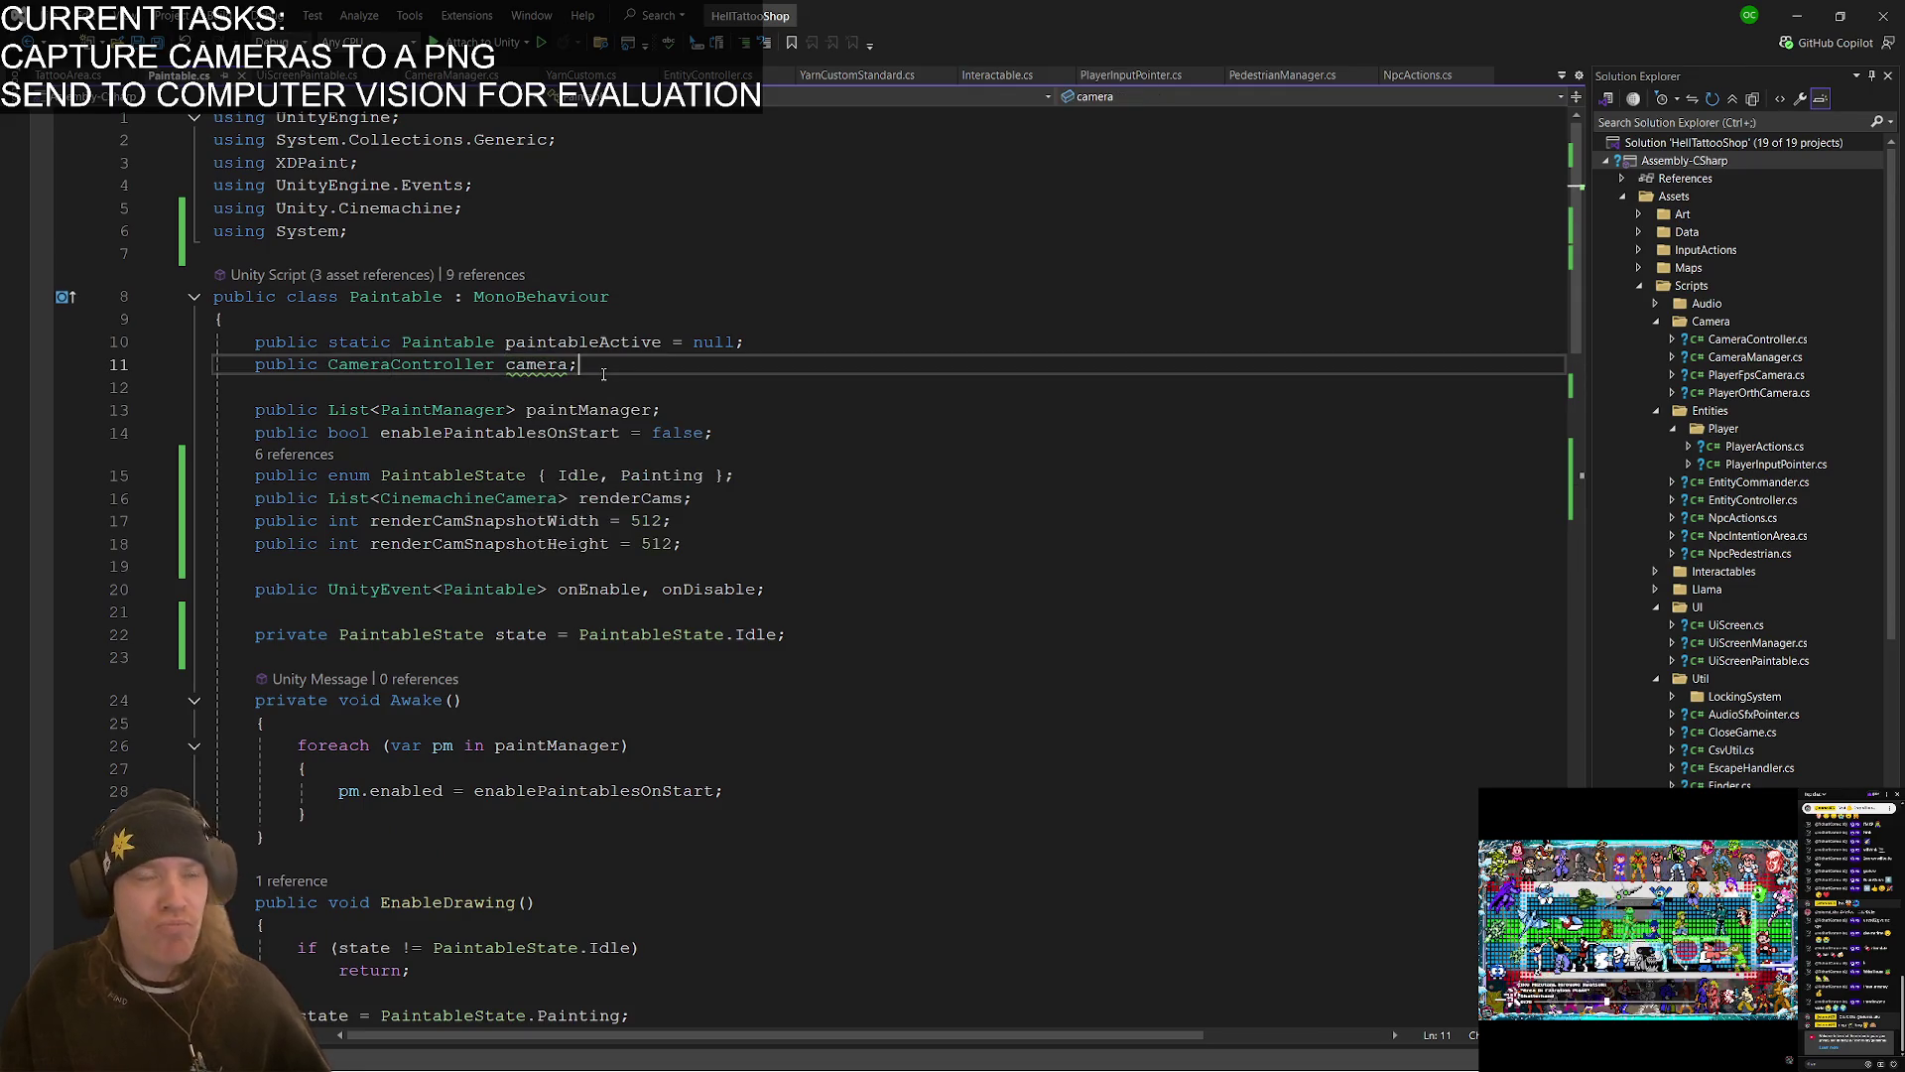
key(alt+Tab)
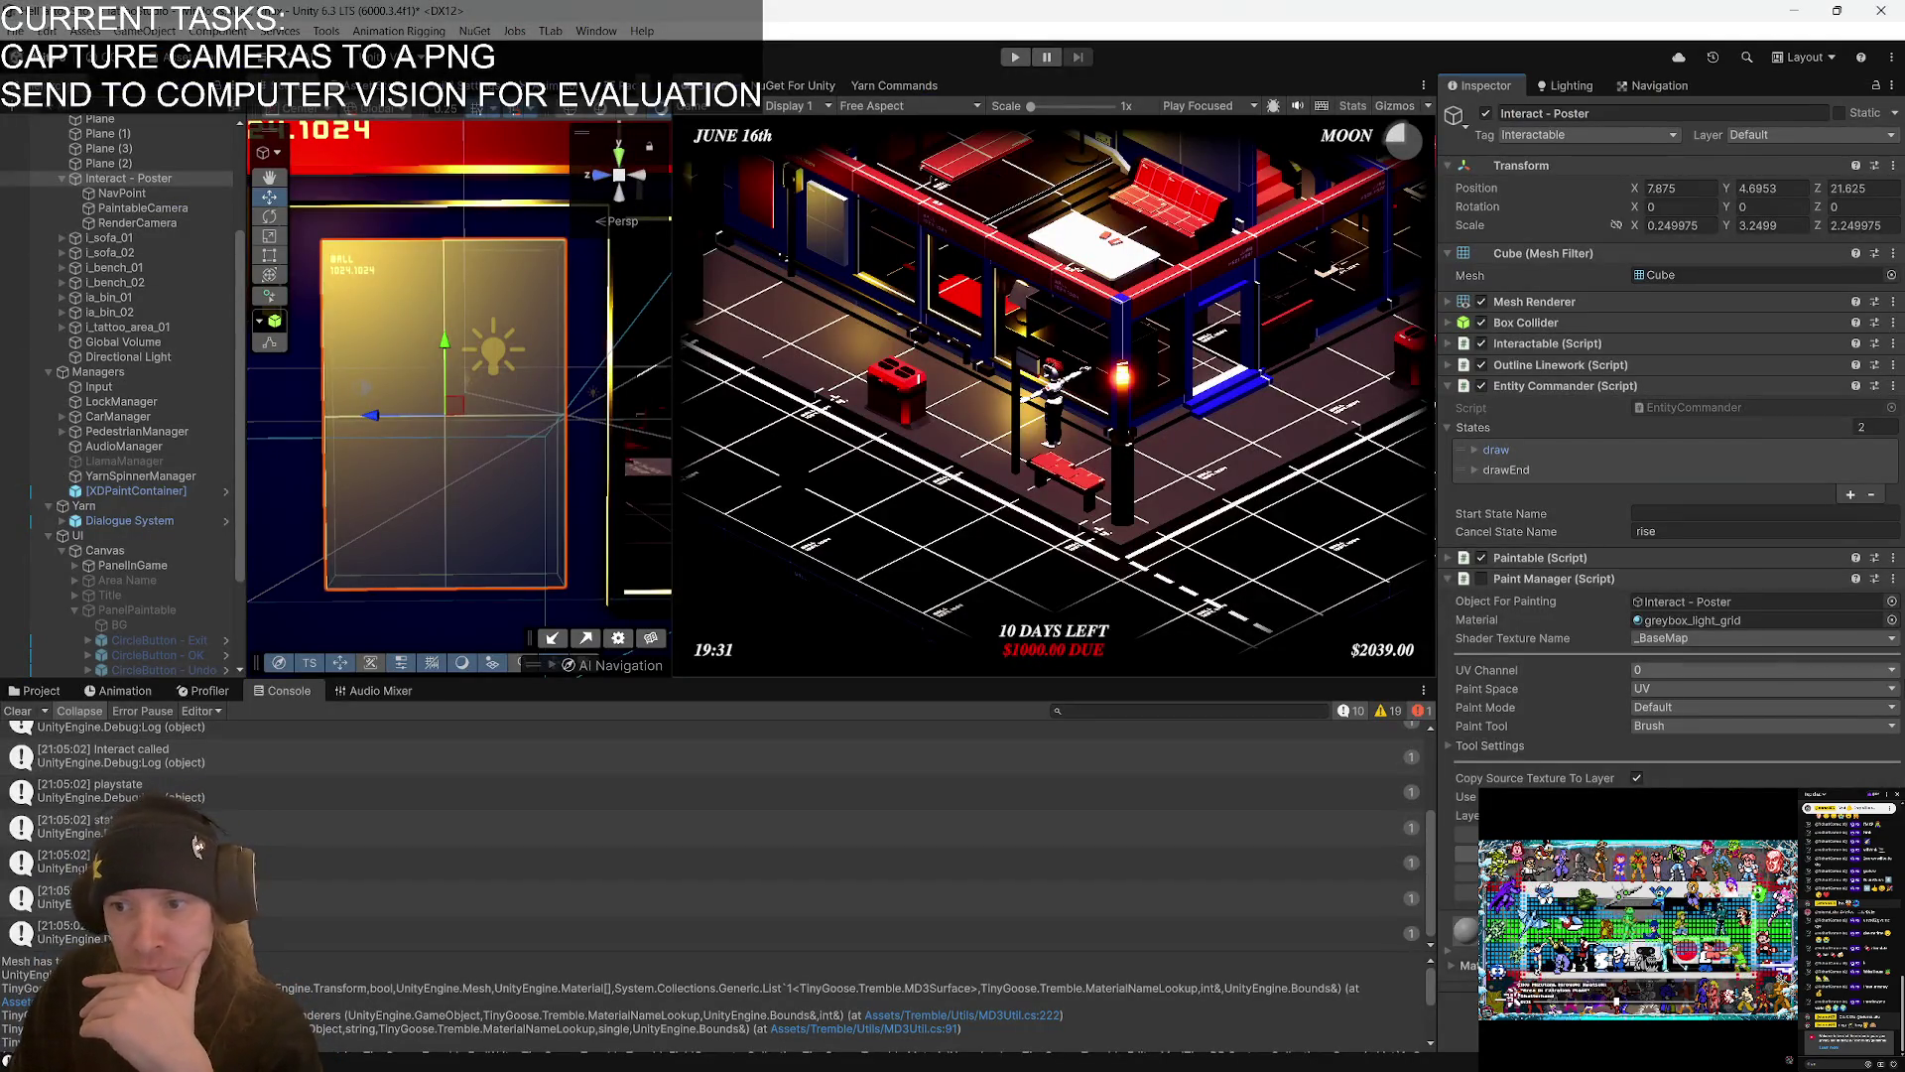
- Expand the poster's Paintable component, ping its camera, and inspect the PaintableCamera and RenderCamera objects
click(1578, 562)
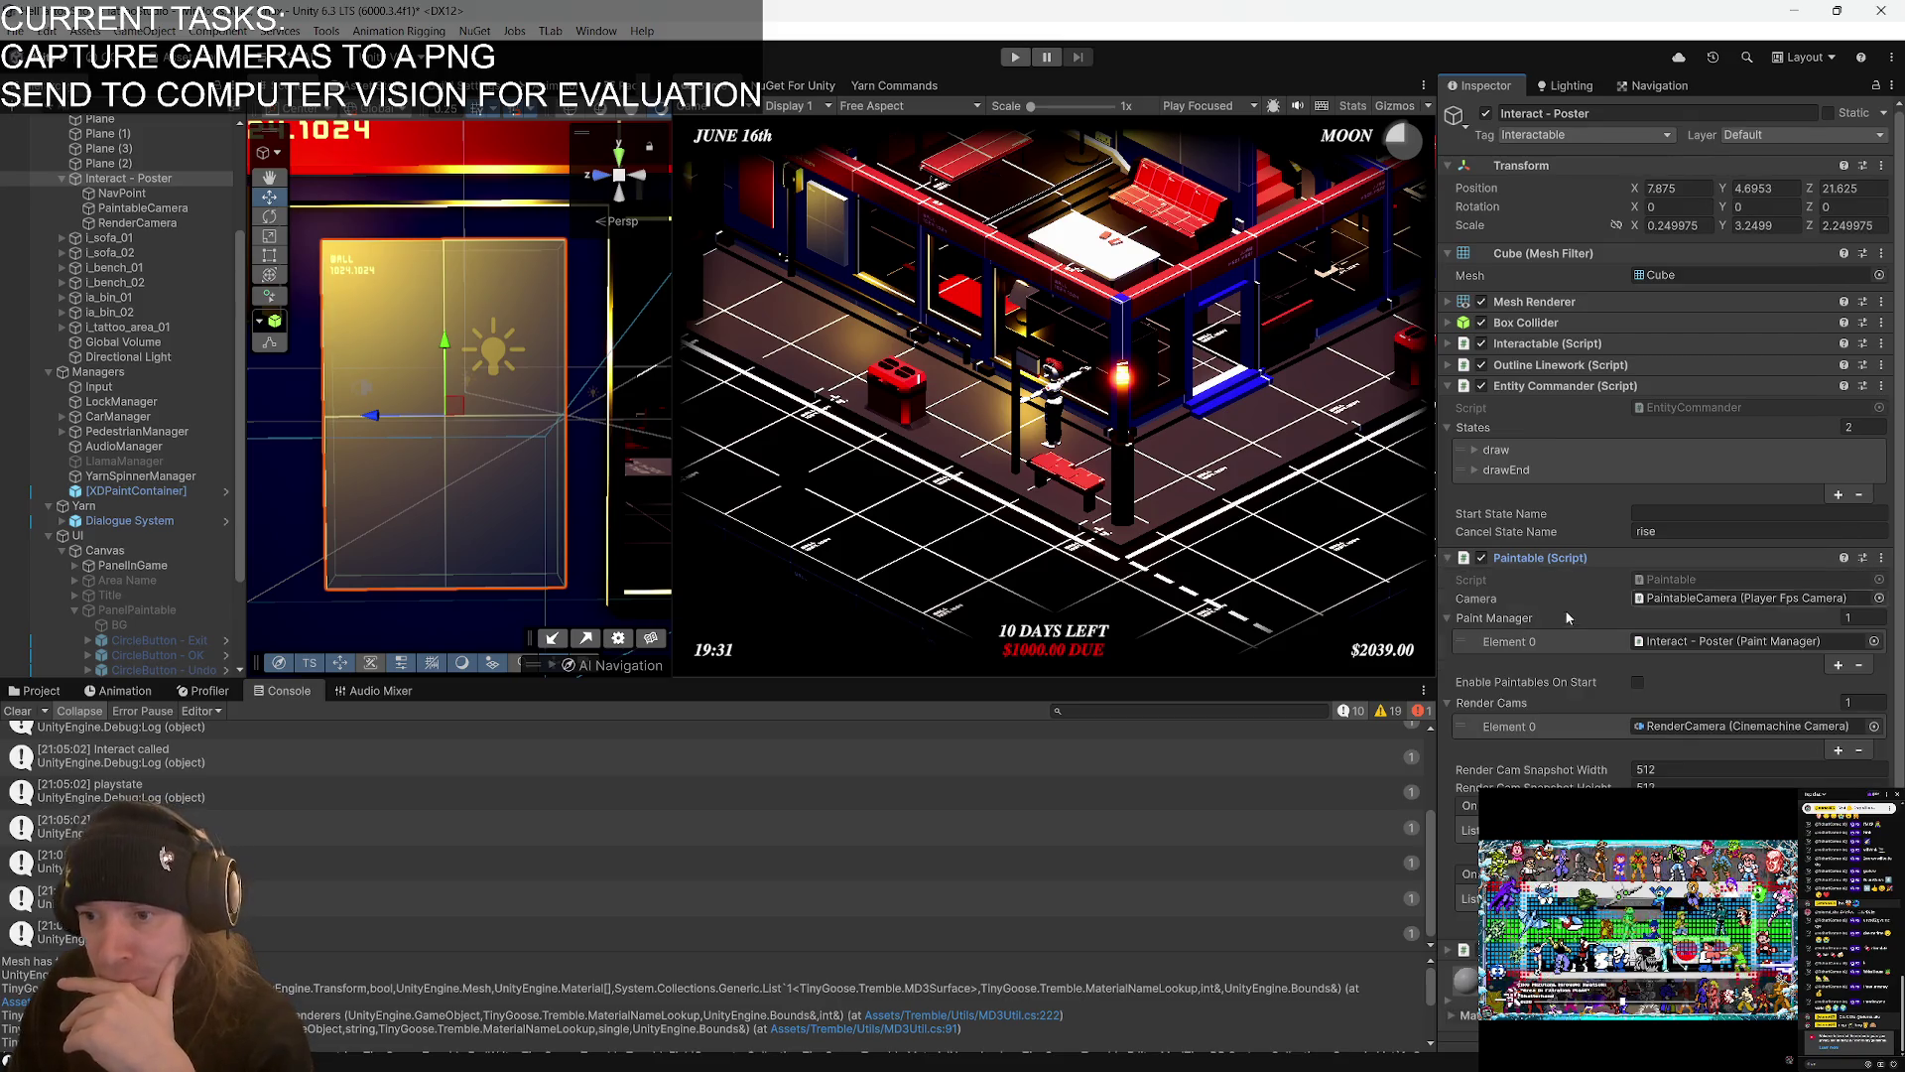
click(1751, 598)
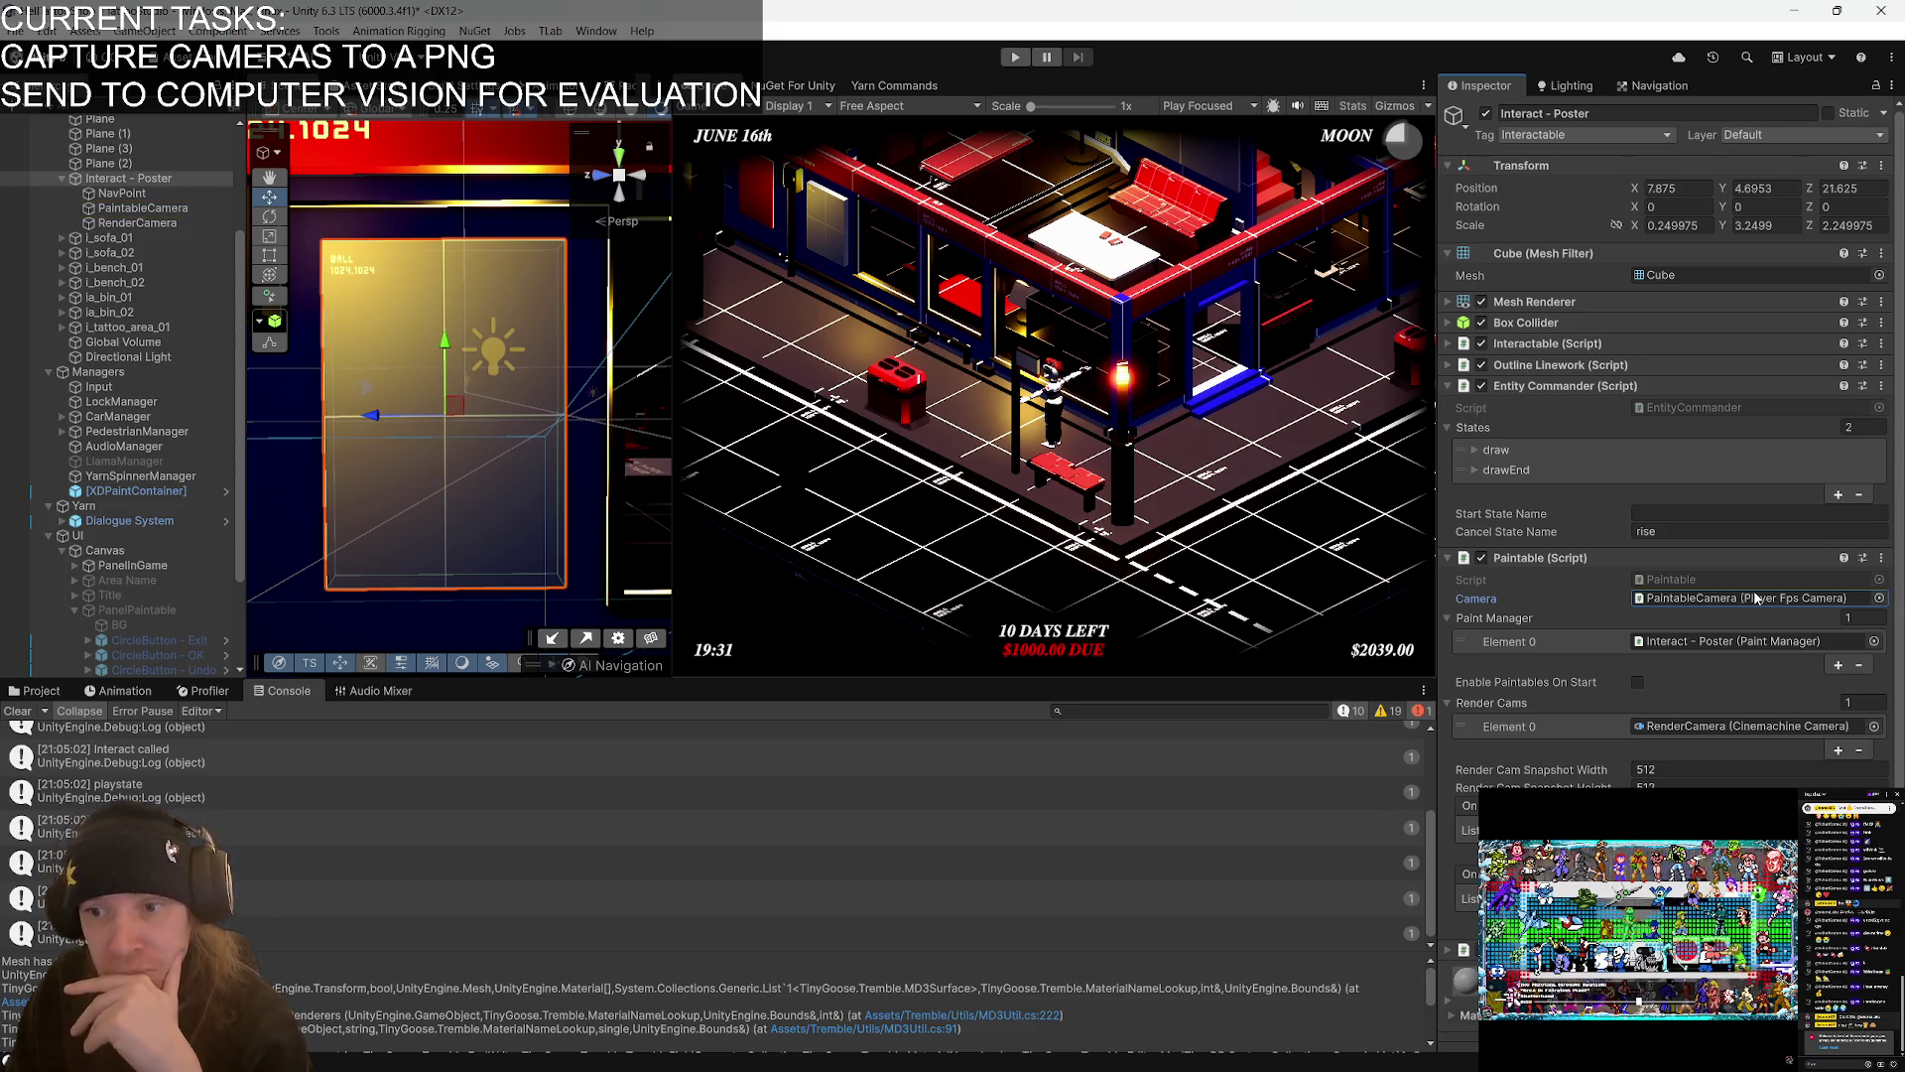
click(144, 208)
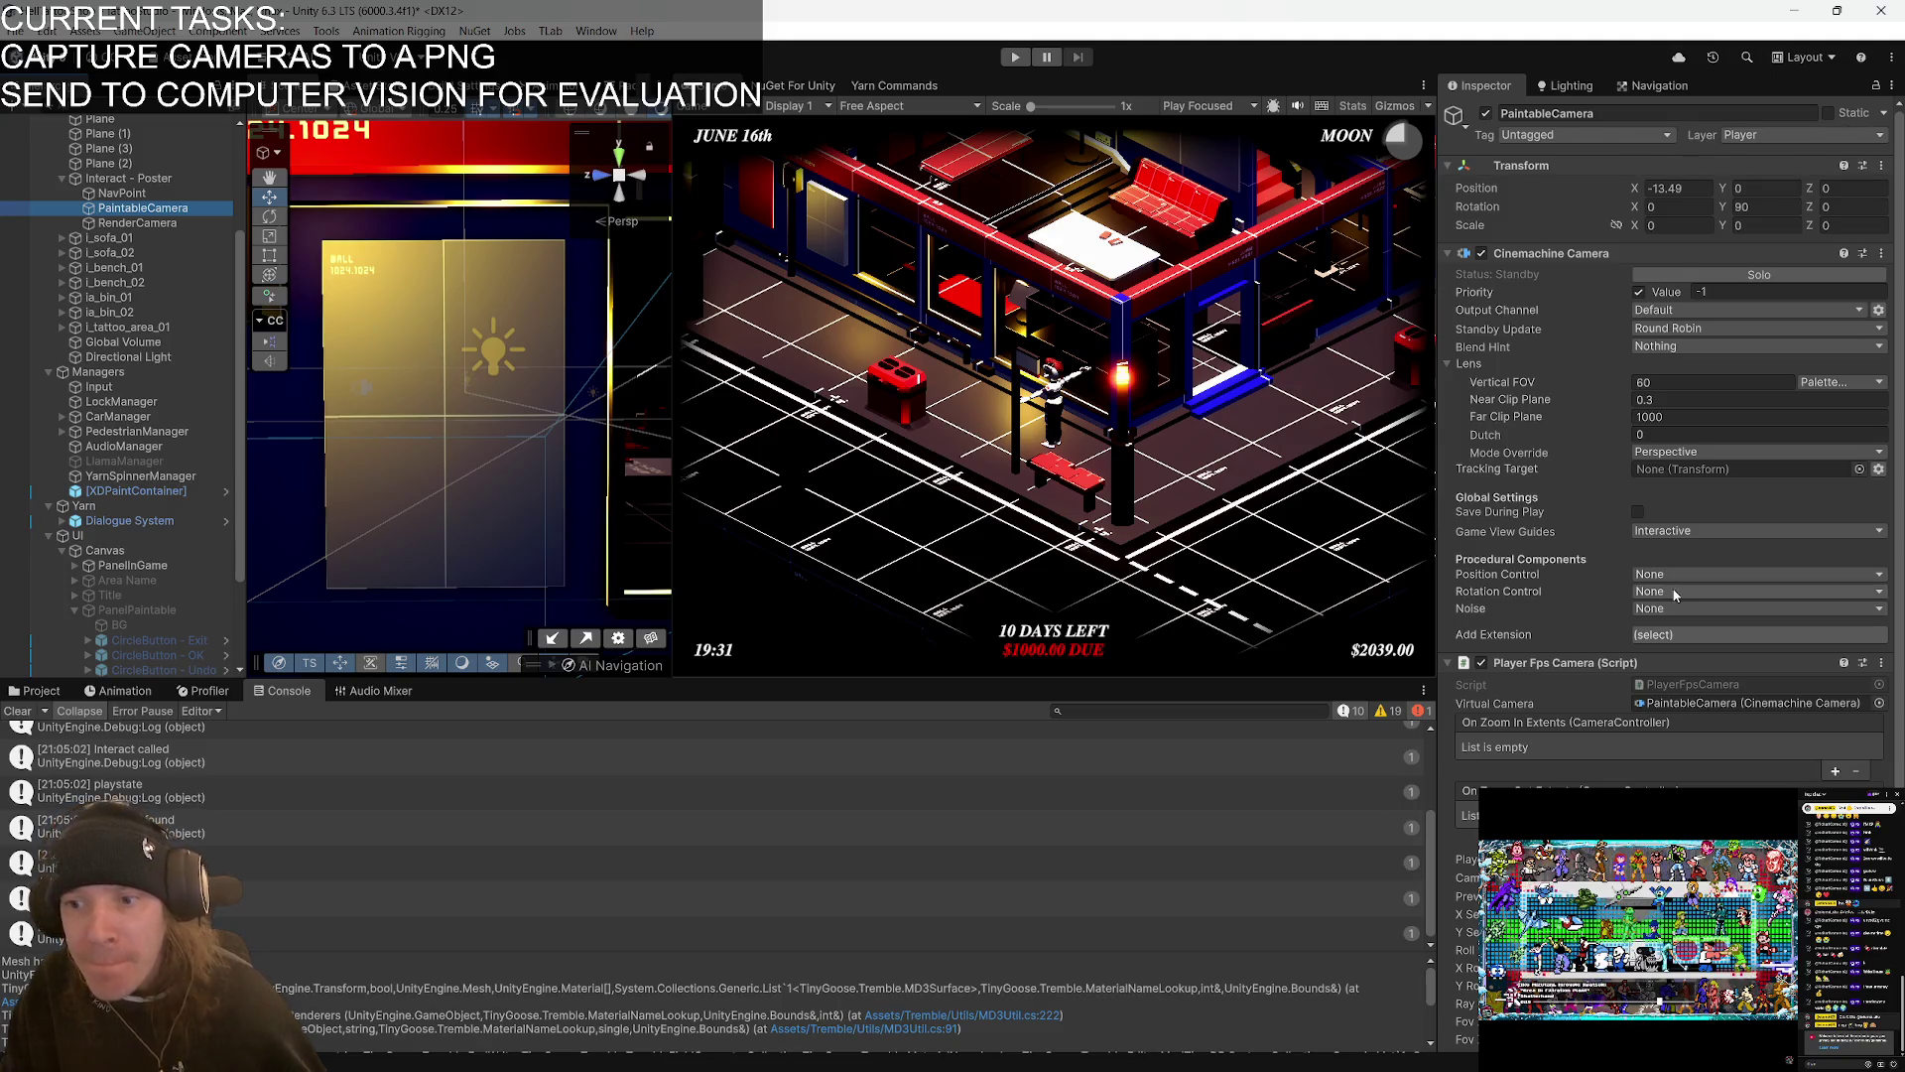
scroll(1506, 526, down, 2)
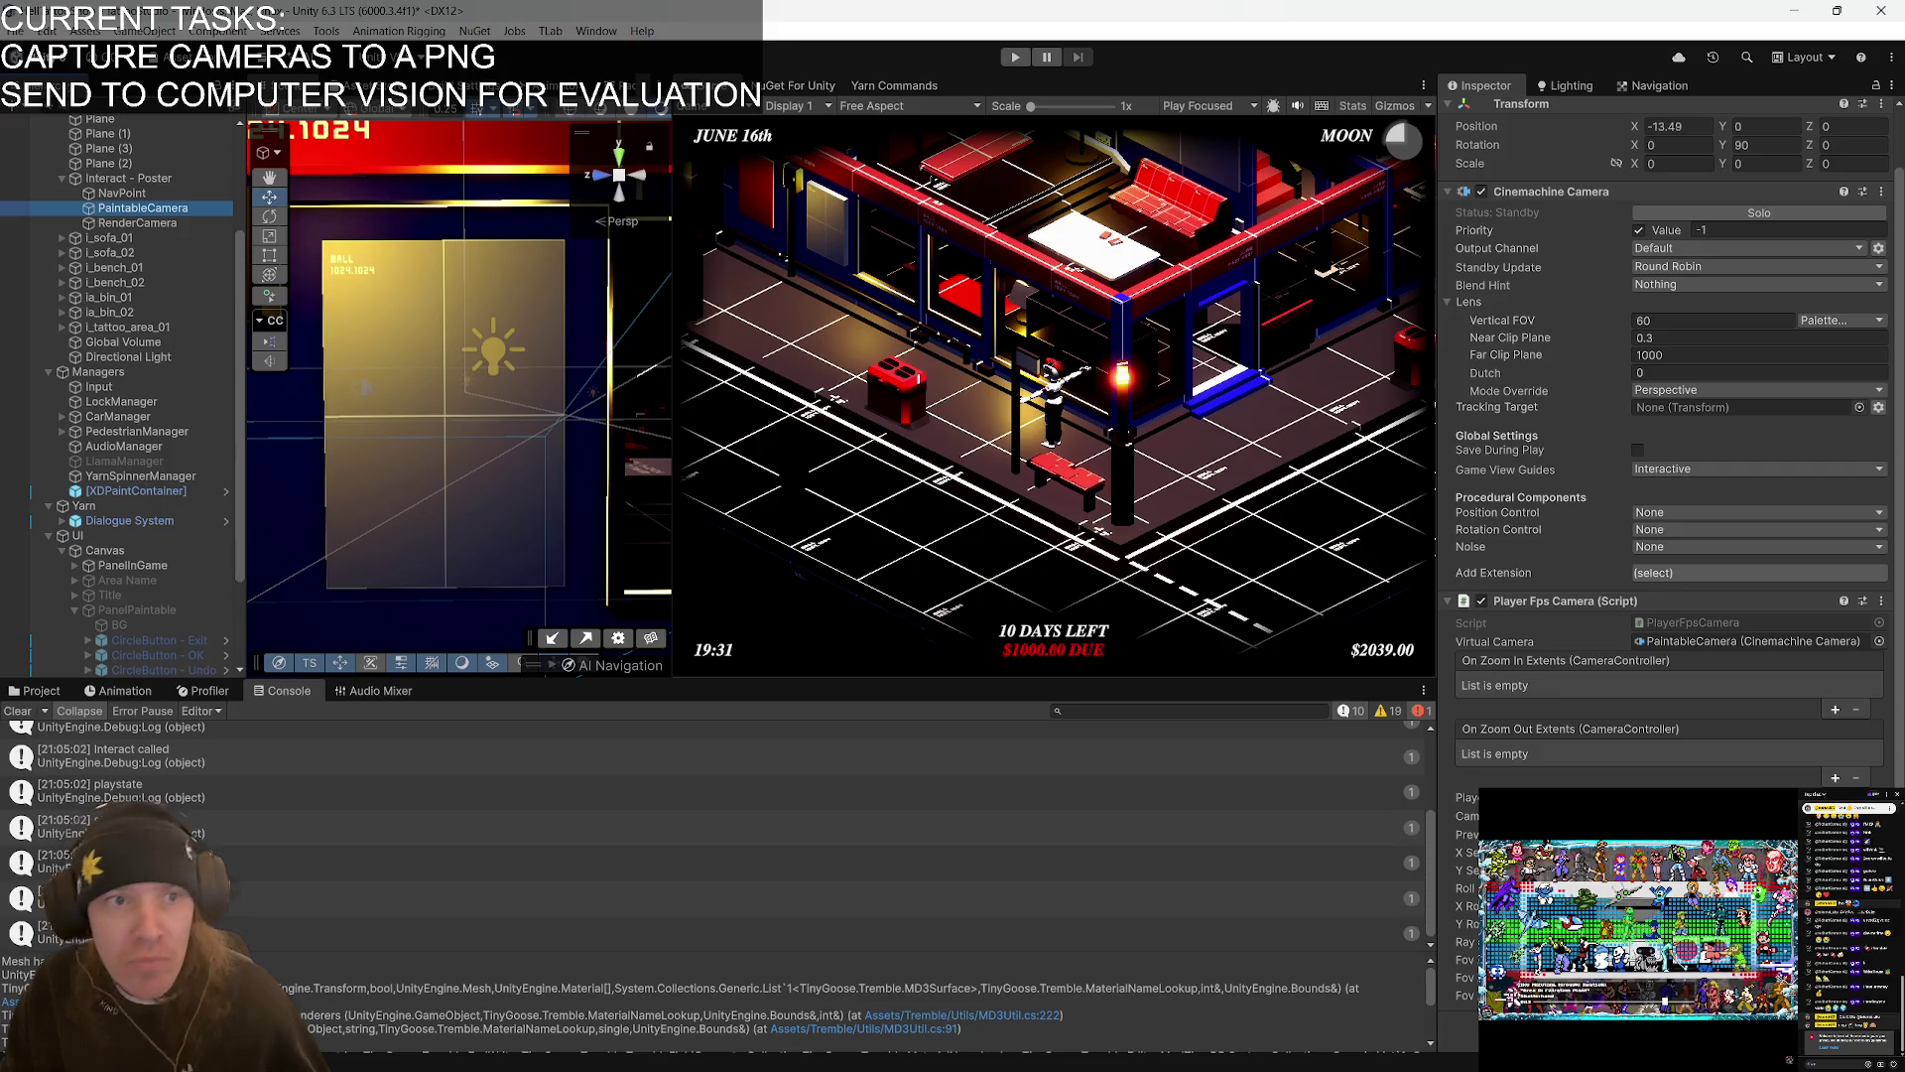
click(132, 224)
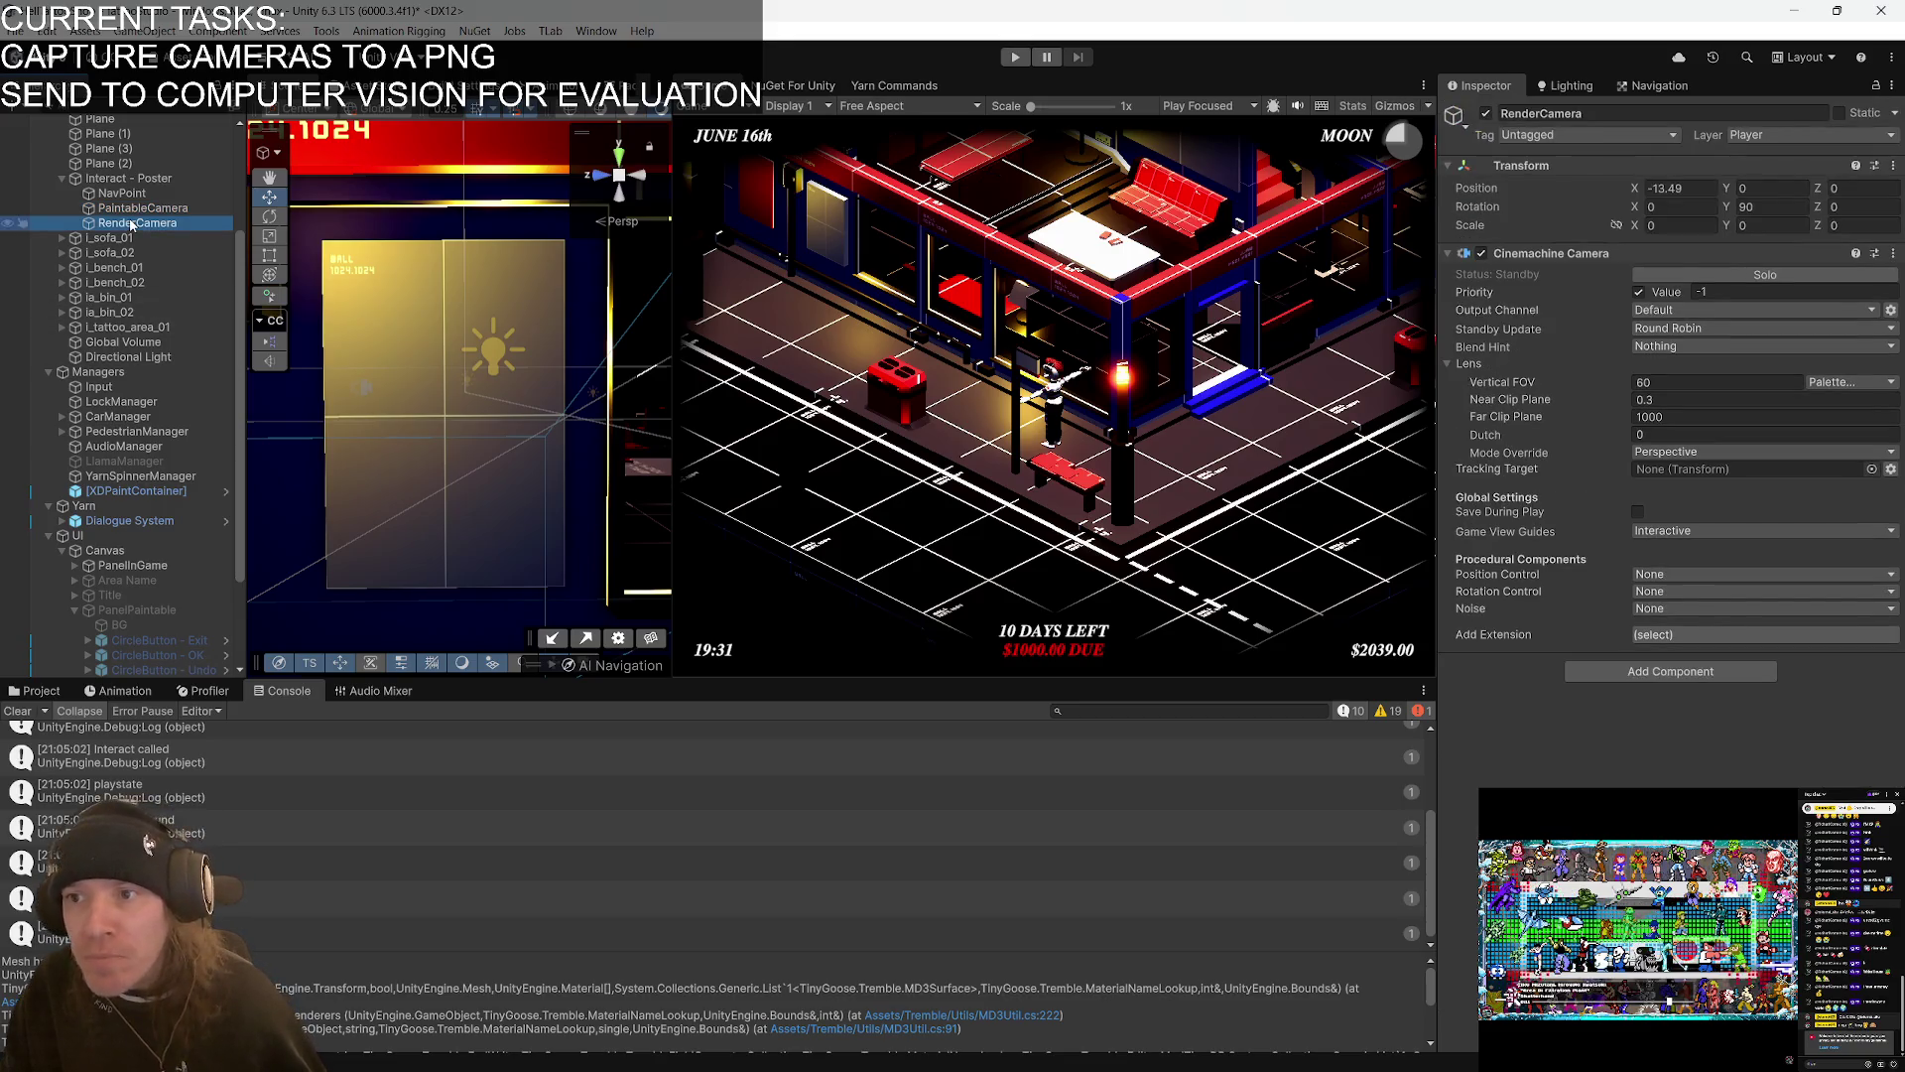
key(alt+Tab)
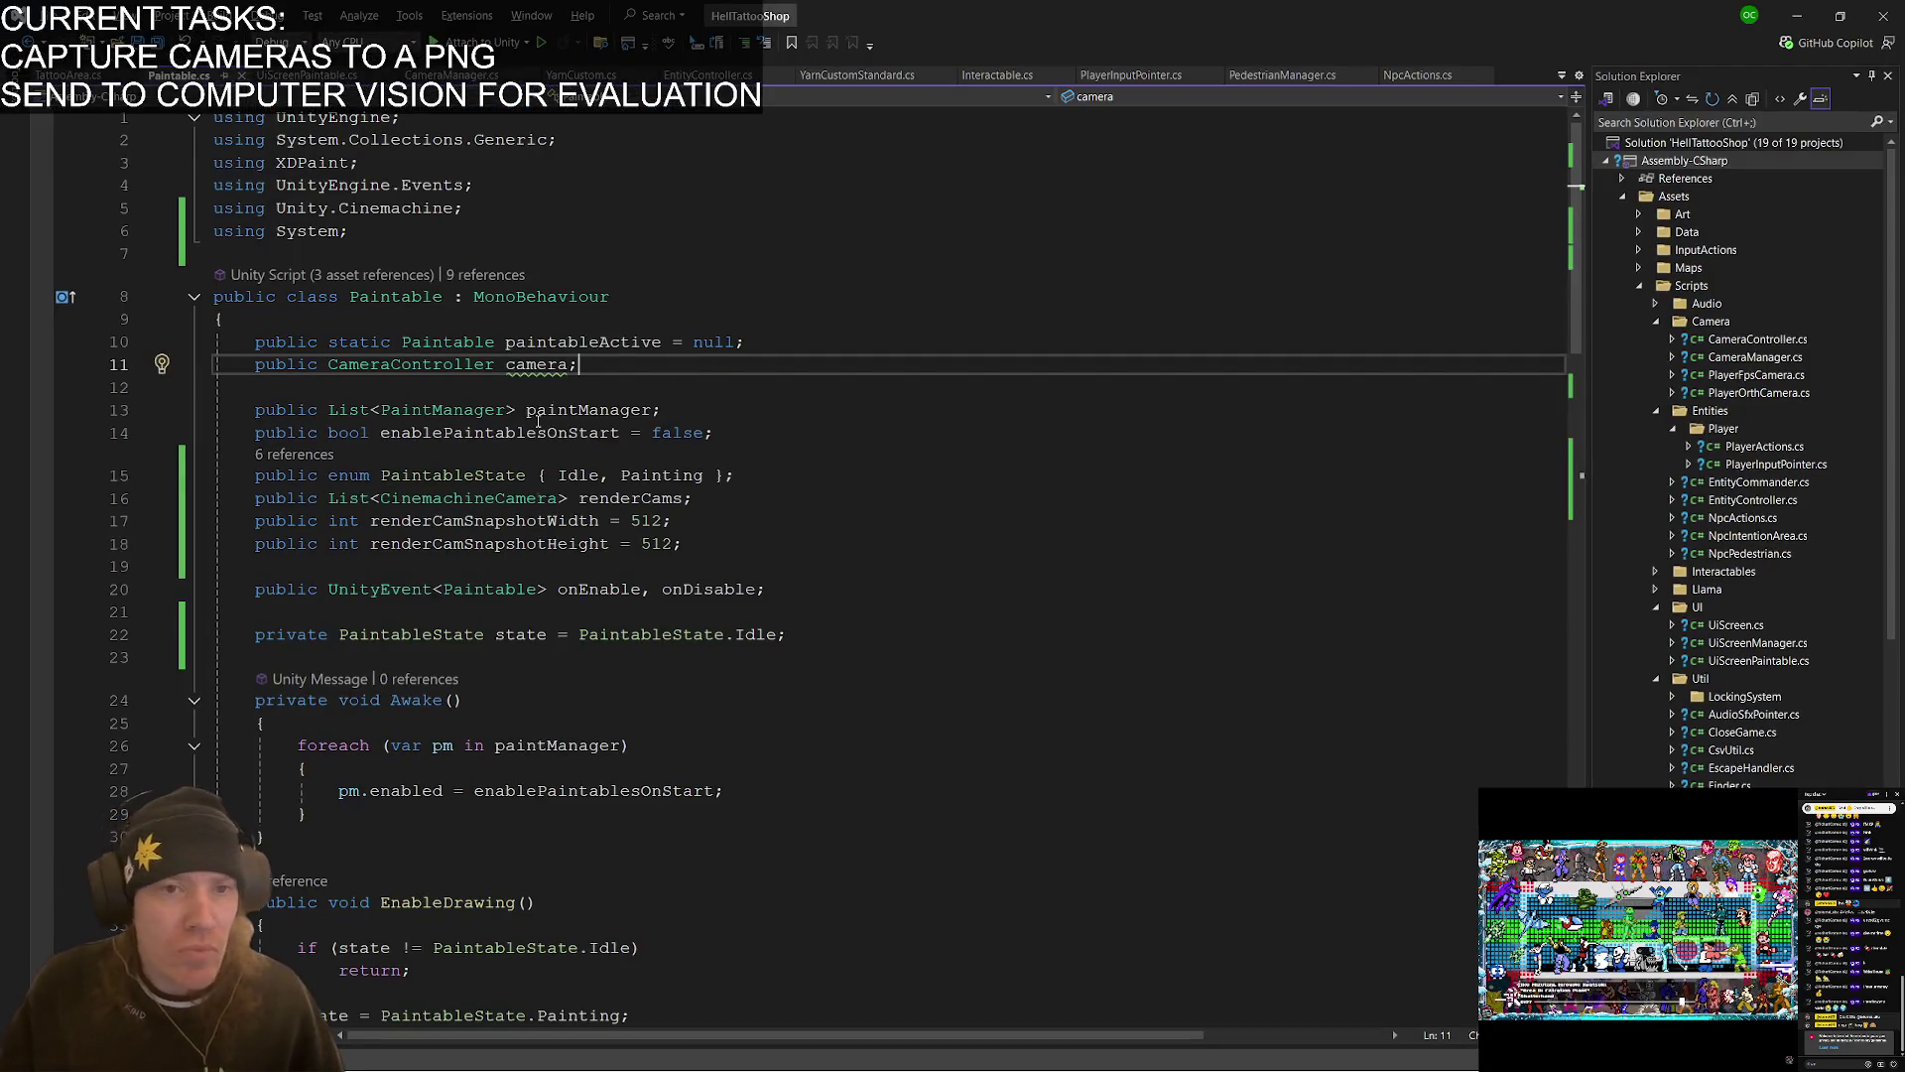
- Insert a Debug.Log("Enabling drawing...") line at the top of EnableDrawing
scroll(447, 517, down, 9)
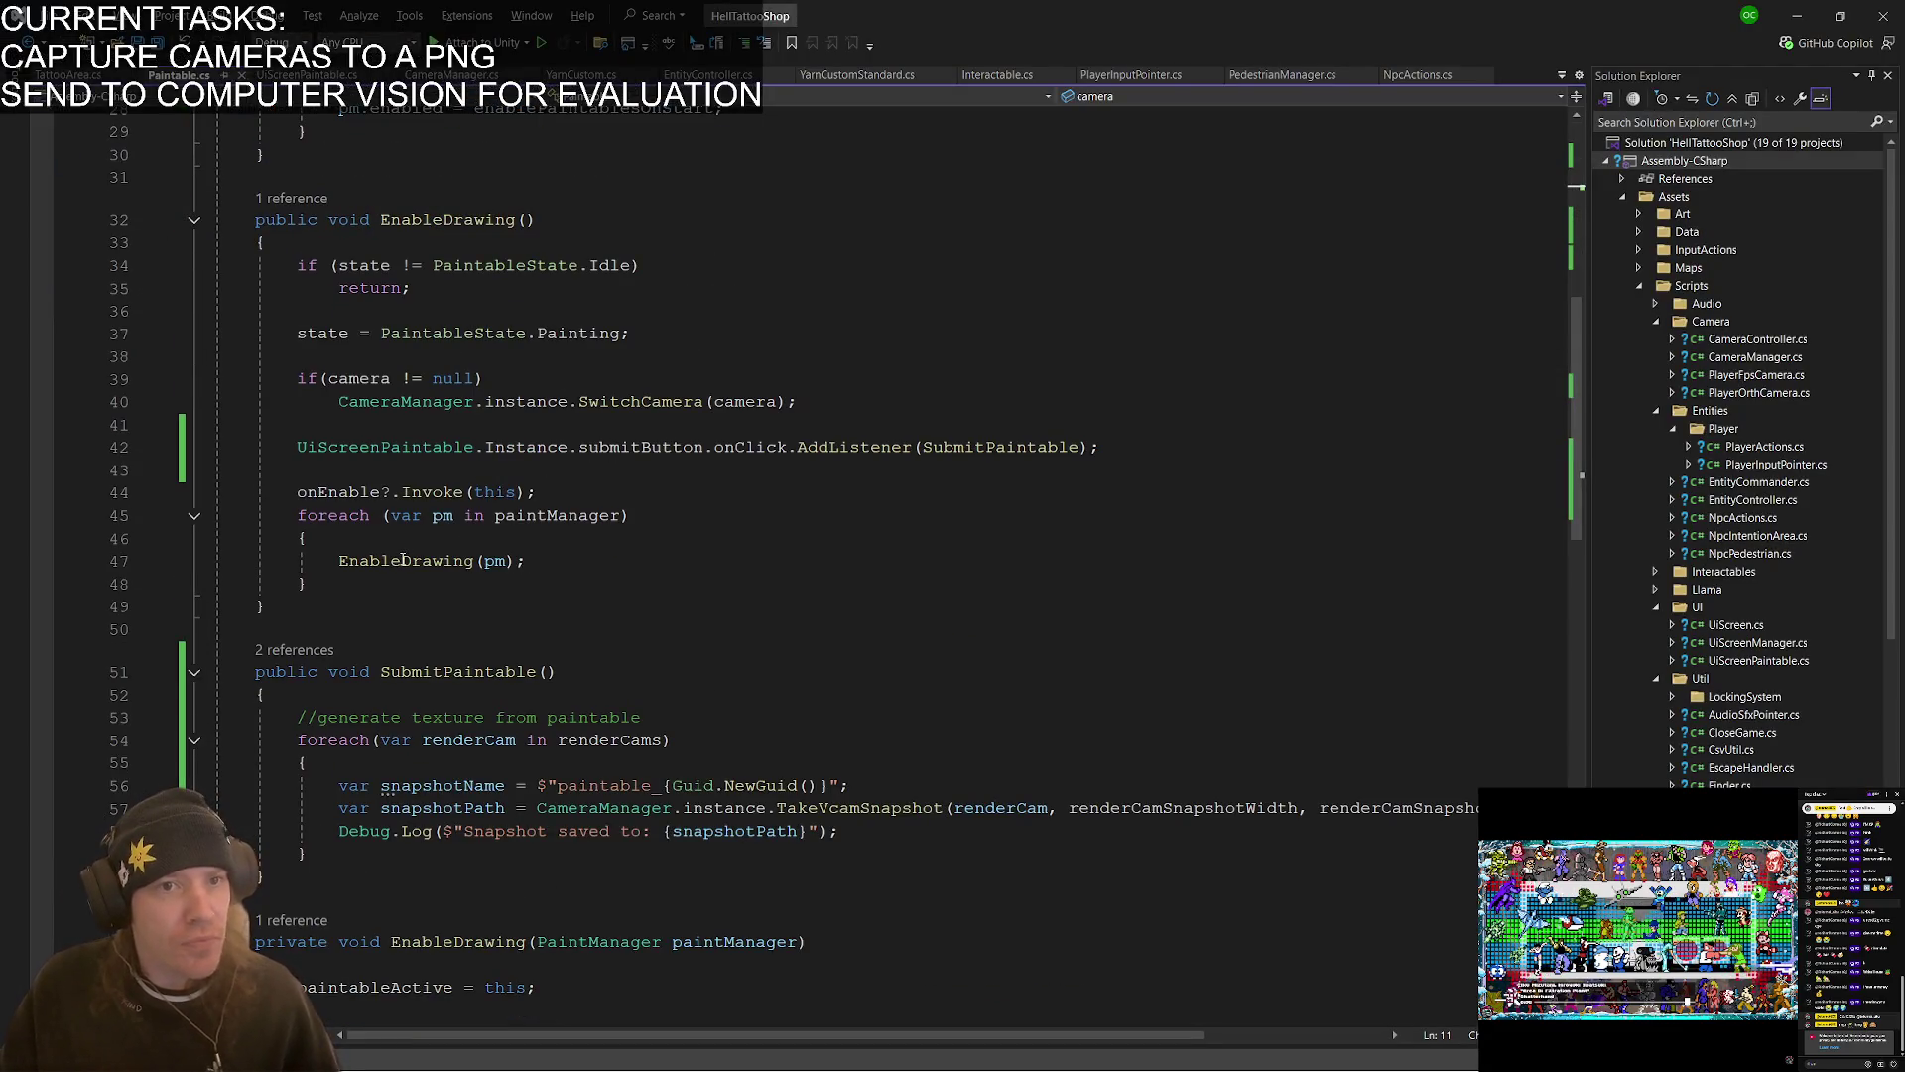
click(398, 243)
key(Return)
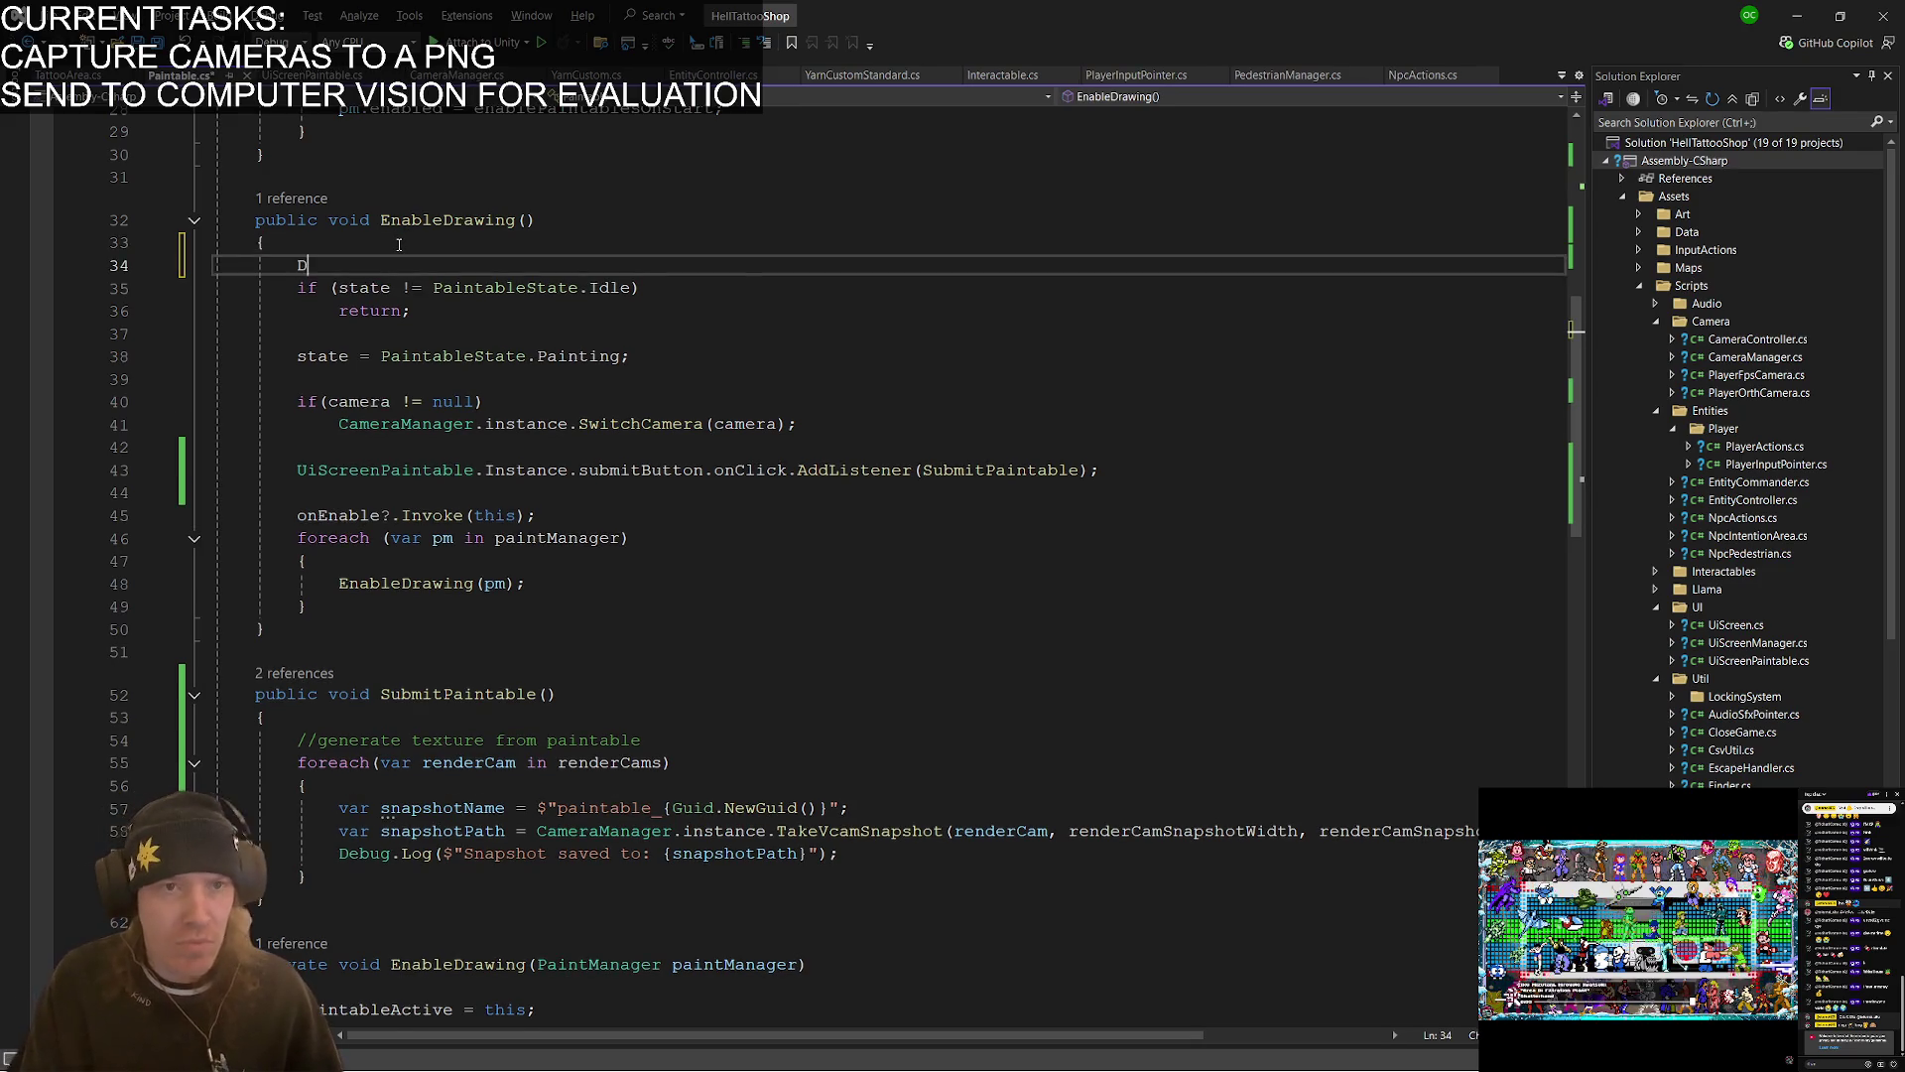
text(Debug.Log()
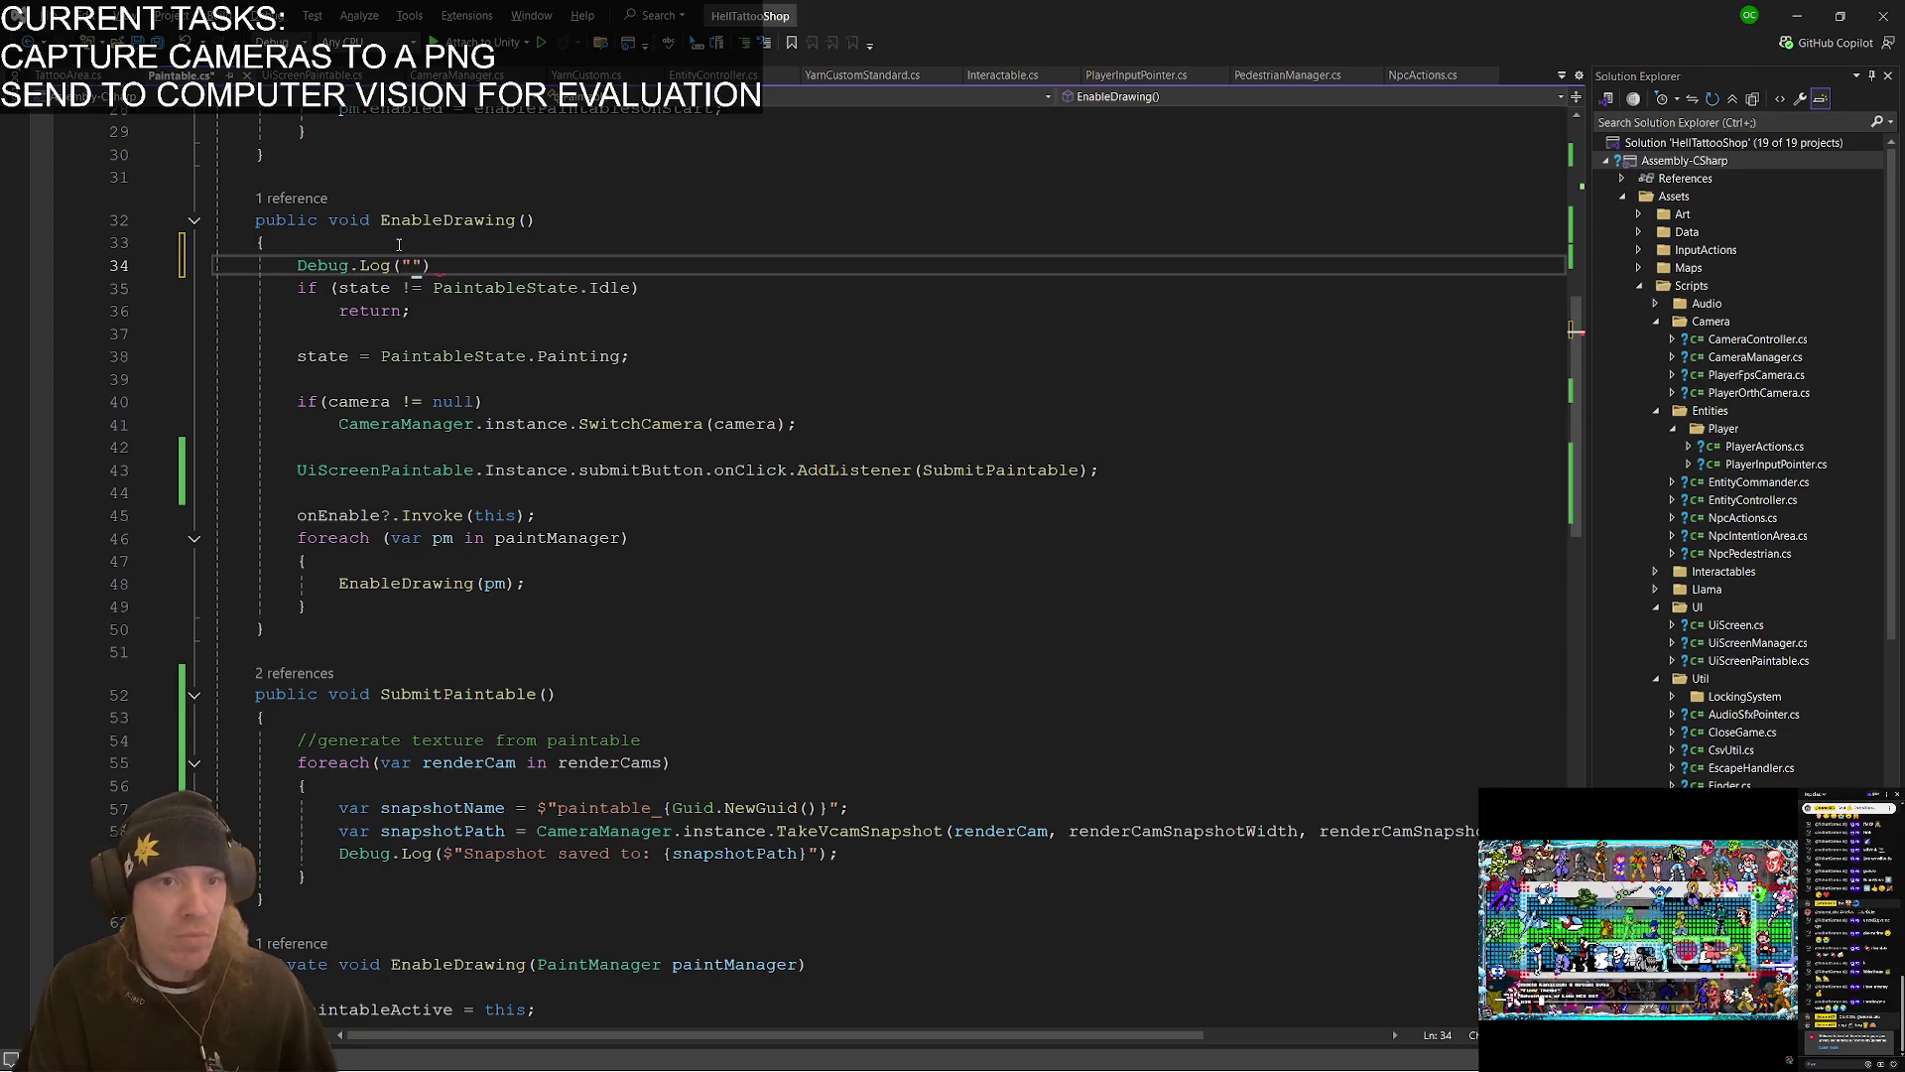
text(nabling )
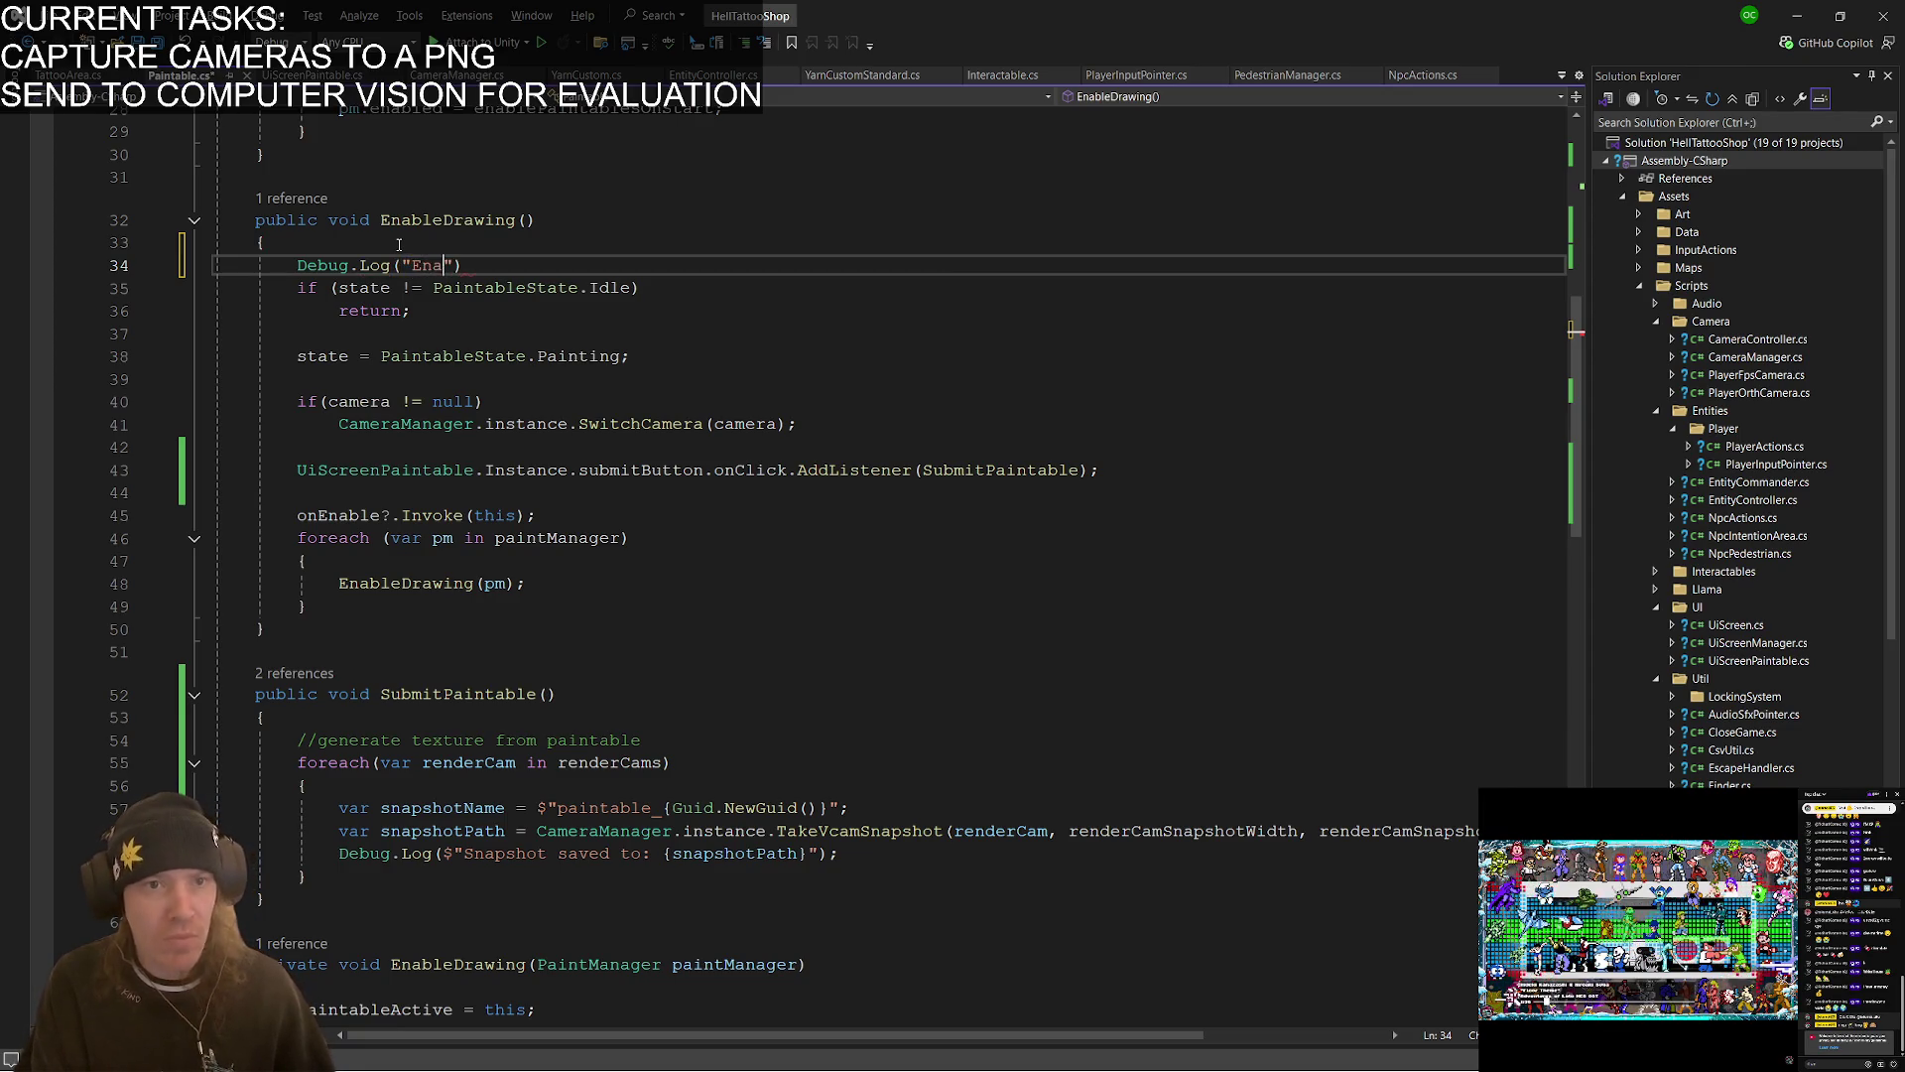
text(drawing)
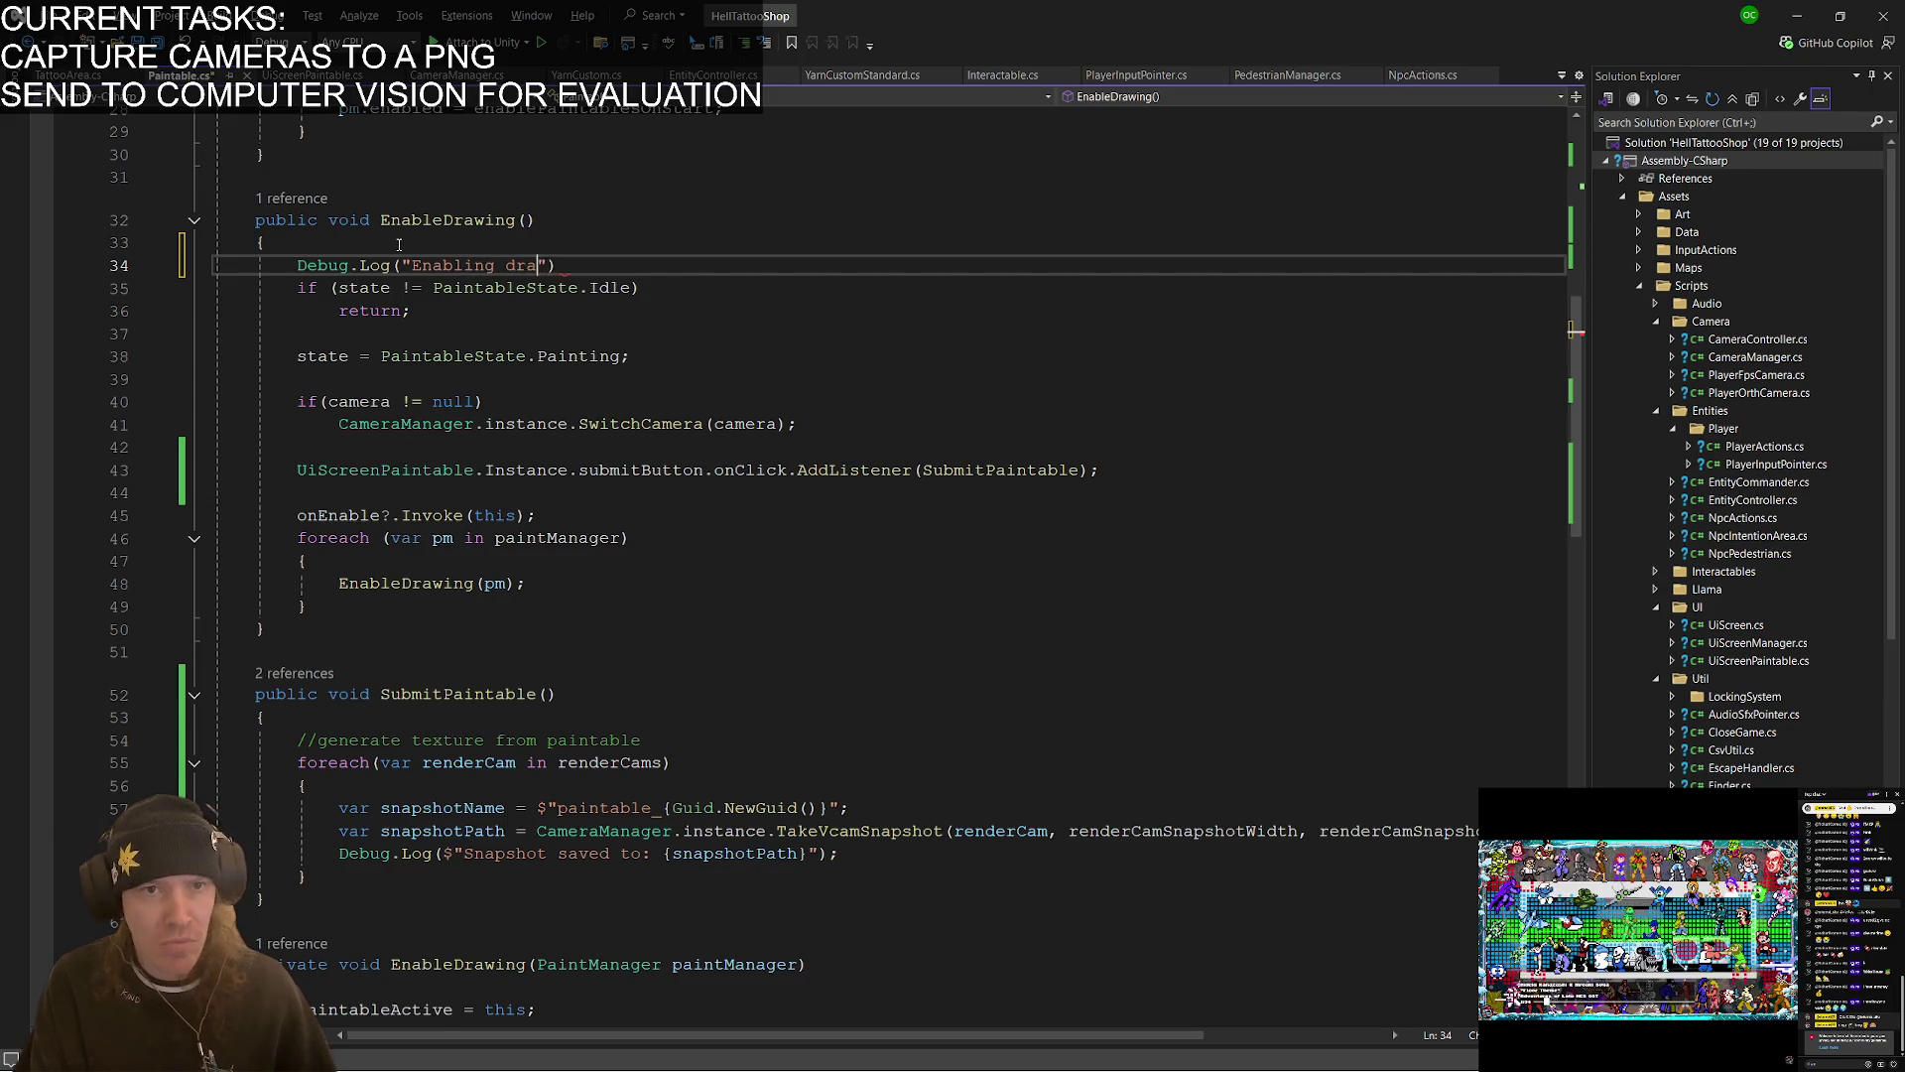
text(..)
key(End)
text(;)
- Paste a copy of the log before the state assignment and append + state to the first log
key(shift+Up)
key(Down)
key(Down)
key(Down)
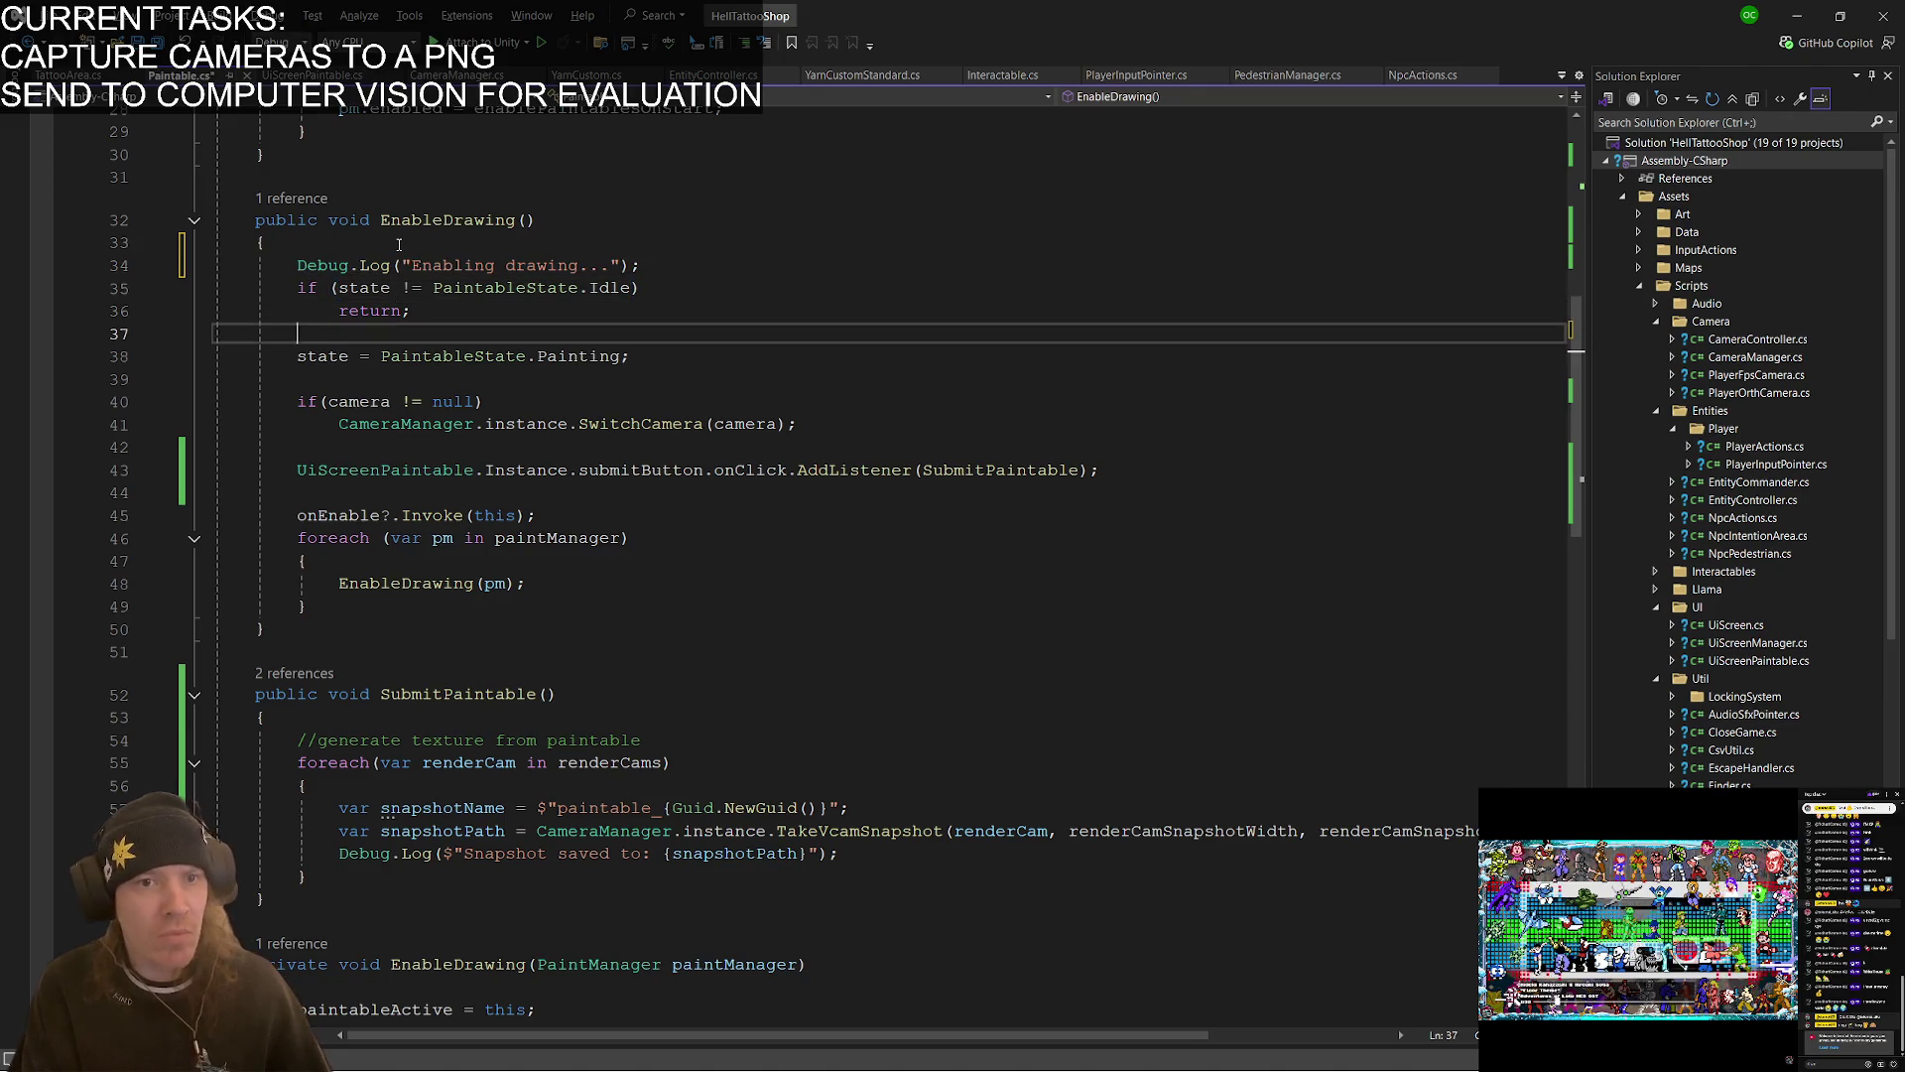
text(Debug.Log("Enabling drawing...");)
key(Up)
key(Up)
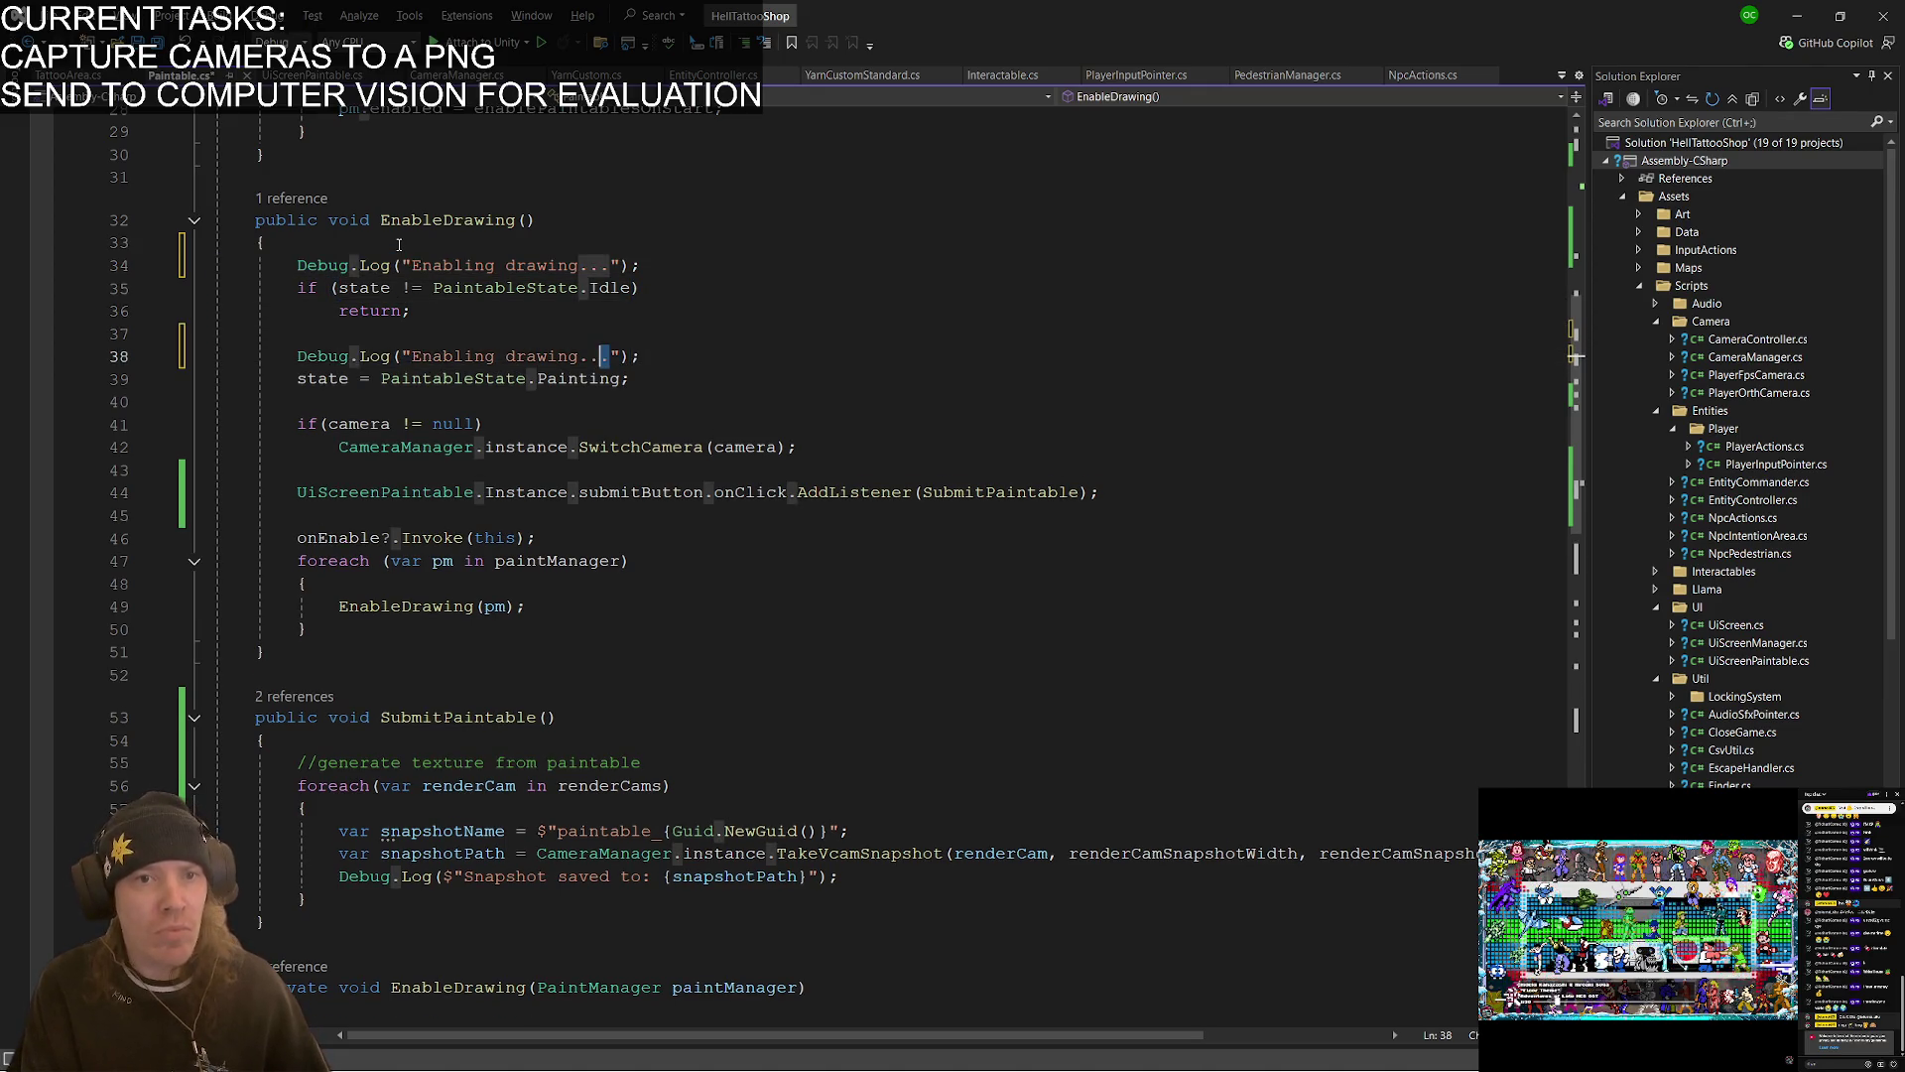
key(Up)
key(Up)
key(Right)
key(Right)
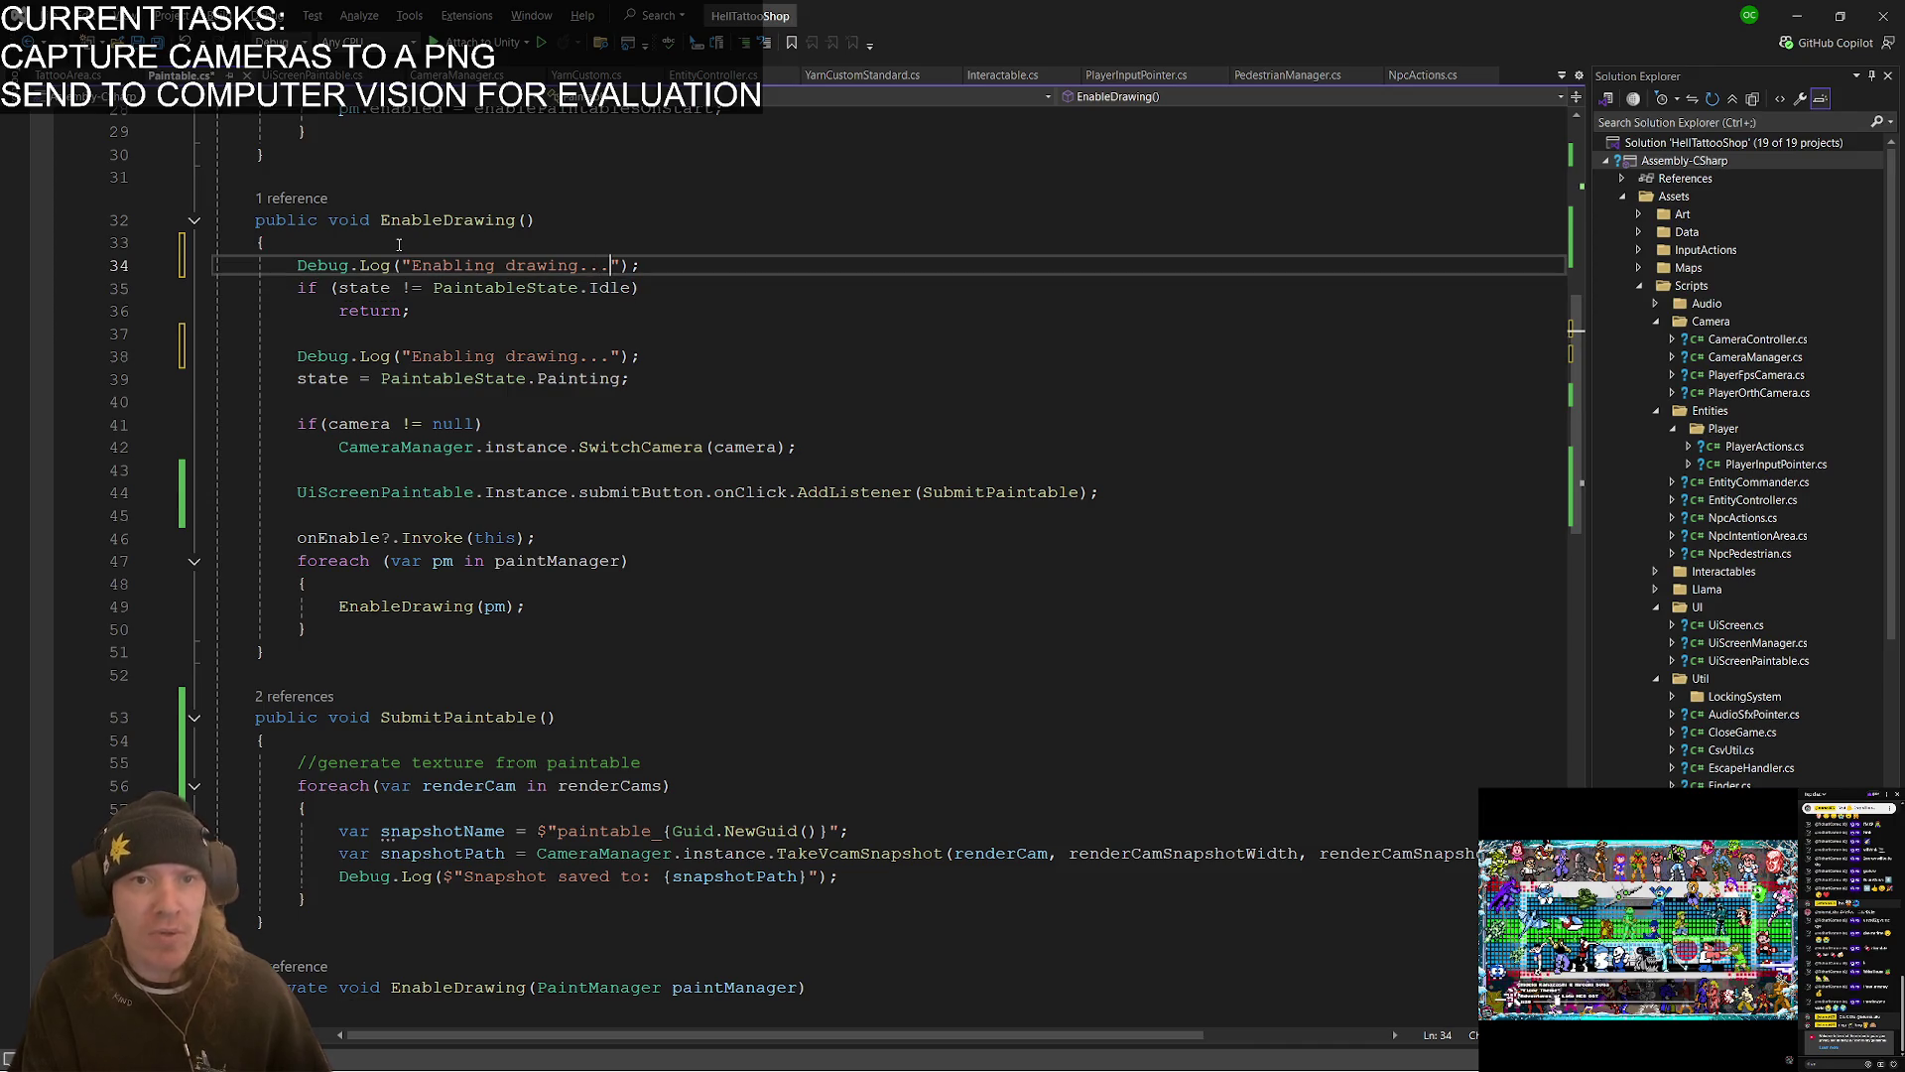
text(+ state)
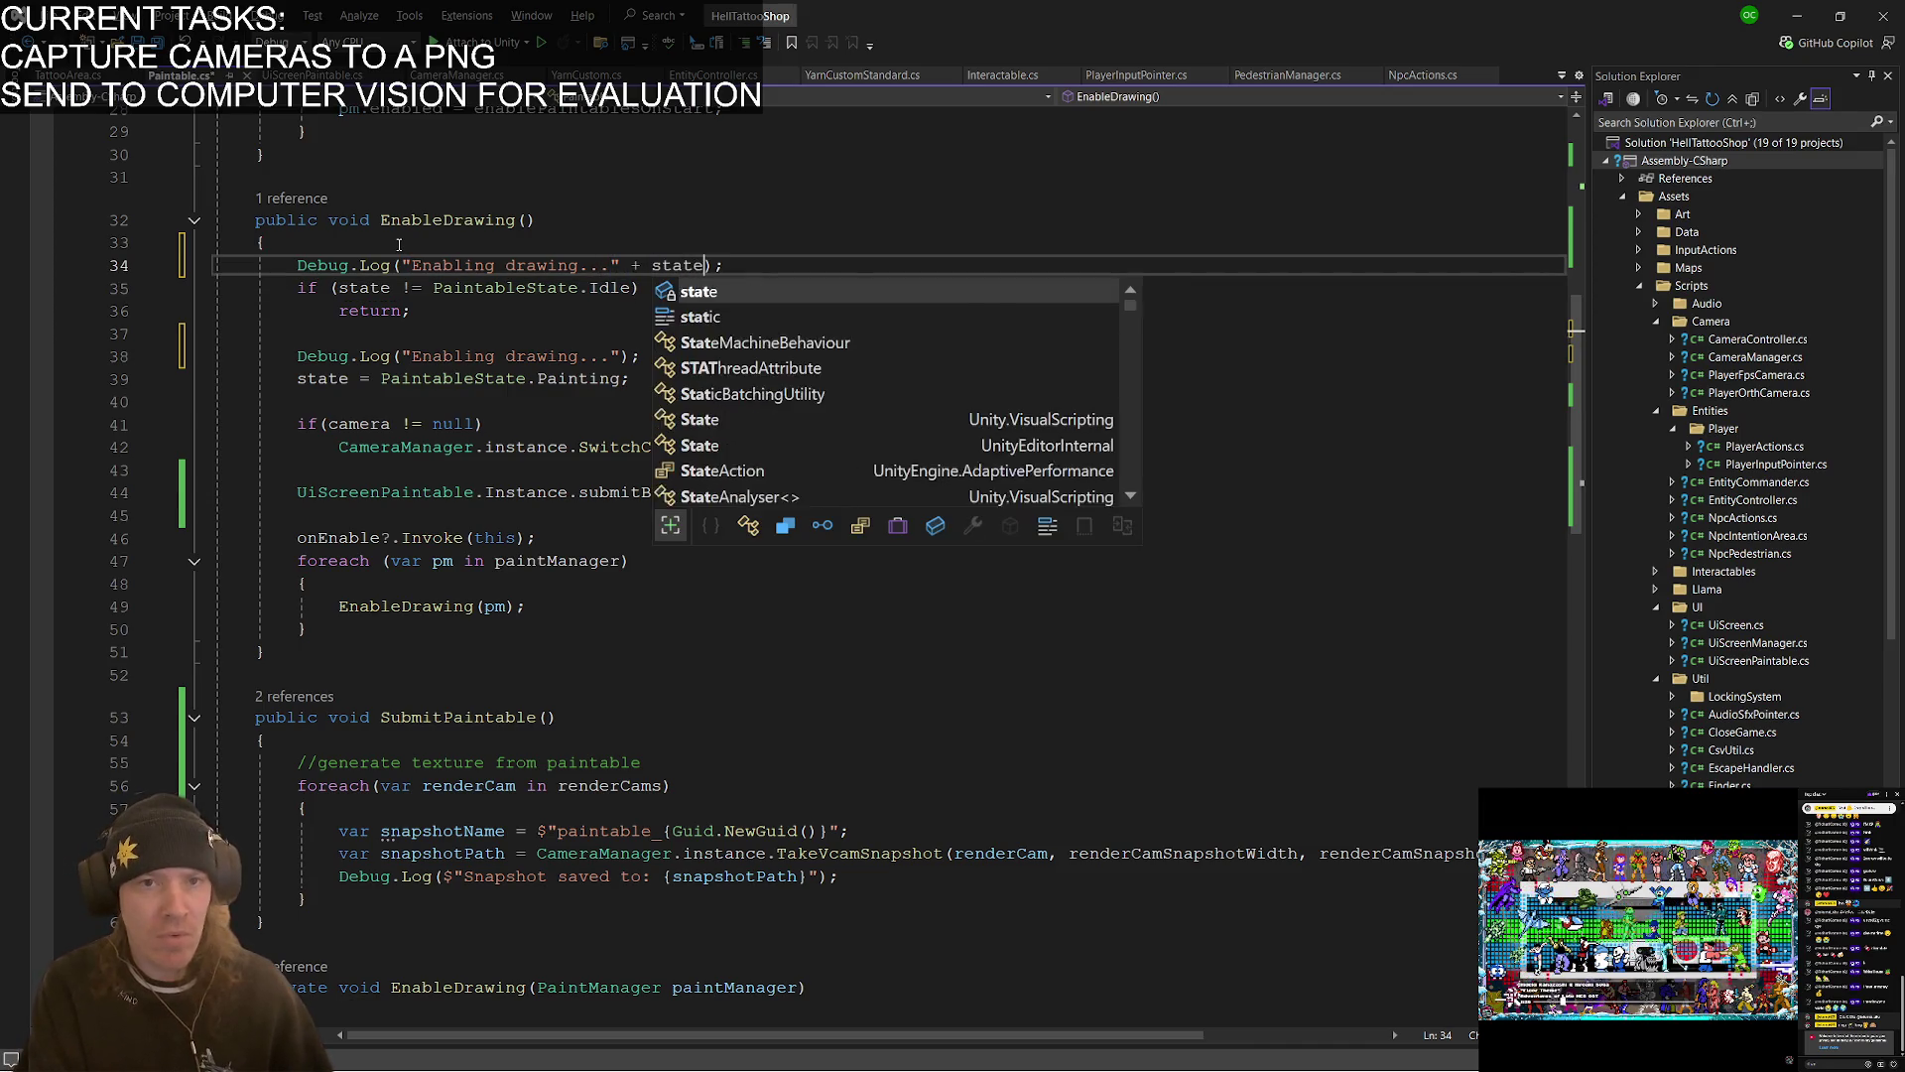
- Change the second log's message to "Success" and save Paintable.cs
key(Down)
key(Down)
key(Down)
key(Left)
key(Left)
key(Left)
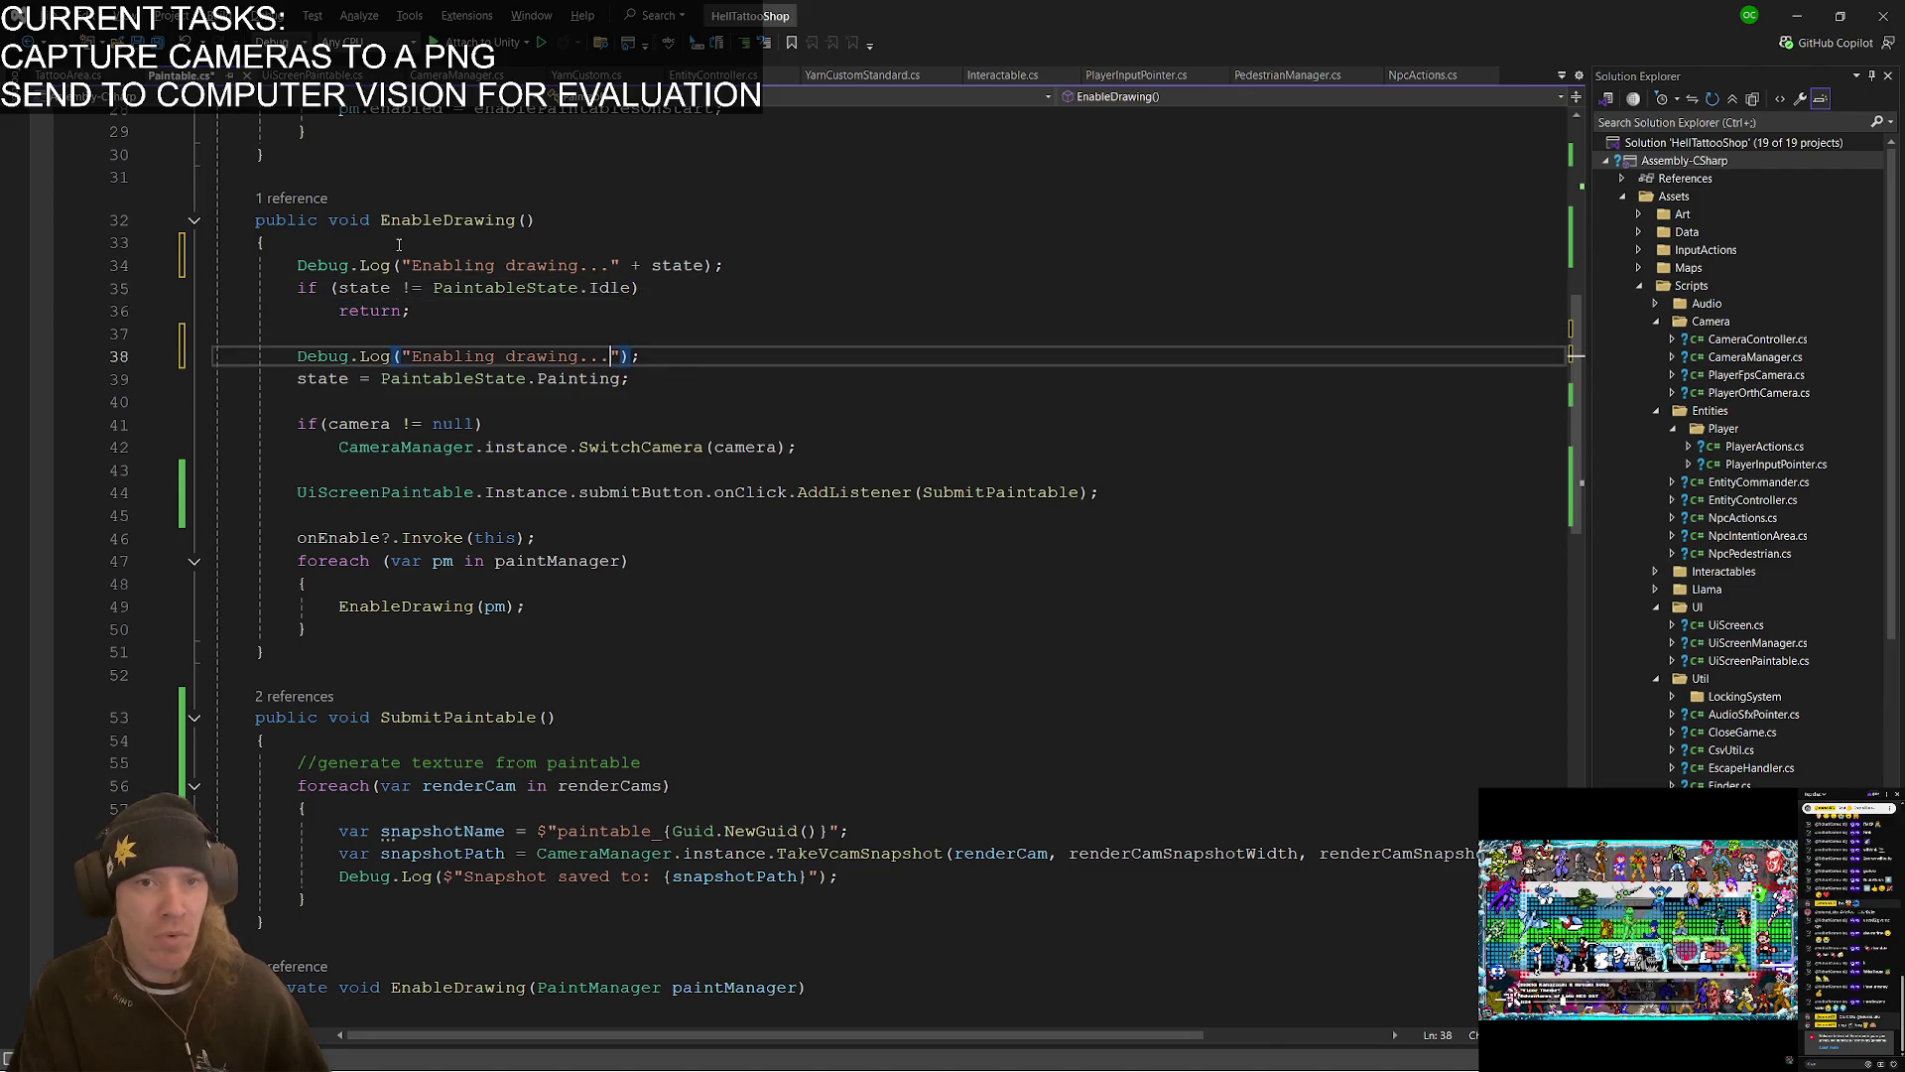
key(ctrl+shift+Left)
key(ctrl+shift+Left)
key(ctrl+shift+Left)
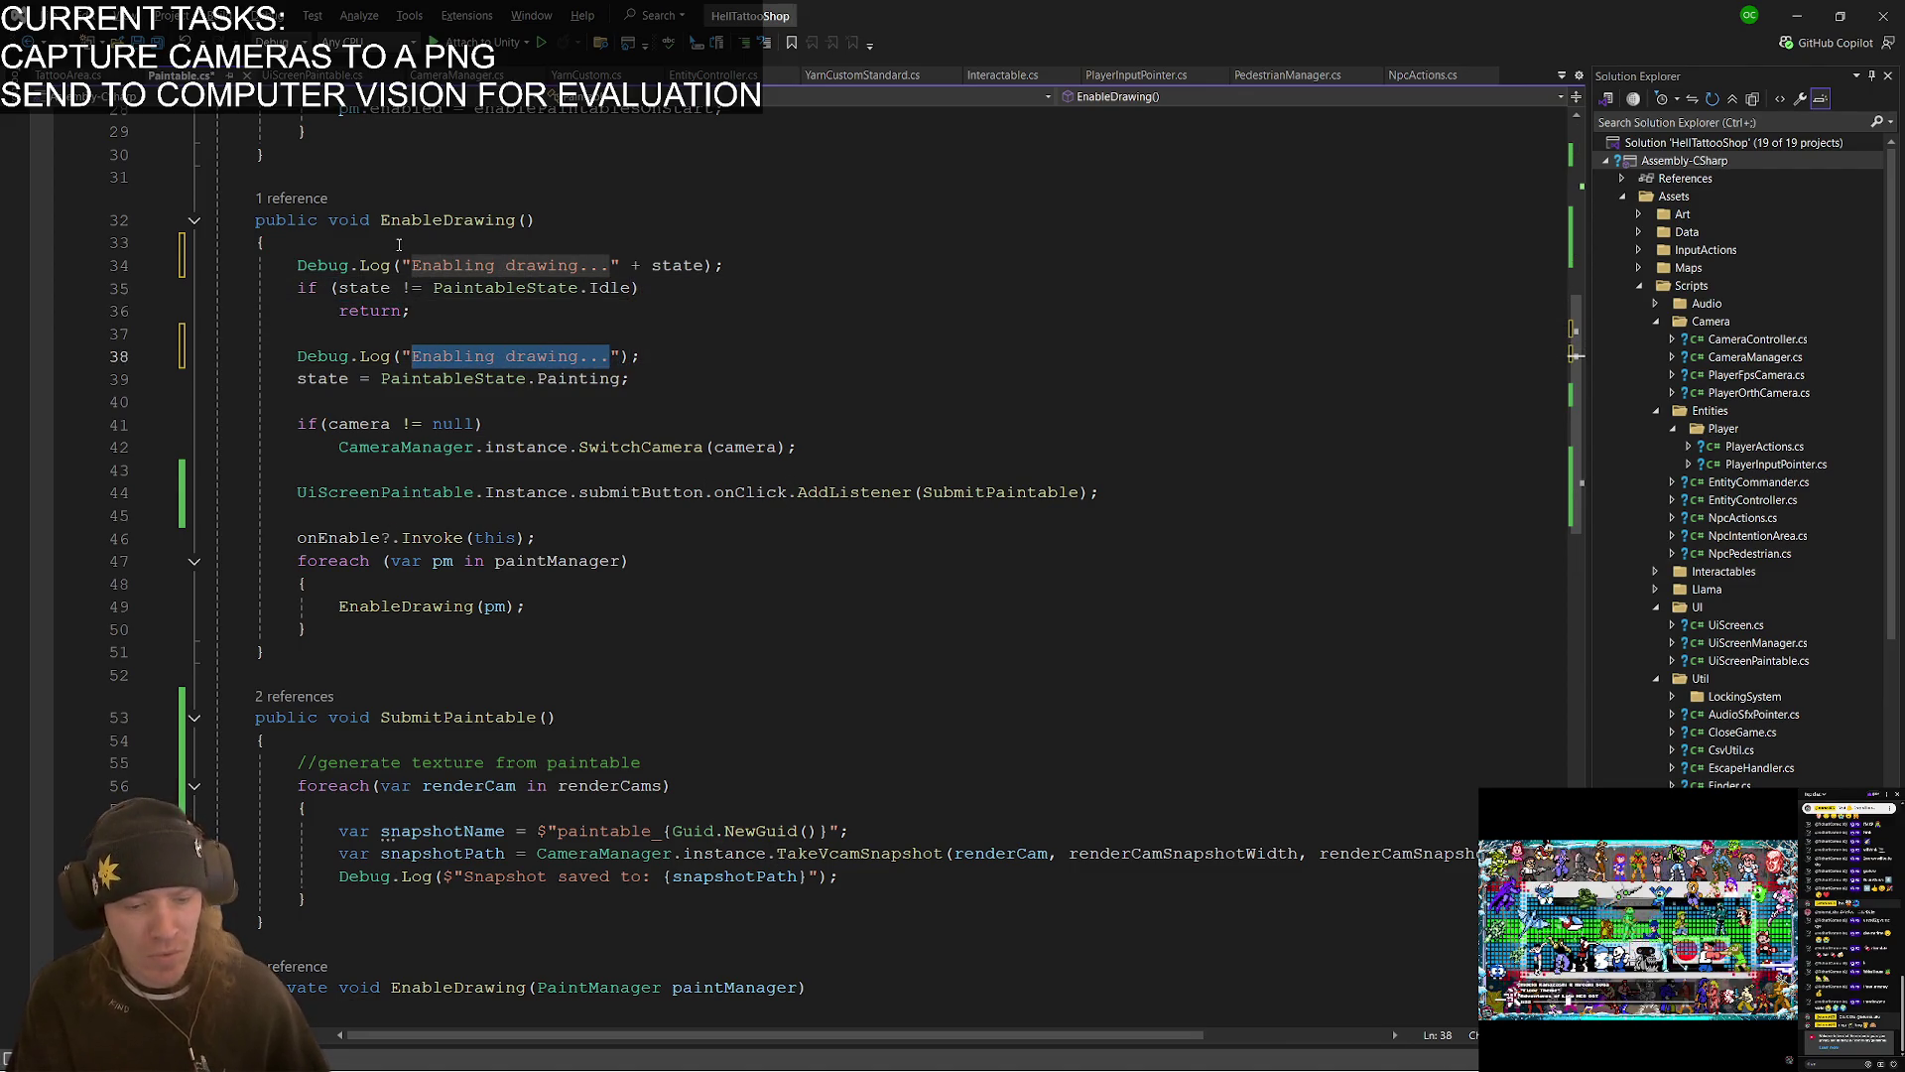
text(Success)
key(ctrl+s)
key(alt+Tab)
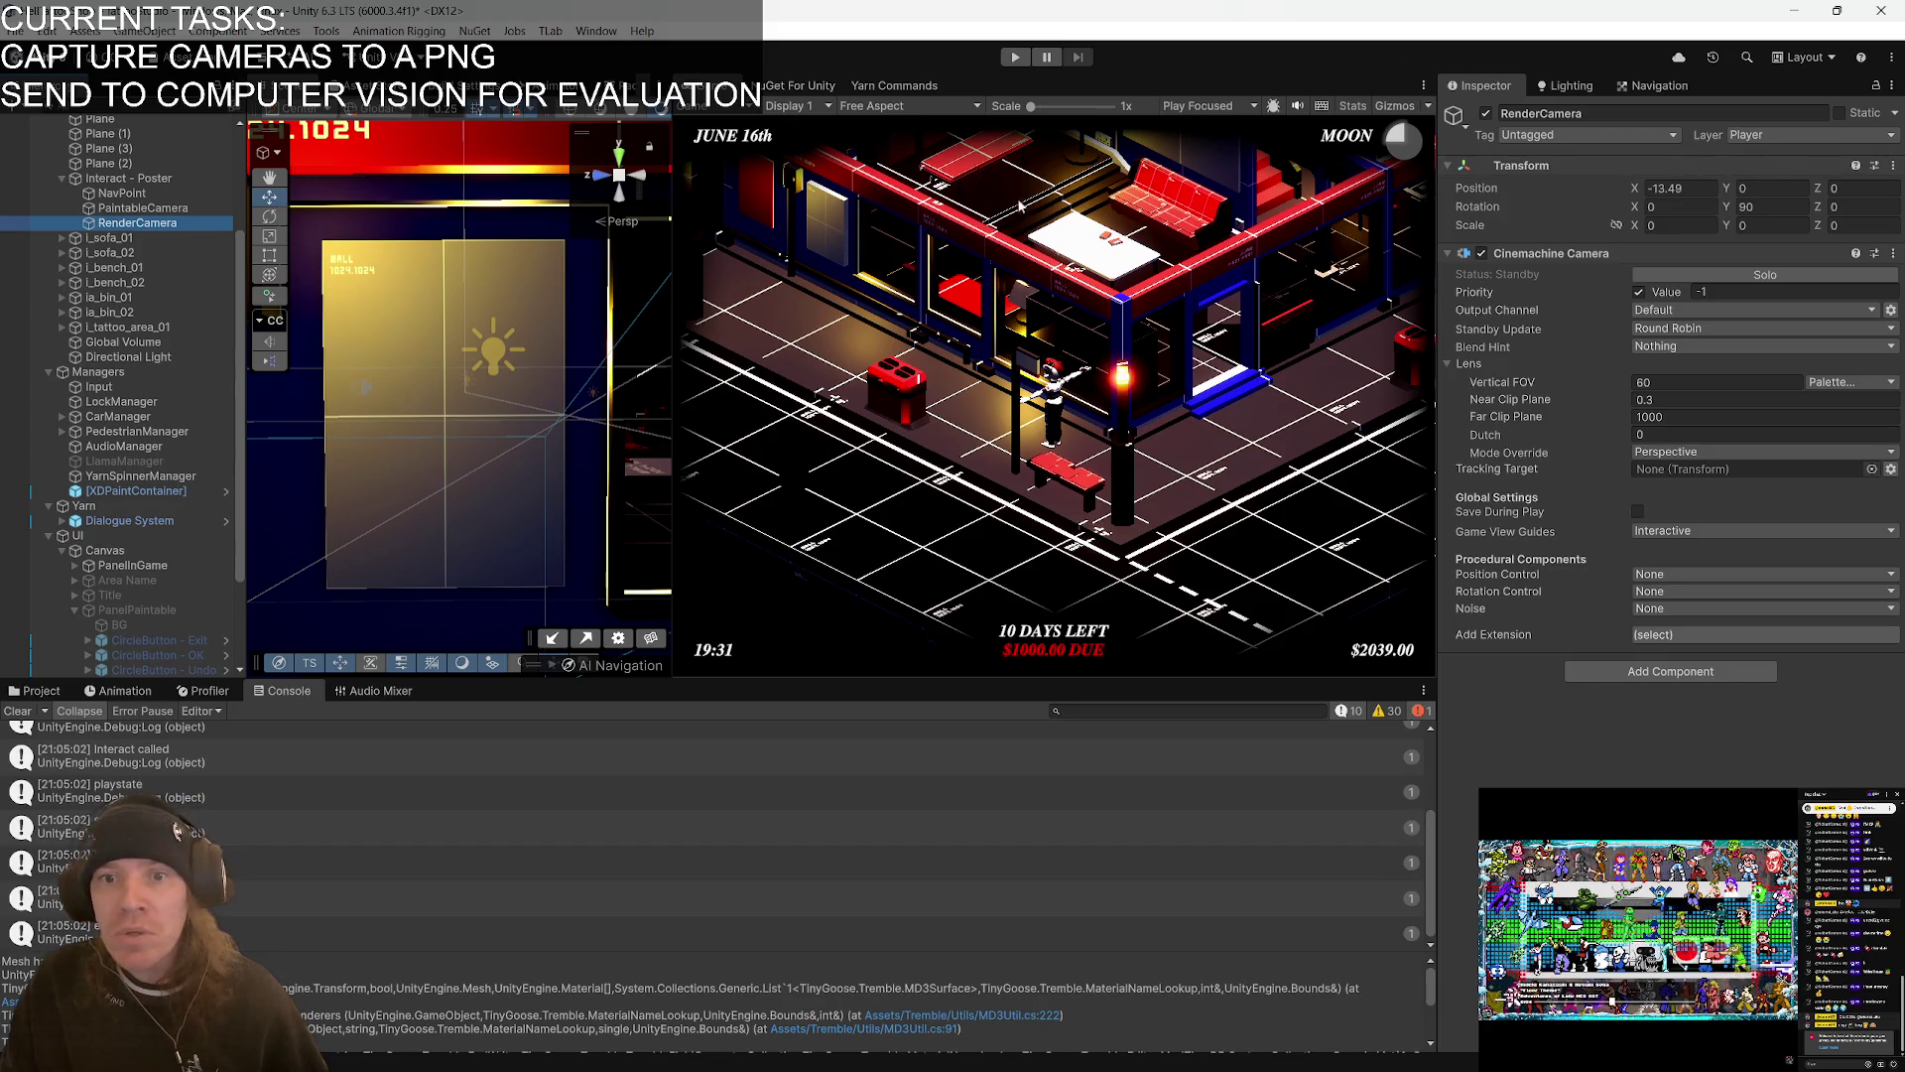
- Enter play mode and interact with the poster to start drawing
click(1014, 57)
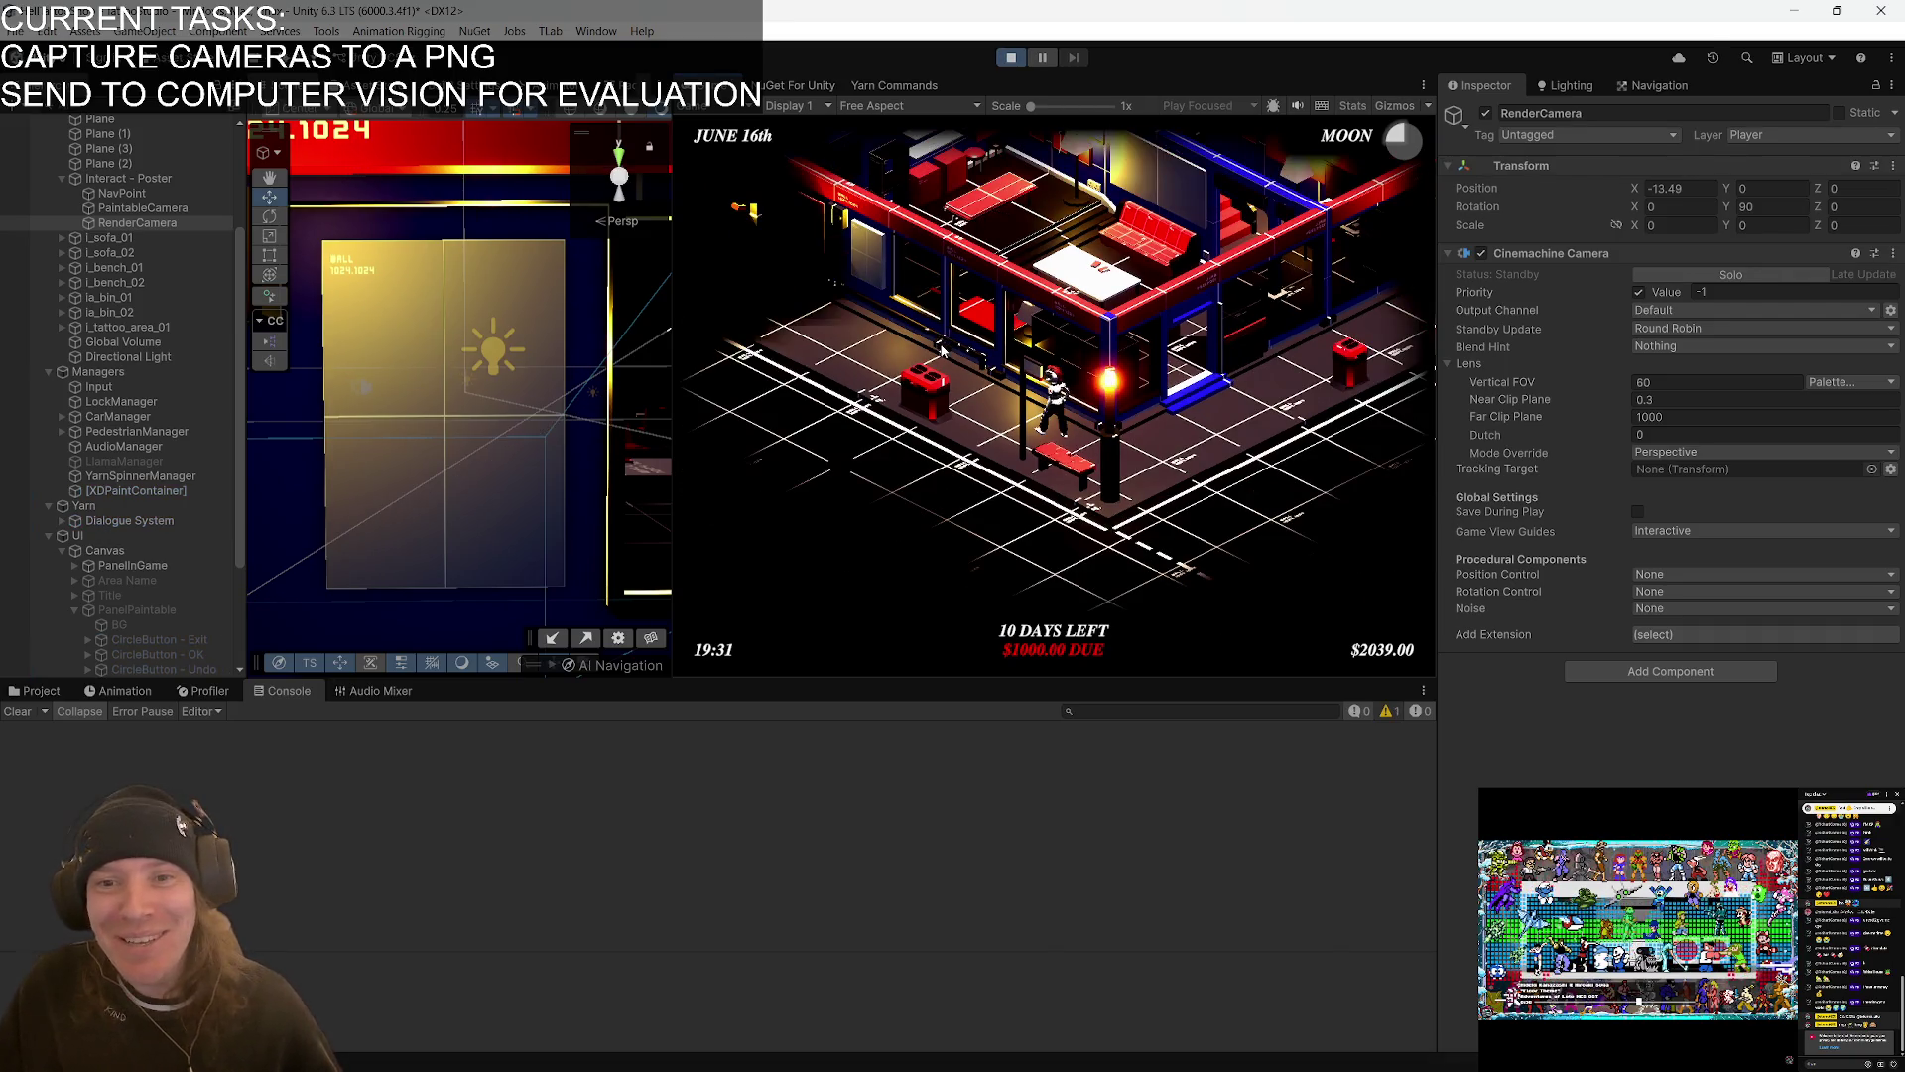
scroll(942, 349, down, 2)
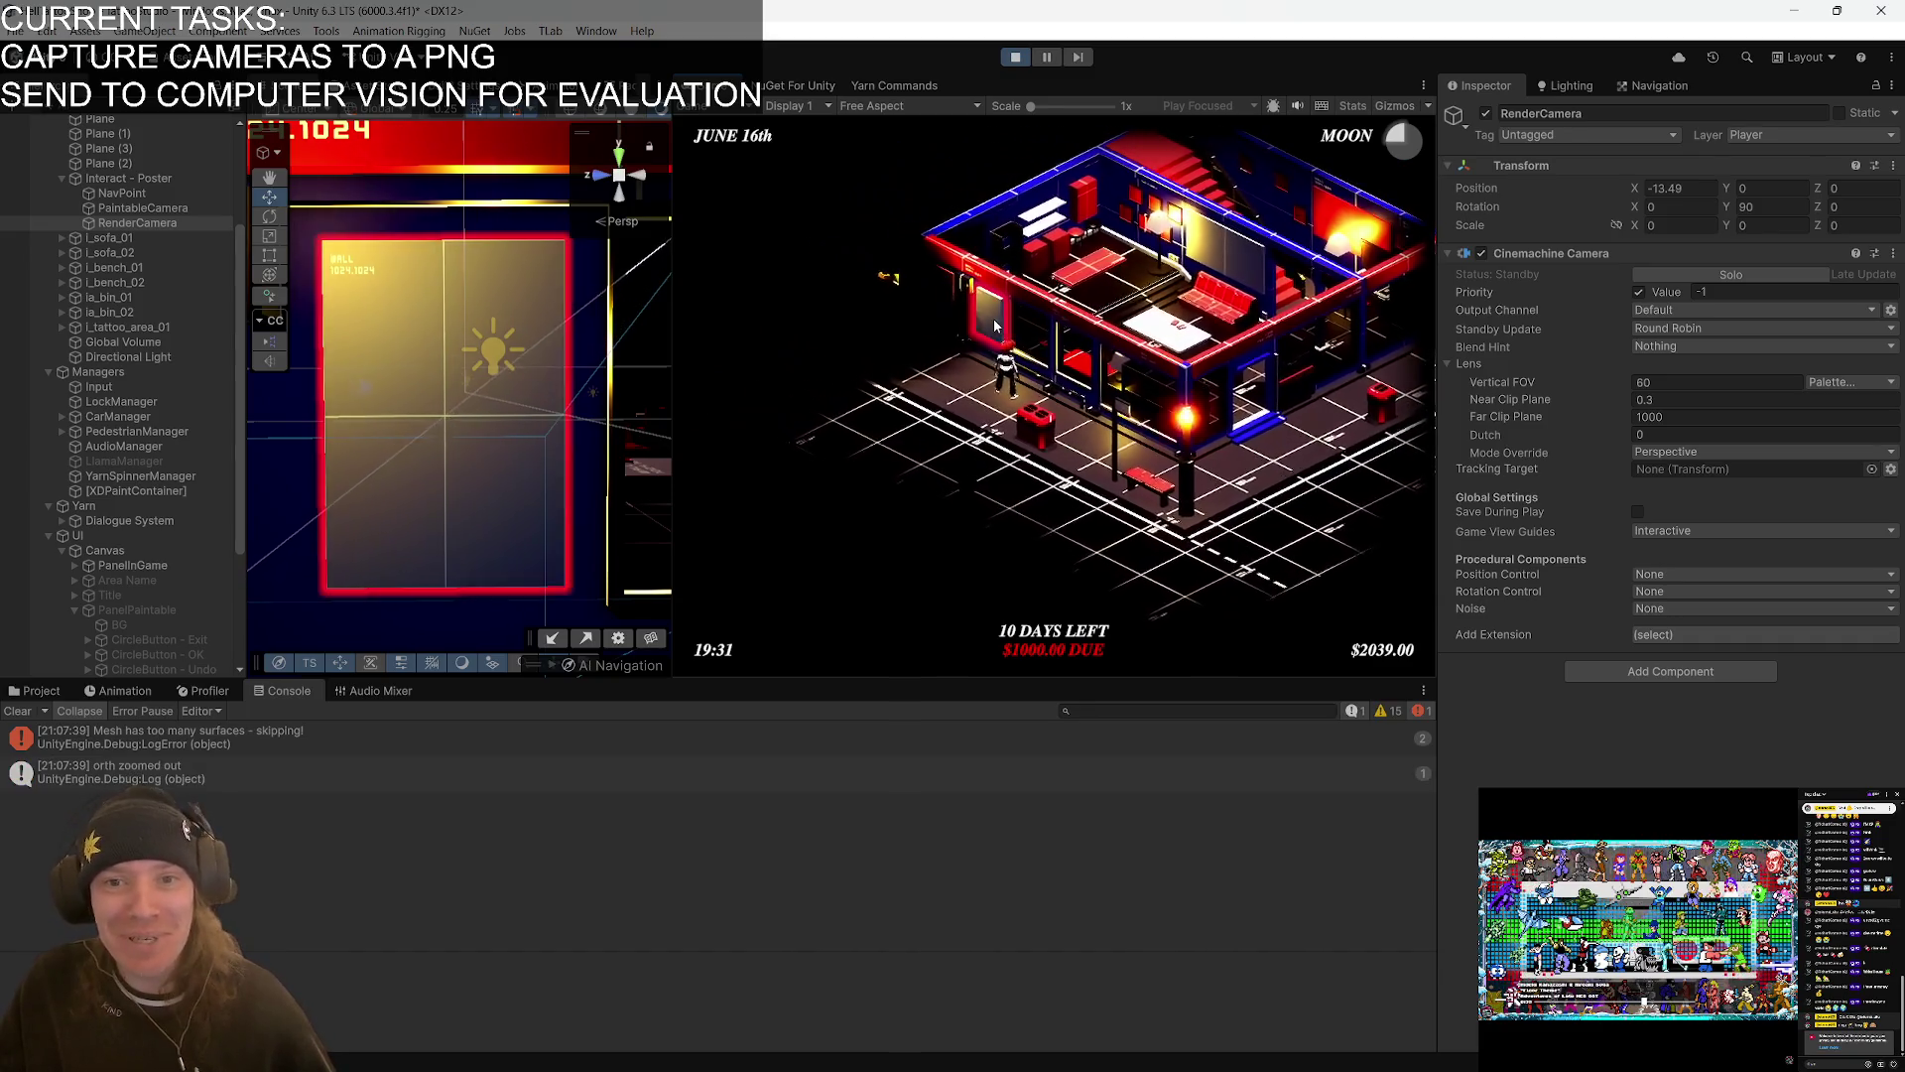
click(995, 326)
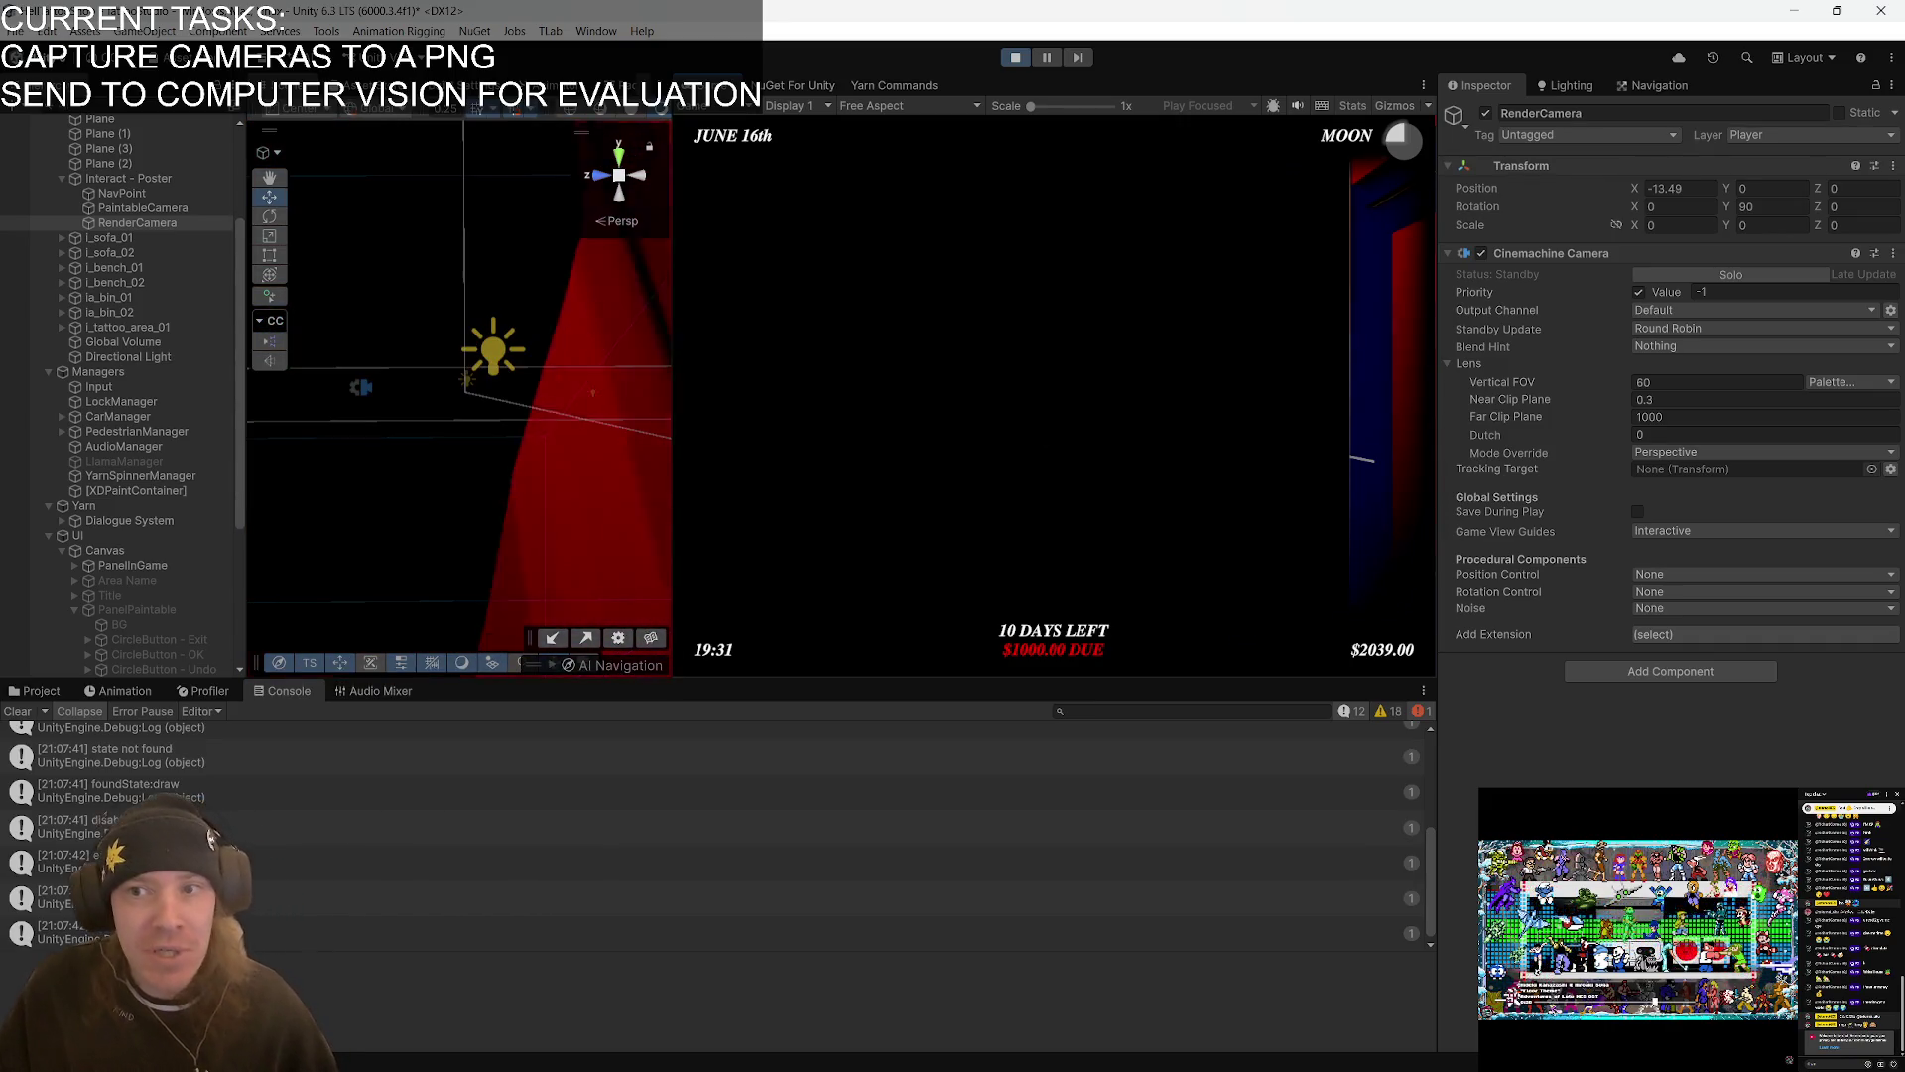
- Select PanelPaintable and activate it so the Color, Size, Brush, Undo and OK controls appear
scroll(102, 494, down, 2)
scroll(102, 494, down, 4)
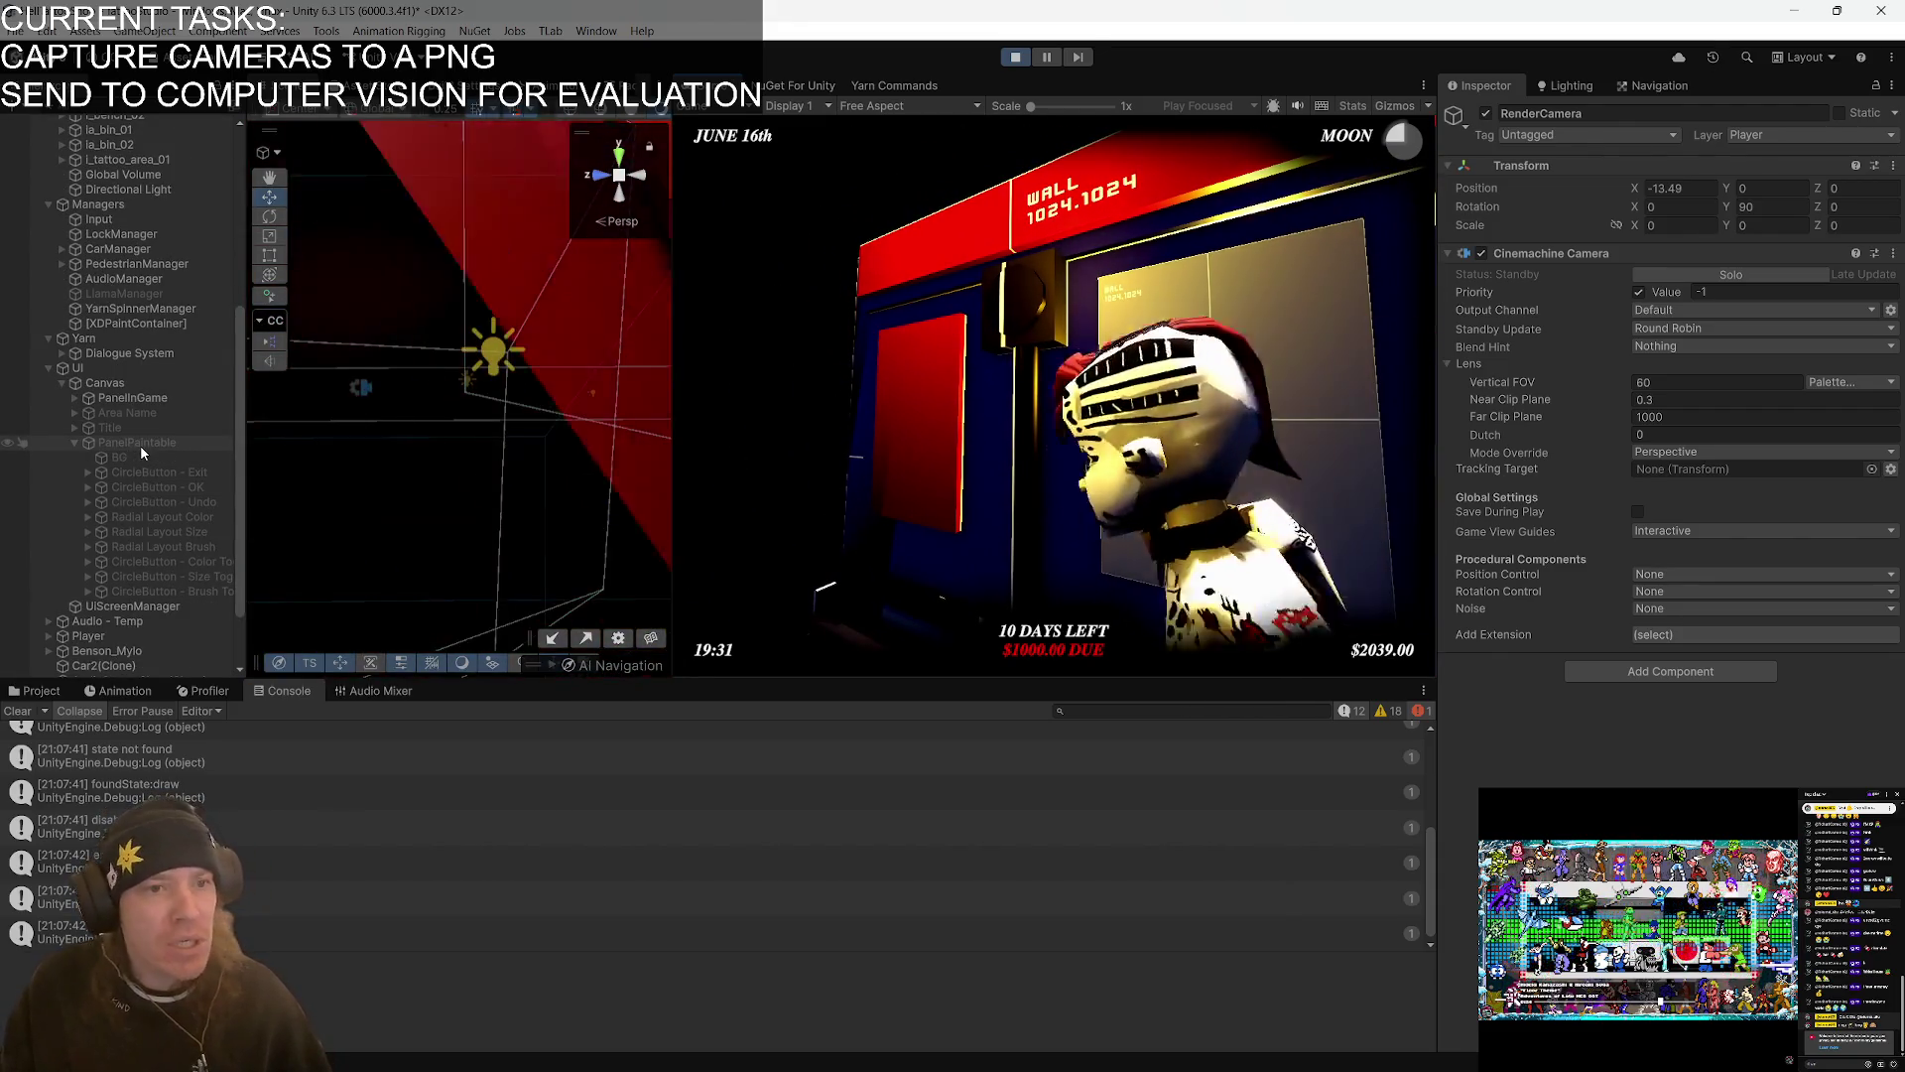
click(140, 444)
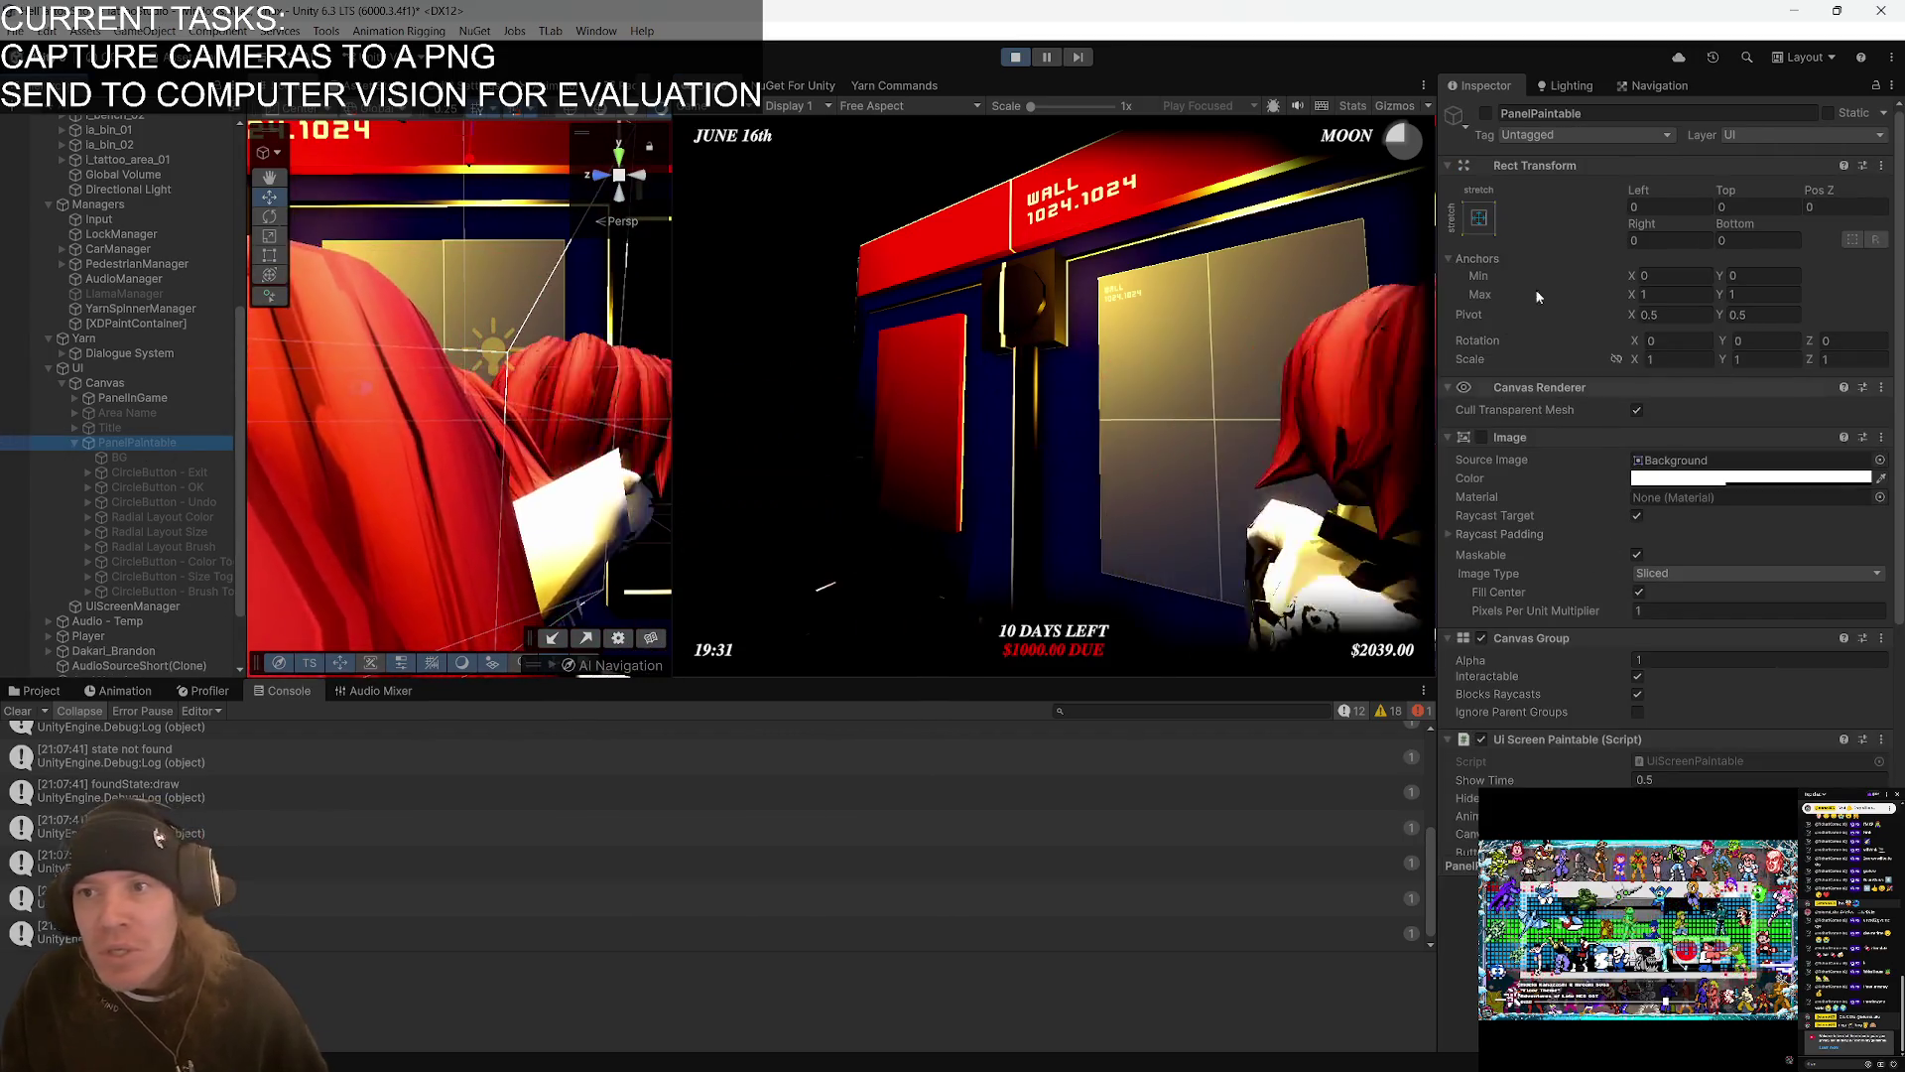
click(1485, 113)
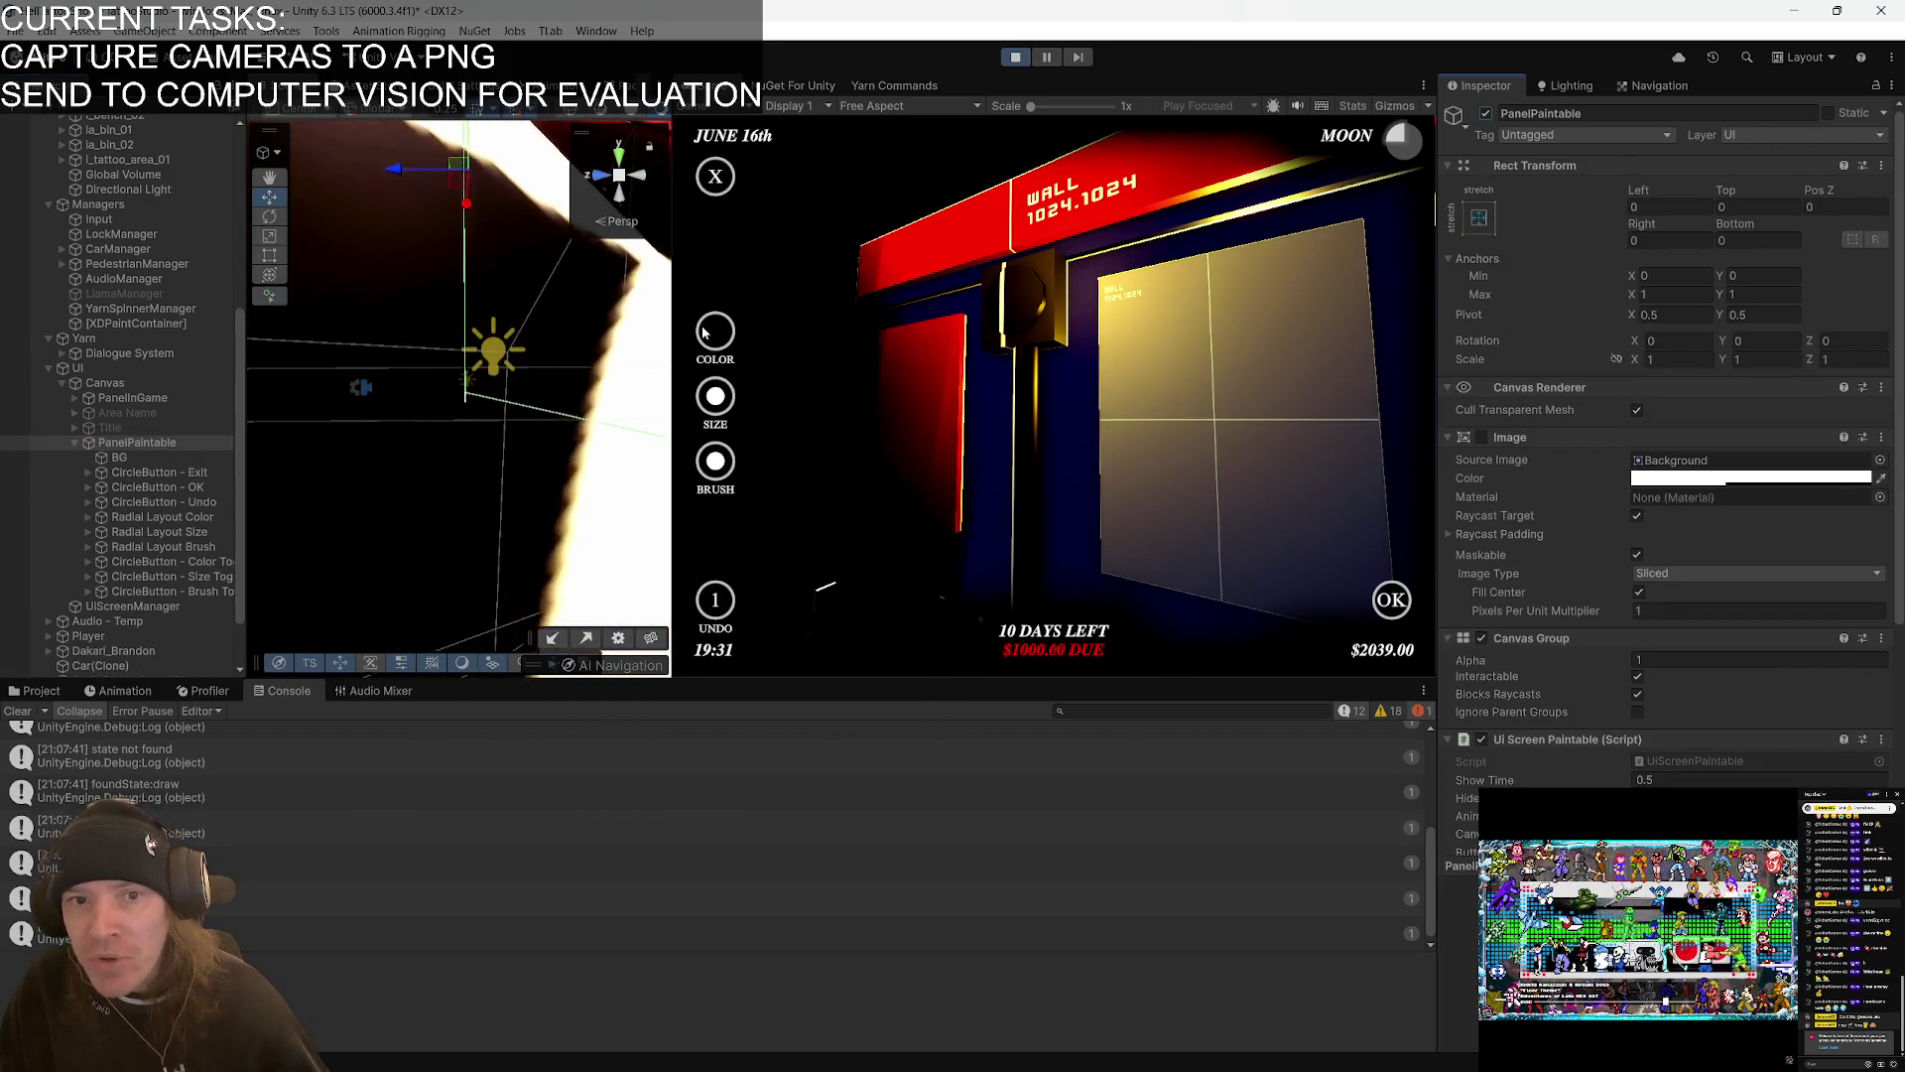
scroll(1746, 745, down, 1)
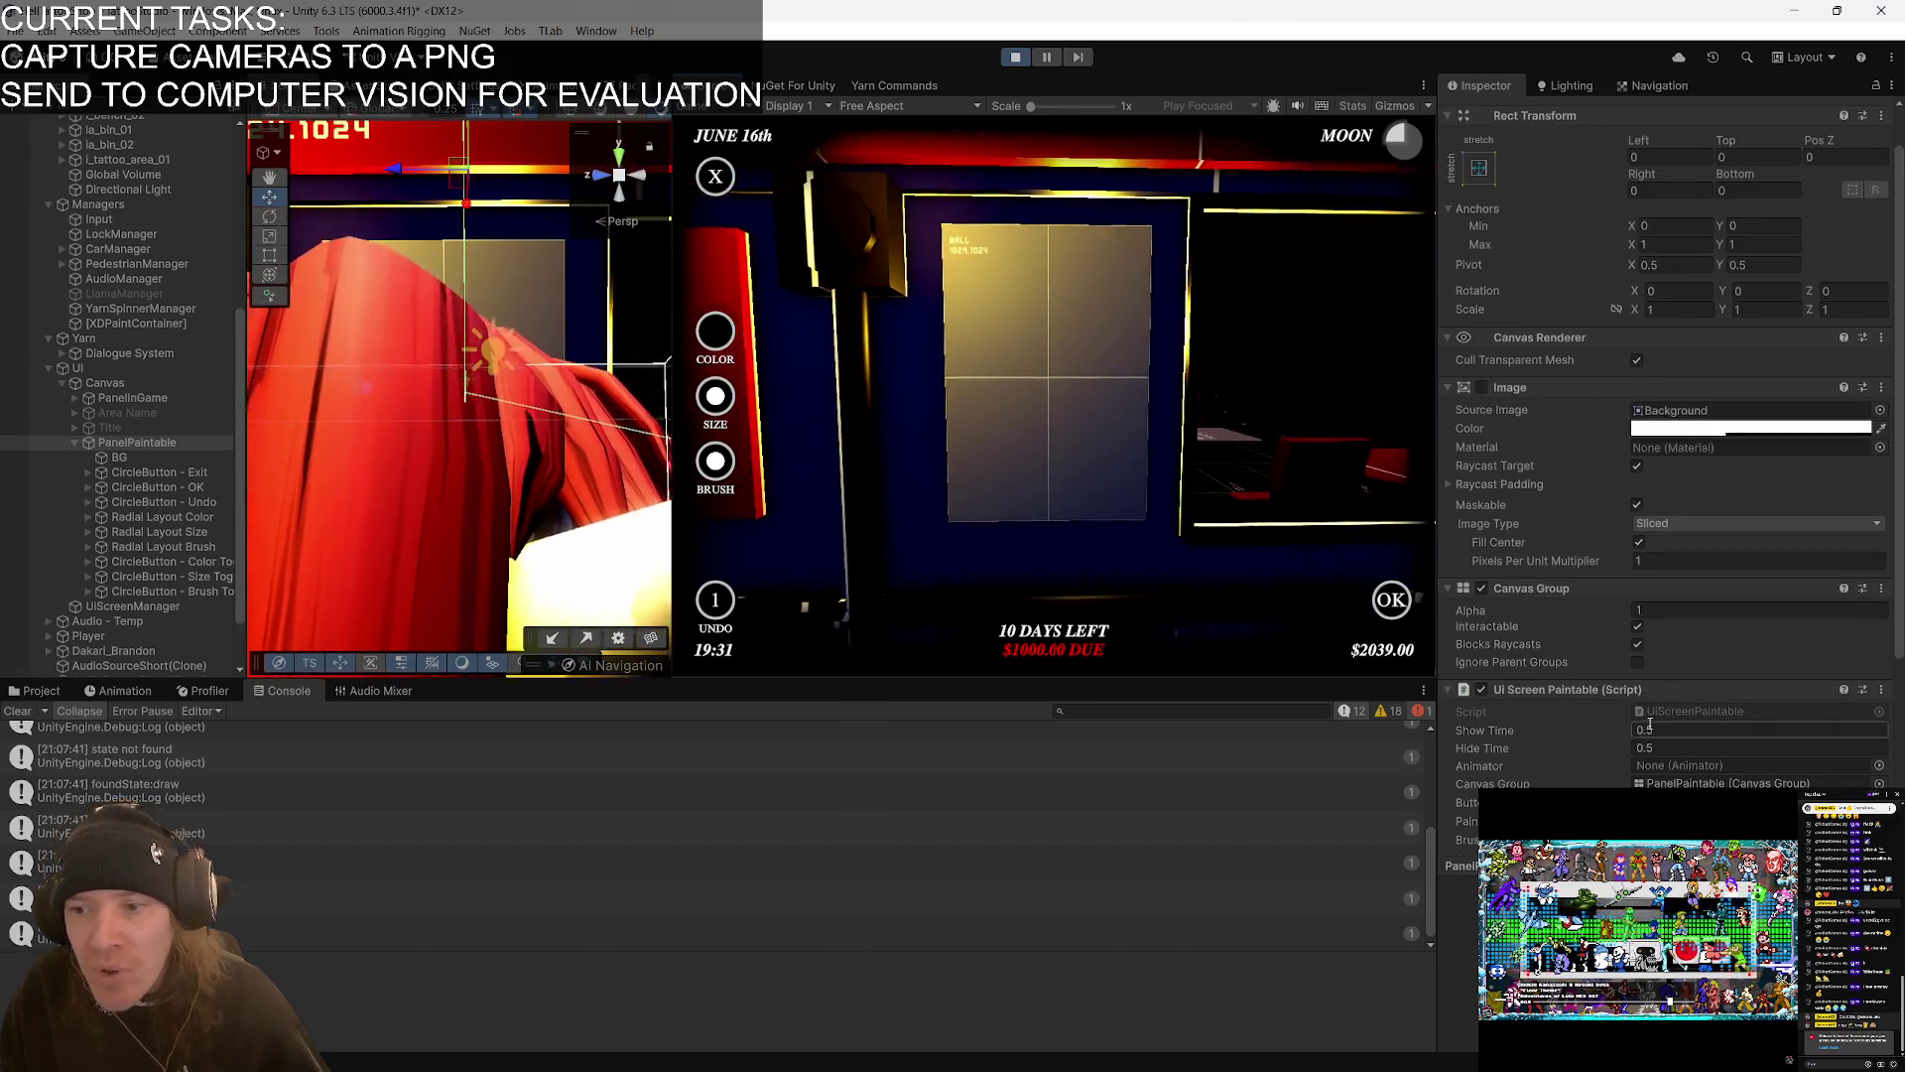
key(alt+Tab)
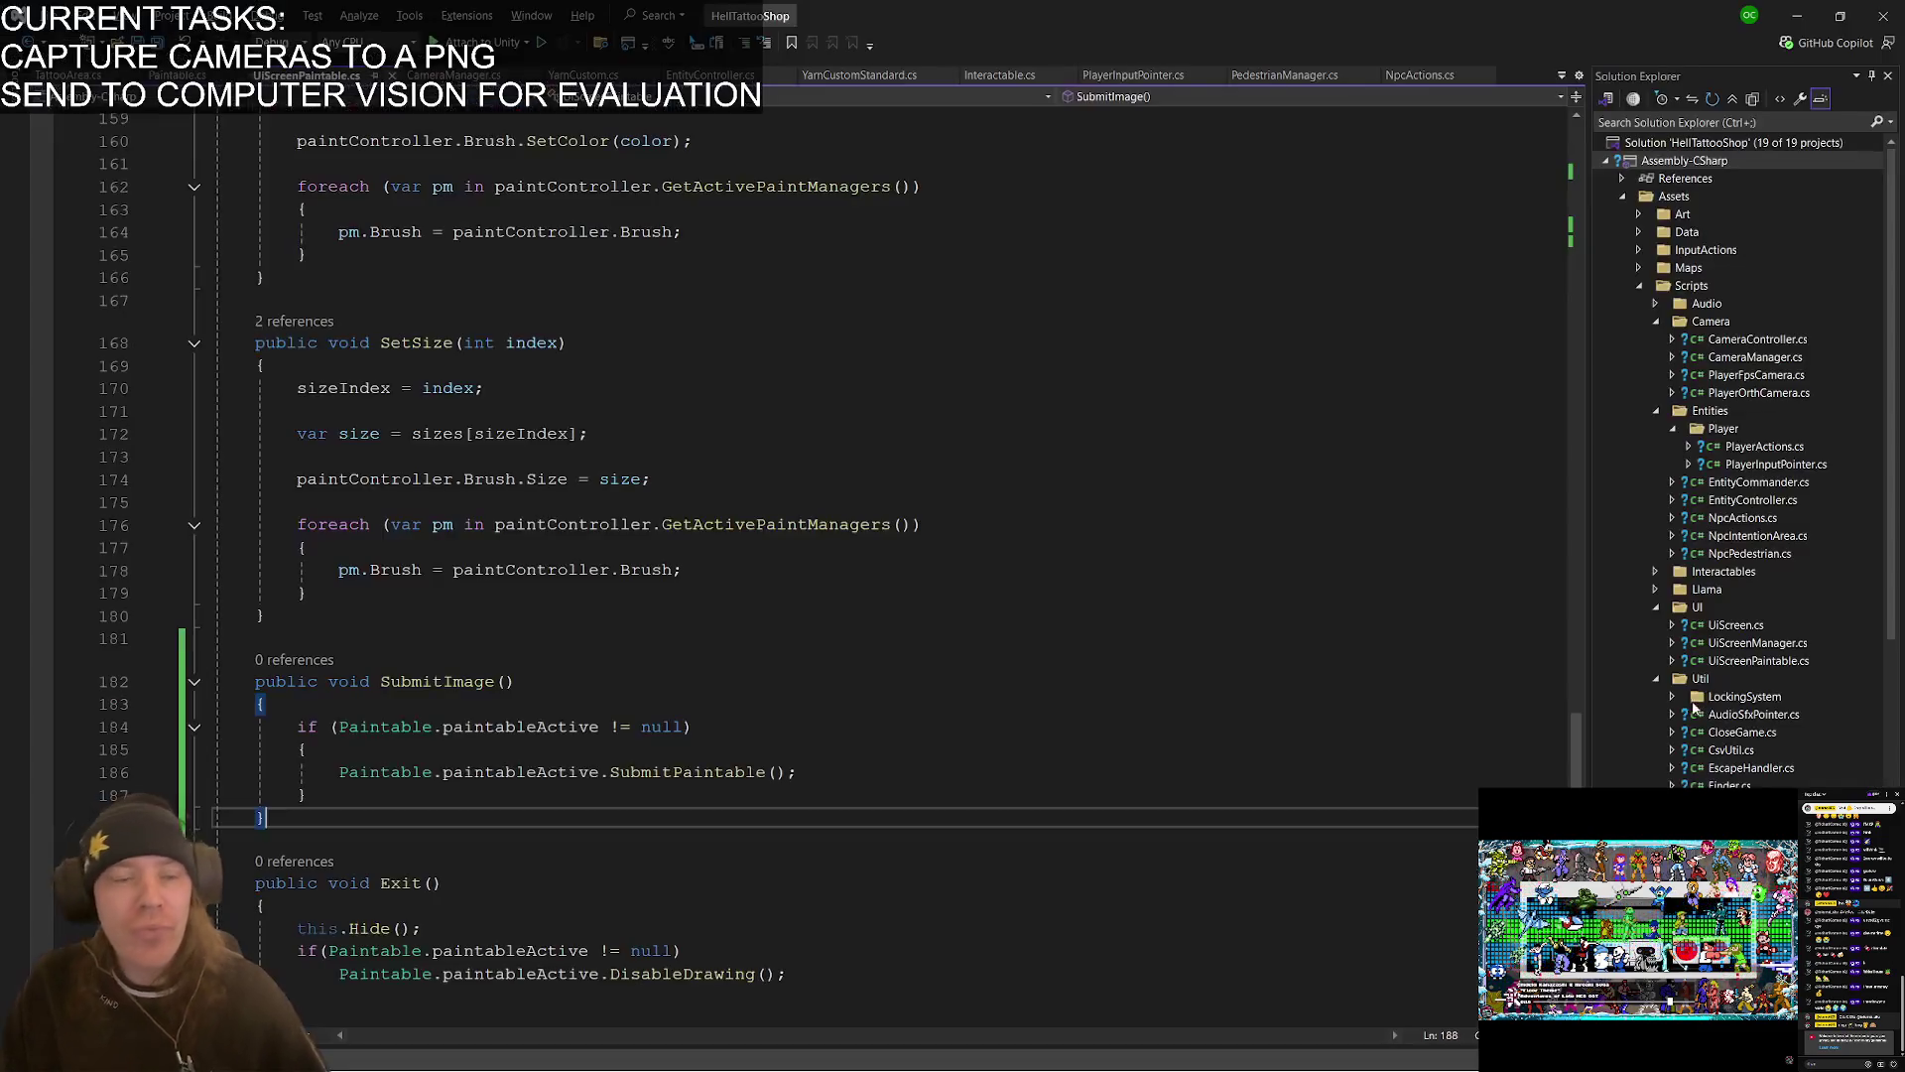
- Find all references to UiScreenPaintable and open the one in Paintable.cs
scroll(508, 526, up, 12)
scroll(508, 525, up, 20)
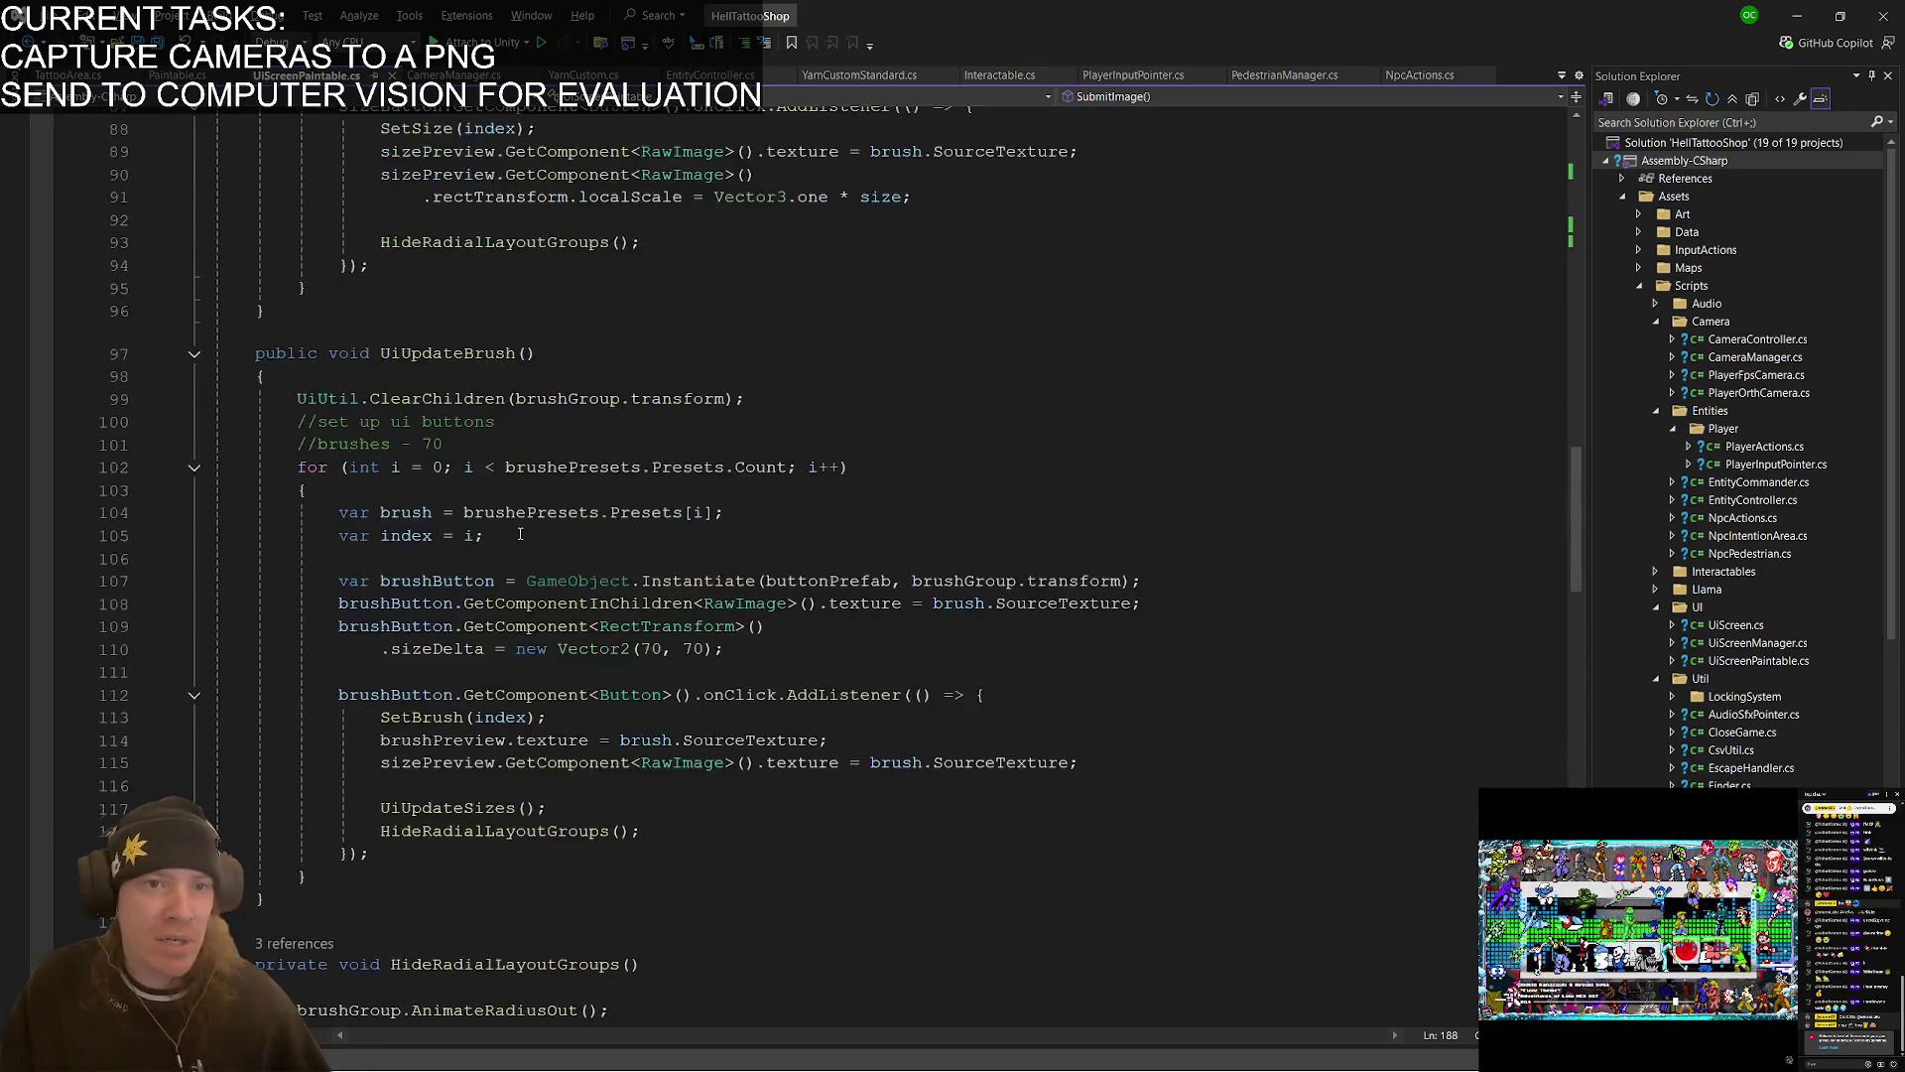
scroll(533, 499, up, 3)
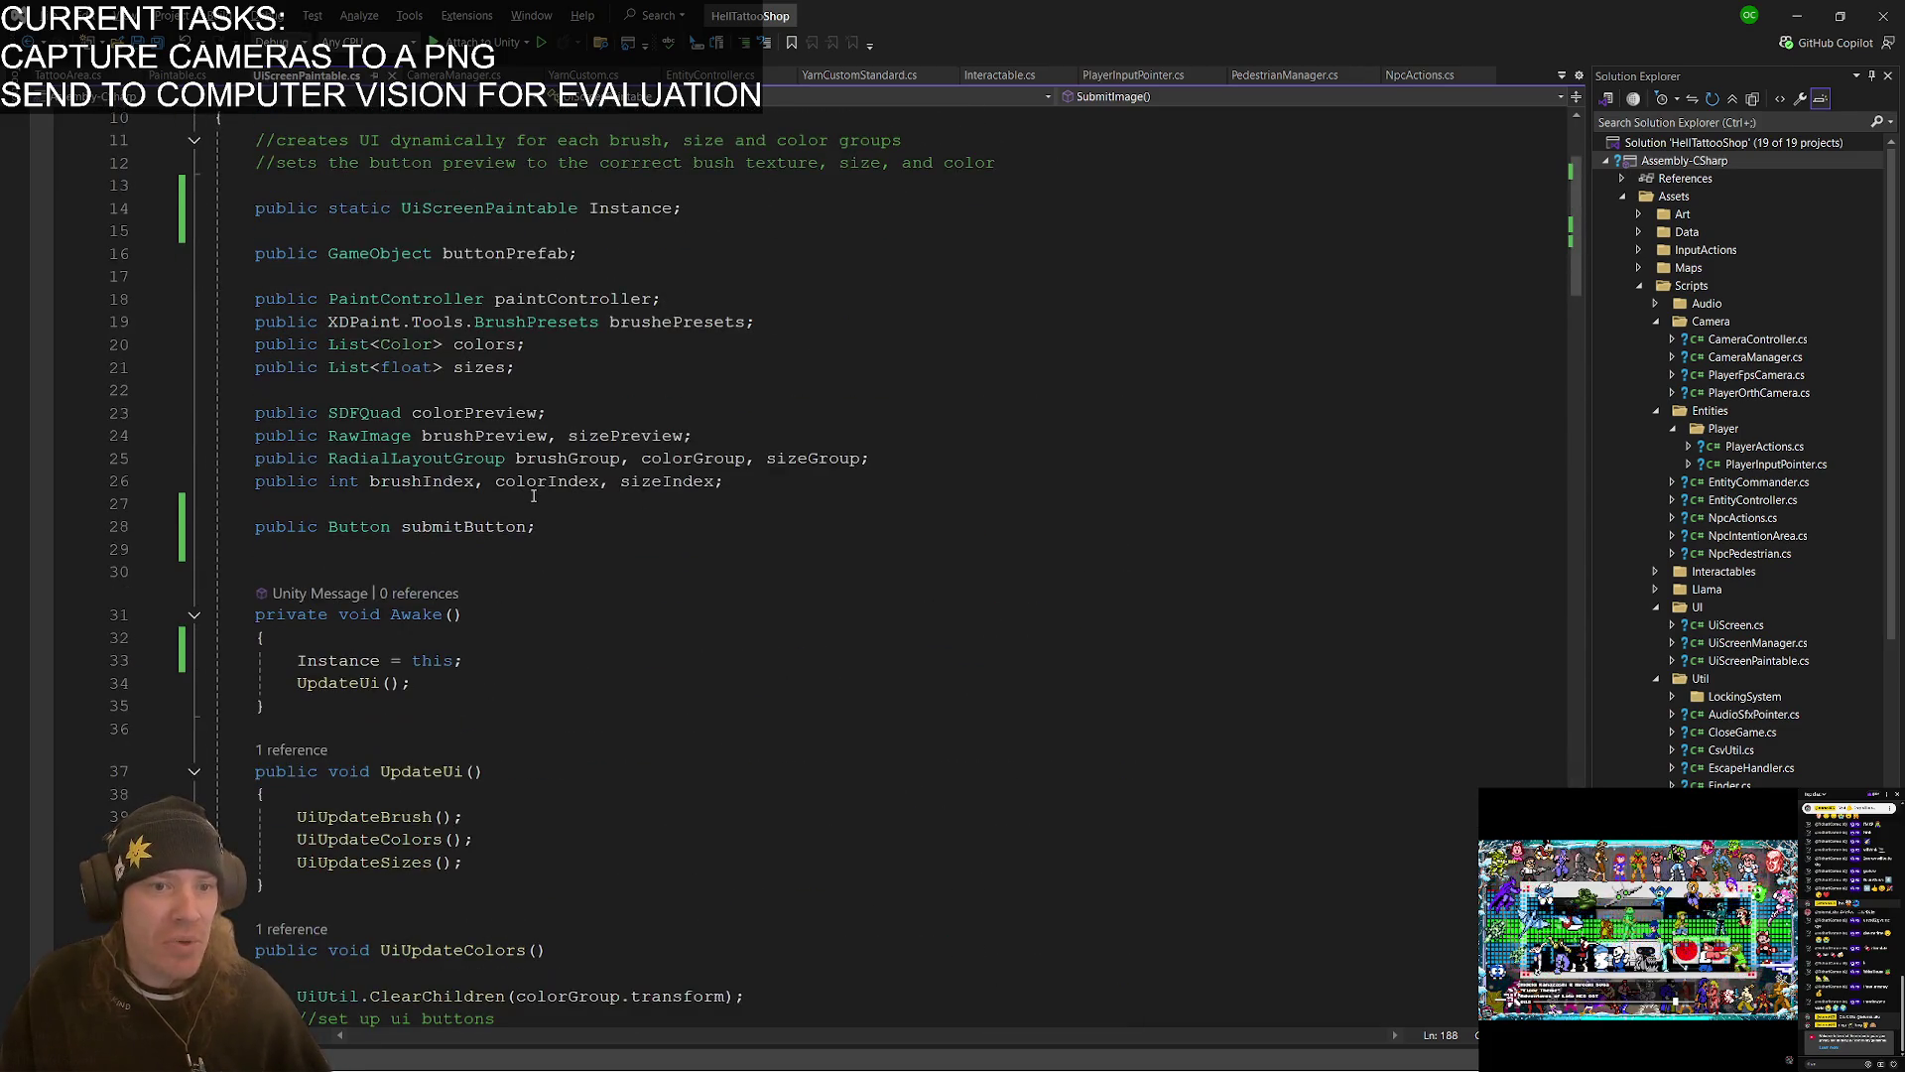
scroll(525, 491, up, 1)
scroll(523, 487, down, 4)
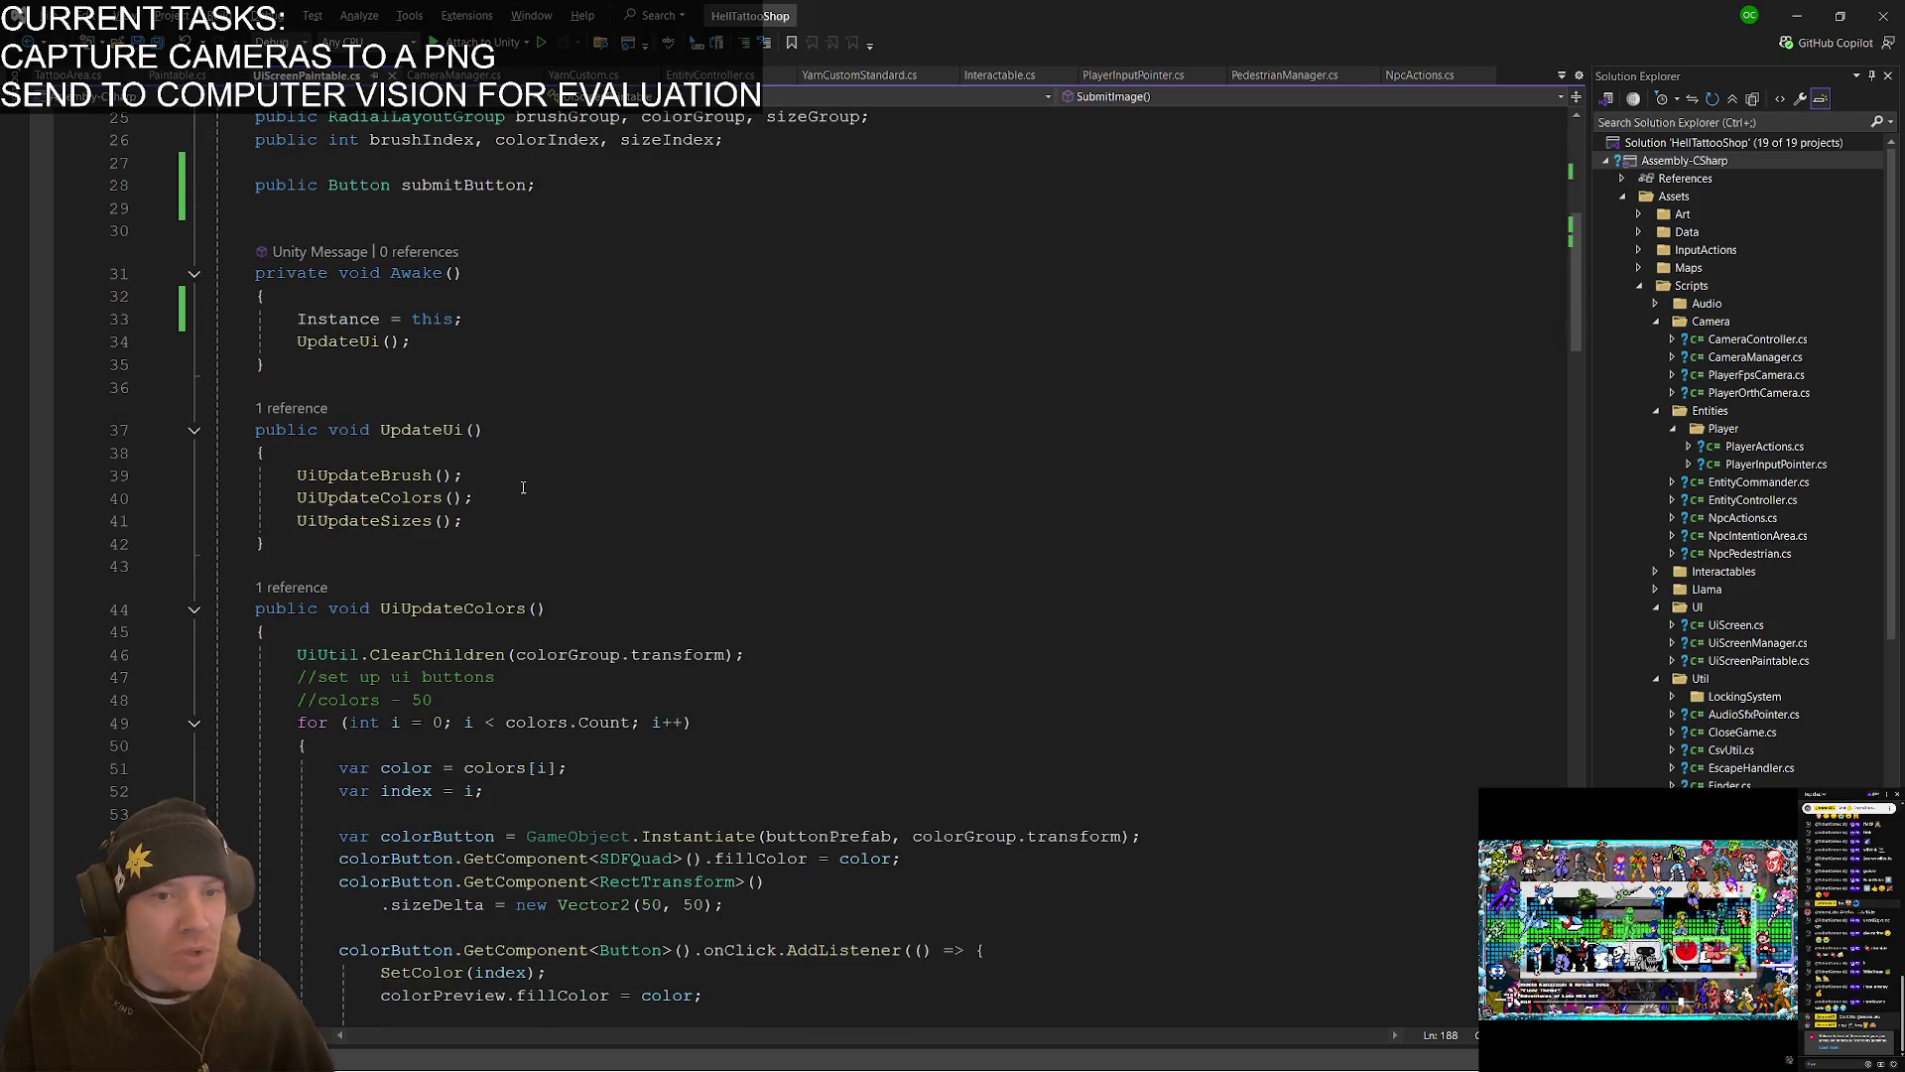
scroll(507, 463, up, 5)
scroll(507, 464, up, 3)
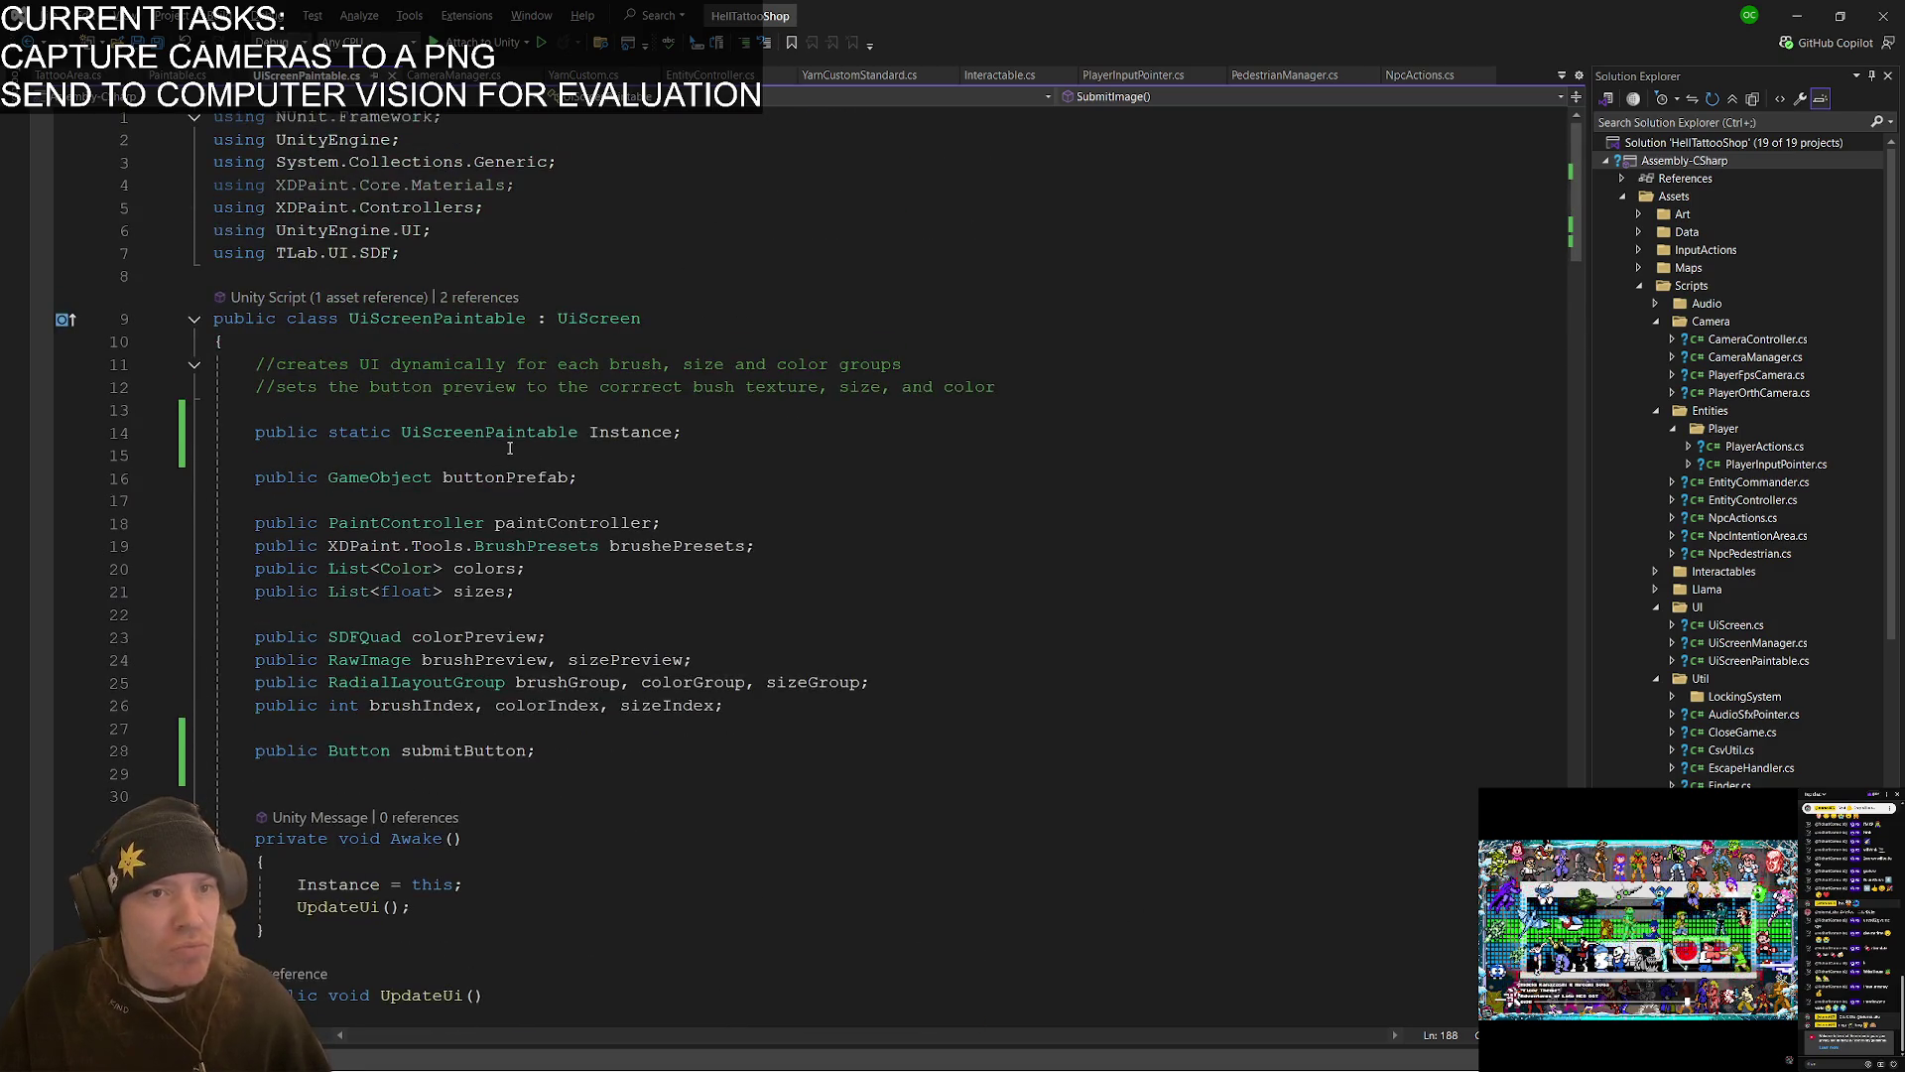
right_click(433, 327)
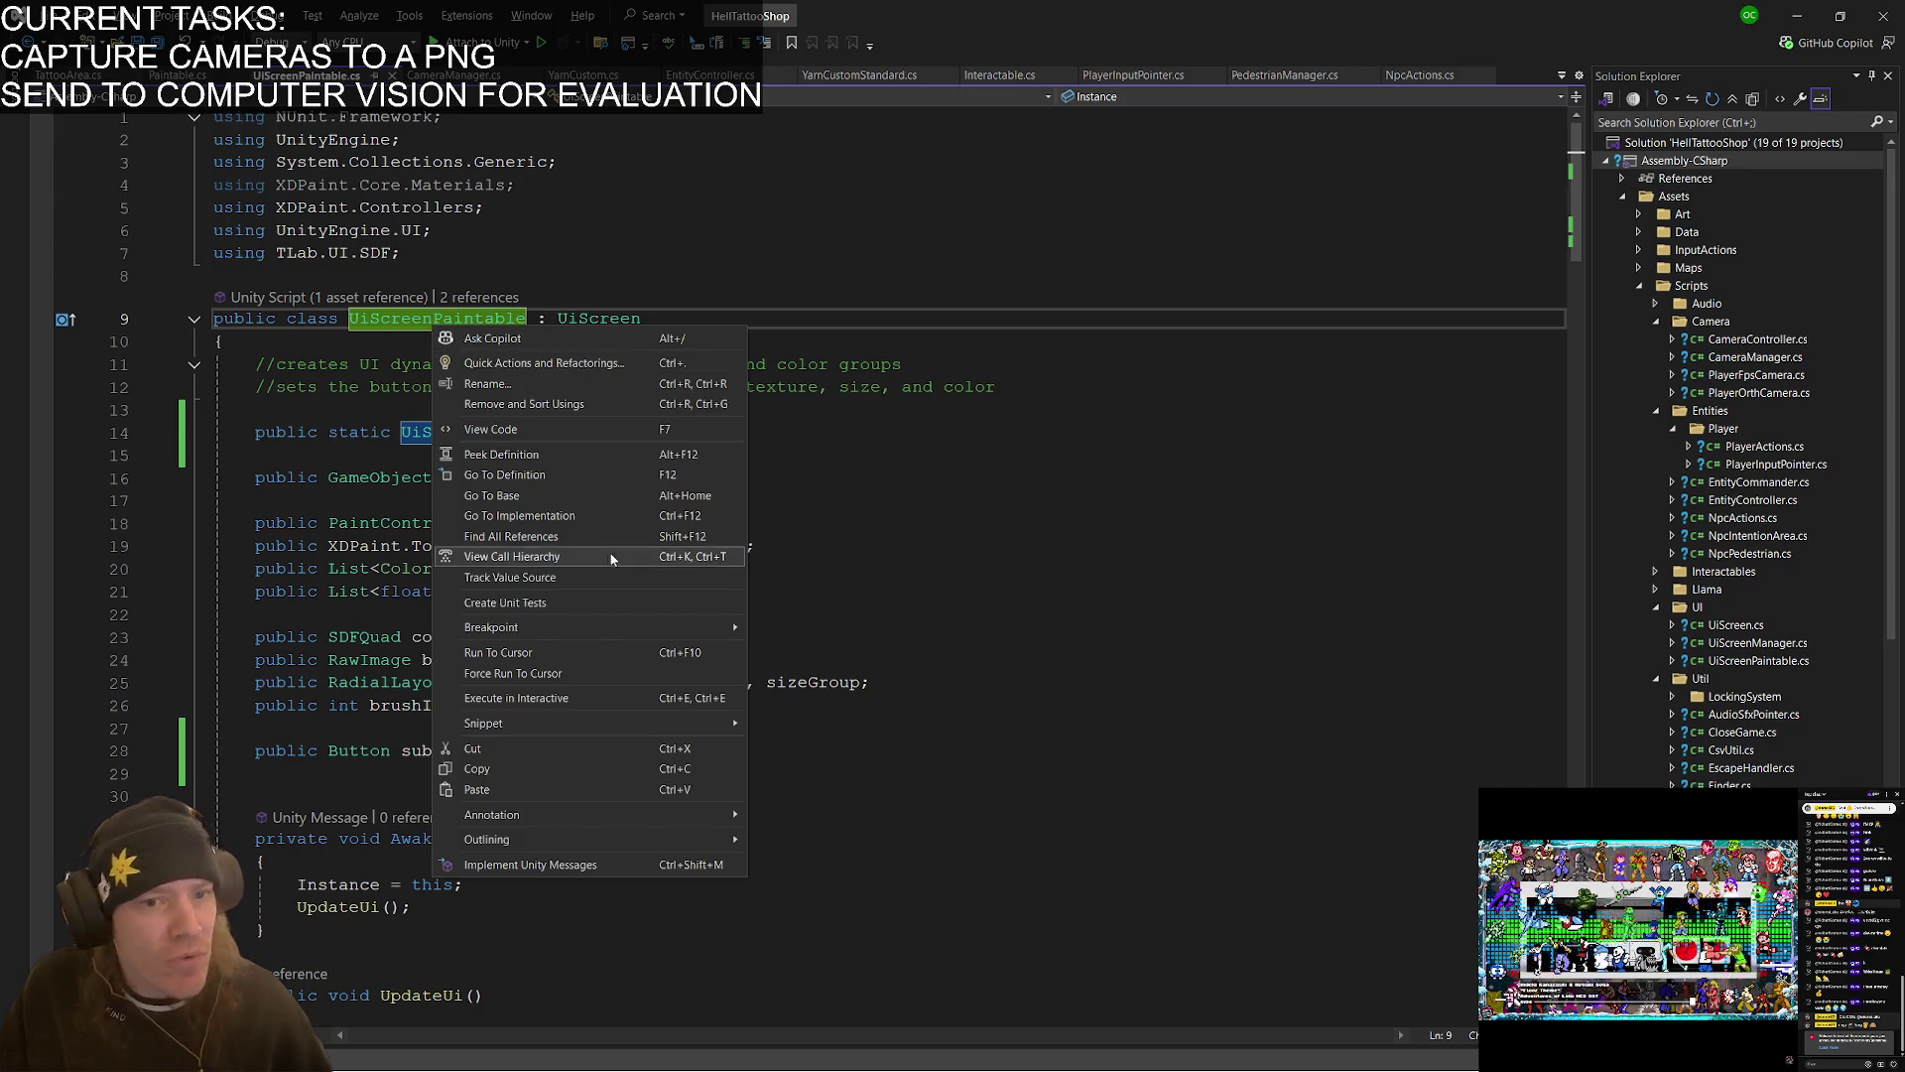
click(572, 540)
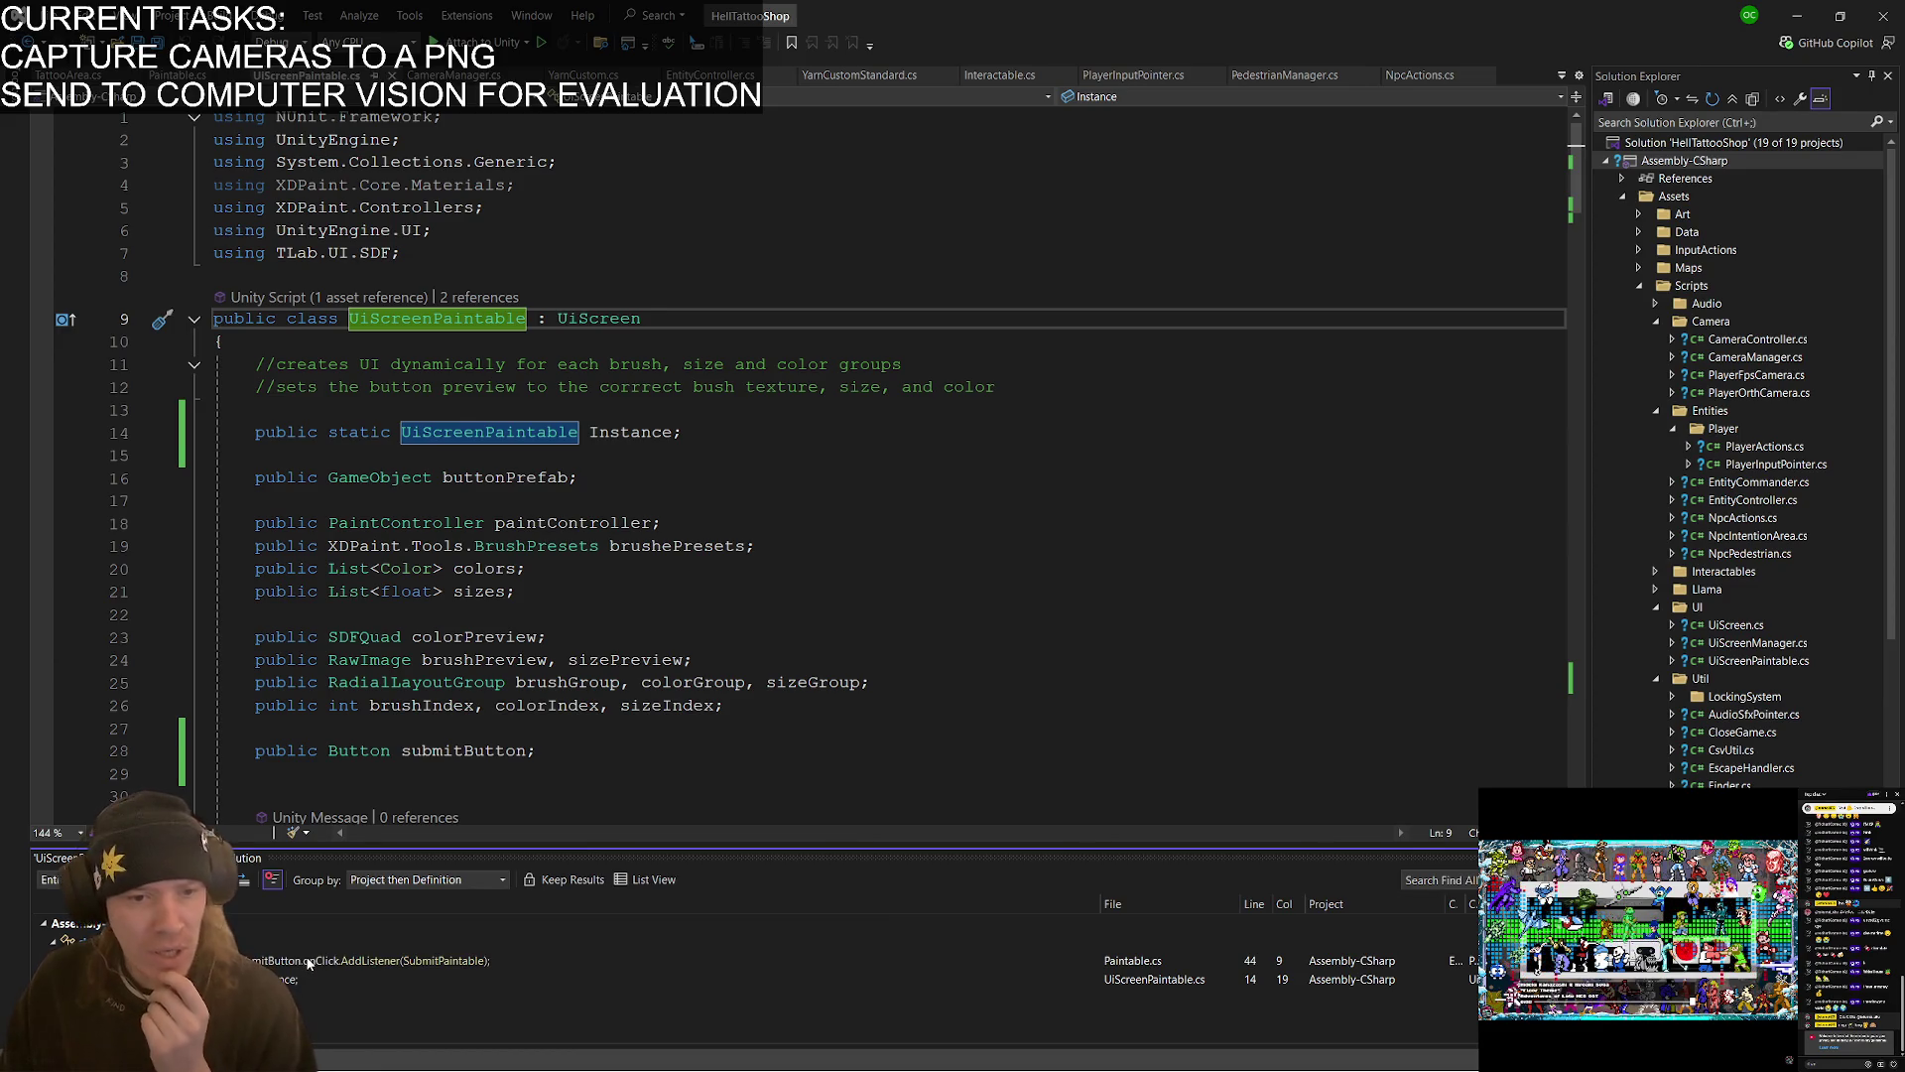
double_click(309, 960)
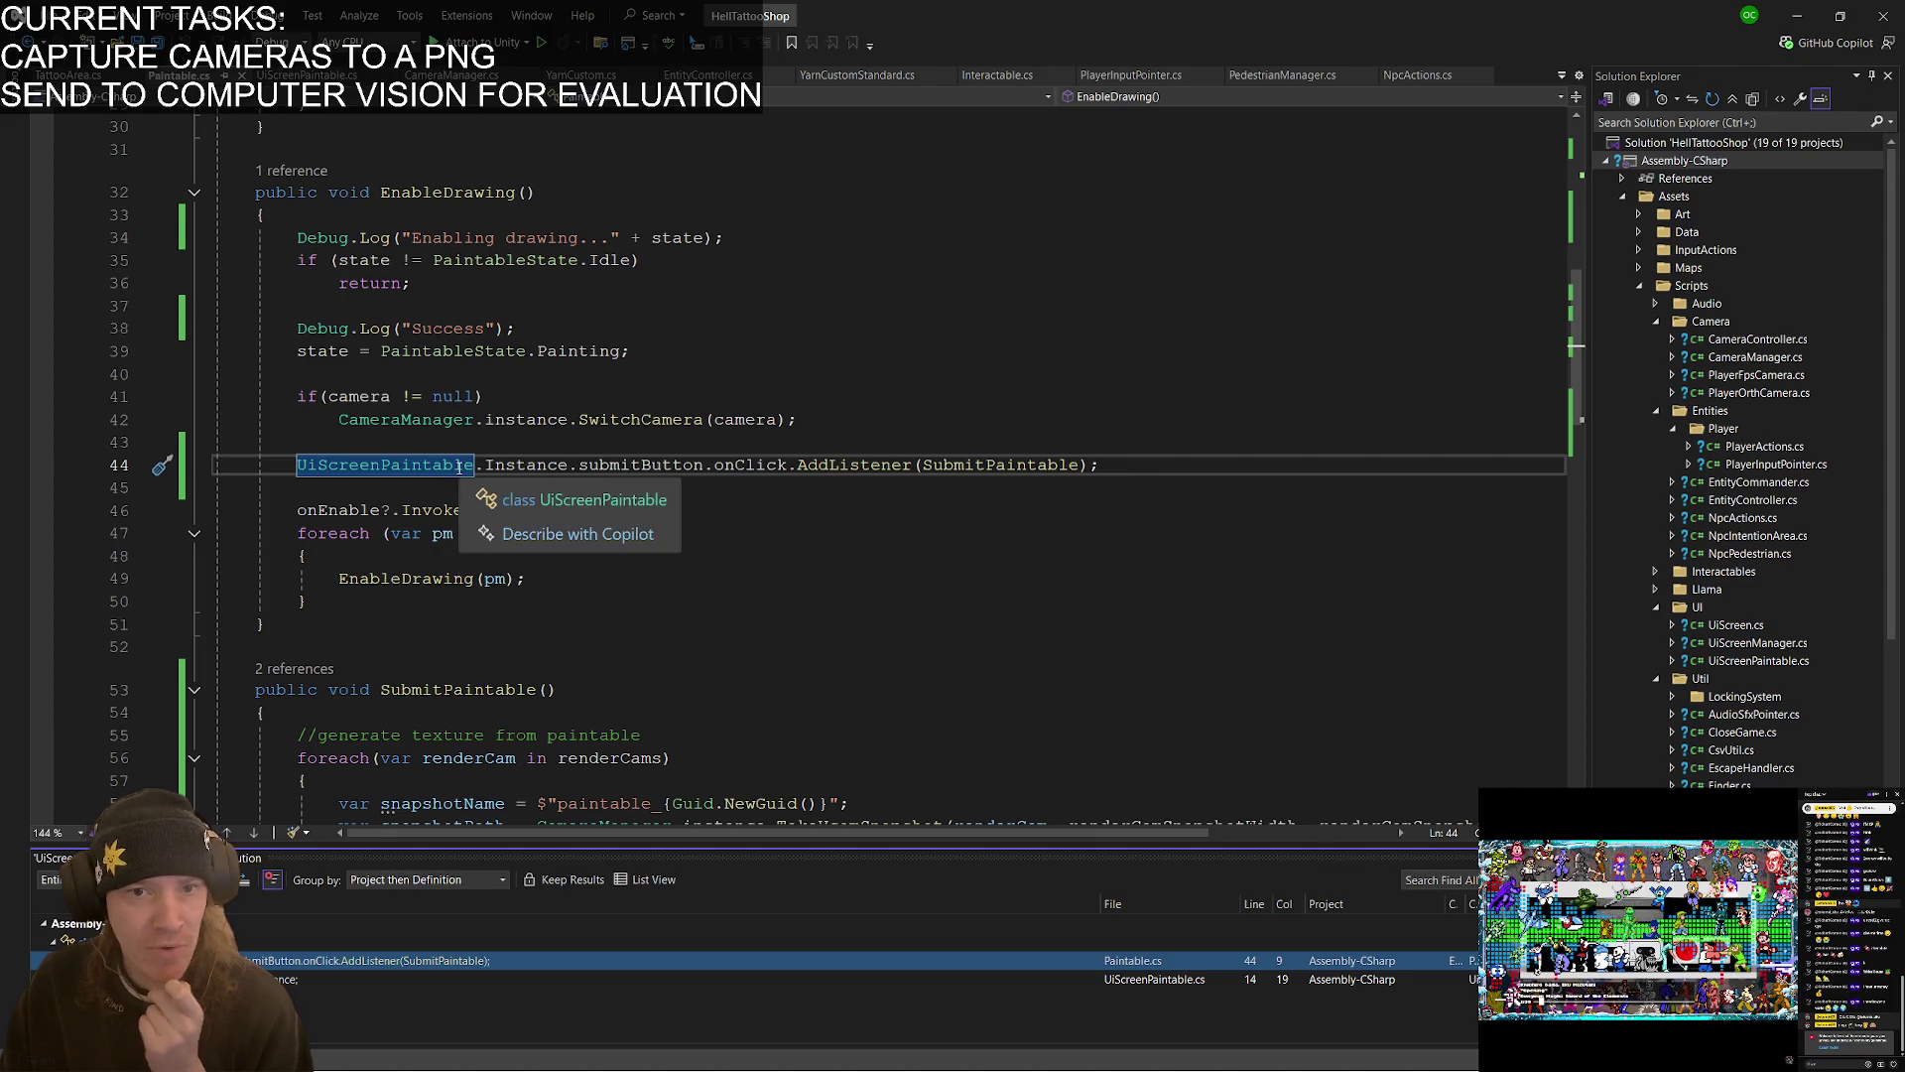
- Delete the submit-button AddListener line from EnableDrawing and switch back to Unity
click(1135, 461)
key(shift+Up)
key(Delete)
key(Delete)
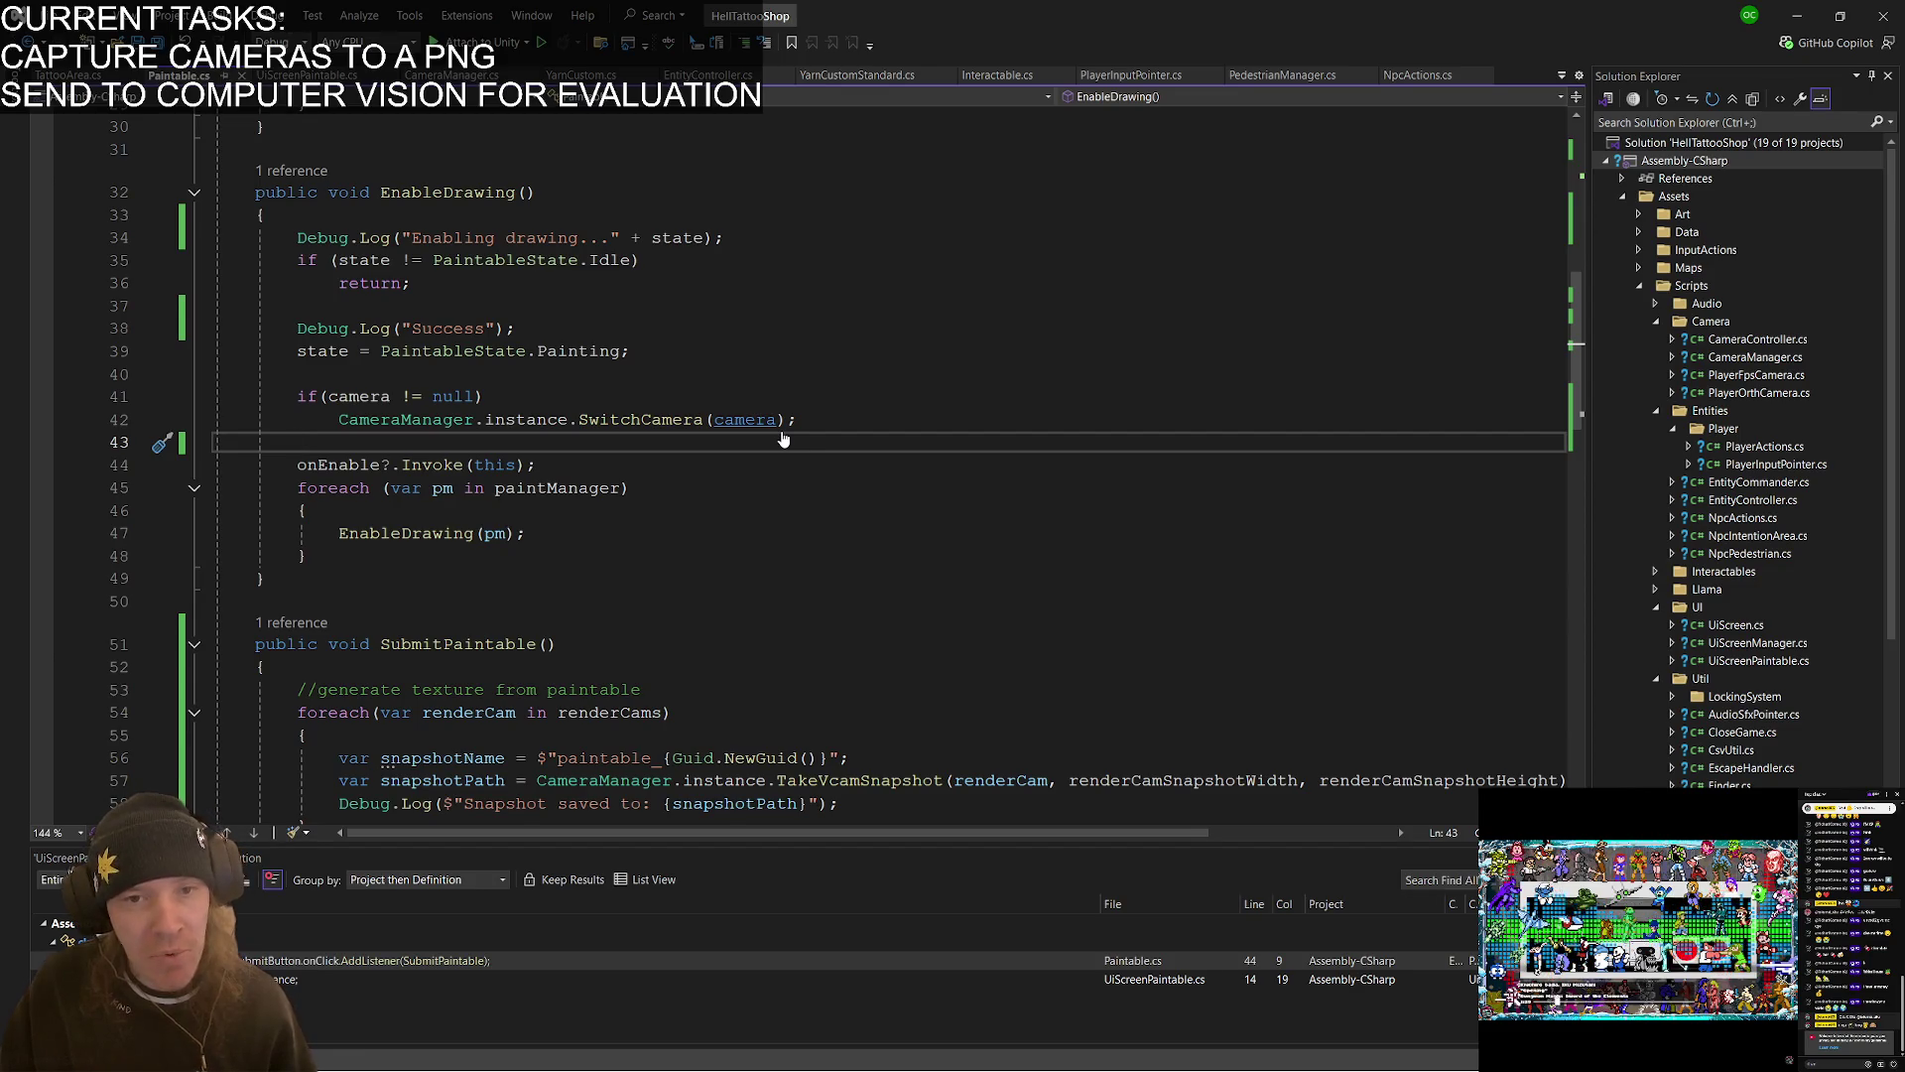
key(alt+Tab)
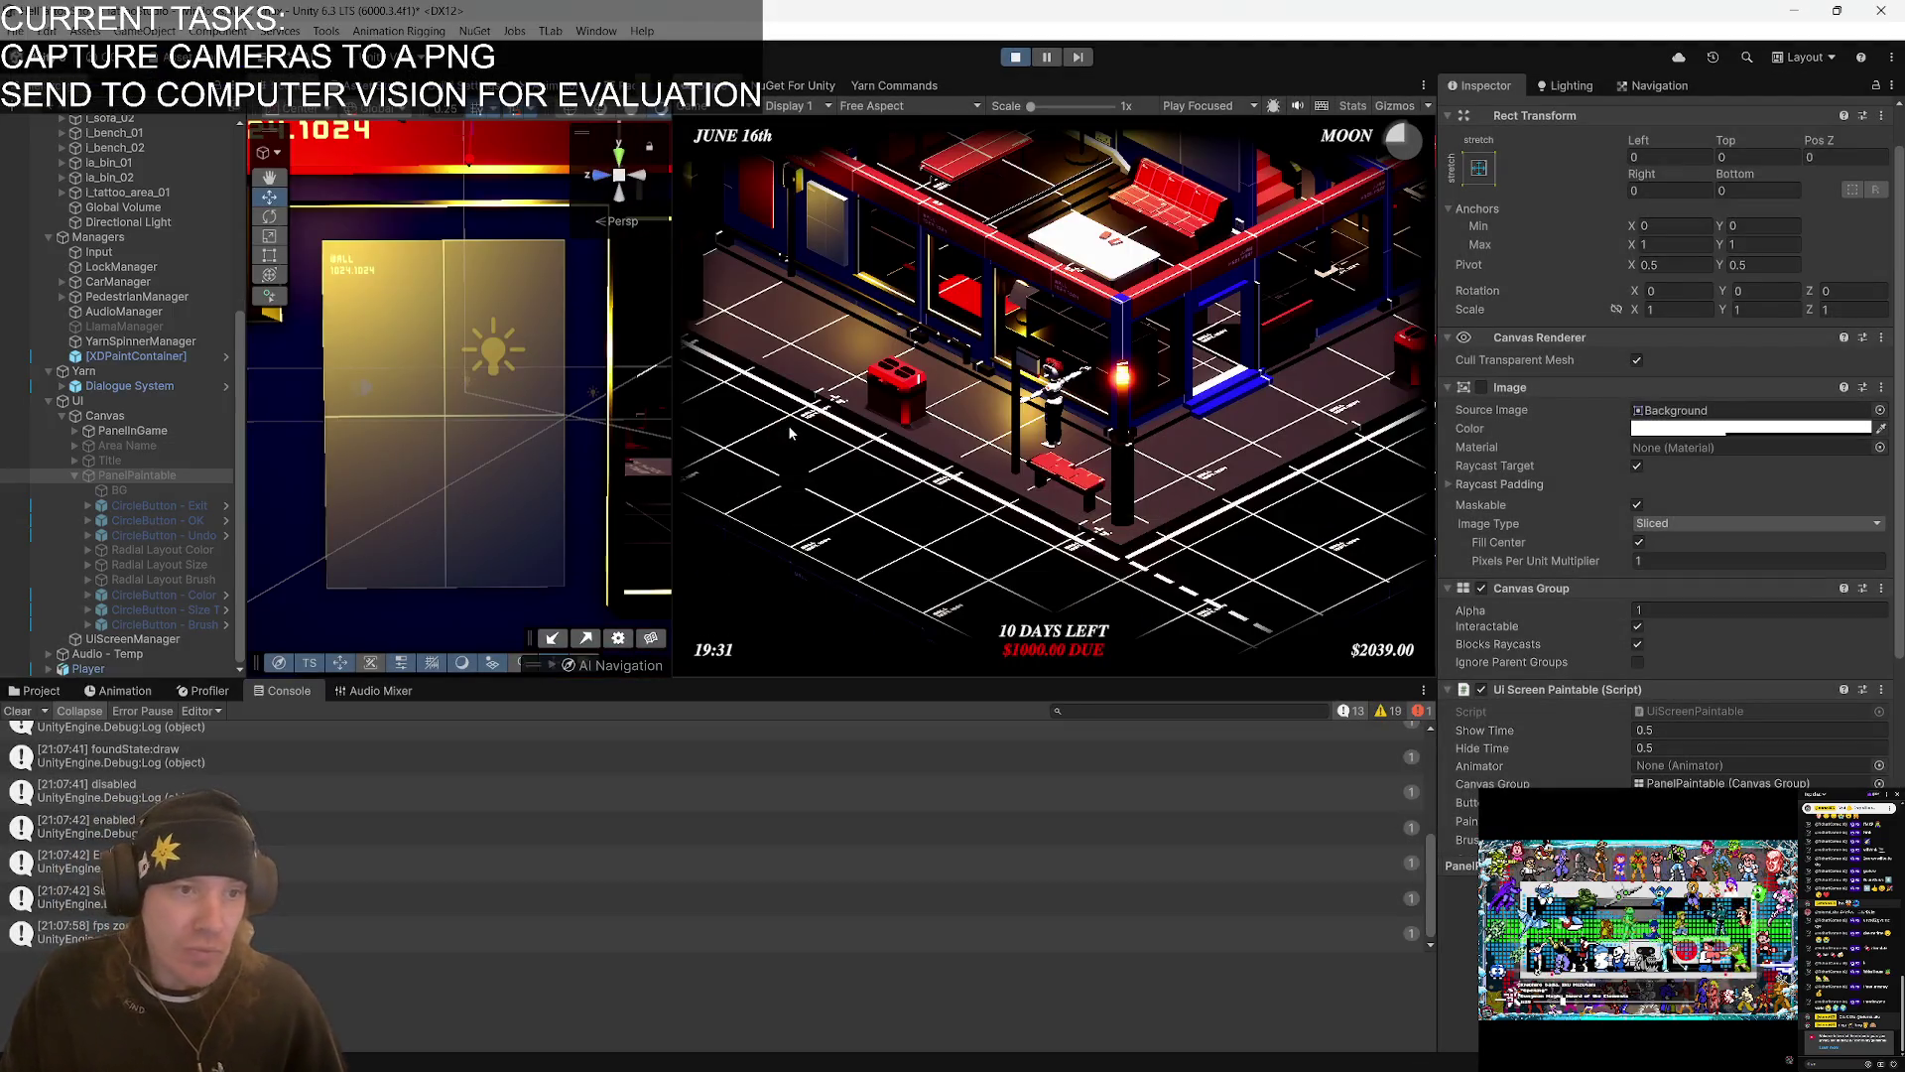
- Exit Play mode, minimize the stray Steam window, and bring Visual Studio back to the front
key(ctrl+p)
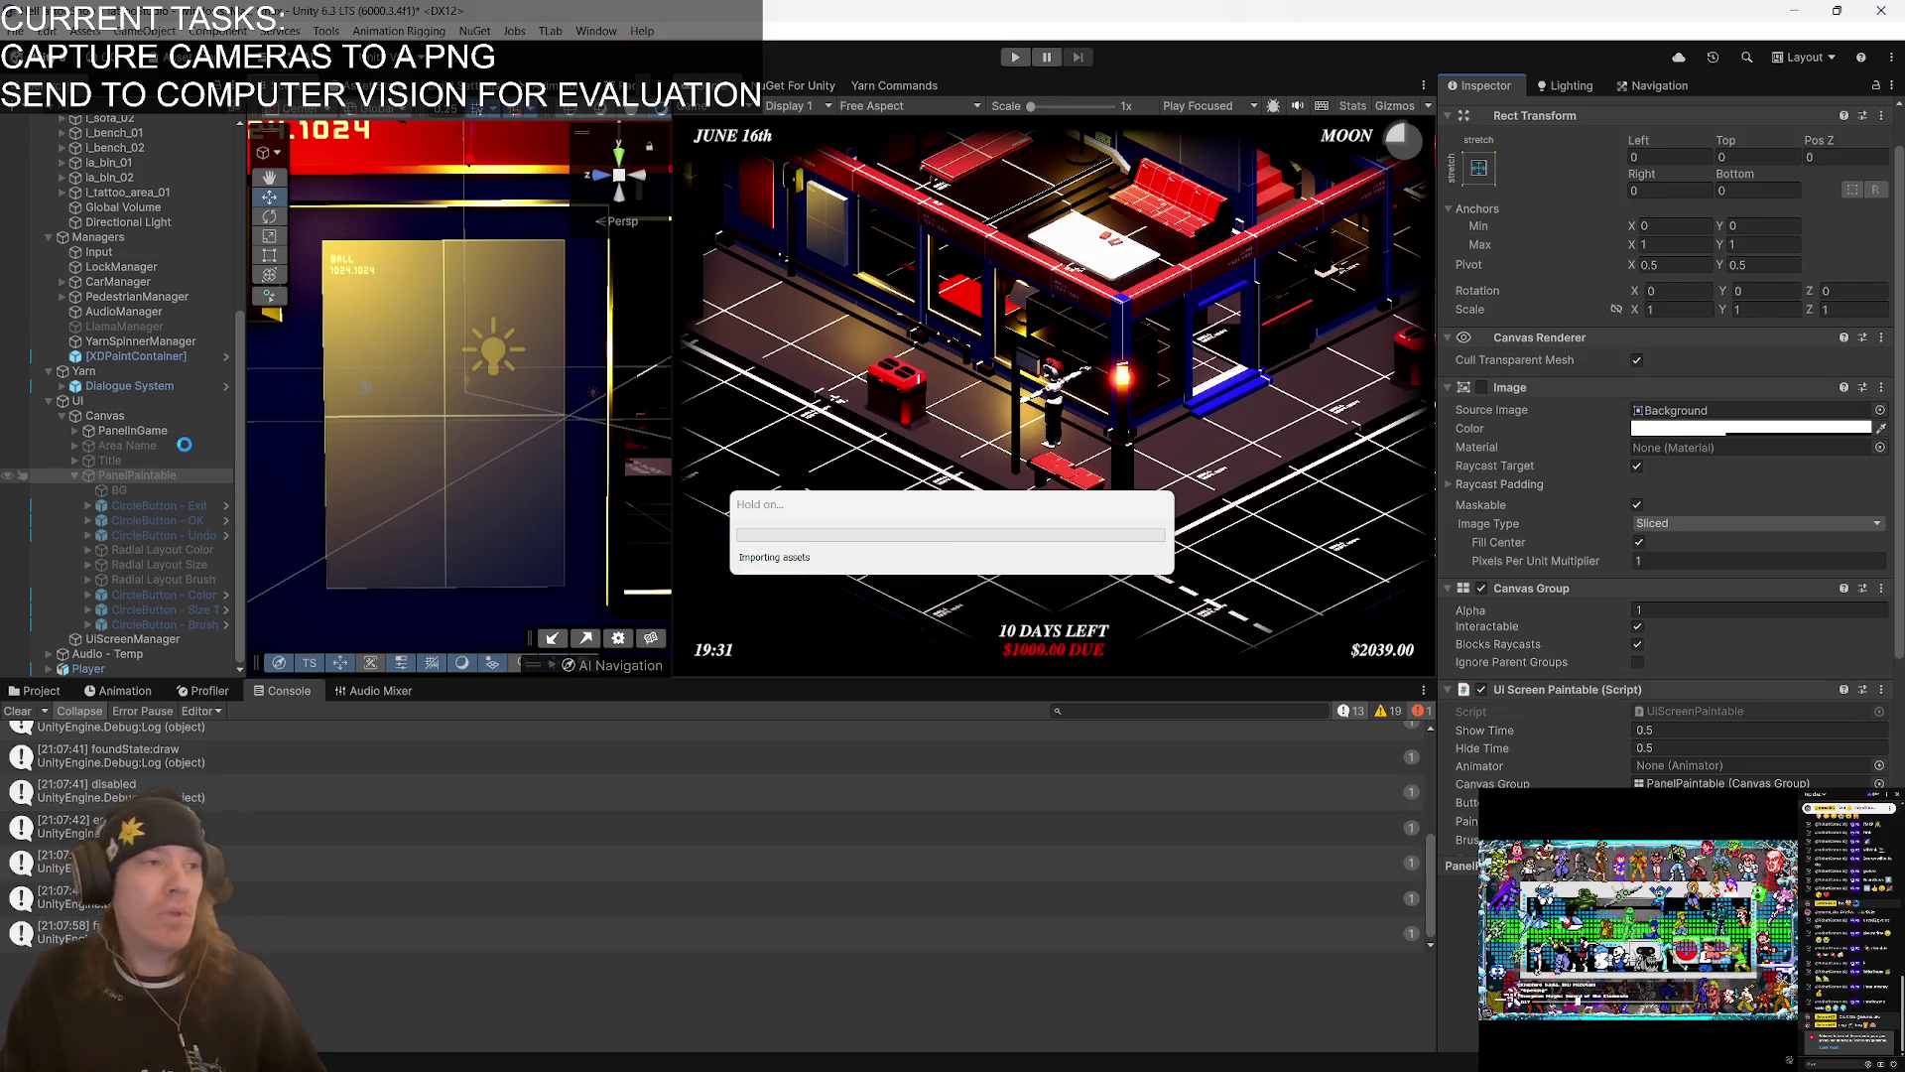
key(alt+Tab)
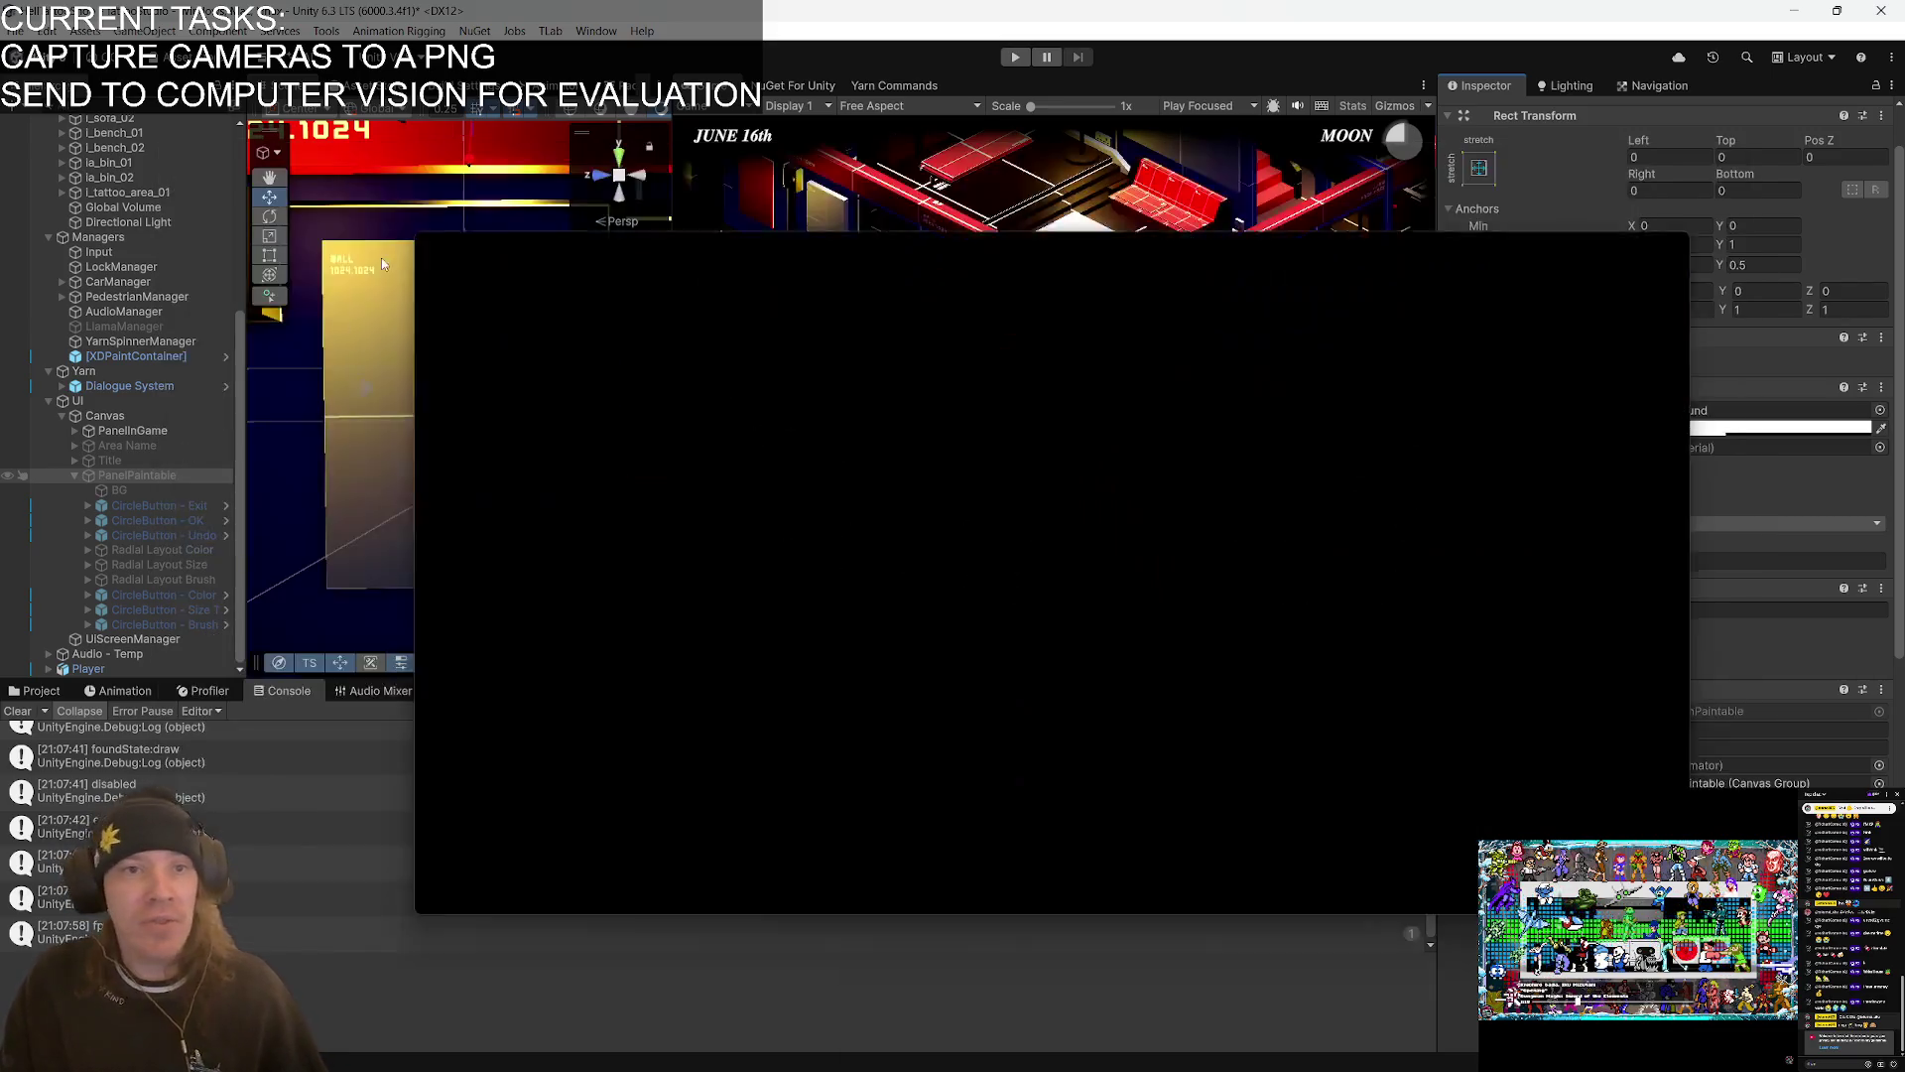
key(alt+Tab)
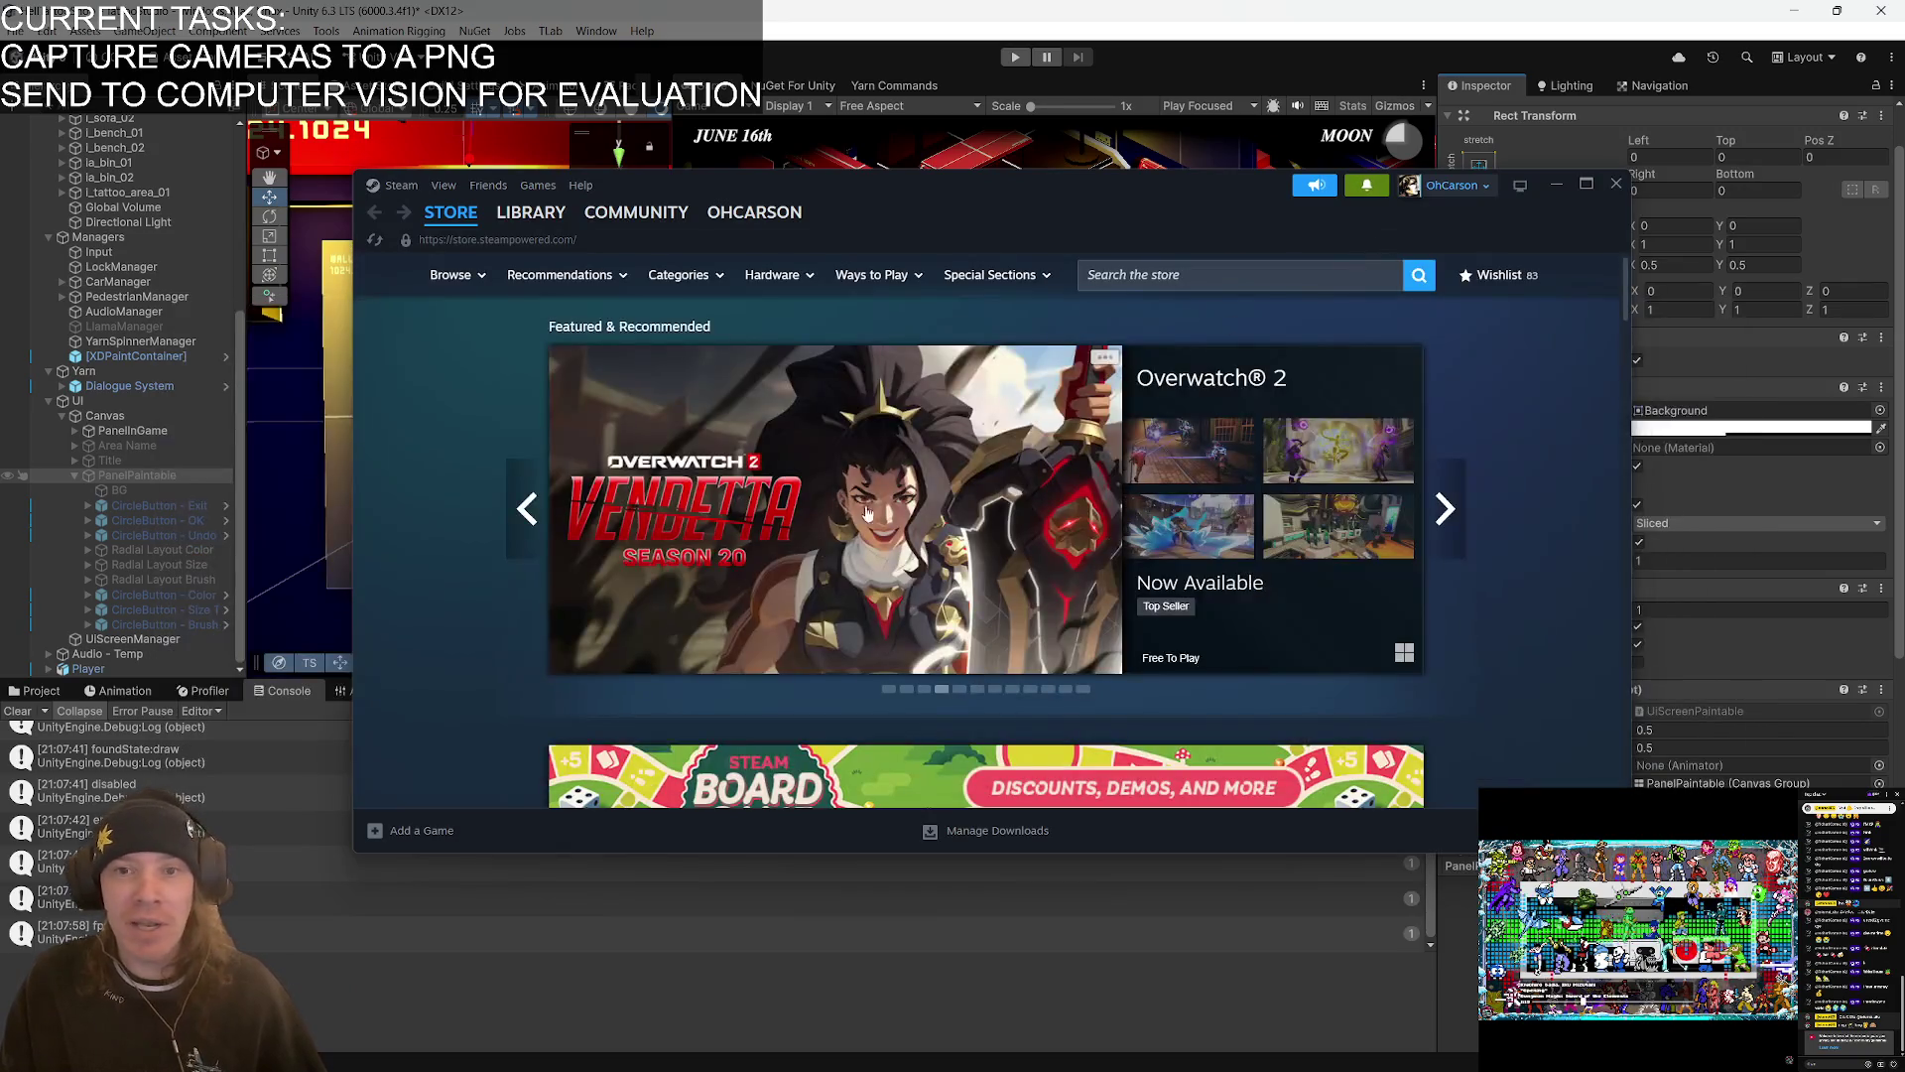
click(1557, 196)
key(alt+Tab)
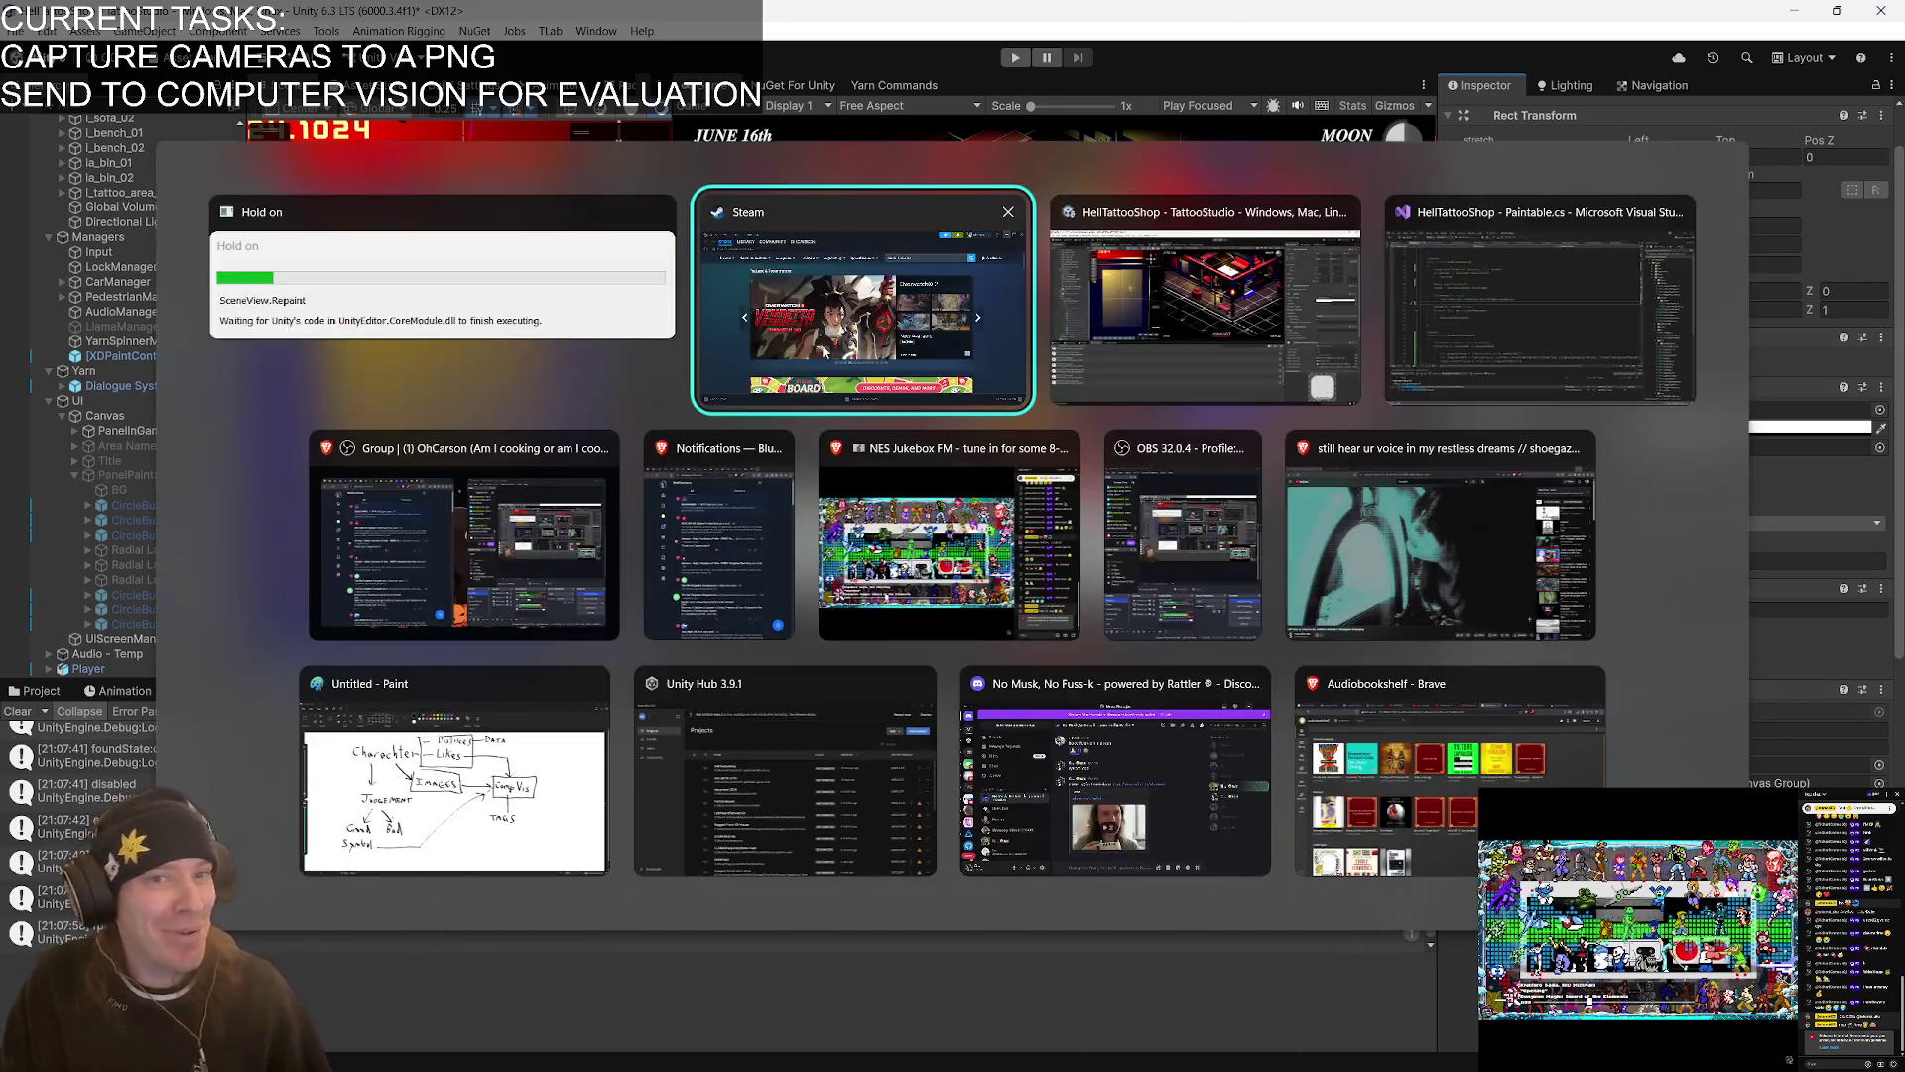
key(alt+Tab)
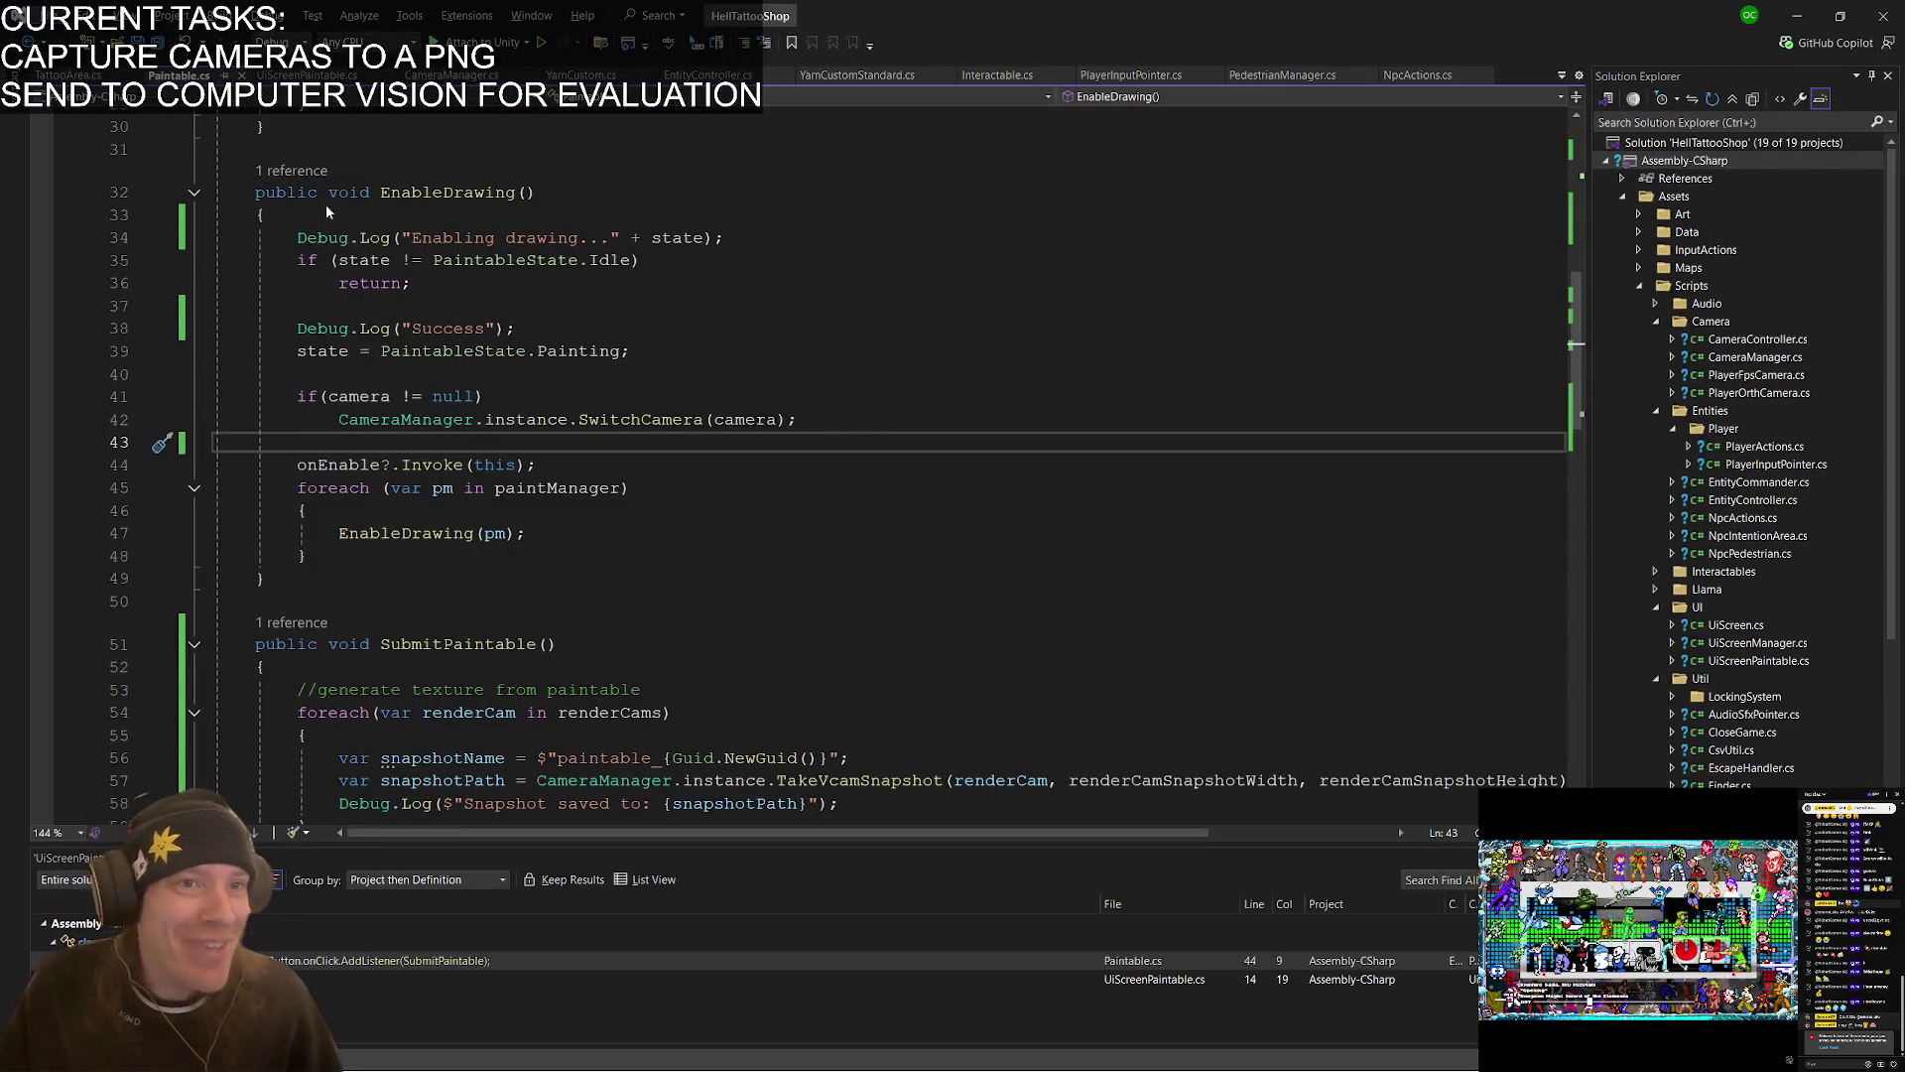
- Delete 'public static UiScreenPaintable Instance;' from UiScreenPaintable.cs and return to Unity
click(322, 75)
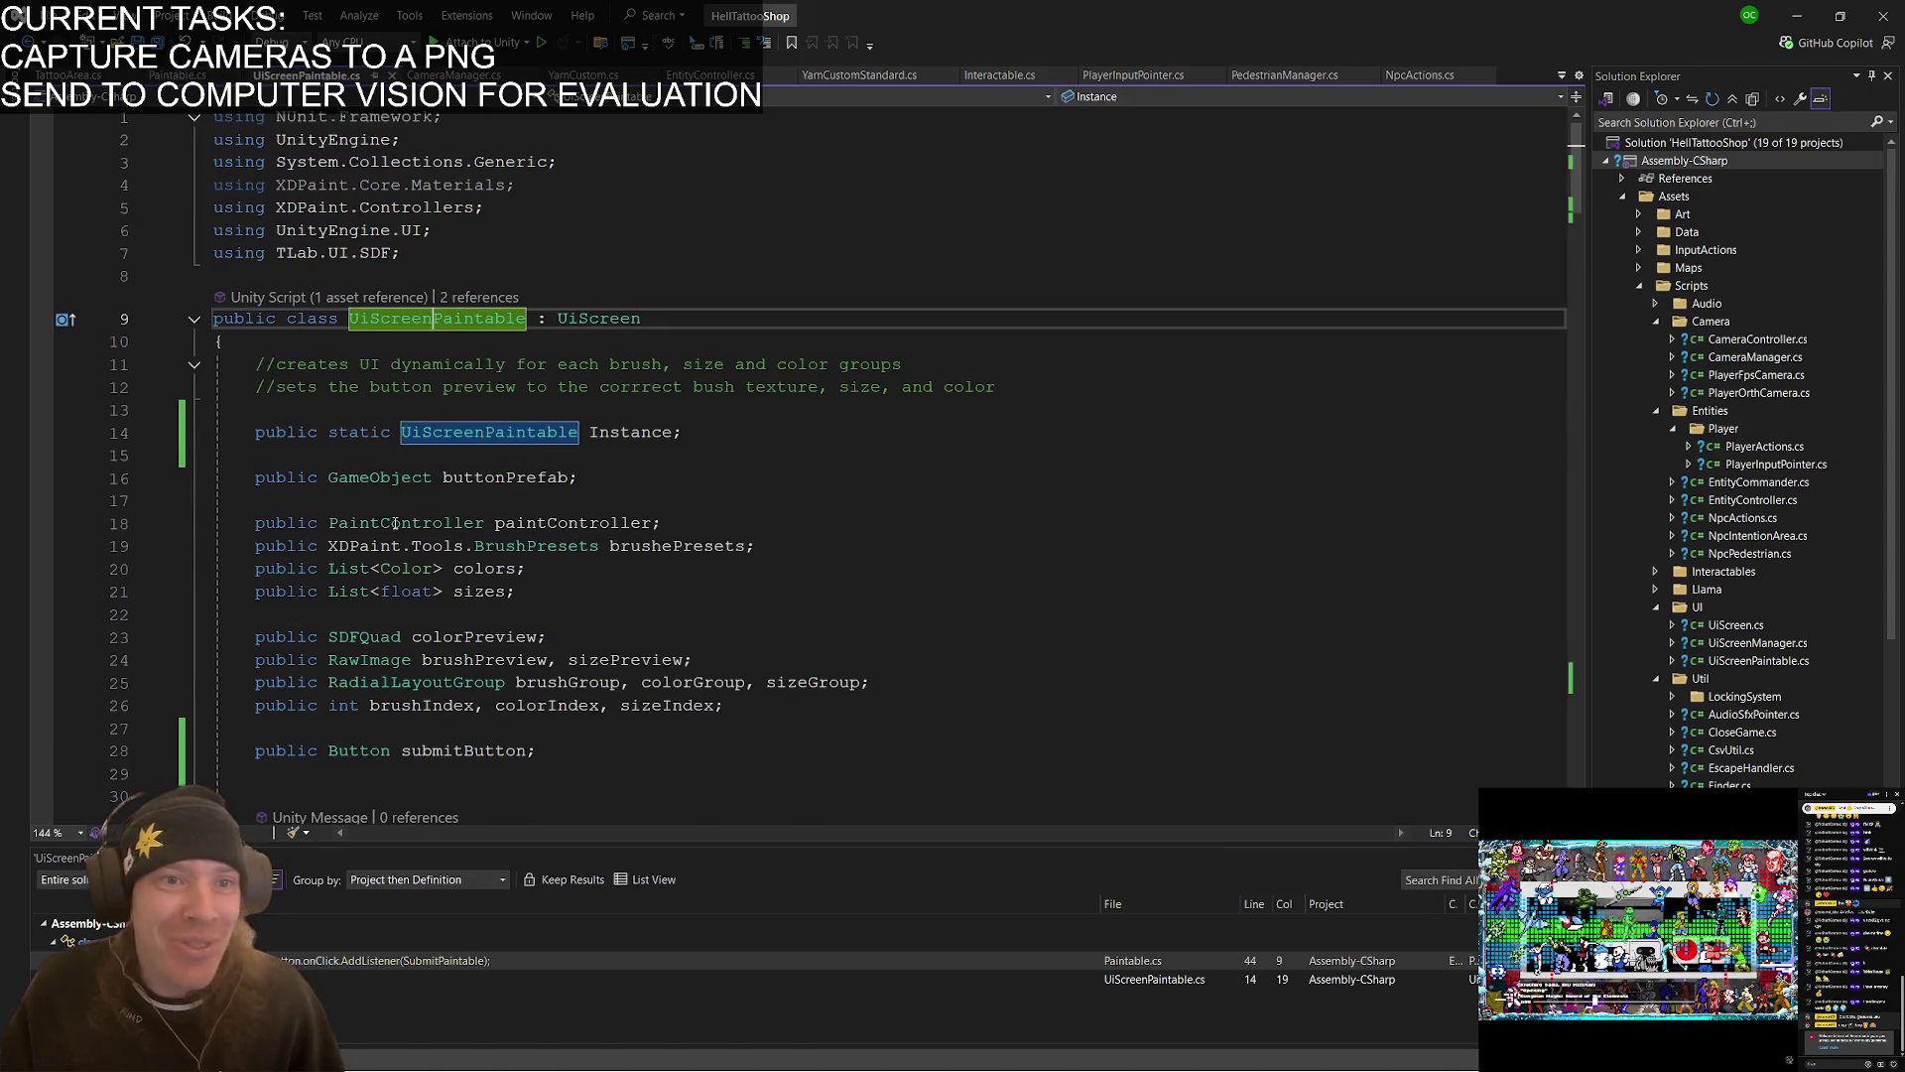
click(703, 454)
key(shift+Up)
key(shift+Up)
key(BackSpace)
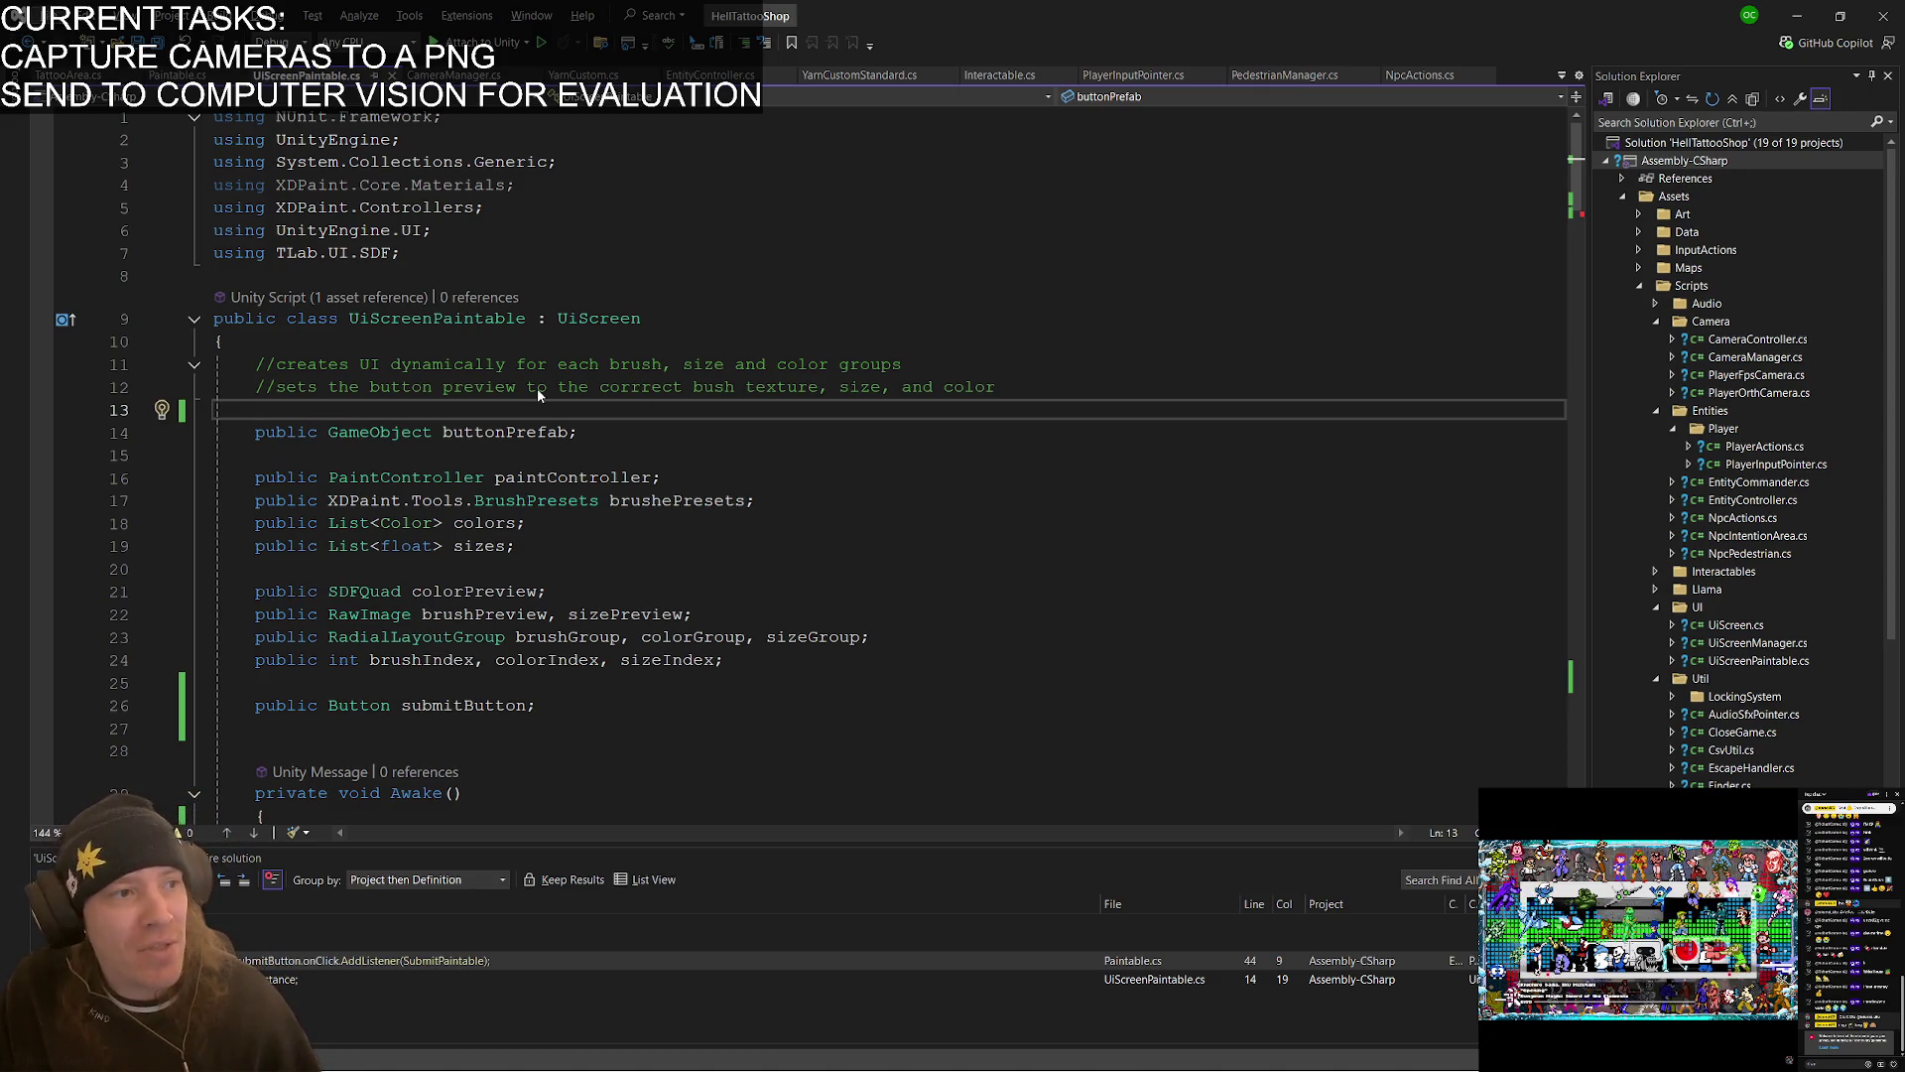
key(shift+Up)
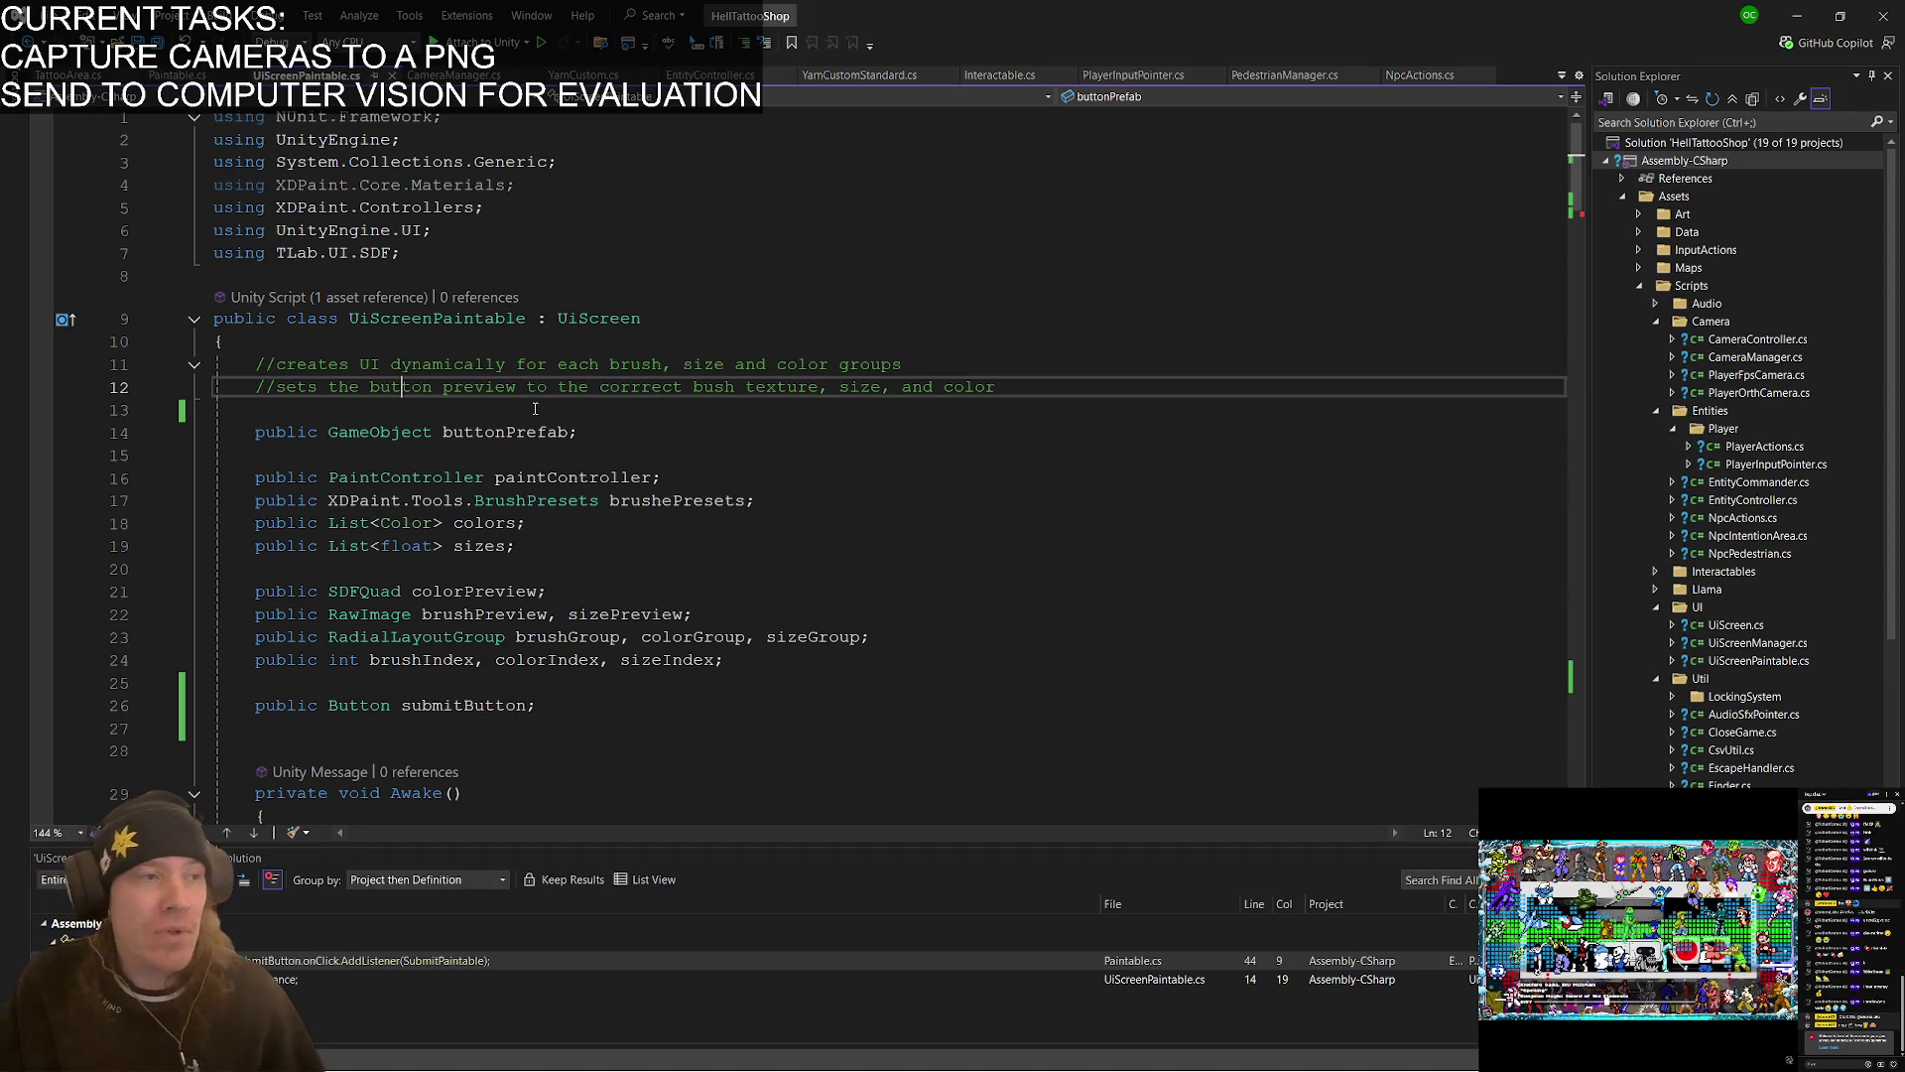
key(alt+Tab)
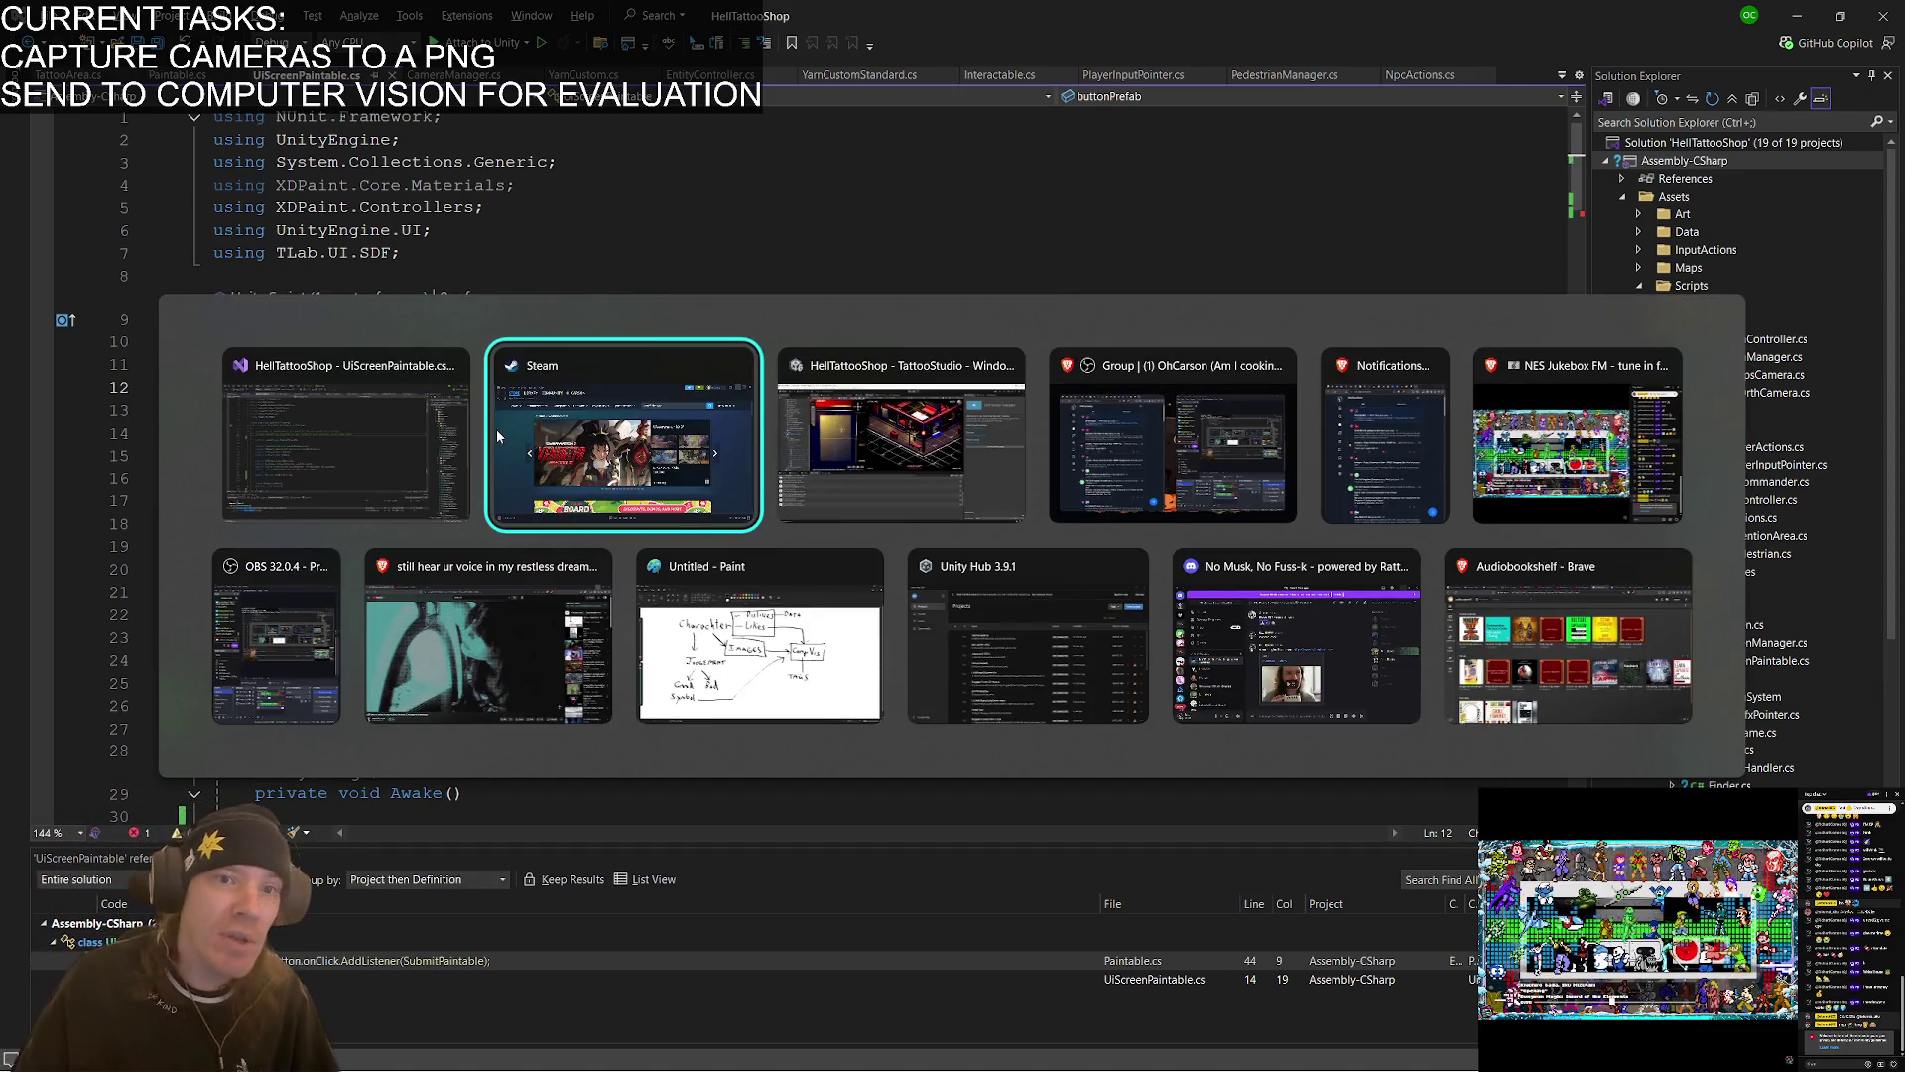
mouse_move(496, 430)
key(alt+Tab)
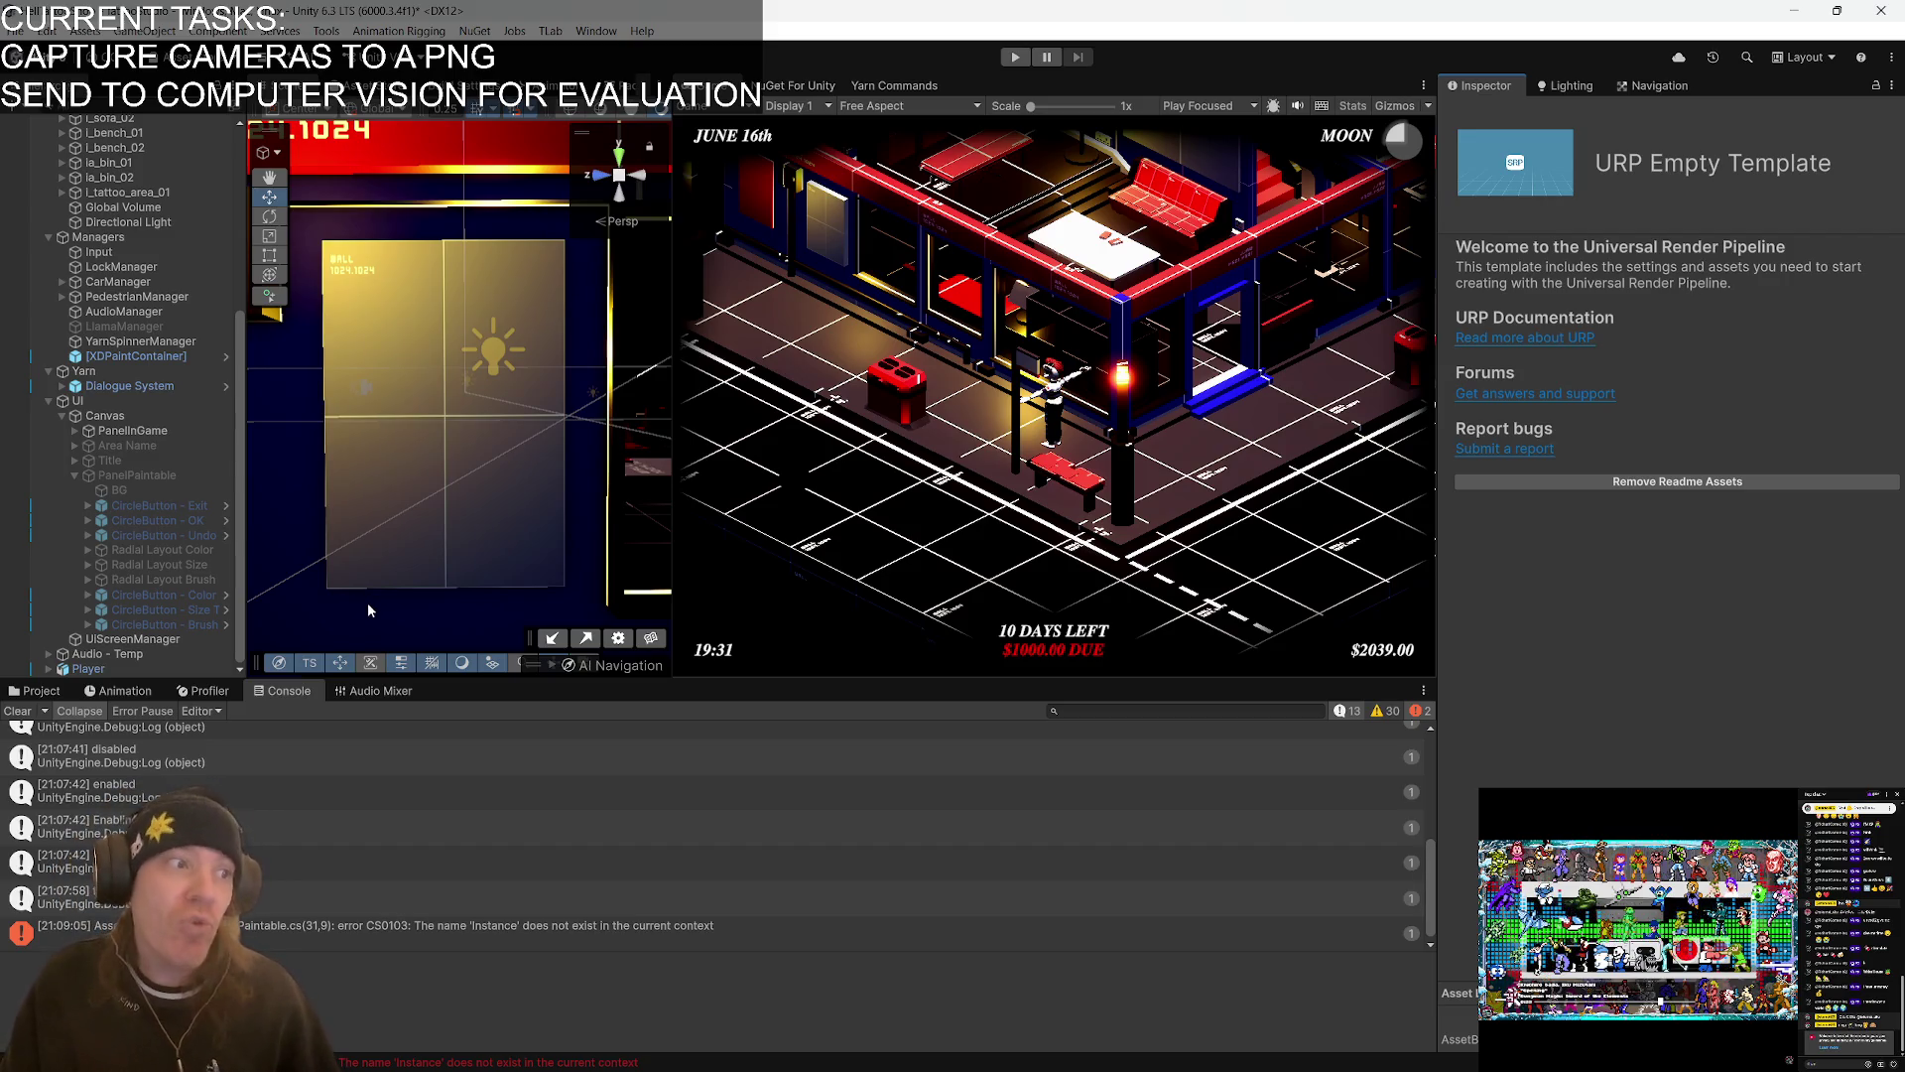
- Jump to the CS0103 error and delete the 'Instance = this;' line from Awake
click(1014, 56)
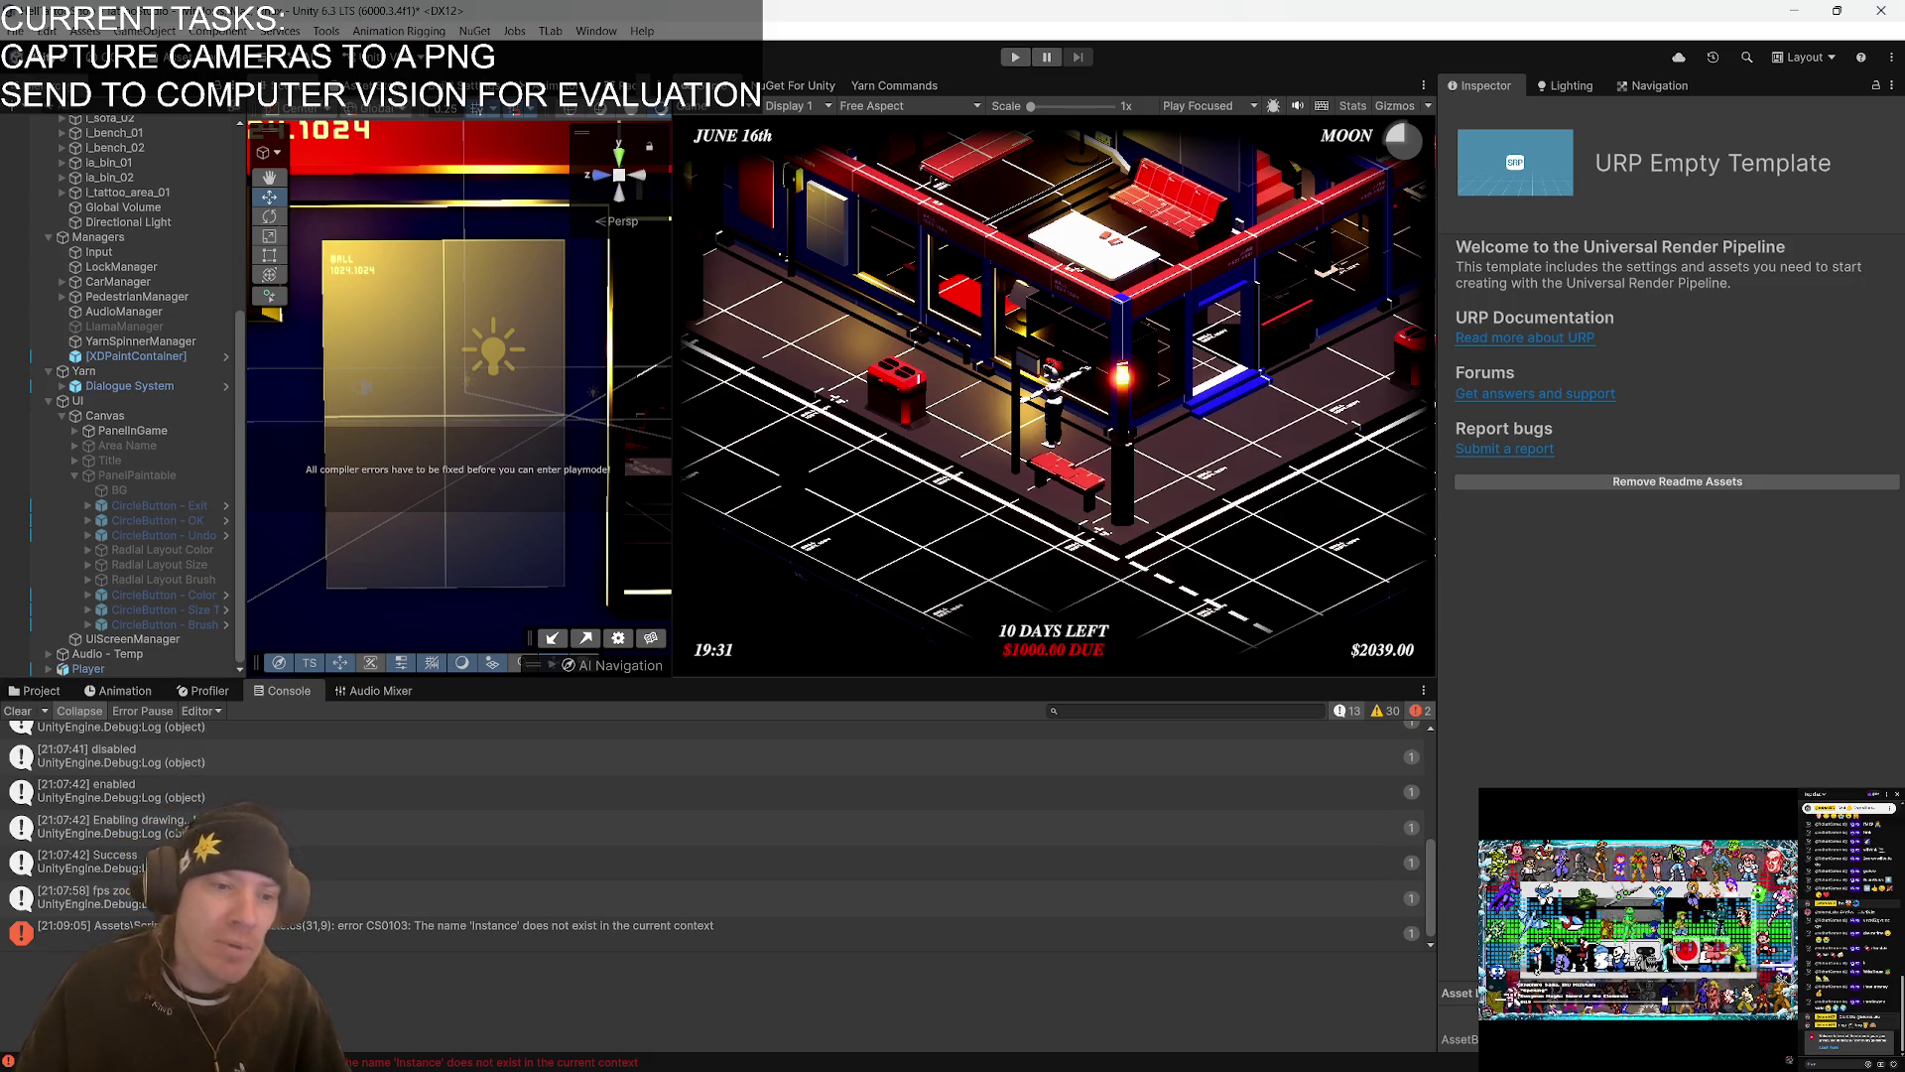
double_click(283, 934)
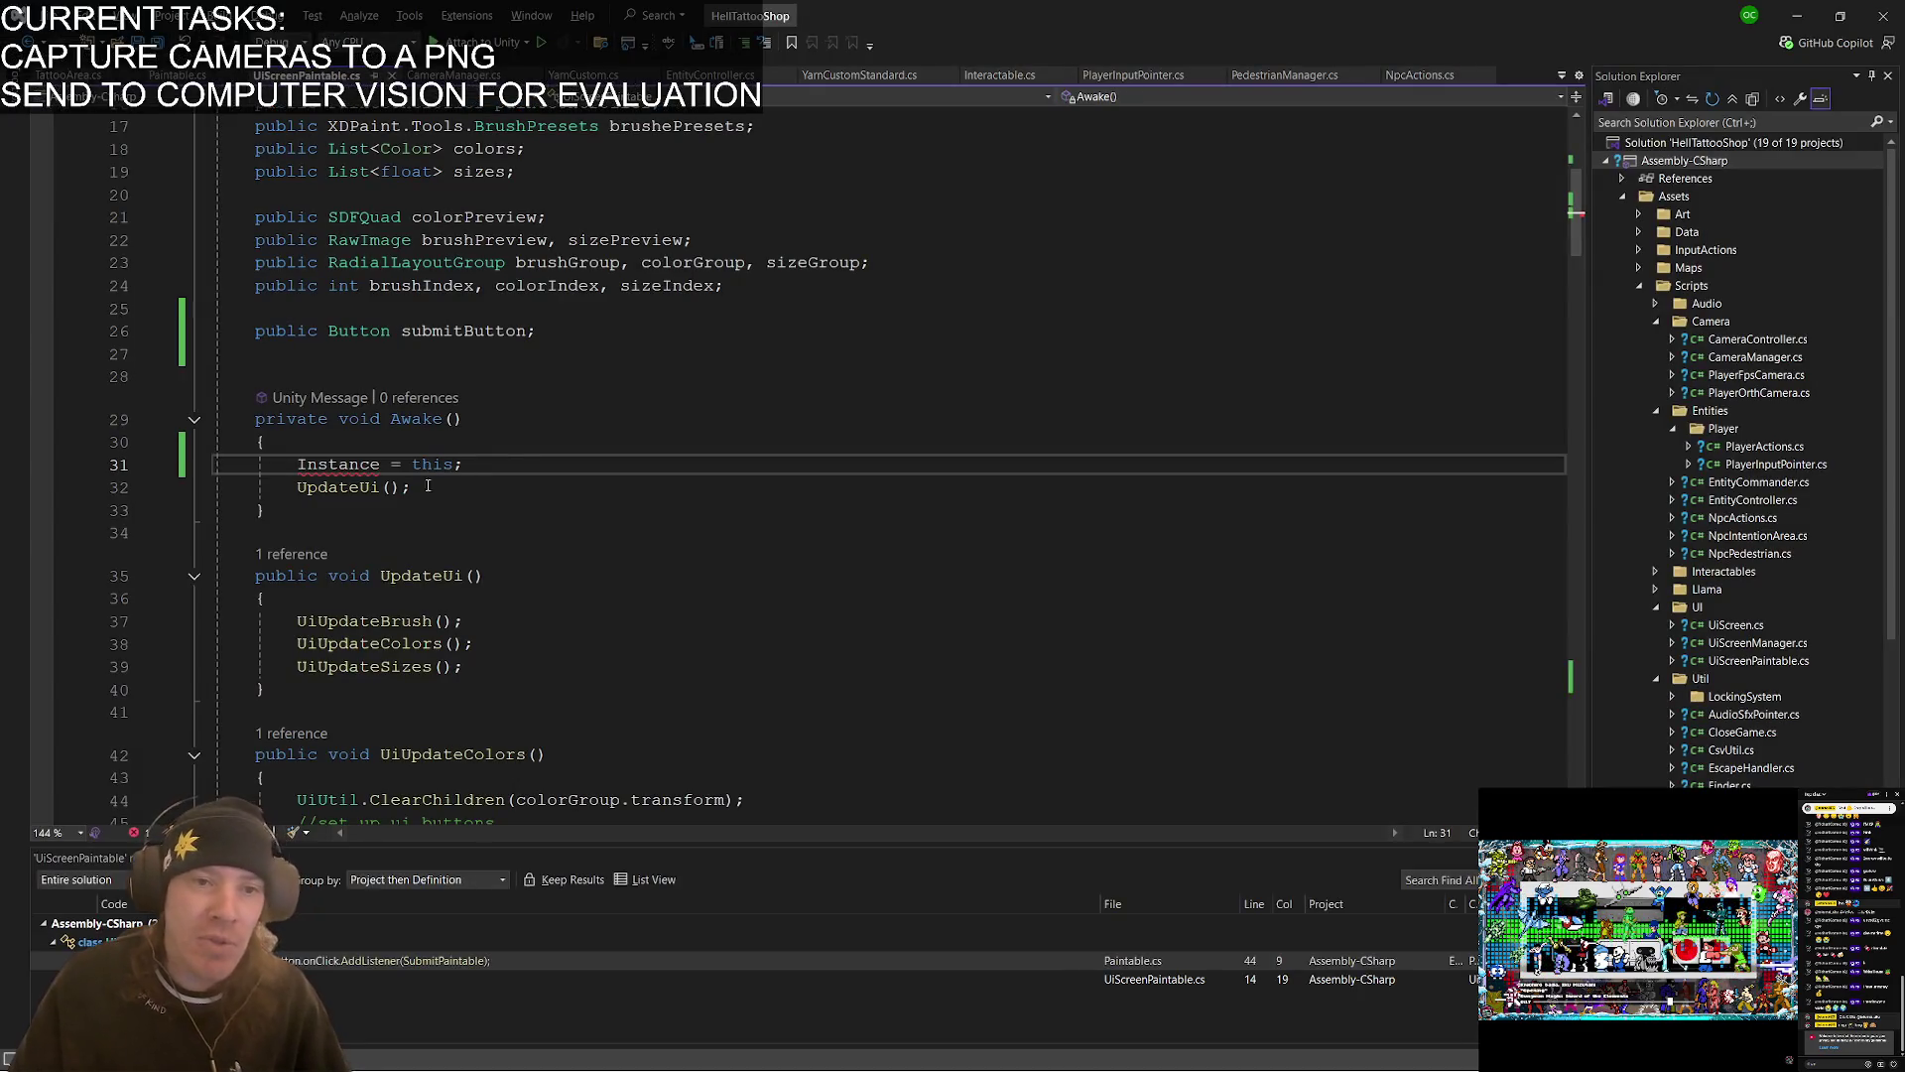
key(shift+Up)
key(Delete)
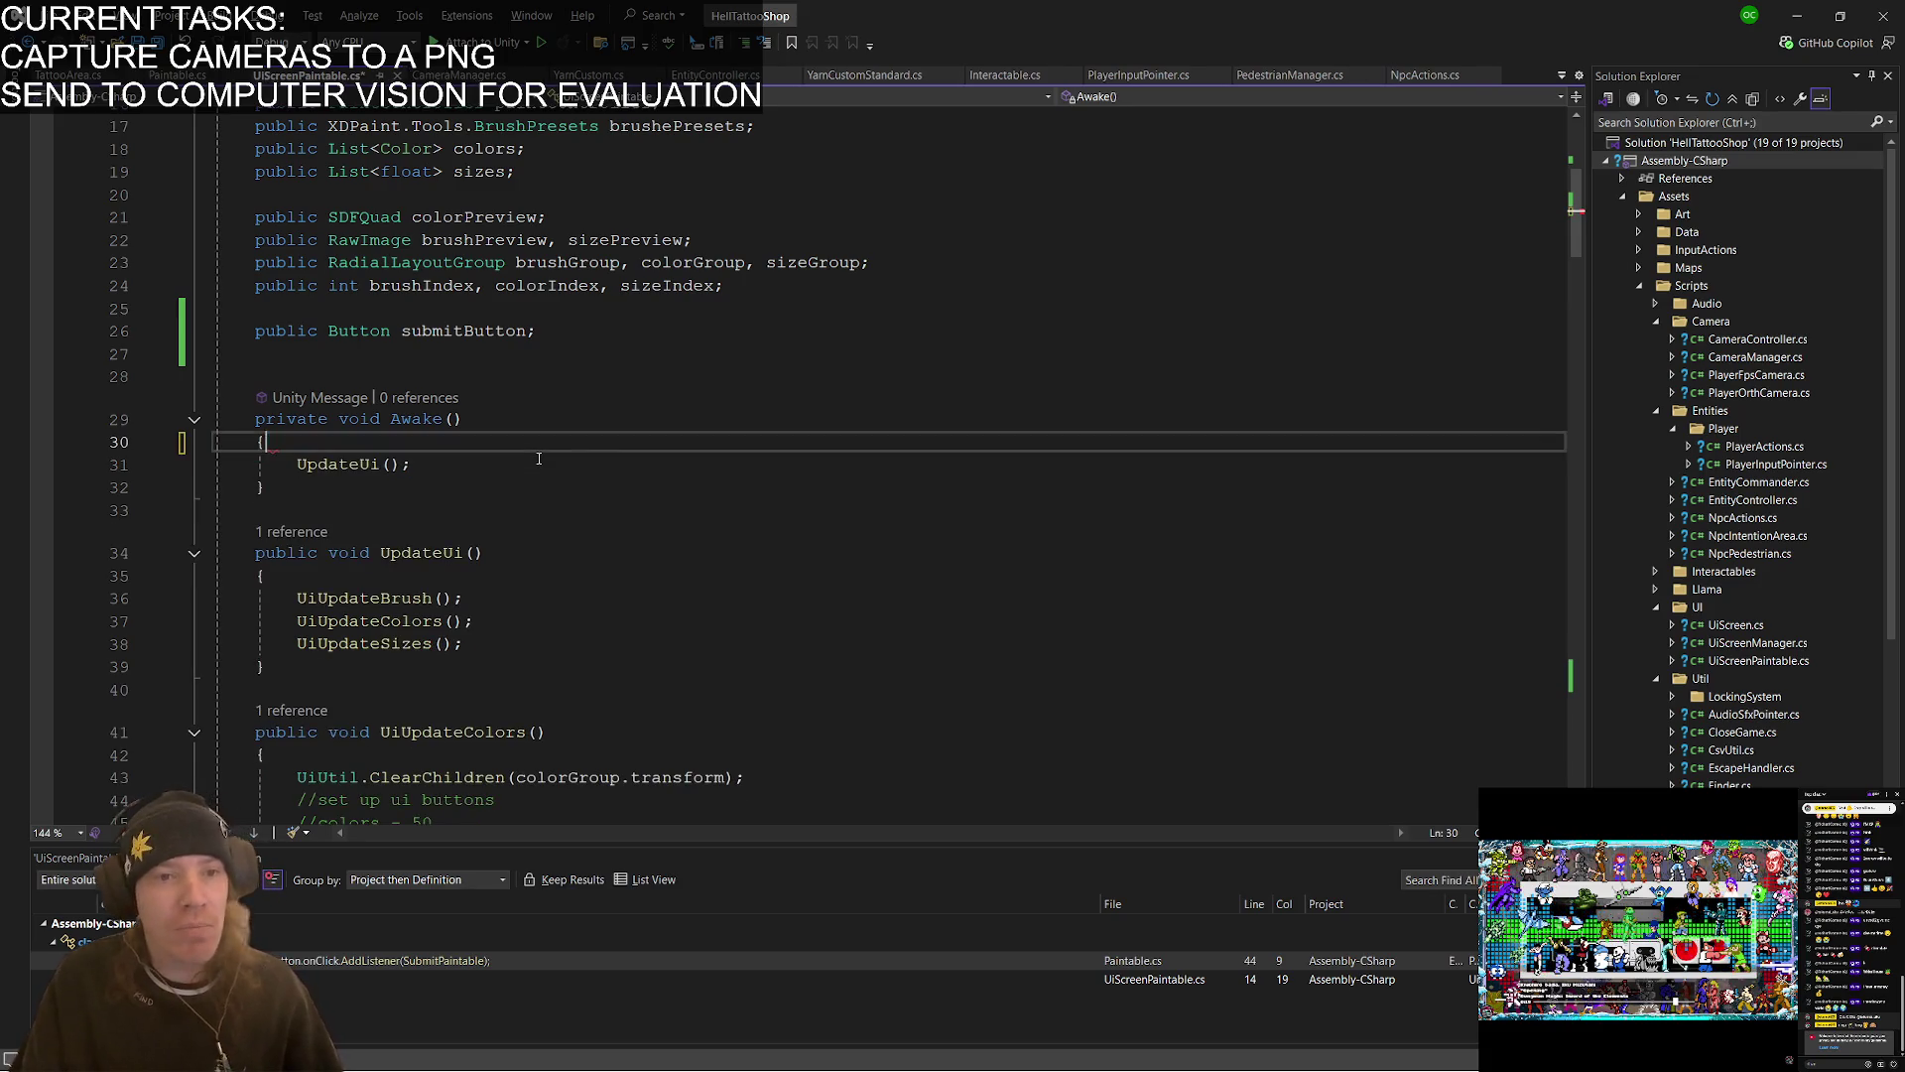
key(alt+Tab)
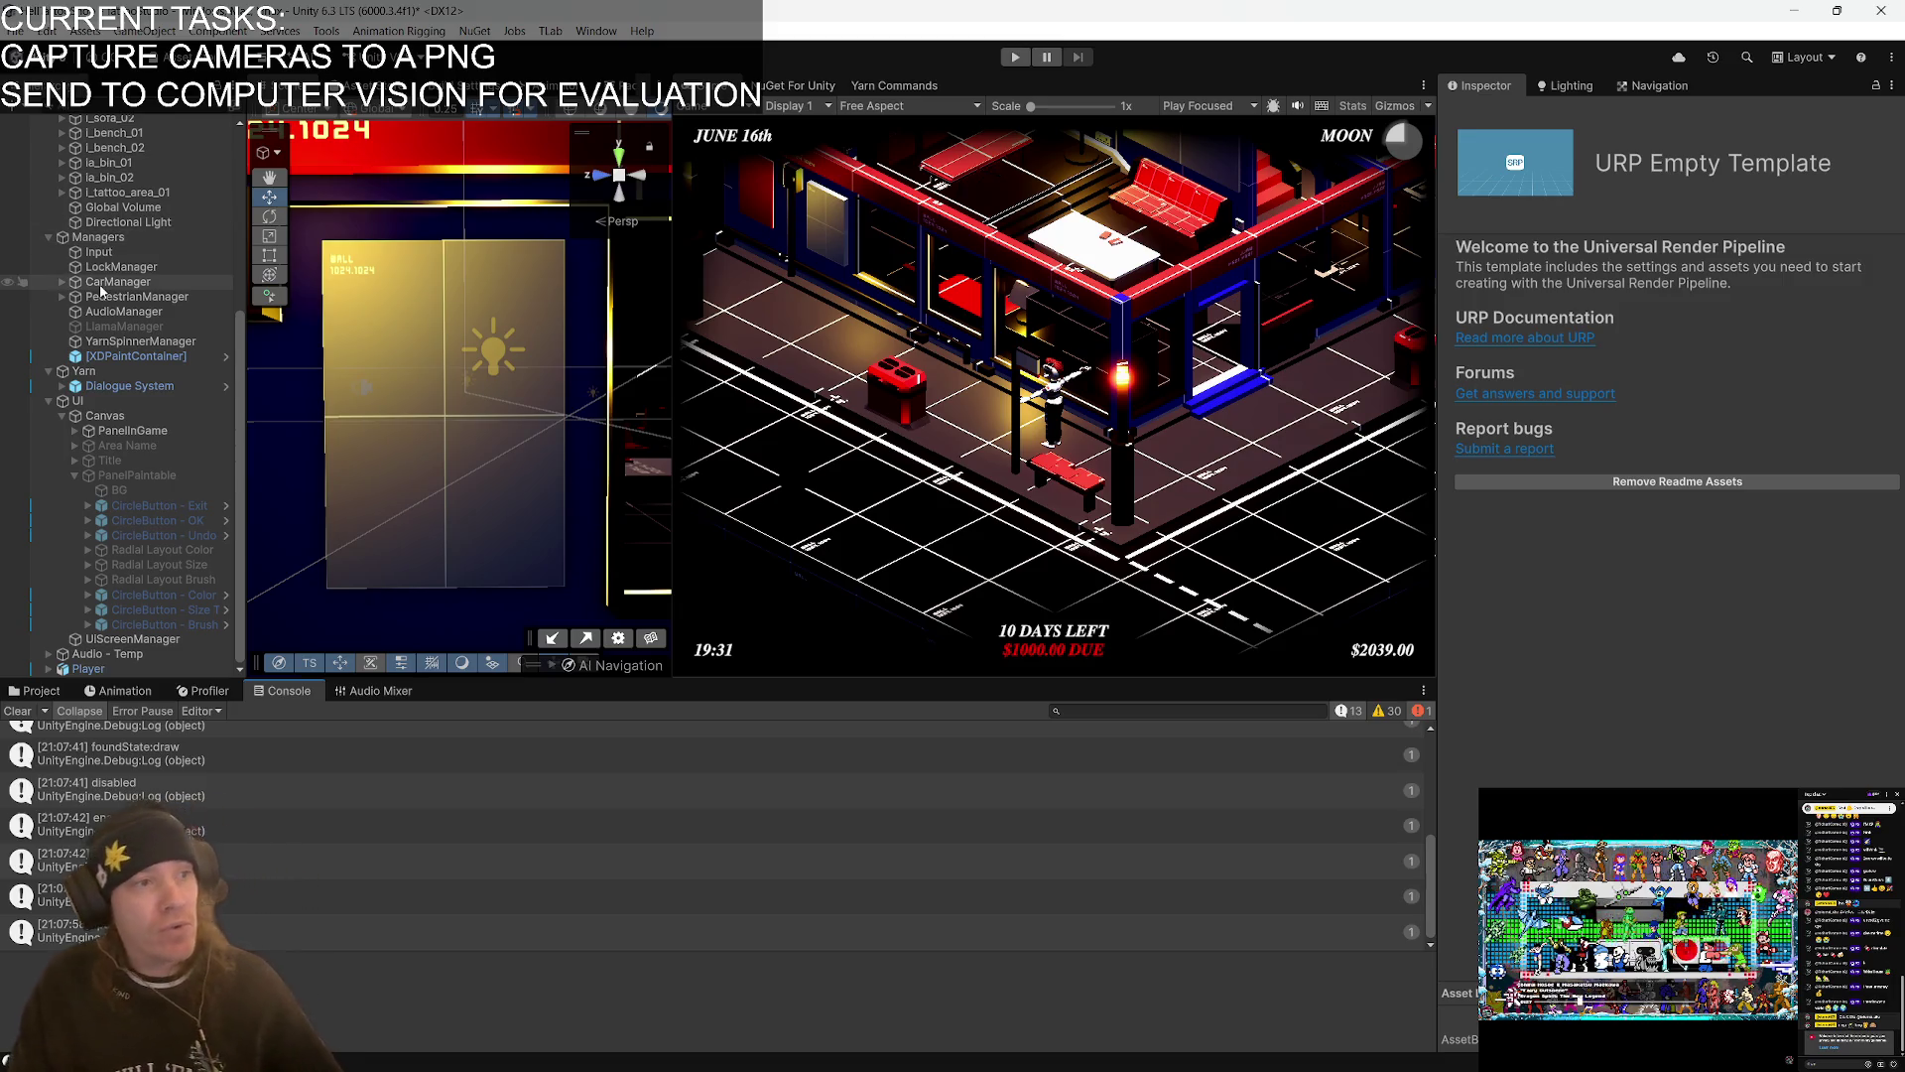
- Scroll the Hierarchy and select the Player object to show its components
scroll(103, 289, up, 4)
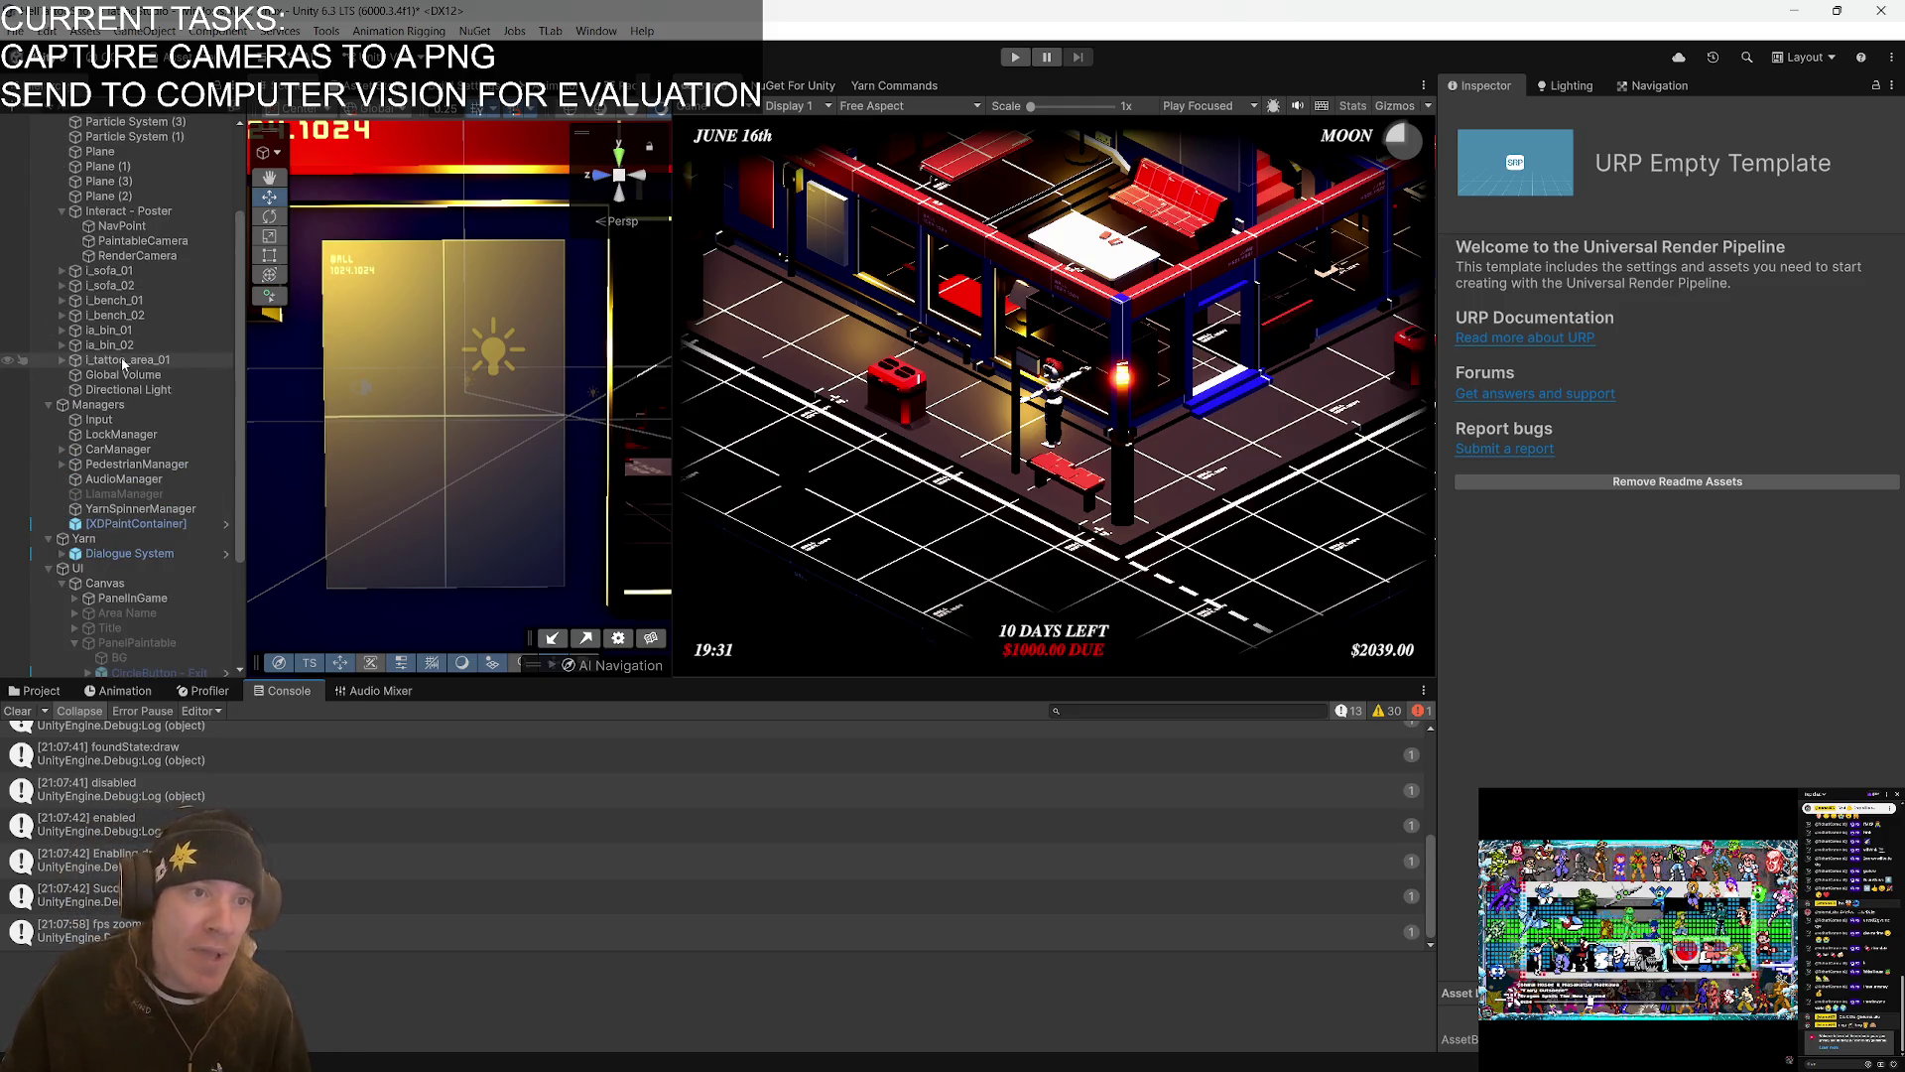
scroll(139, 540, down, 4)
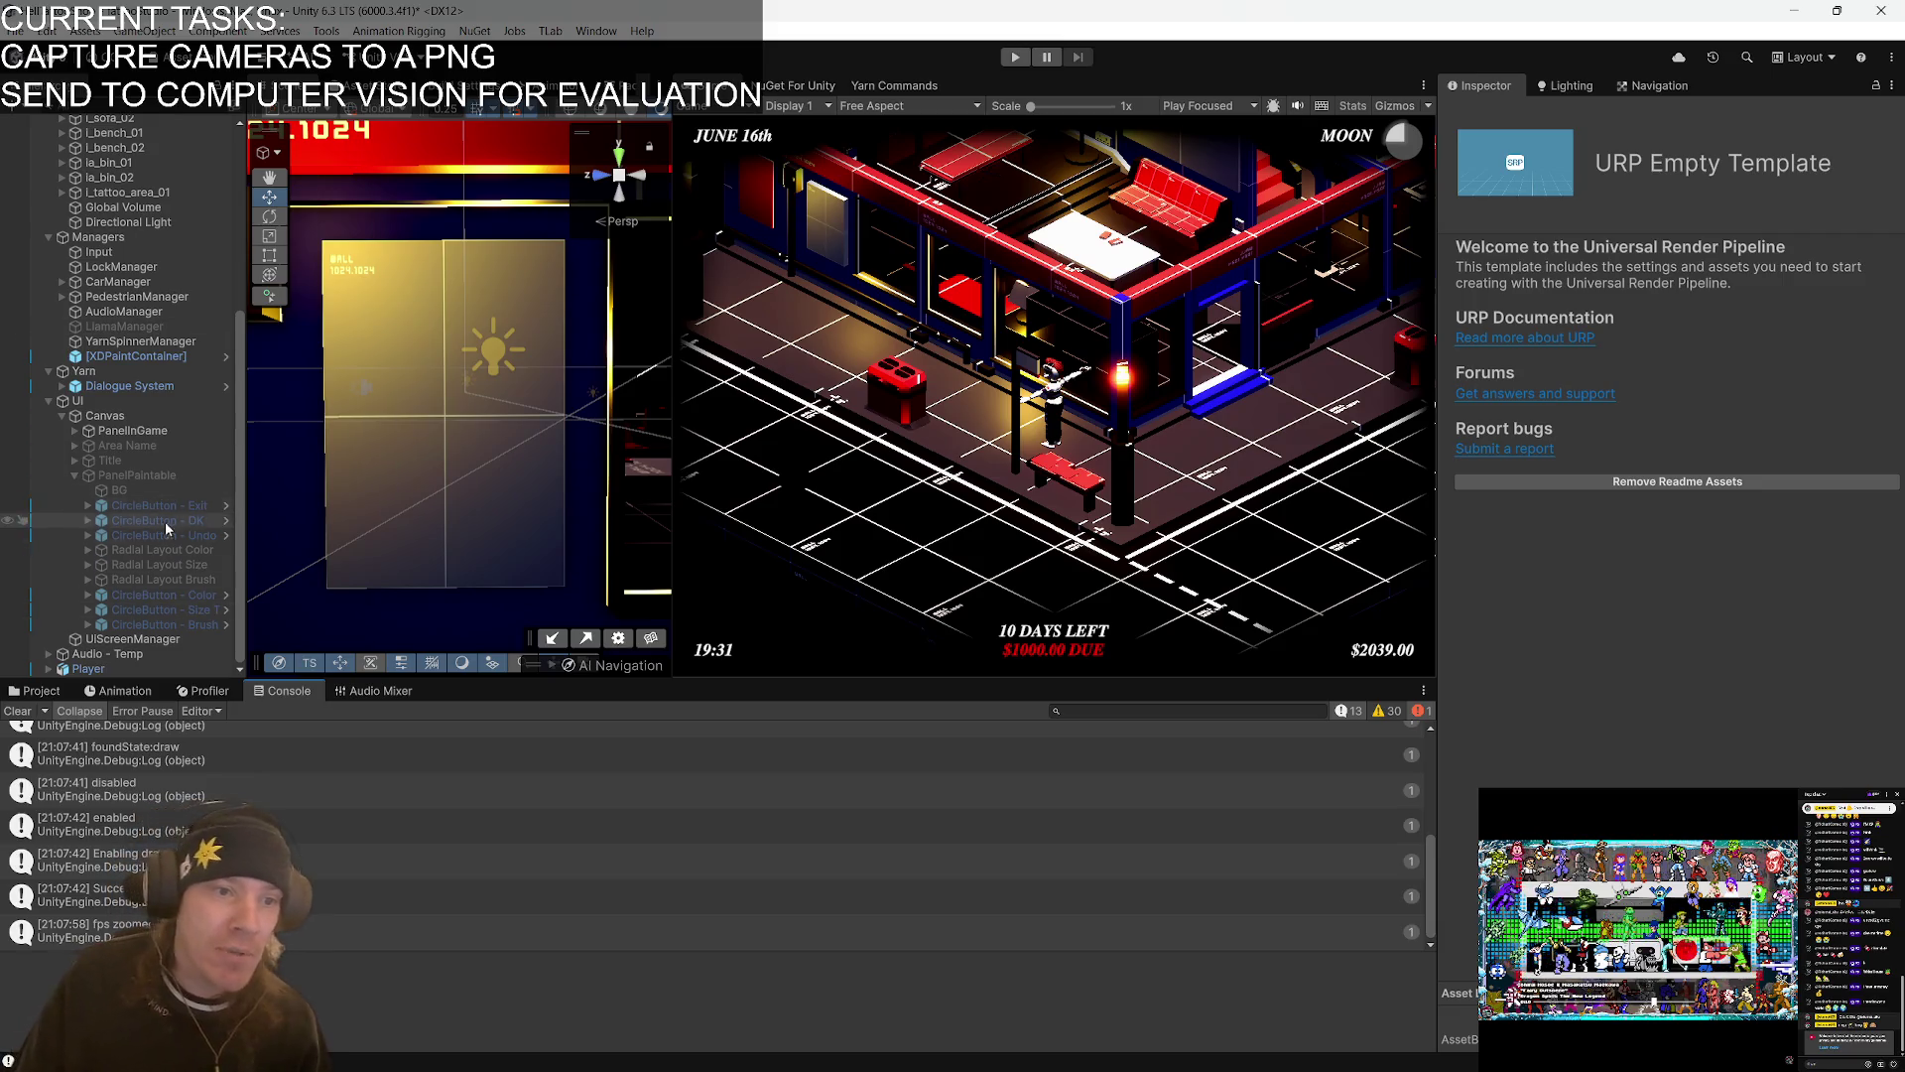
click(107, 670)
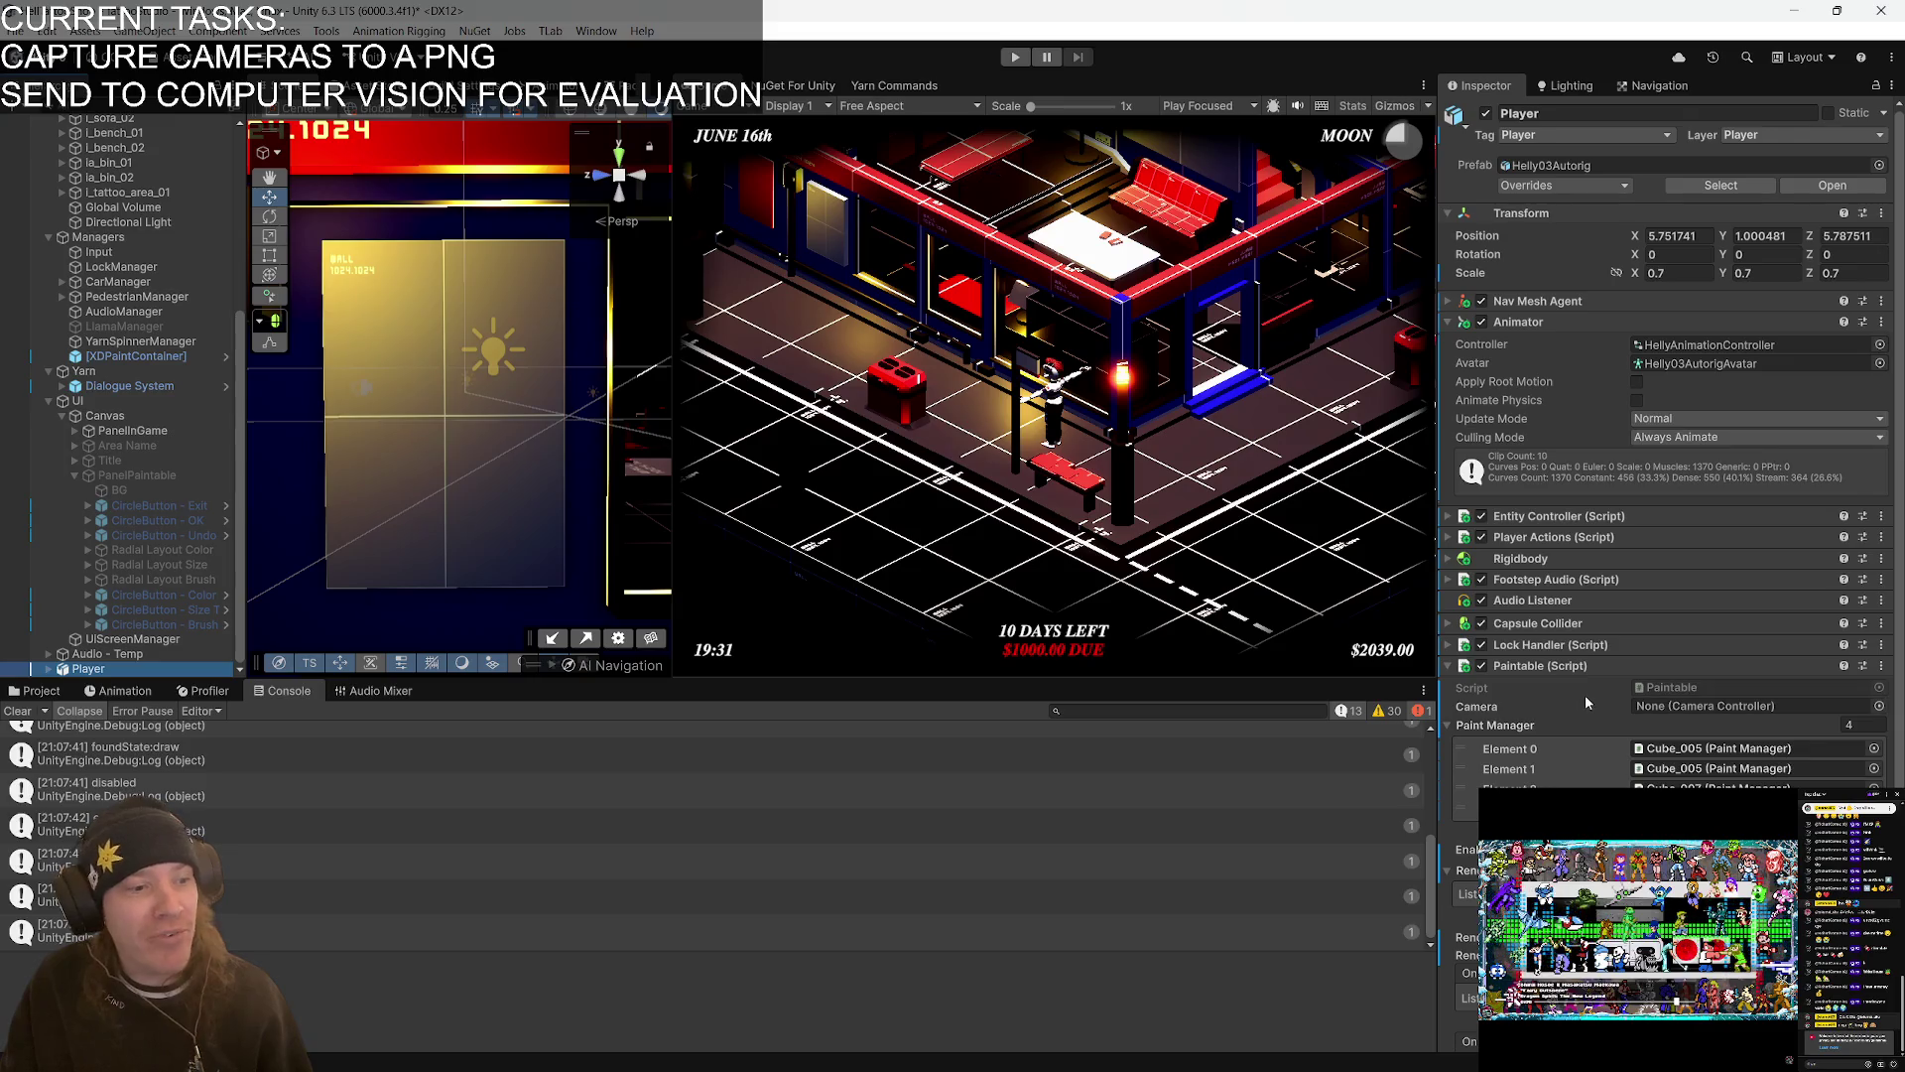
- Fold Paintable and Animator, peek at Entity Controller, Player Actions, Footstep Audio, then expand Lock Handler
mouse_move(814, 1067)
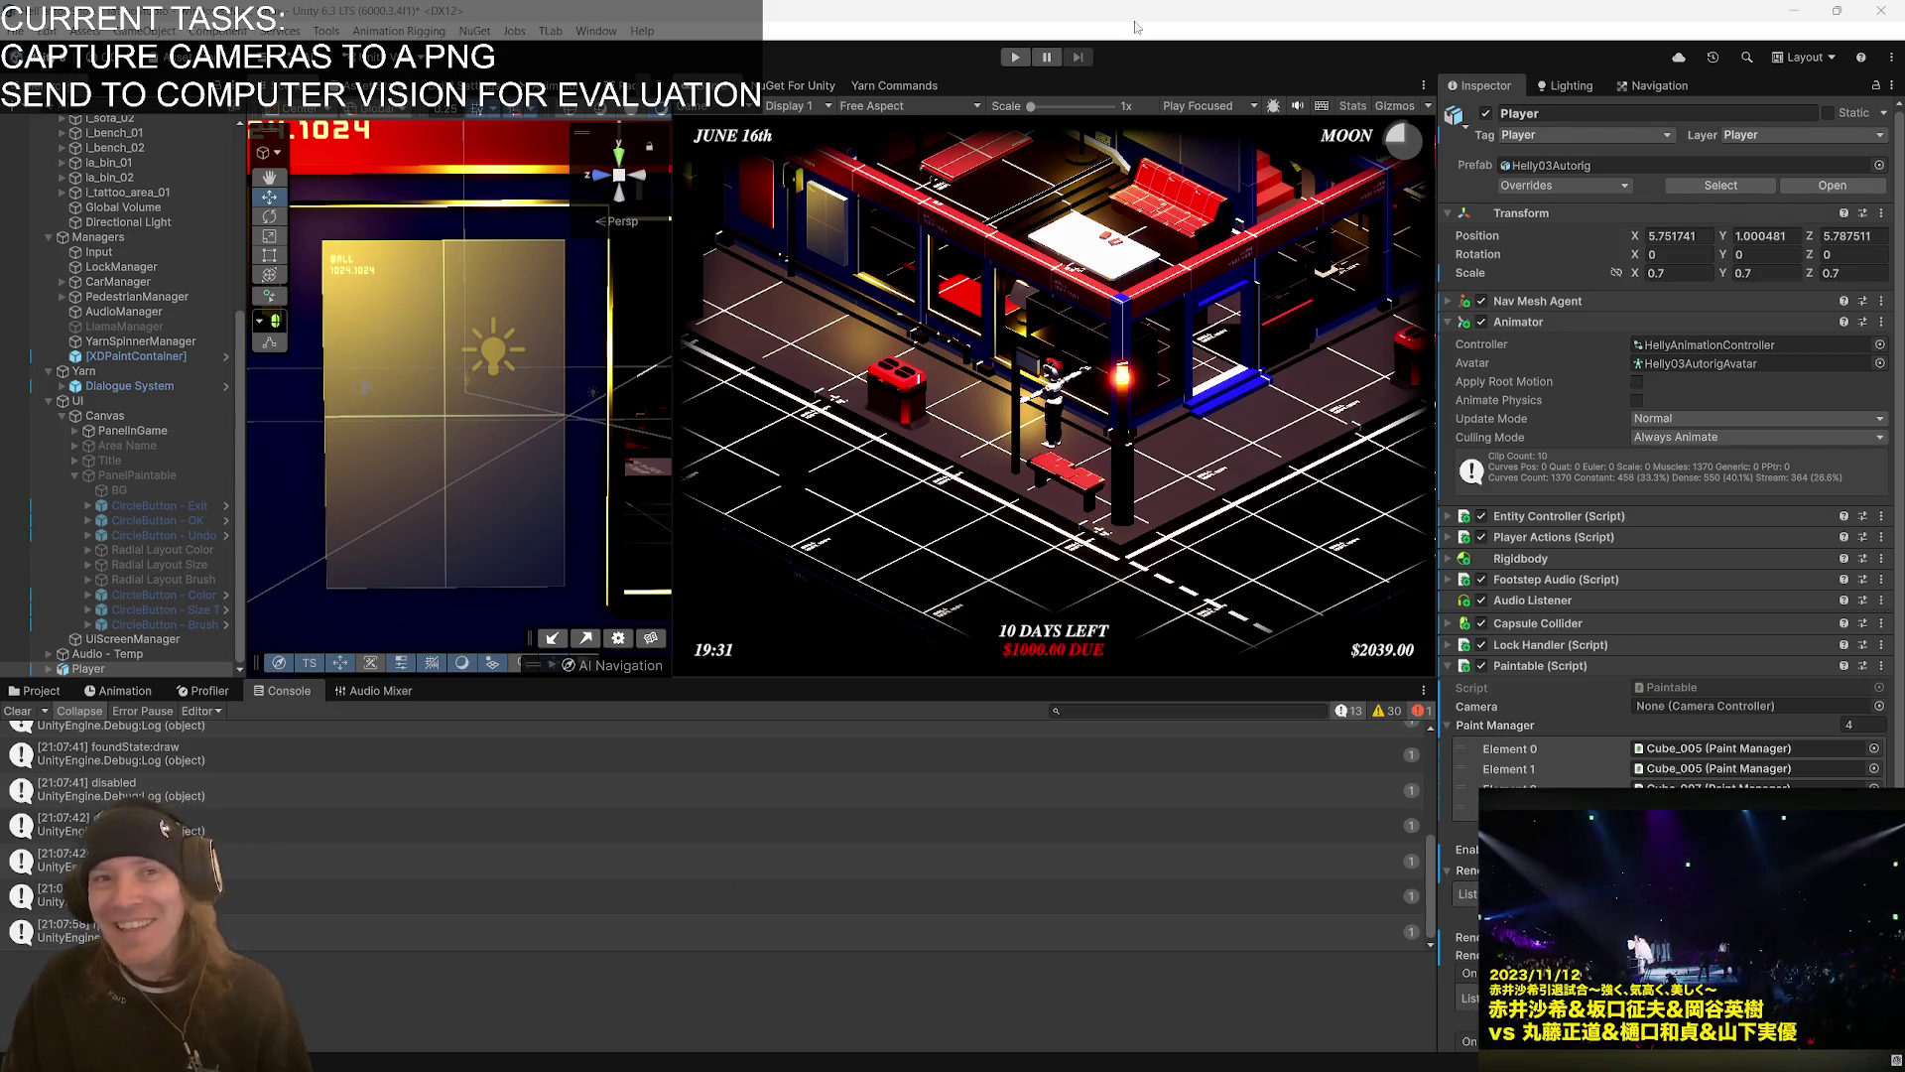
click(1587, 663)
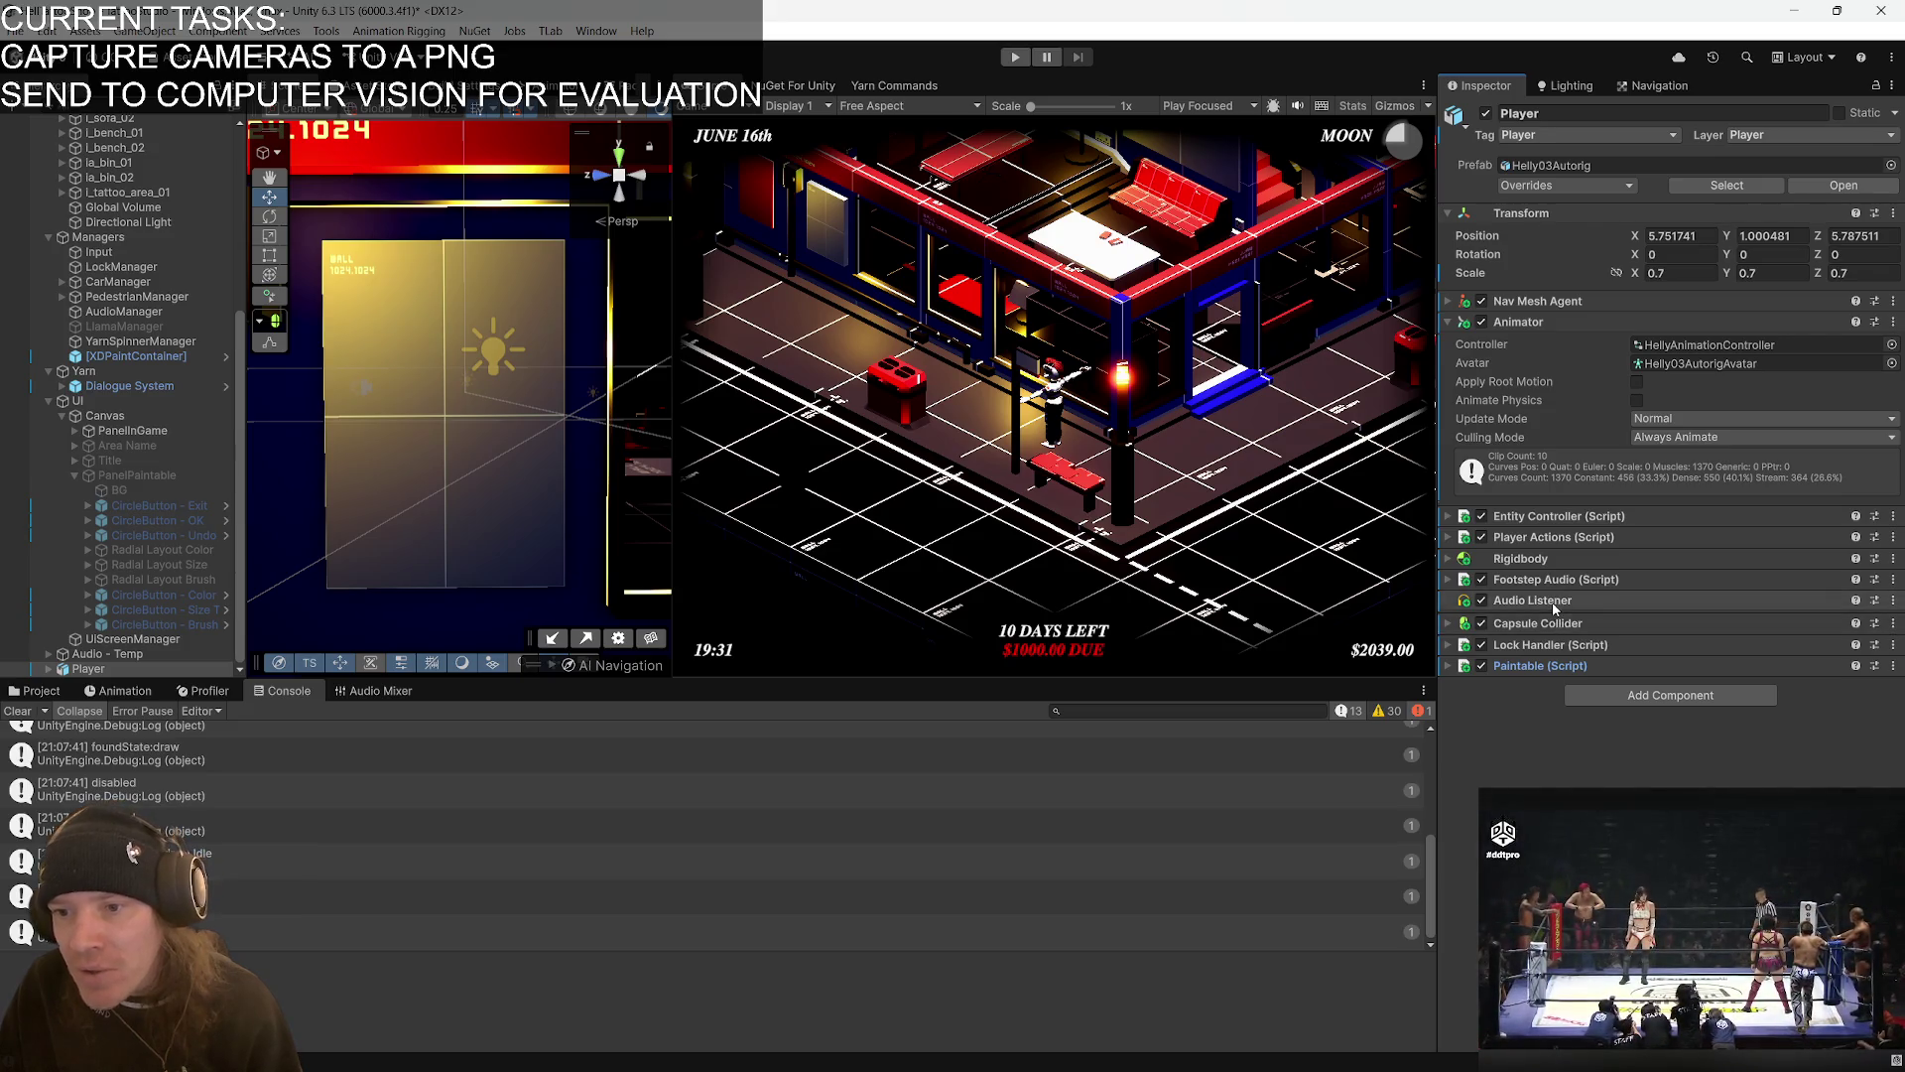
click(1544, 325)
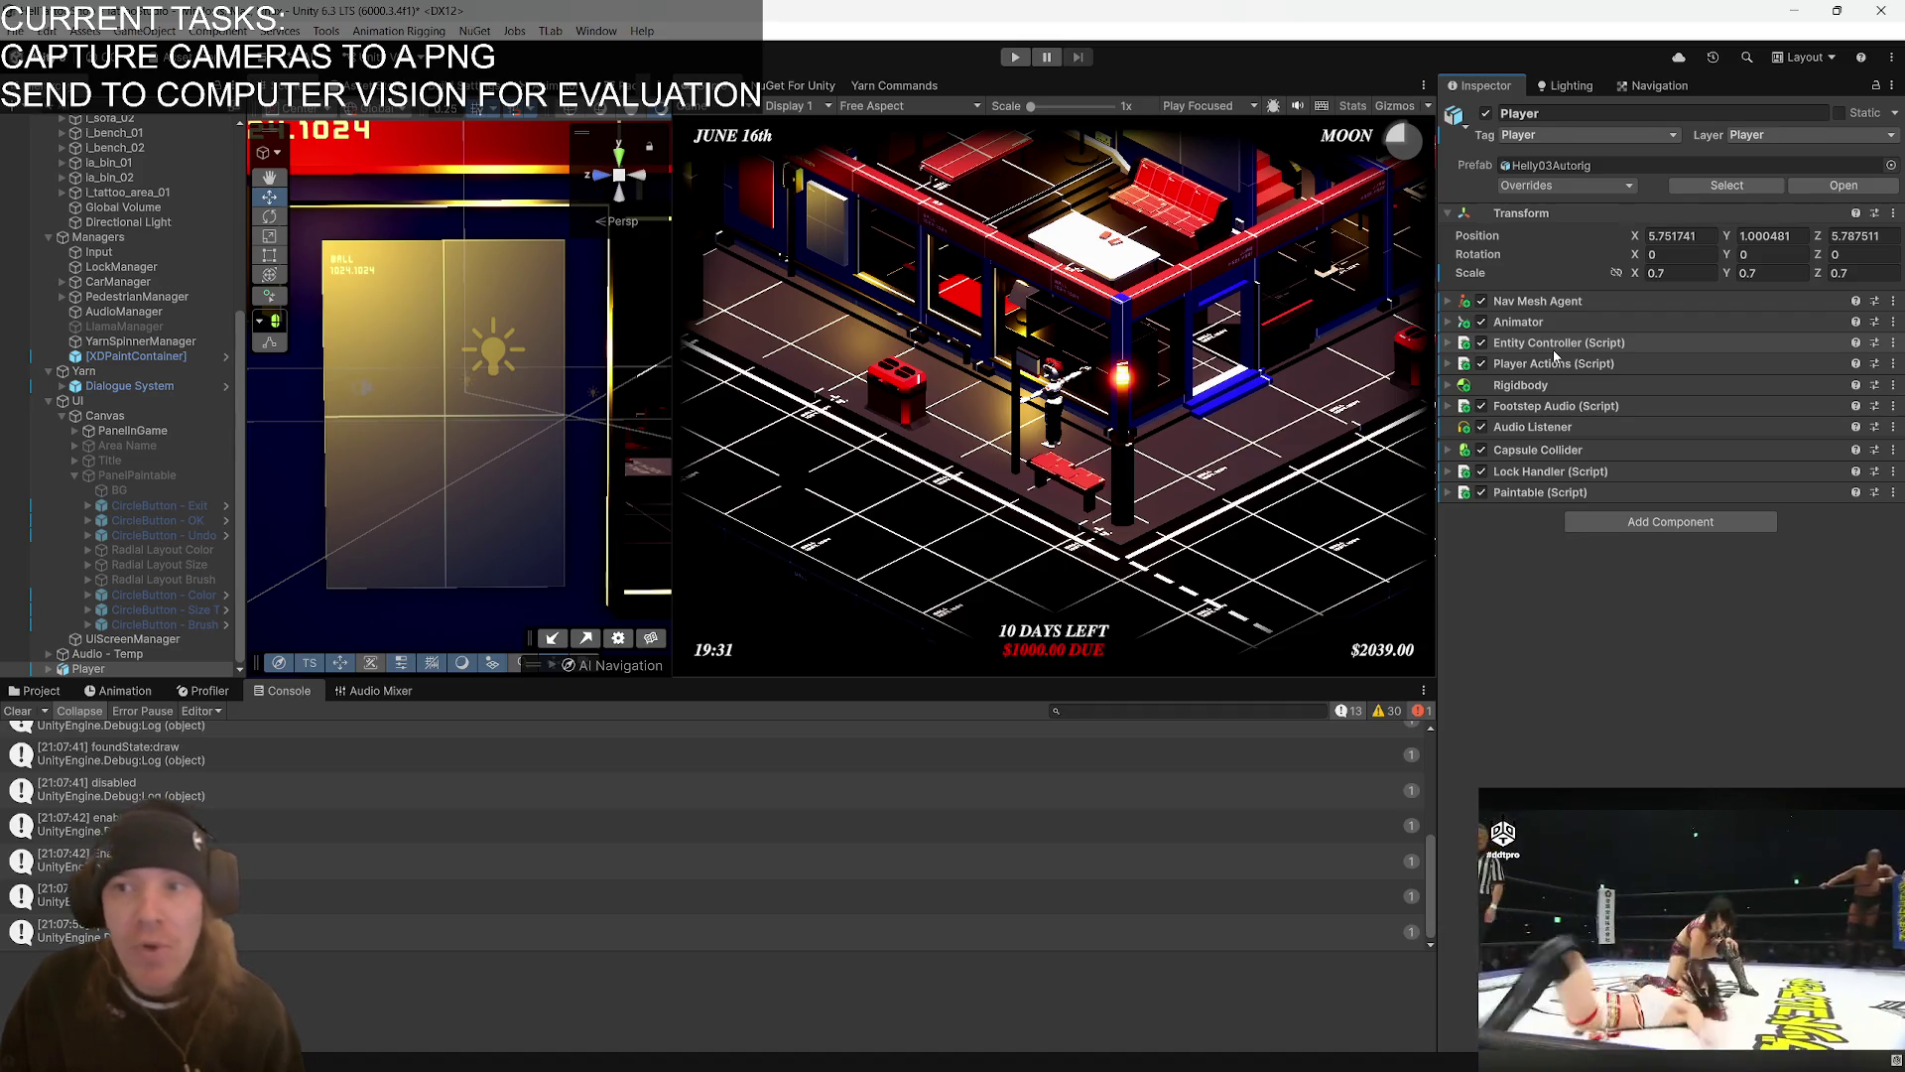
click(1447, 344)
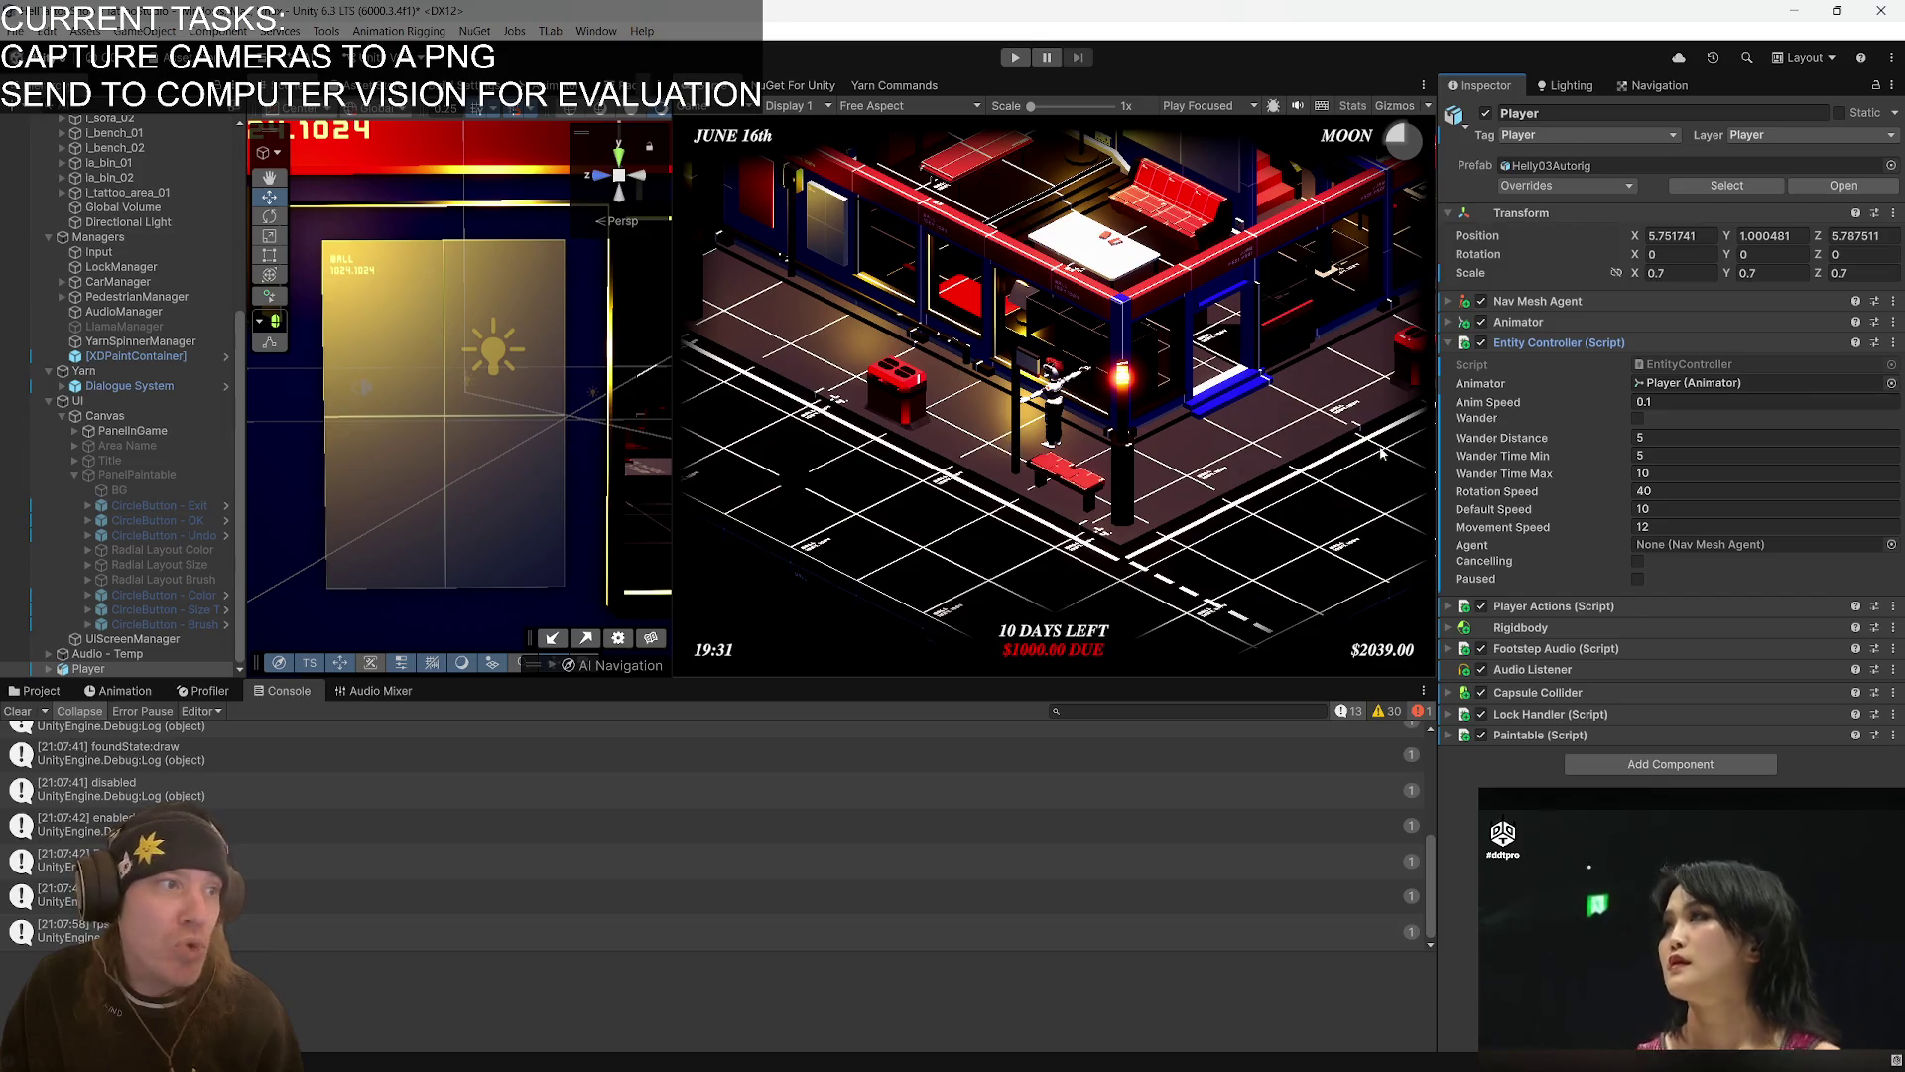
click(1450, 343)
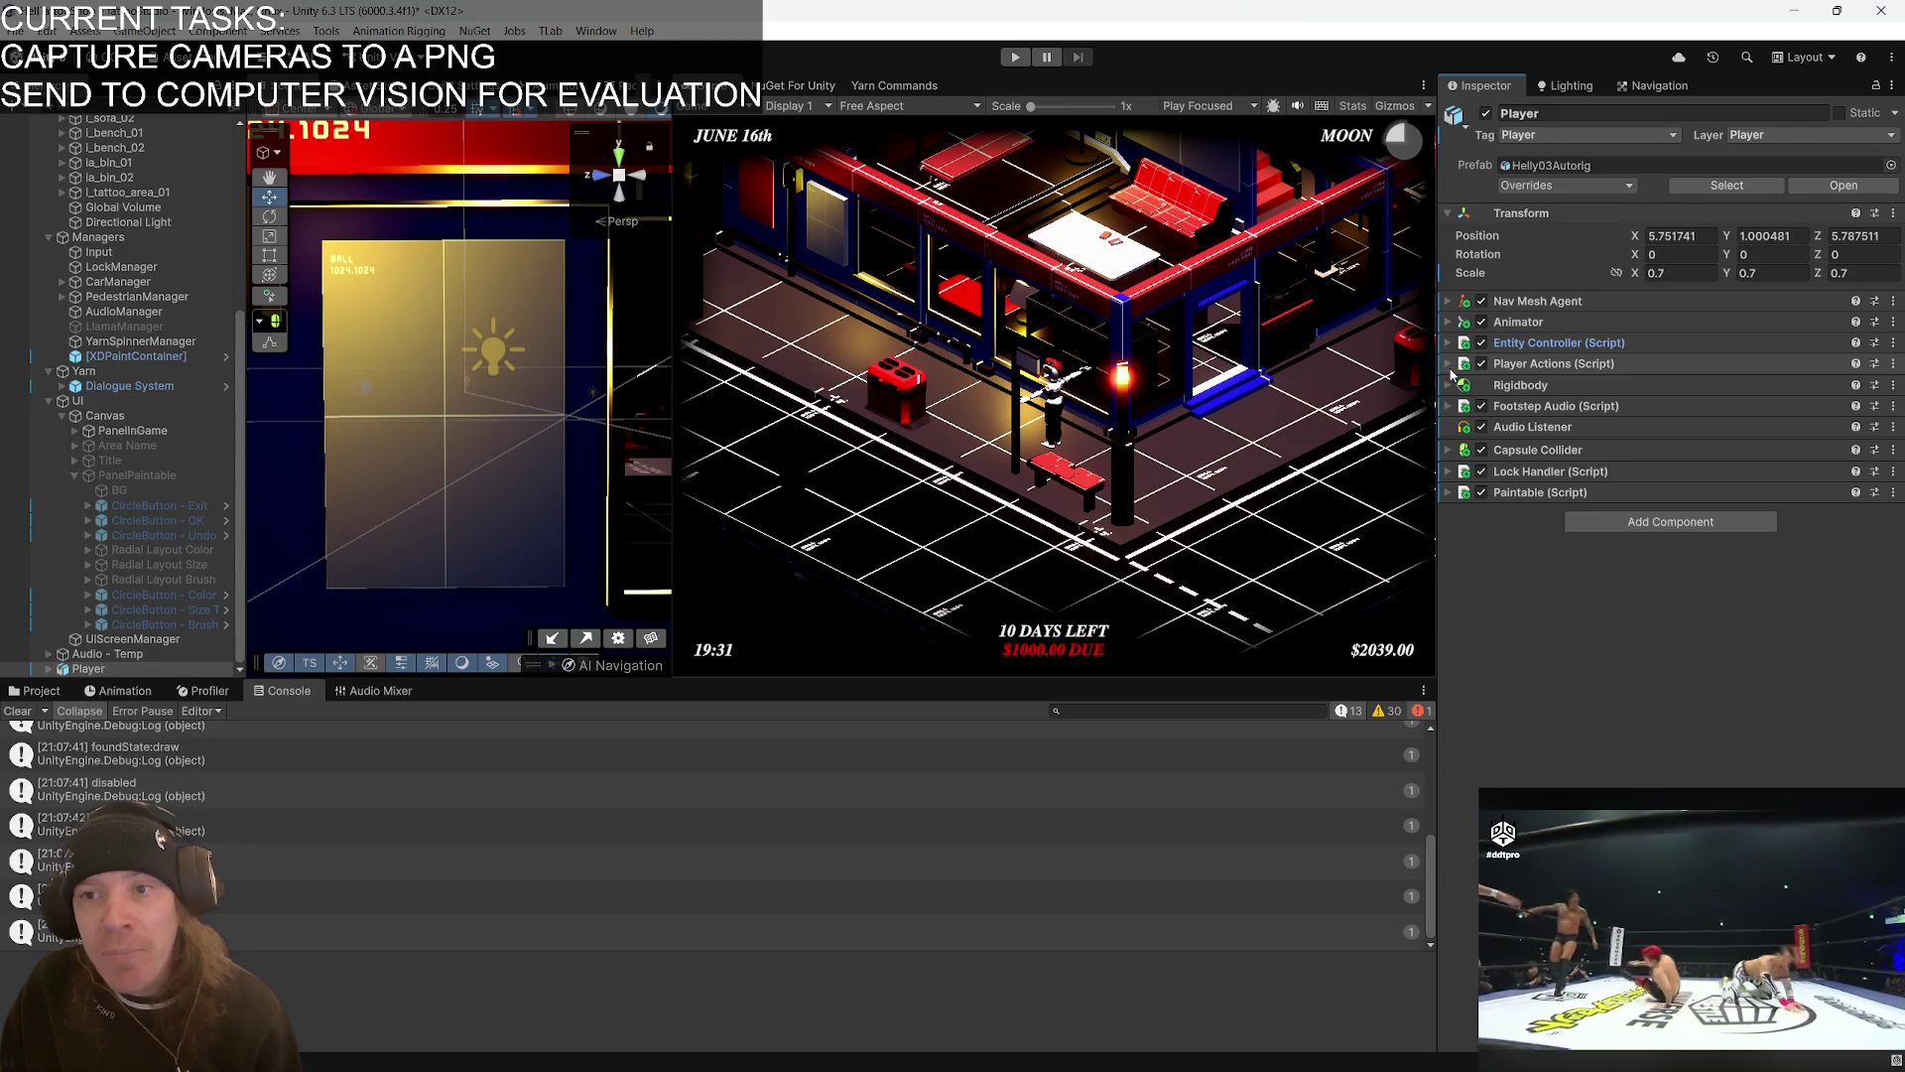
click(1450, 365)
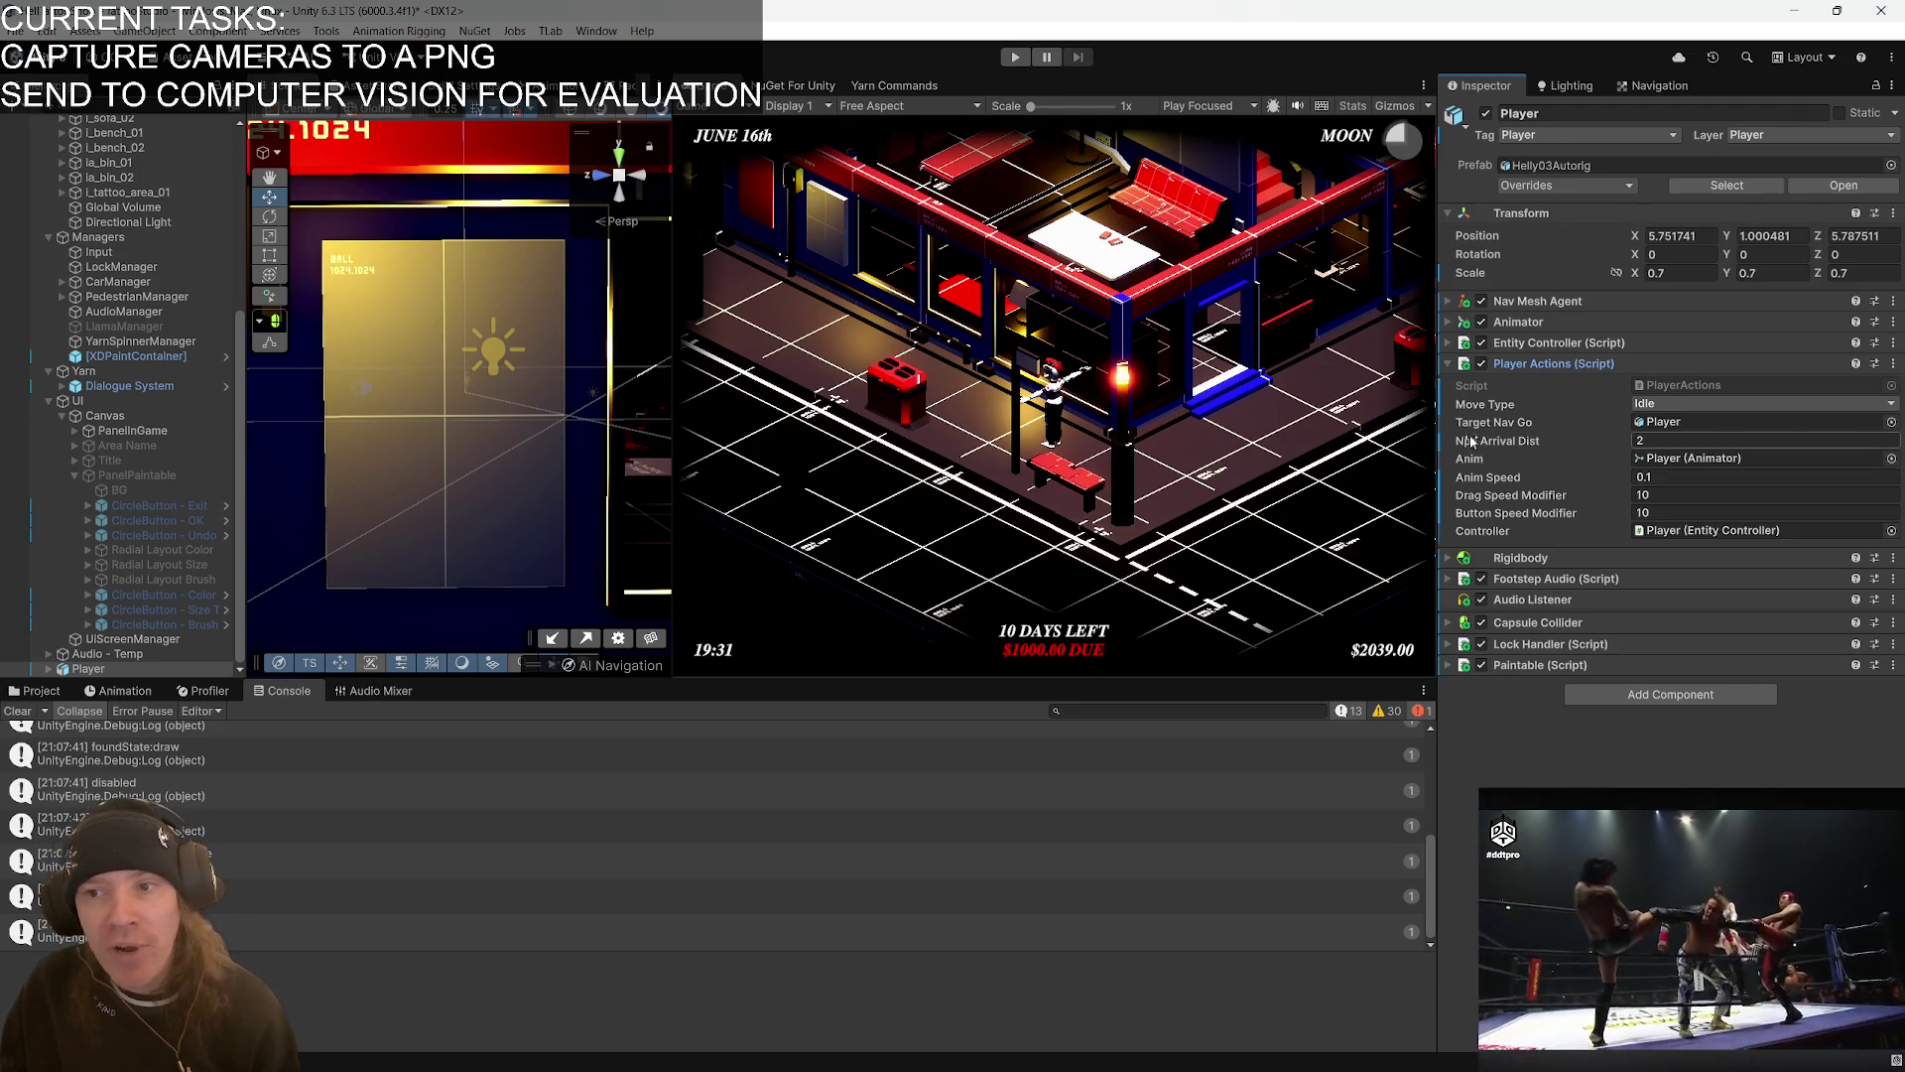
click(1448, 367)
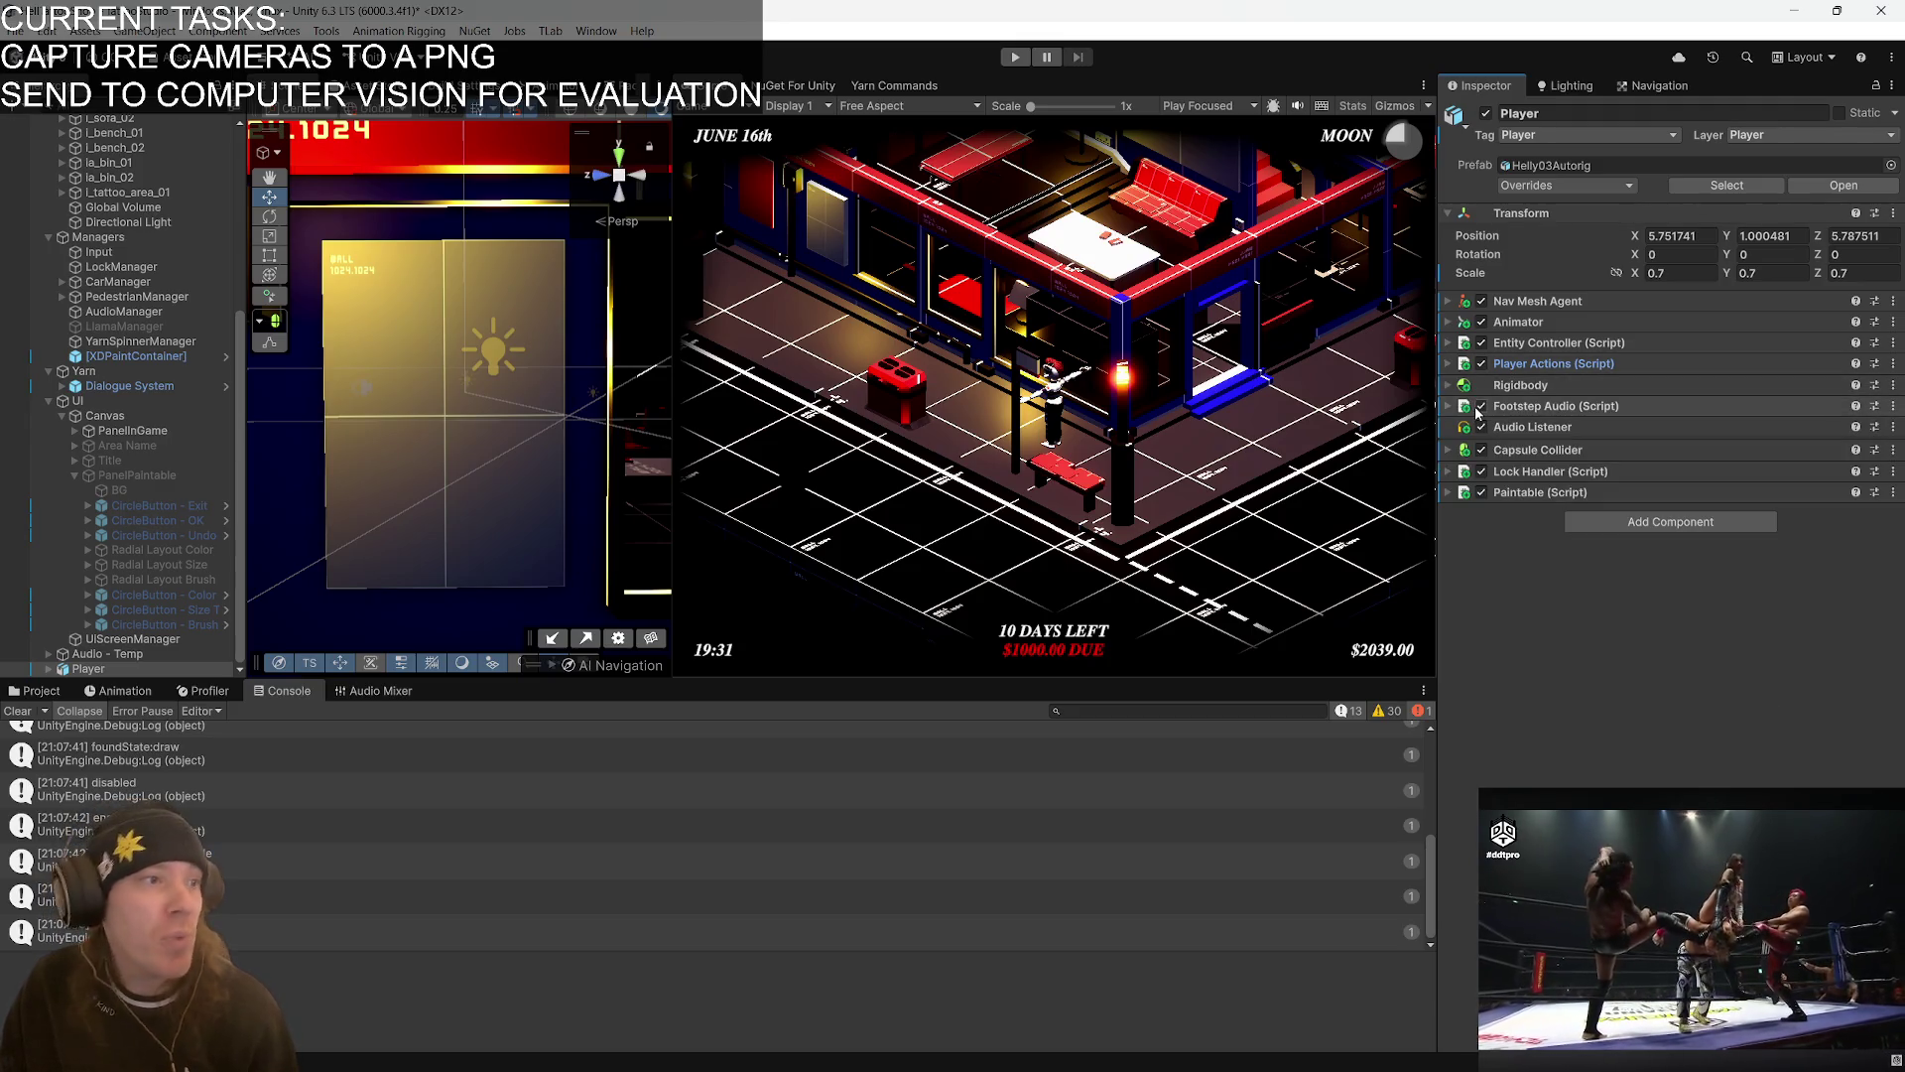
click(1448, 407)
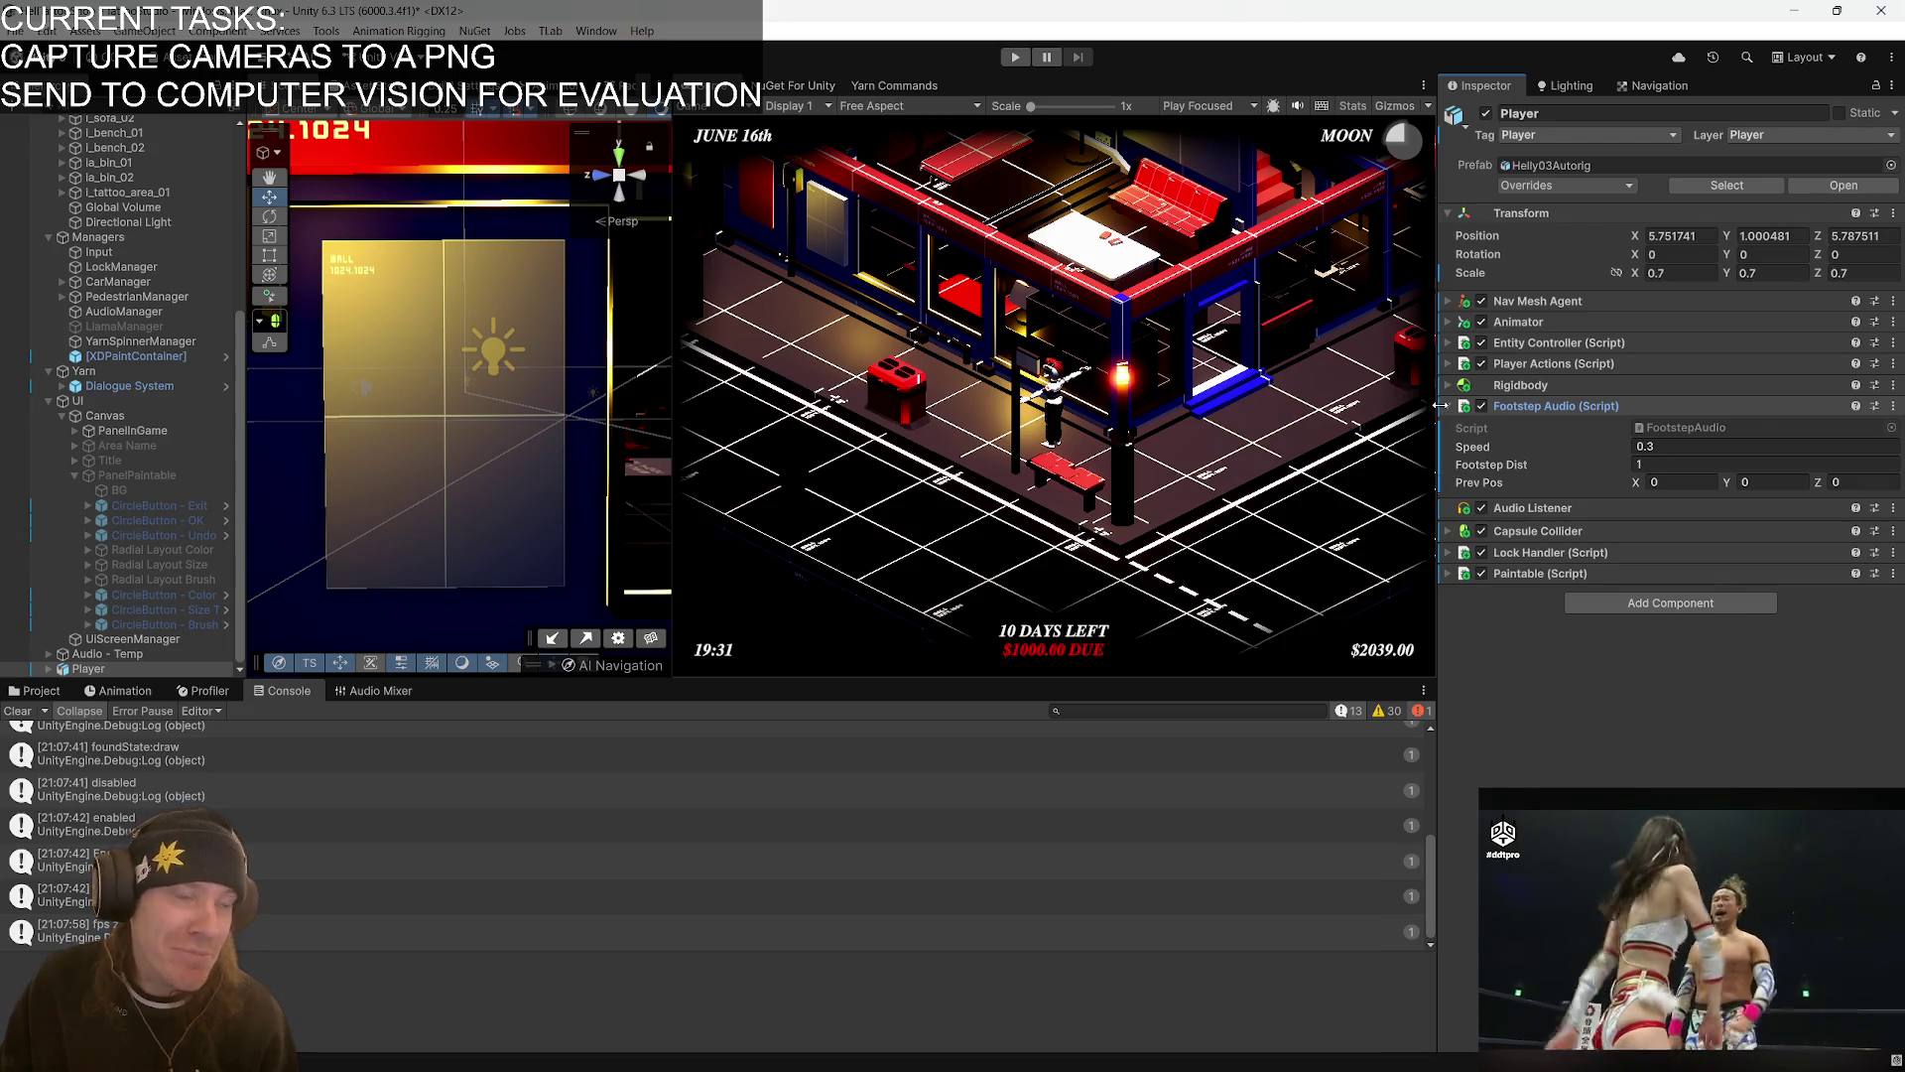
click(1449, 407)
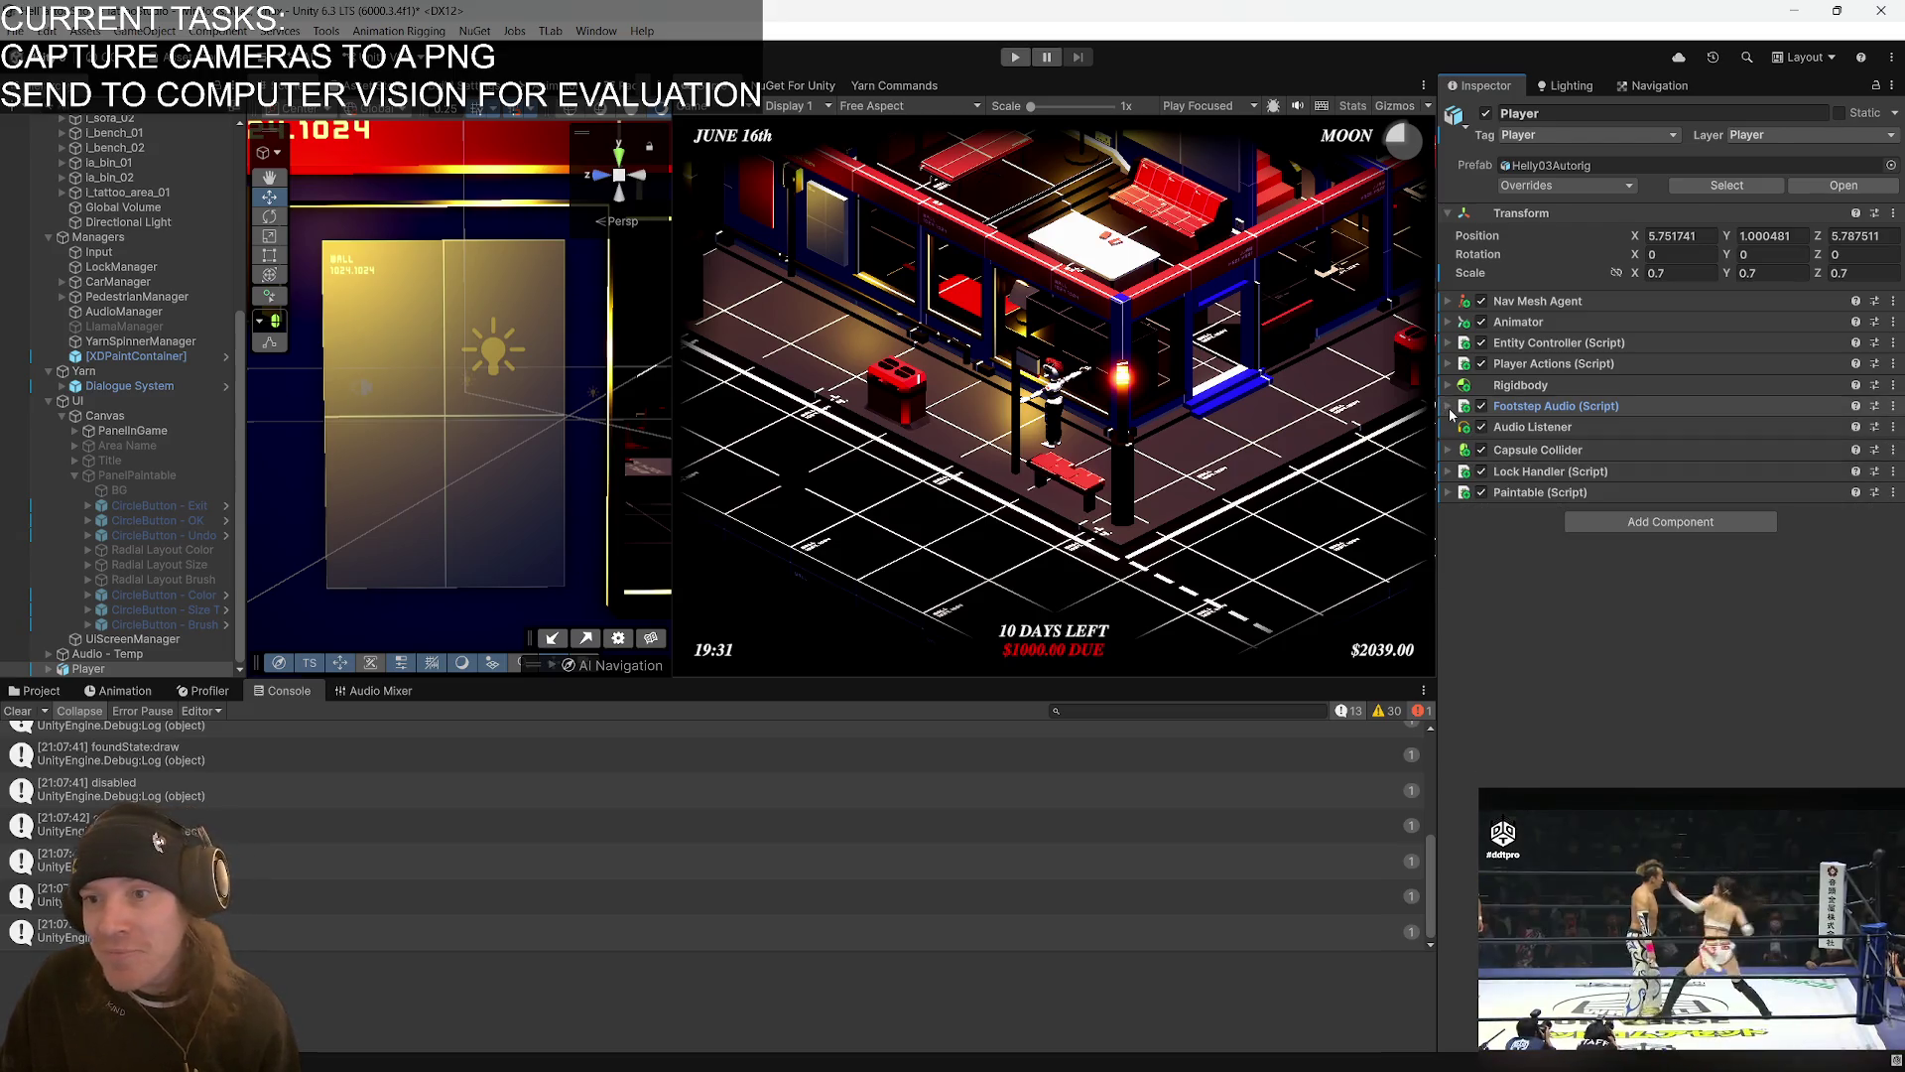
click(1446, 472)
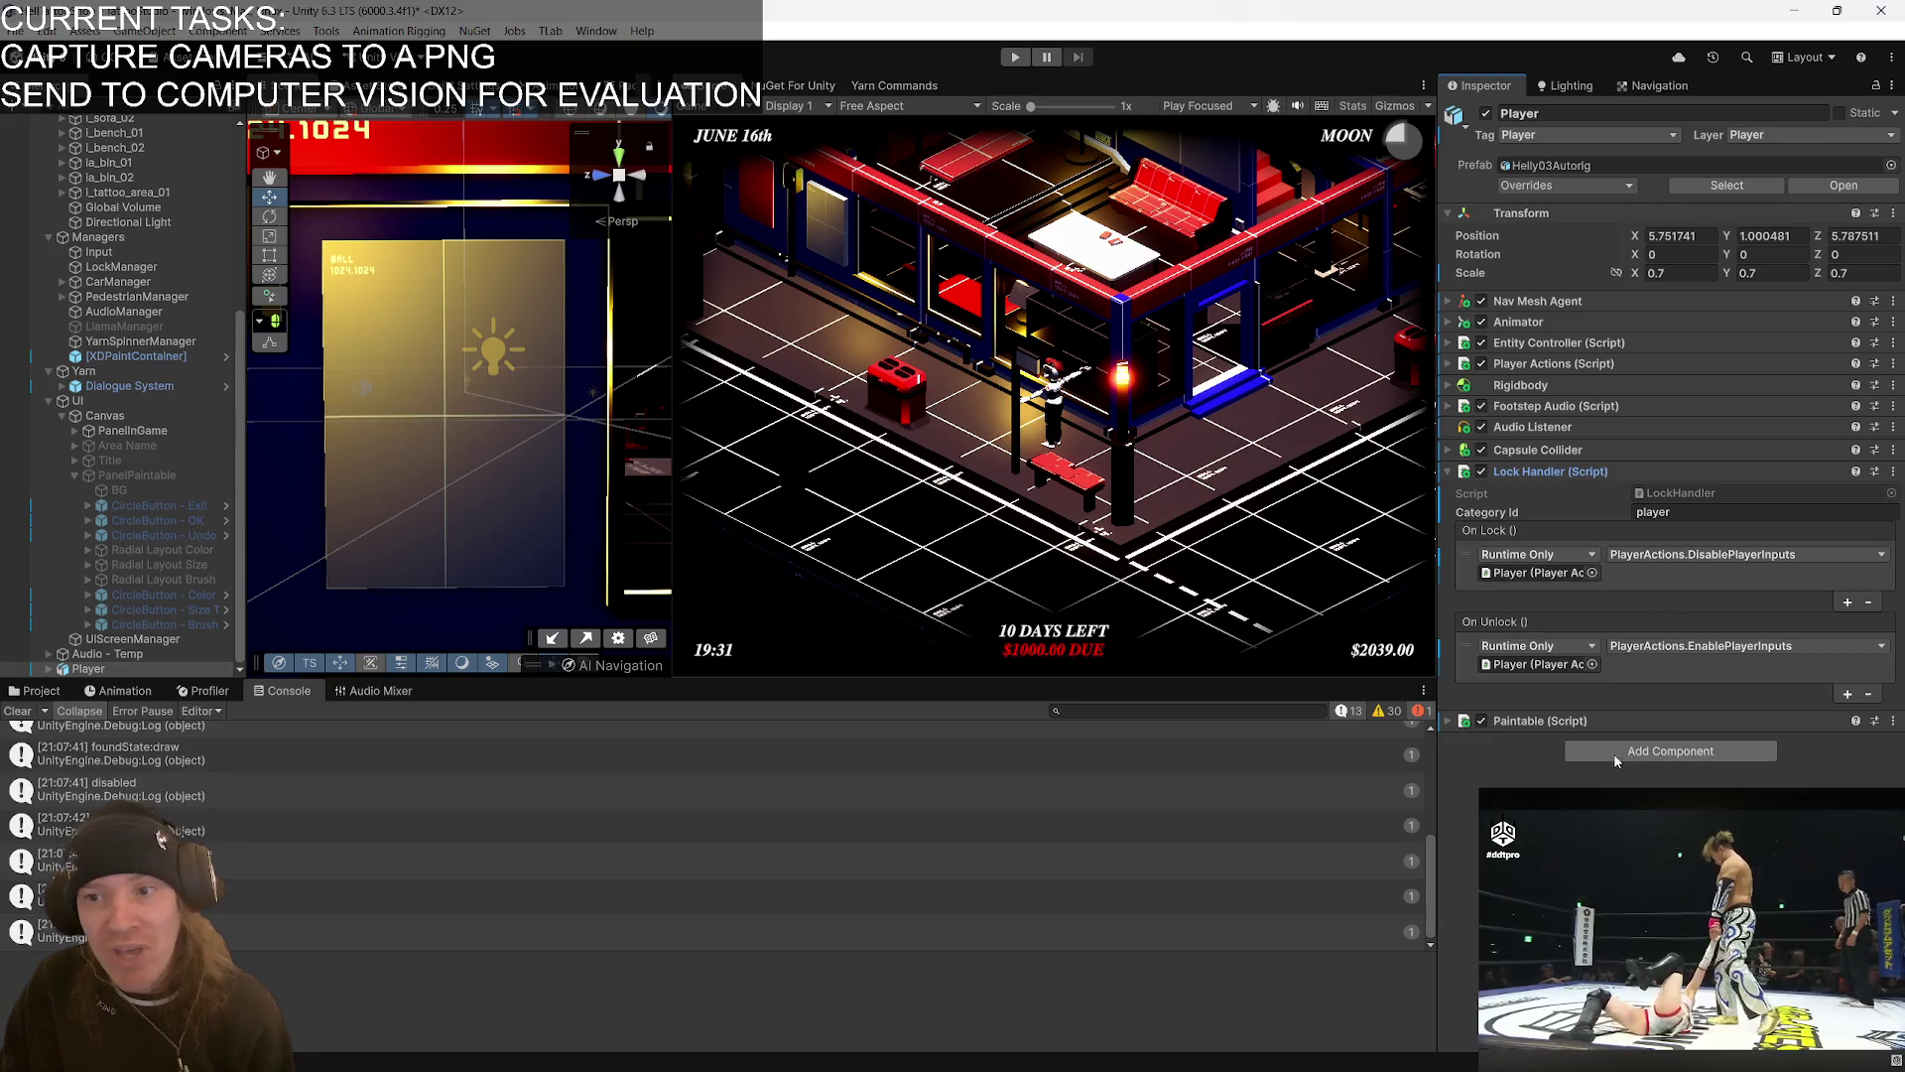
- Collapse Lock Handler, review then fold Paintable's camera and snapshot settings, and enter Play mode
click(1447, 470)
click(1451, 492)
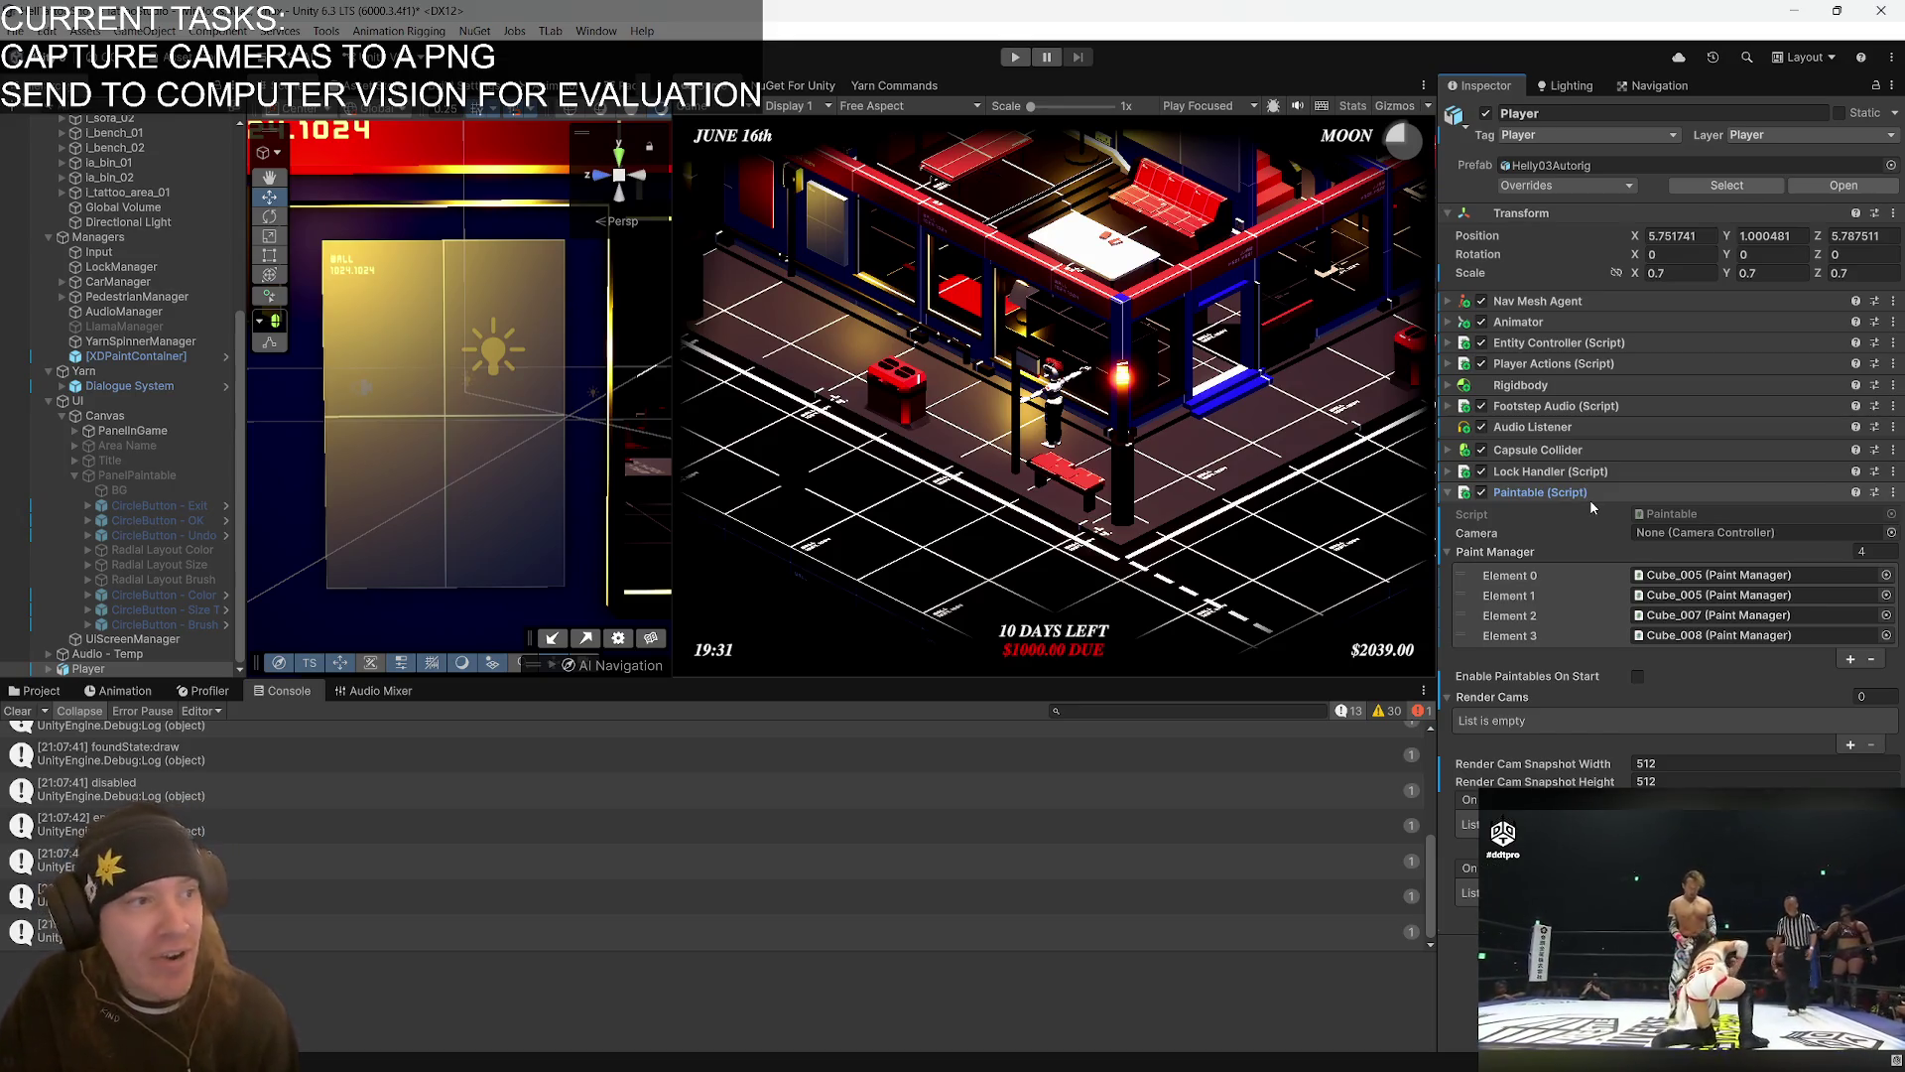
click(1448, 492)
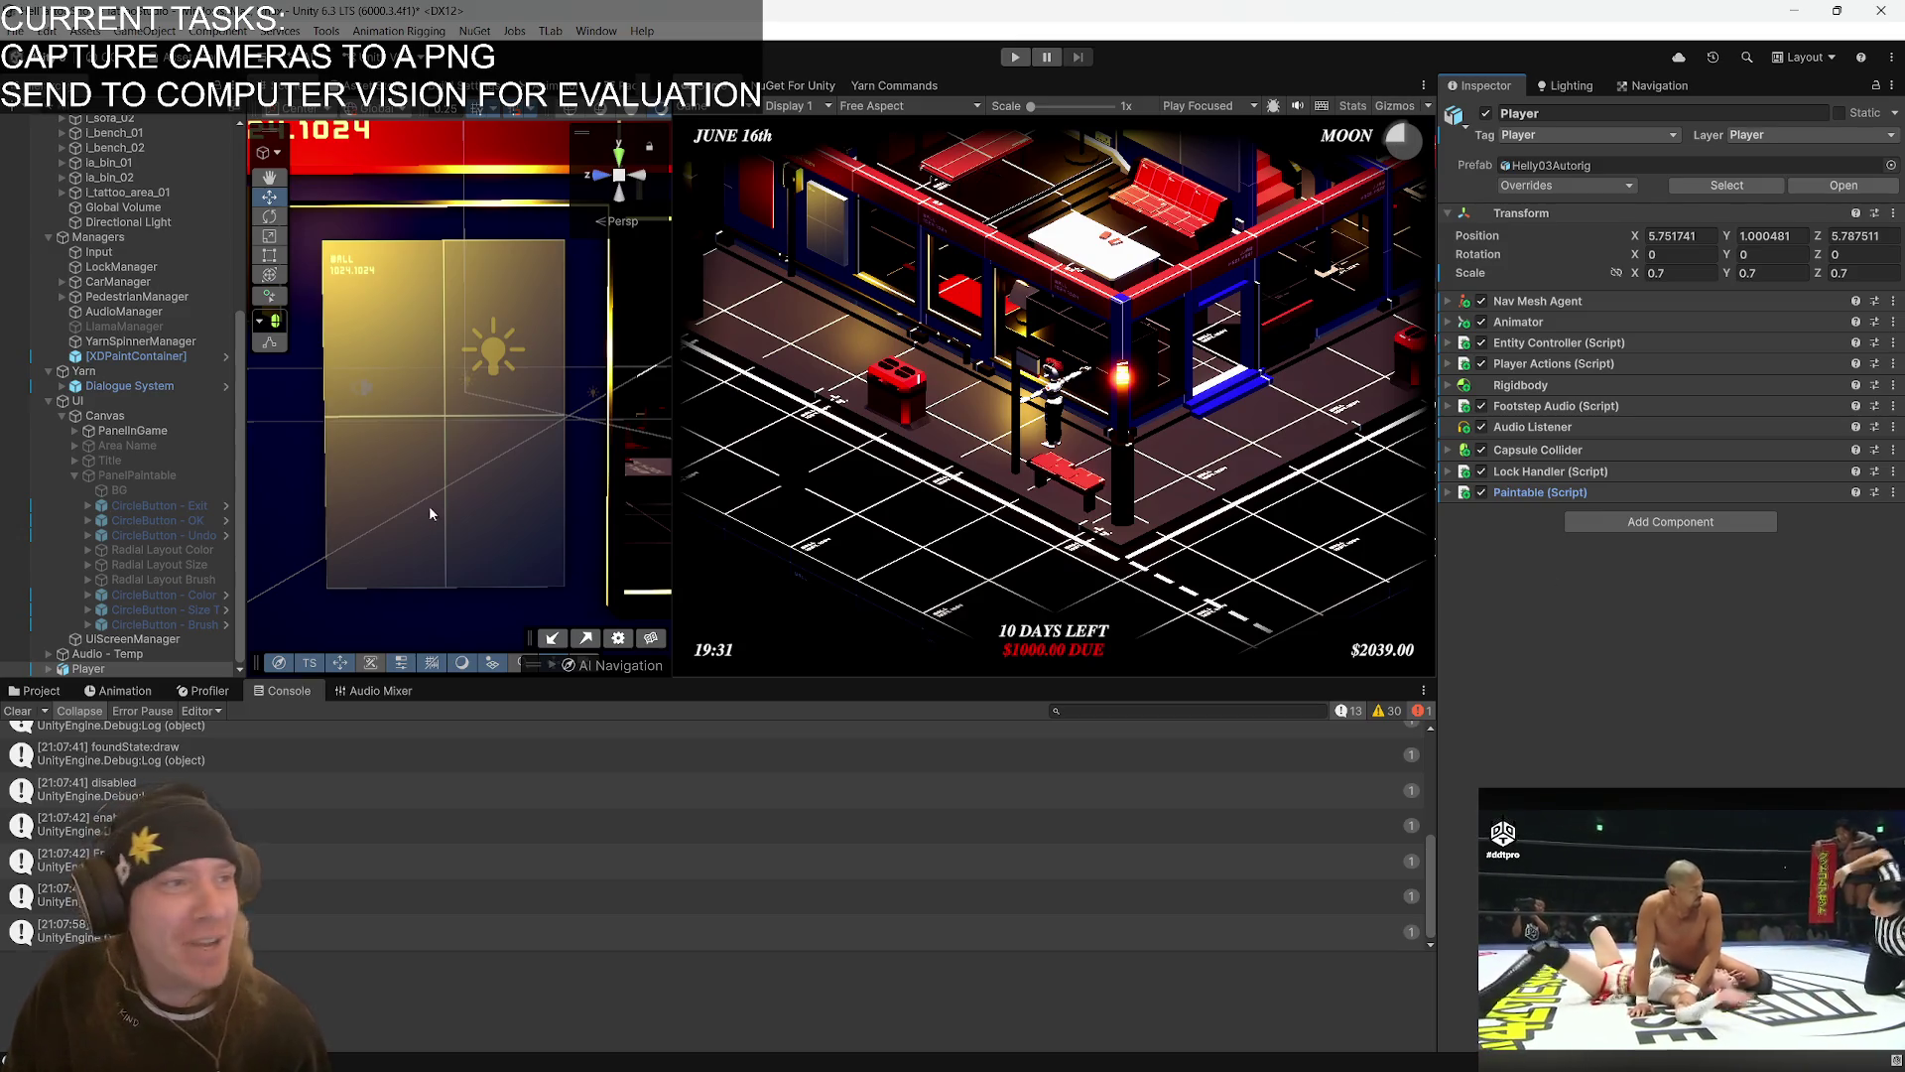
click(1014, 56)
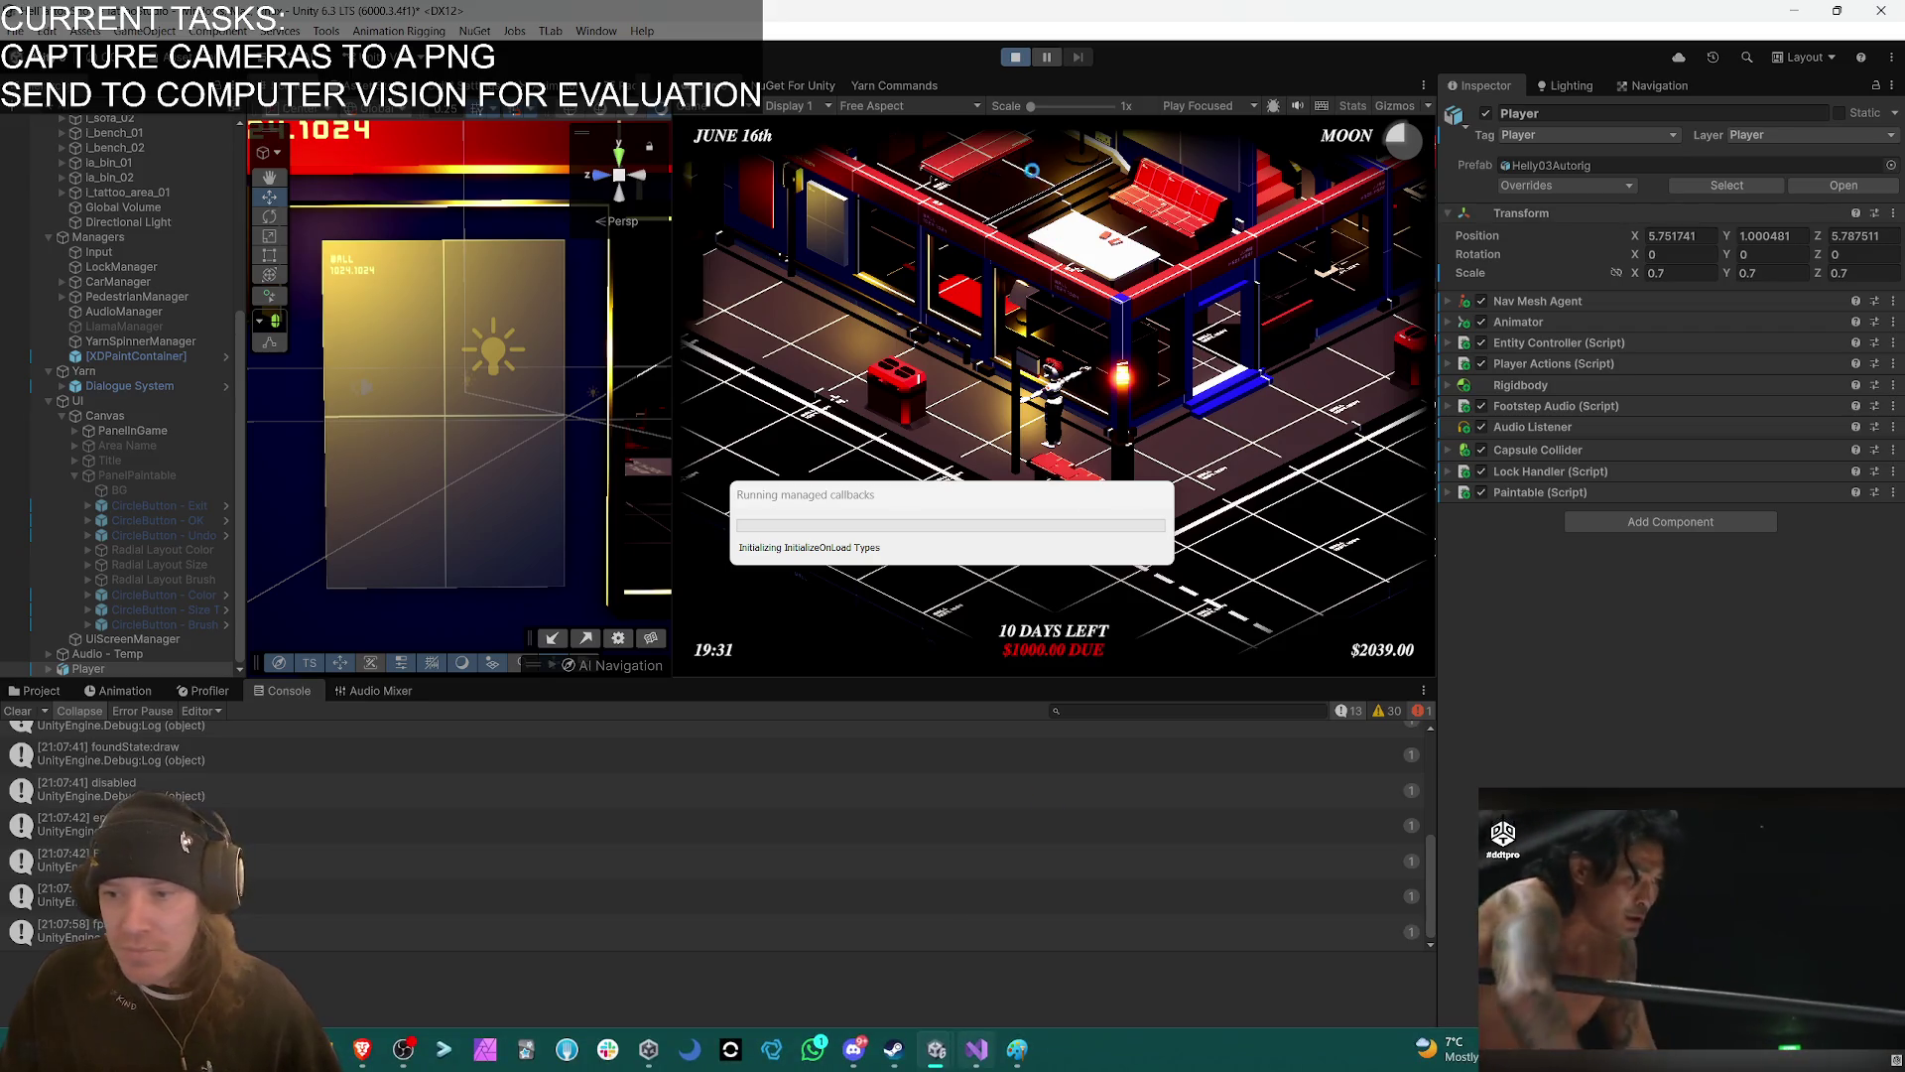
- Walk the player to the wall poster and make a first mark on its canvas
mouse_move(977, 1048)
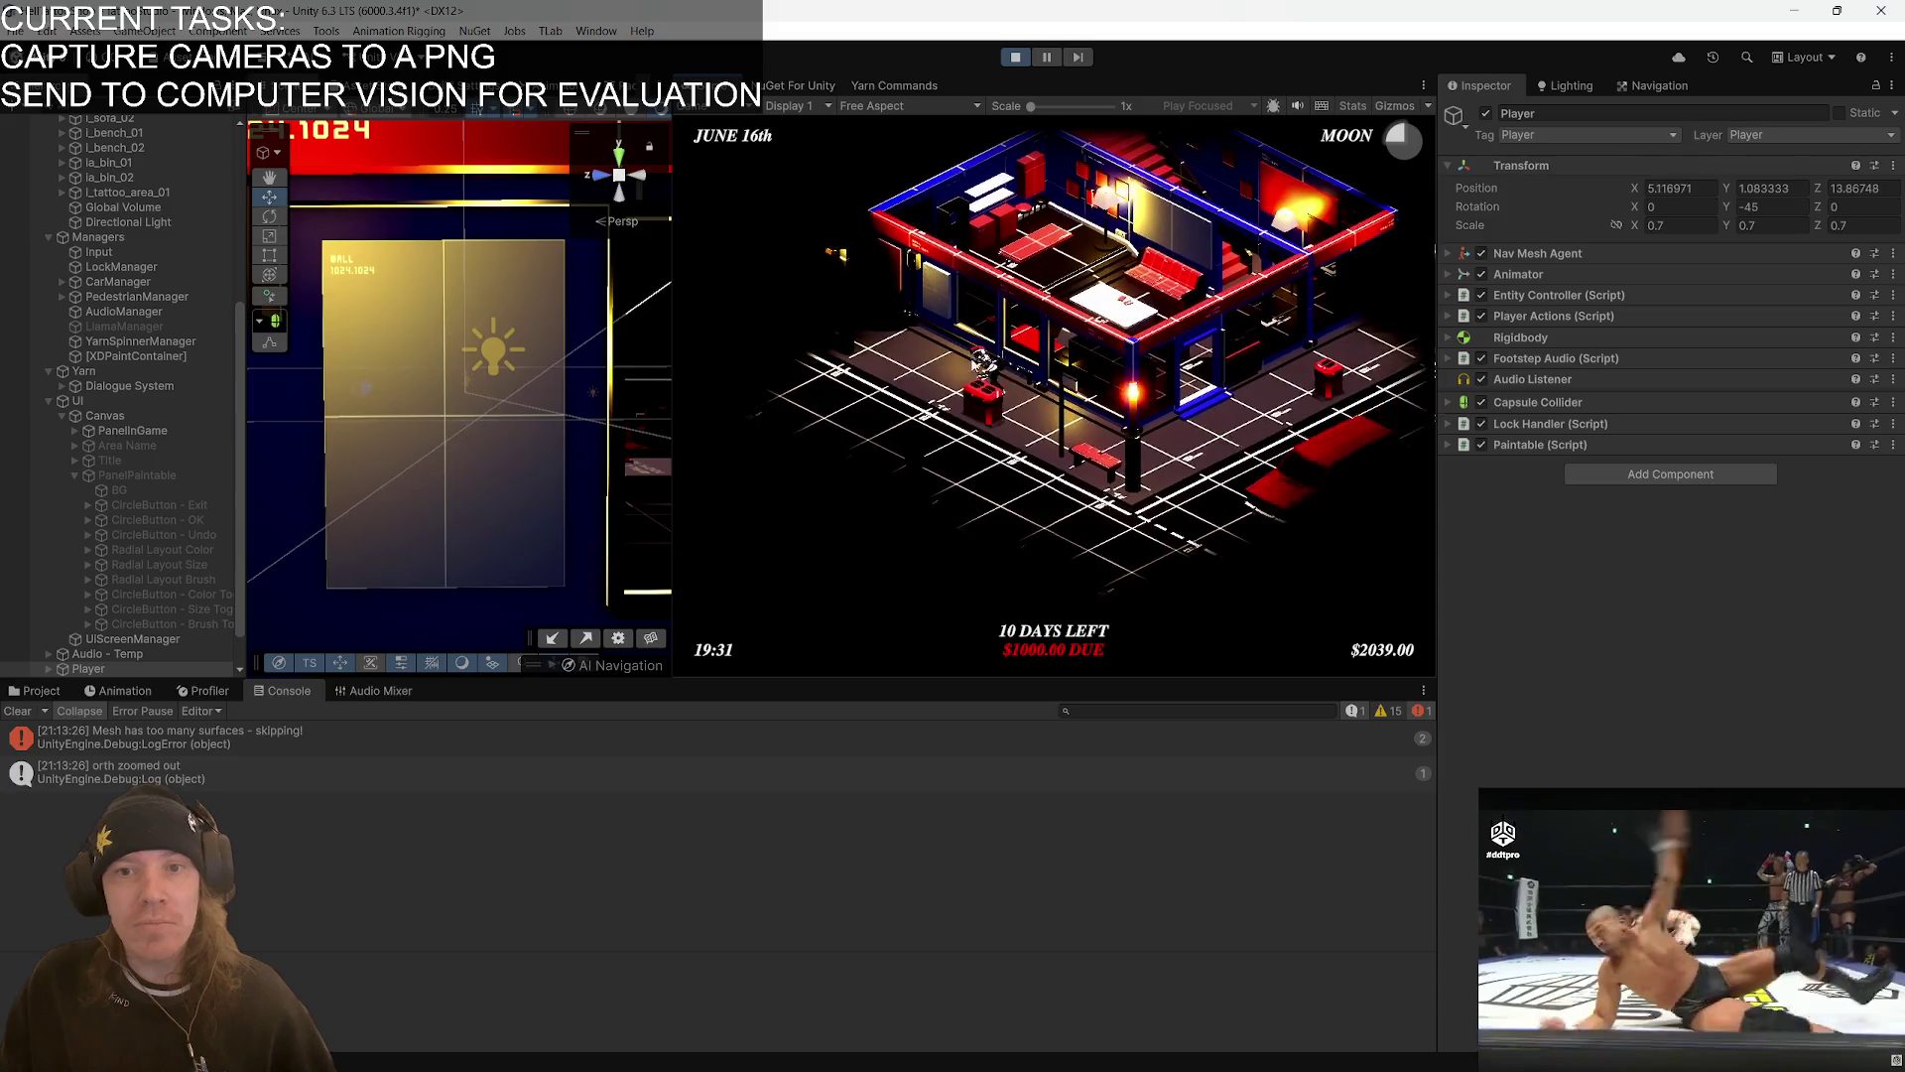
click(1005, 378)
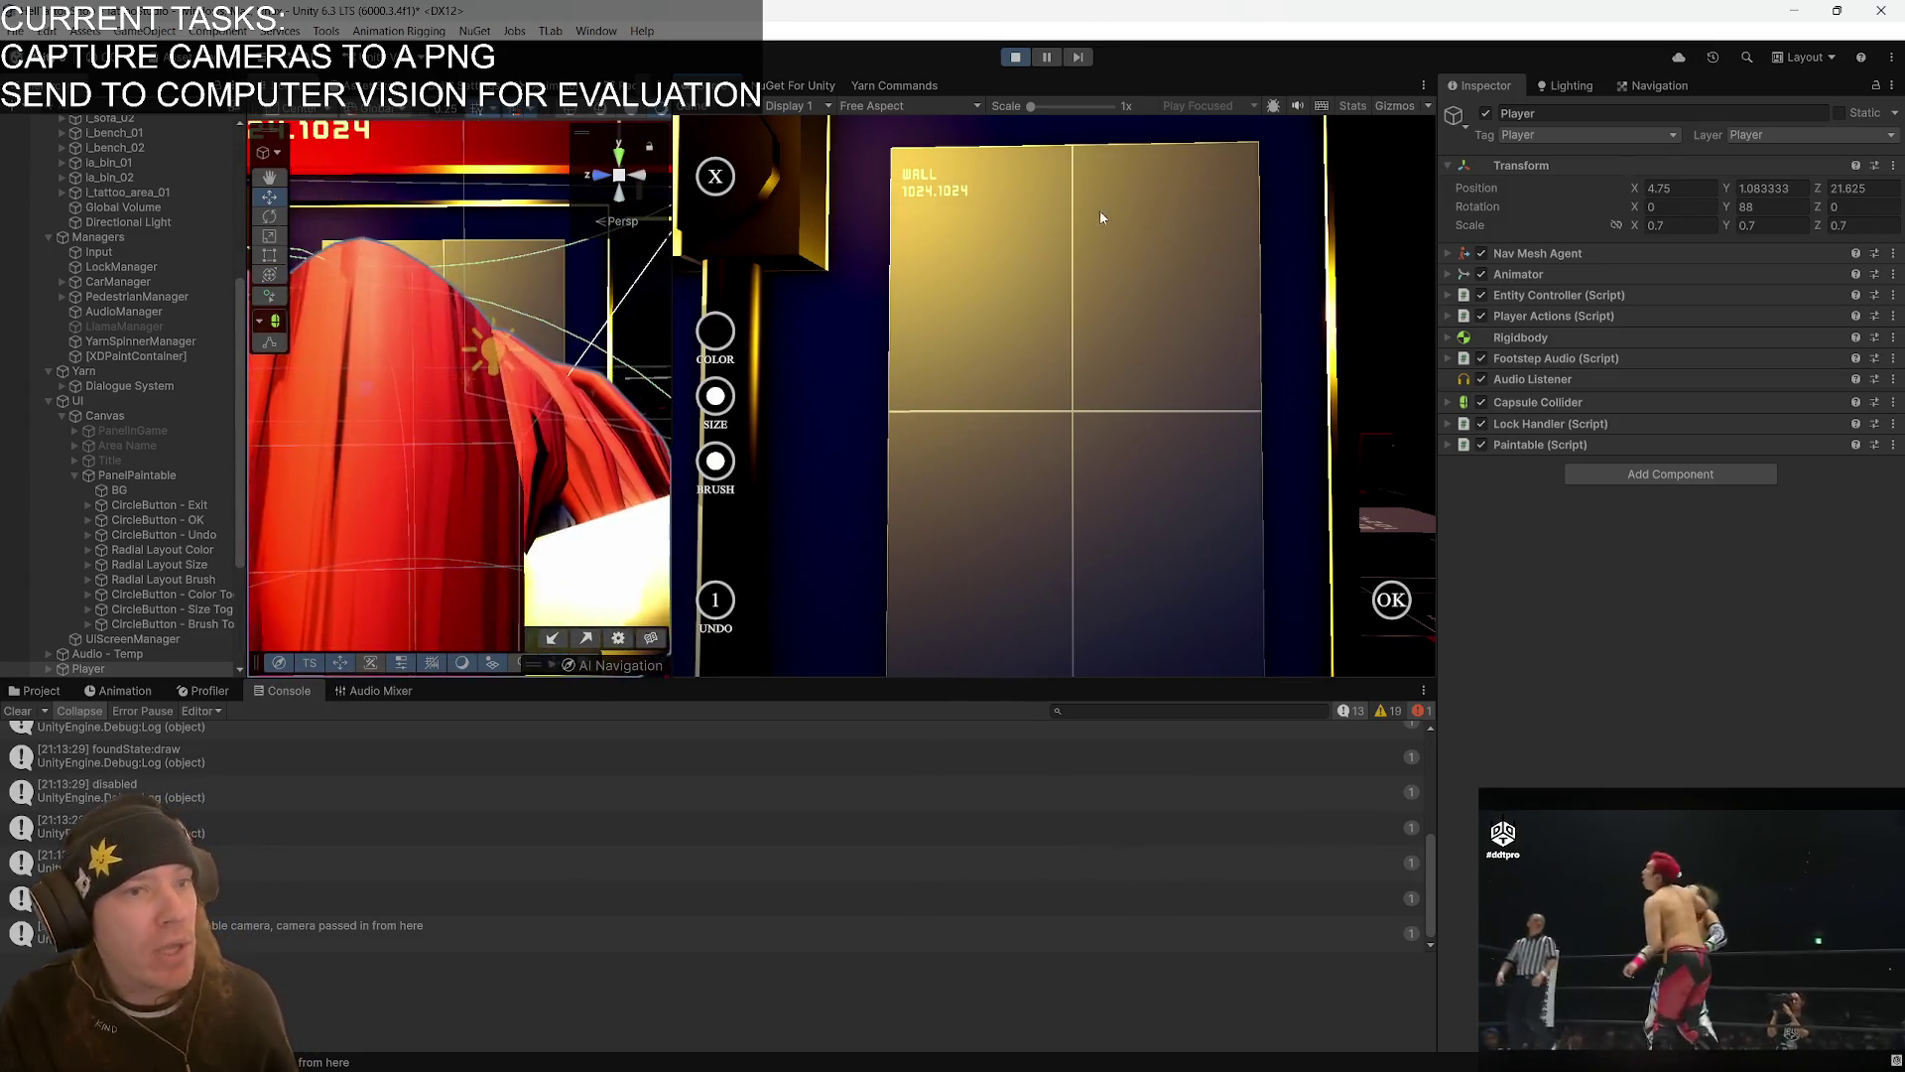
click(964, 260)
- Paint two eyes, a round nose and a two-stroke smiling mouth on the wall canvas
mouse_move(960, 260)
mouse_down()
mouse_move(950, 304)
mouse_move(1014, 298)
mouse_move(977, 251)
mouse_up()
mouse_move(1115, 266)
mouse_down()
mouse_move(1102, 317)
mouse_move(1115, 254)
mouse_up()
mouse_move(1027, 340)
mouse_down()
mouse_move(1050, 390)
mouse_move(1037, 337)
mouse_up()
mouse_move(913, 373)
mouse_down()
mouse_move(928, 402)
mouse_move(1137, 384)
mouse_up()
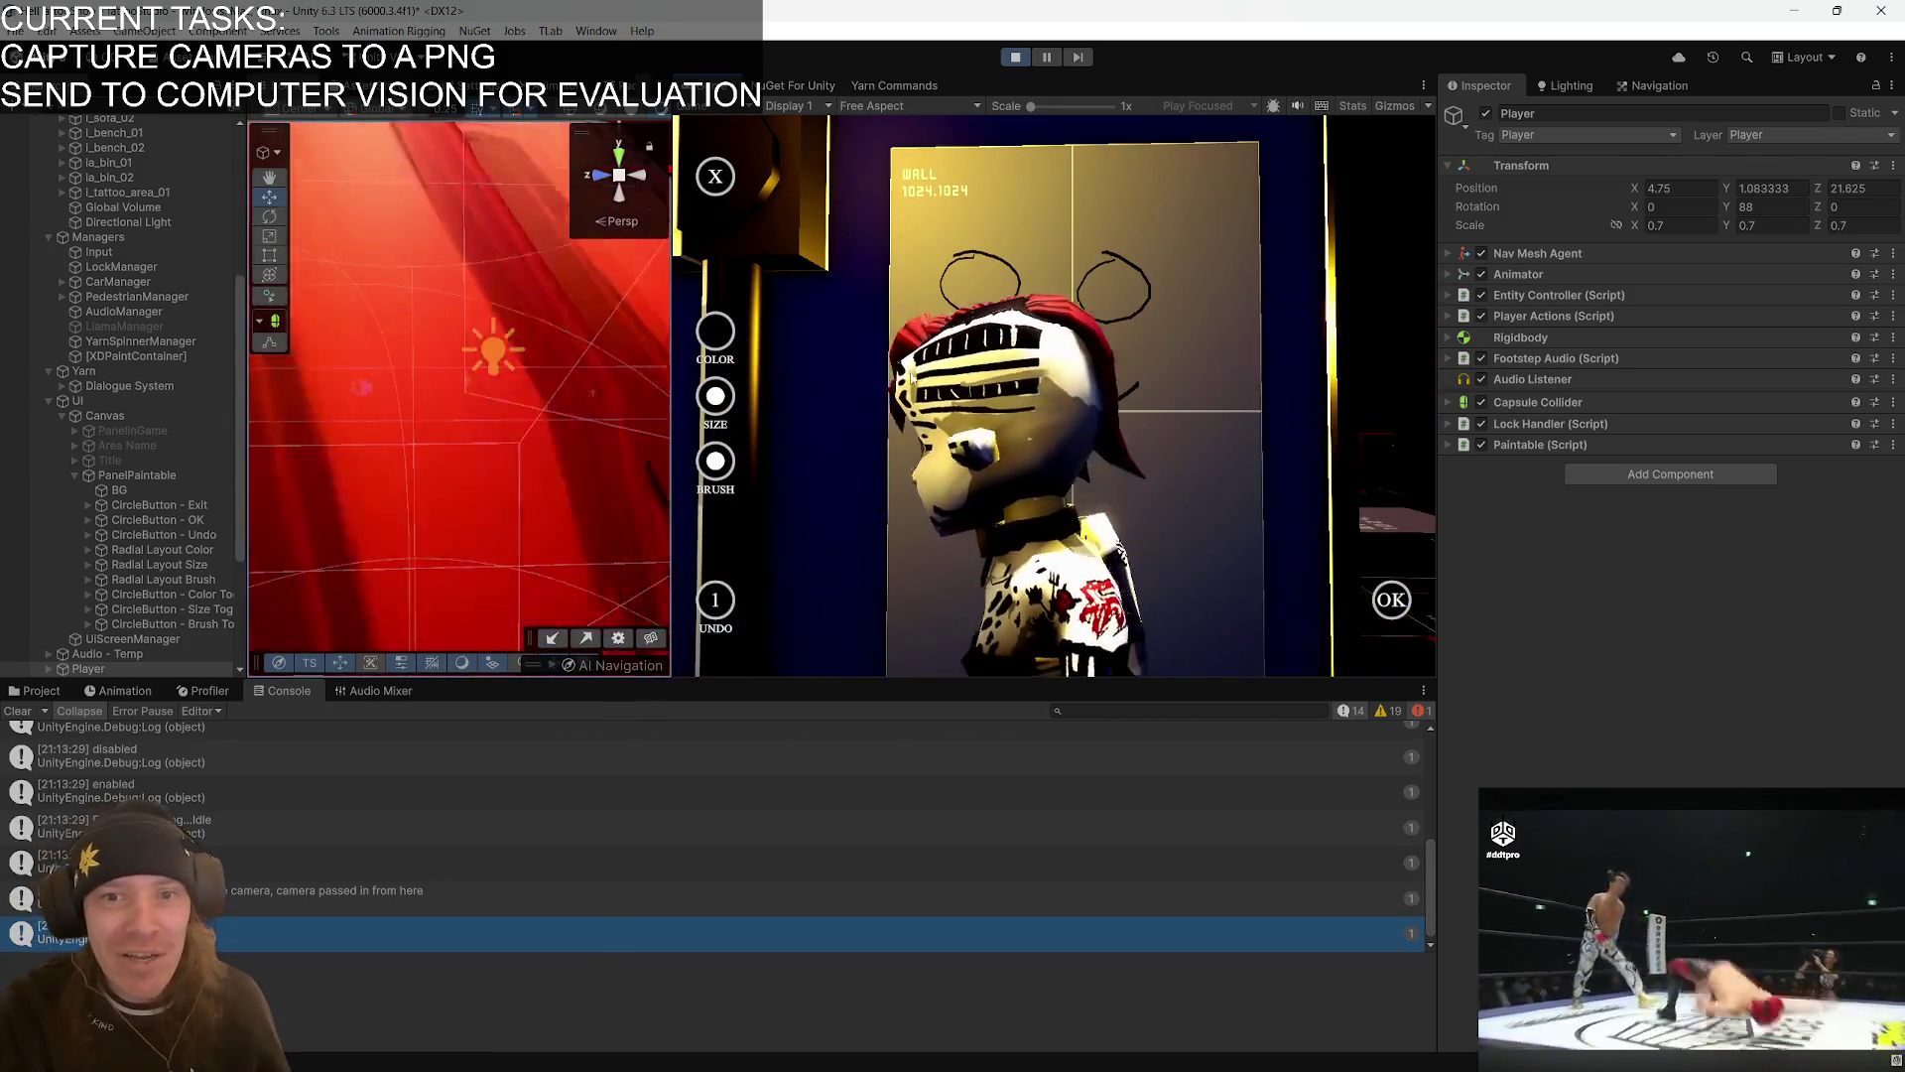
mouse_move(919, 440)
mouse_down()
mouse_move(1107, 478)
mouse_move(1136, 380)
mouse_up()
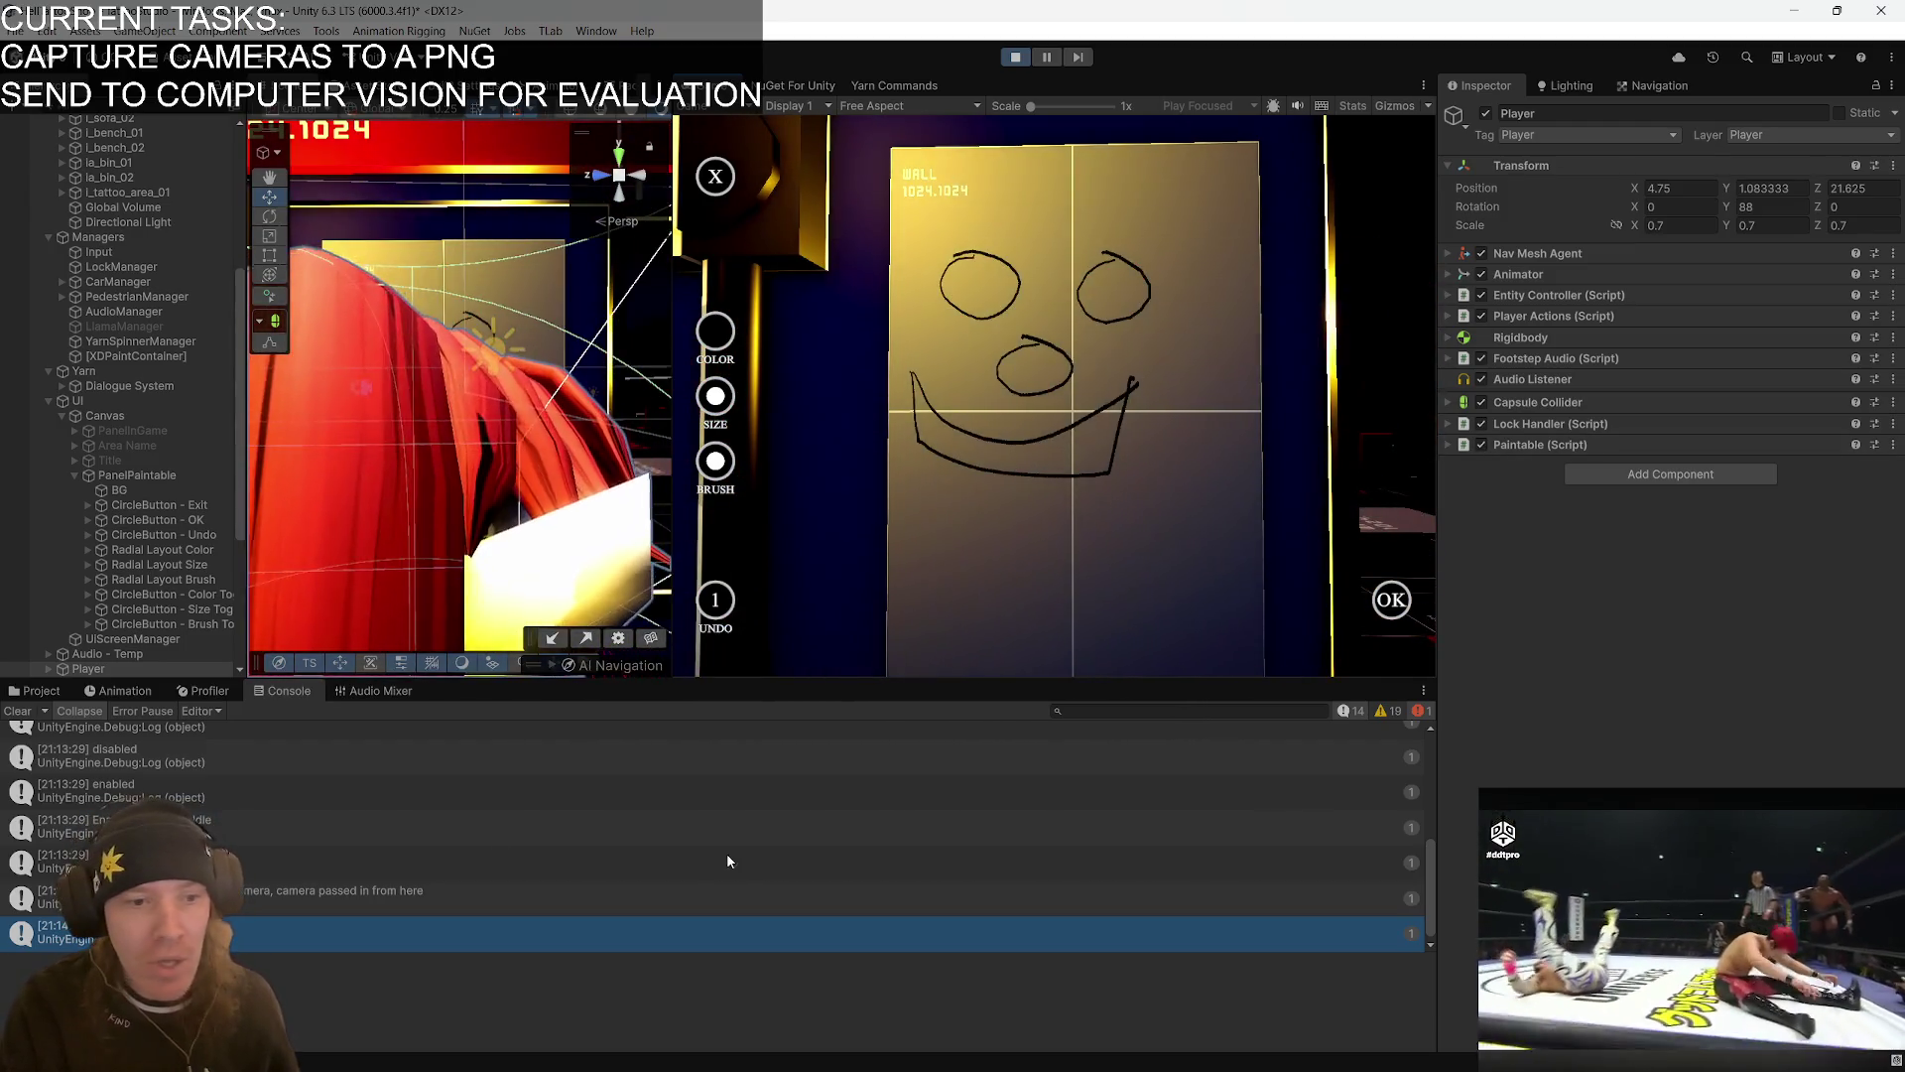
- Clear the Console, submit the drawing, inspect the captureCamera UnassignedReferenceException, and stop the game
click(18, 710)
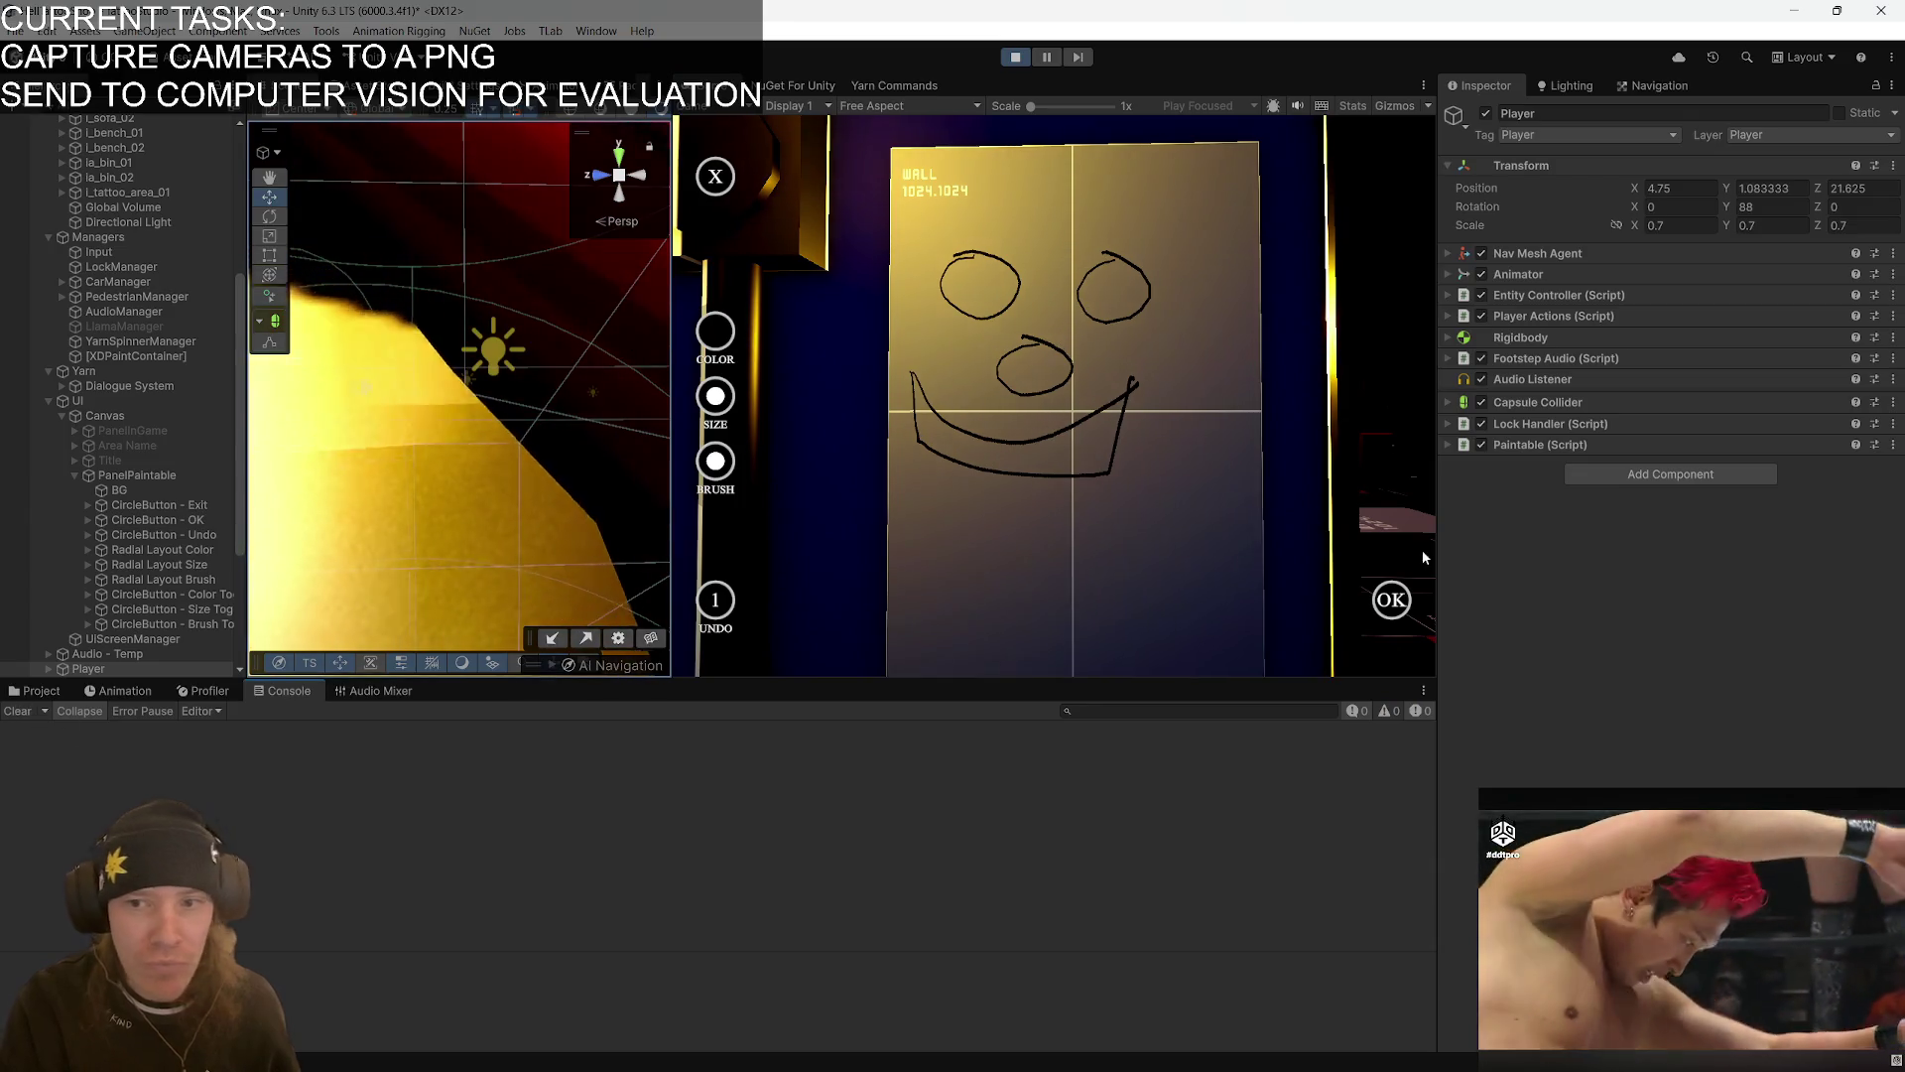
click(1391, 599)
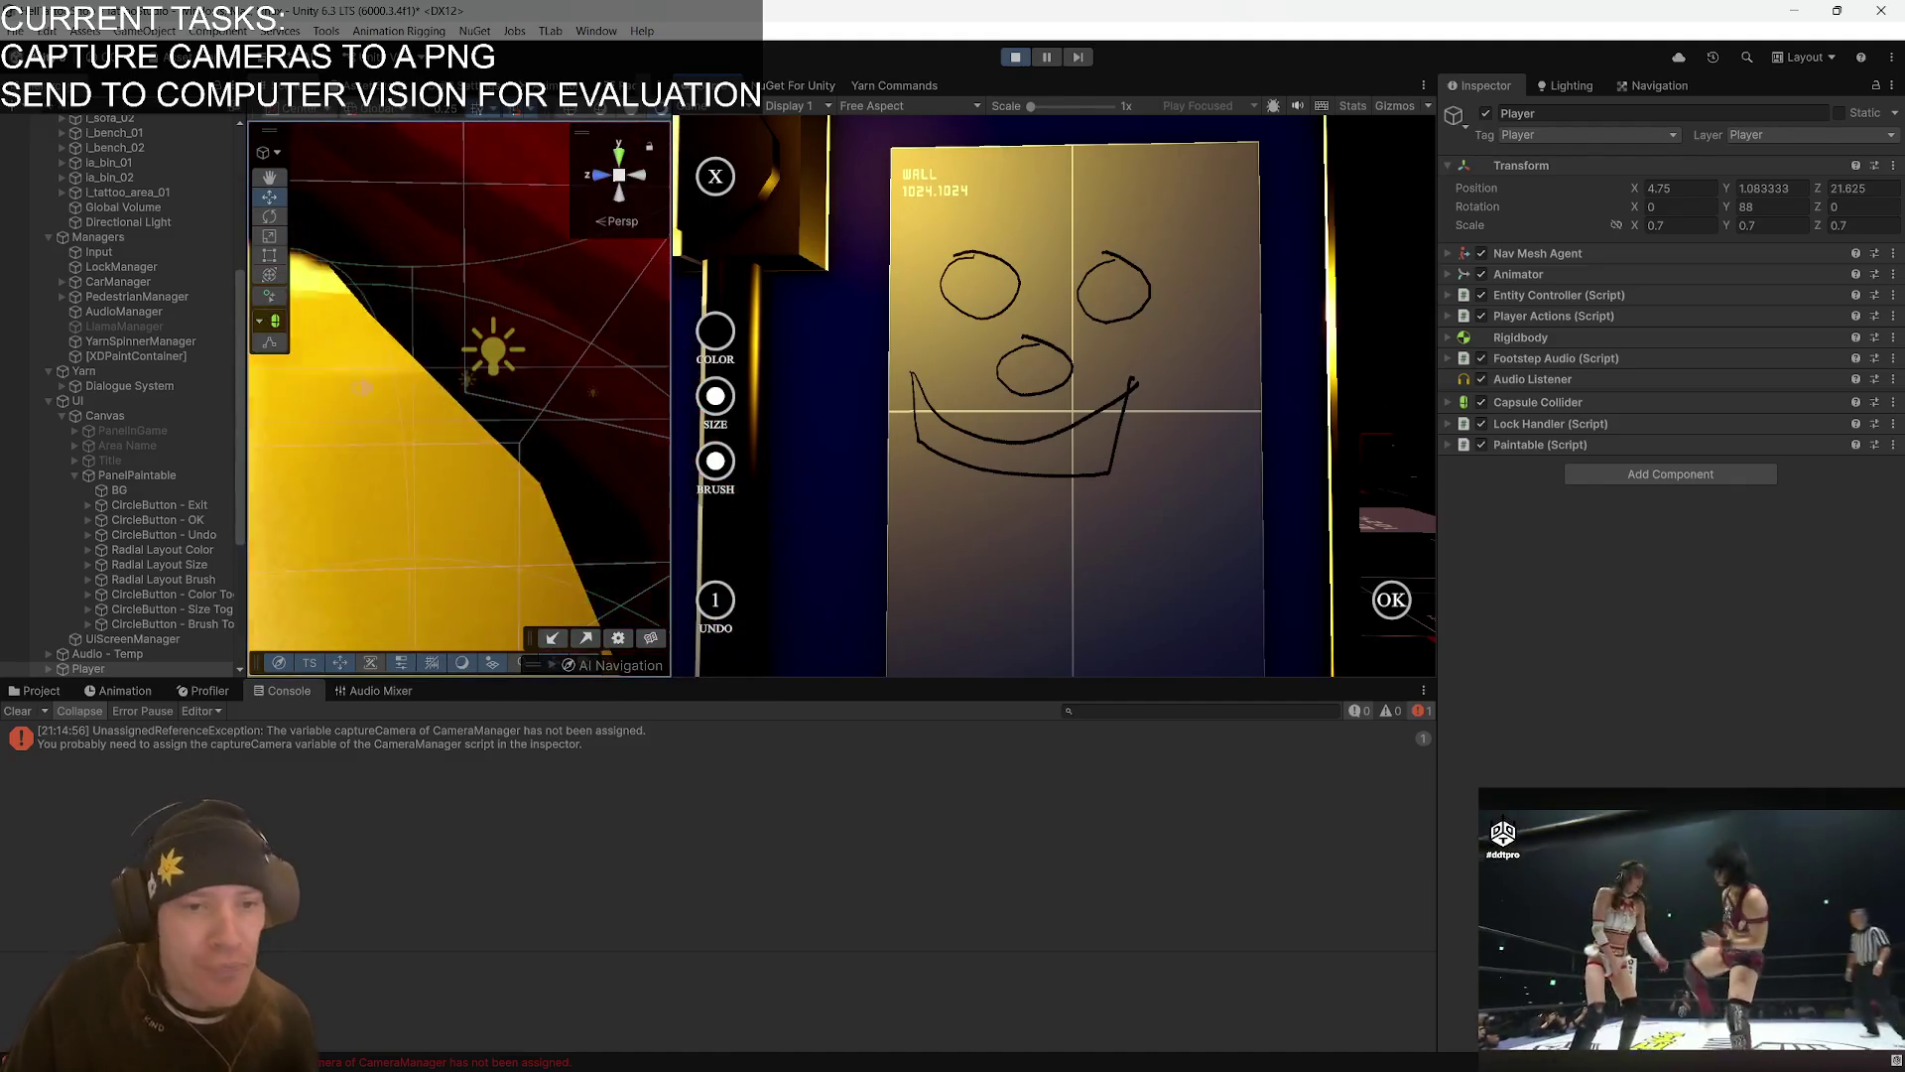
click(473, 735)
click(1015, 57)
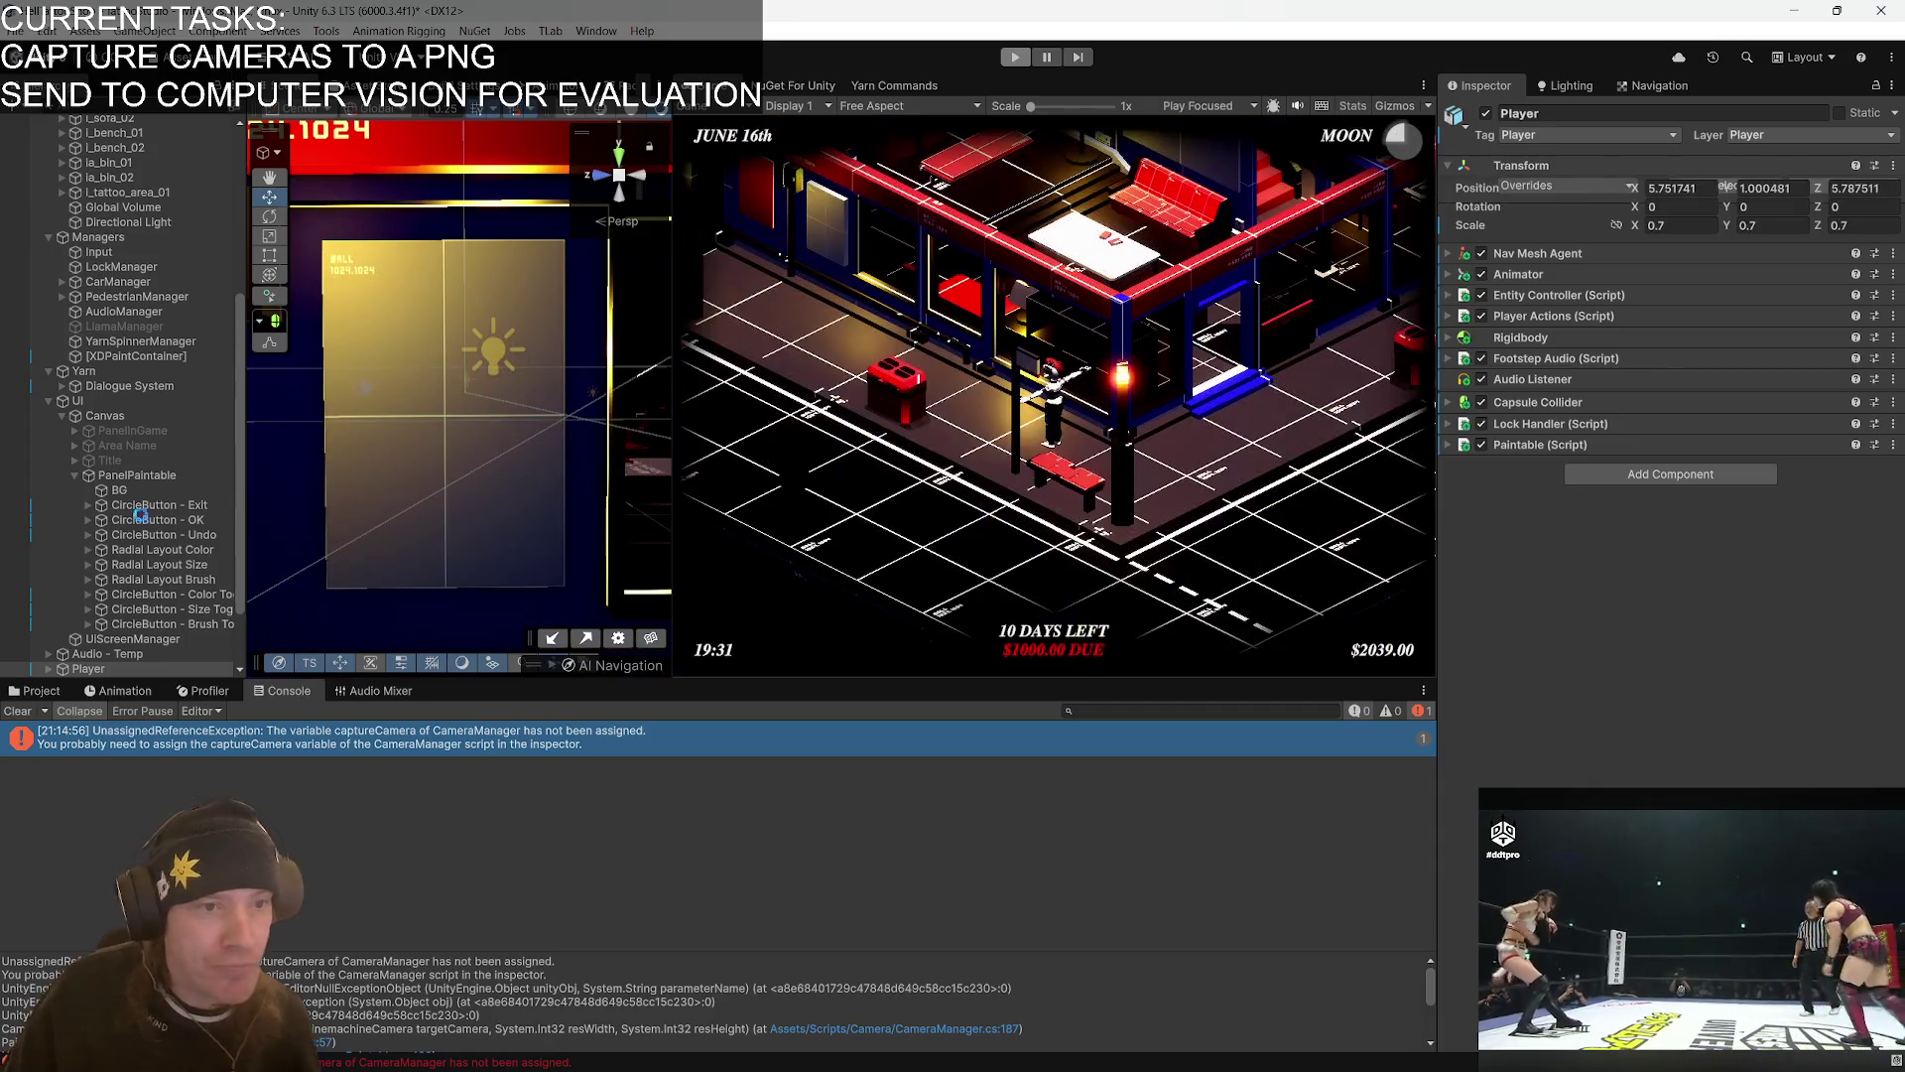
scroll(76, 241, up, 3)
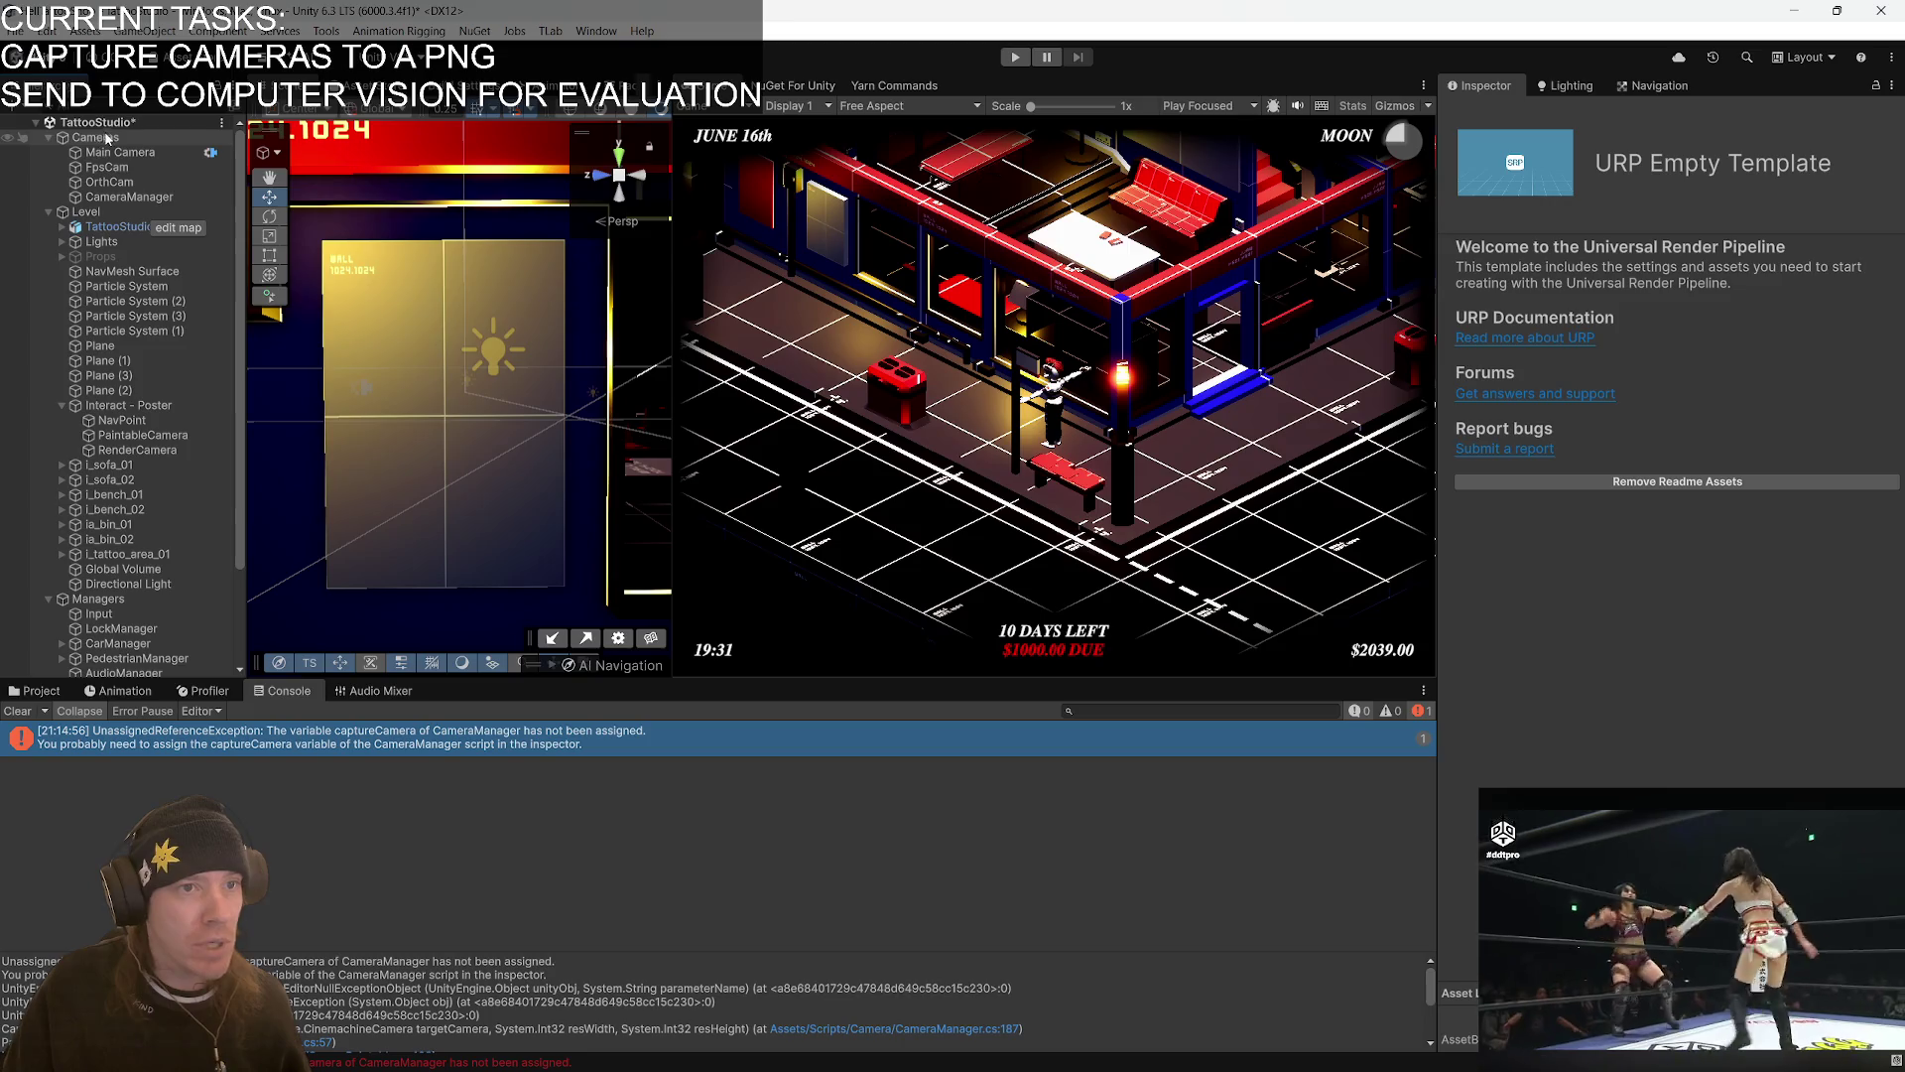
- Duplicate FpsCam and remove the Player Fps Camera component from the copy
click(126, 169)
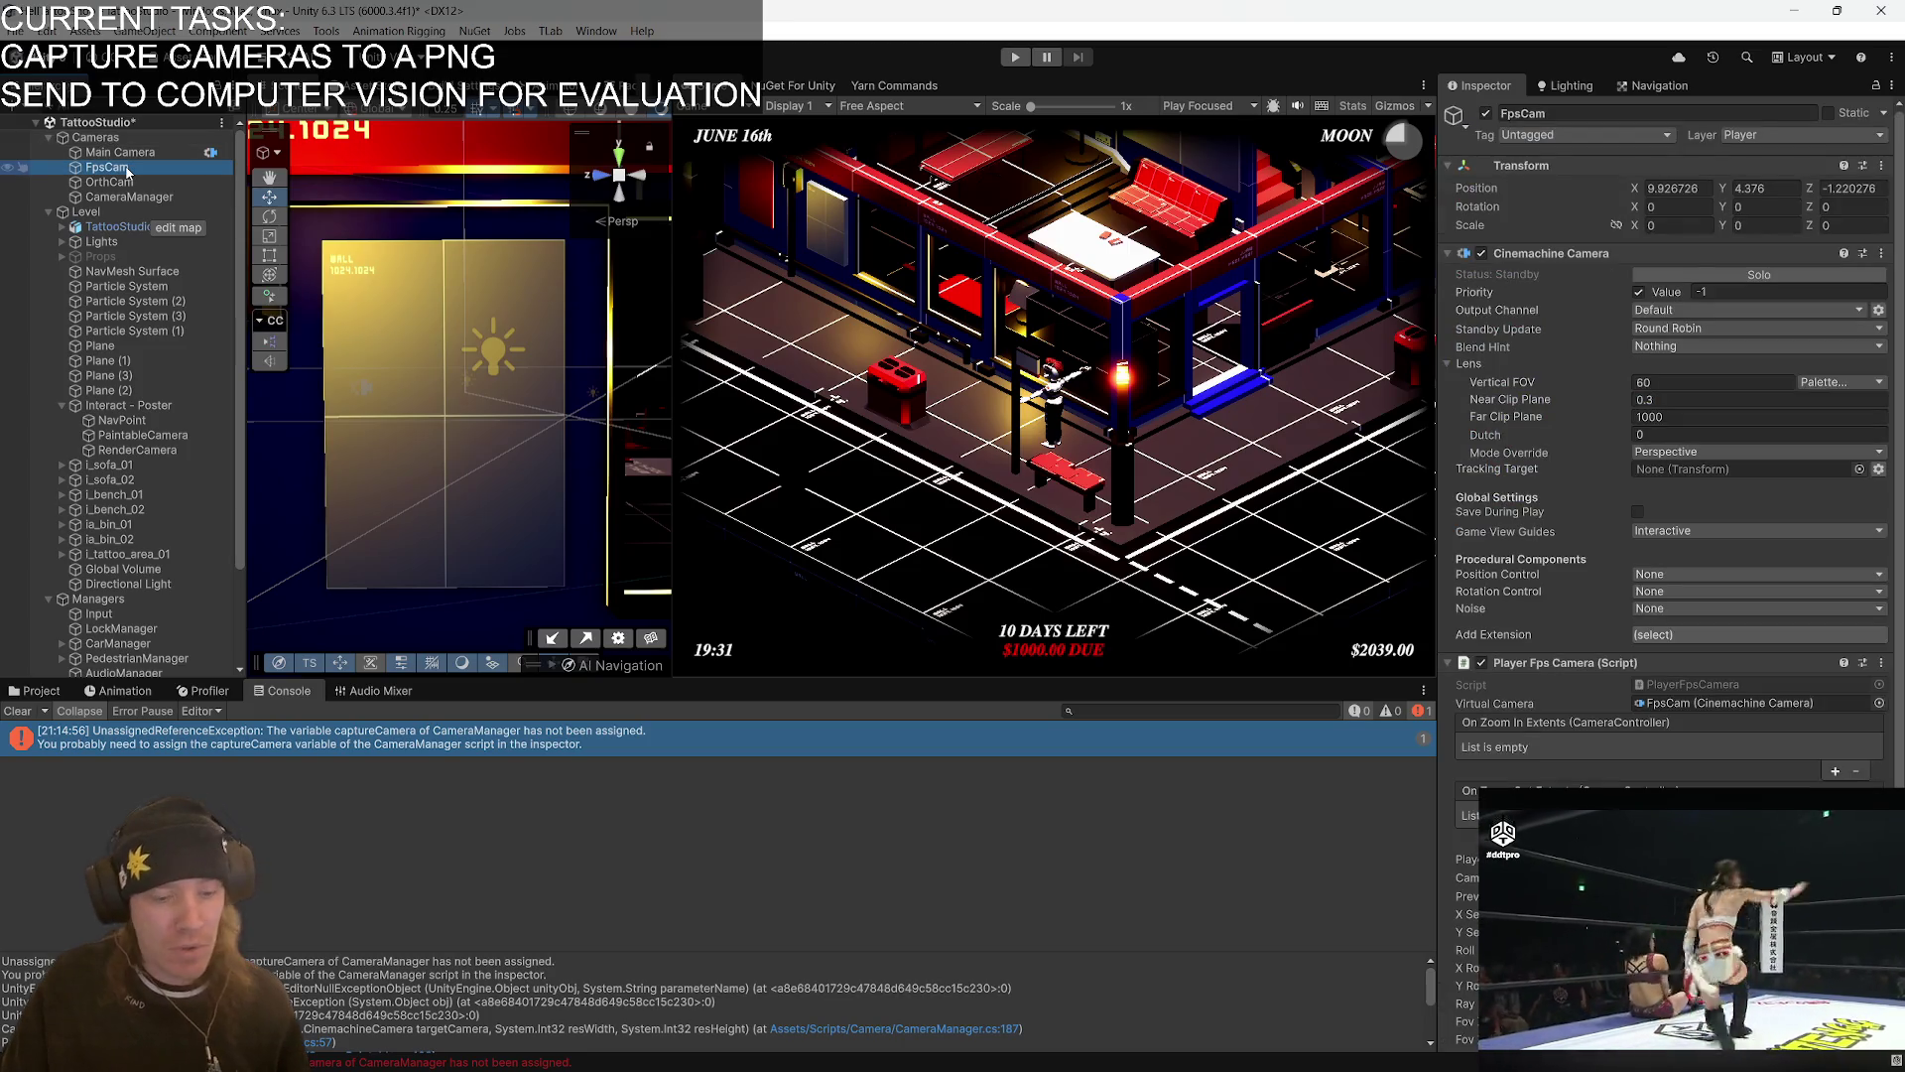
key(ctrl+d)
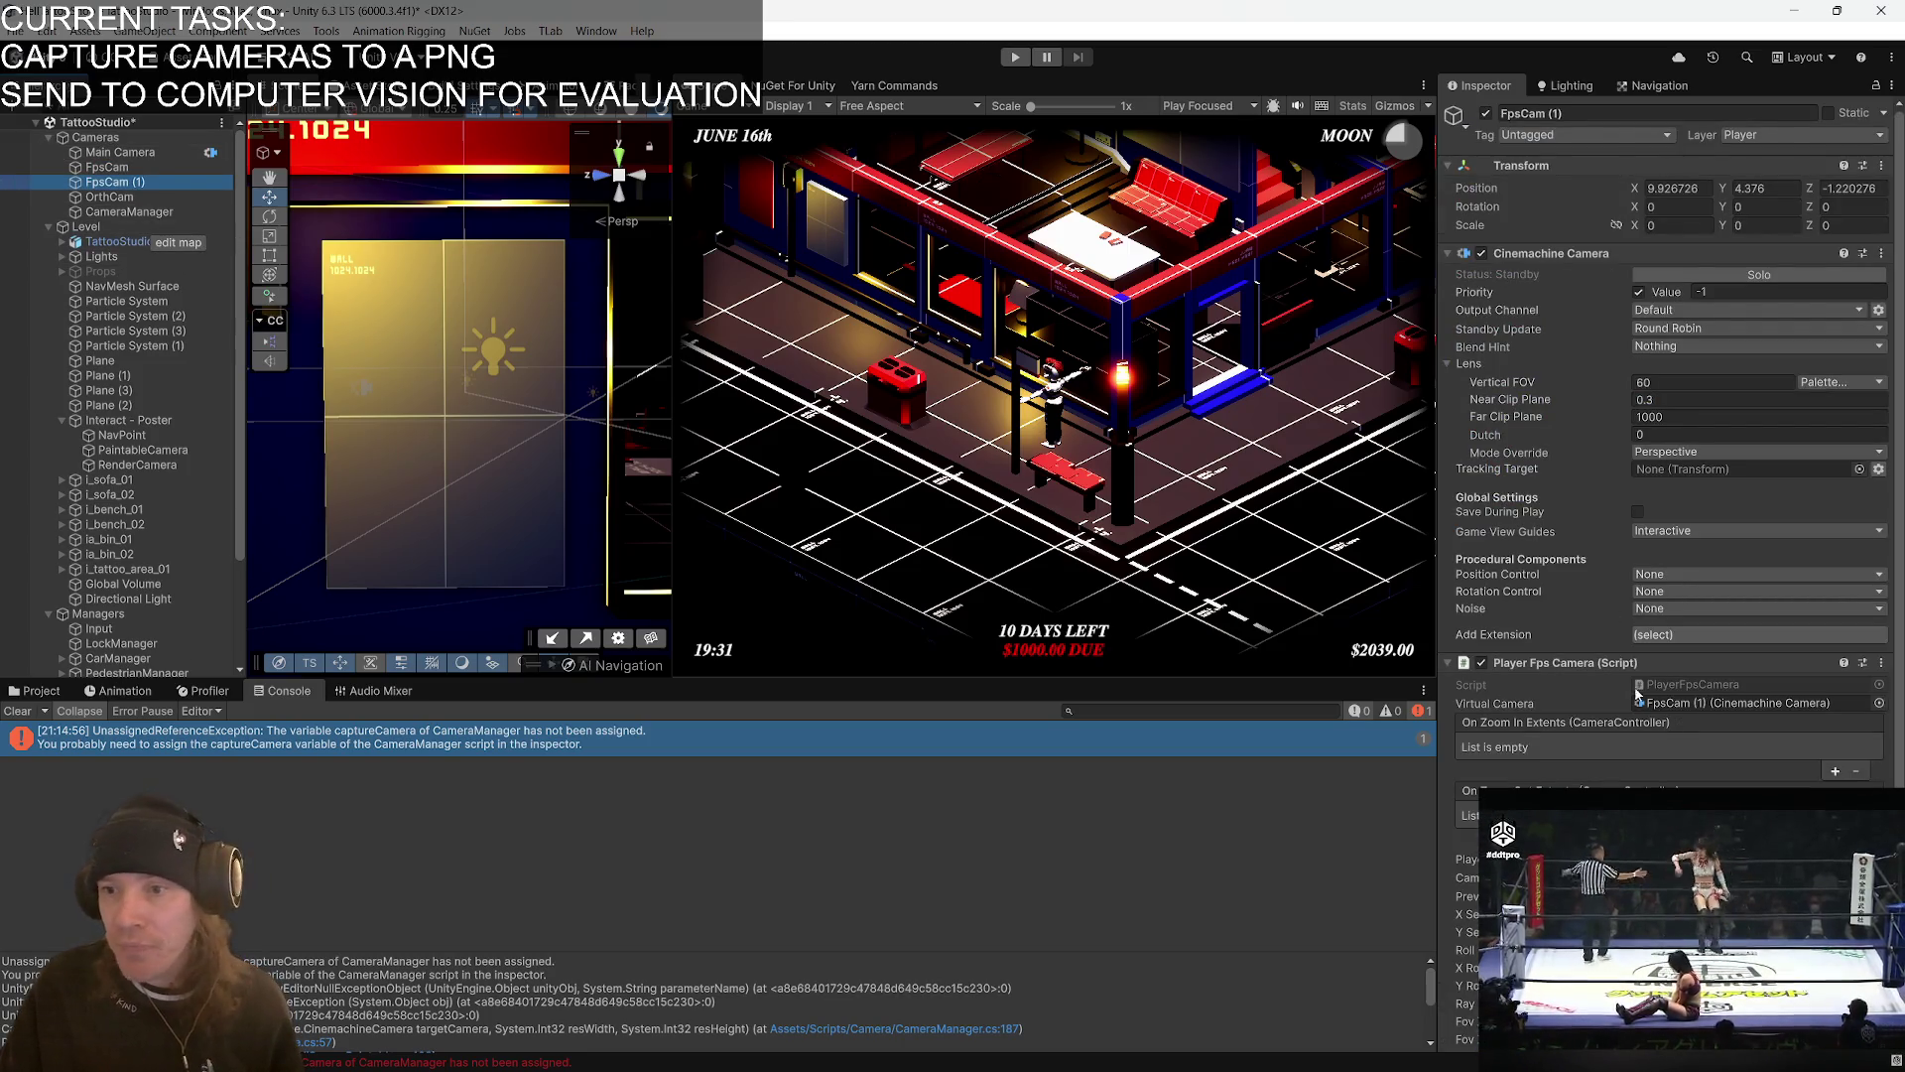
right_click(1607, 663)
click(1682, 701)
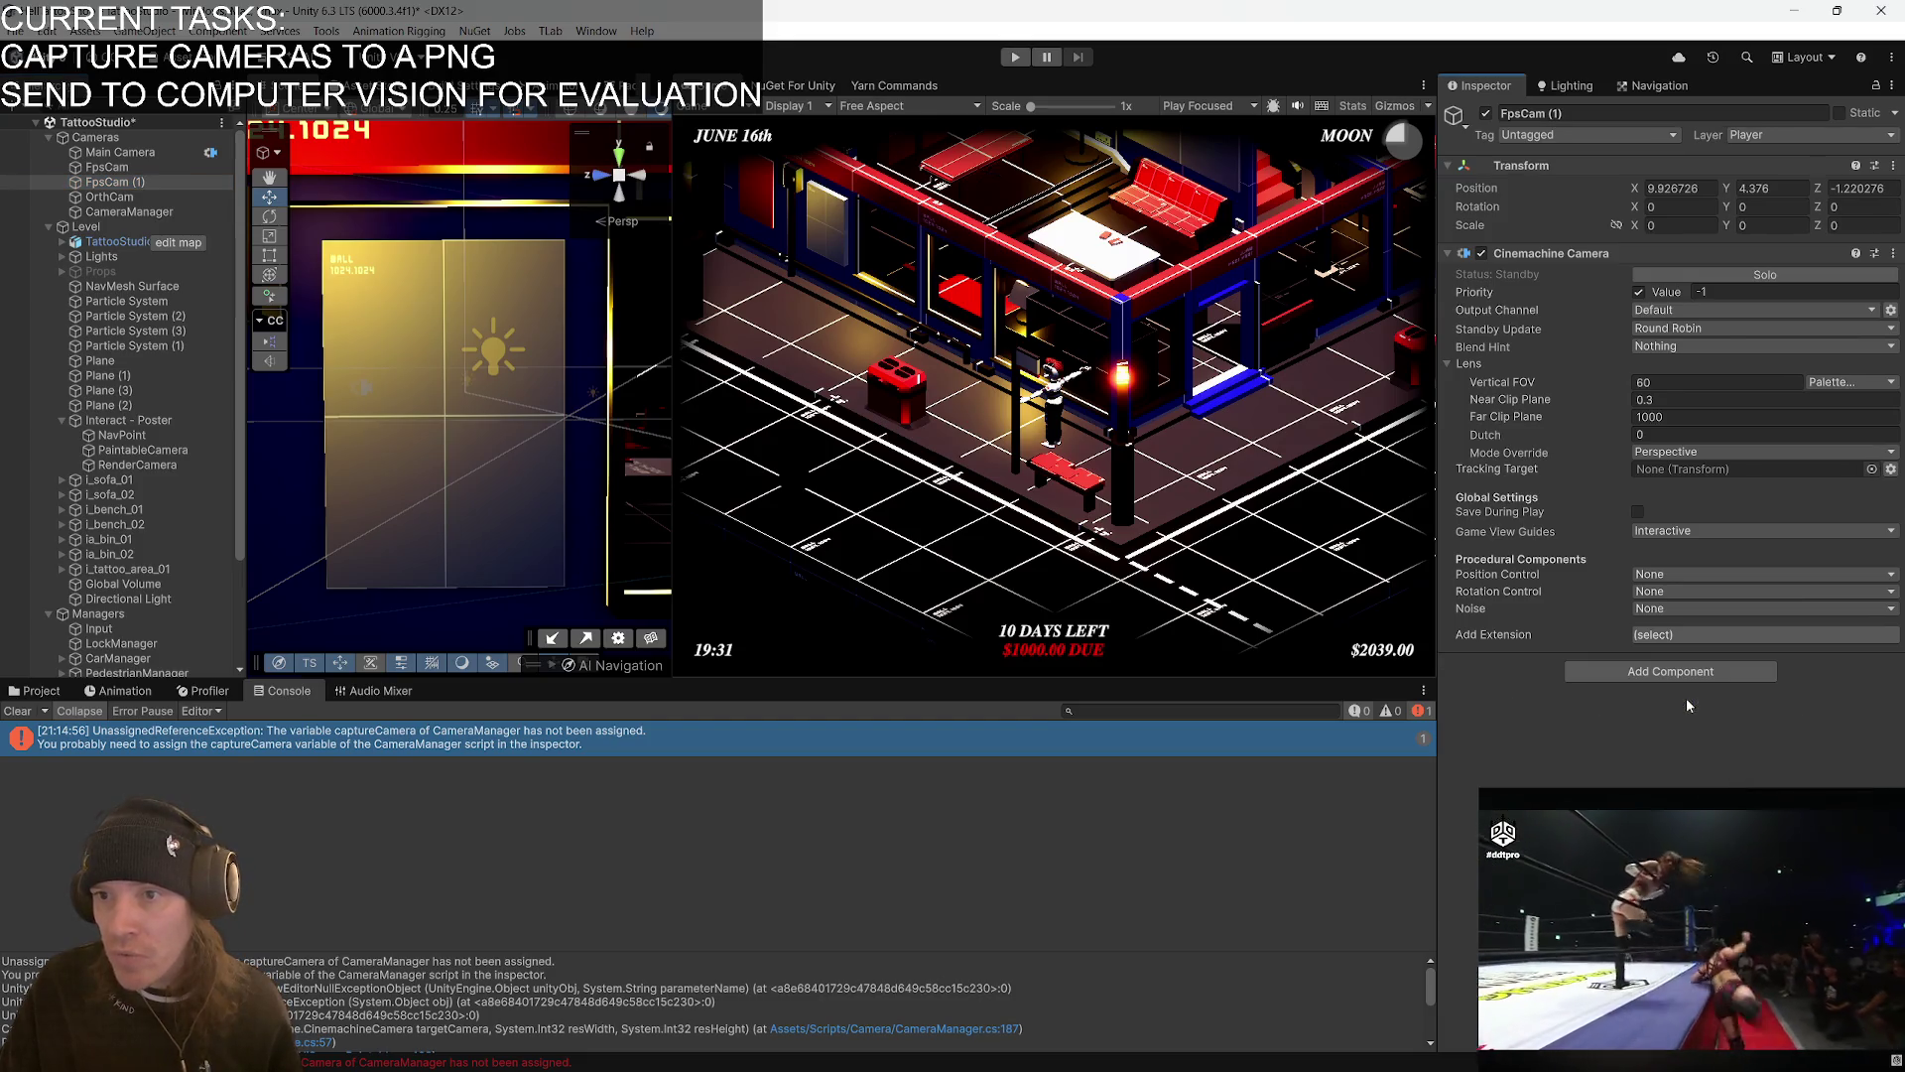
- Rename the copy FpsCam (1) to CaptureCam and set its Cinemachine priority to -2
click(135, 152)
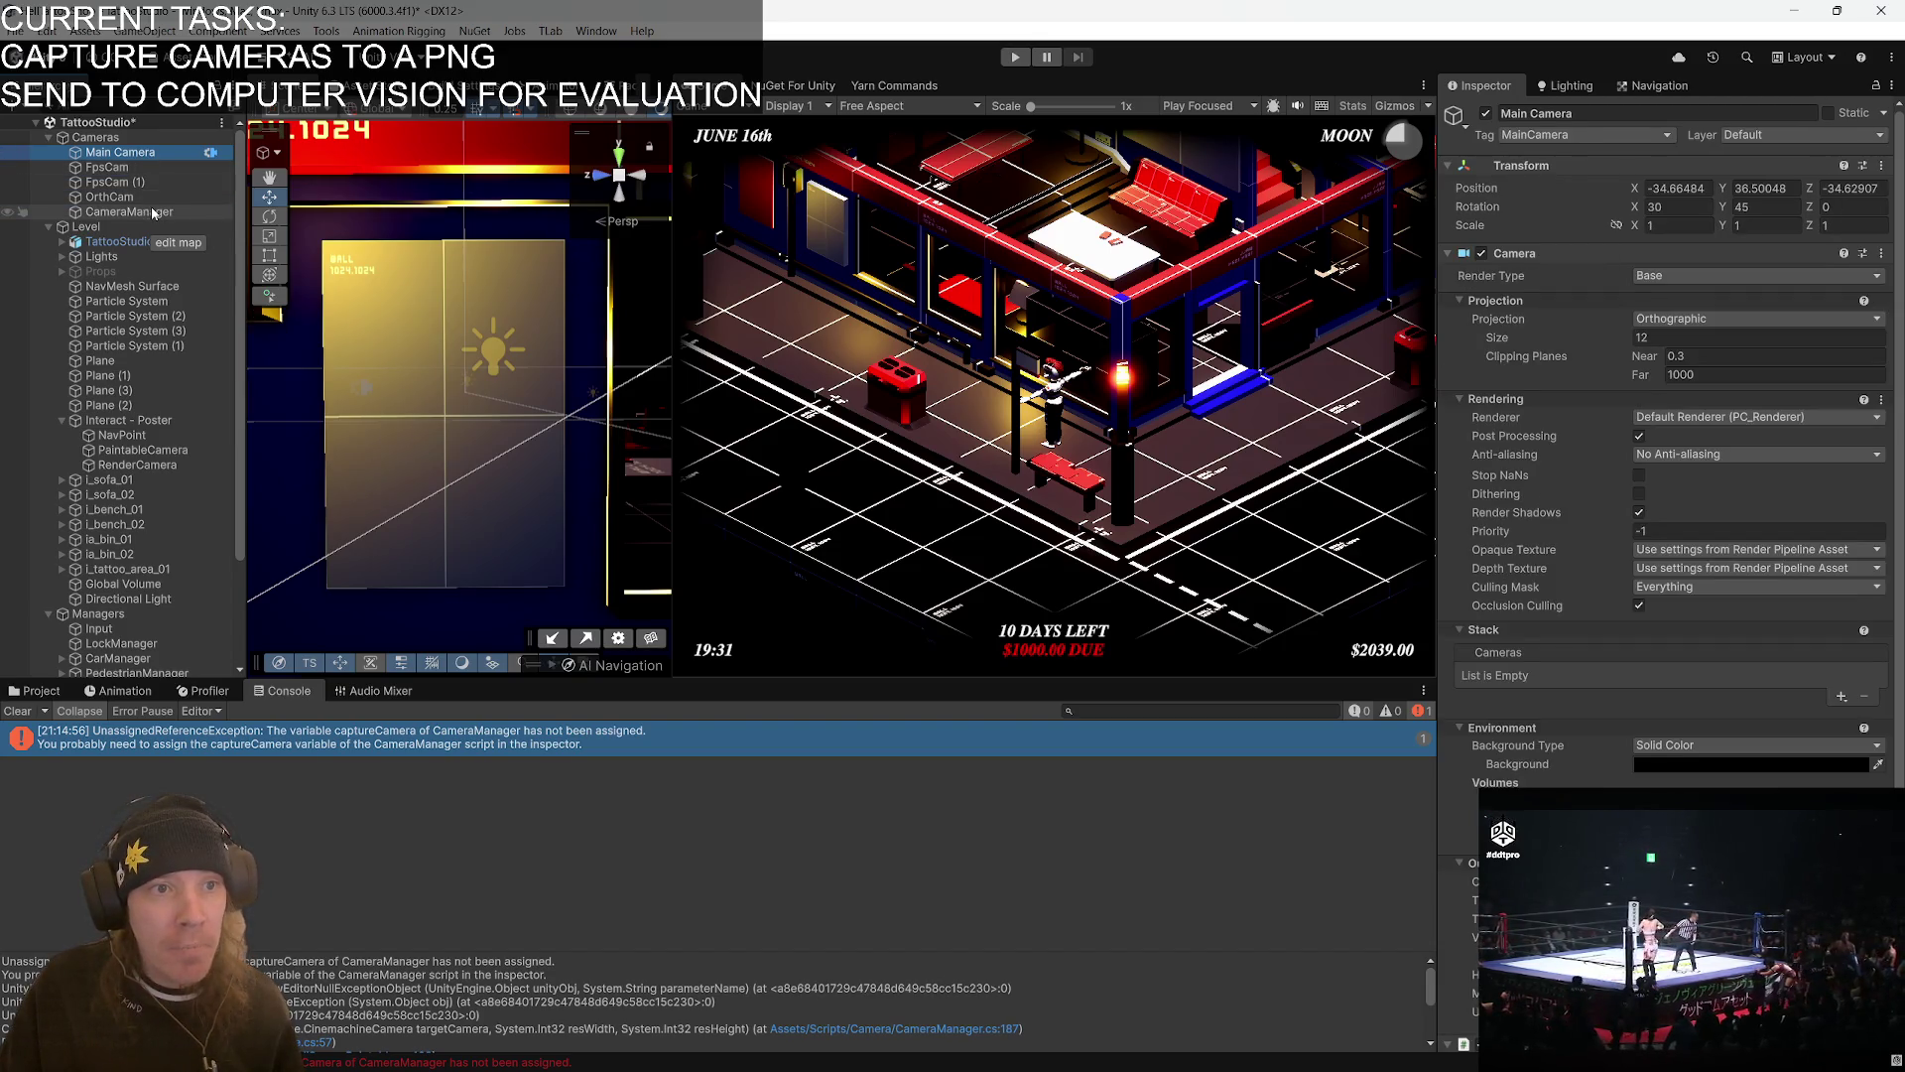
click(135, 183)
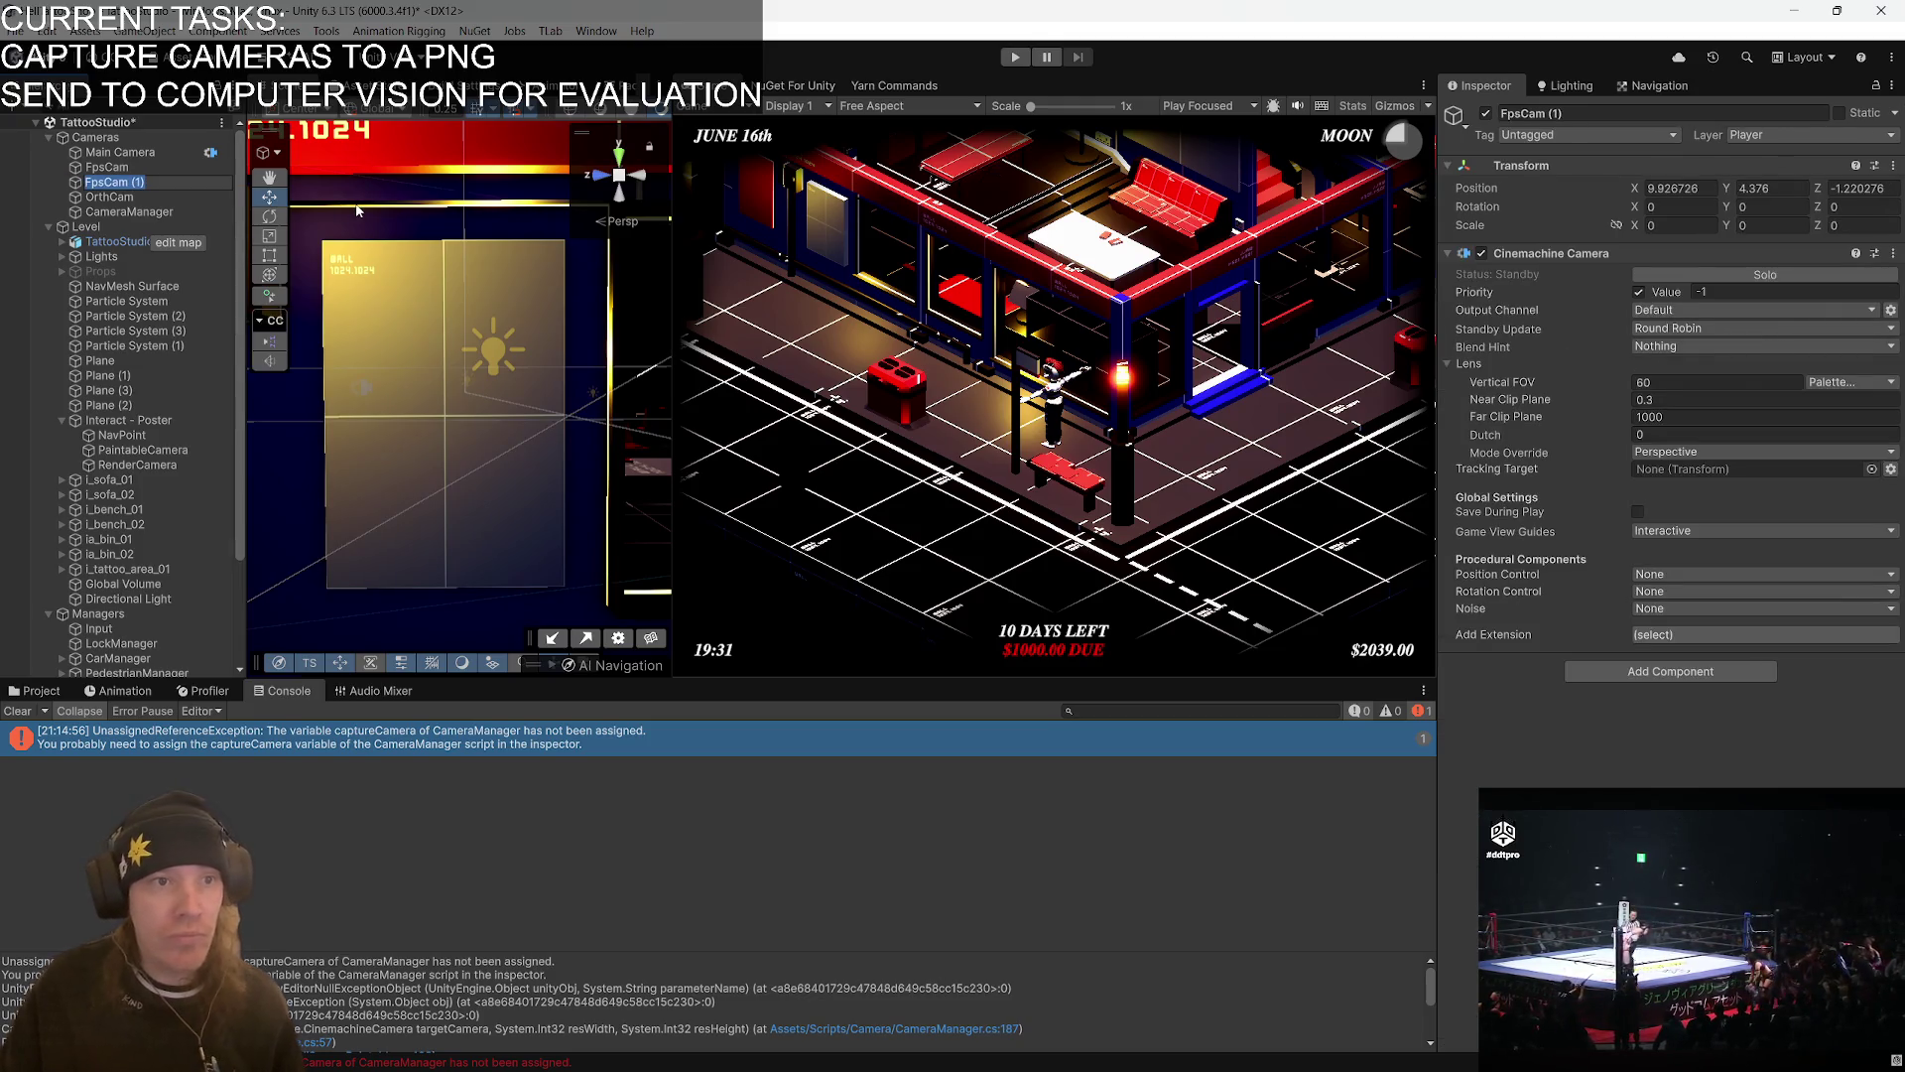
key(BackSpace)
key(BackSpace)
key(BackSpace)
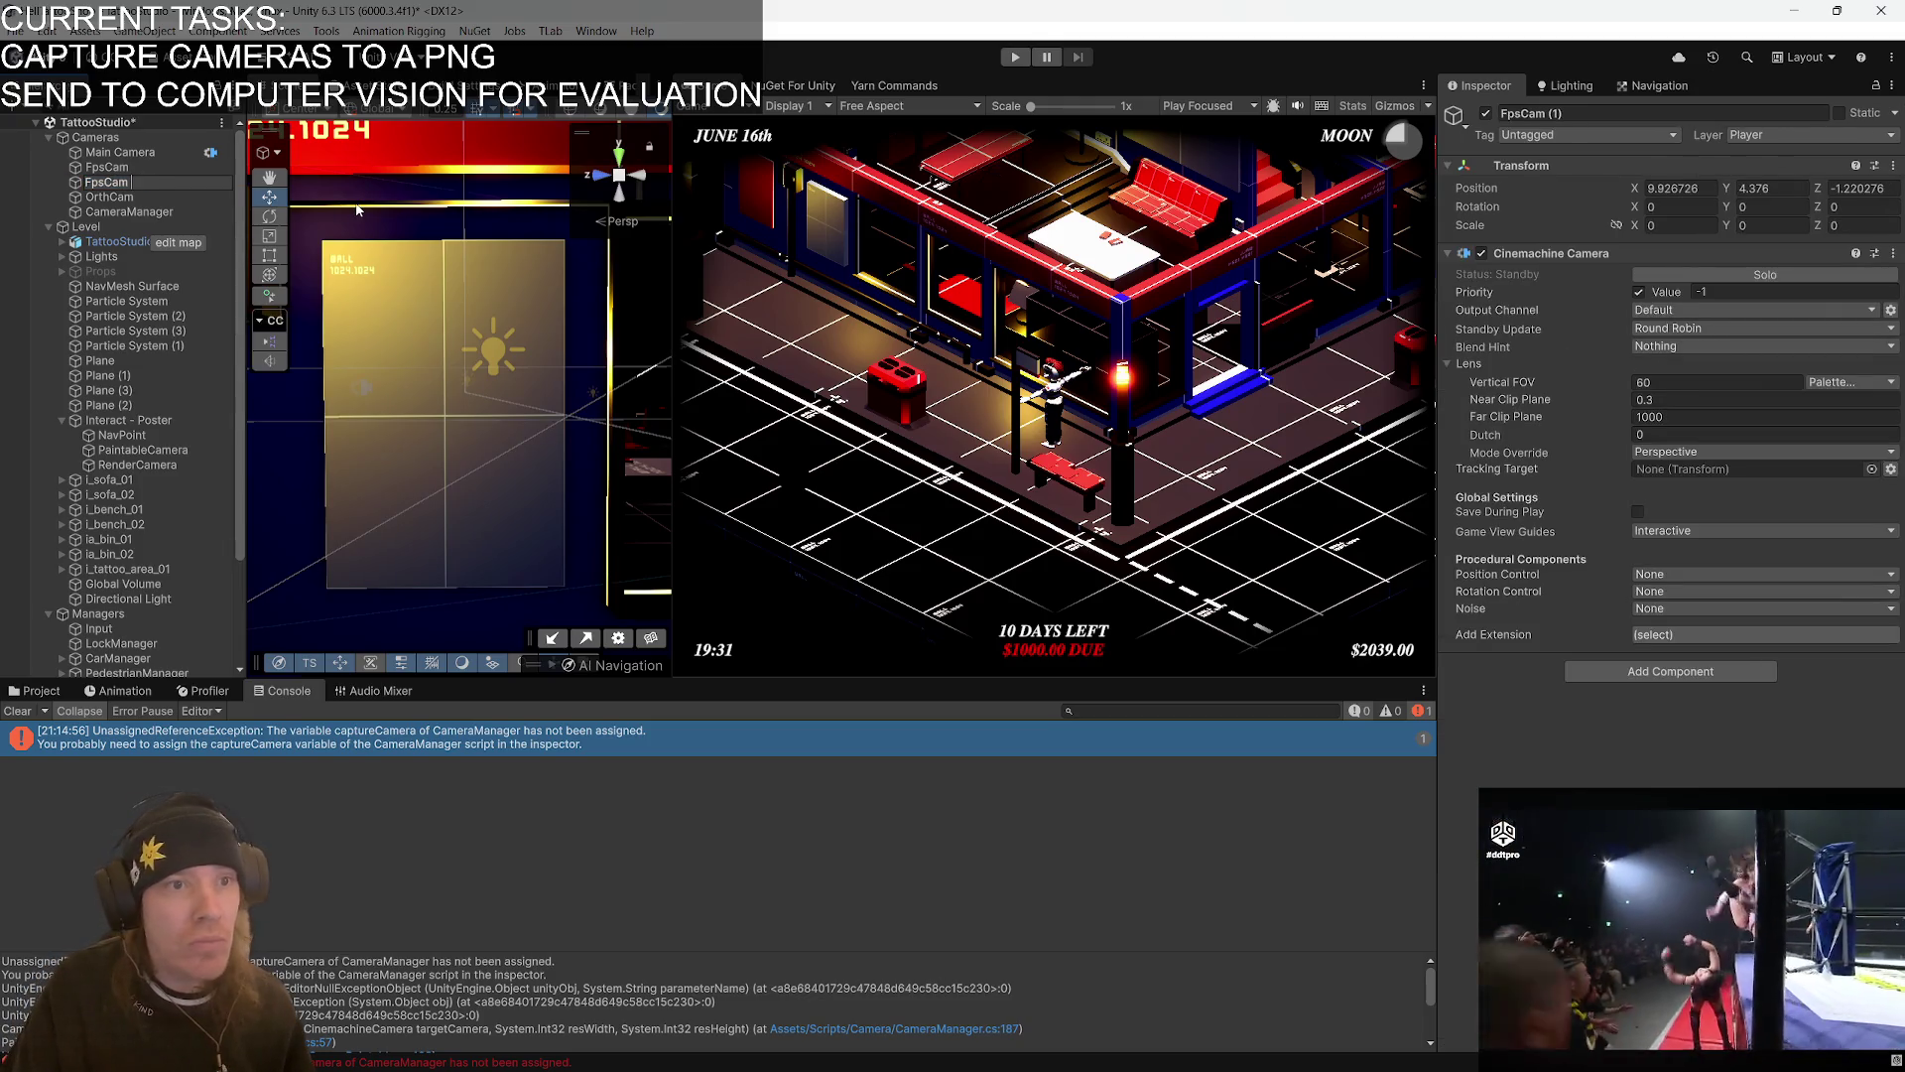
key(ctrl+a)
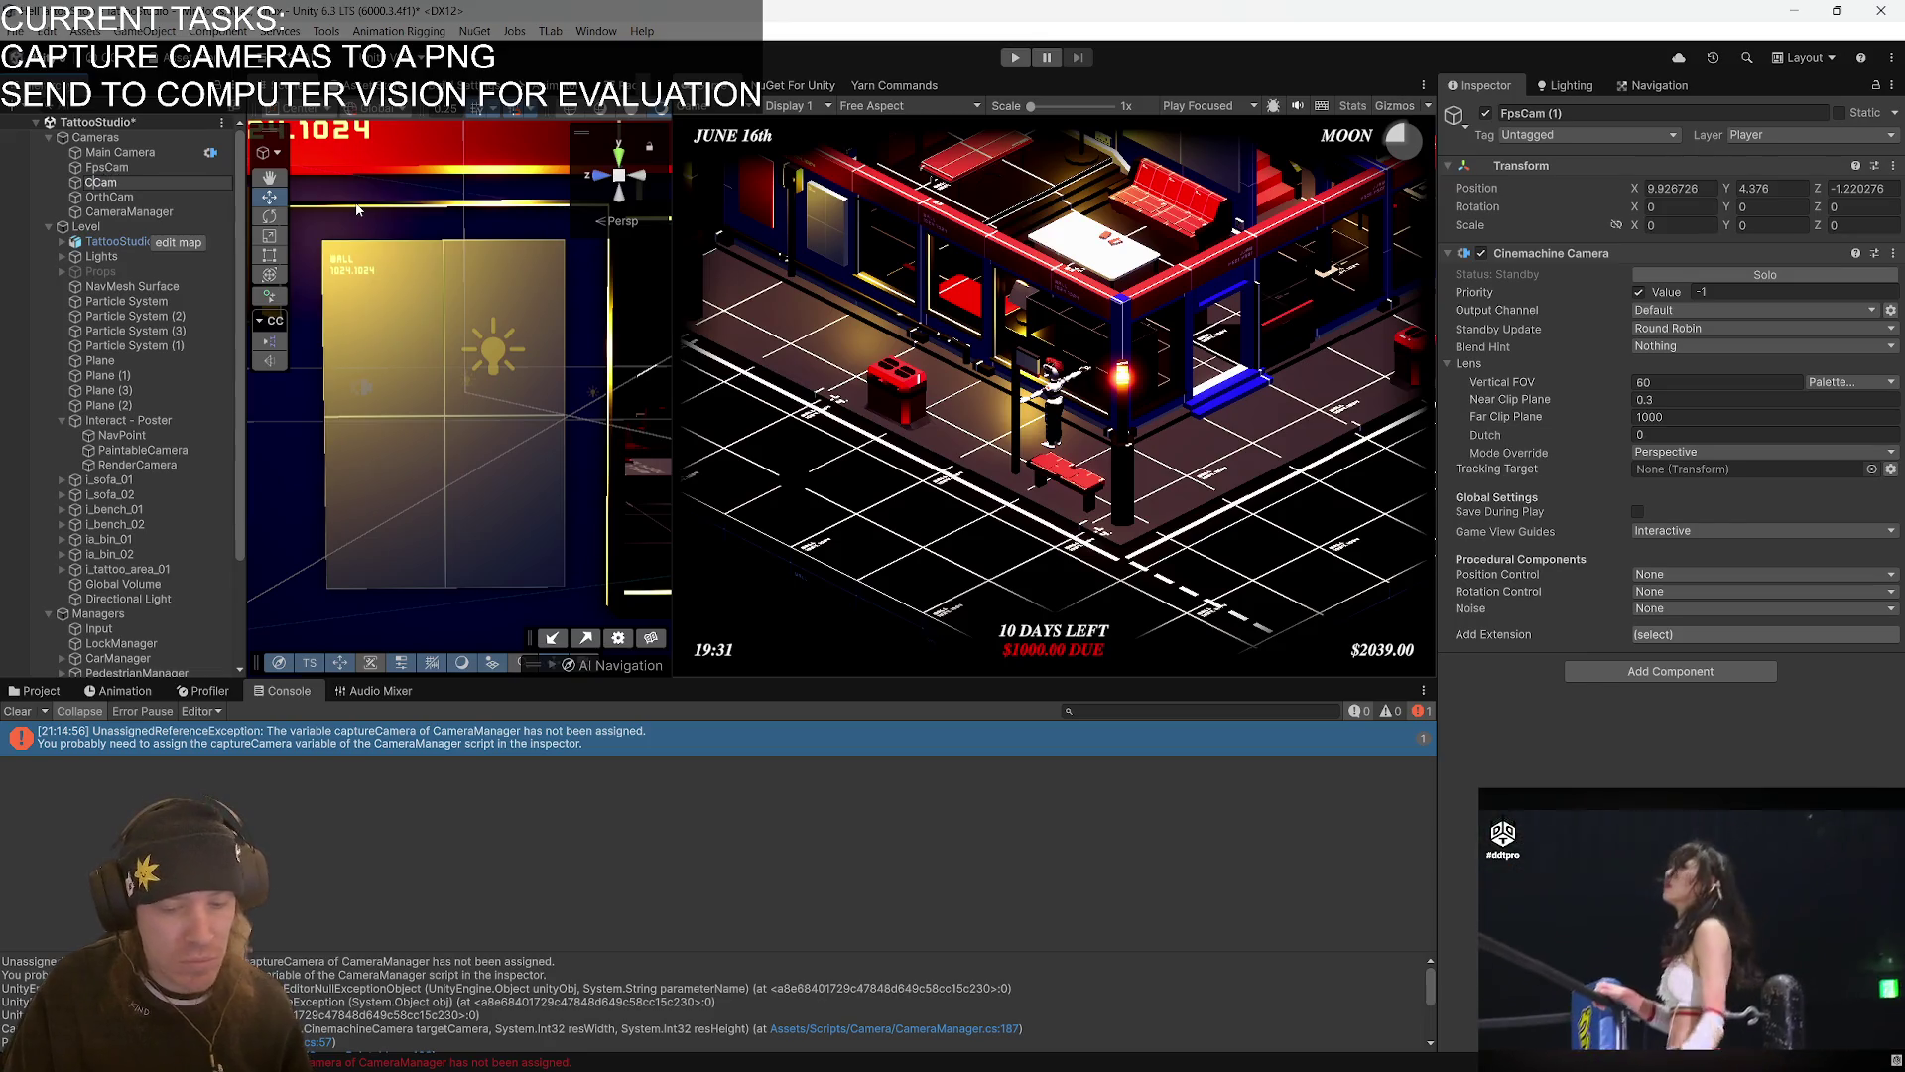
text(apture)
key(Return)
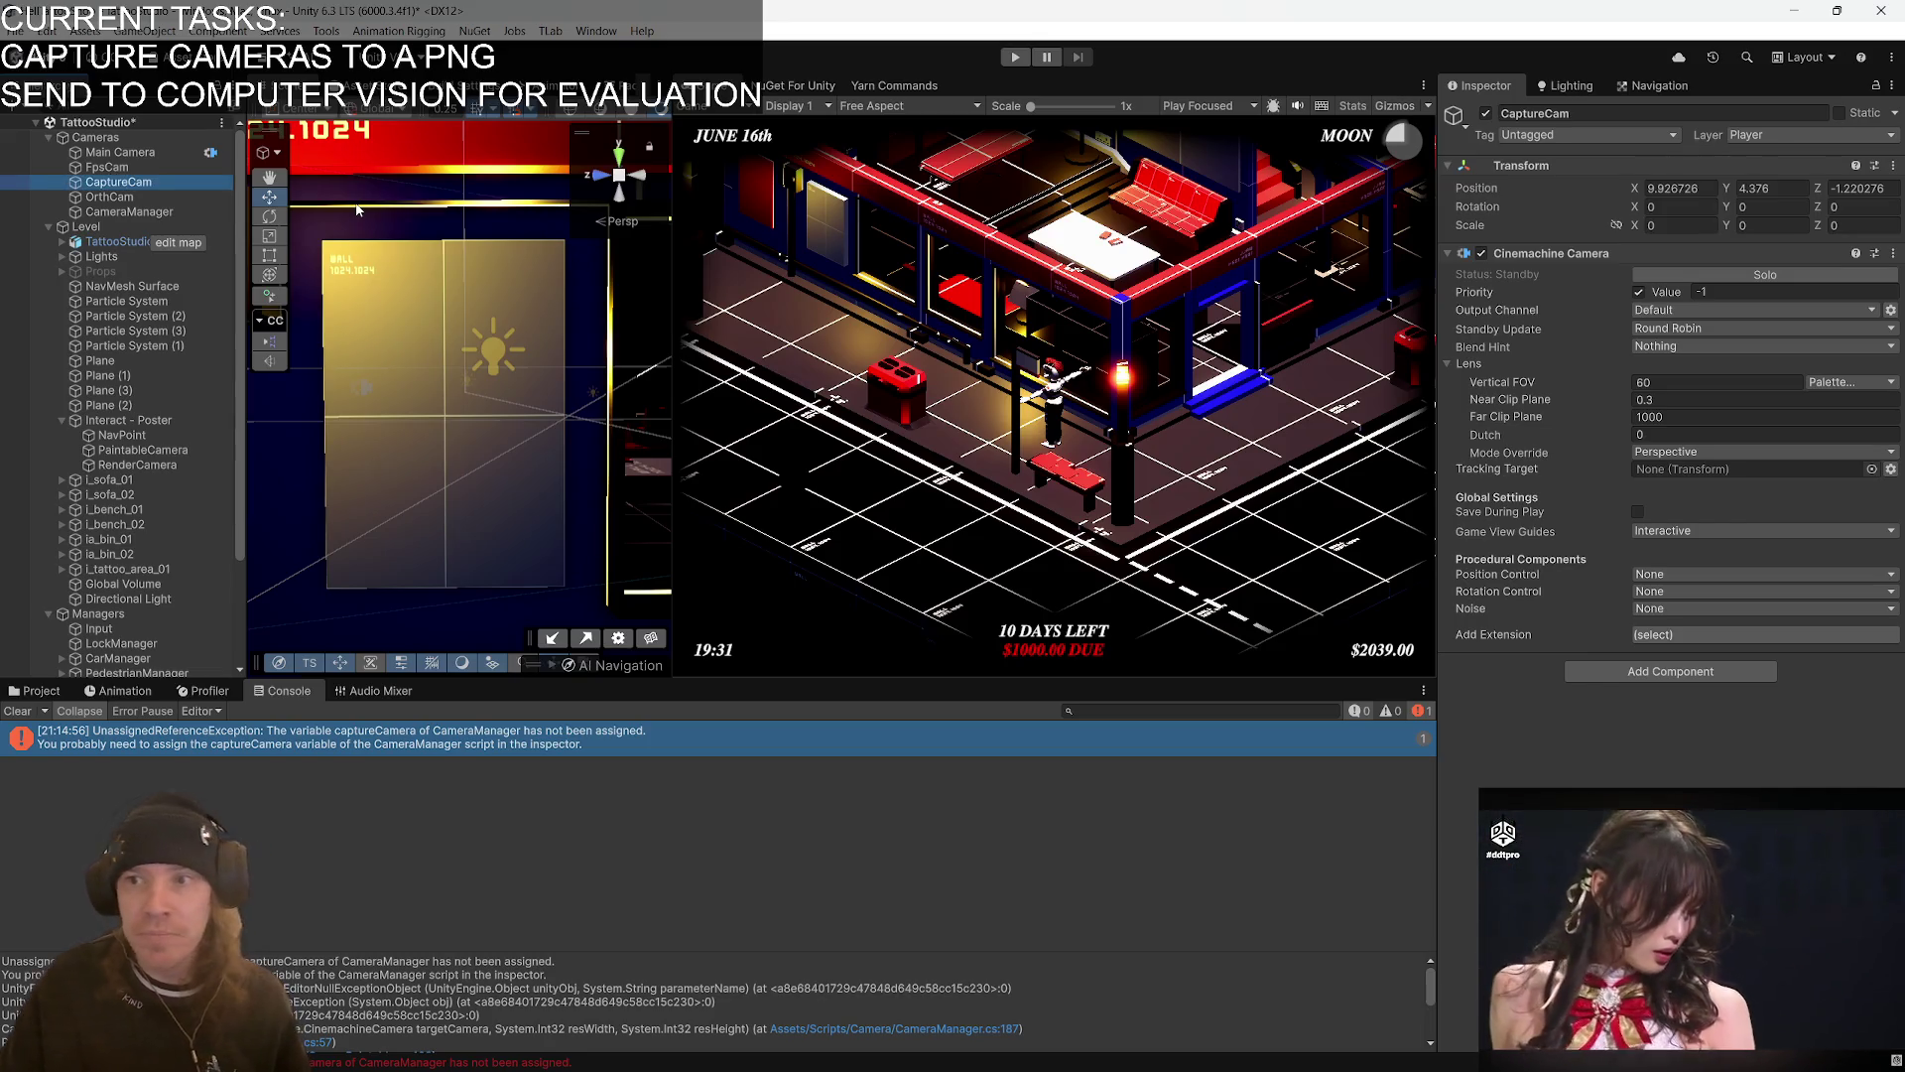
click(1727, 290)
text(-2)
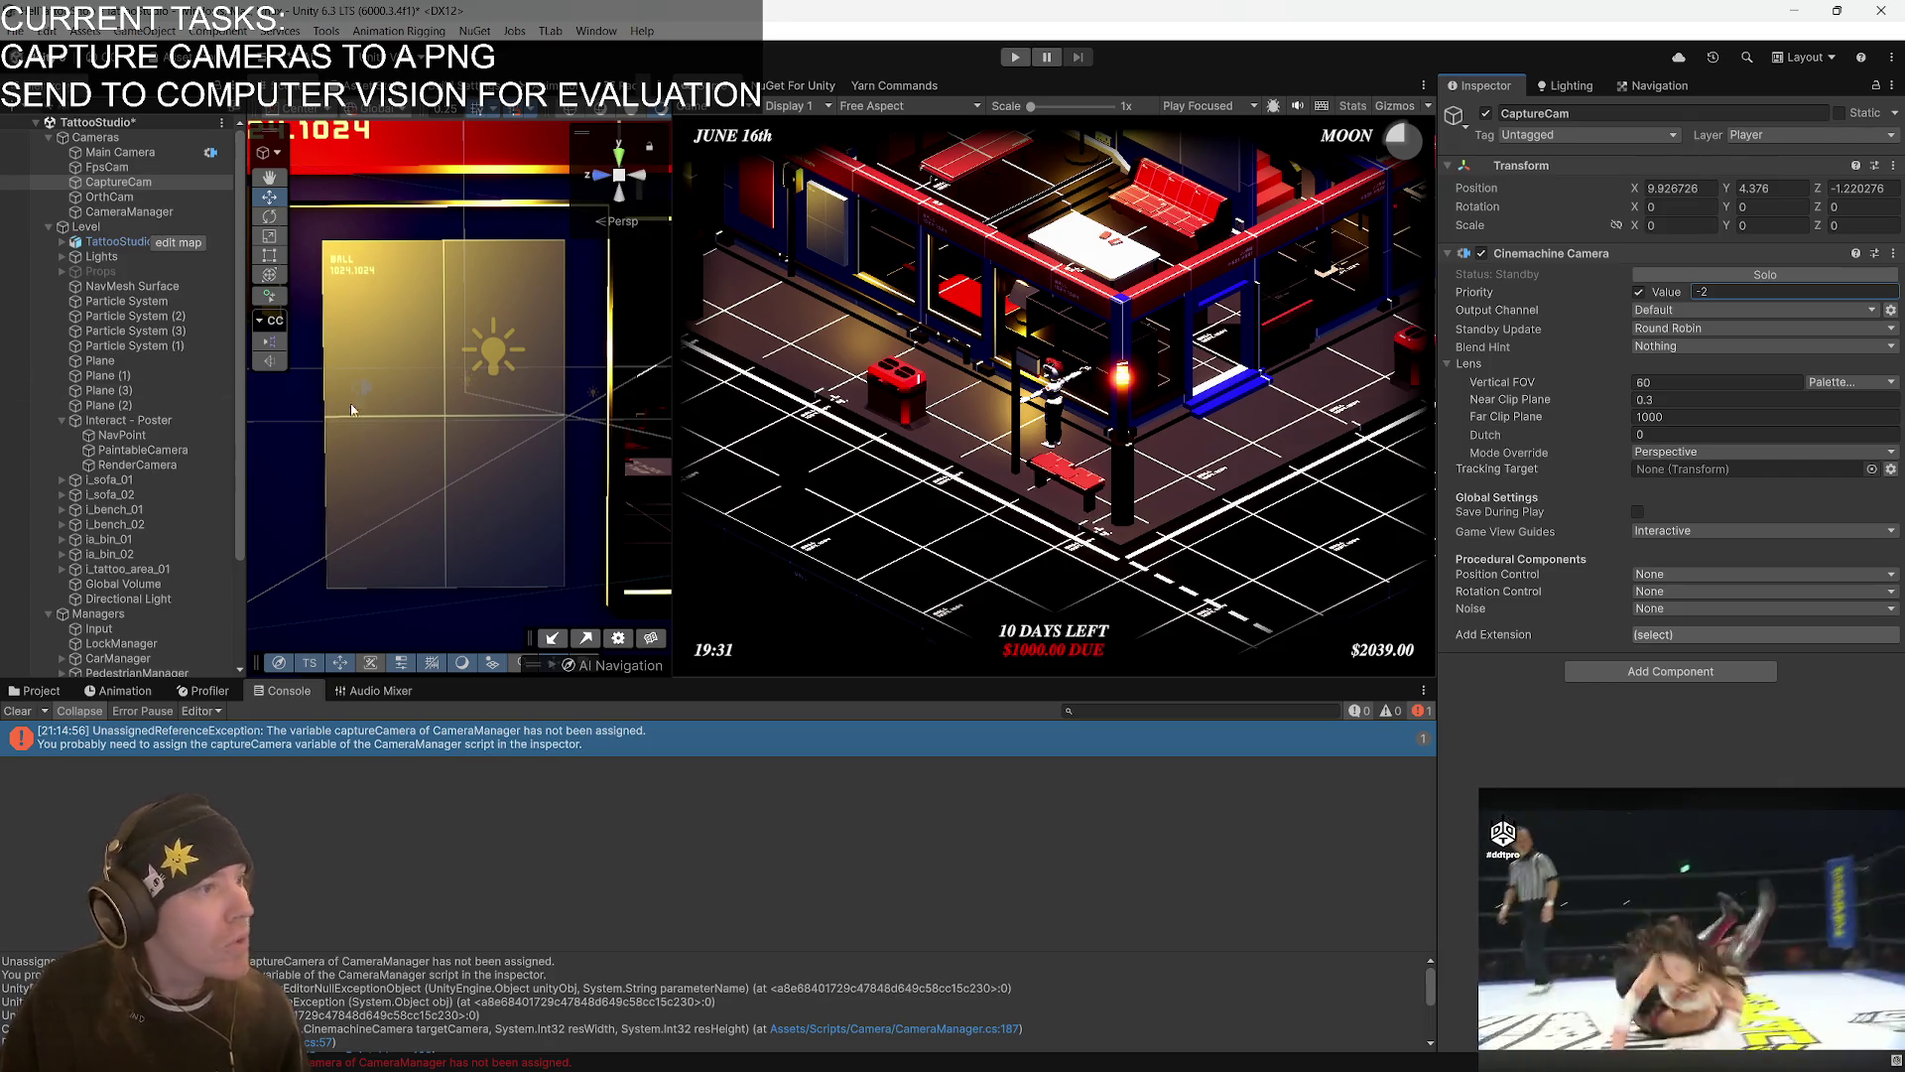
click(181, 209)
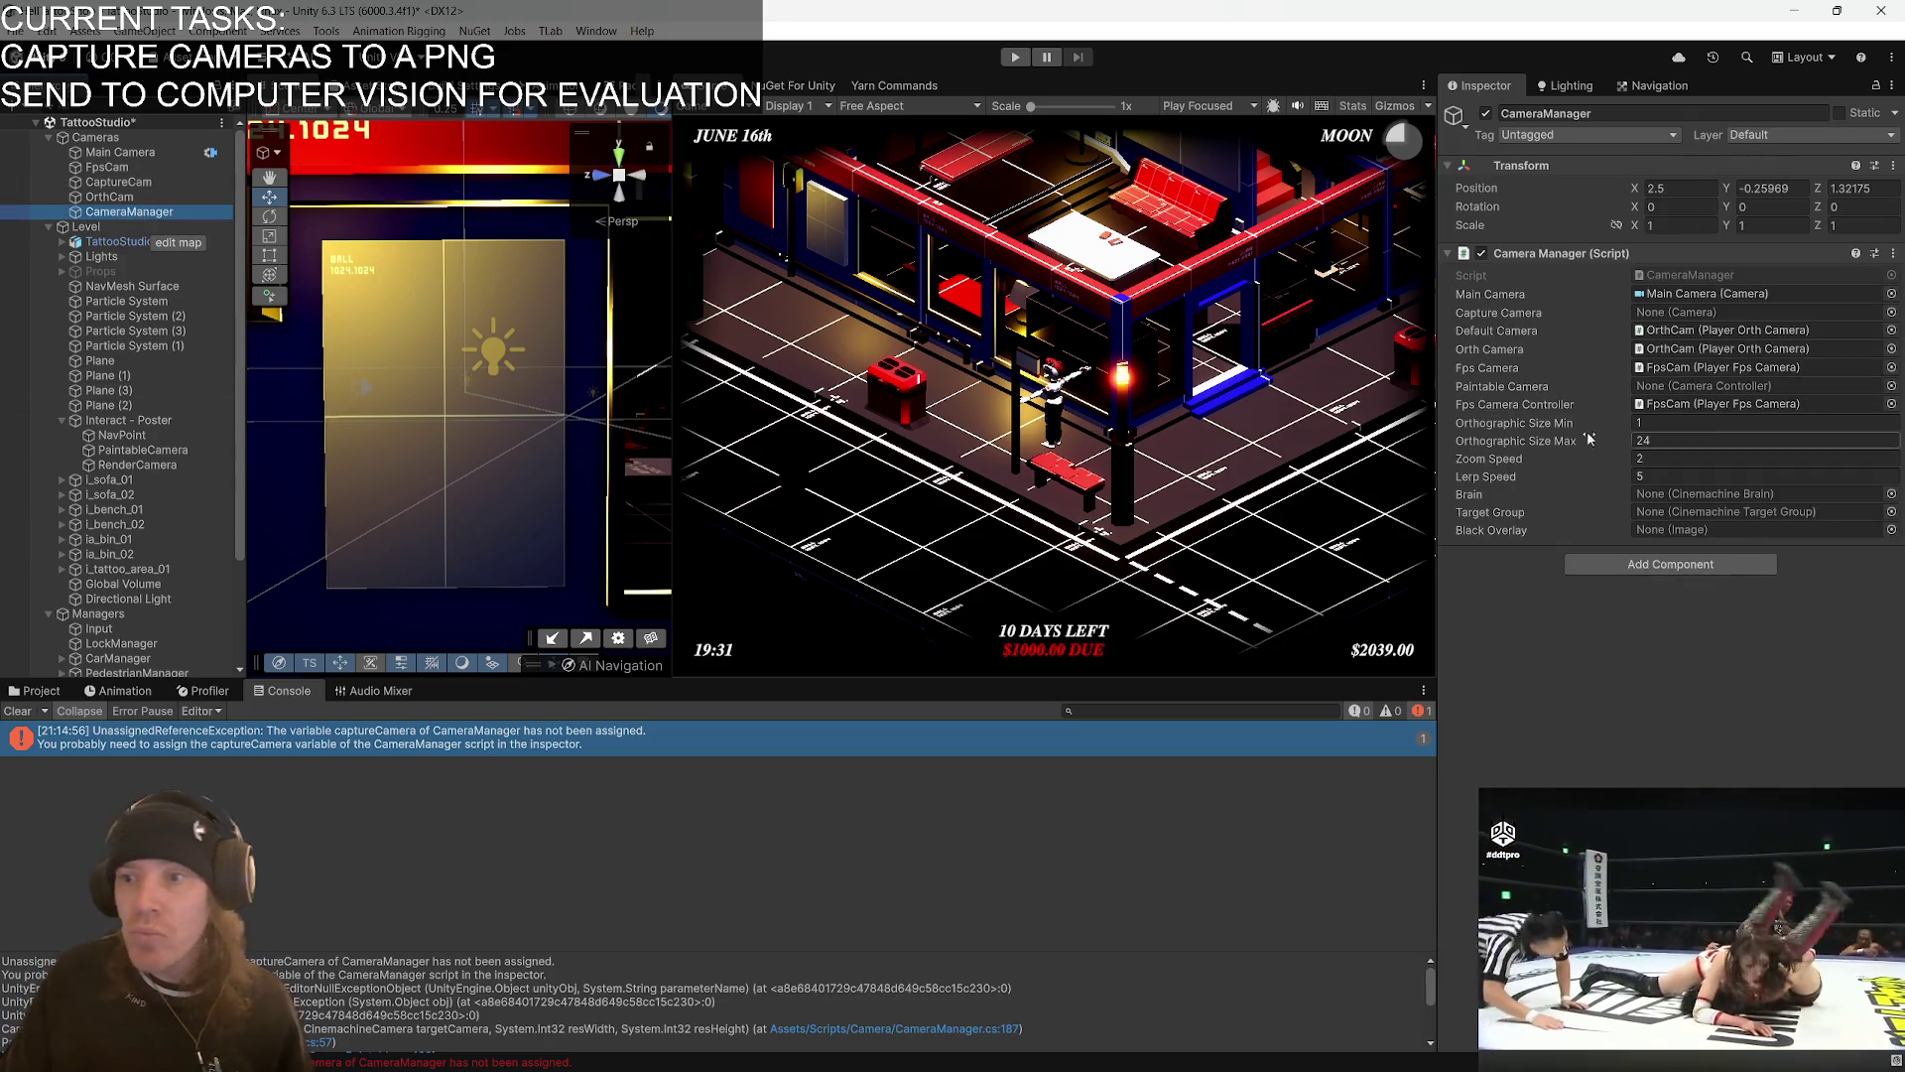
- Delete the CaptureCam object
click(1320, 285)
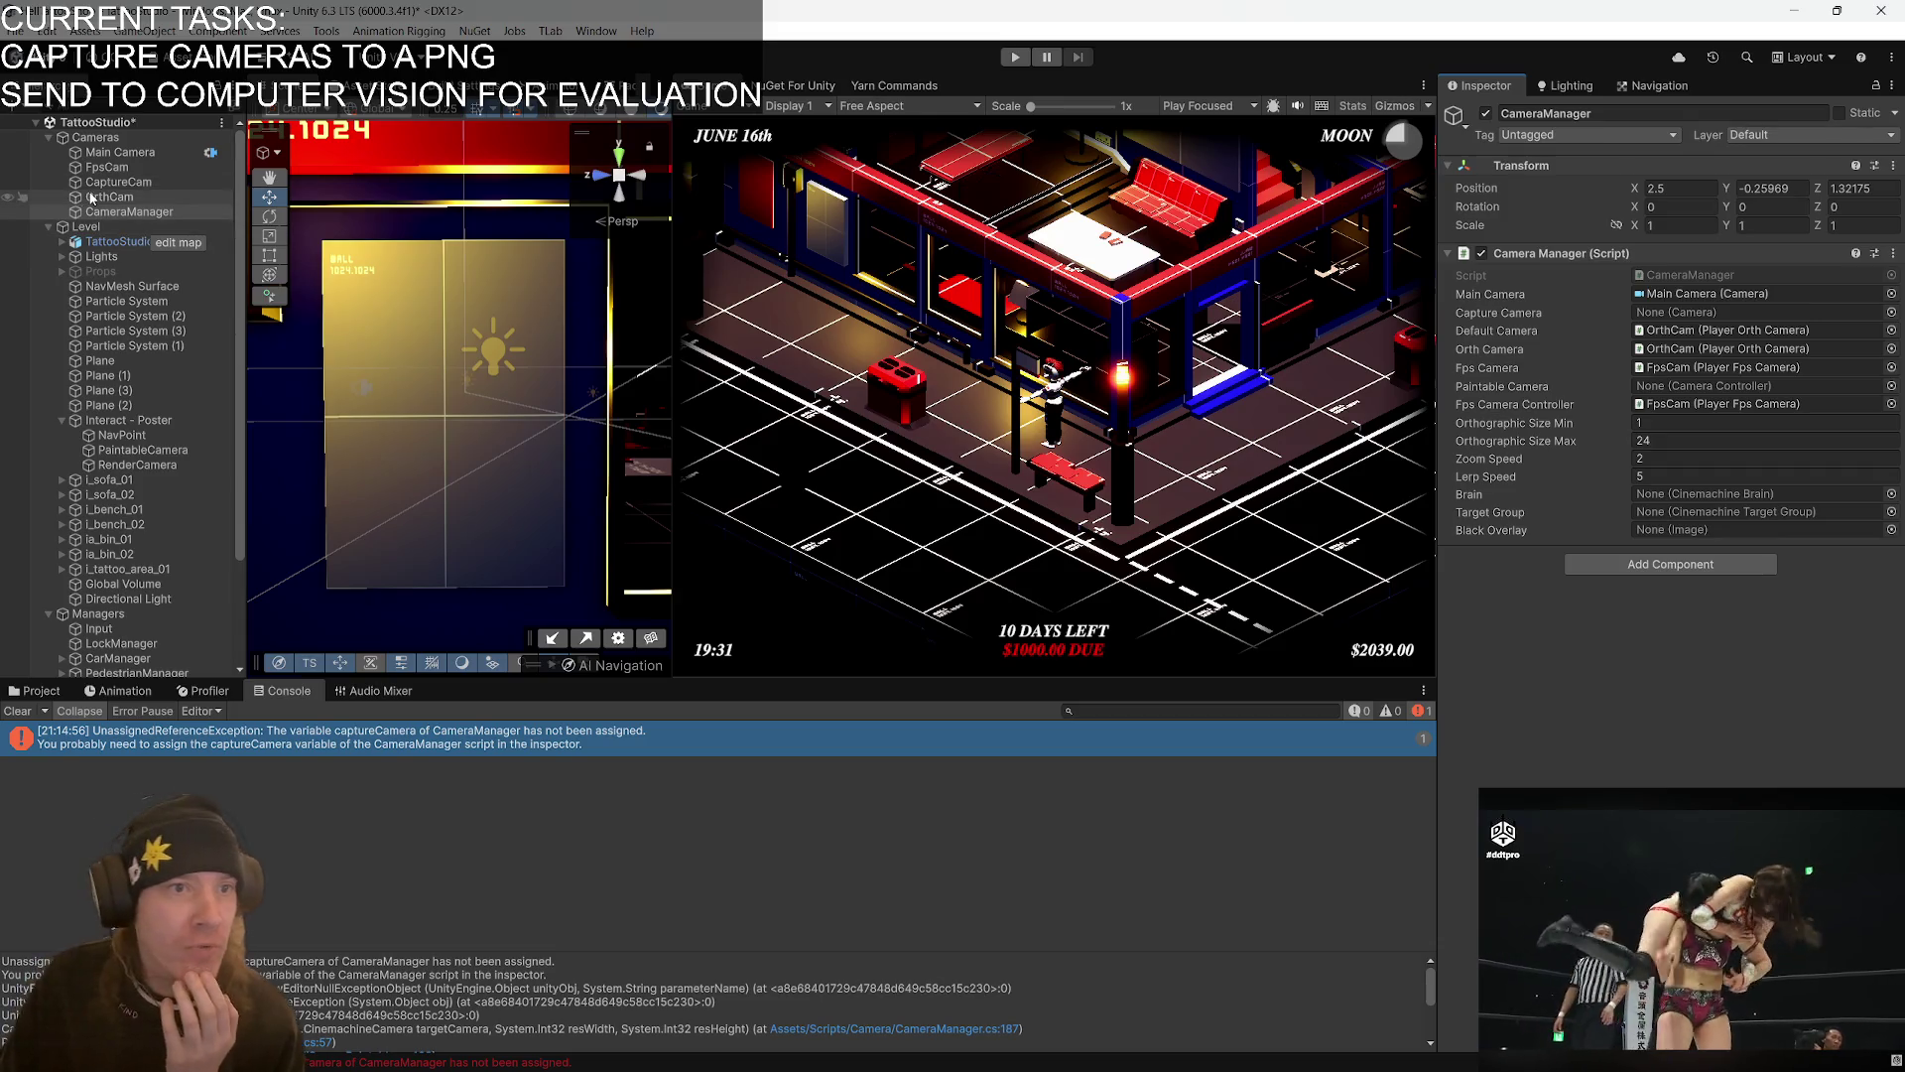
click(139, 185)
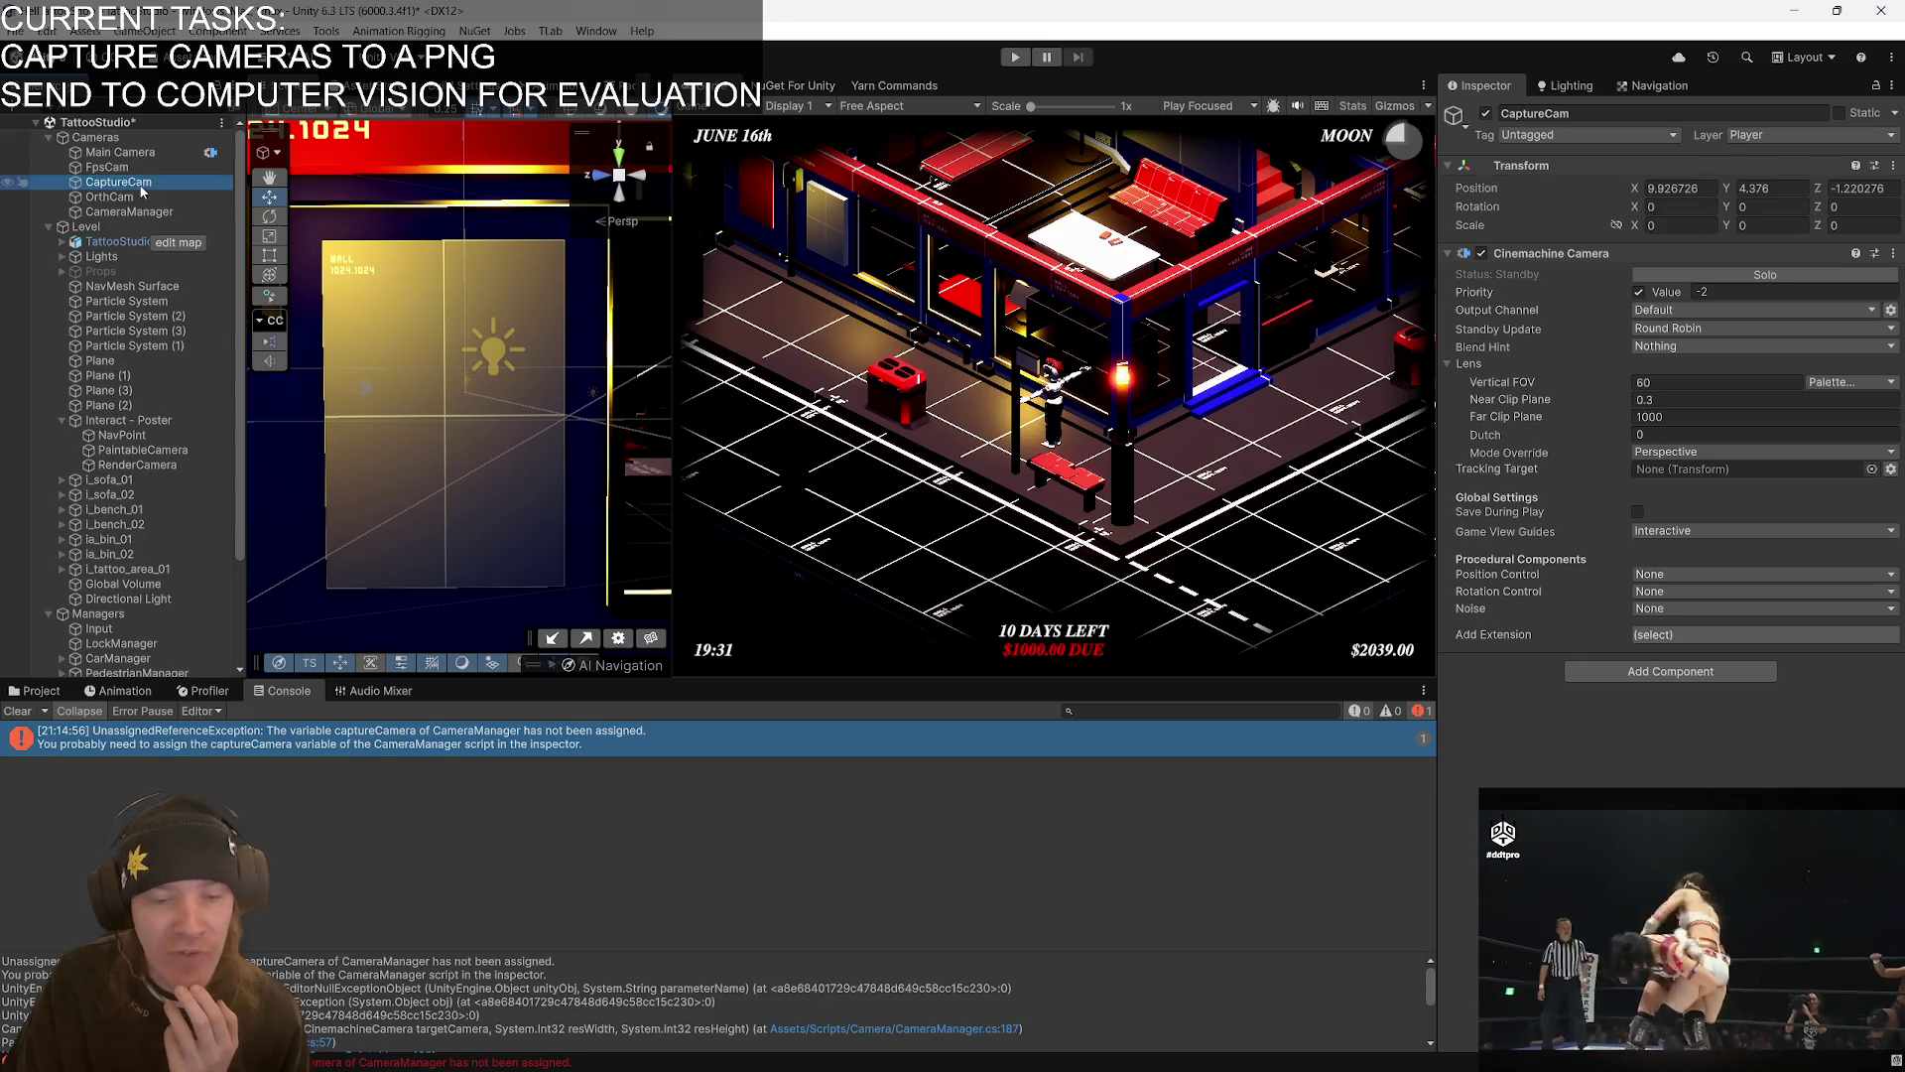
key(Delete)
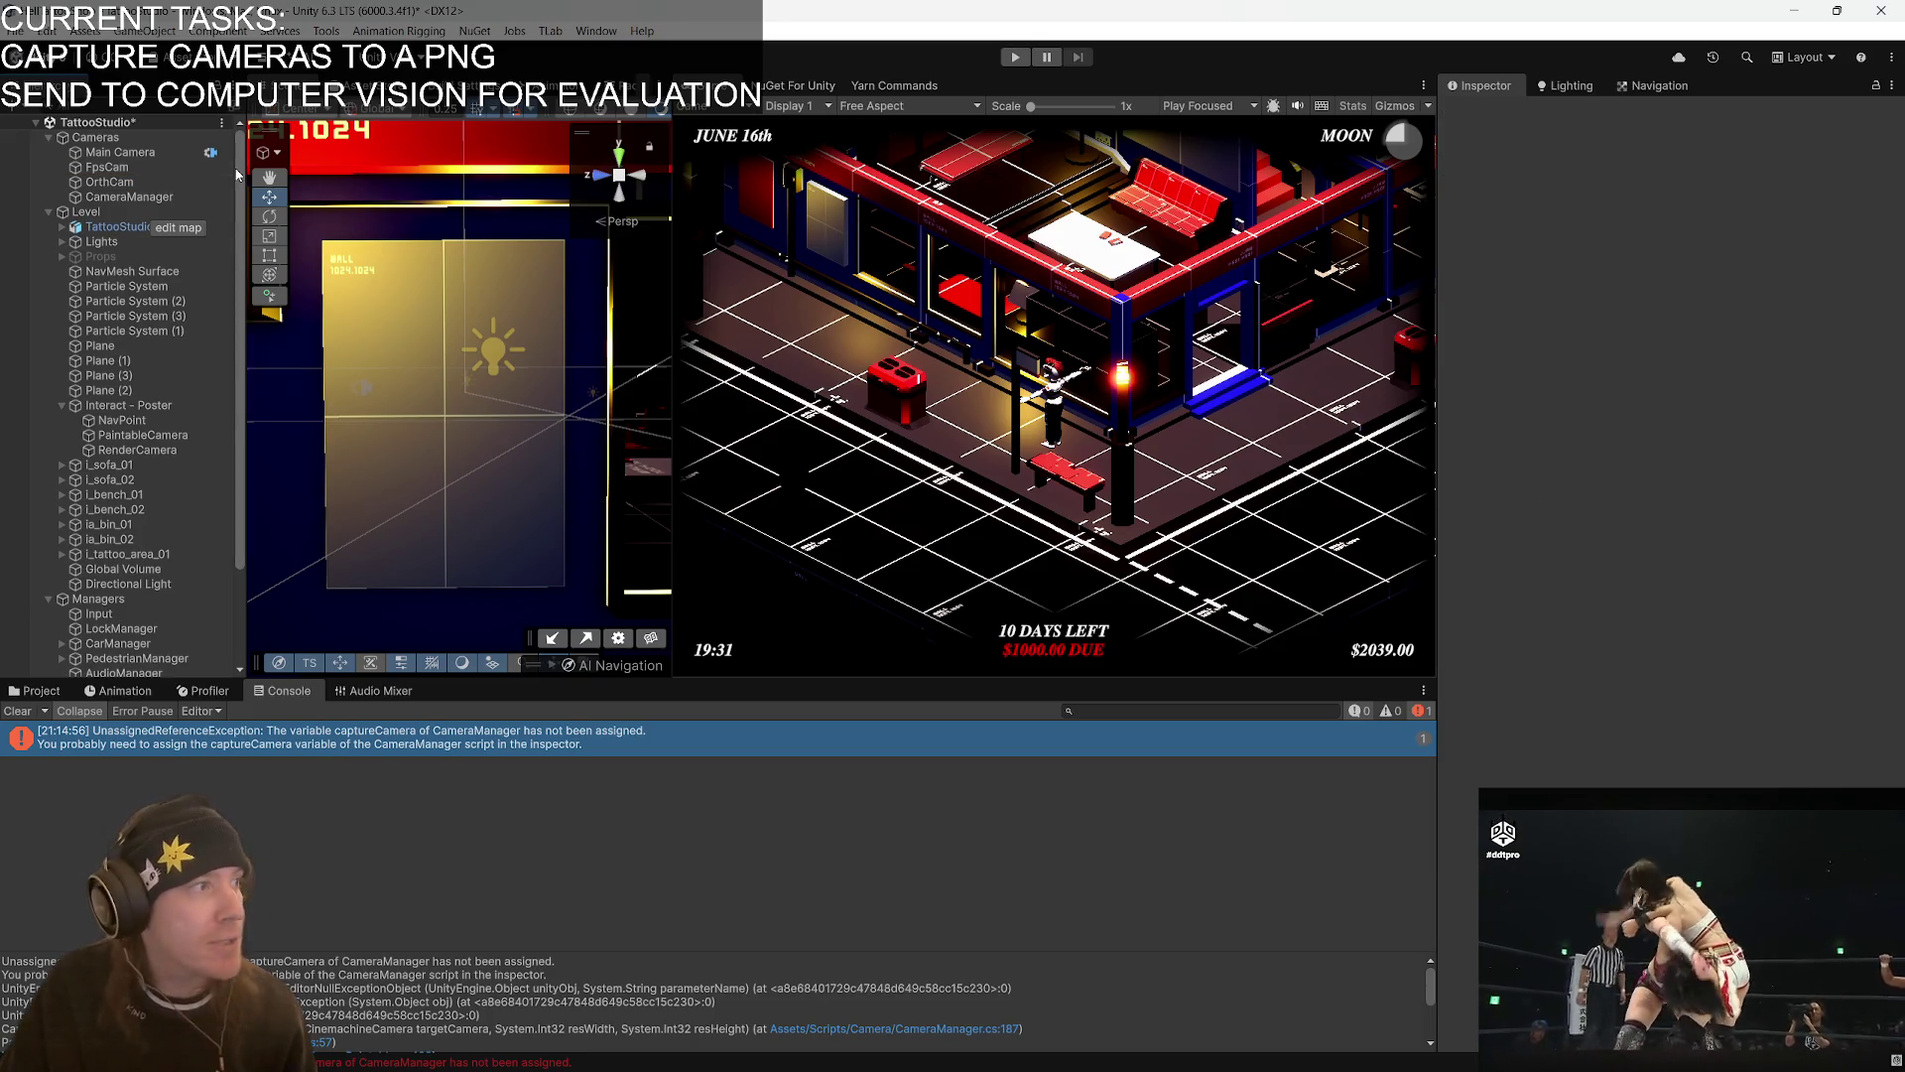
- Duplicate Main Camera and remove the Cinemachine Brain component from the copy
click(149, 149)
key(ctrl+d)
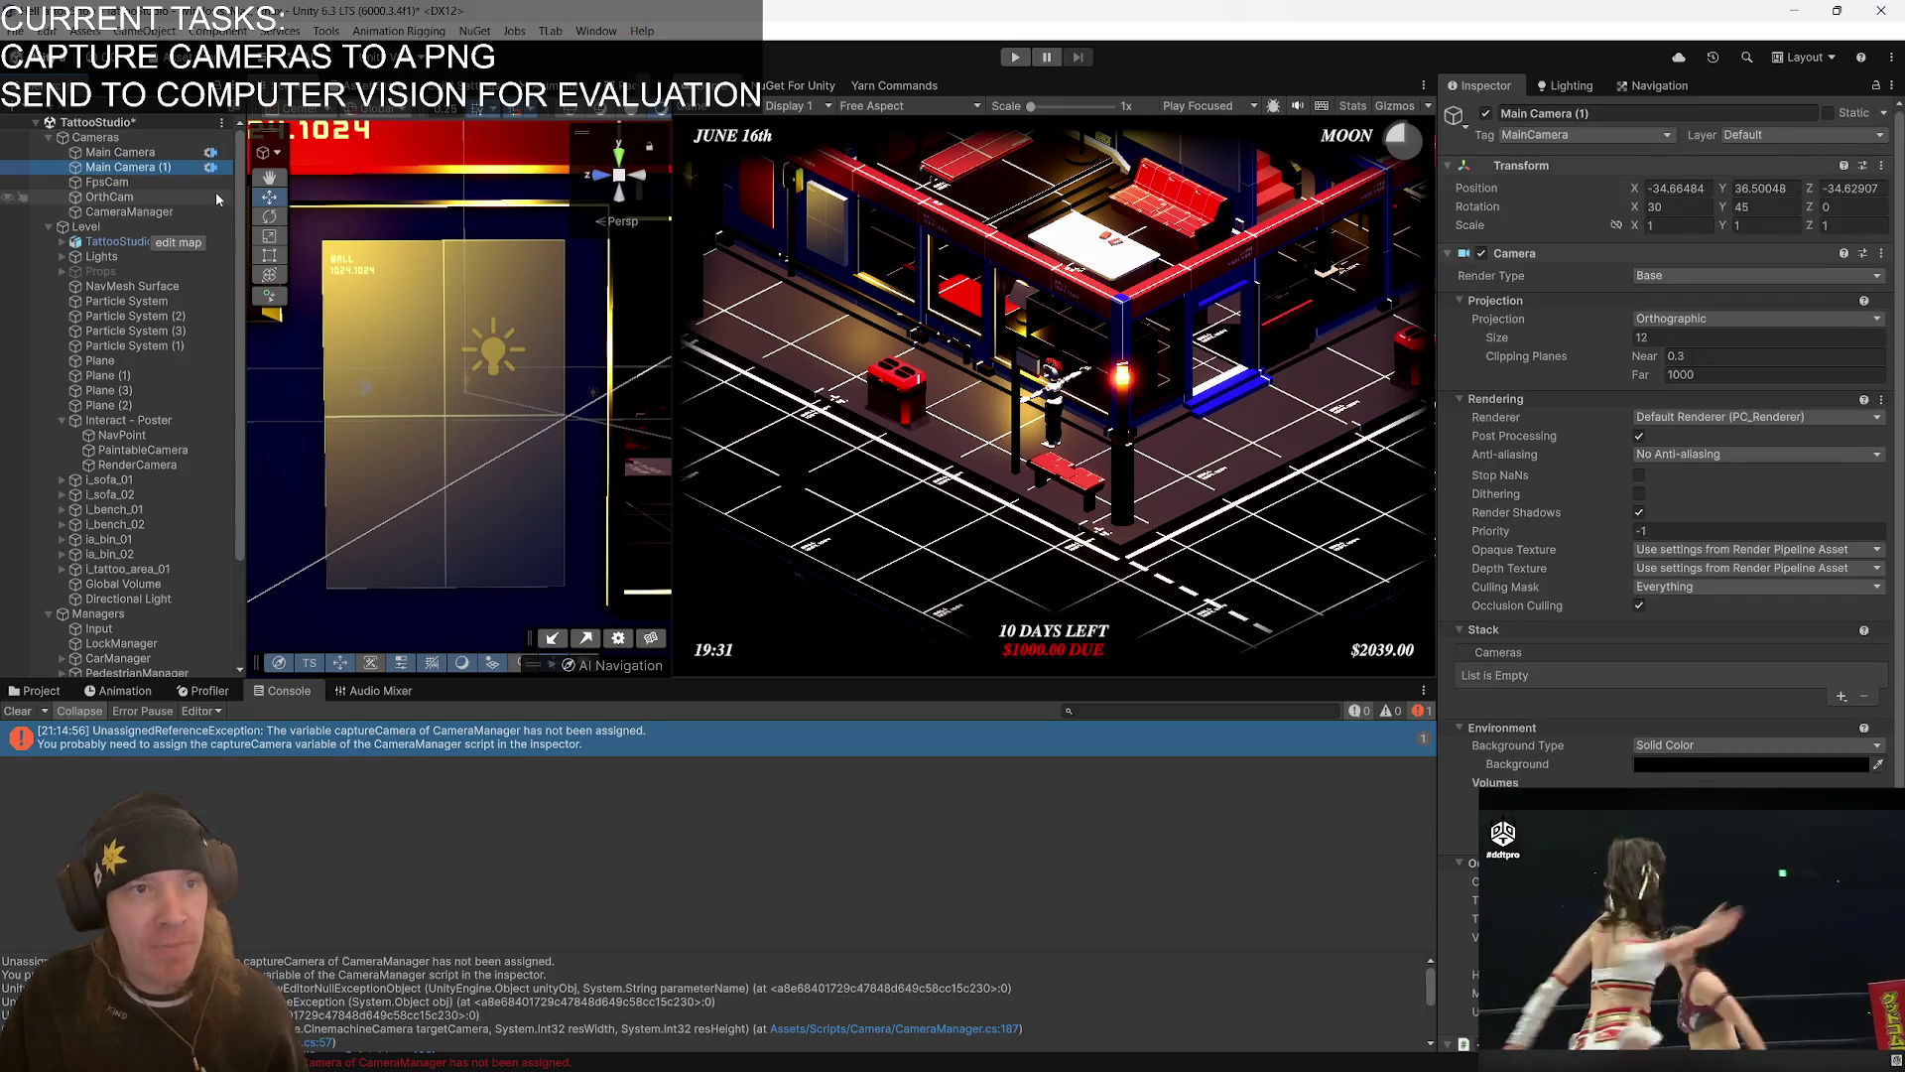
scroll(1615, 740, down, 5)
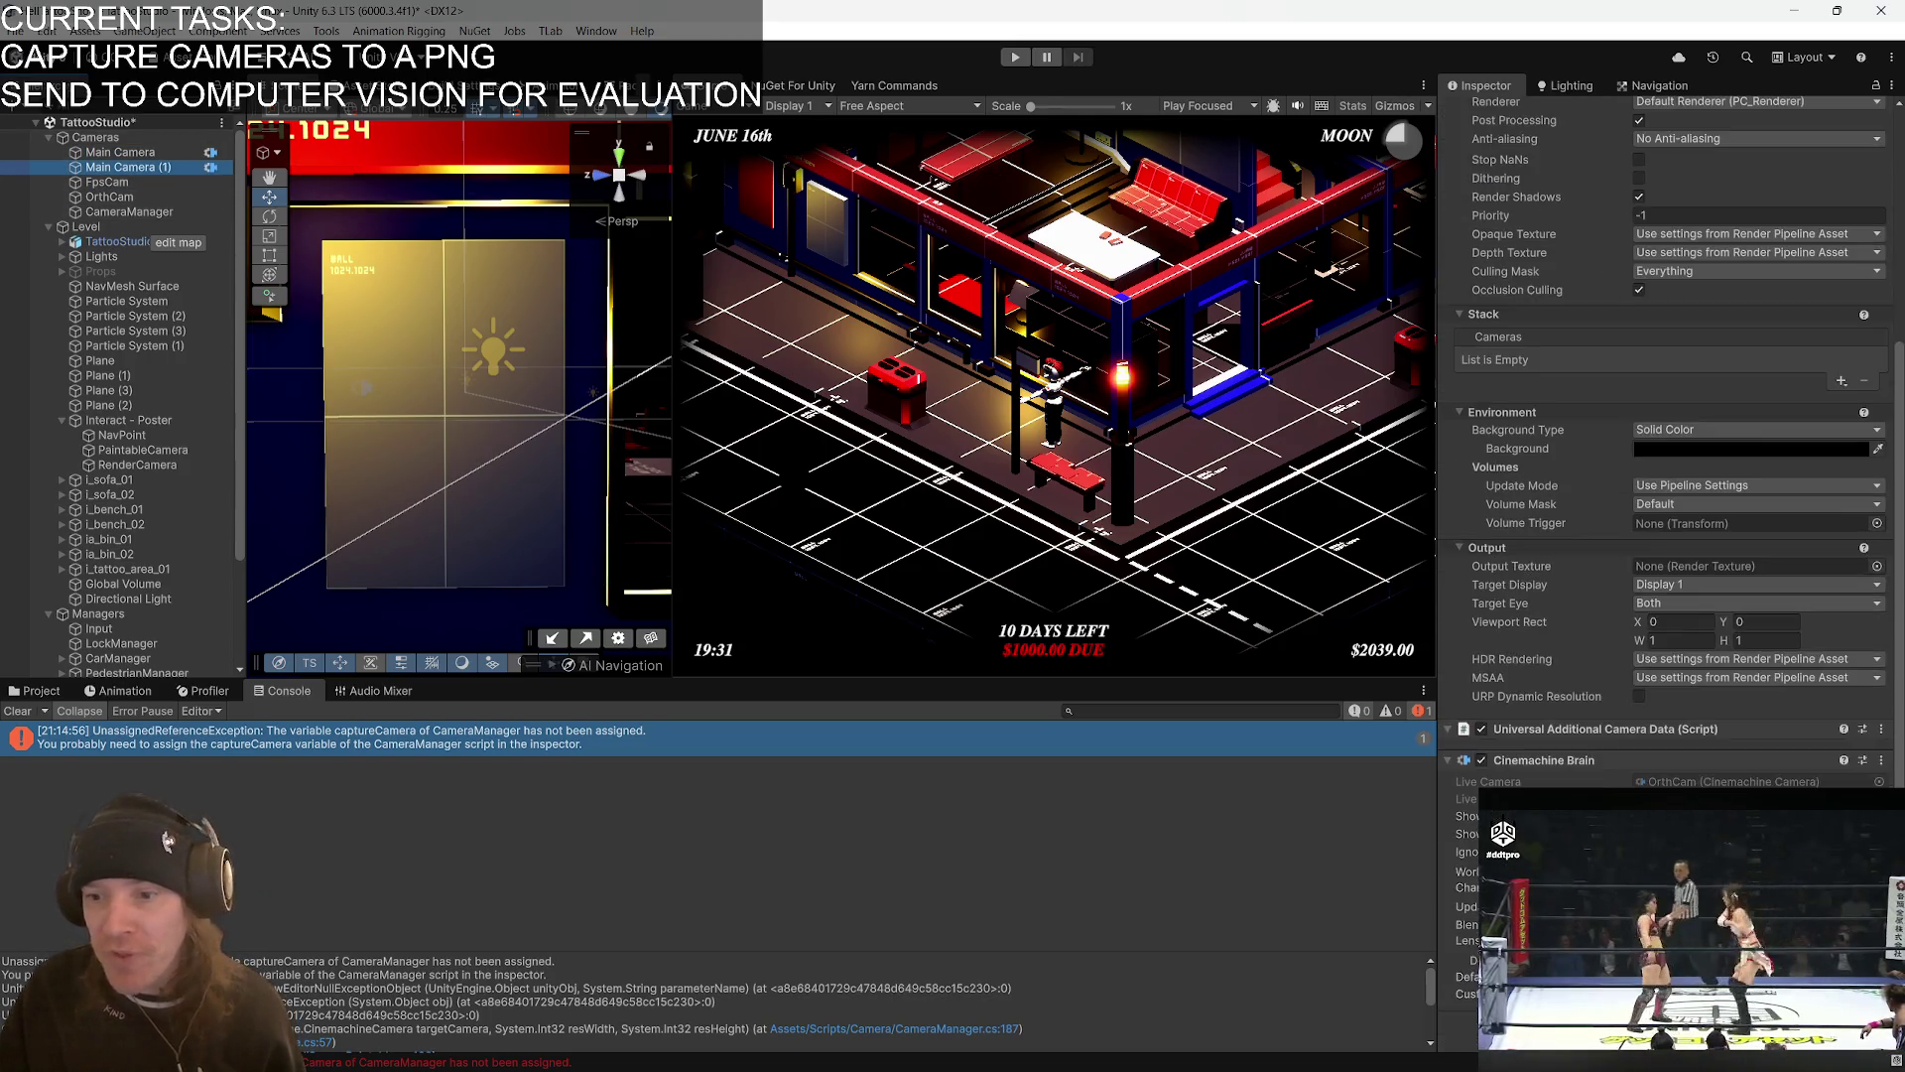
right_click(1579, 760)
click(1637, 792)
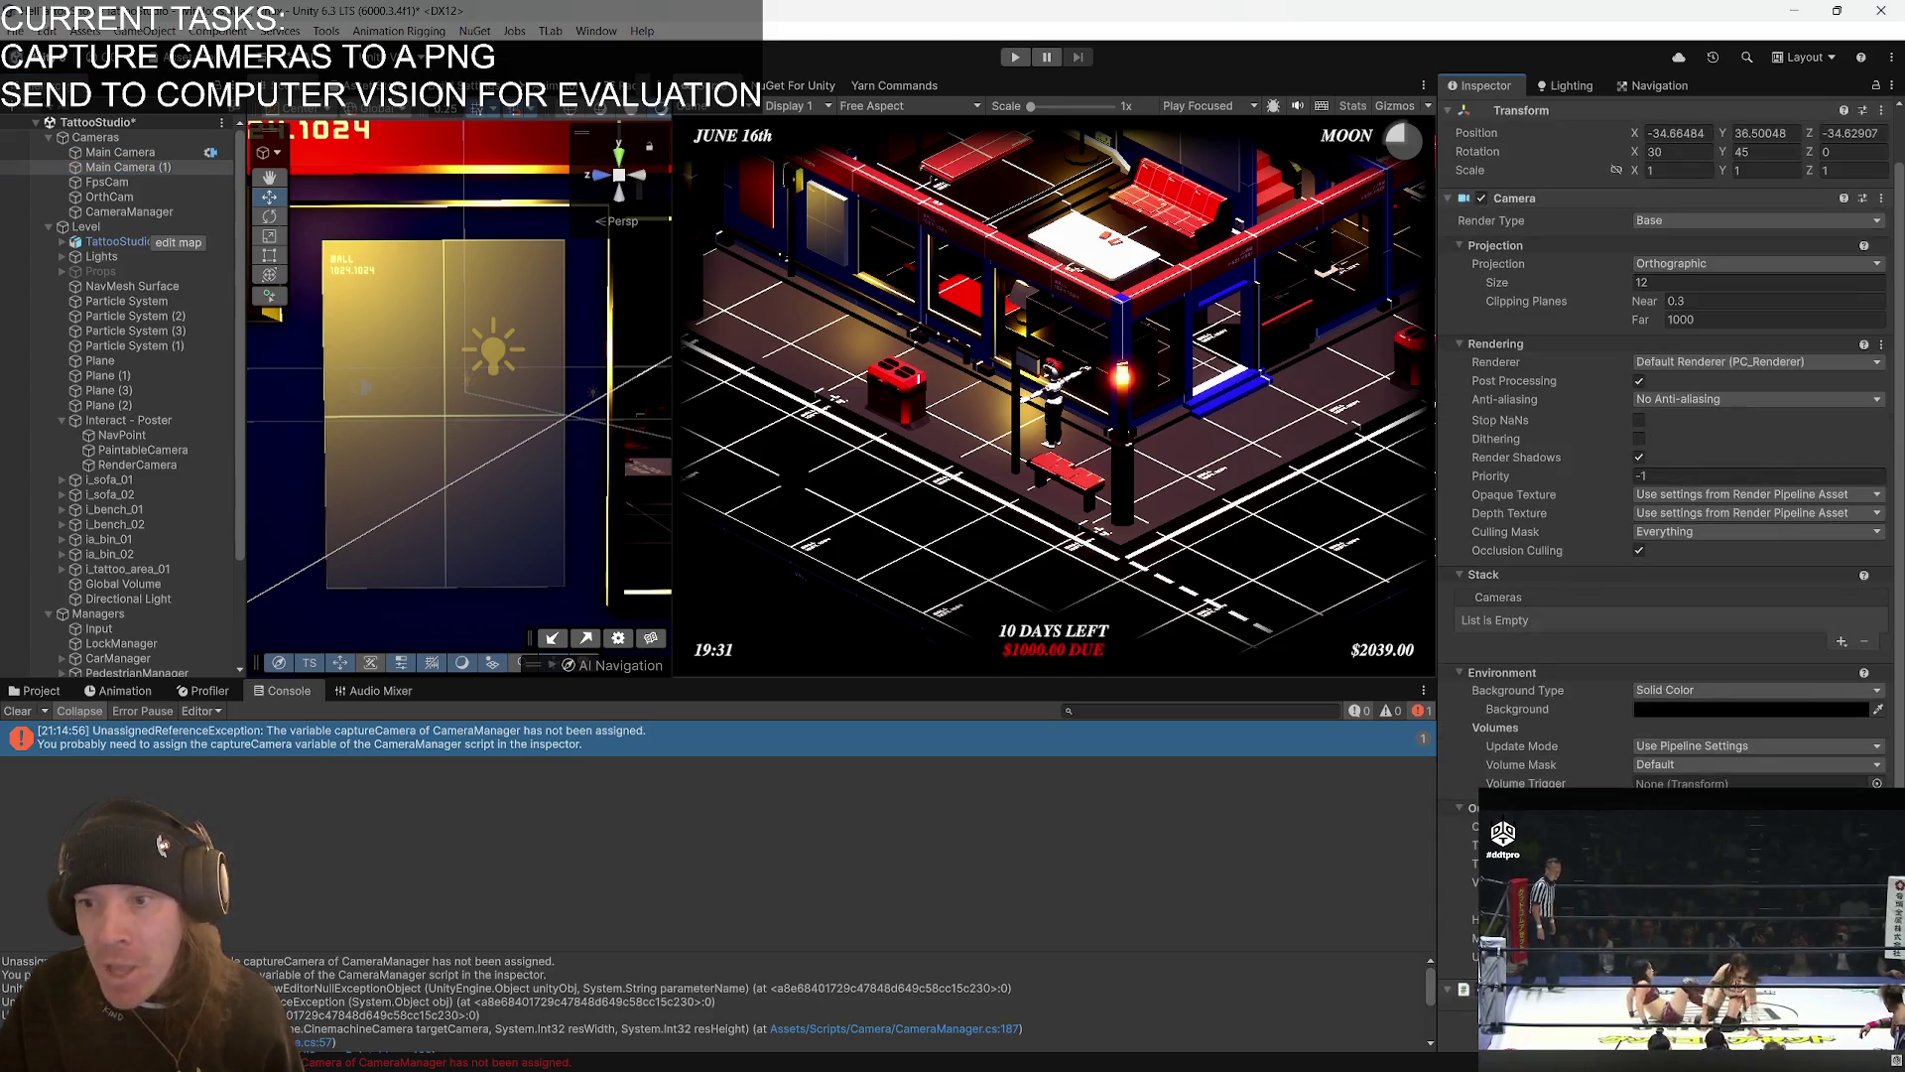
scroll(1583, 576, up, 1)
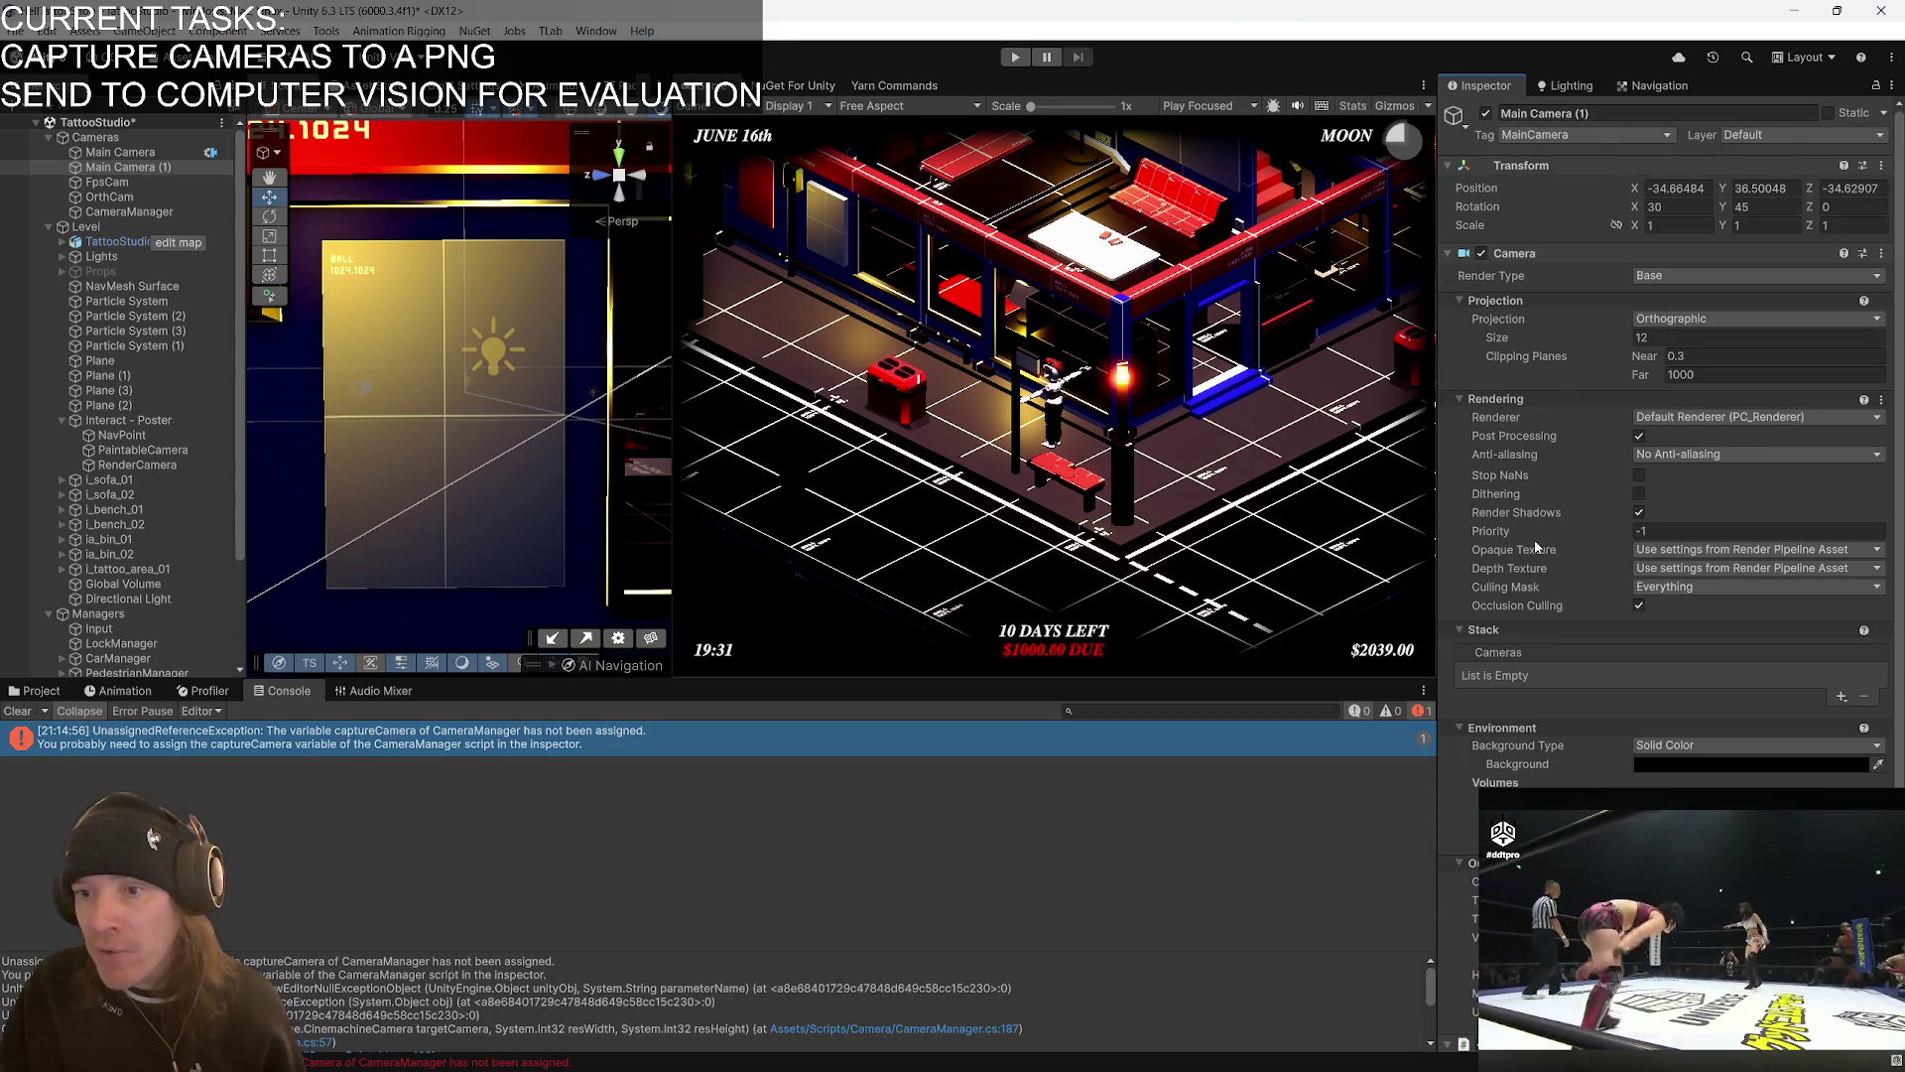
- Give the copy priority -2 and Perspective projection, and assign it as CameraManager's Capture Camera
click(1657, 531)
text(-)
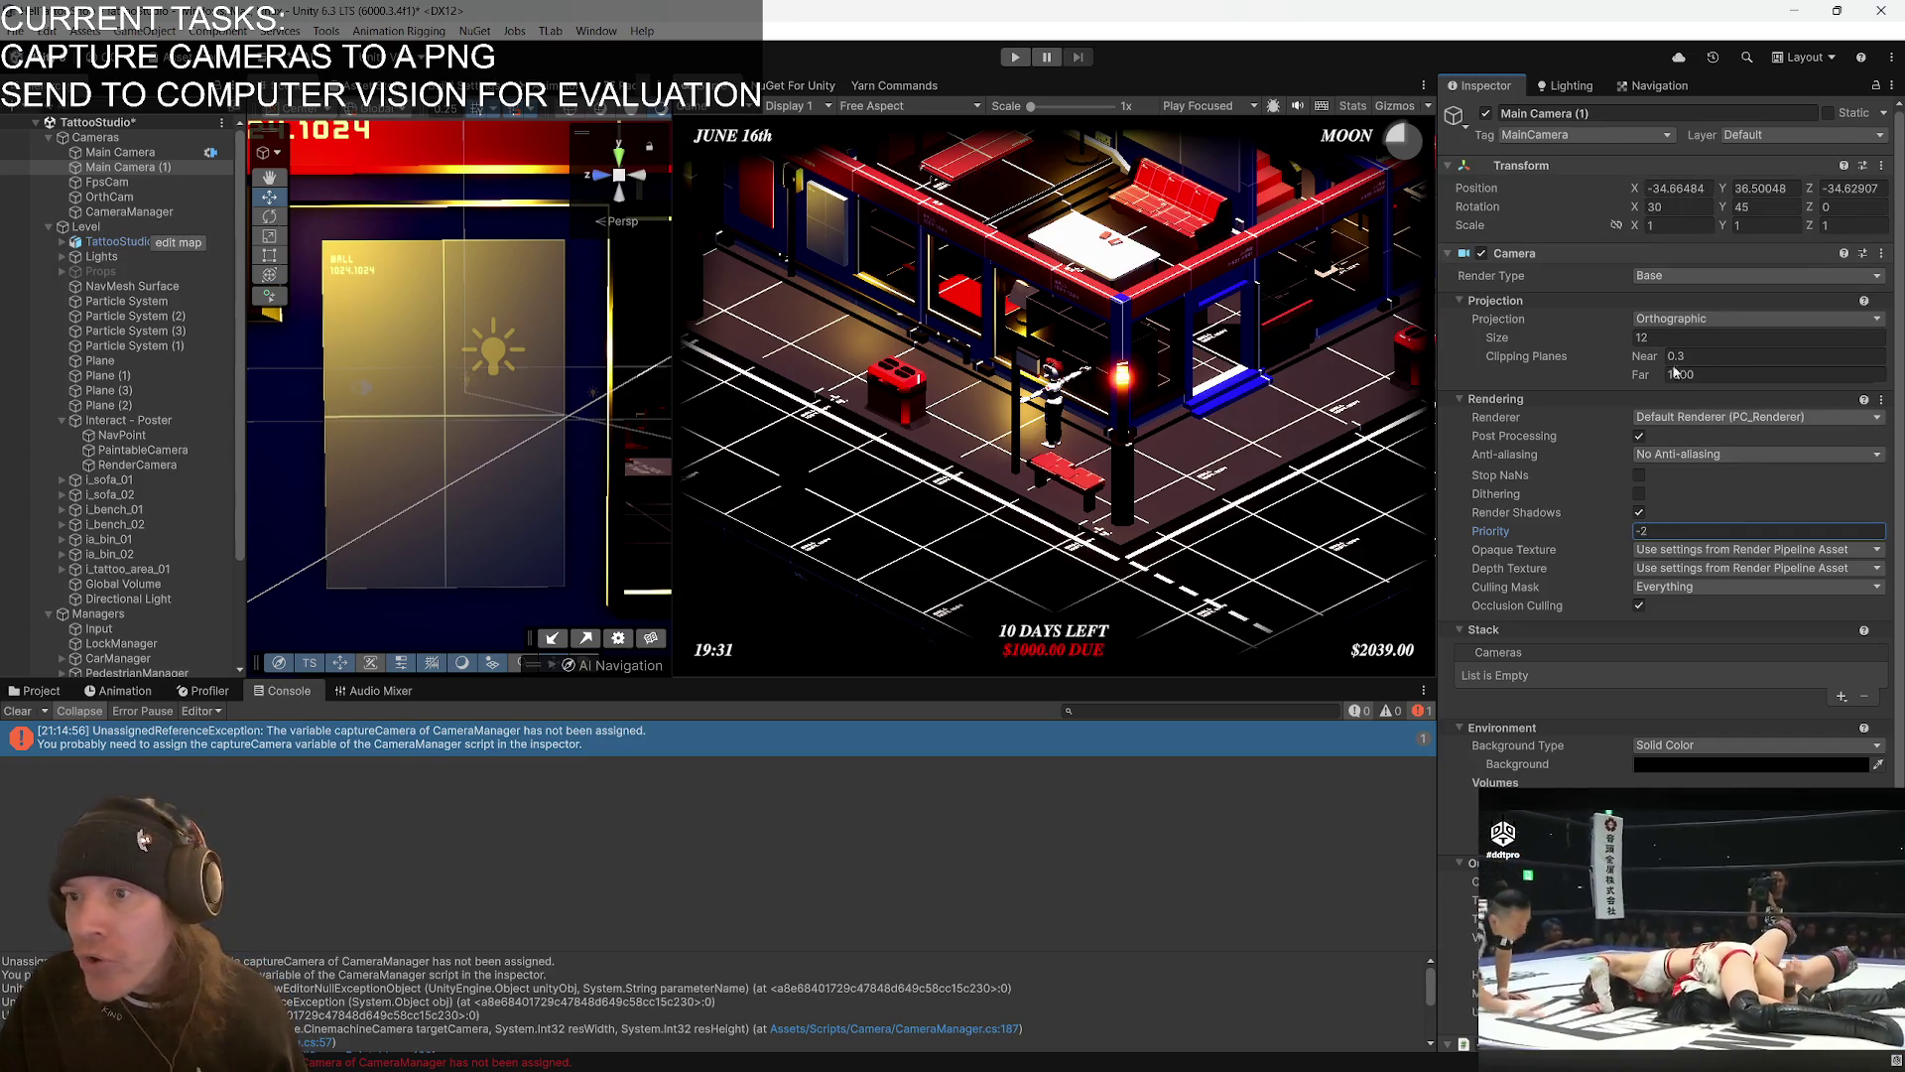
click(1700, 324)
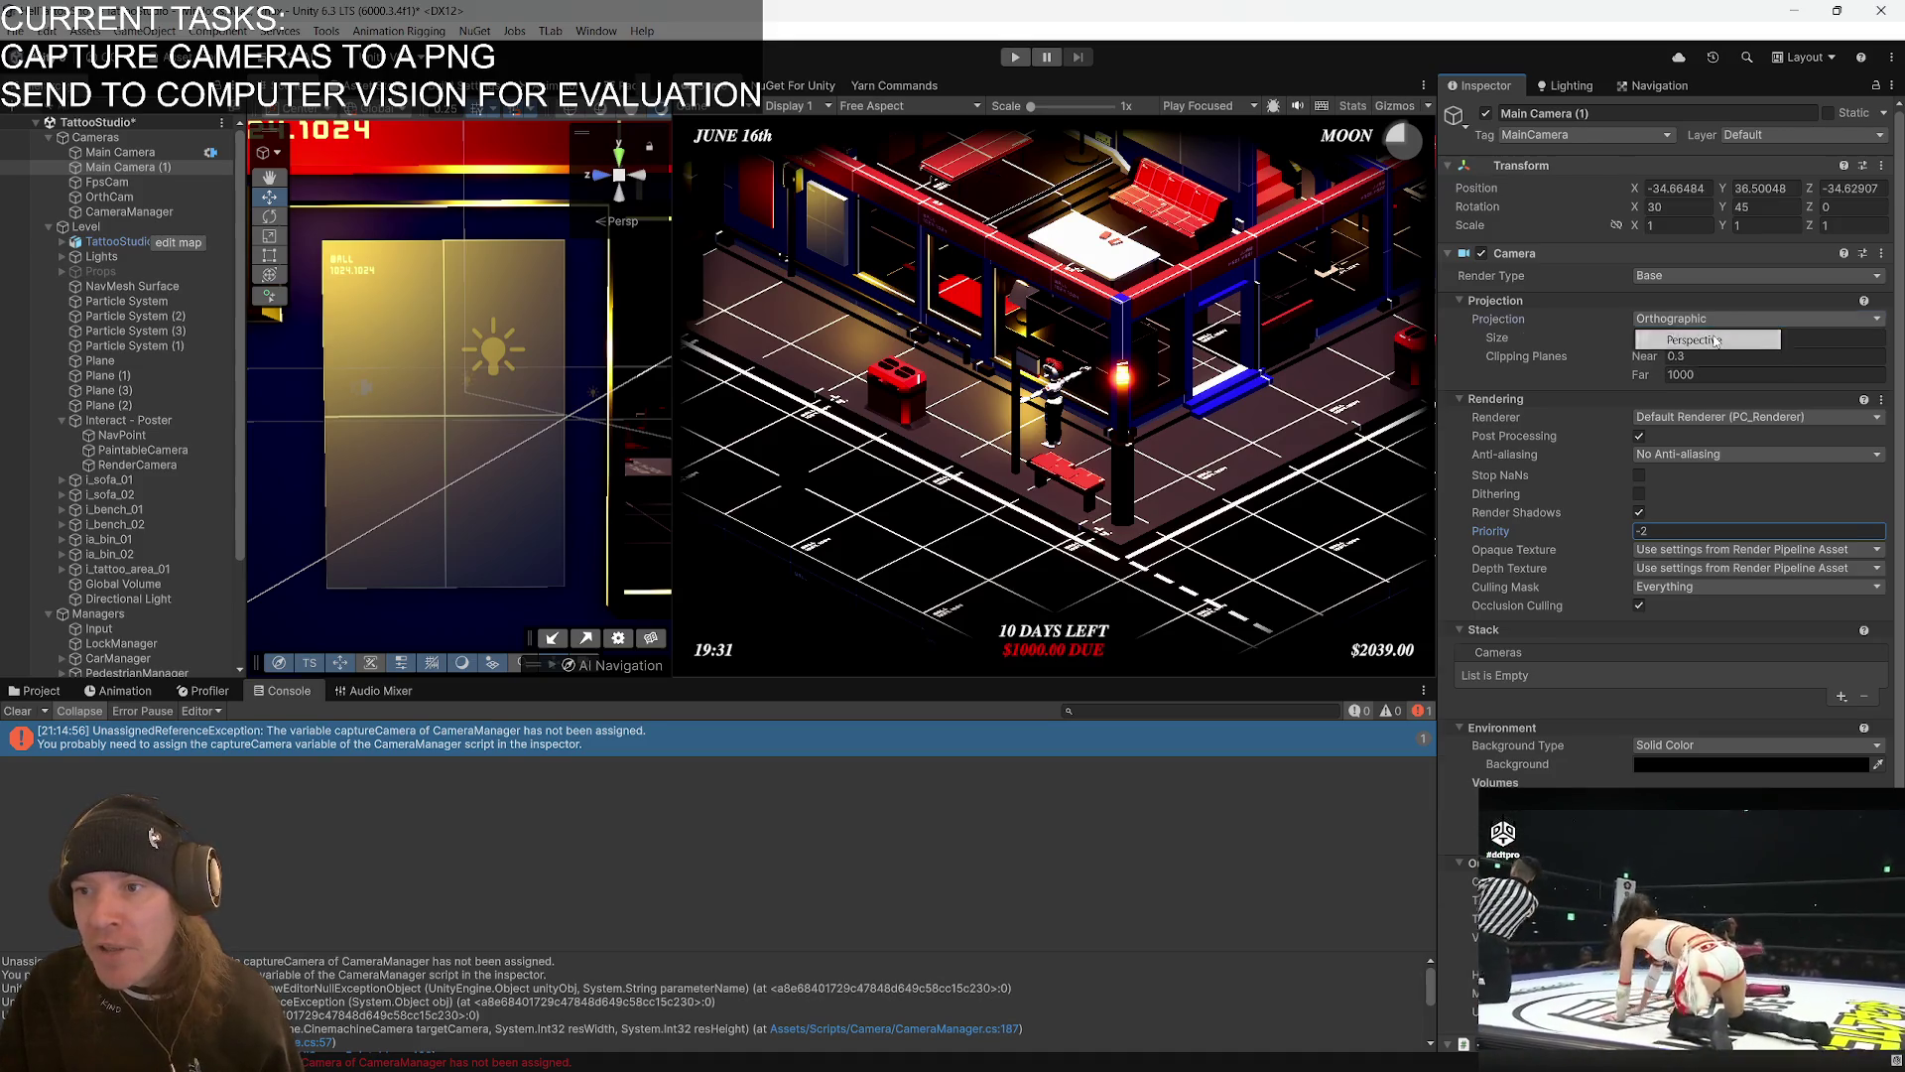
click(1711, 335)
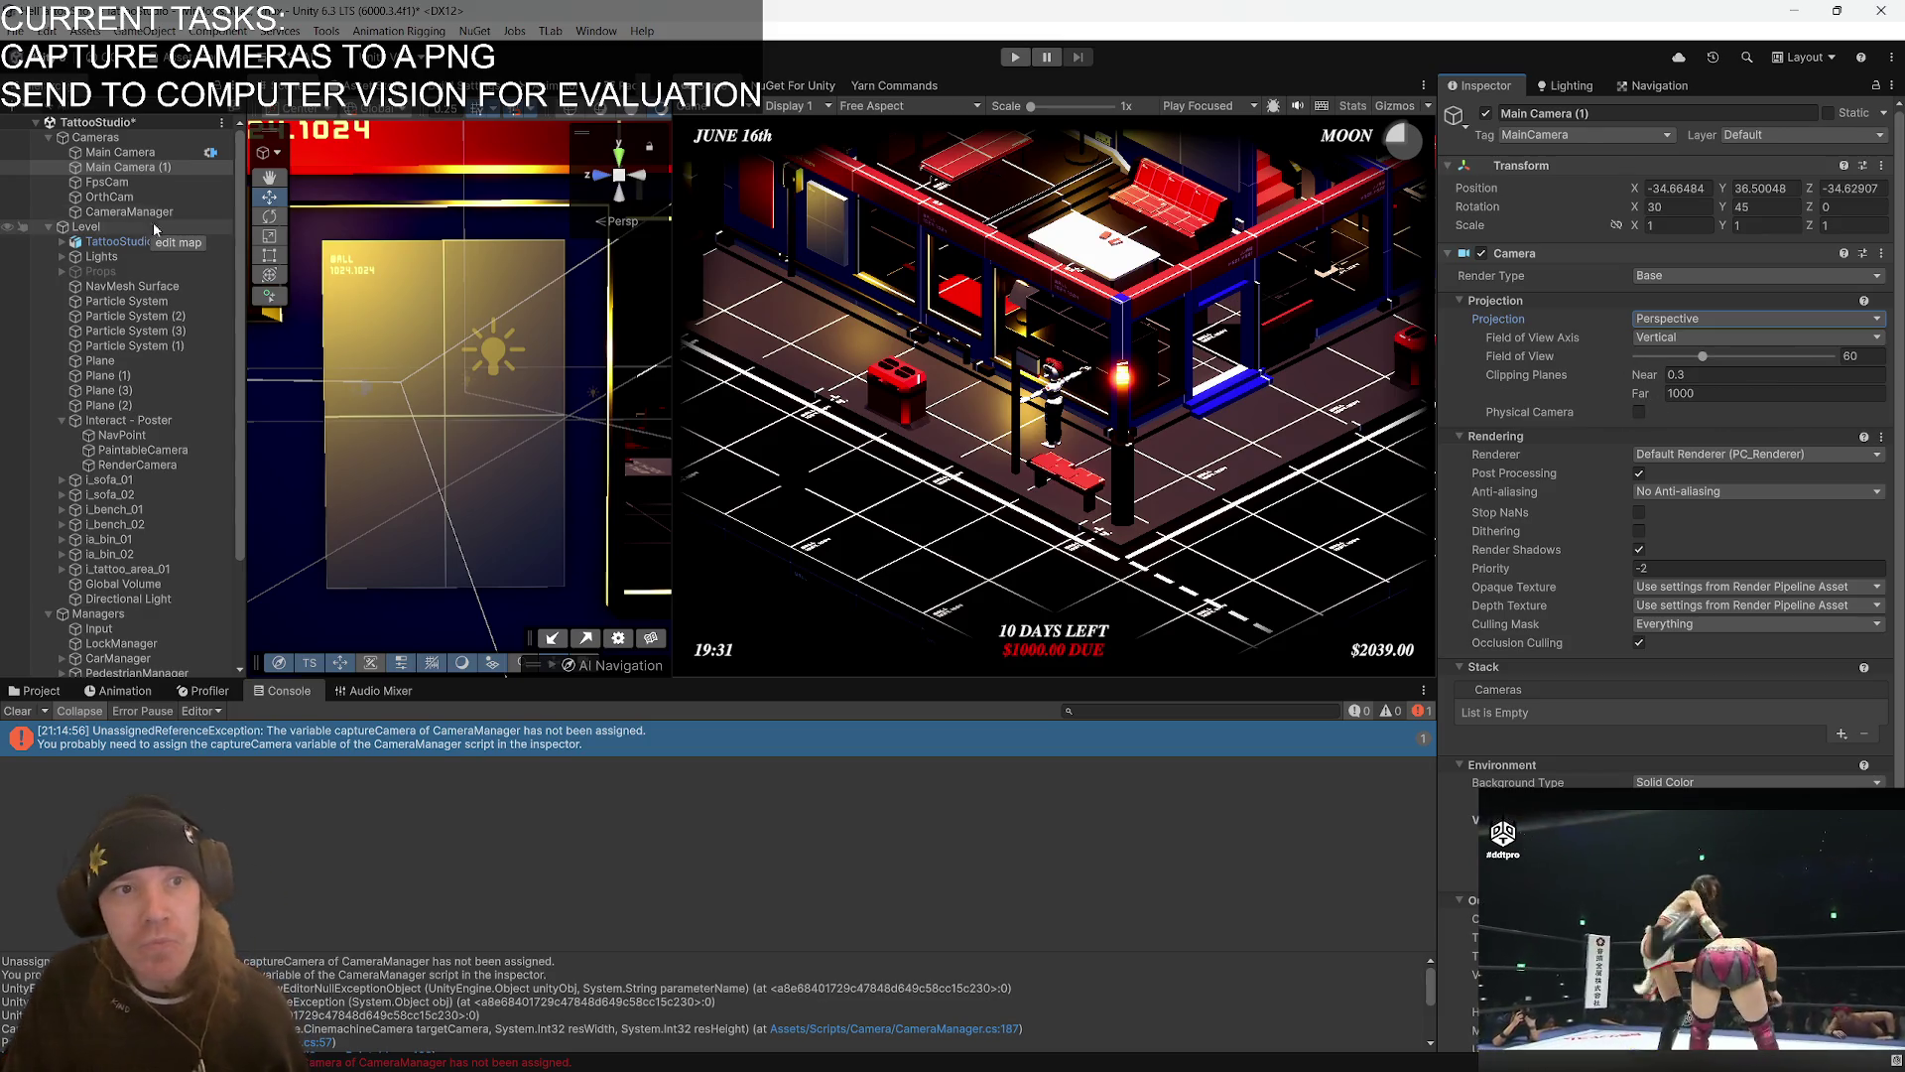
click(162, 213)
mouse_move(162, 167)
mouse_down()
mouse_move(1736, 332)
mouse_move(1741, 315)
mouse_up()
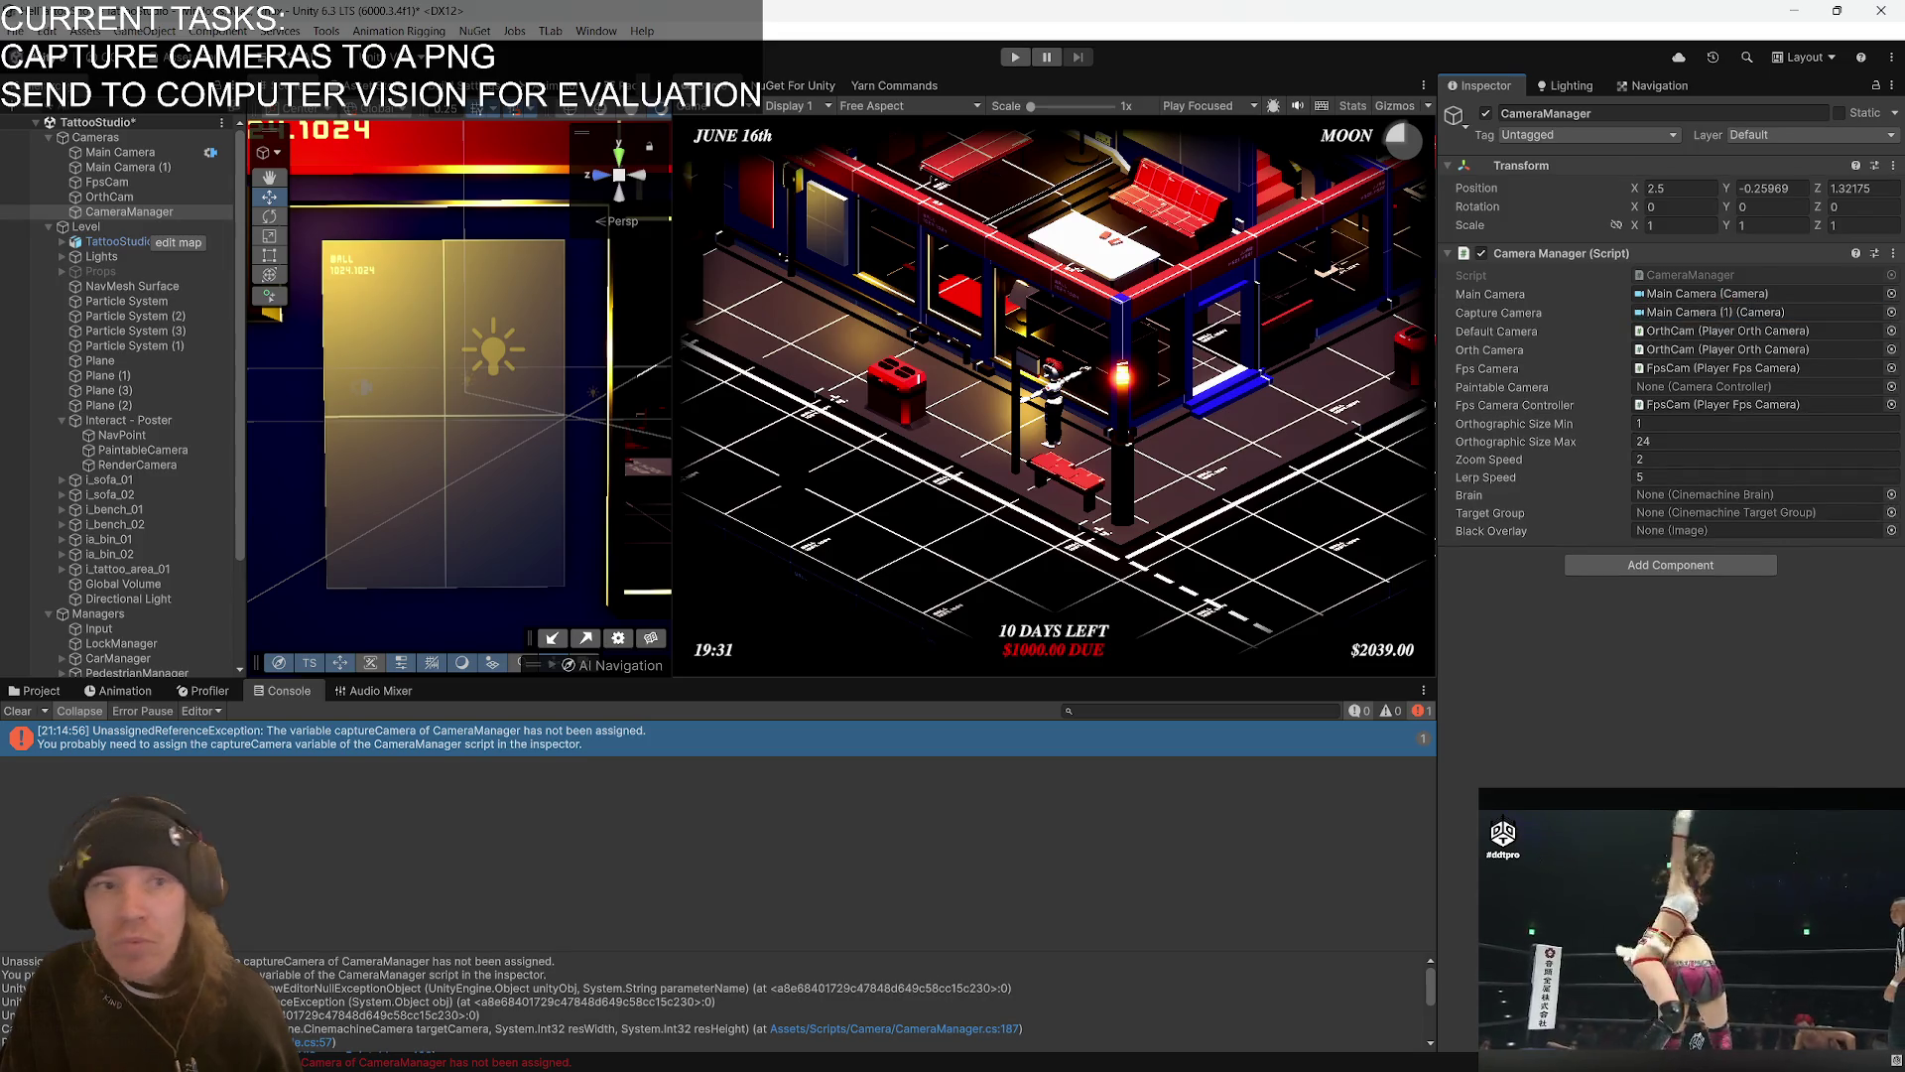
- Rename the copy CaptureCamera, set its tag to Untagged, and enter Play mode
click(159, 169)
text(CaptureCamera)
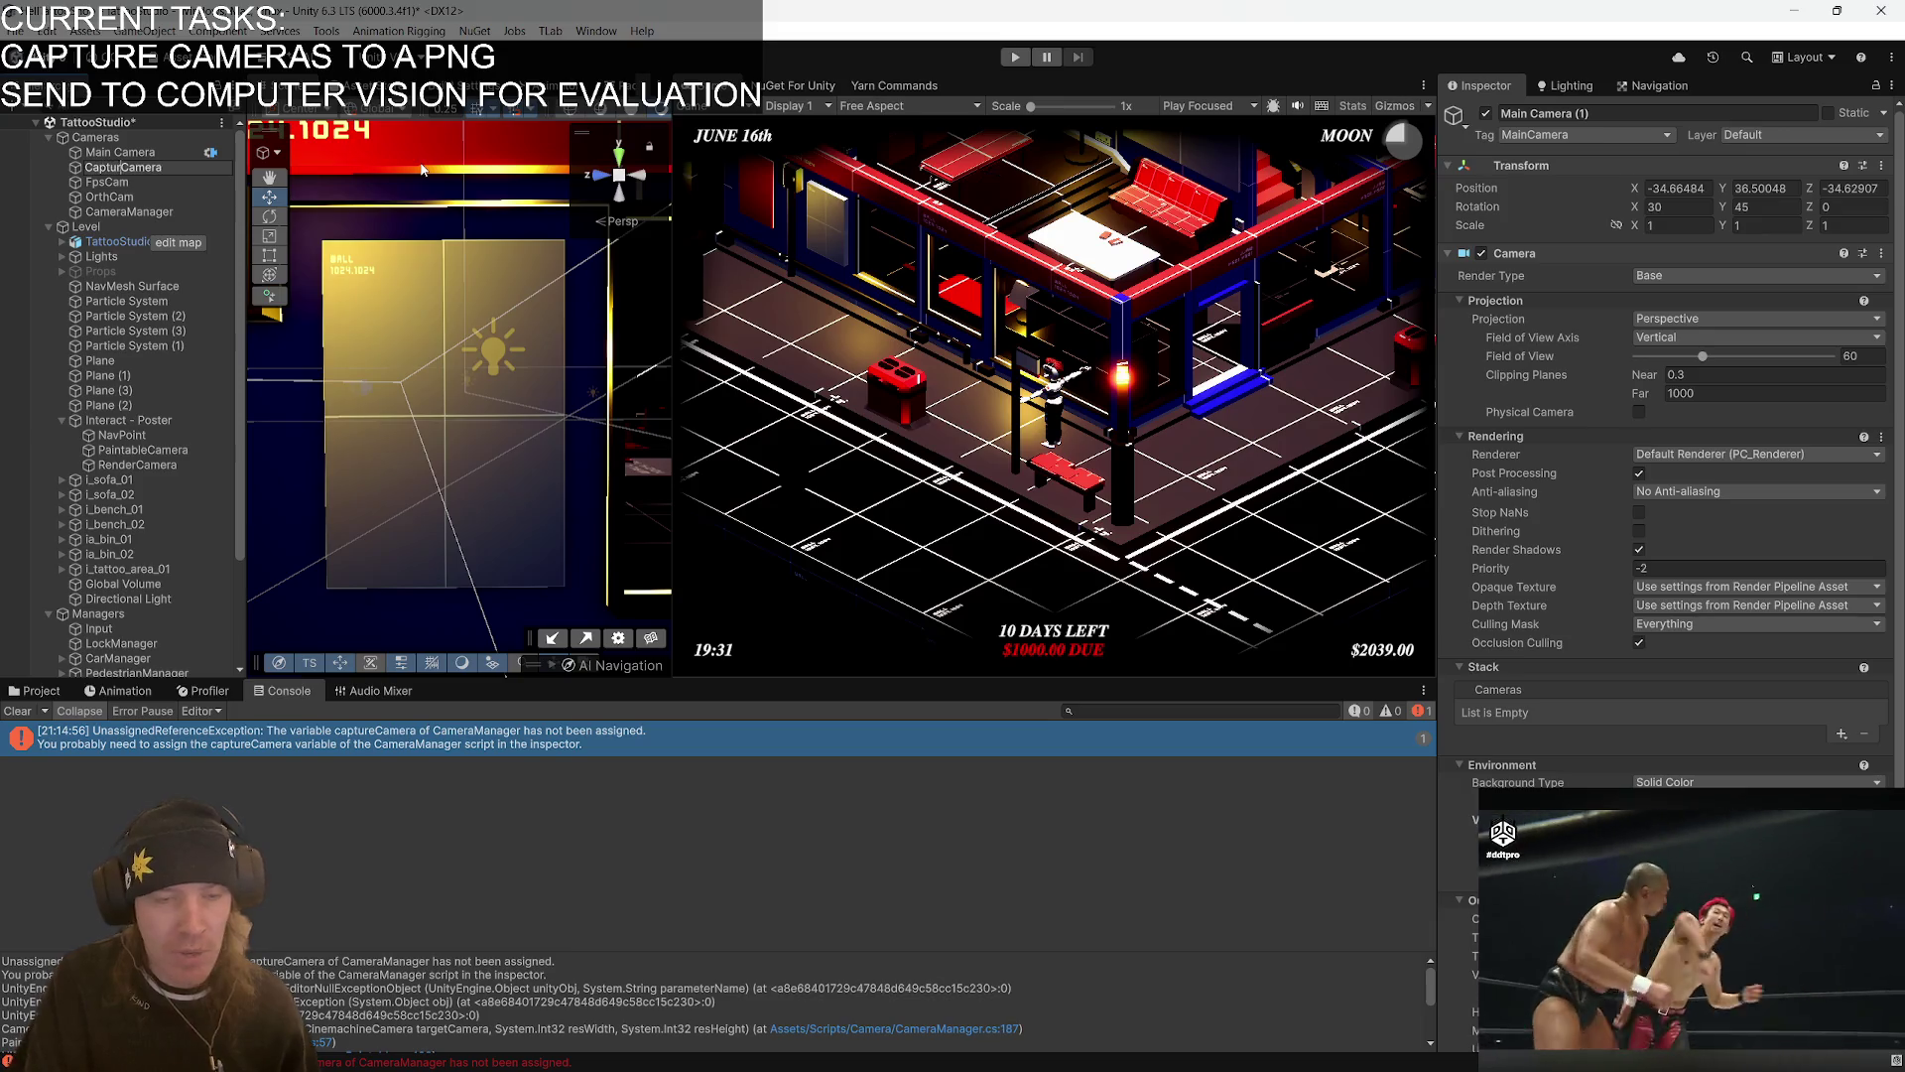
key(Return)
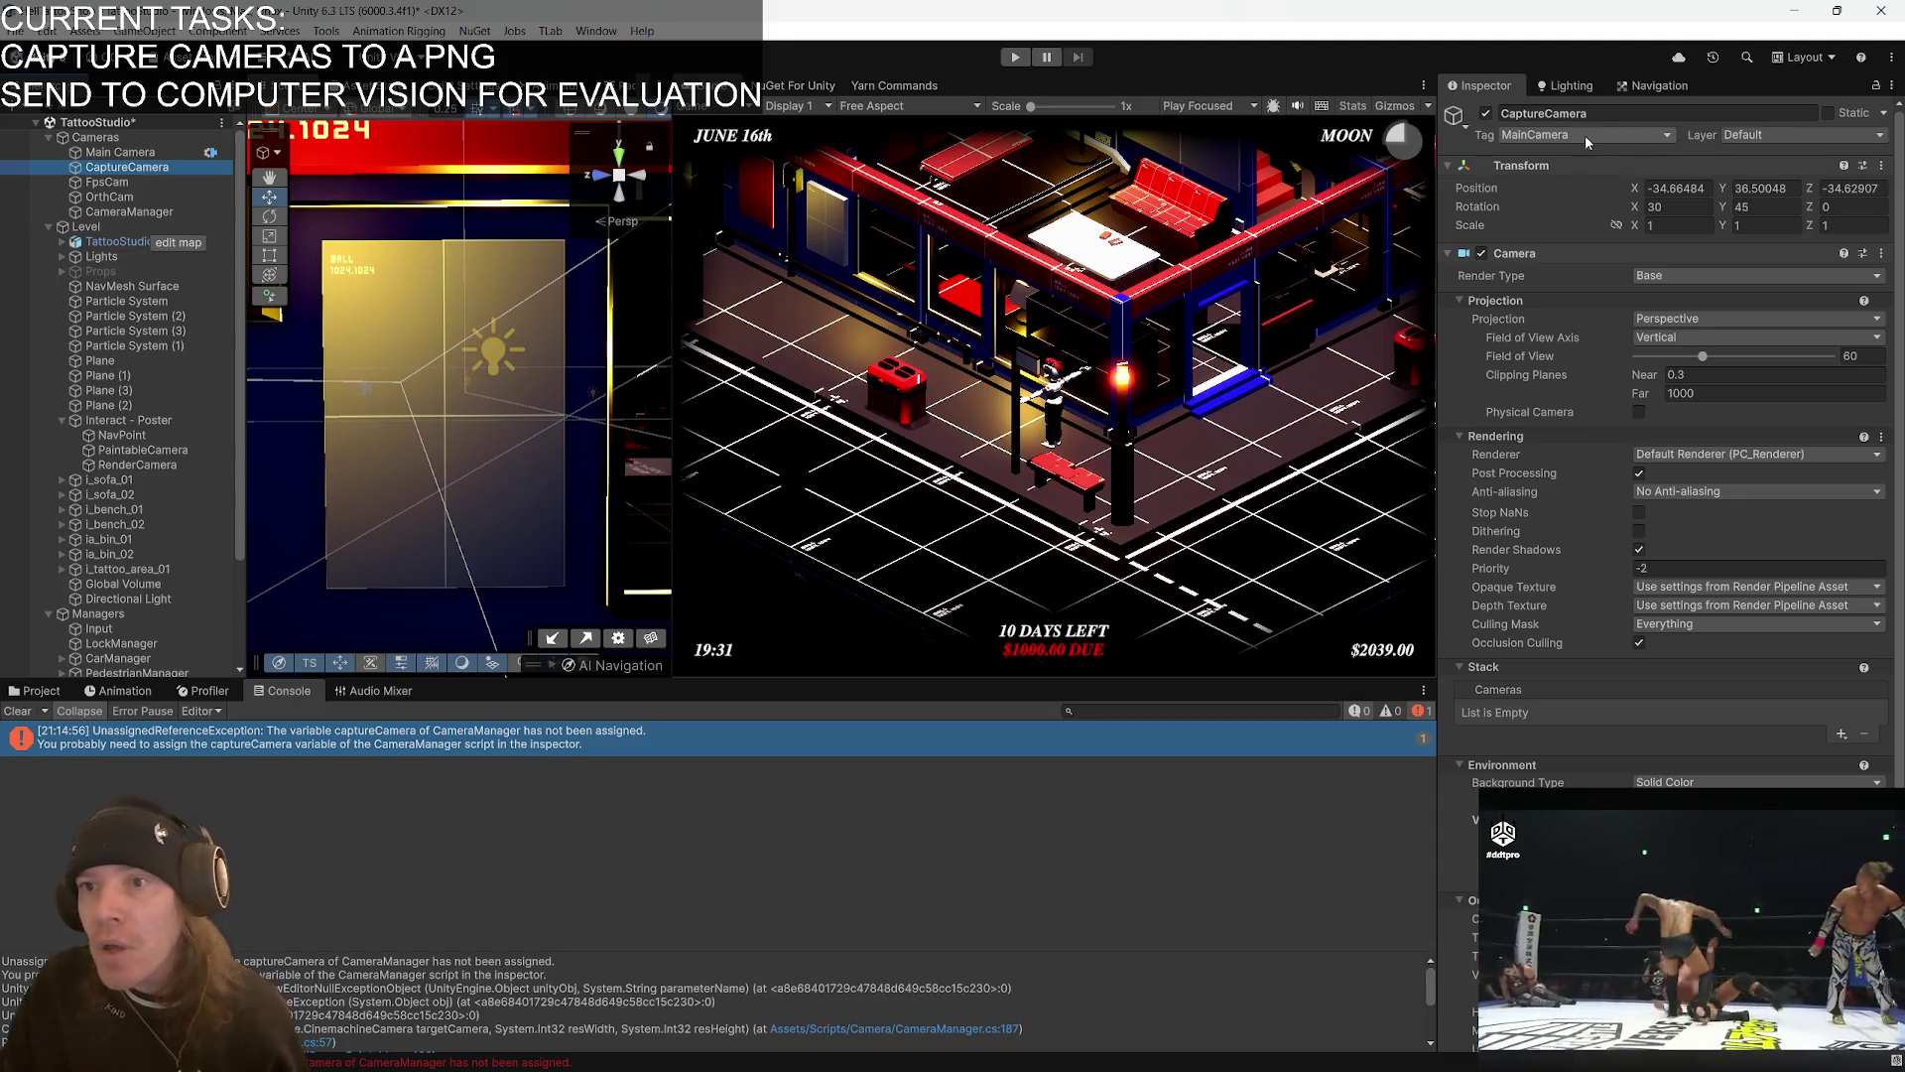
click(1574, 136)
click(1565, 156)
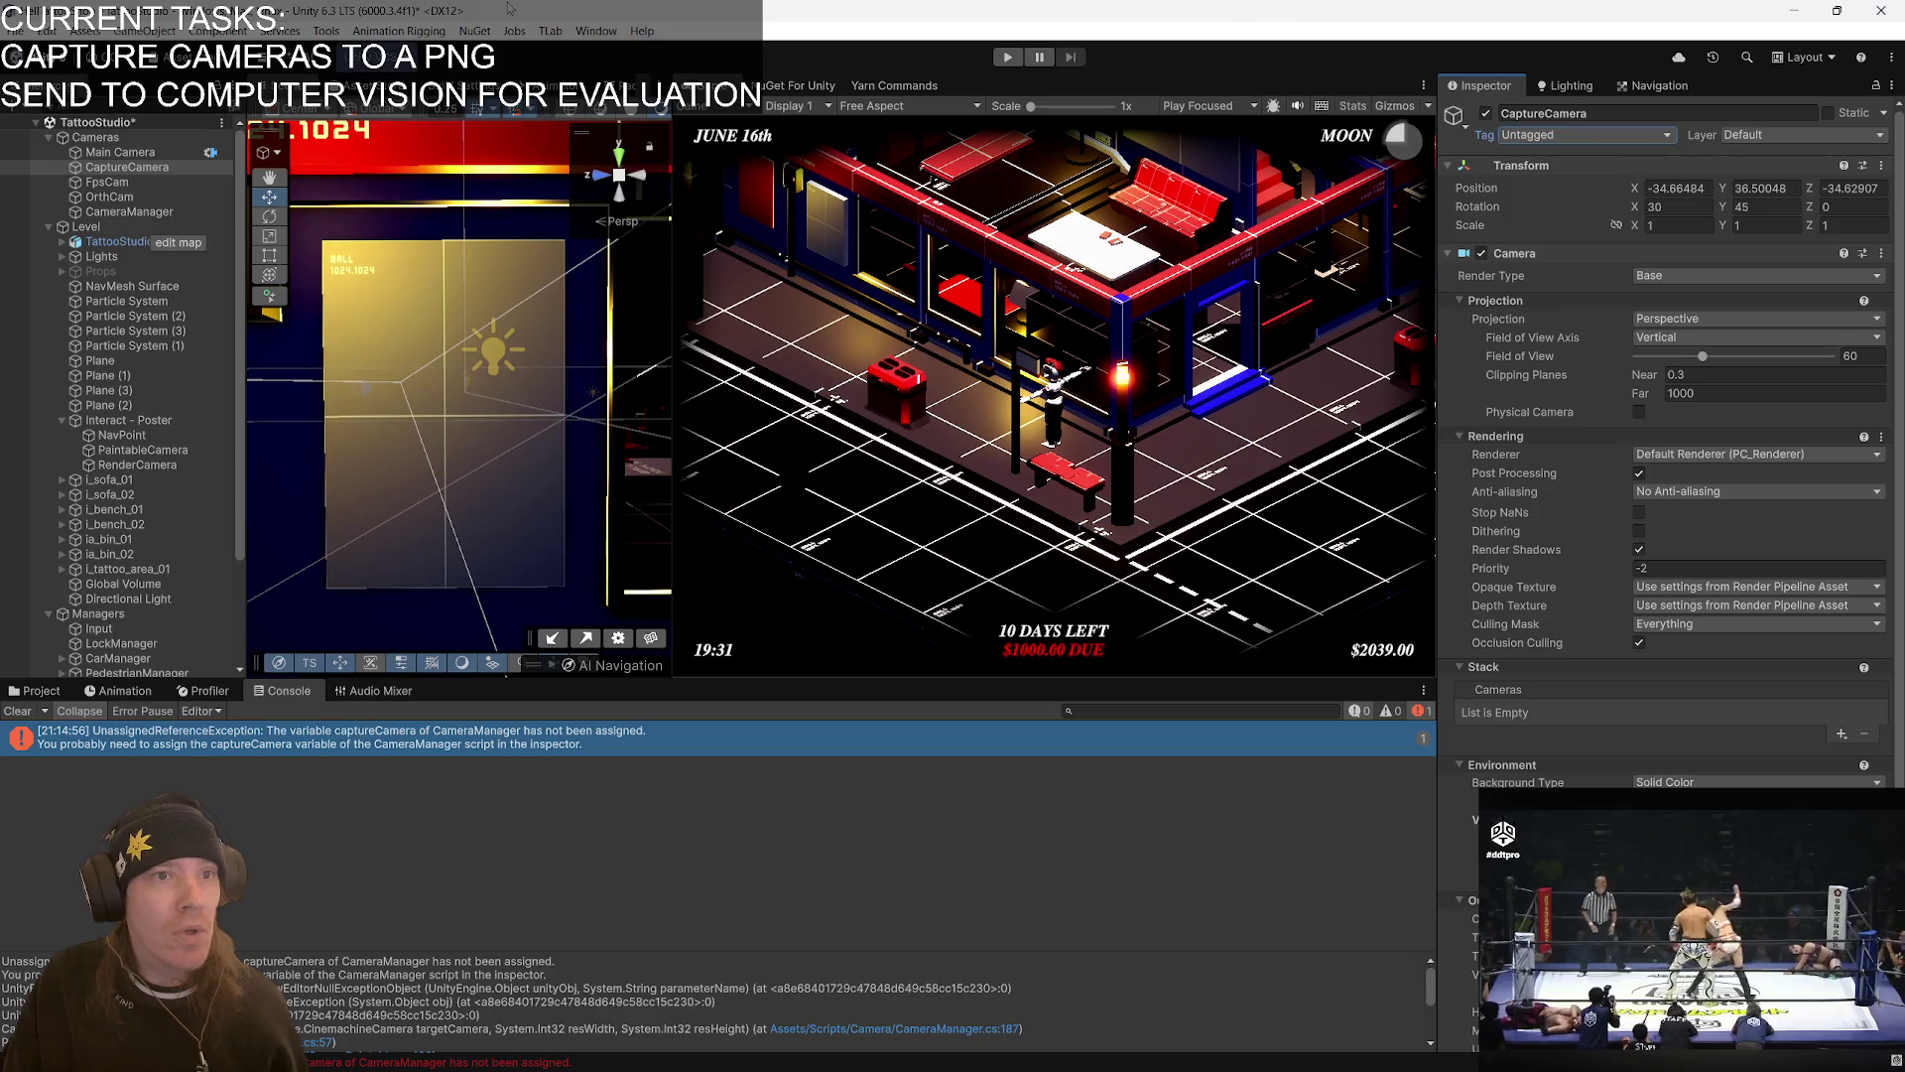
click(1008, 57)
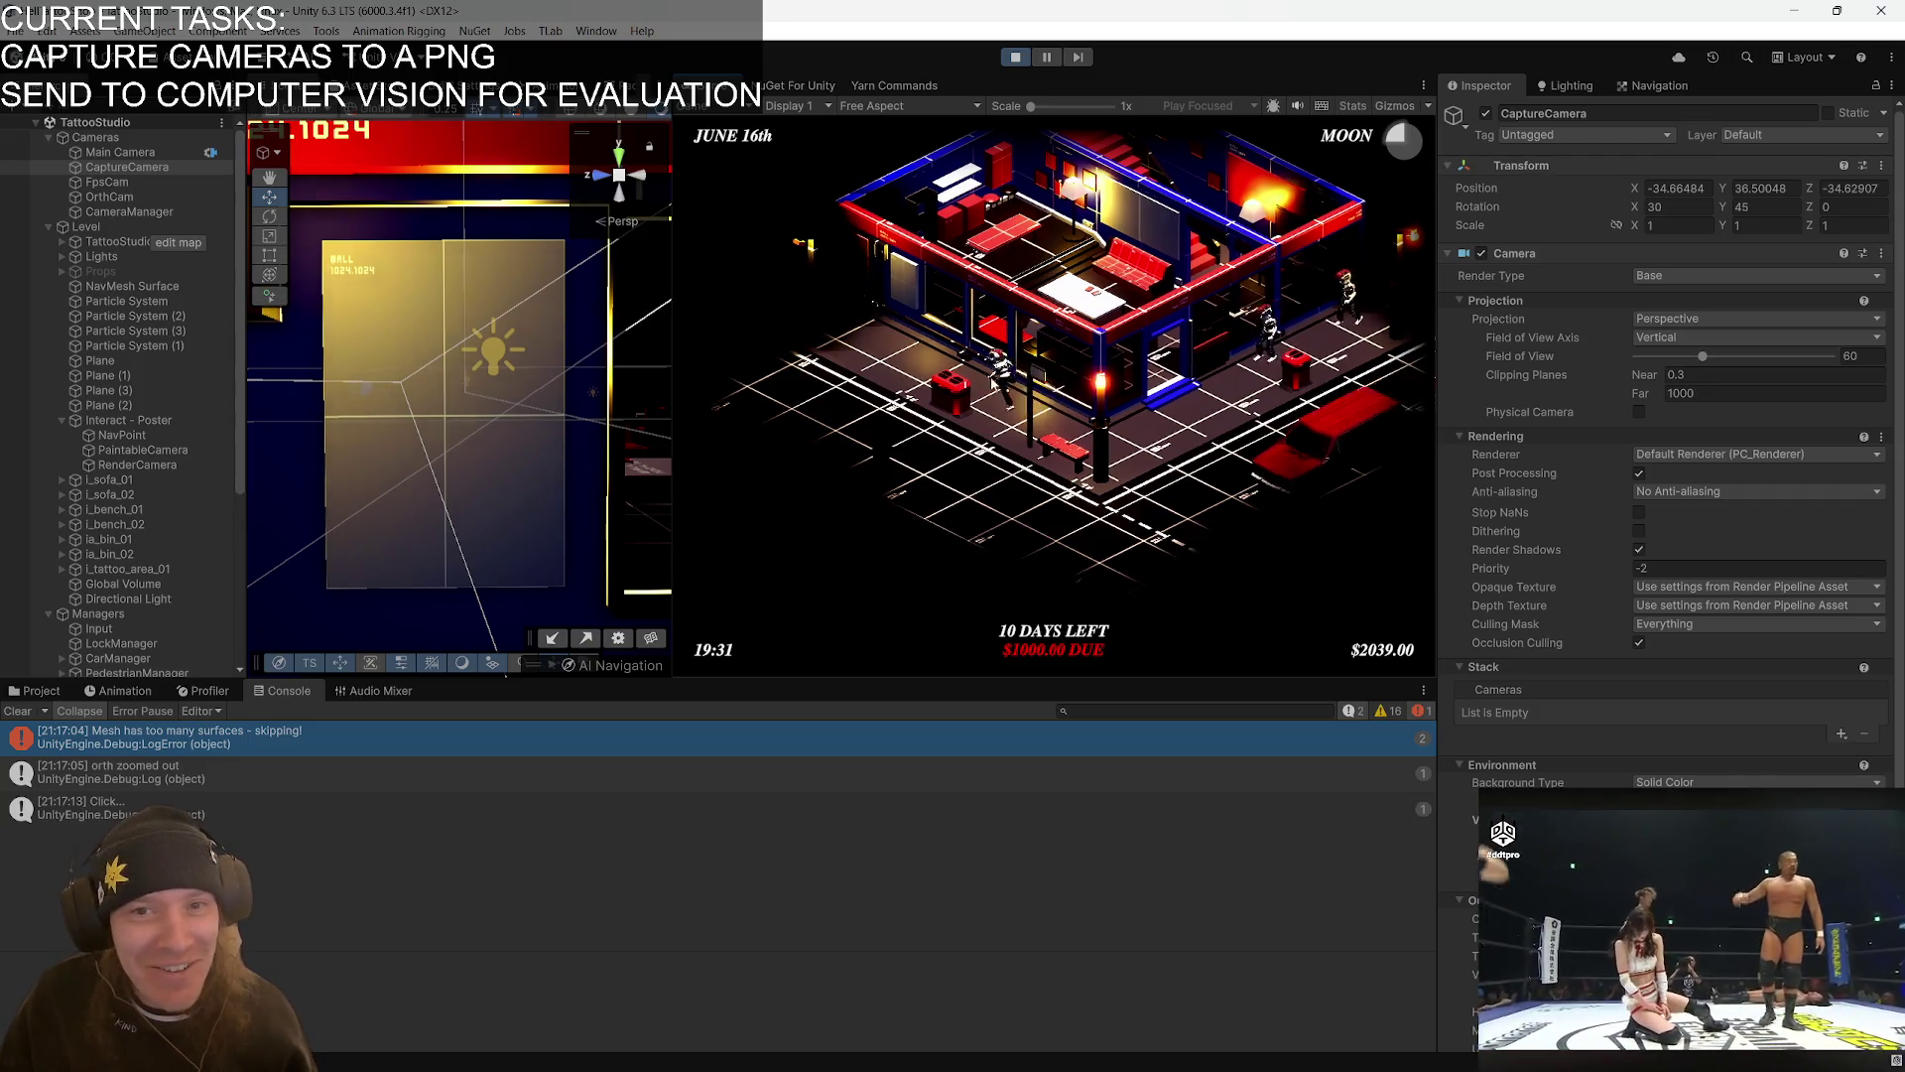
- In the running game, draw a face with eyes, nose and smile on the wall poster
click(1026, 354)
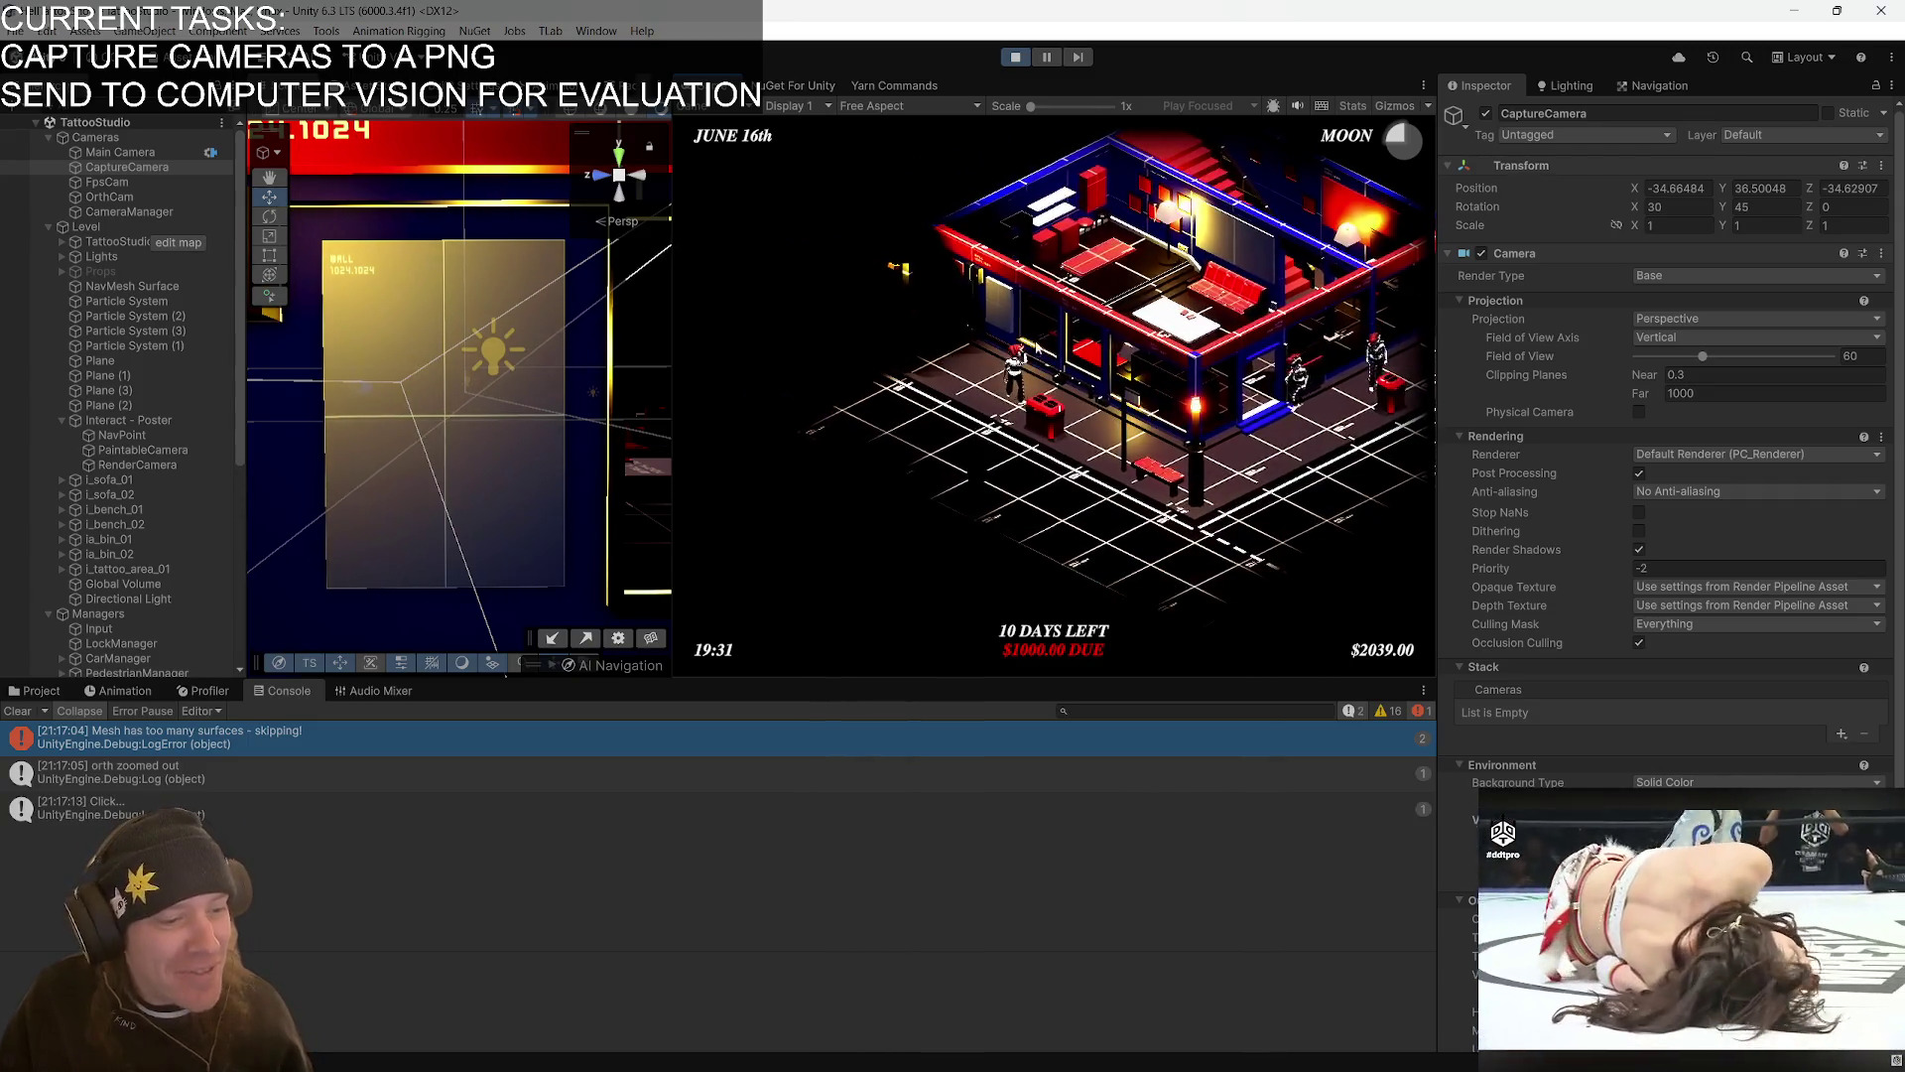
click(1009, 310)
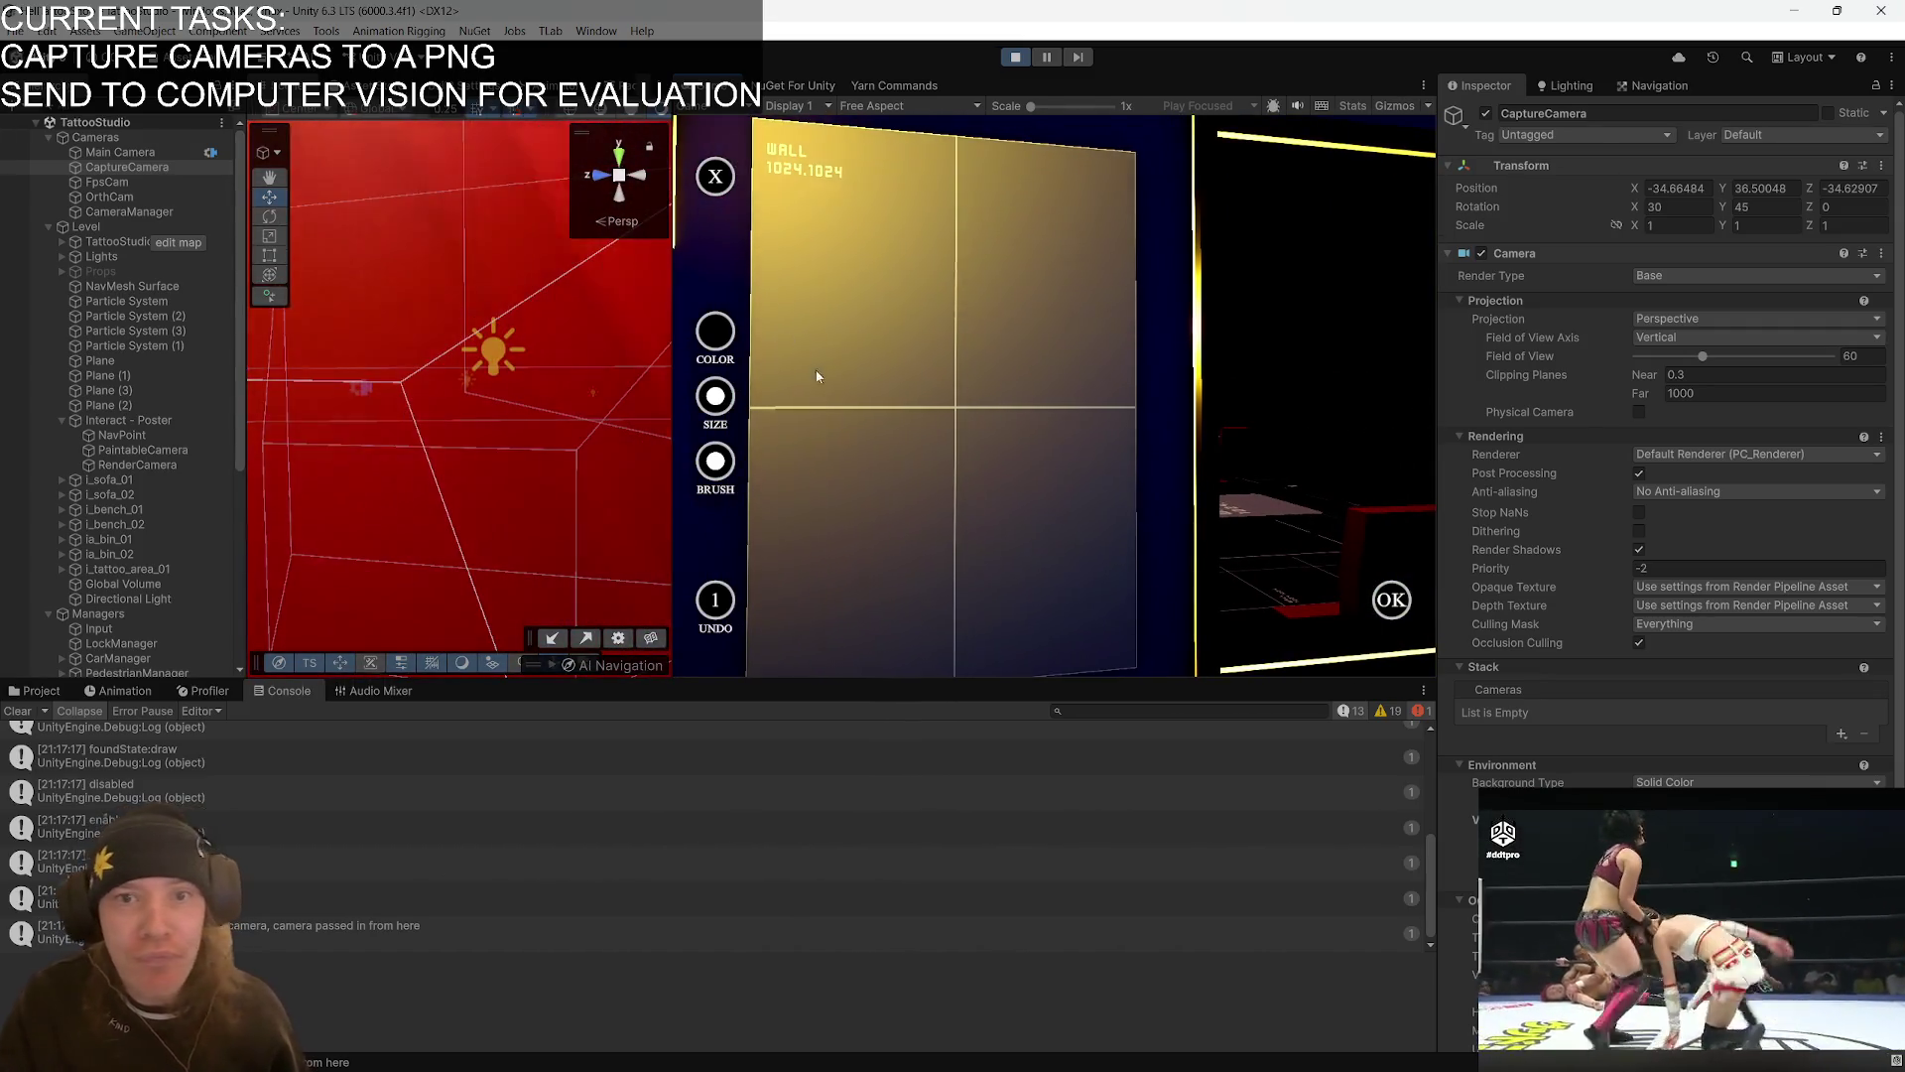
mouse_move(859, 264)
mouse_down()
mouse_move(865, 315)
mouse_move(861, 264)
mouse_move(1004, 280)
mouse_up()
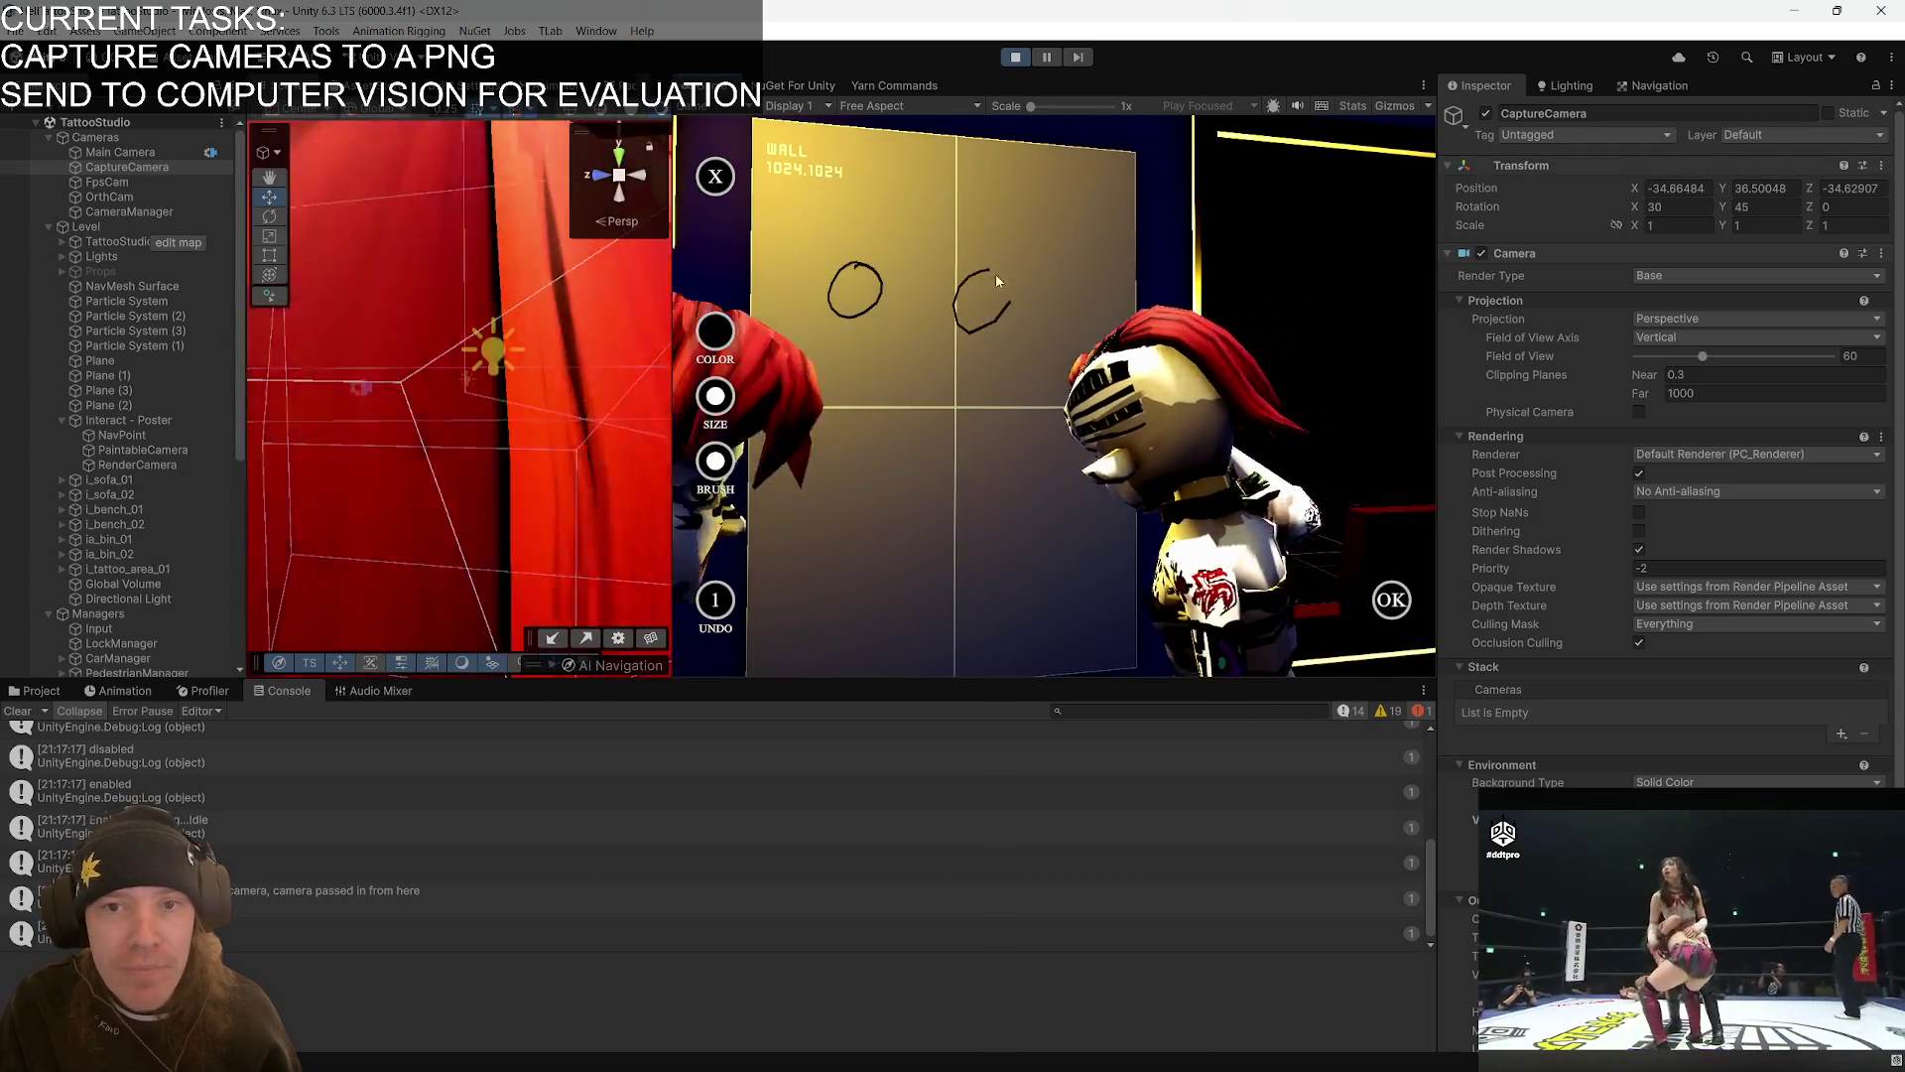
mouse_move(914, 340)
mouse_down()
mouse_move(898, 385)
mouse_move(948, 367)
mouse_move(918, 342)
mouse_up()
mouse_move(812, 385)
mouse_down()
mouse_move(833, 408)
mouse_move(1042, 382)
mouse_up()
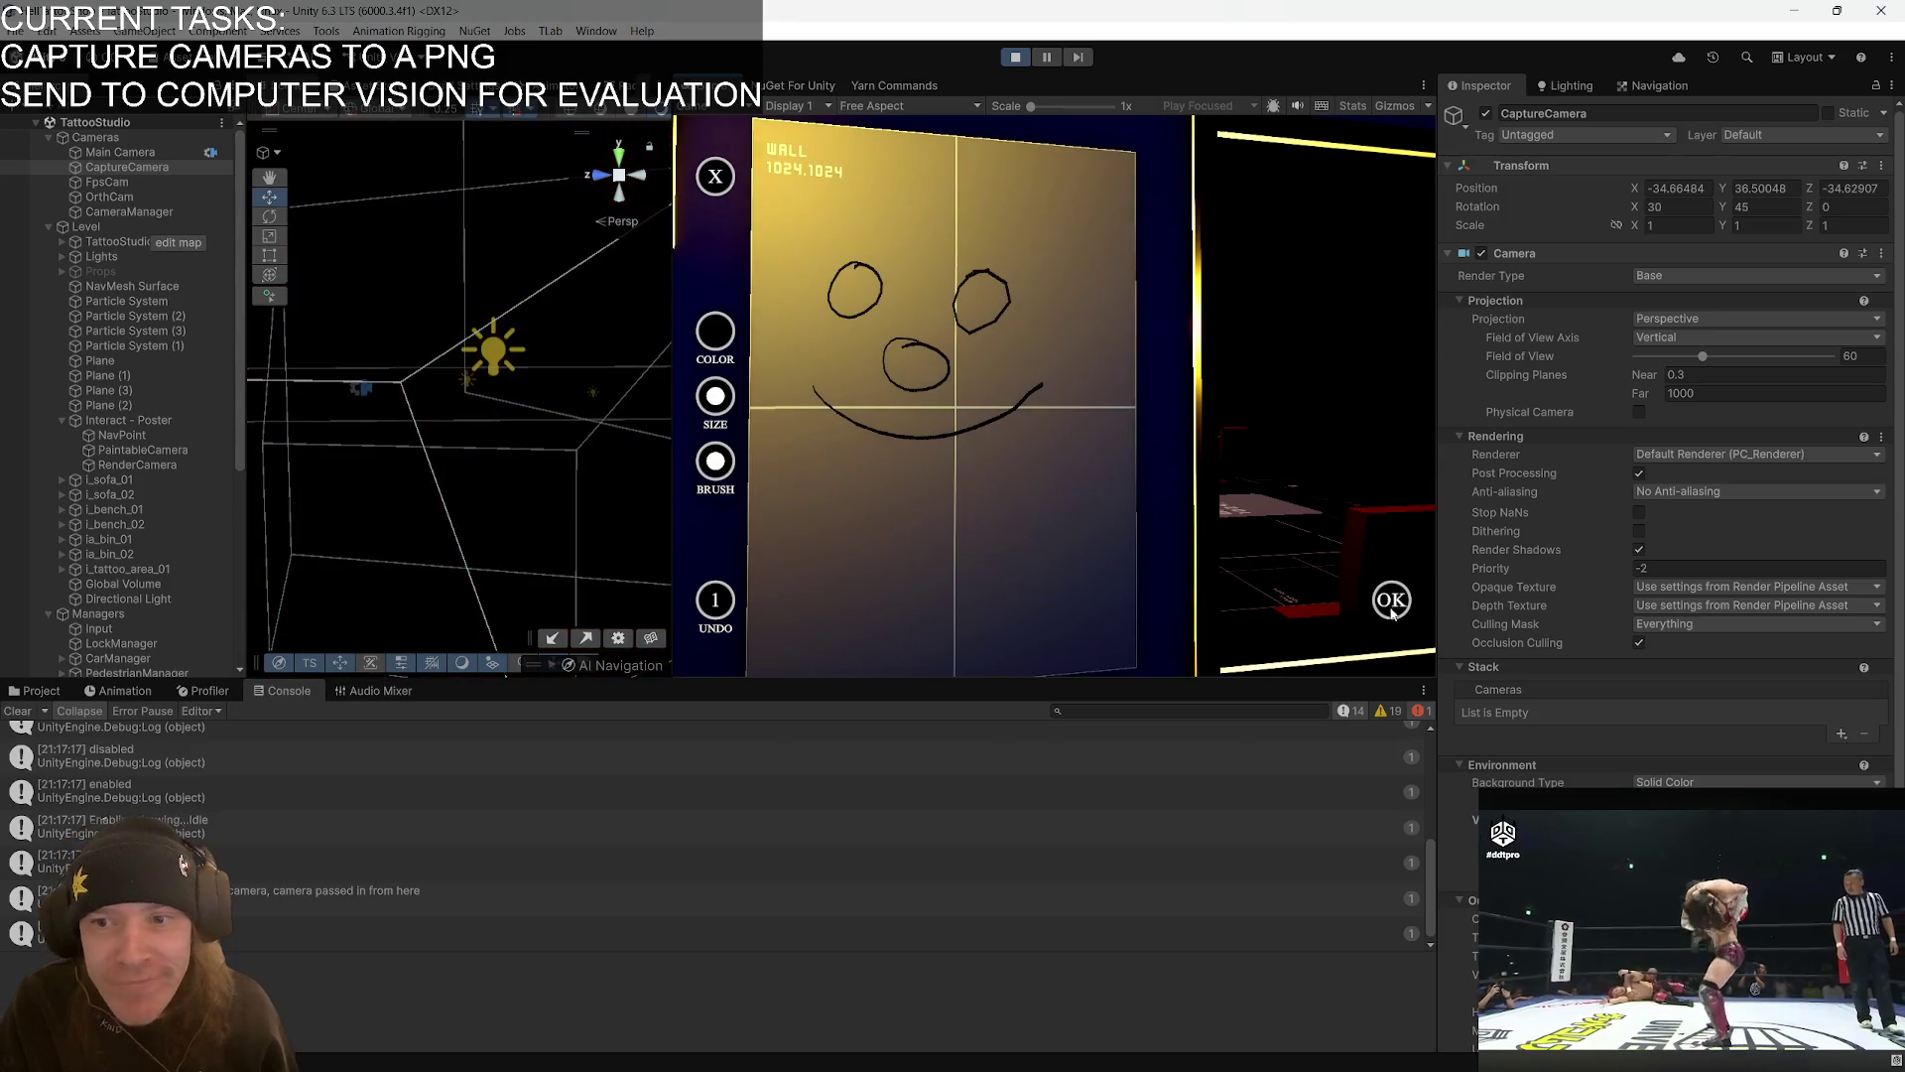
- Submit the drawing and select the saved RenderCamera.png path in the Console
click(1393, 607)
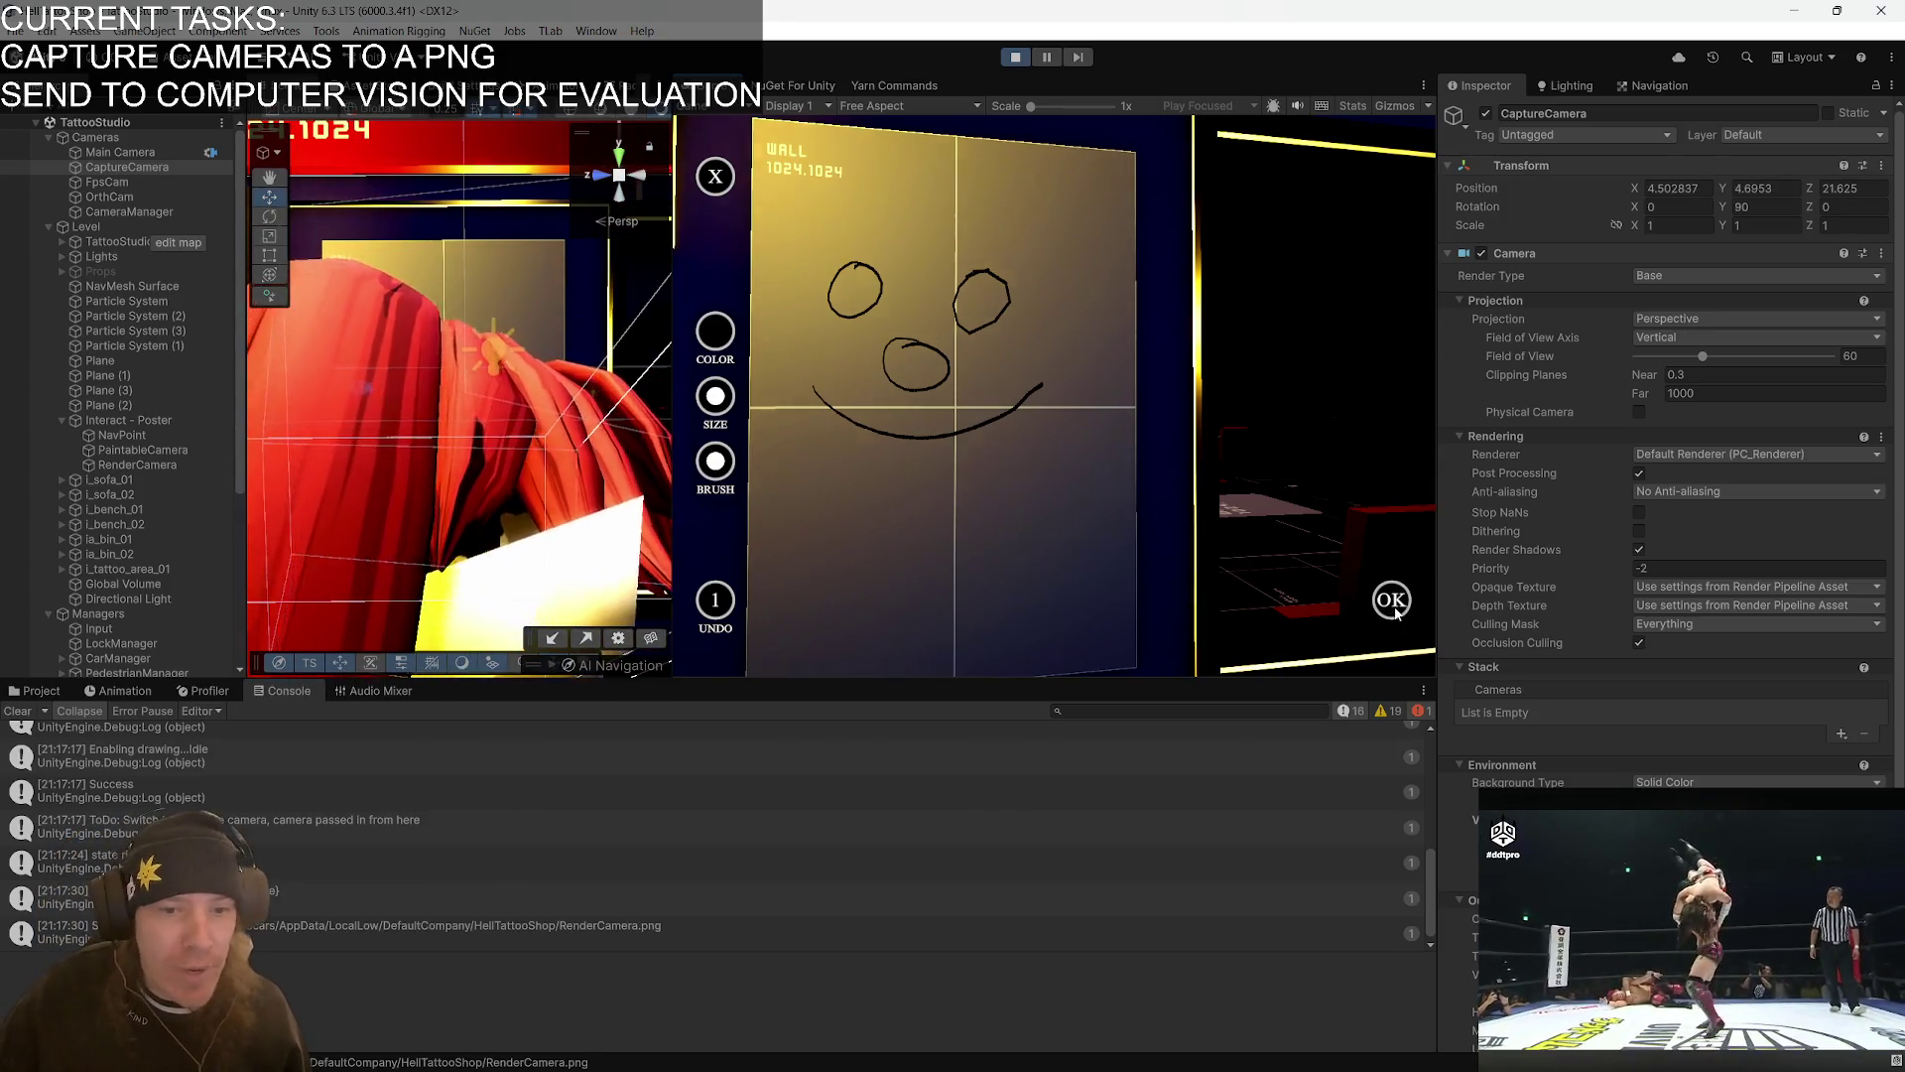
click(653, 947)
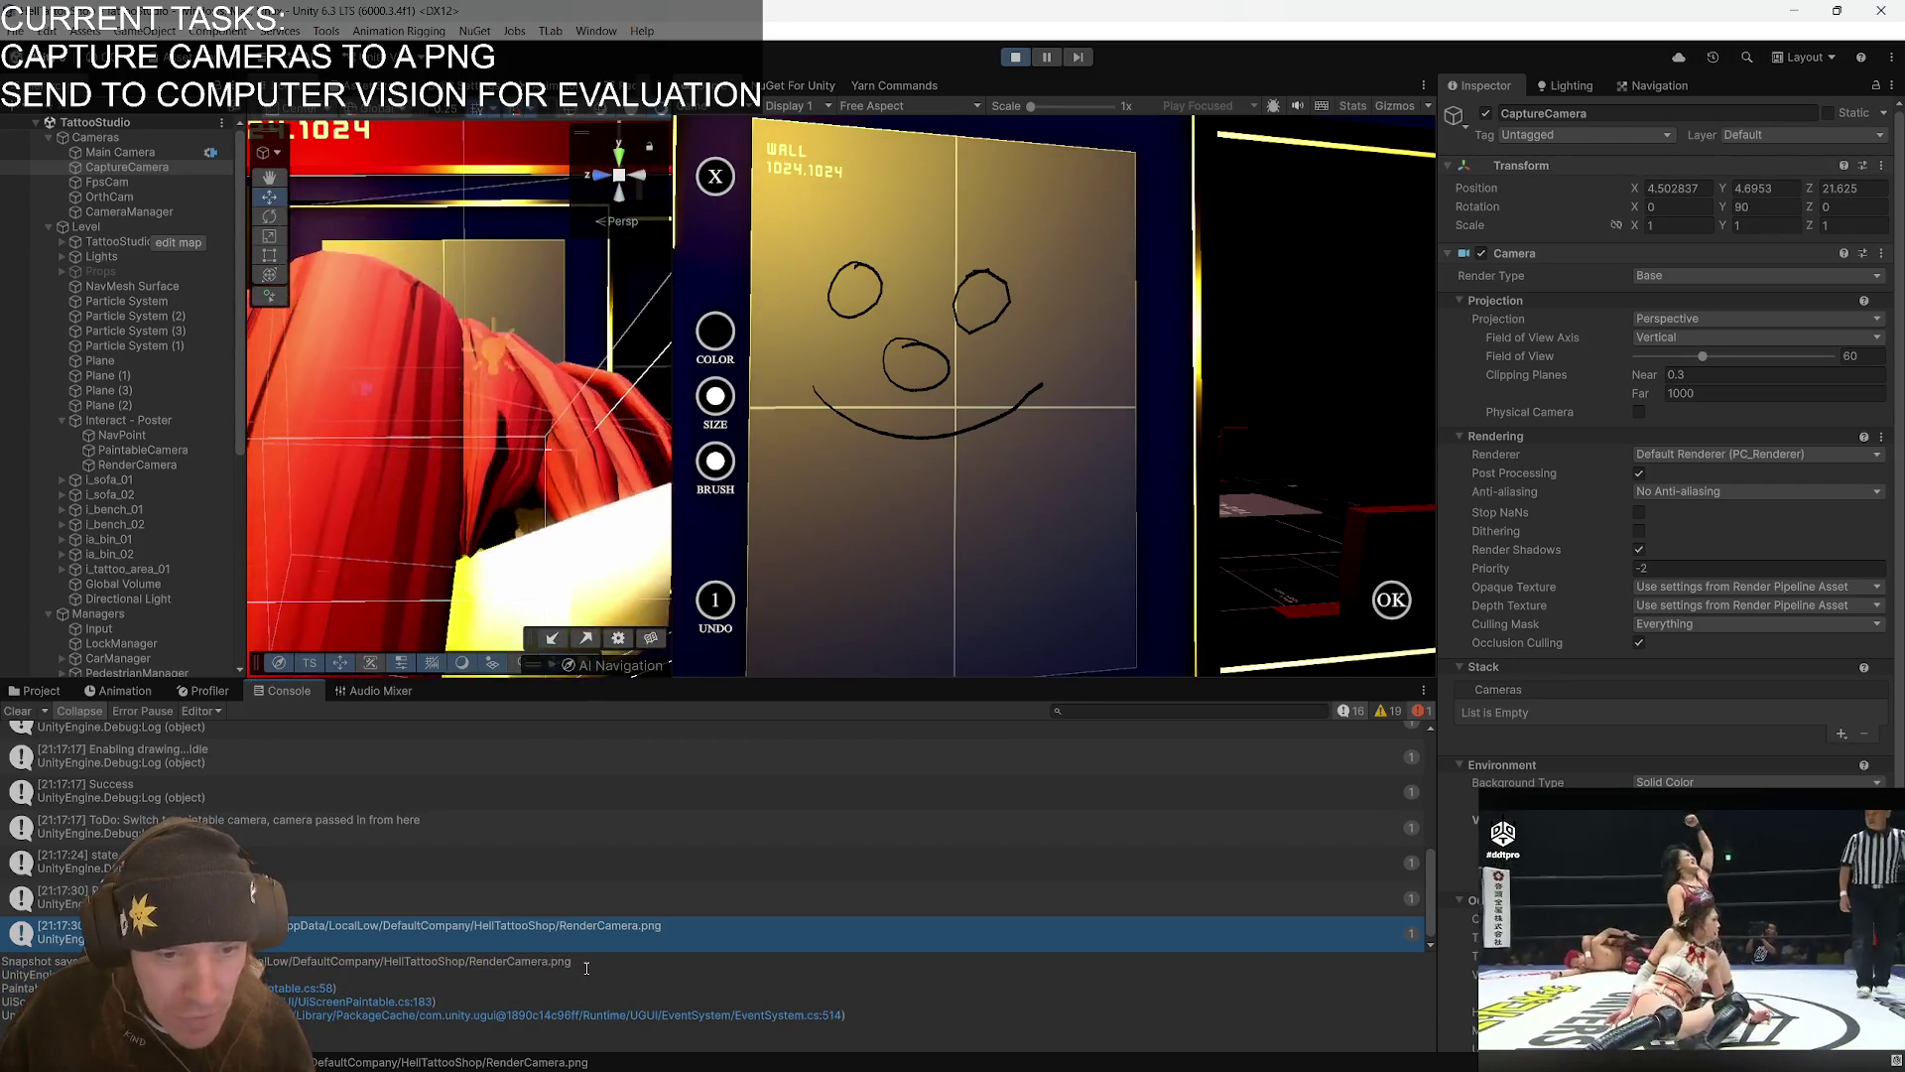
drag(572, 962, 309, 962)
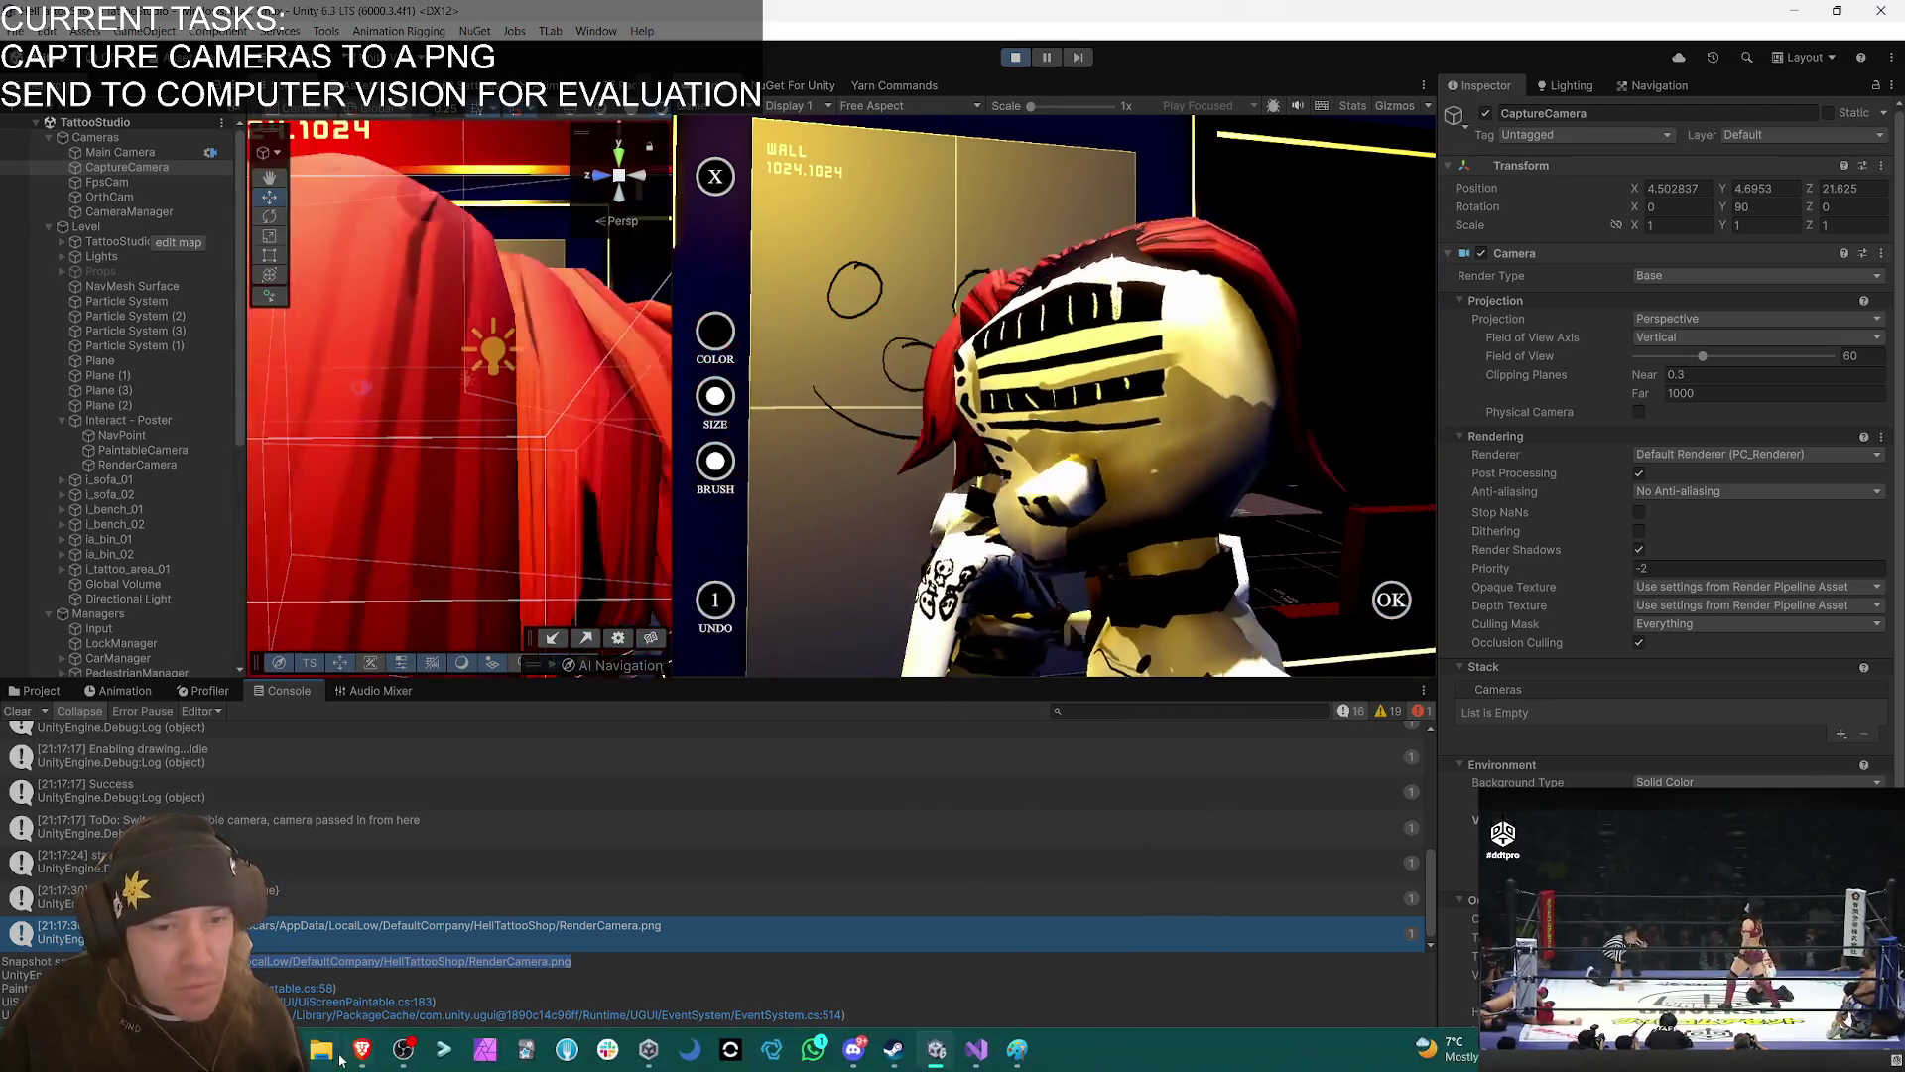
- View the 512 x 512 RenderCamera.png face capture in Photos, then return to Unity and stop Play mode
click(321, 1062)
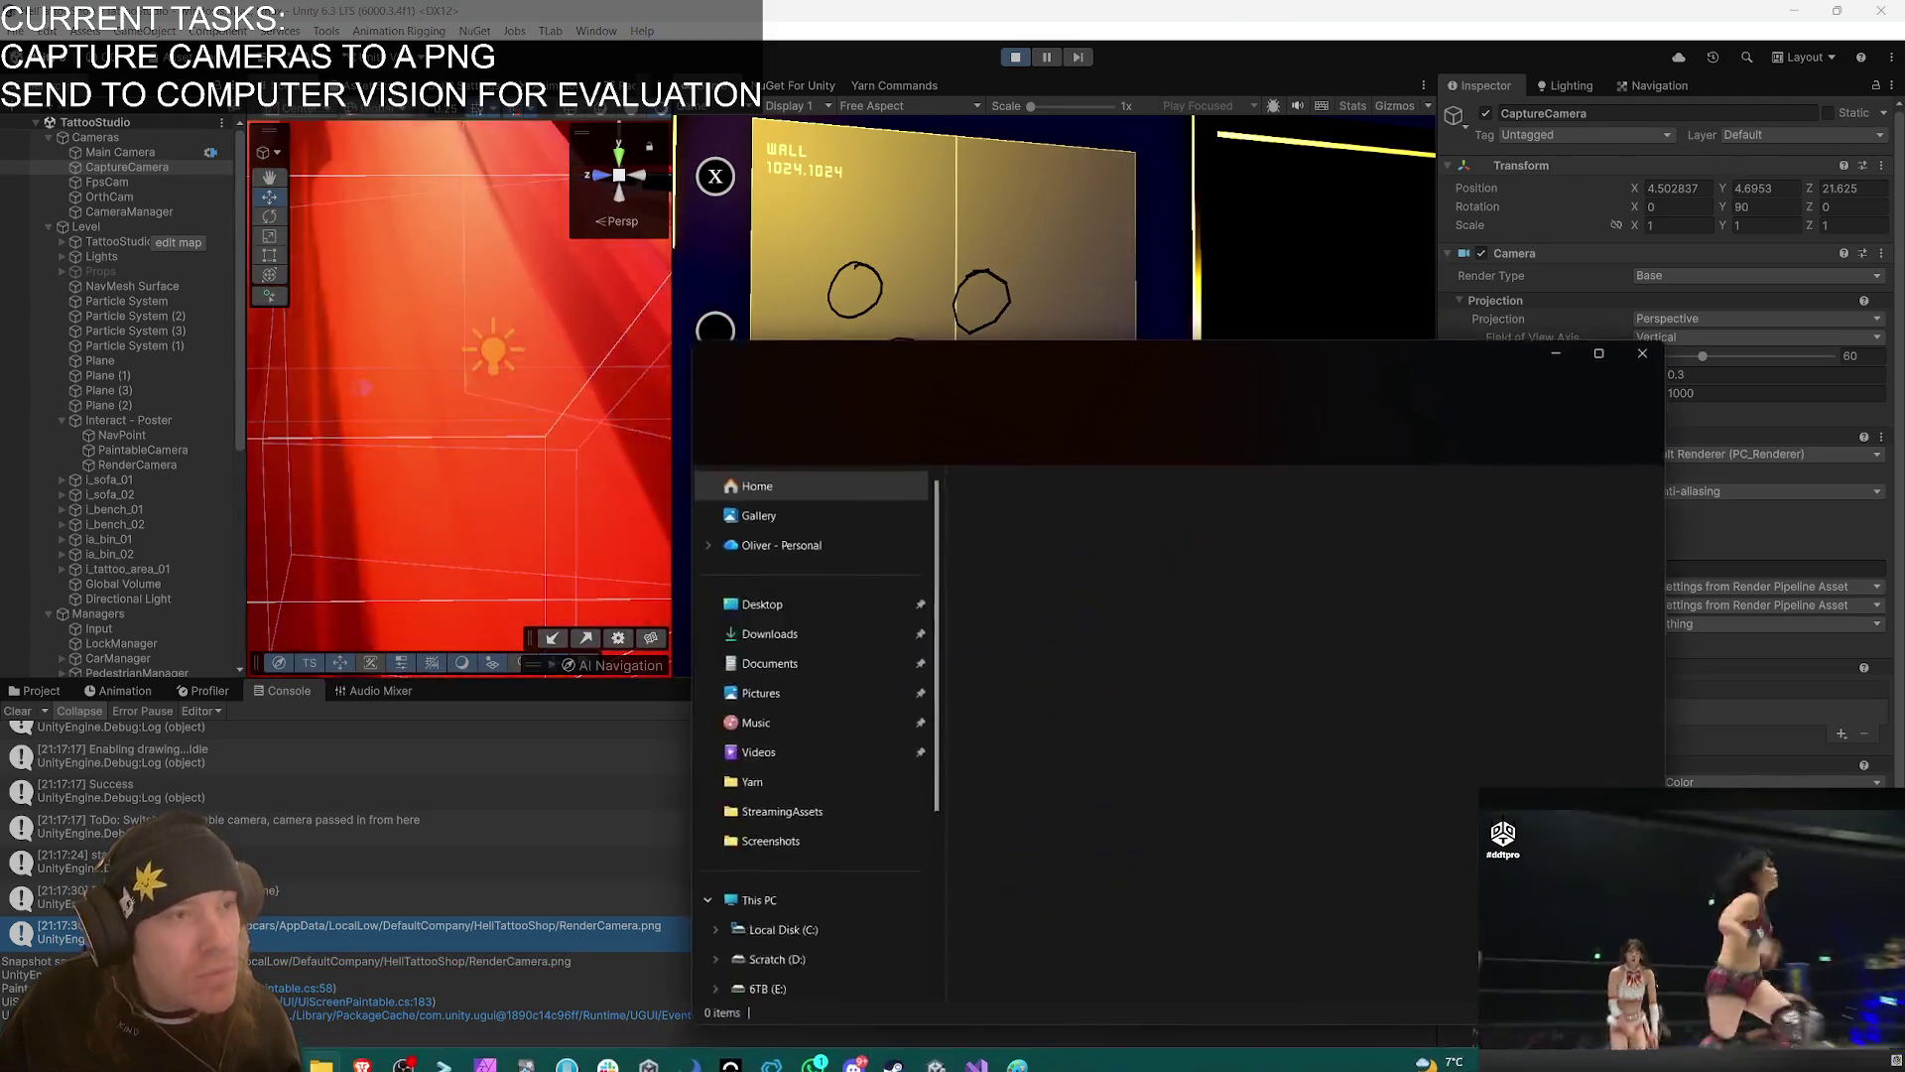
drag(1288, 354, 0, 355)
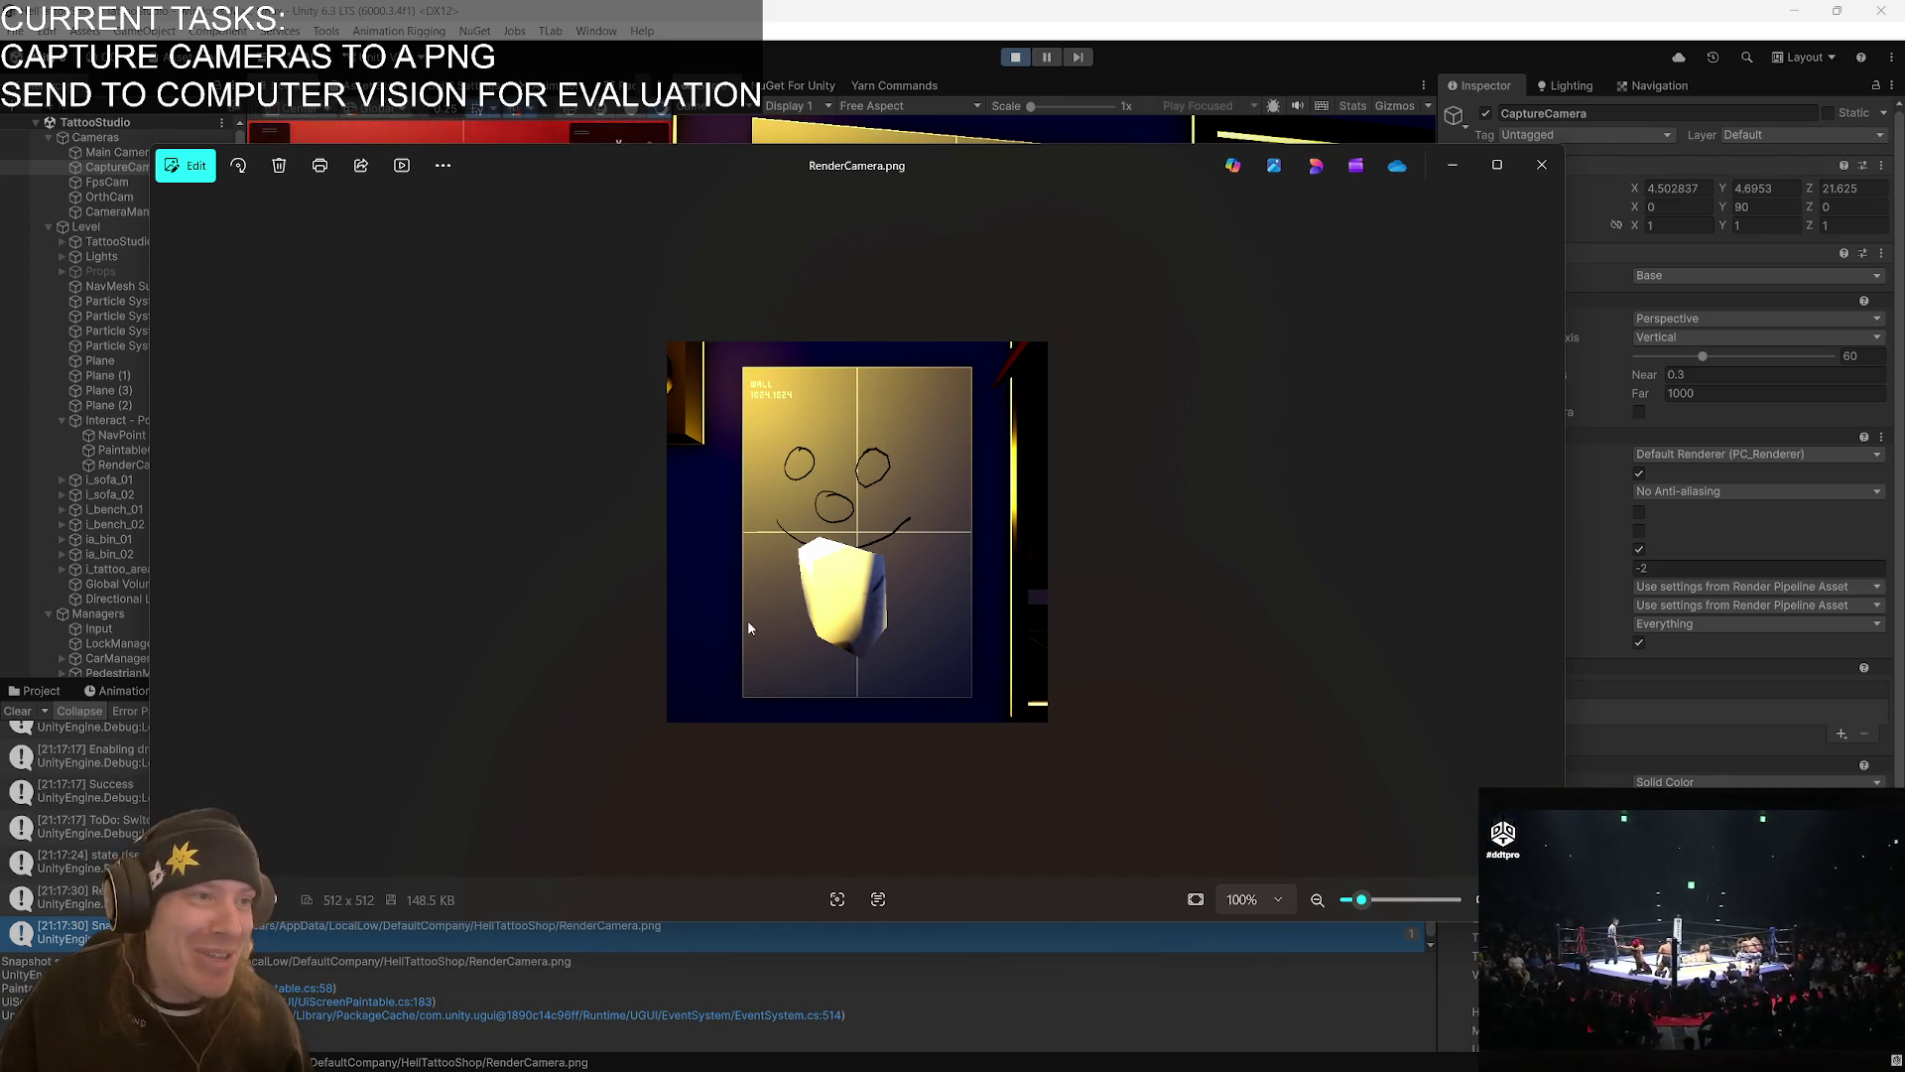
click(1193, 12)
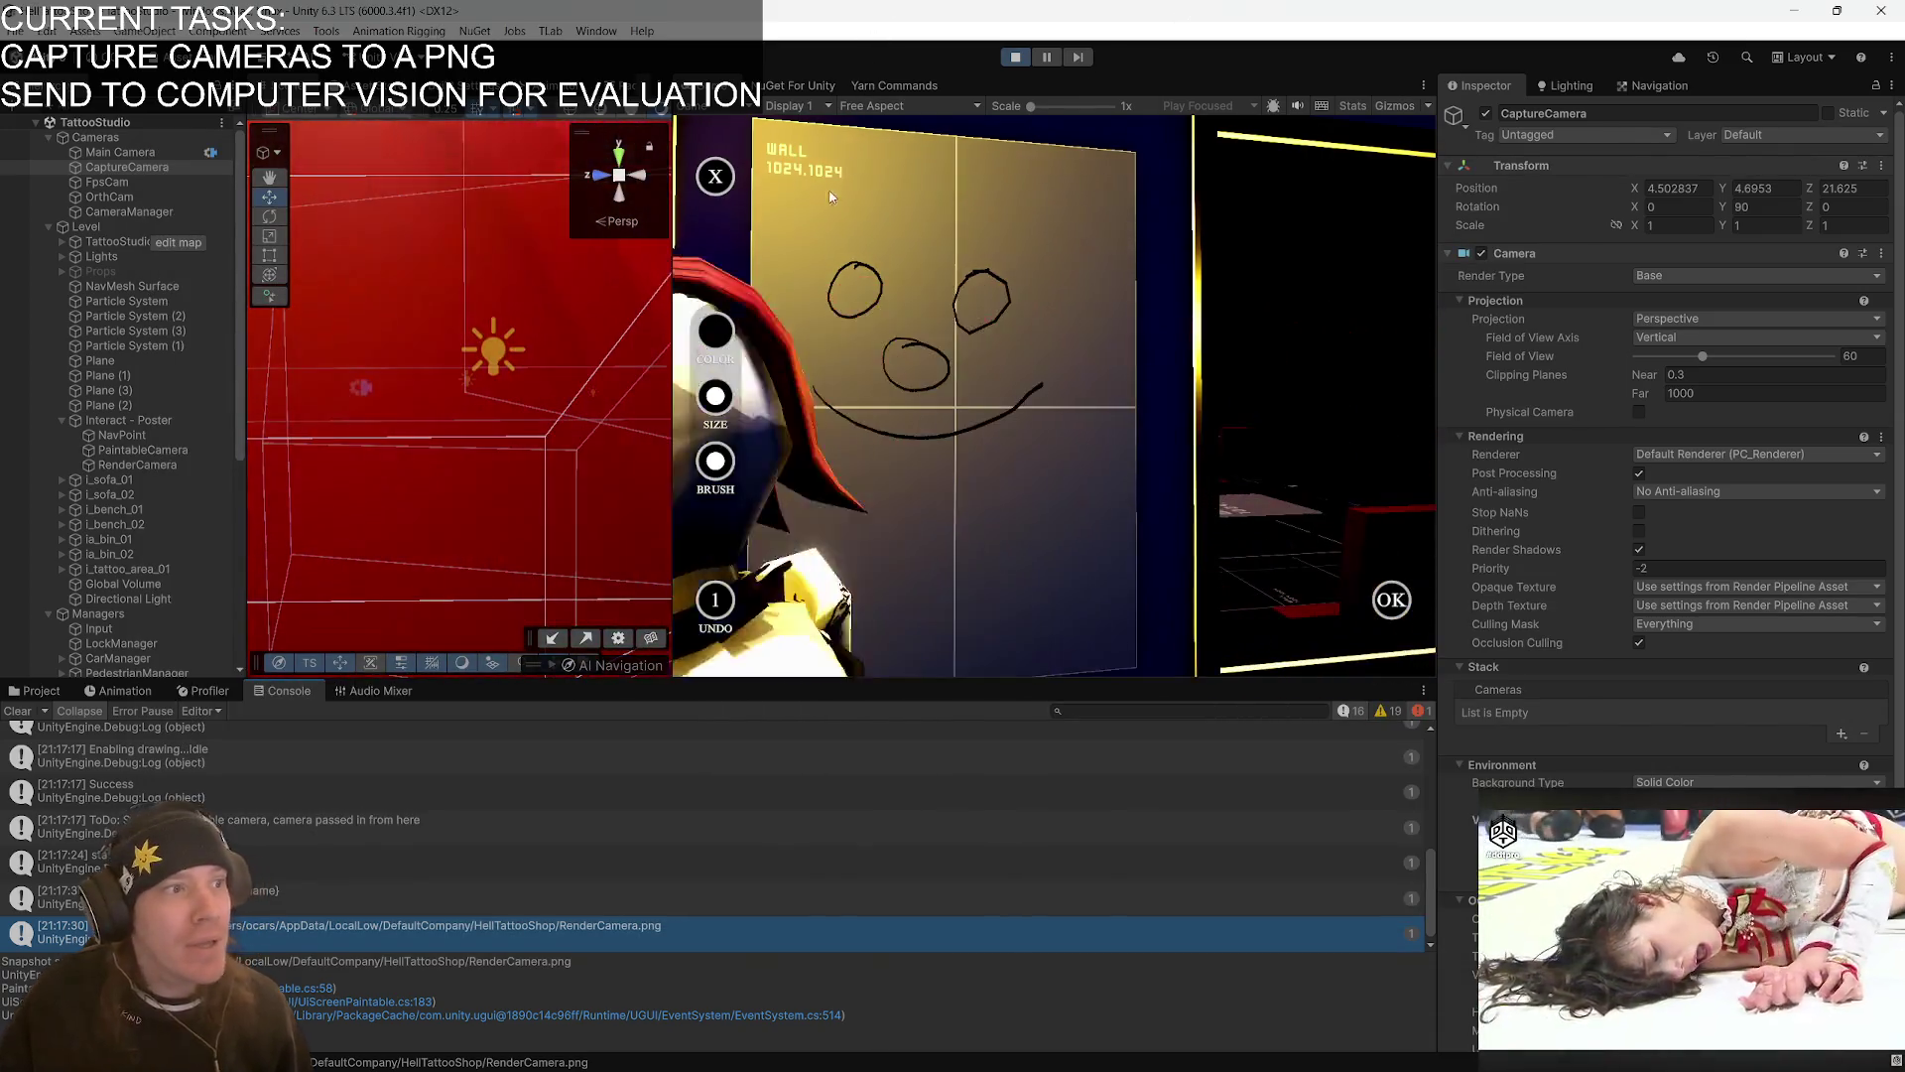
click(1014, 57)
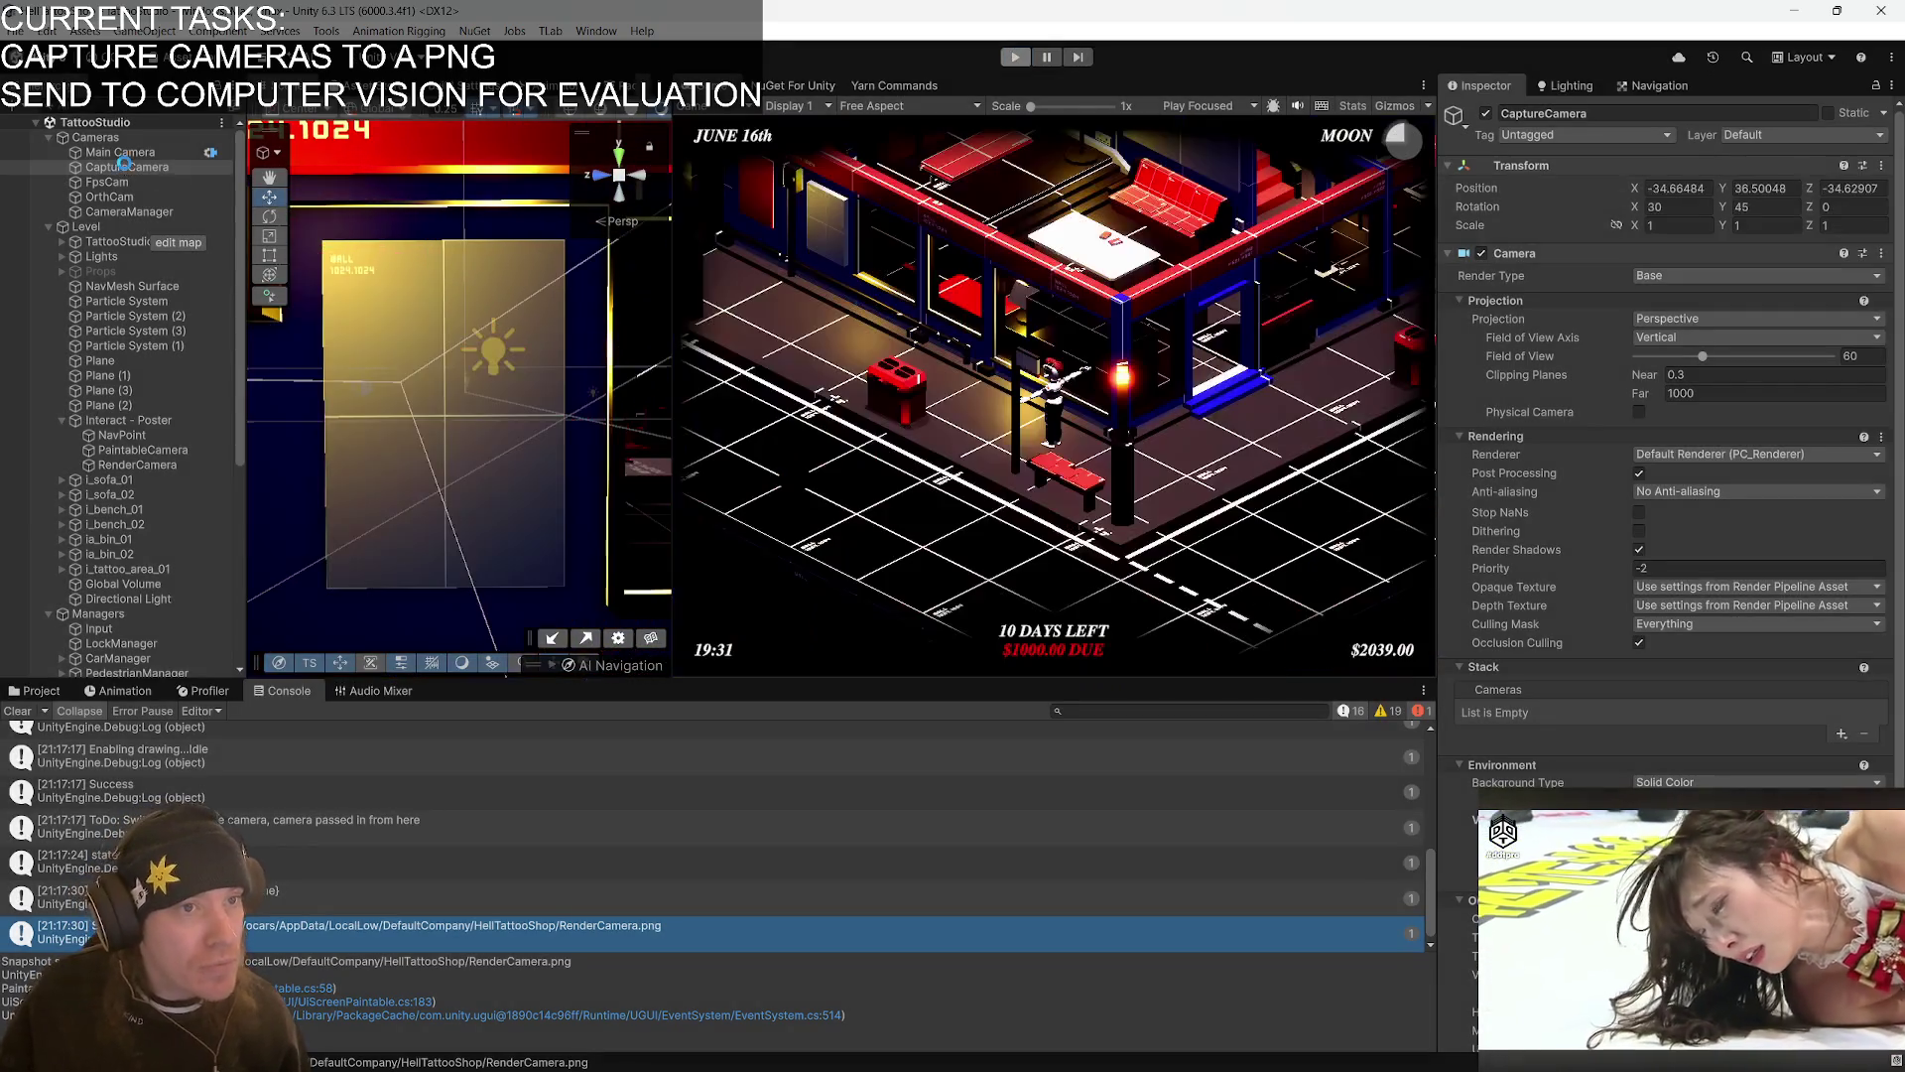
- Untick the Player and NPC layers in CaptureCamera's Culling Mask
click(123, 168)
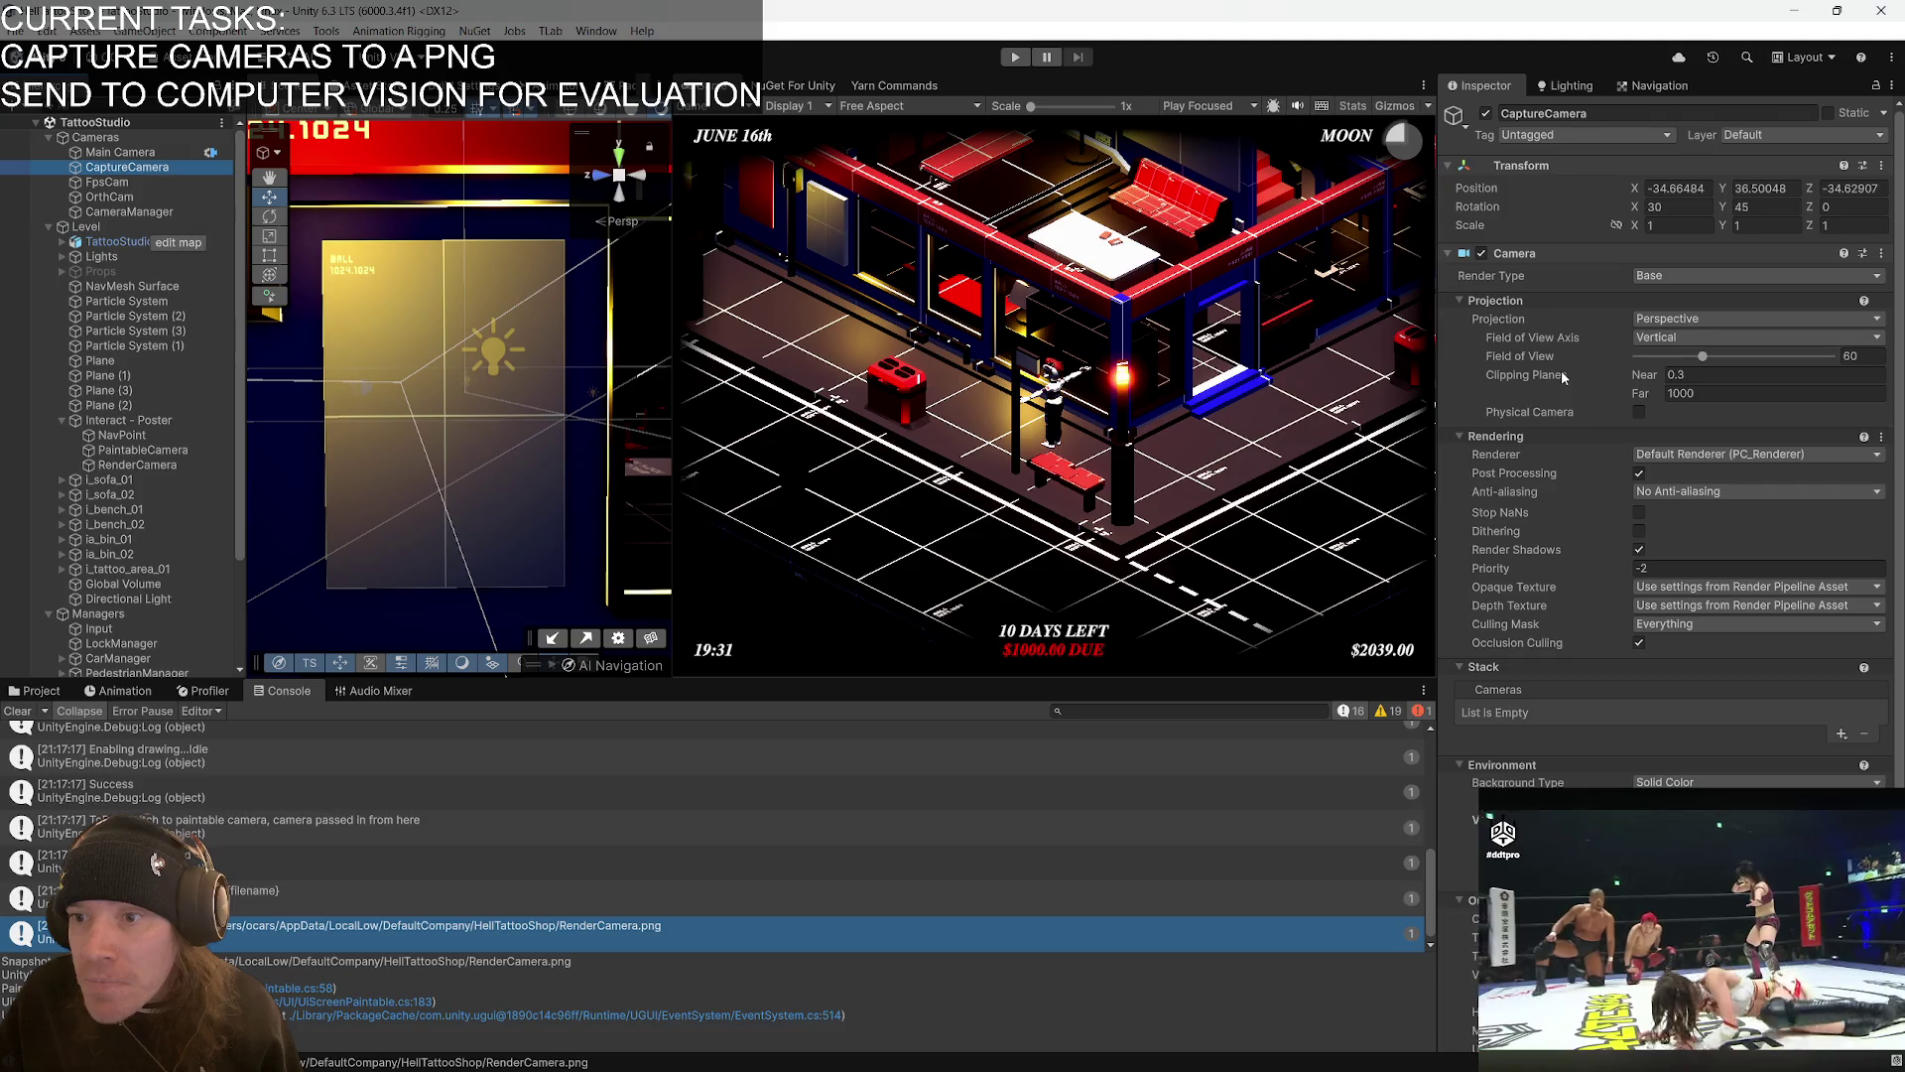
scroll(1554, 426, down, 2)
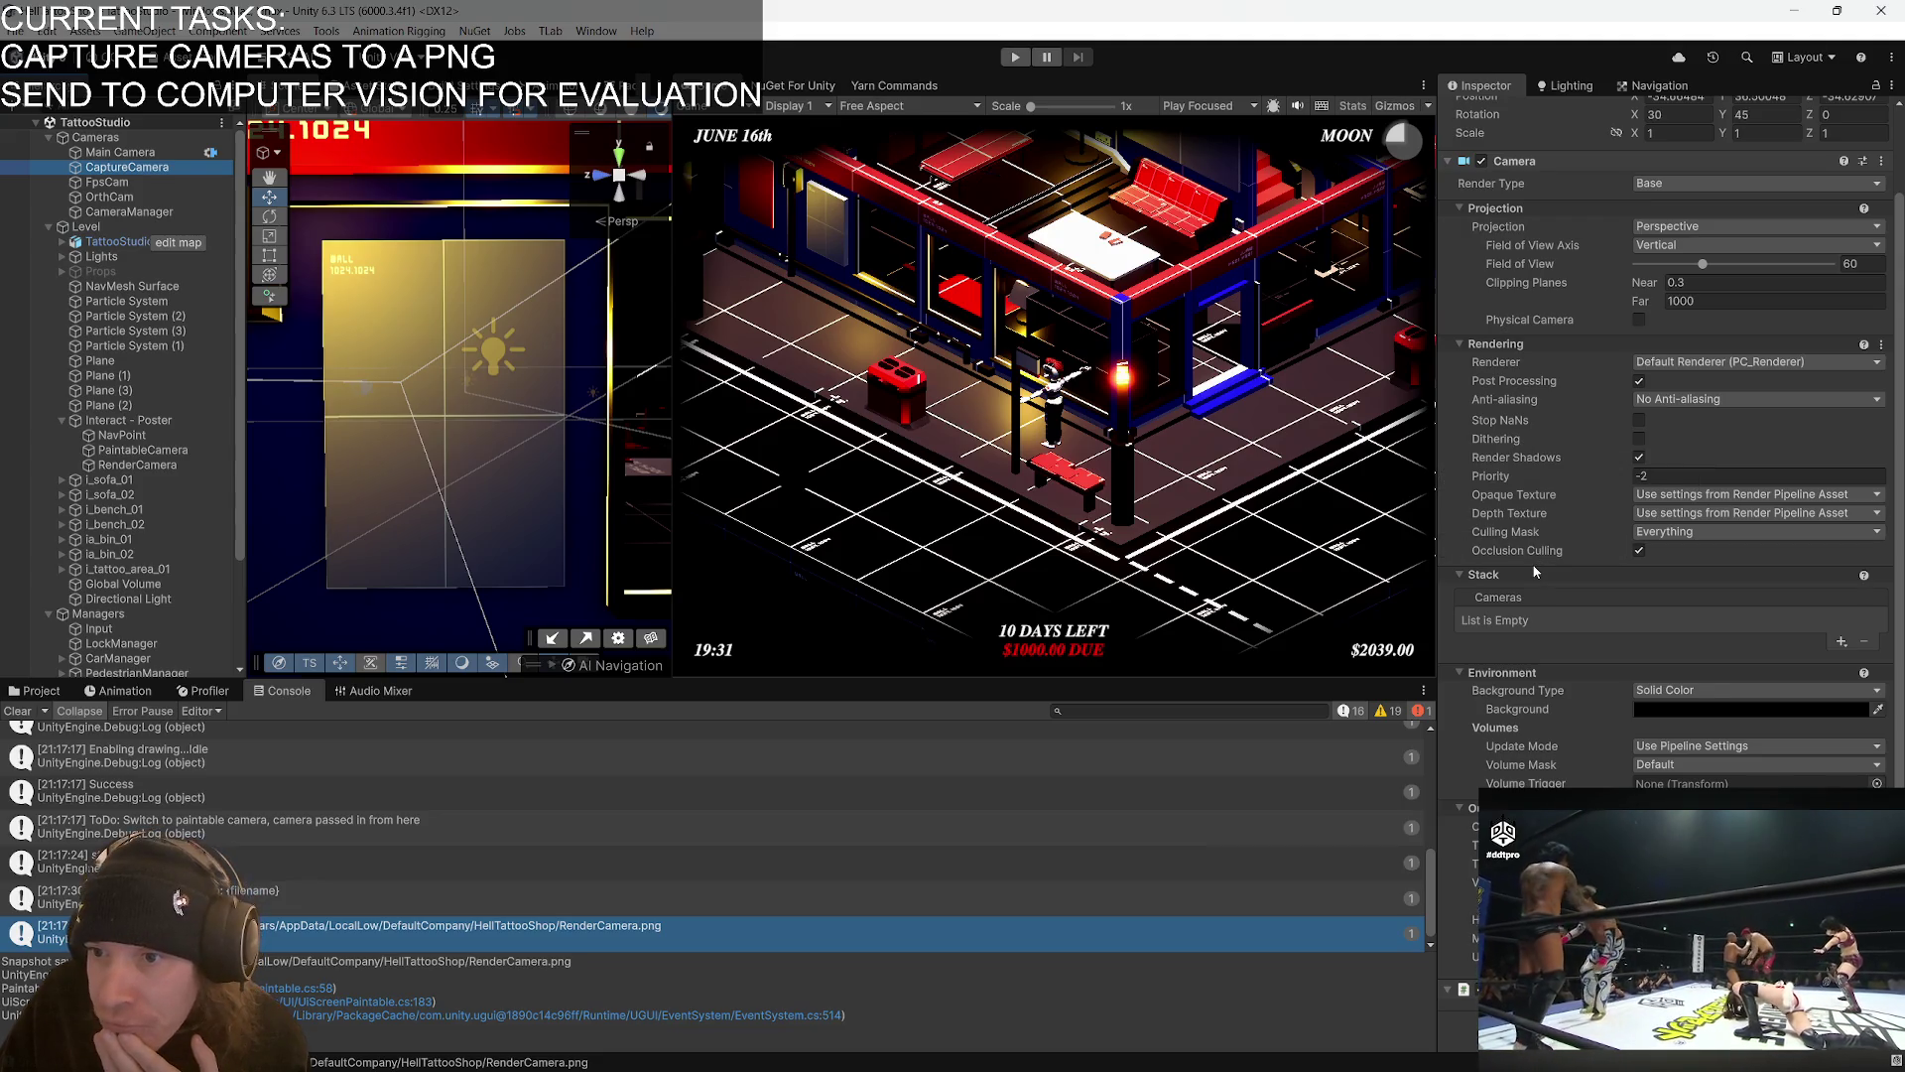
click(1667, 532)
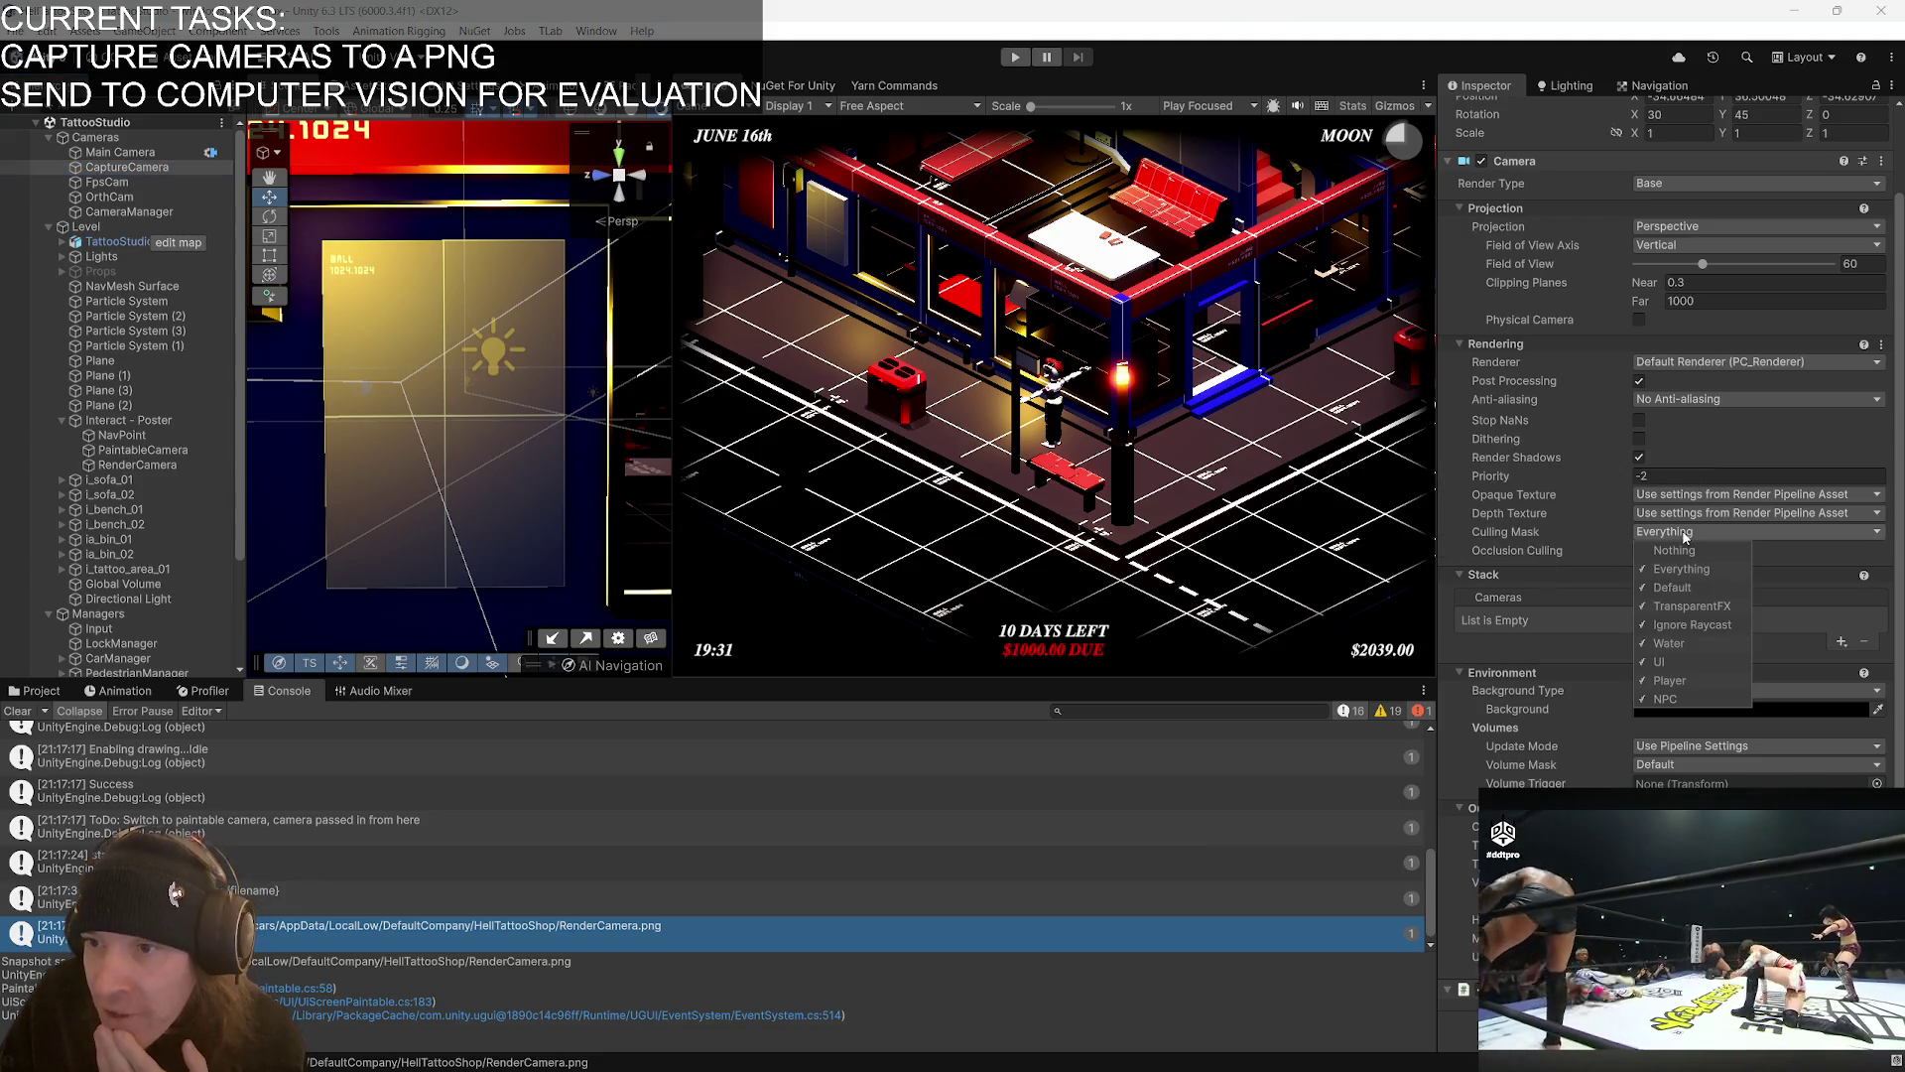
click(1685, 680)
click(1681, 698)
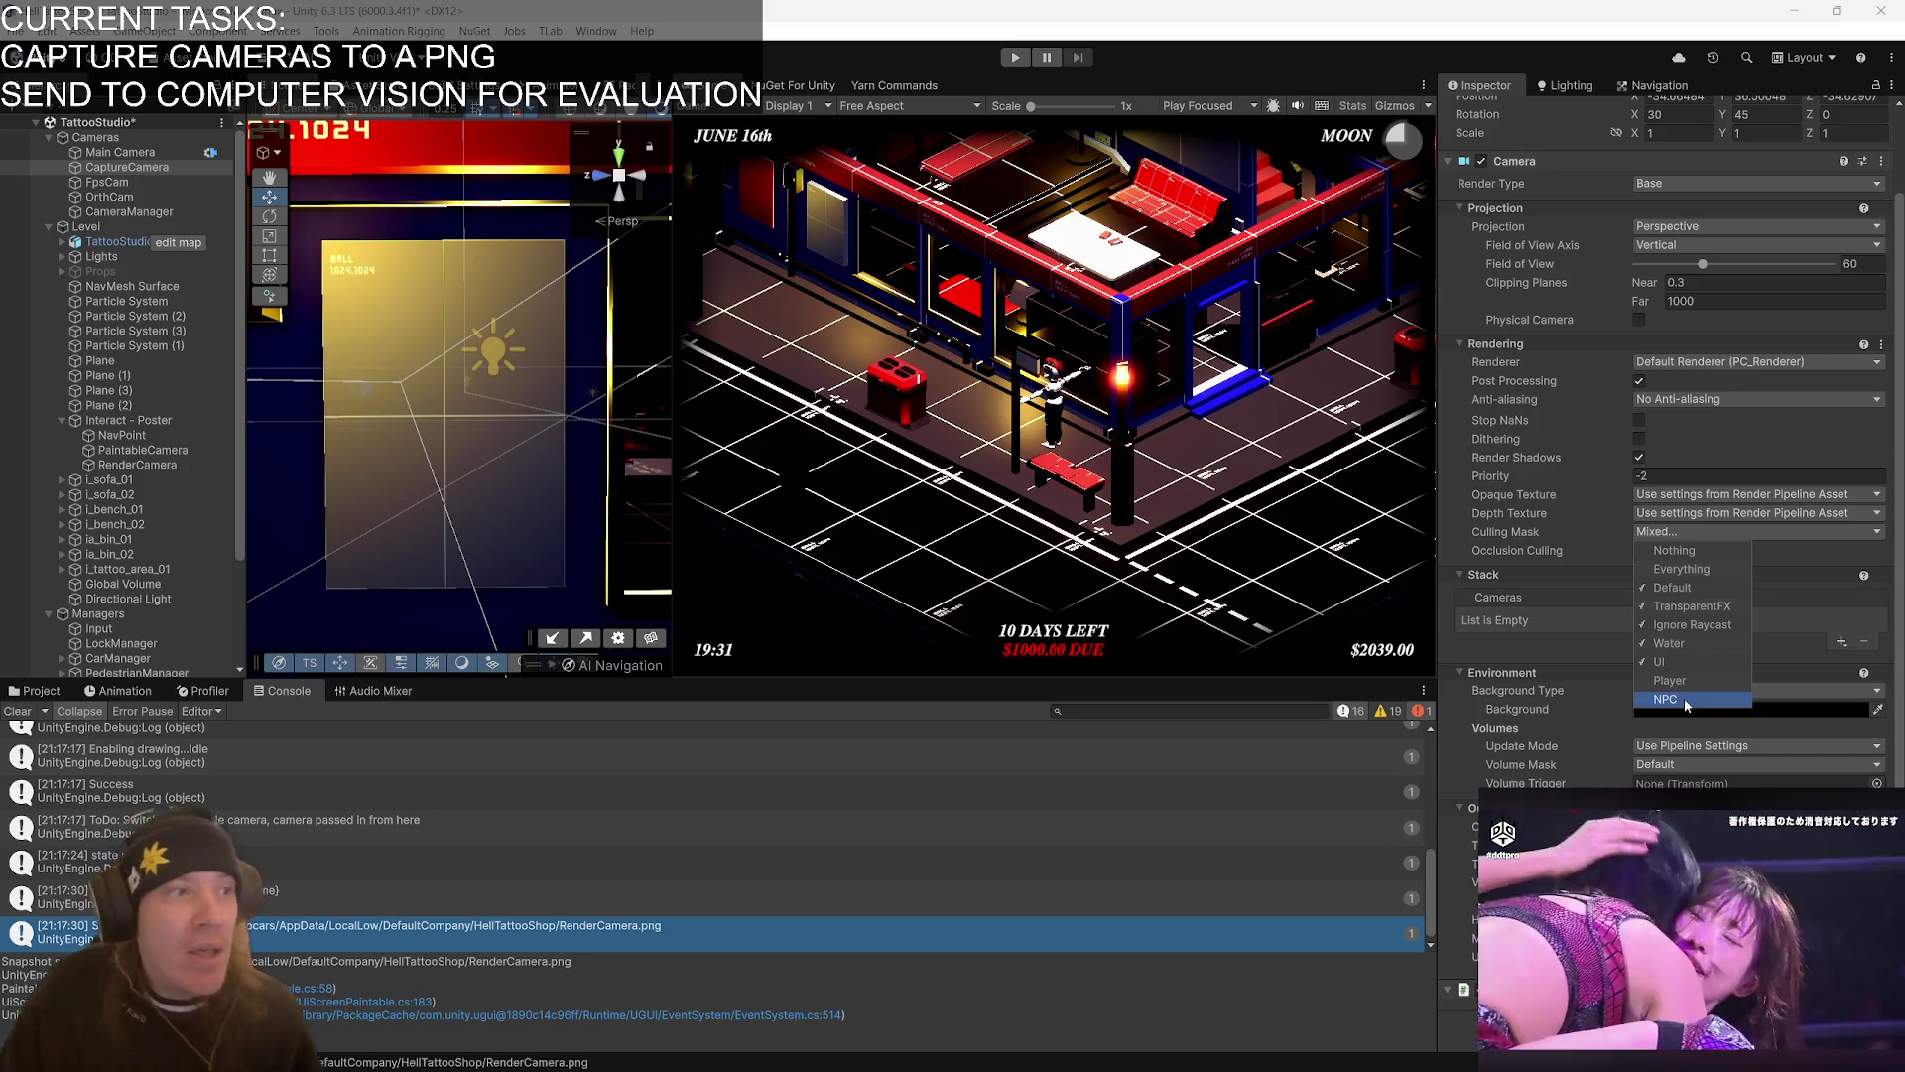
click(1165, 8)
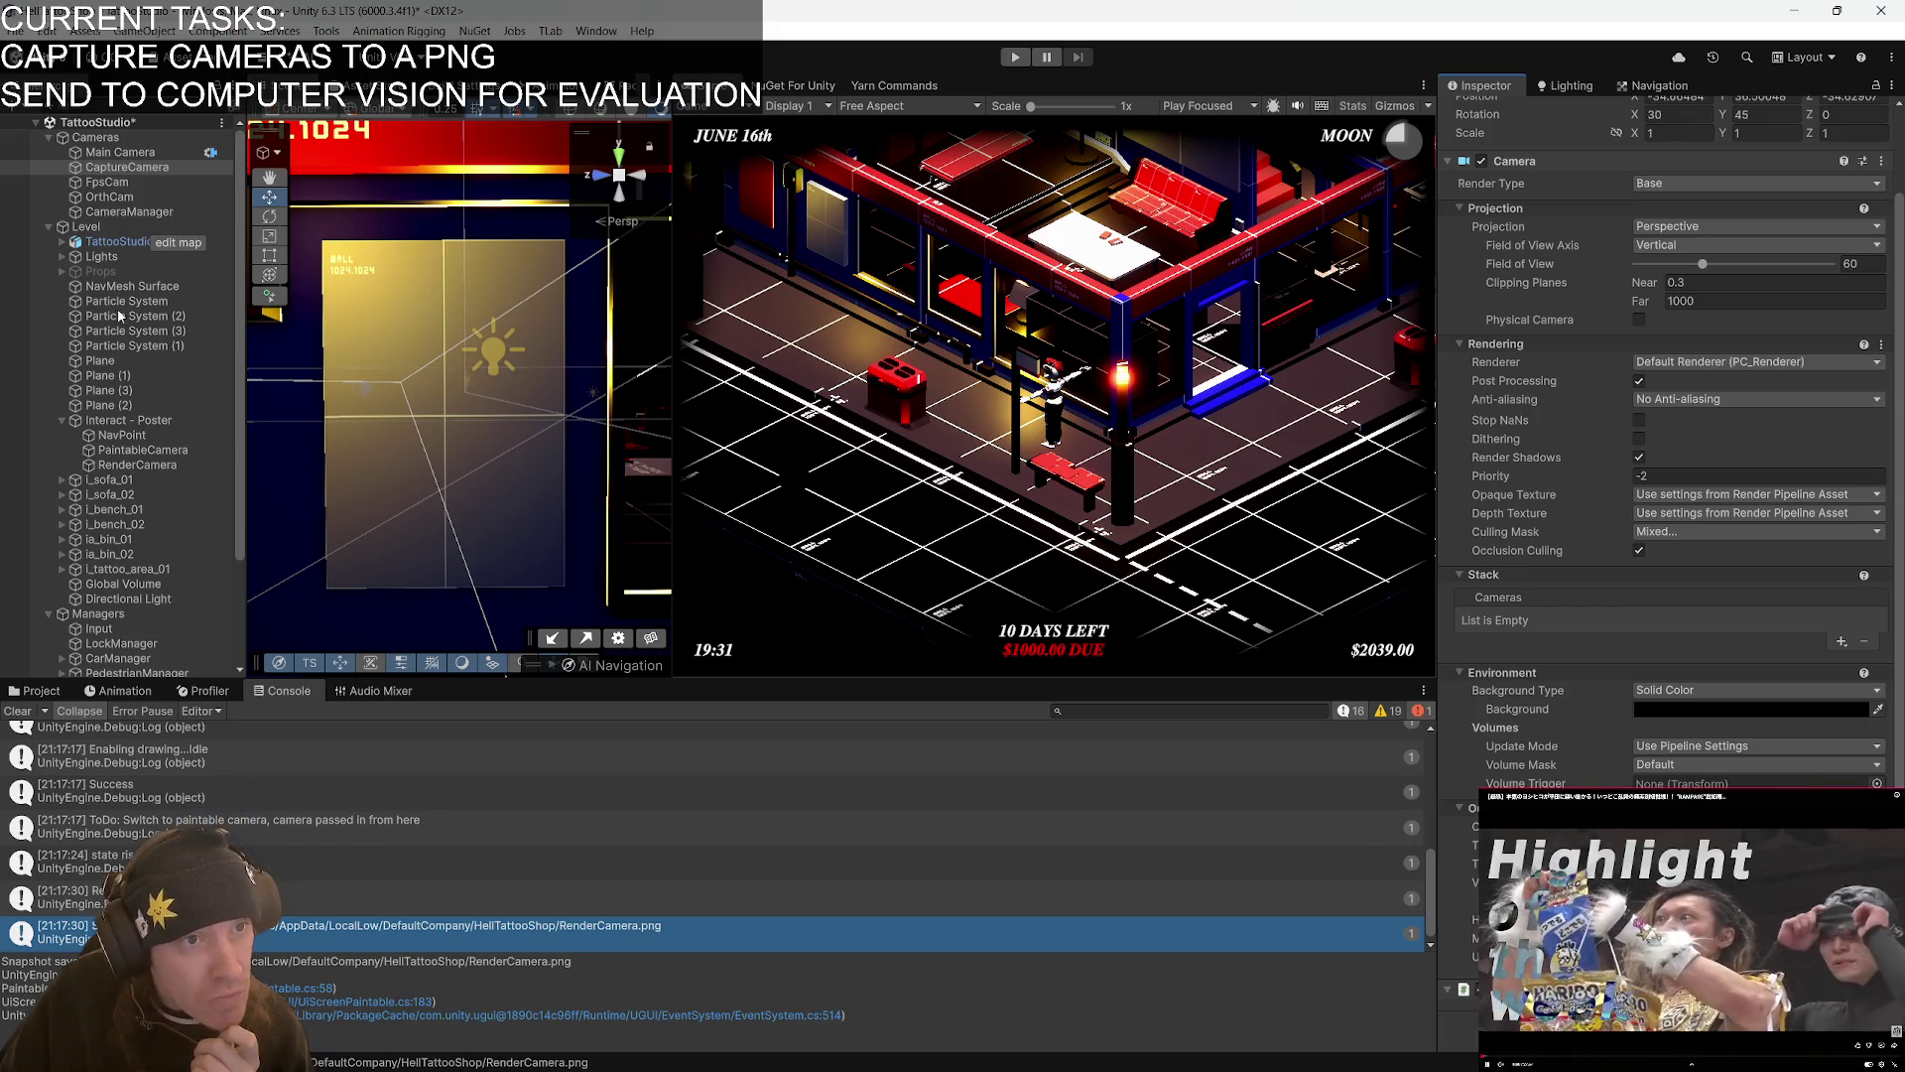
scroll(169, 563, down, 5)
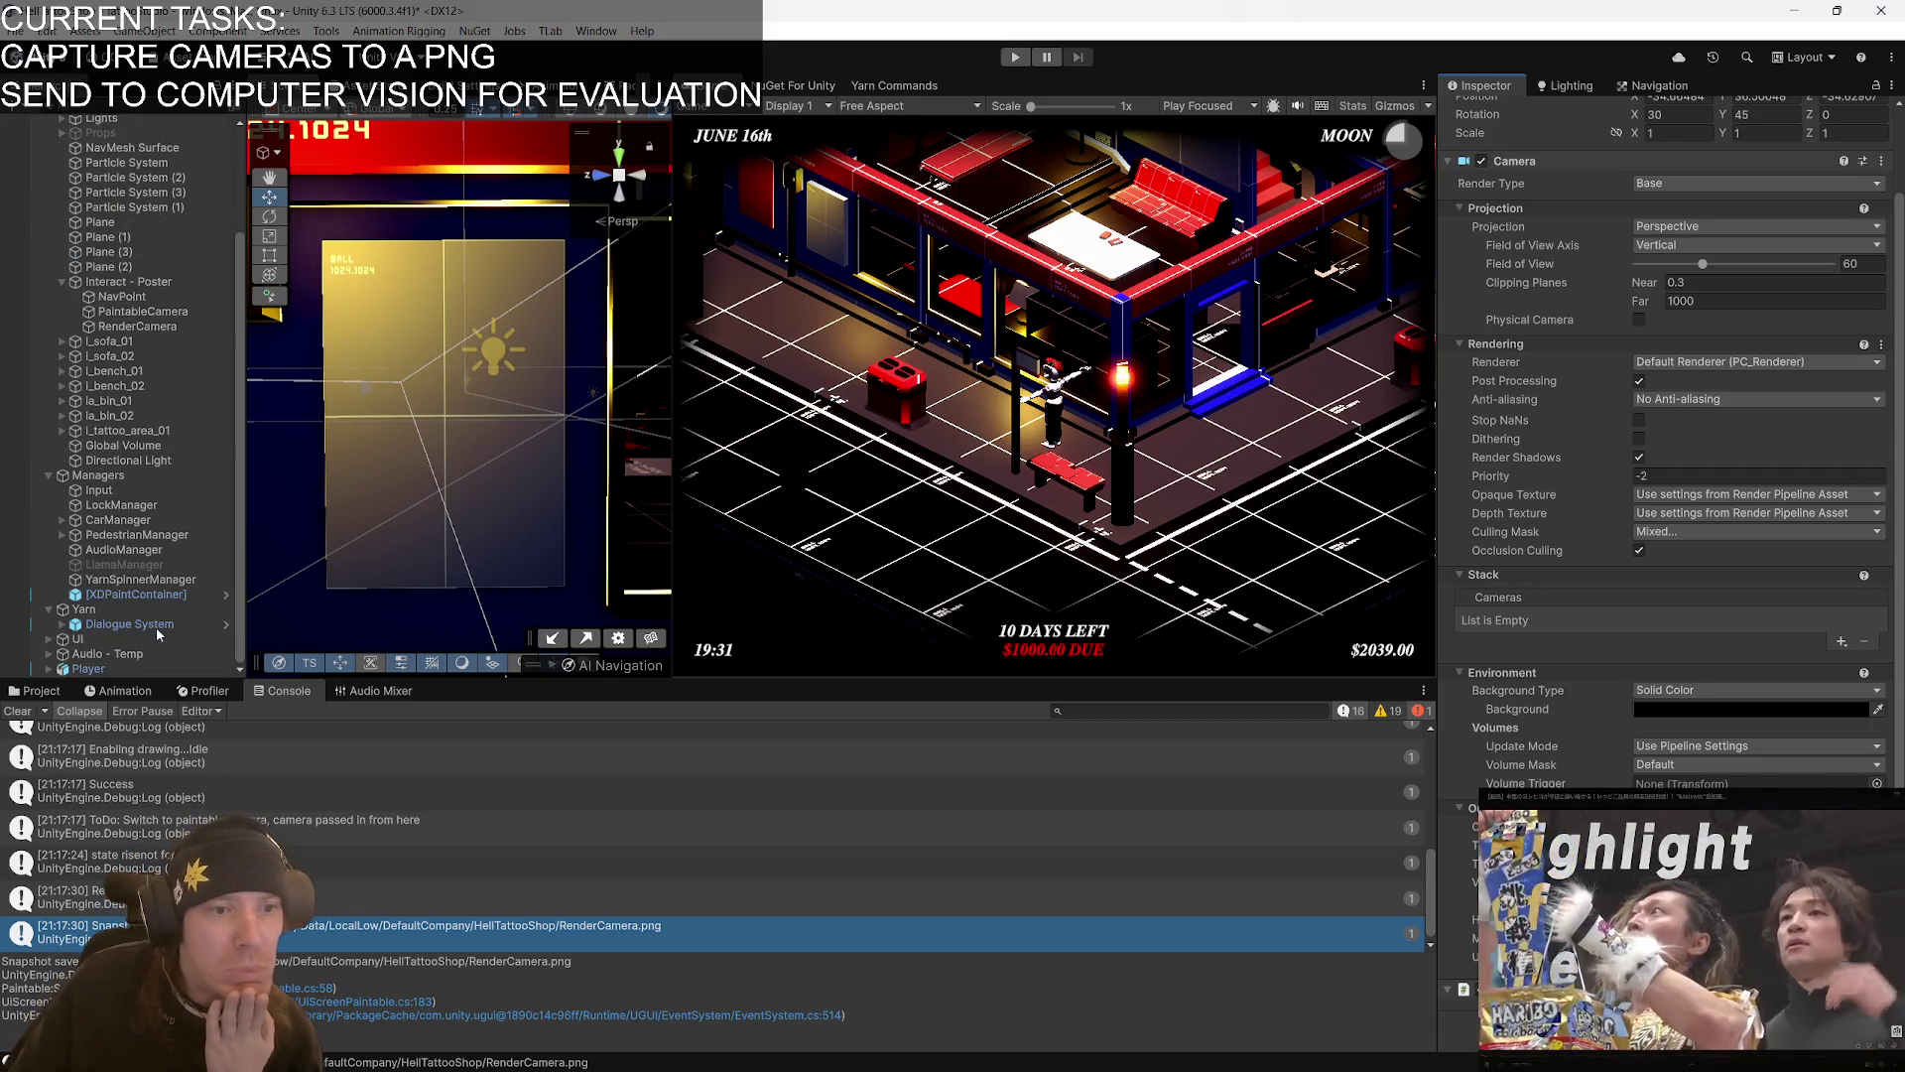
- Select the LlamaManager object and open LlamaManager.cs in Visual Studio
click(134, 565)
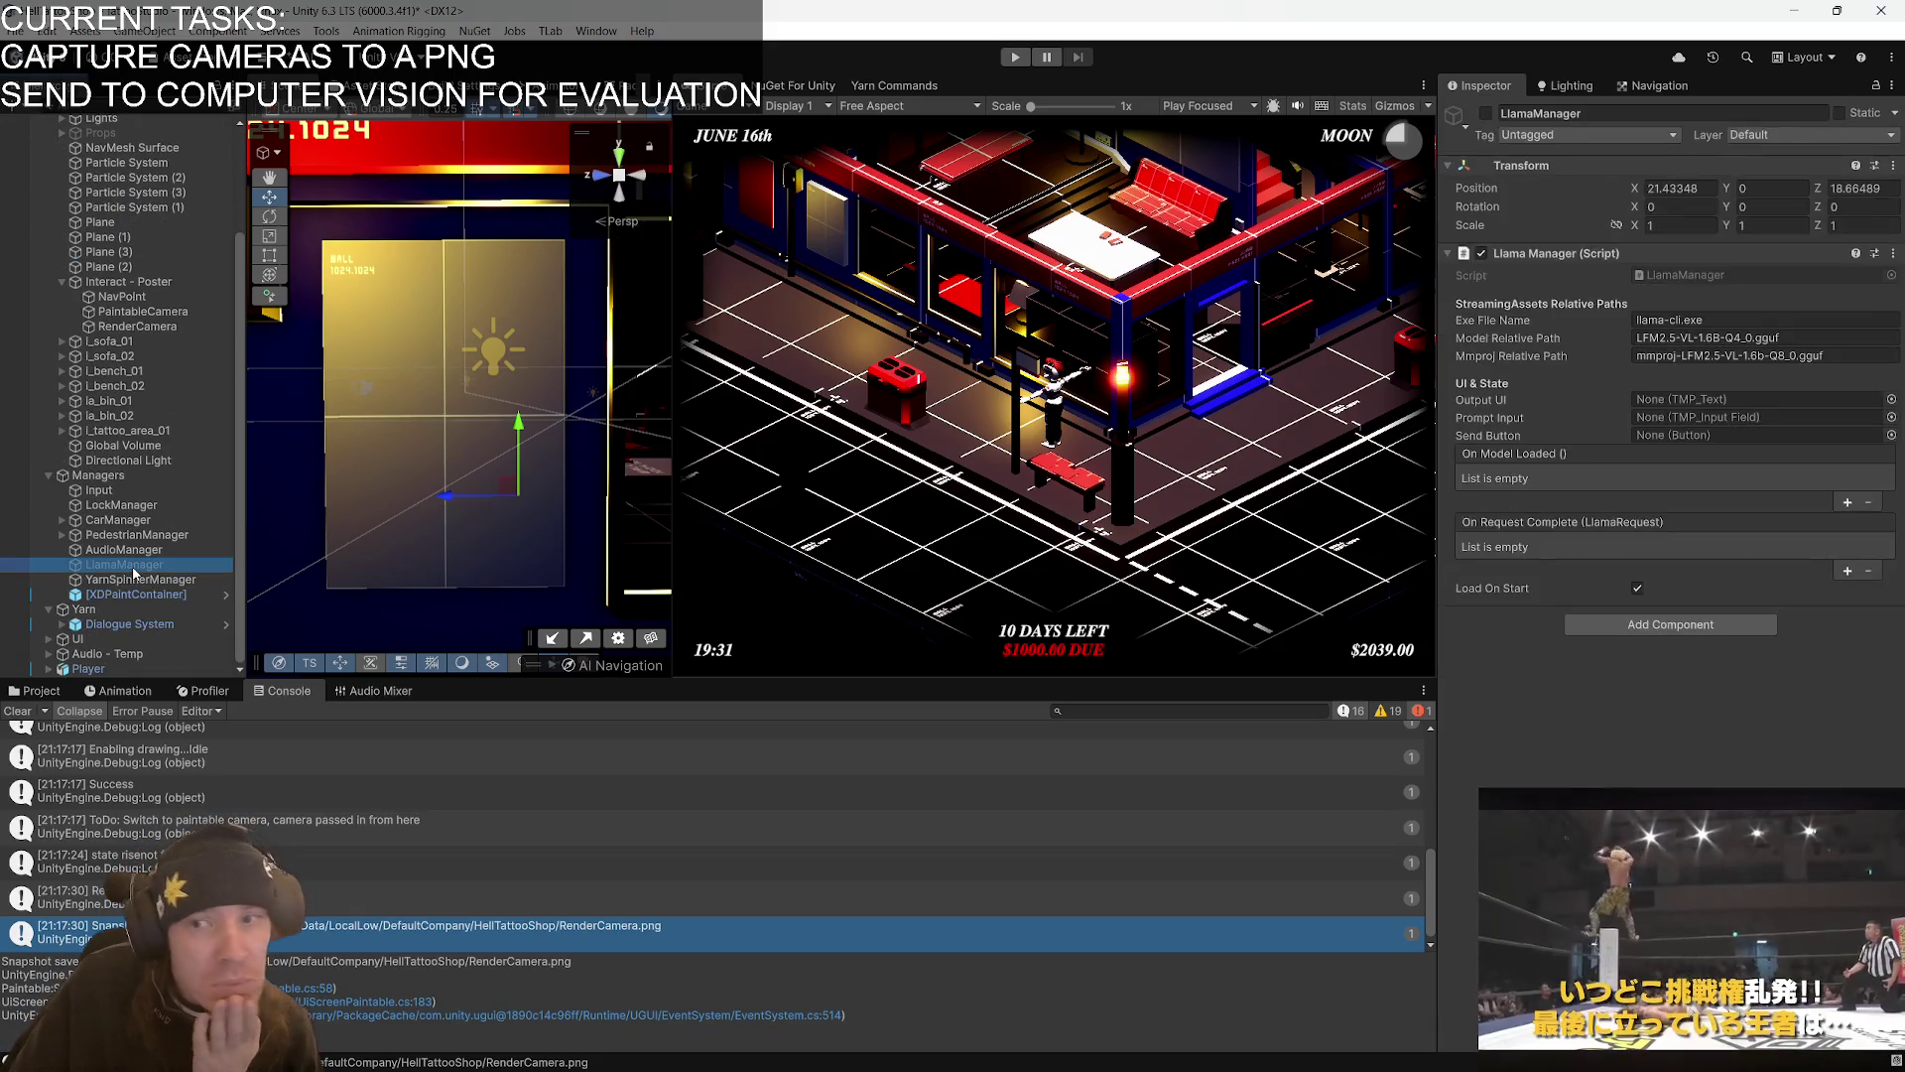
click(1487, 114)
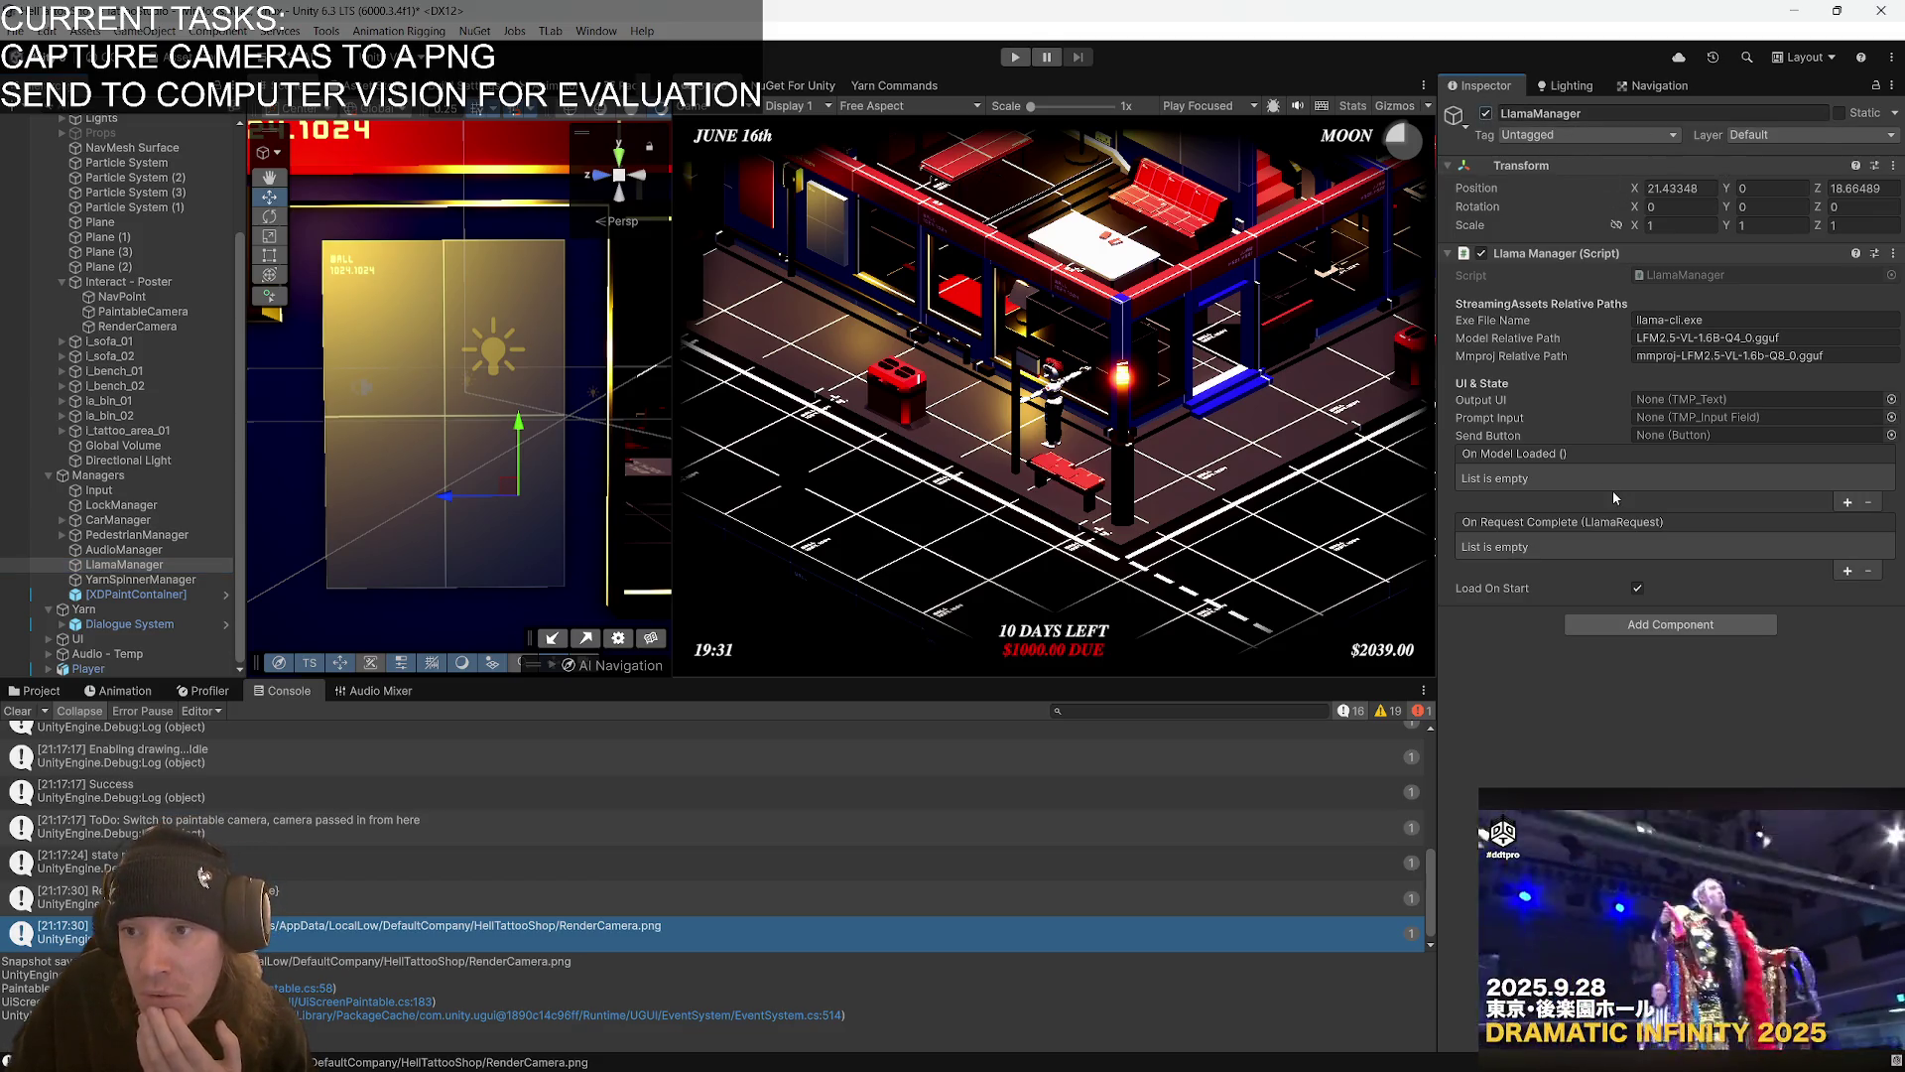
double_click(1700, 275)
scroll(605, 412, down, 3)
- Expand LlamaManager.cs's ProcessManagement region to read GetLlamaFolder(), then return to Unity
scroll(606, 413, down, 15)
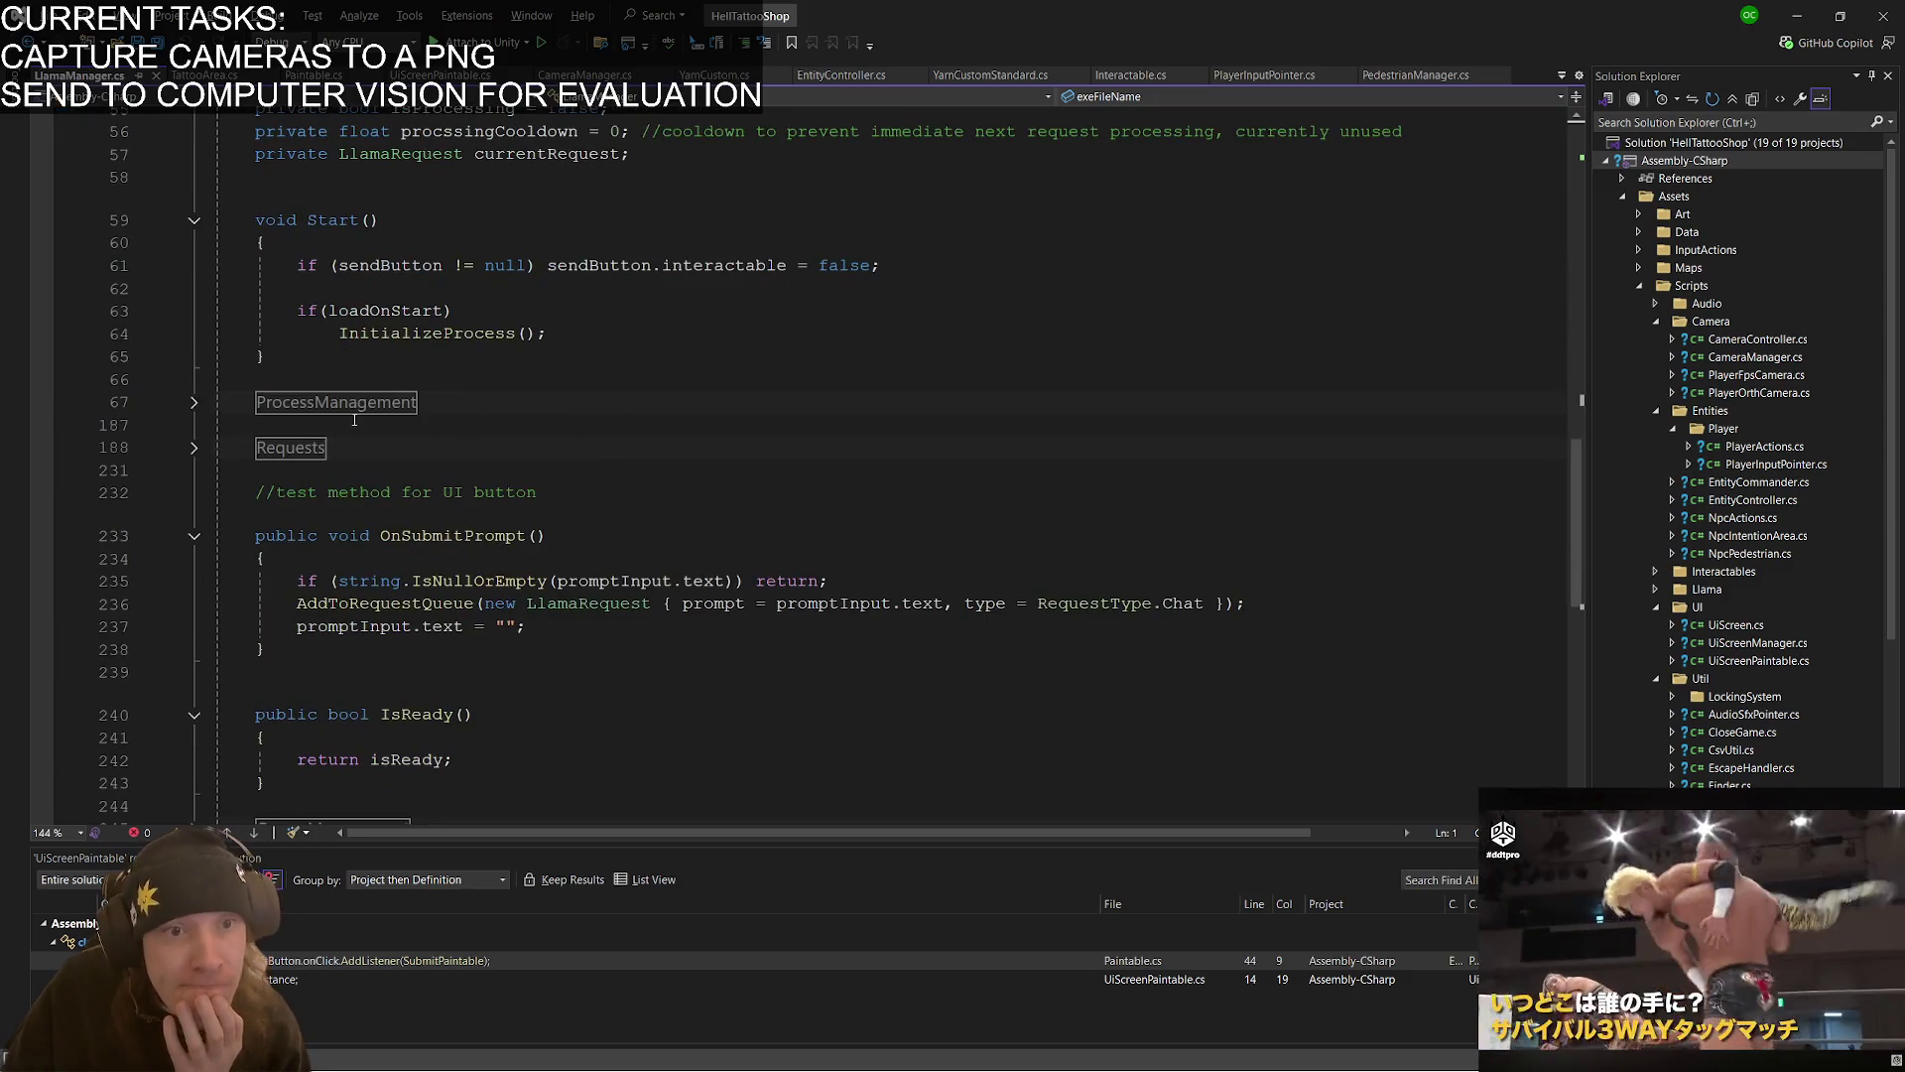
scroll(465, 521, down, 5)
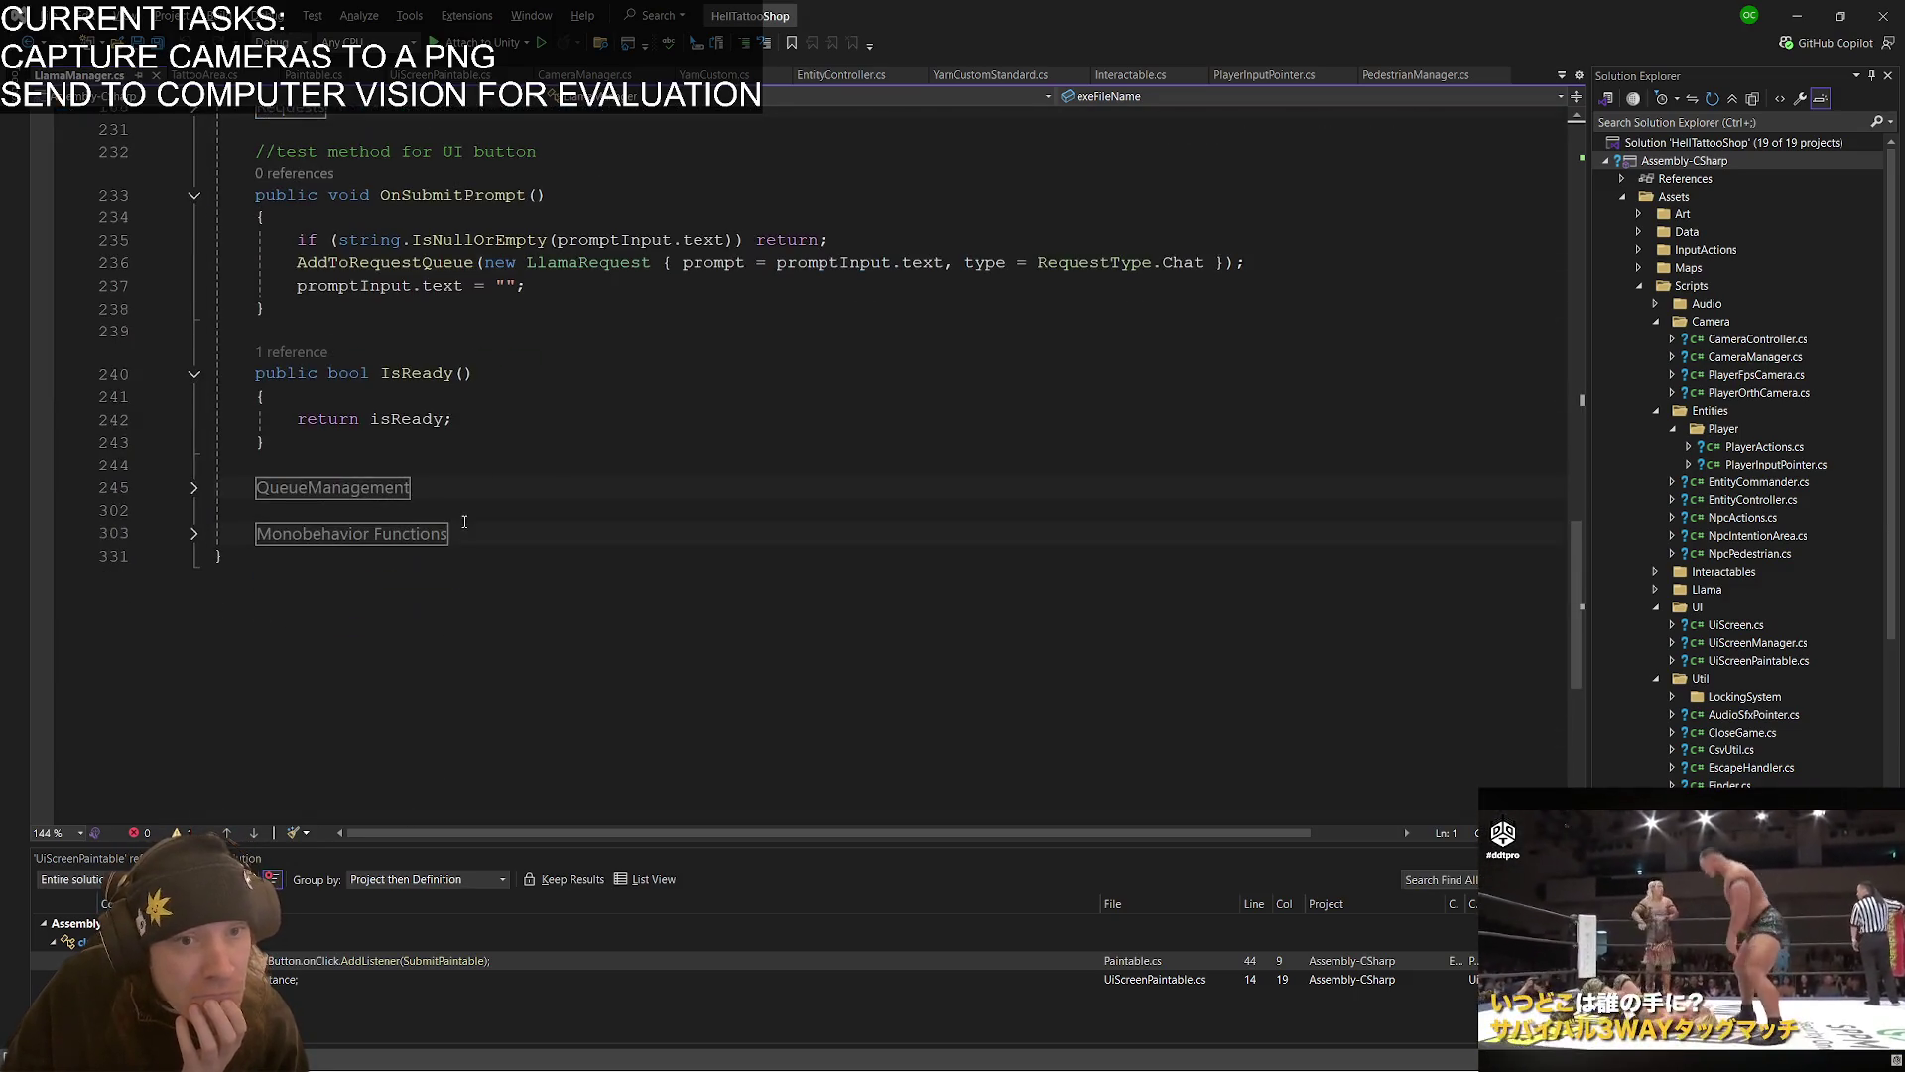
scroll(464, 521, up, 7)
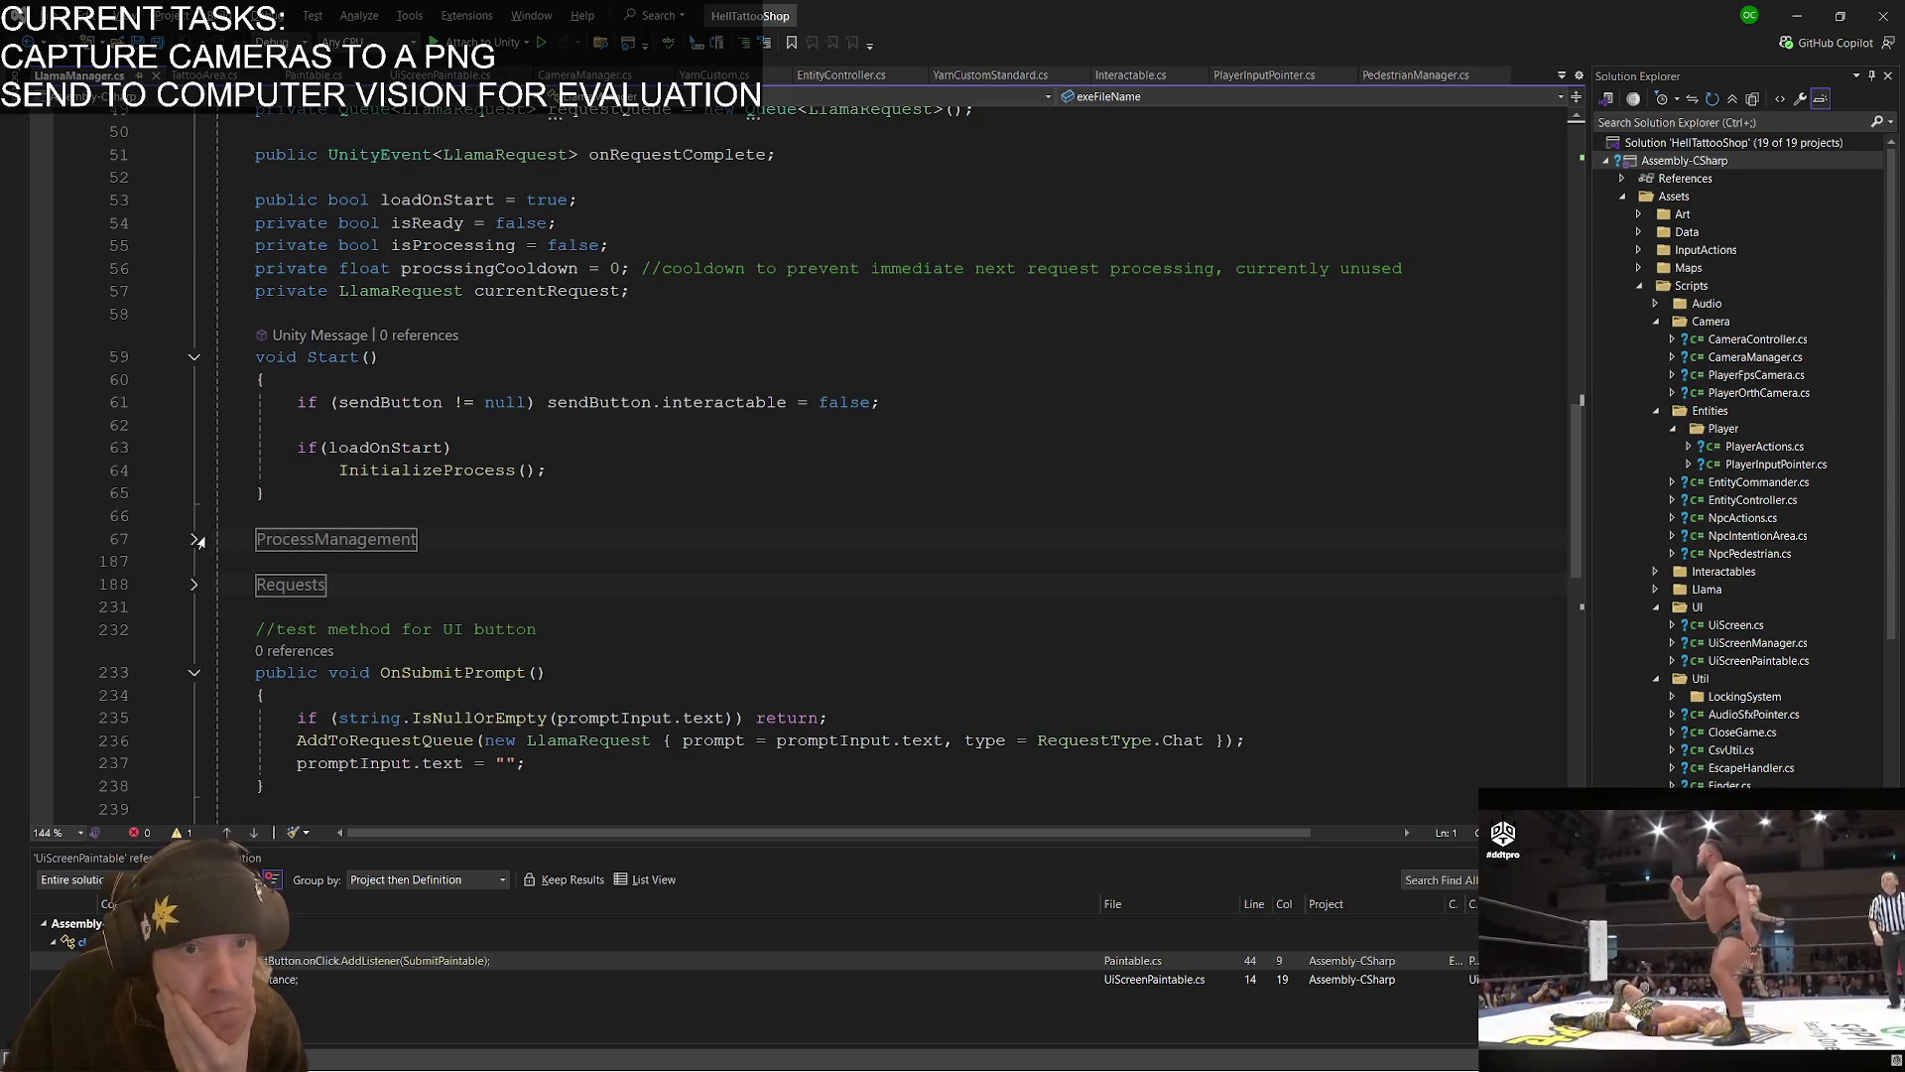
click(198, 541)
click(196, 540)
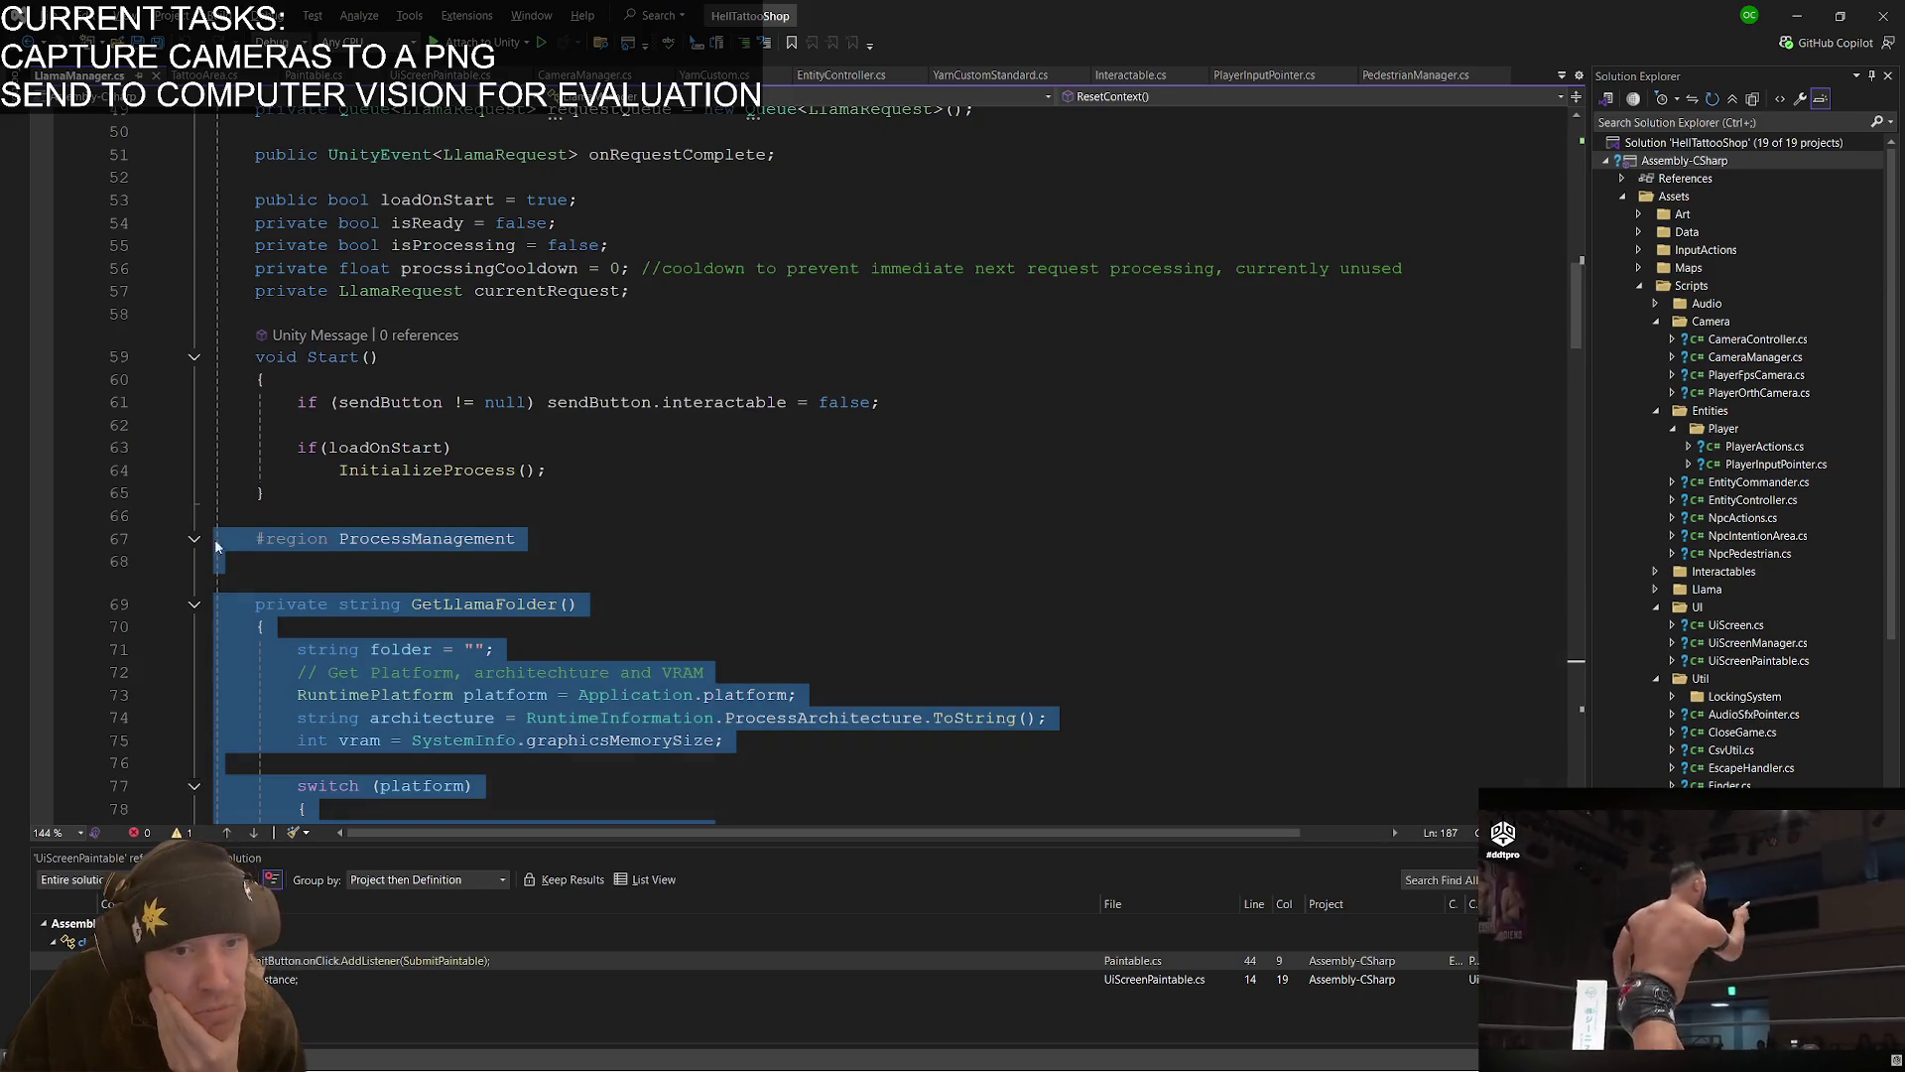
click(679, 606)
scroll(678, 584, down, 4)
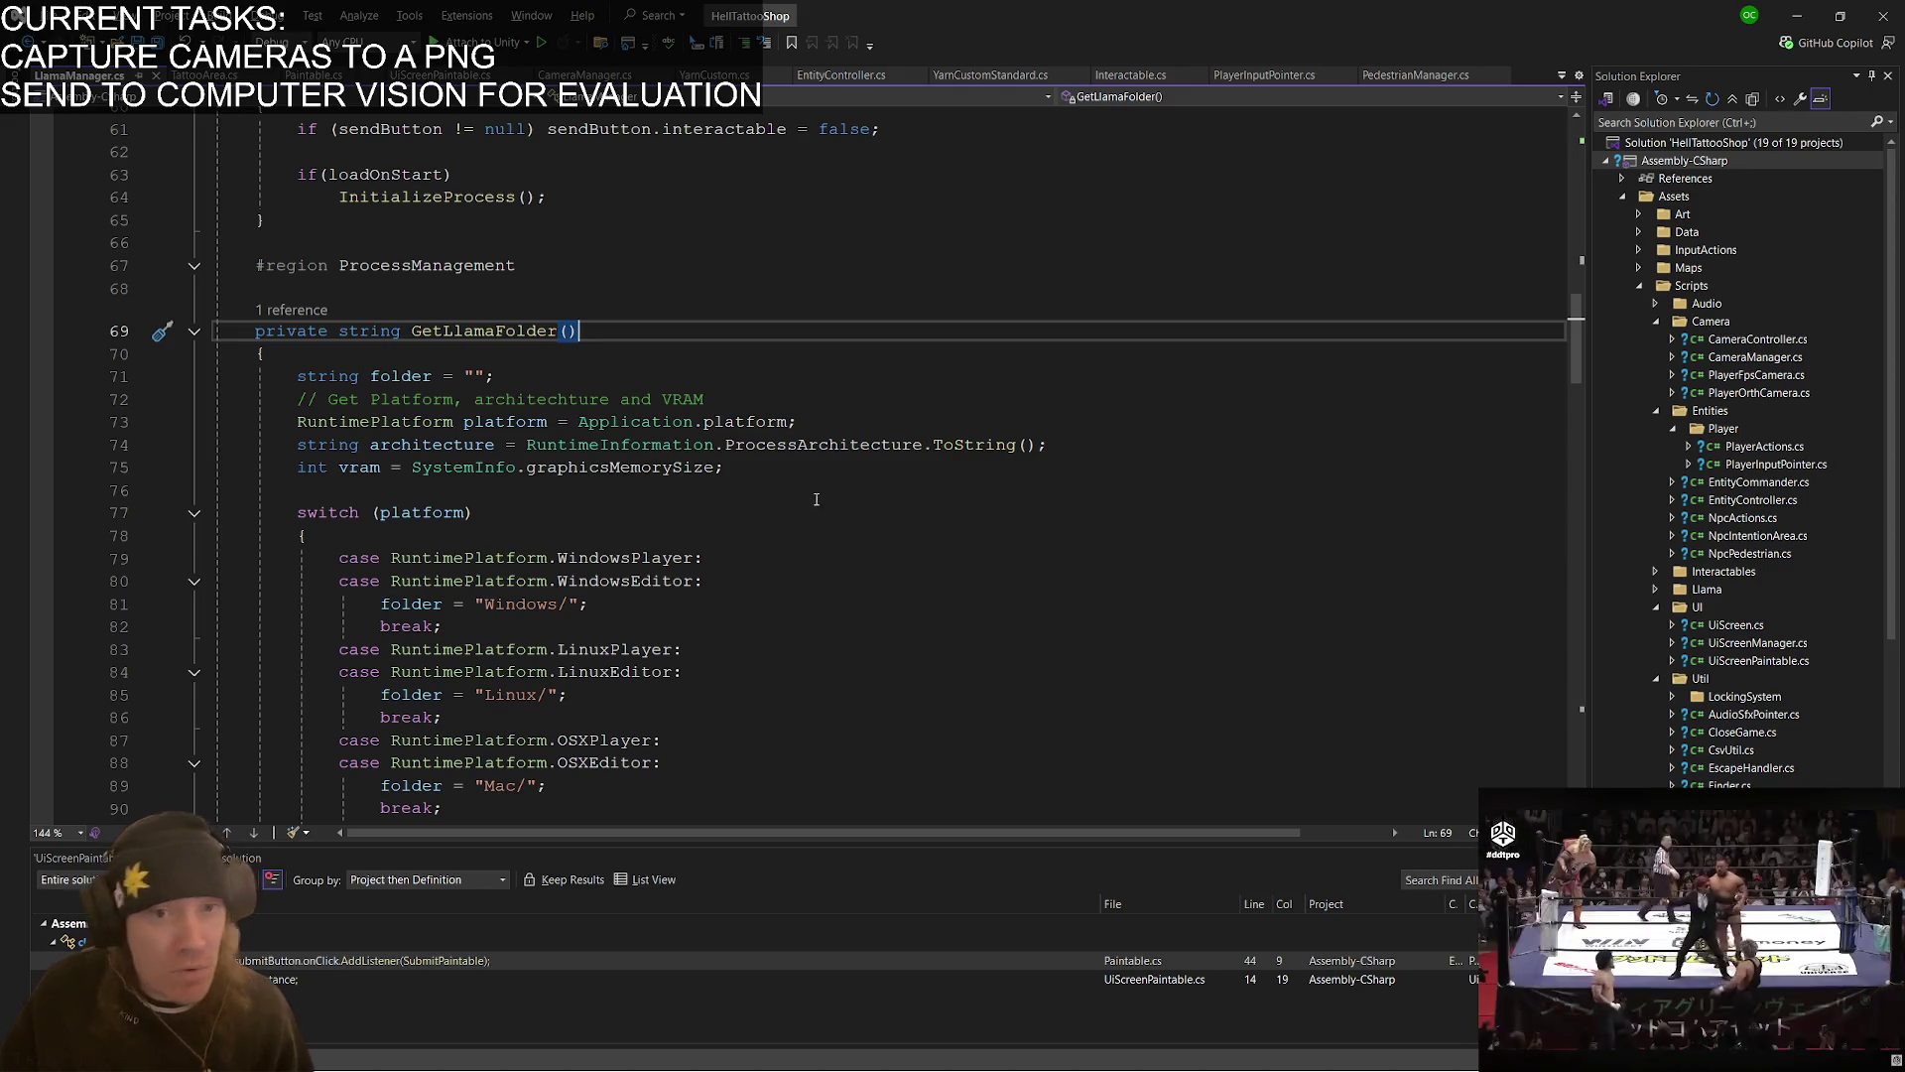
key(alt+Tab)
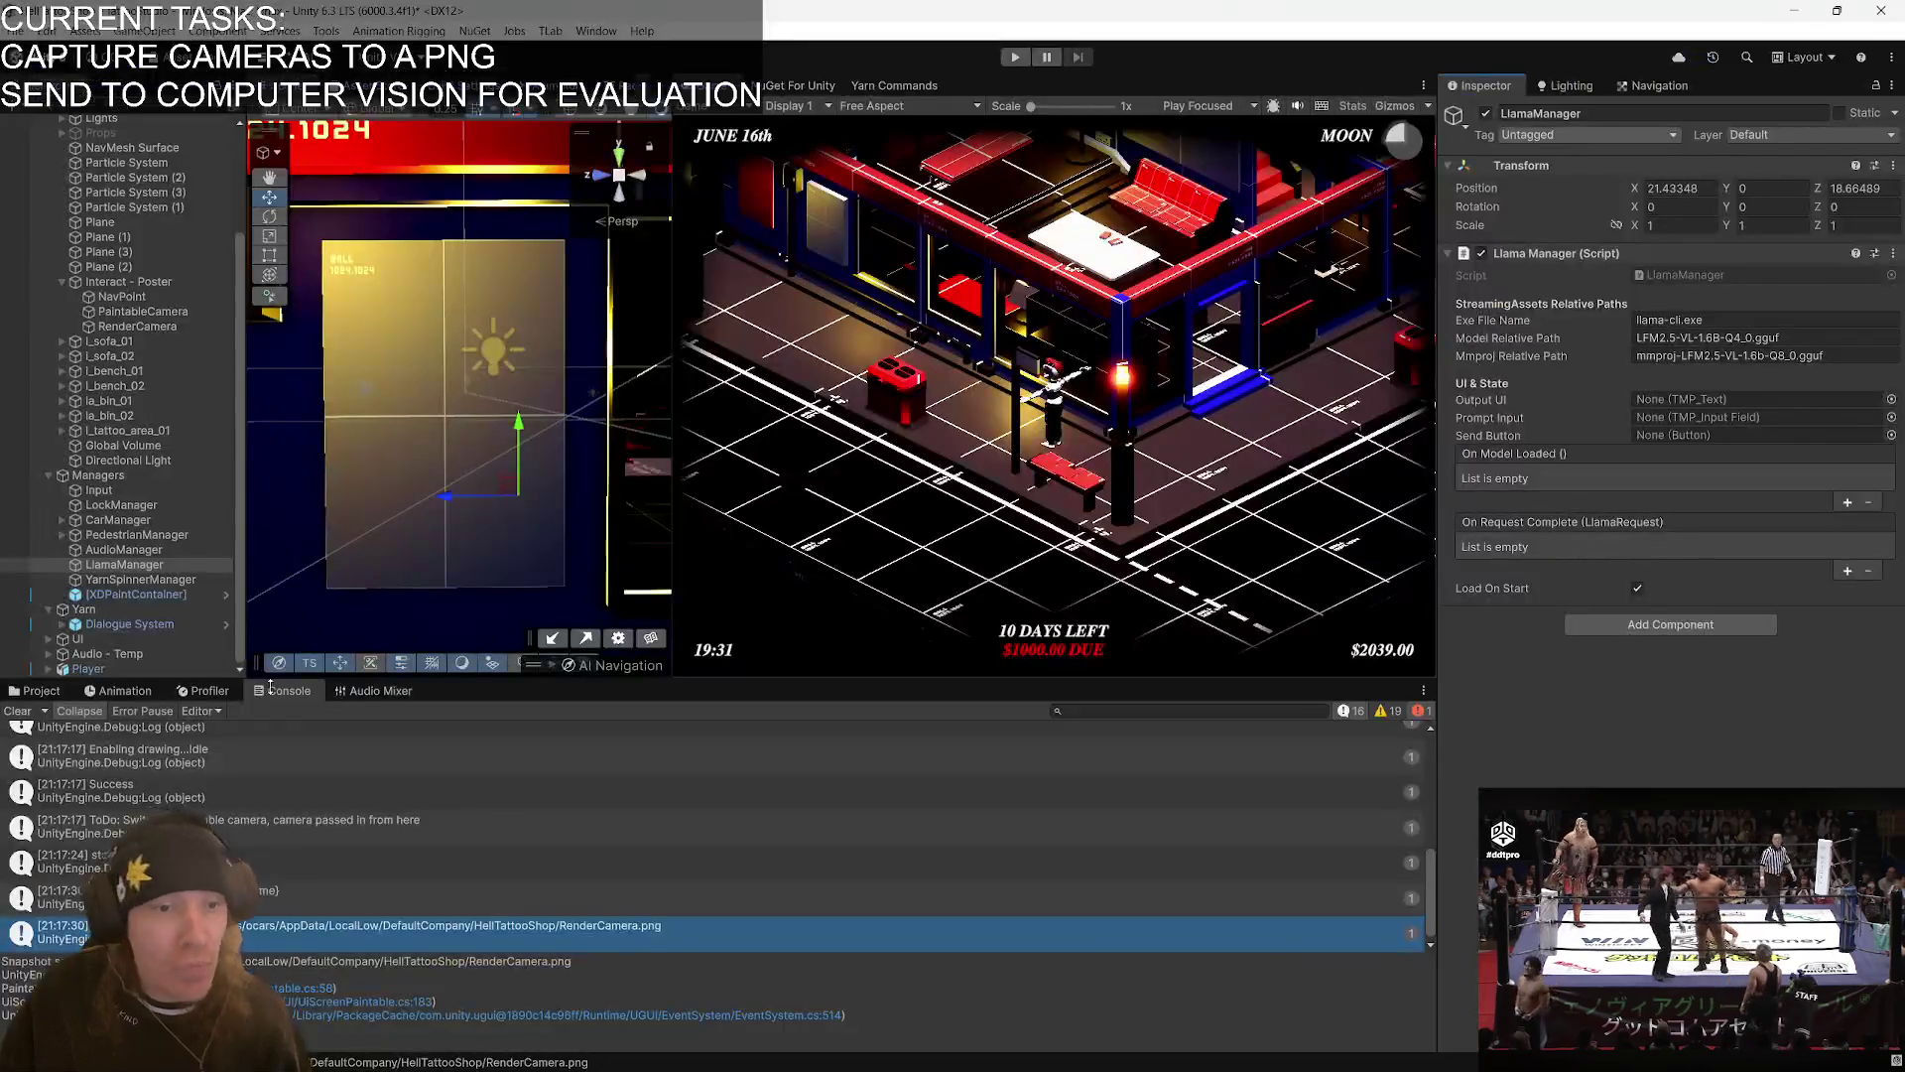
- Open StreamingAssets/Windows to see LlamaARM, LlamaCPU and LlamaVulkan, and compare with GetLlamaFolder's names
click(37, 691)
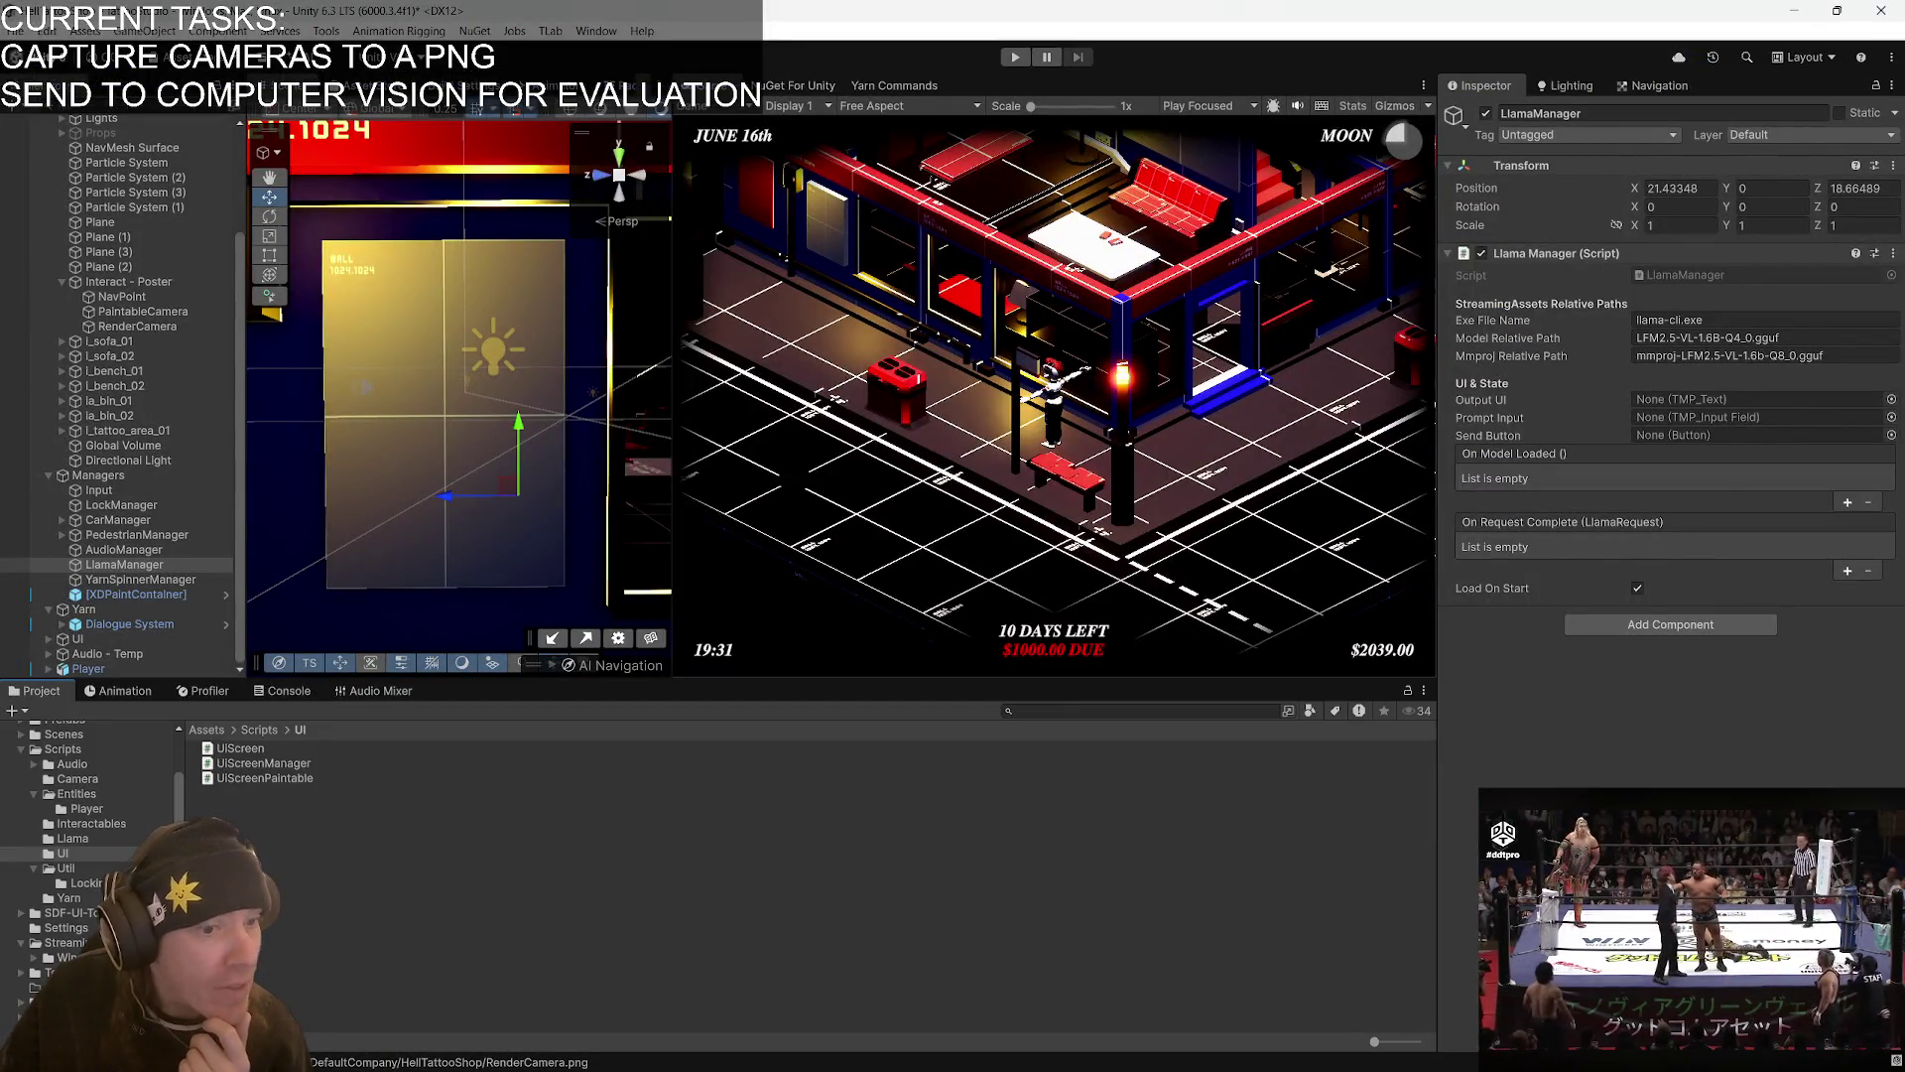
scroll(92, 926, down, 3)
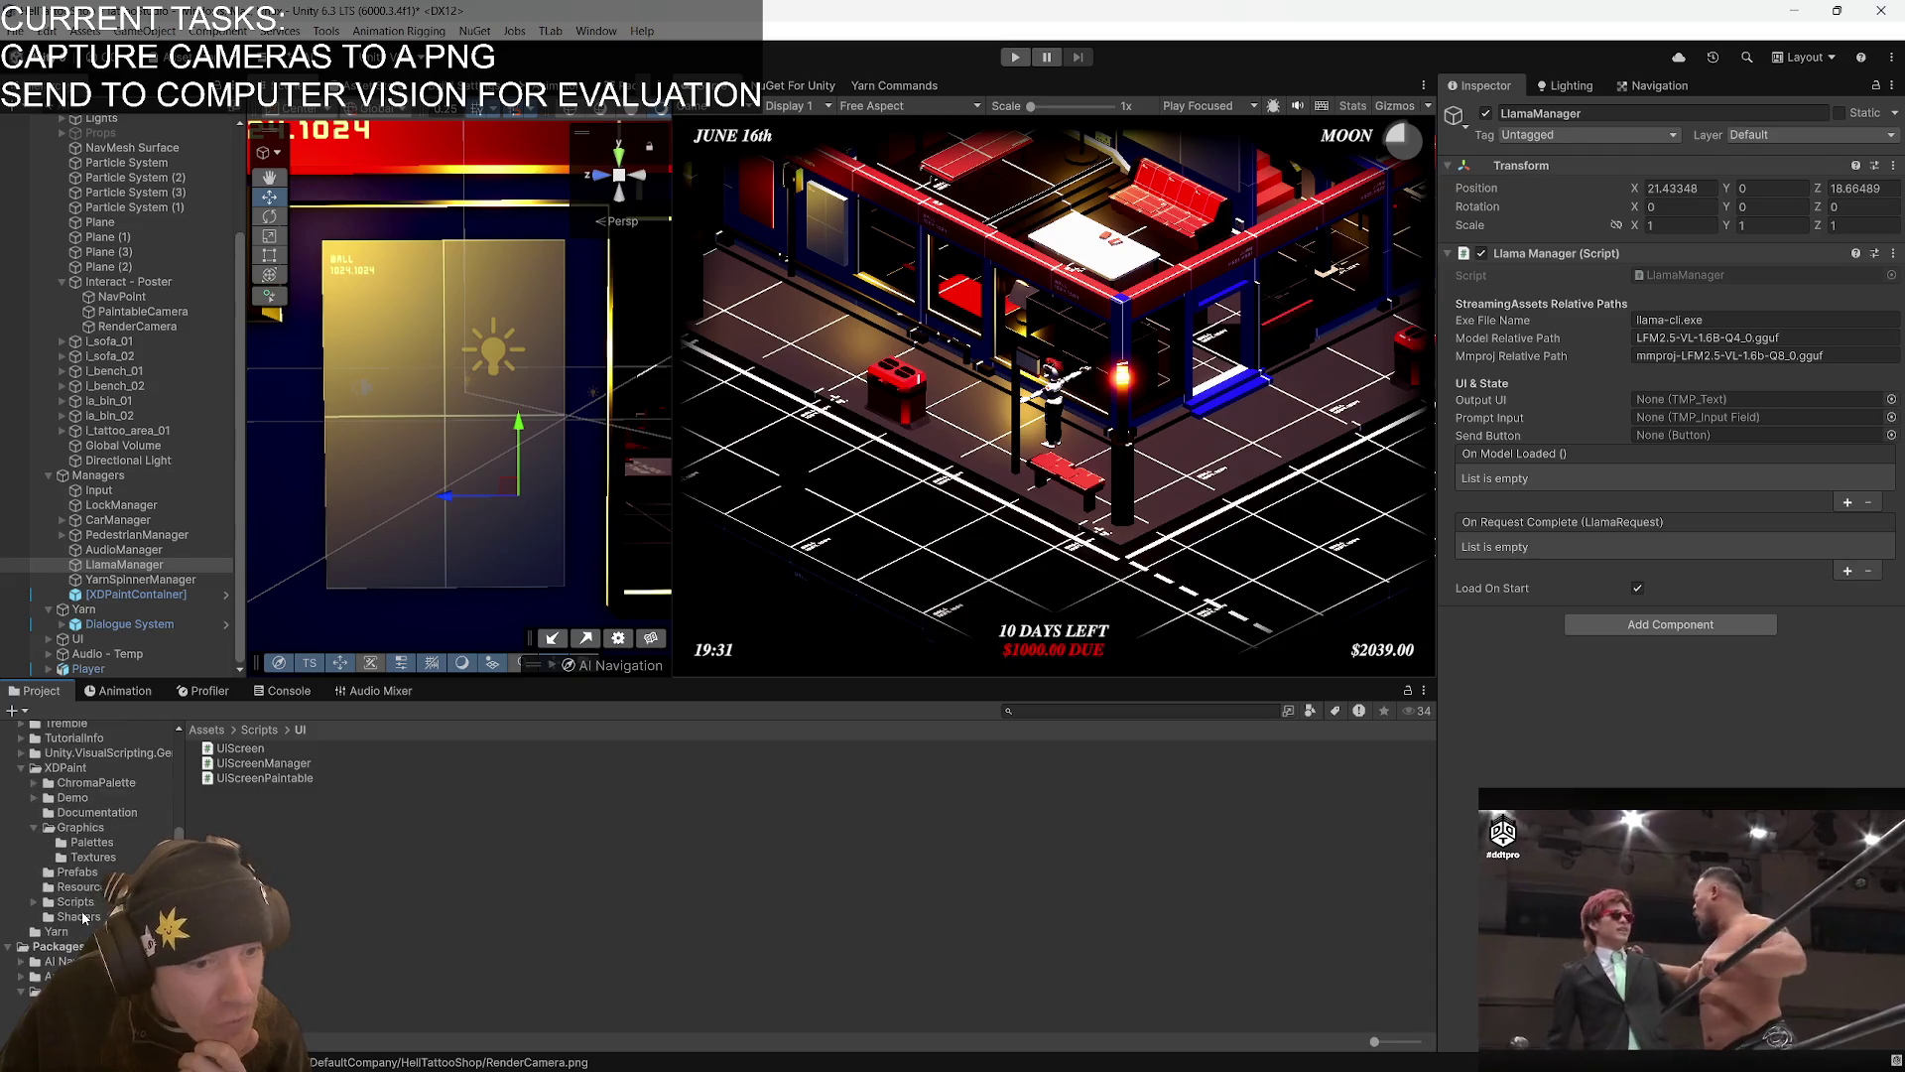
scroll(84, 918, up, 4)
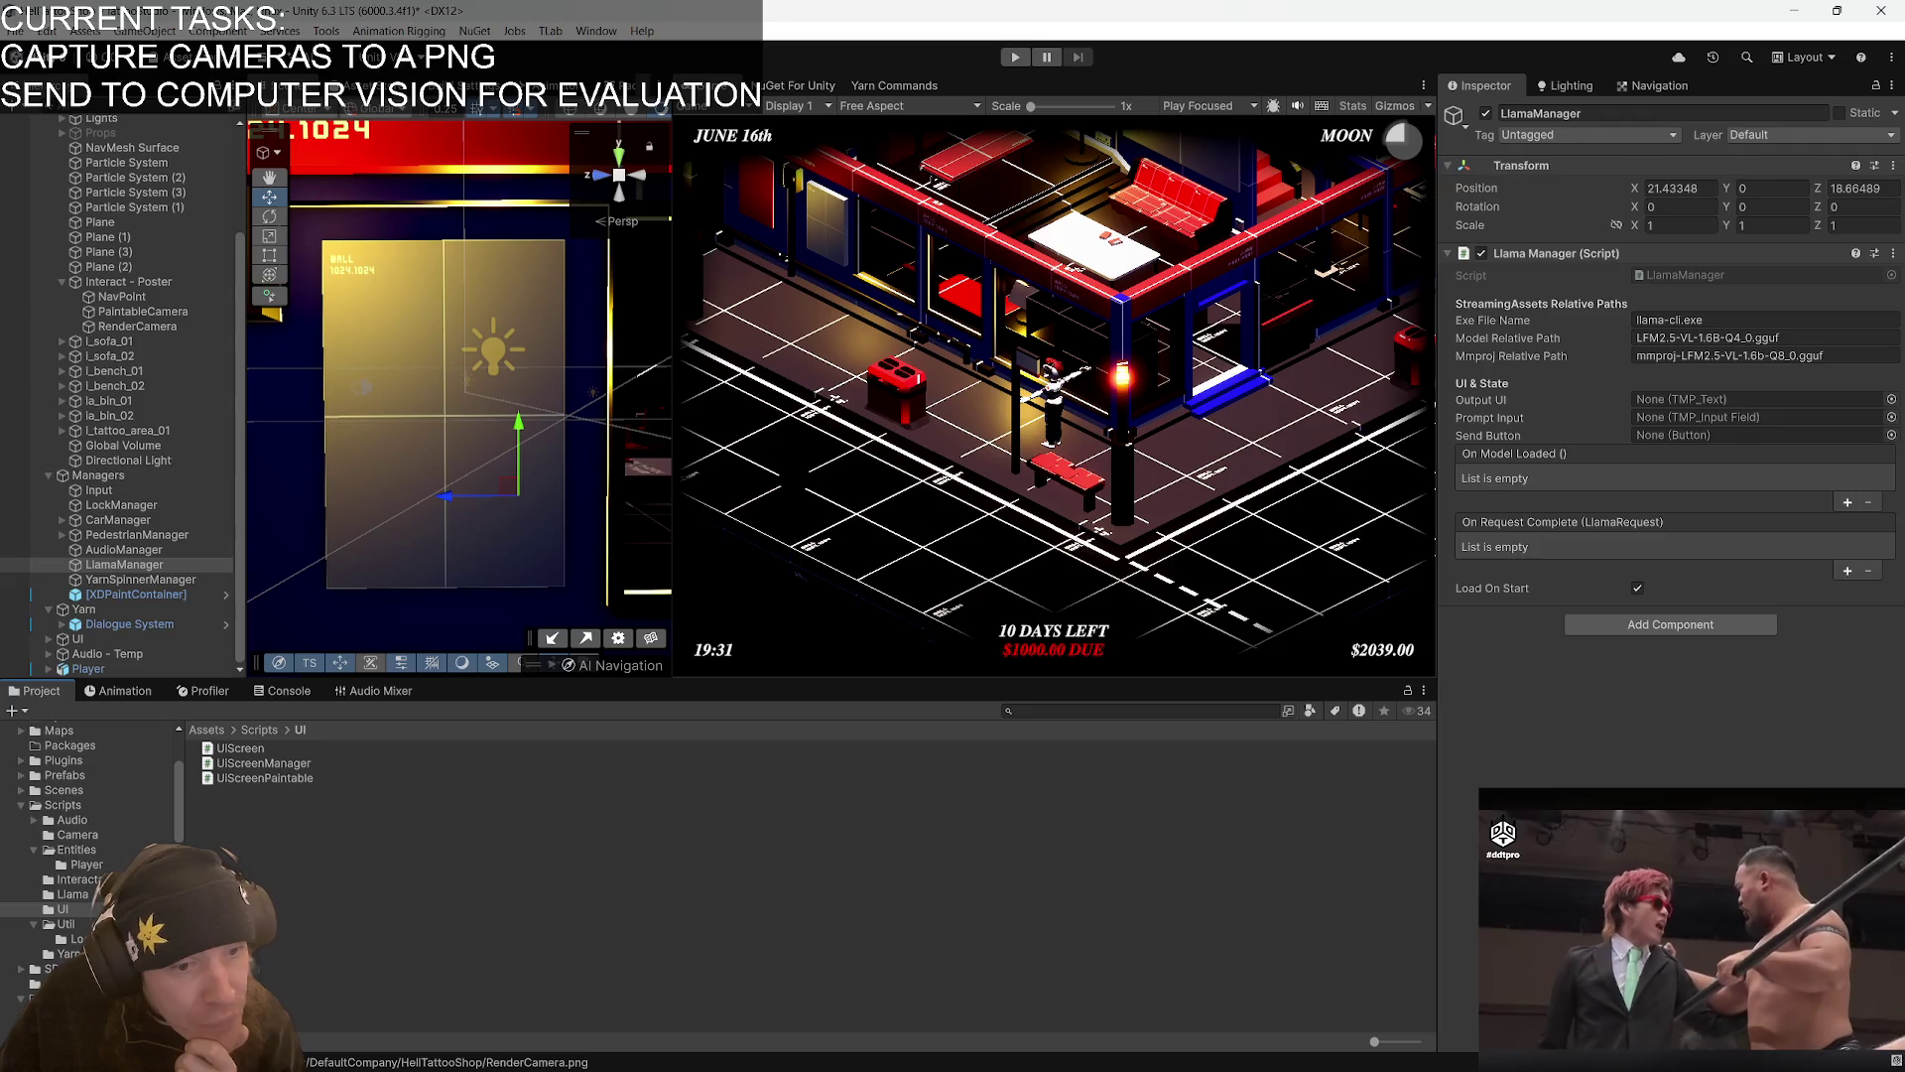
click(40, 997)
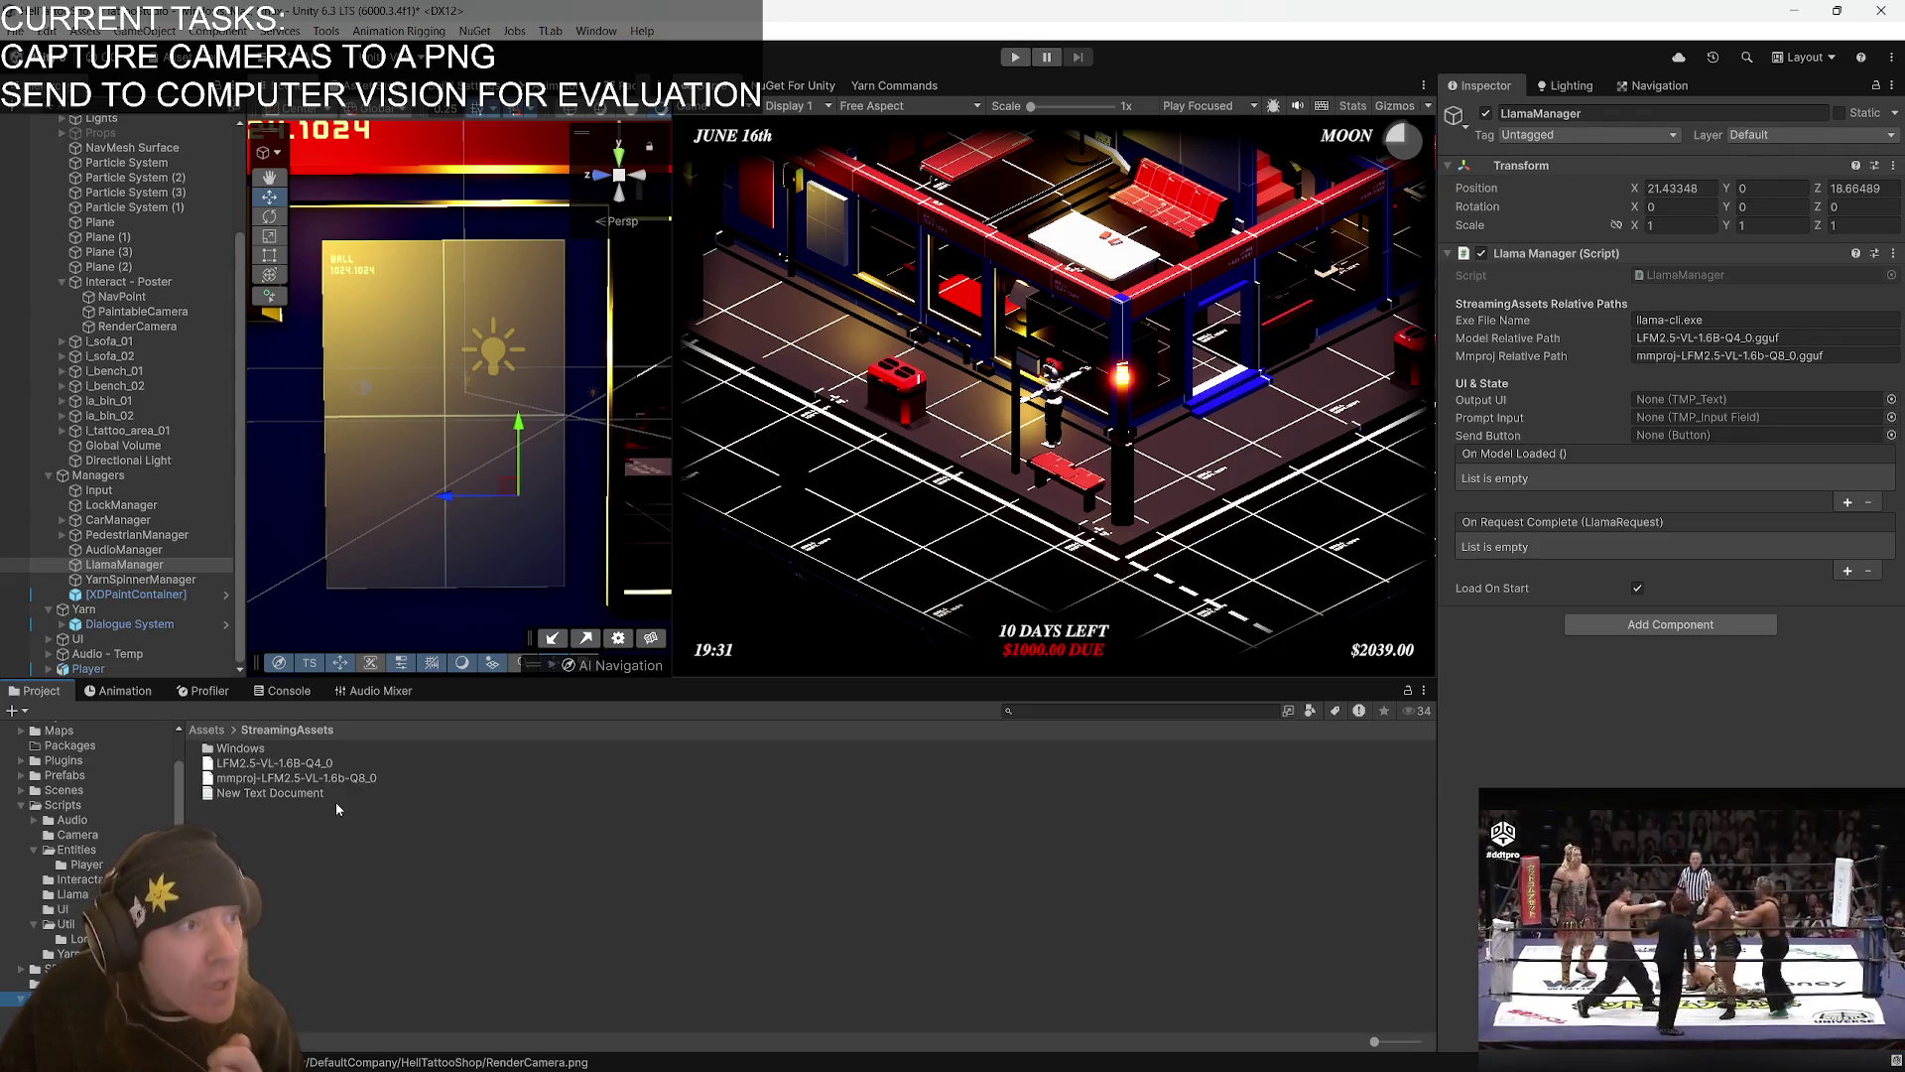
double_click(247, 751)
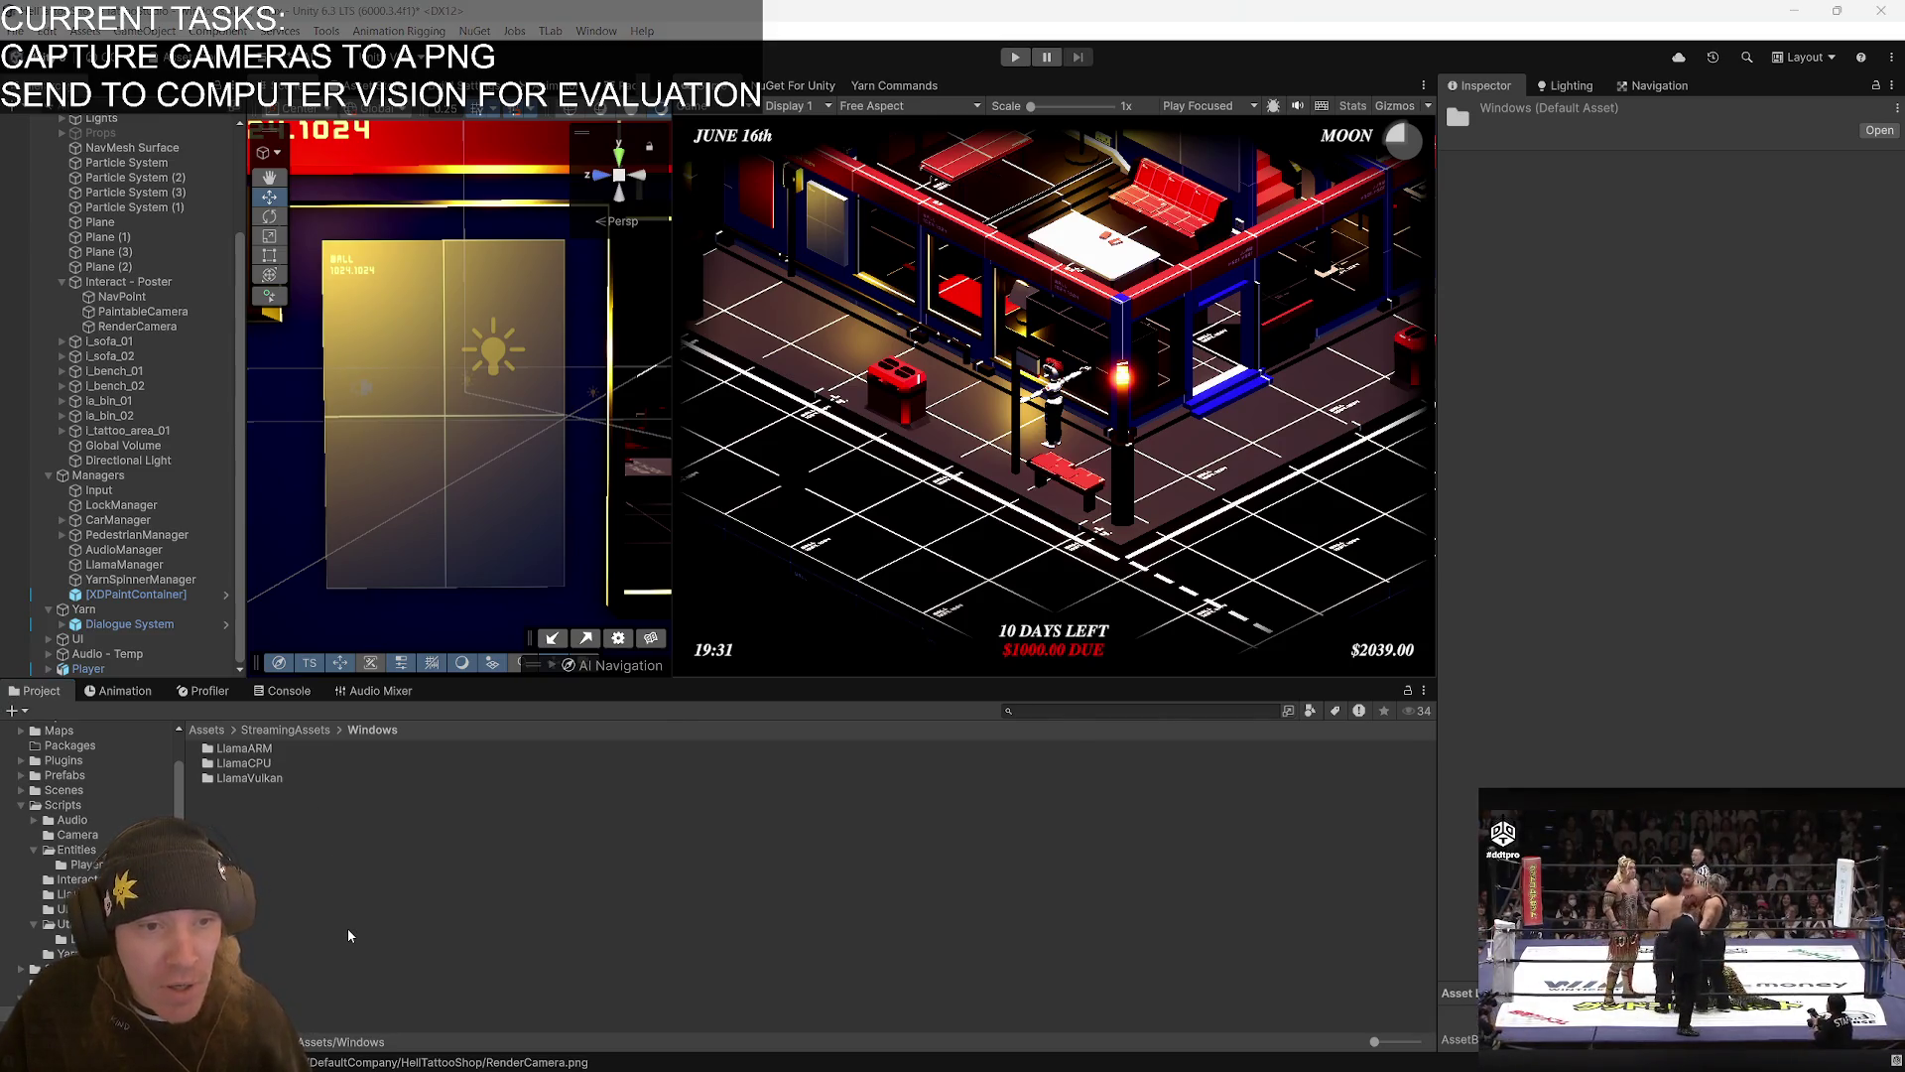
key(alt+Tab)
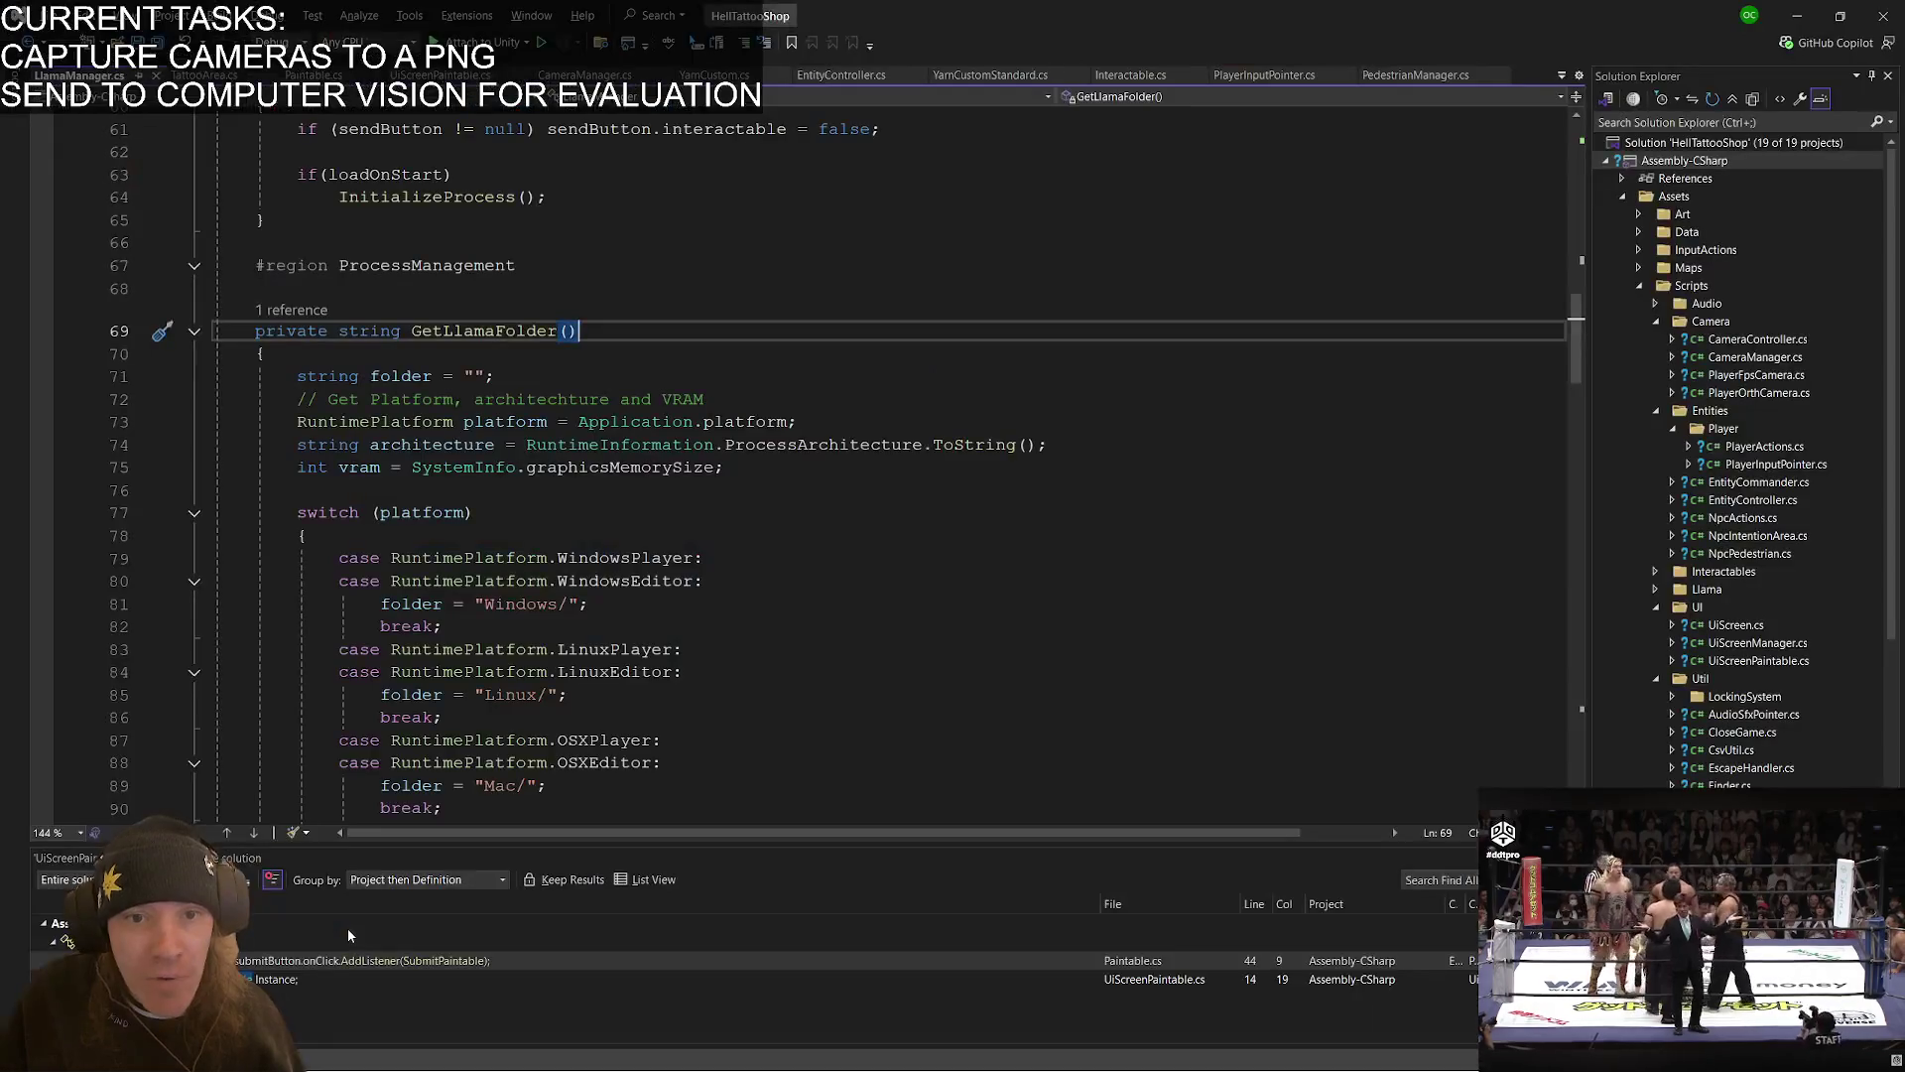
scroll(555, 631, down, 5)
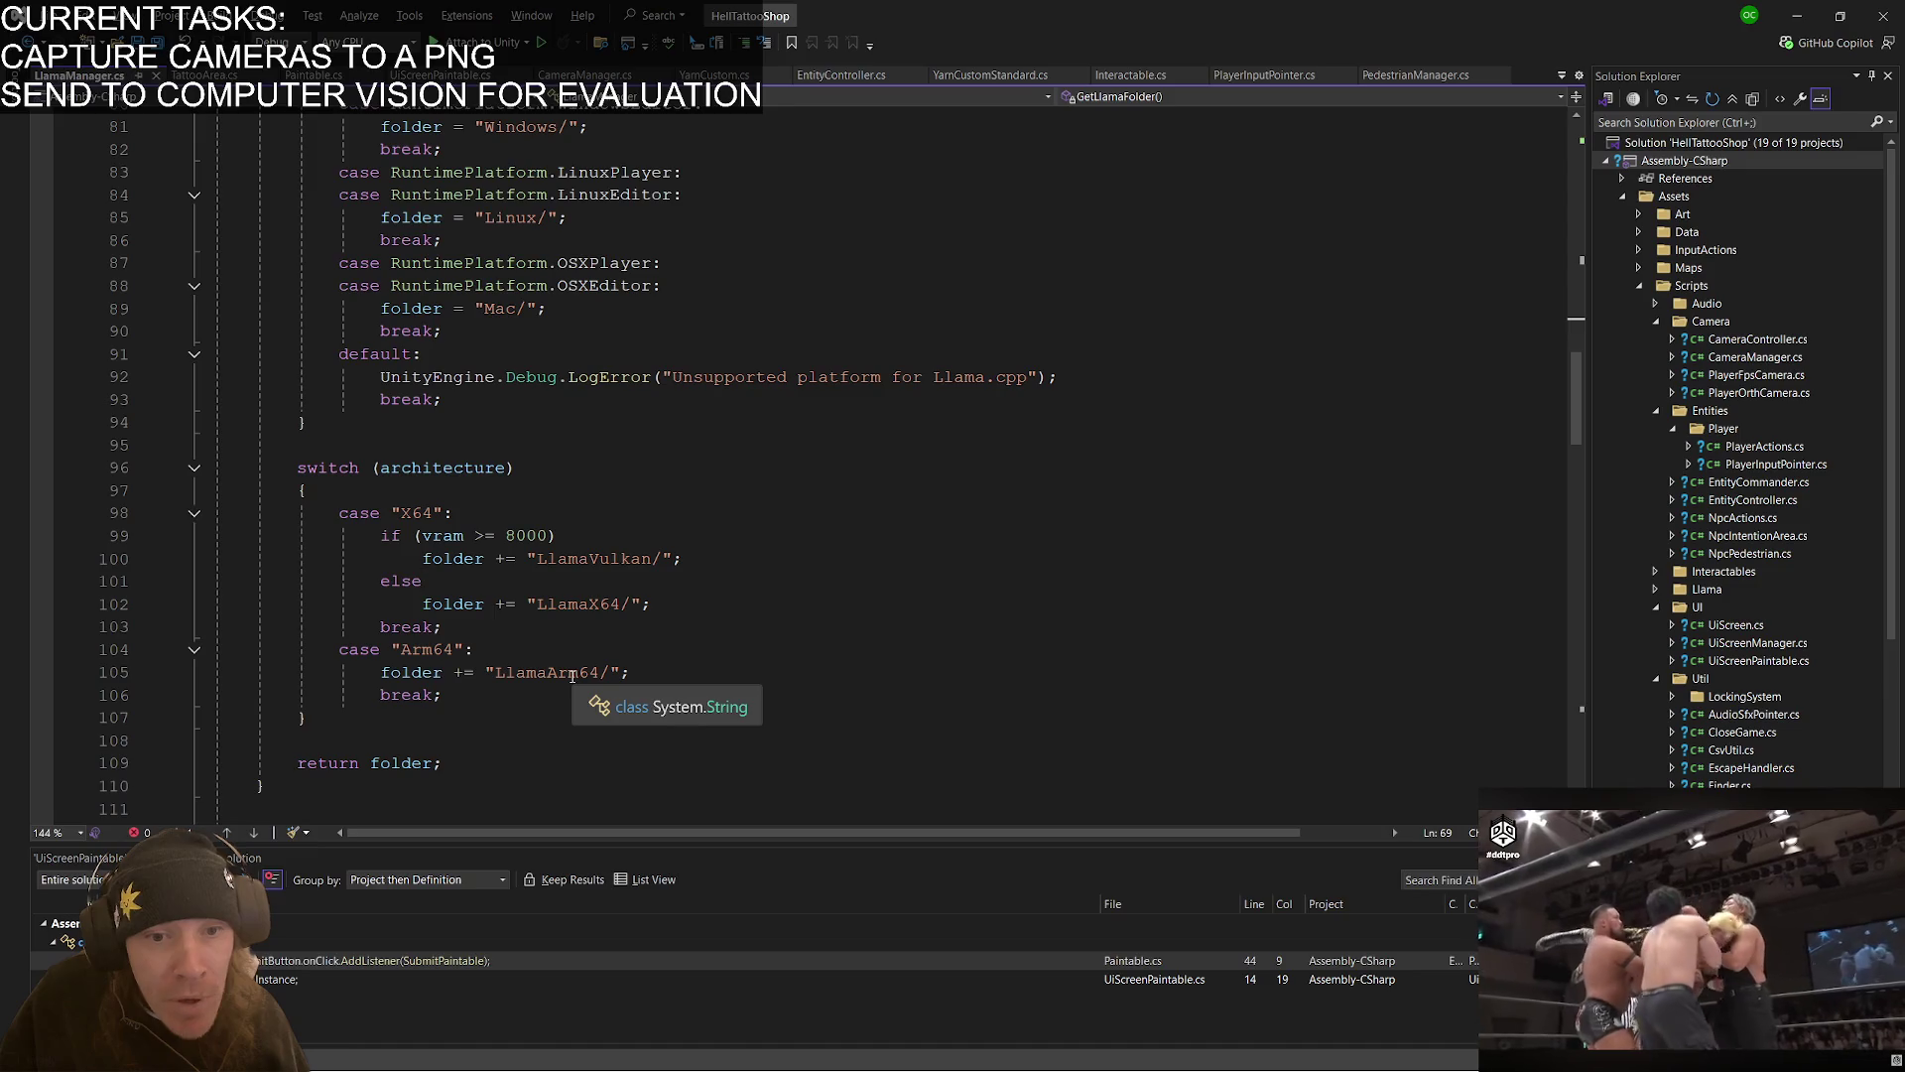
key(alt+Tab)
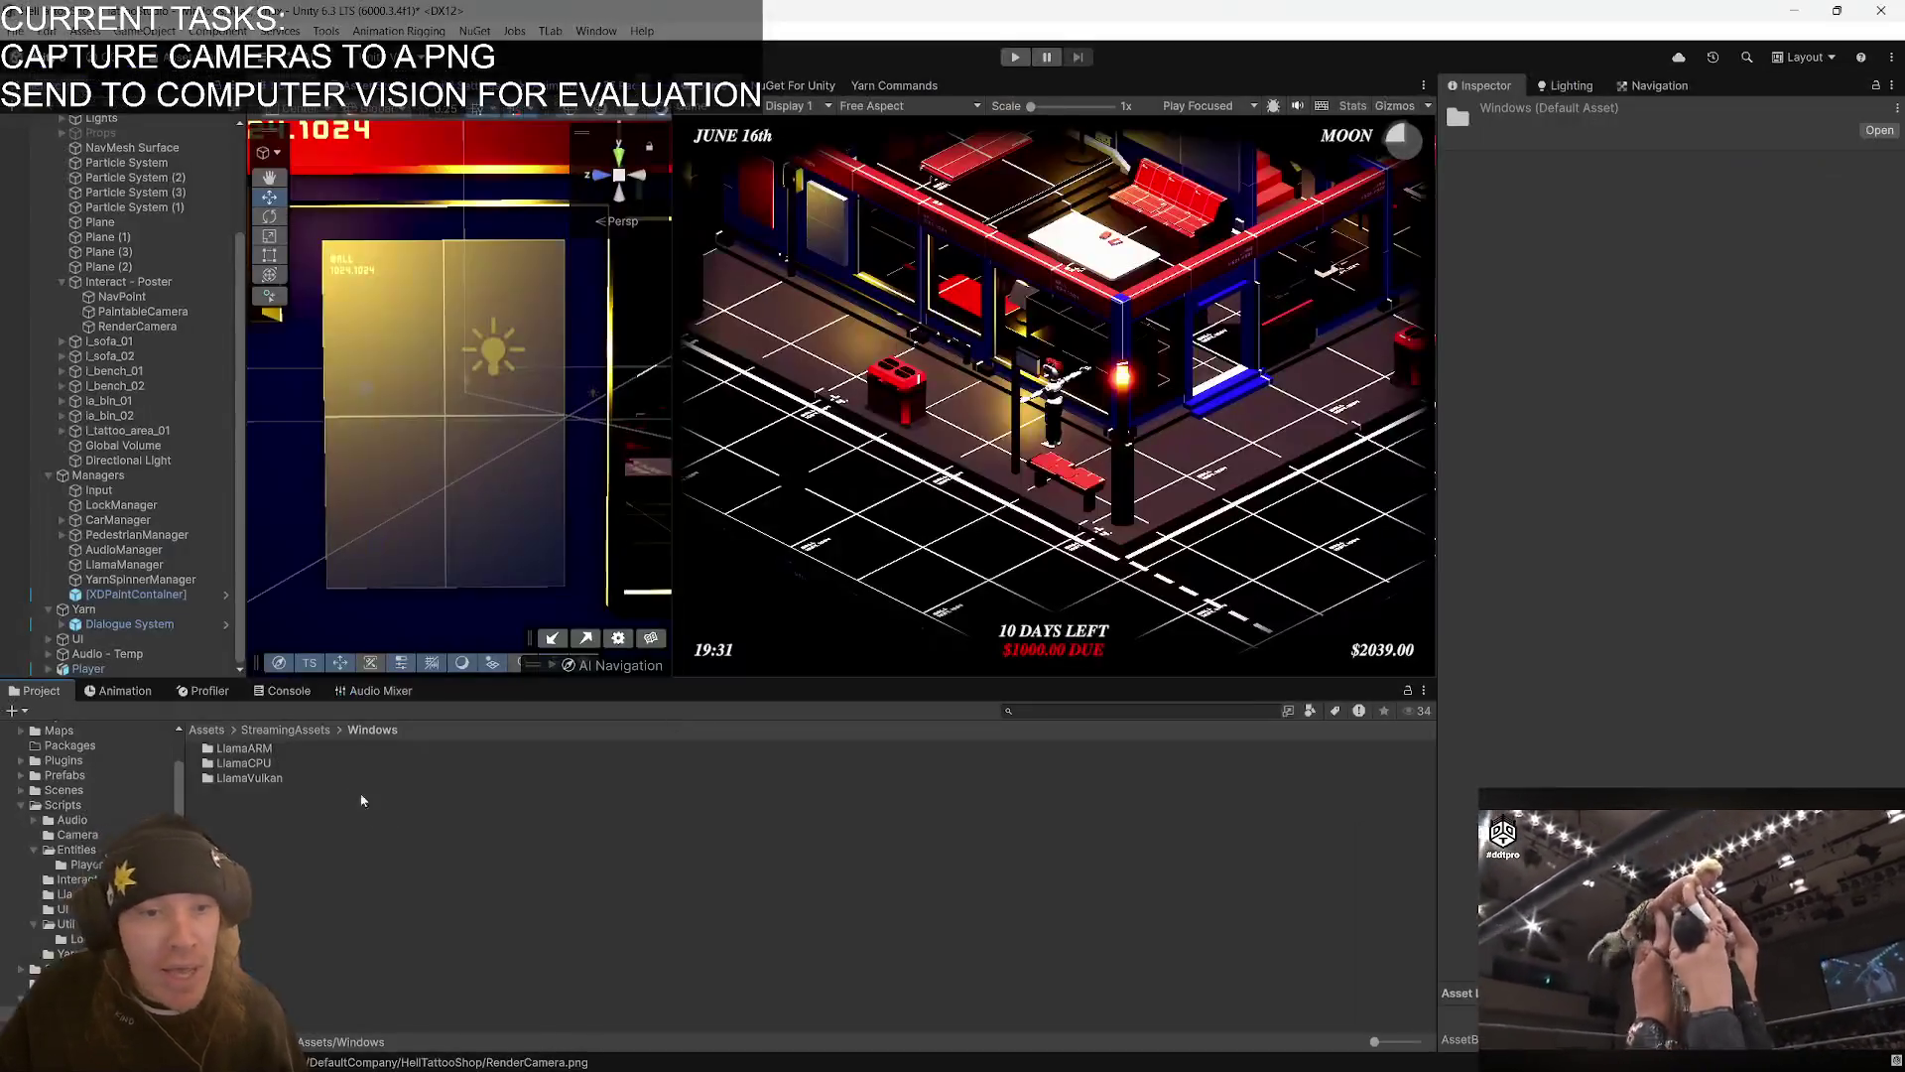
- Rename the LlamaCPU folder to Llamax64 and the LlamaARM folder to LlamaARM64
click(311, 760)
key(F2)
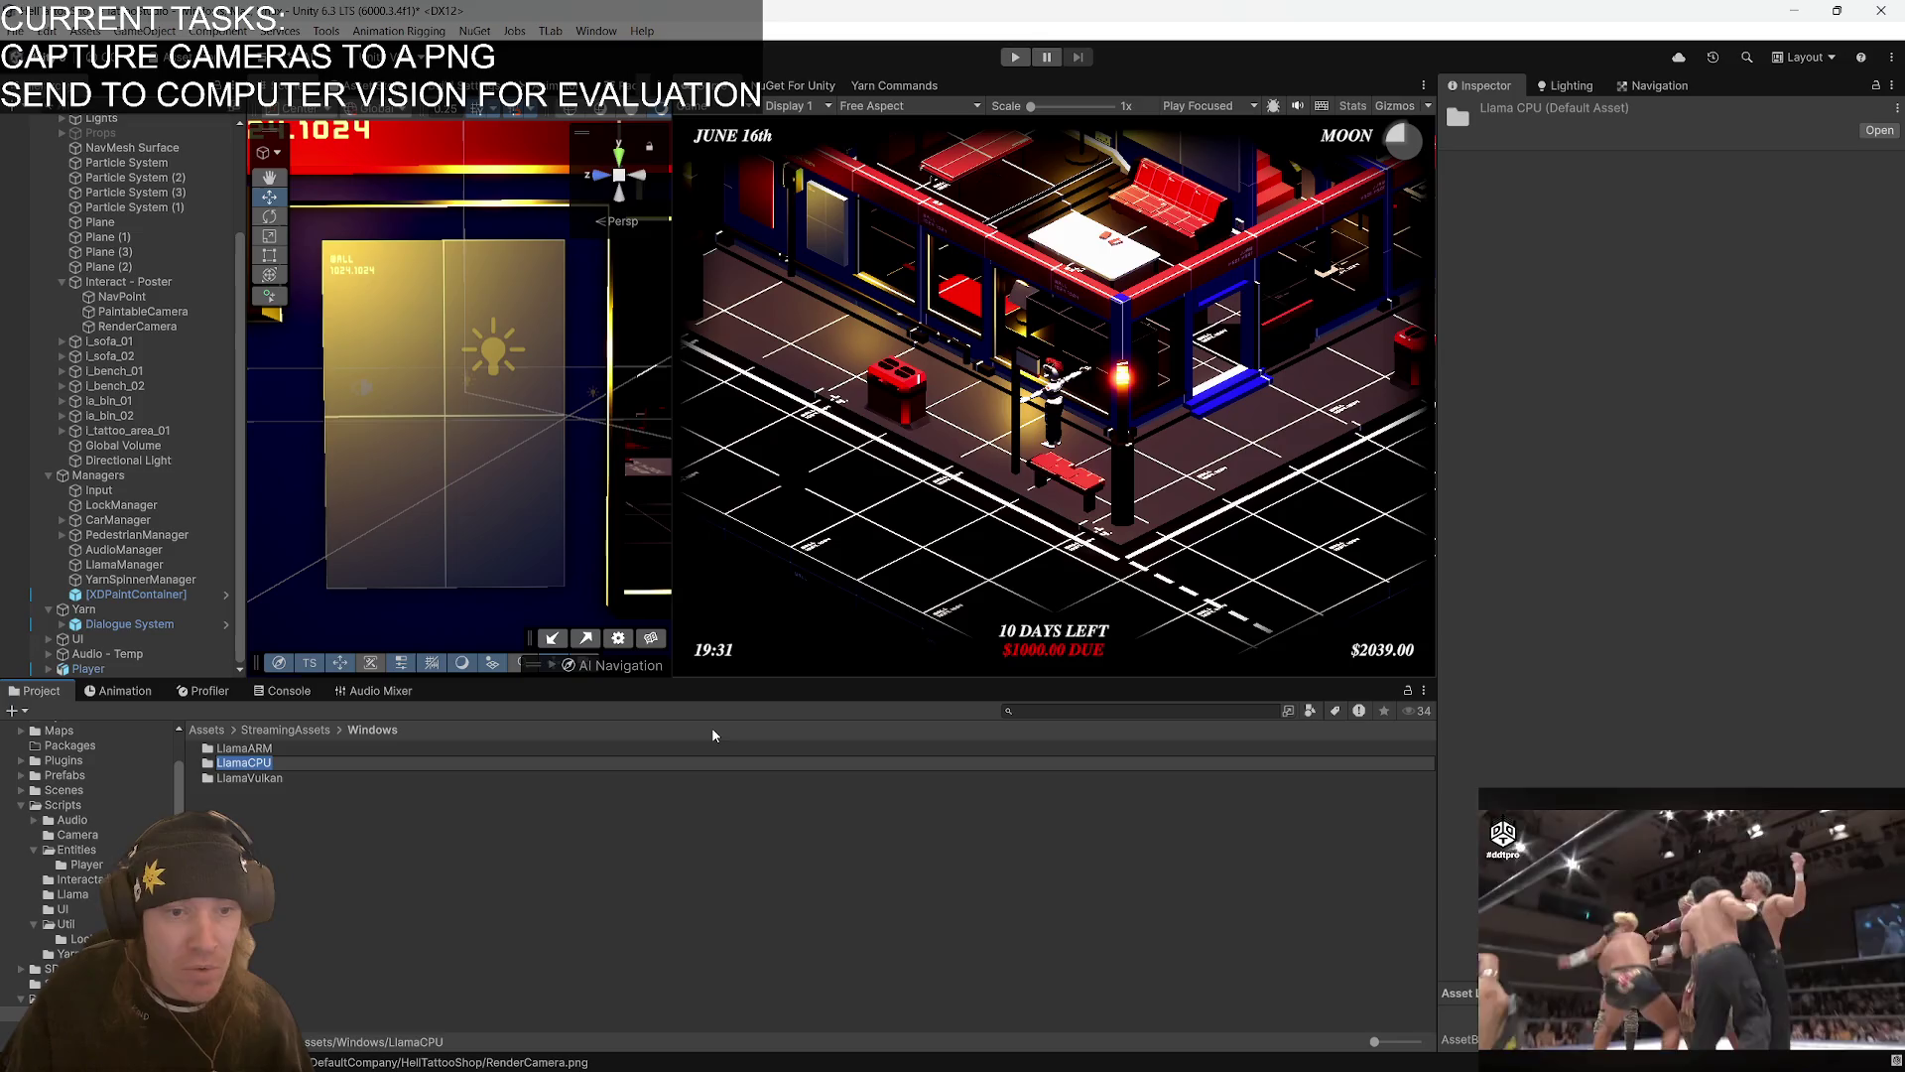
text(Llamax64)
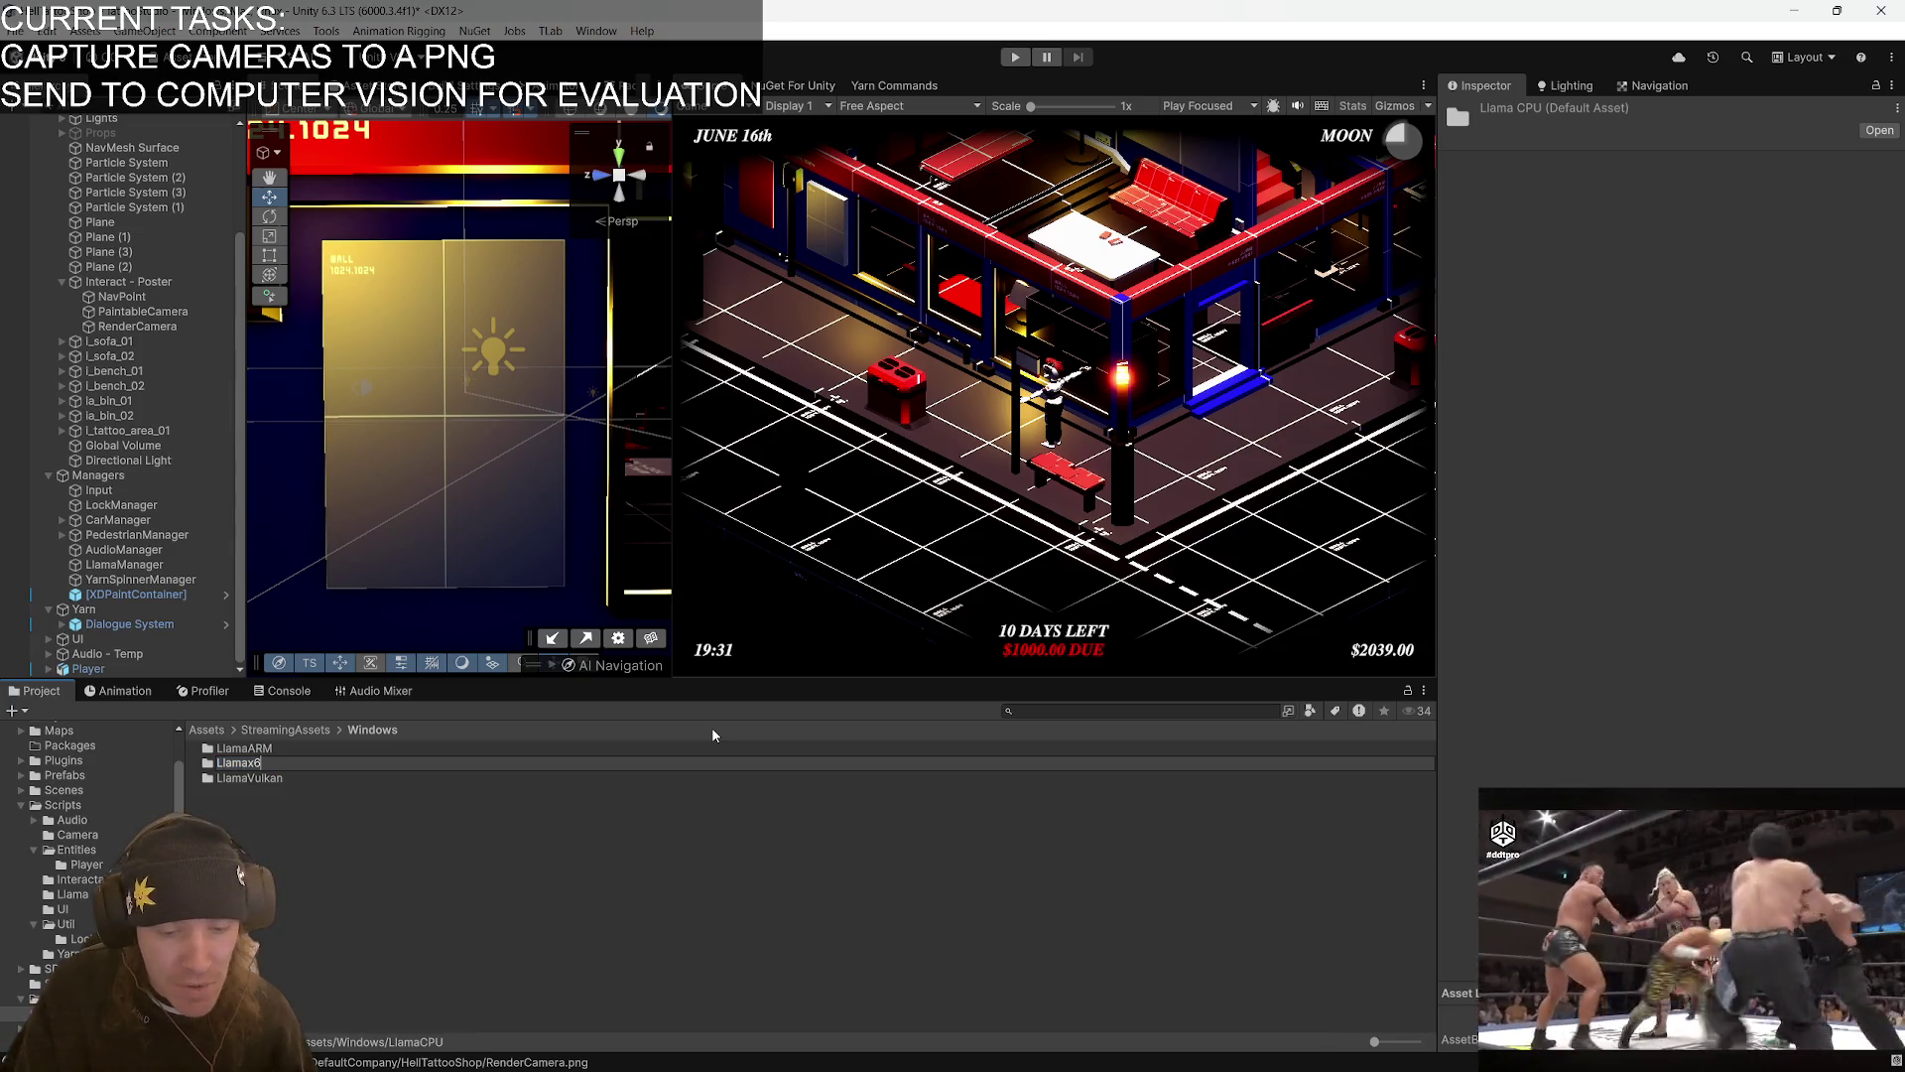
key(Return)
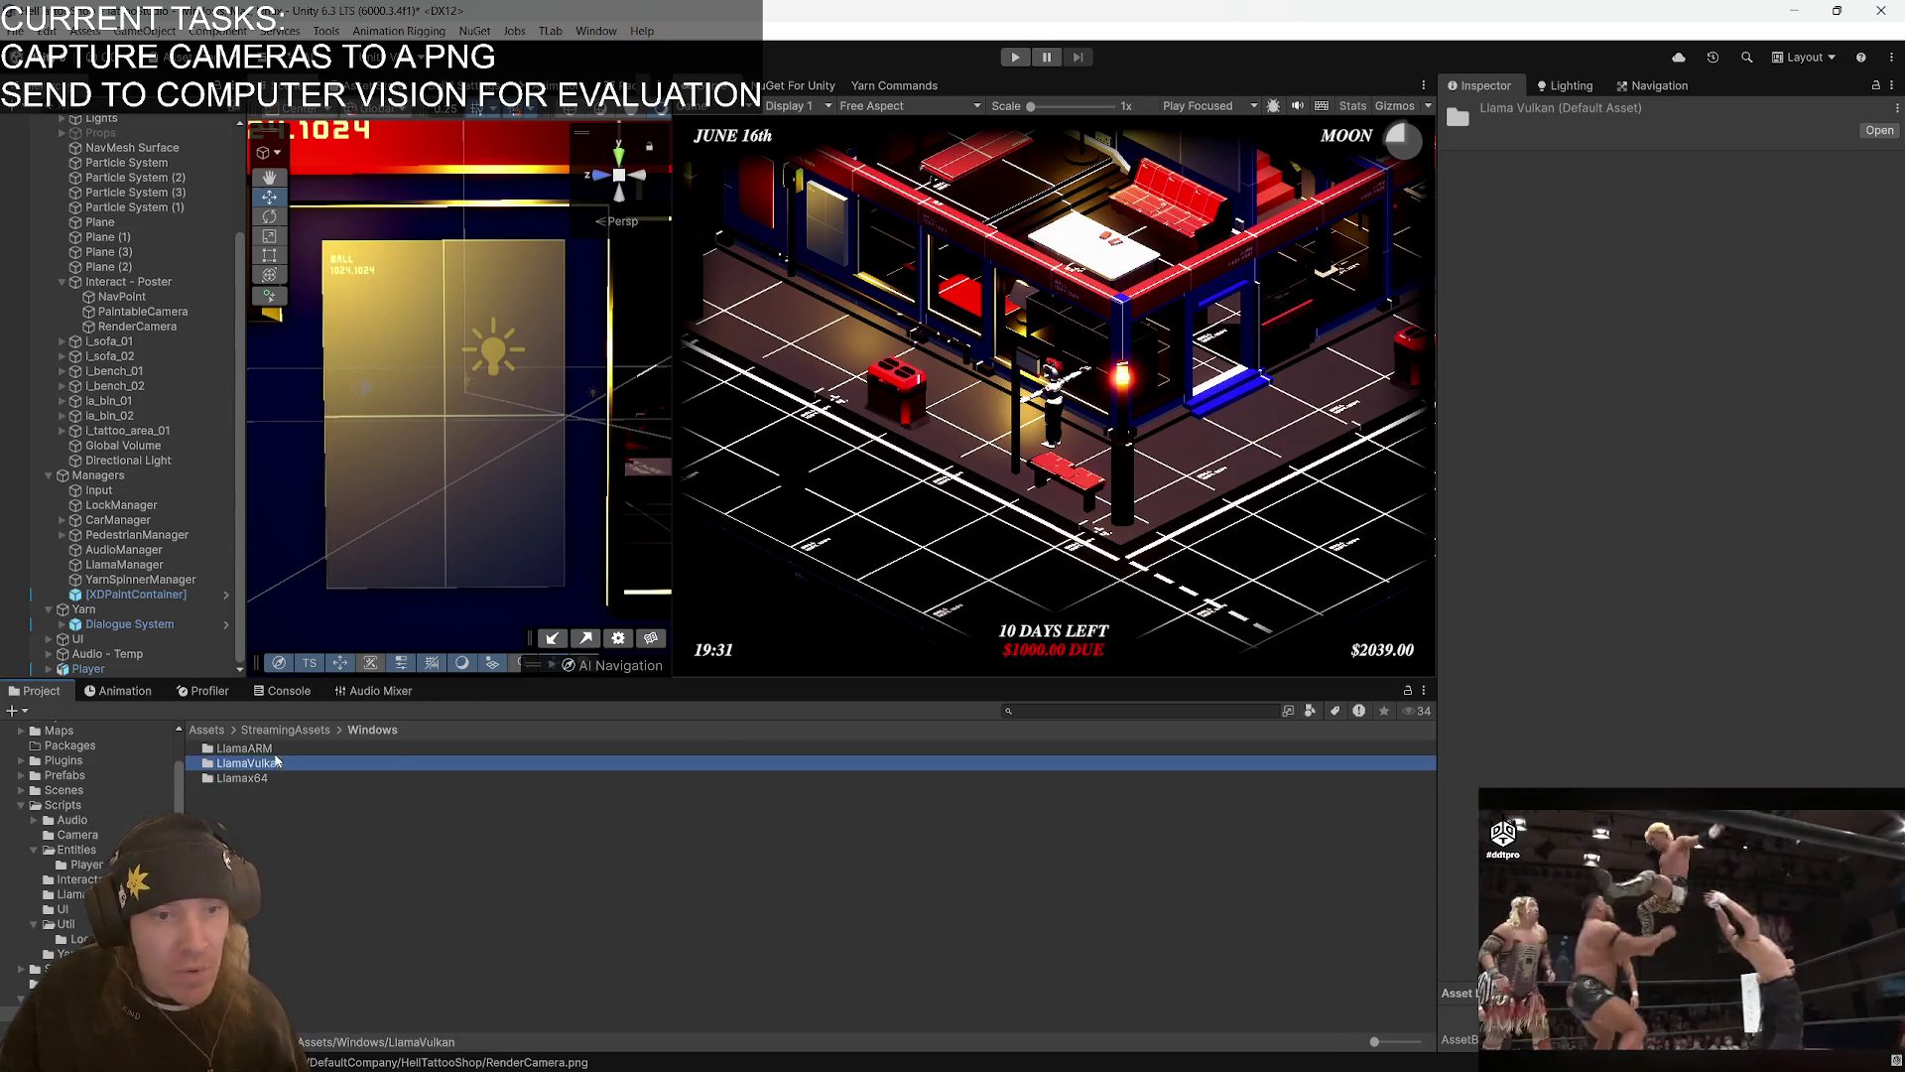
click(889, 742)
key(F2)
key(End)
text(64)
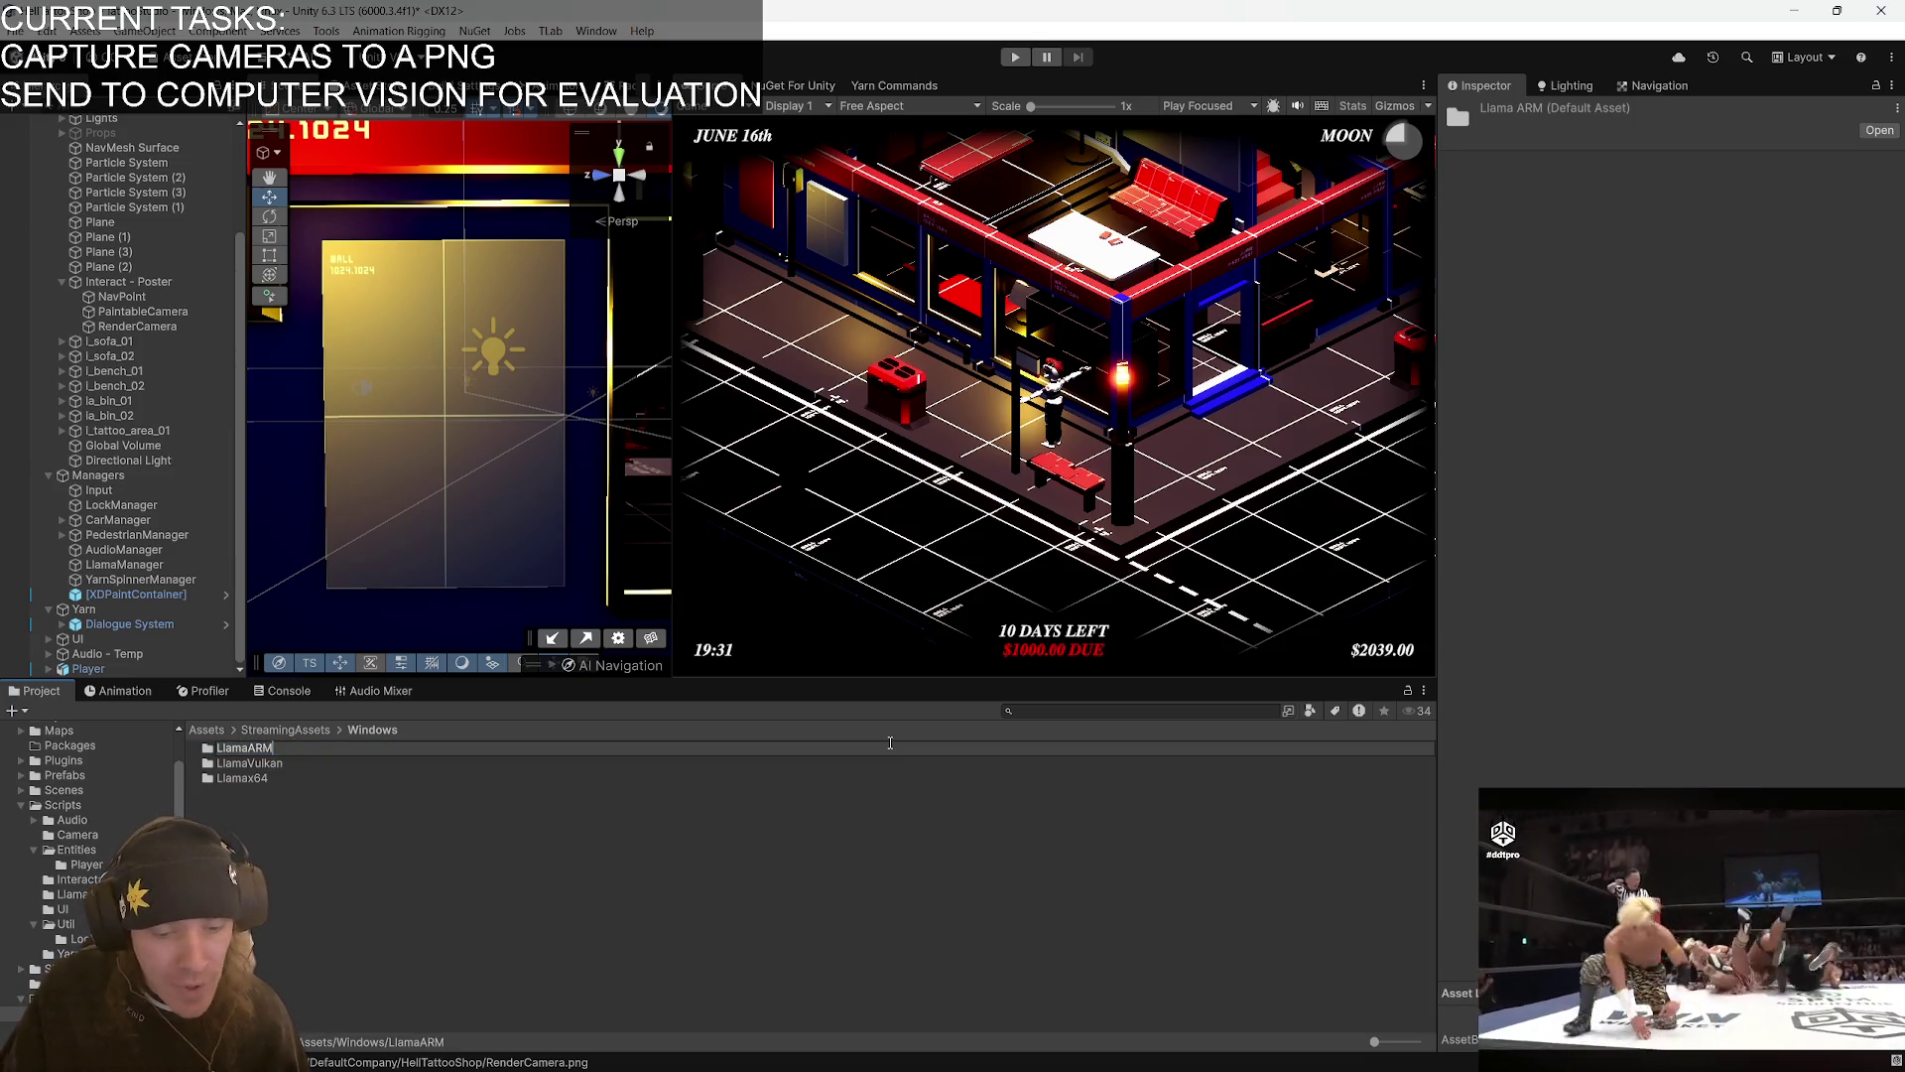
key(Return)
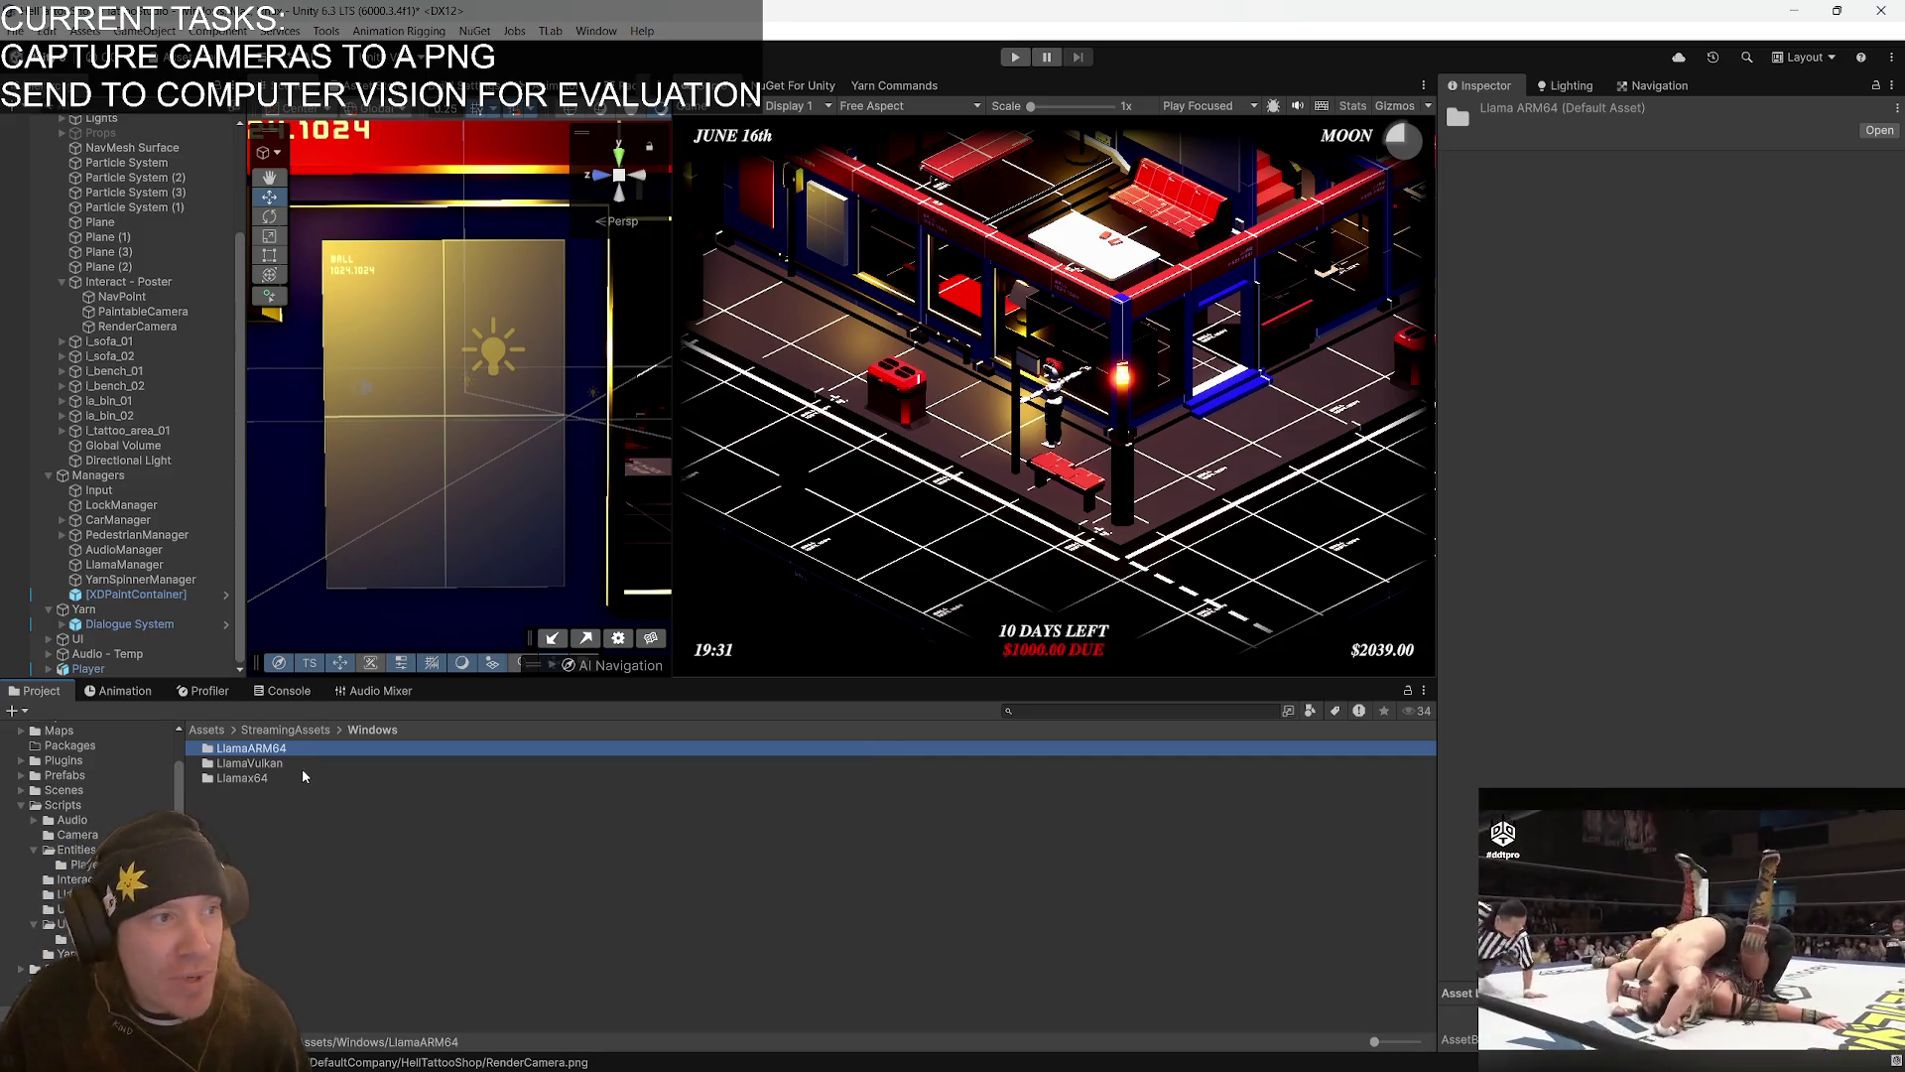
- Correct the Llamax64 folder name to LlamaX64
click(250, 780)
key(F2)
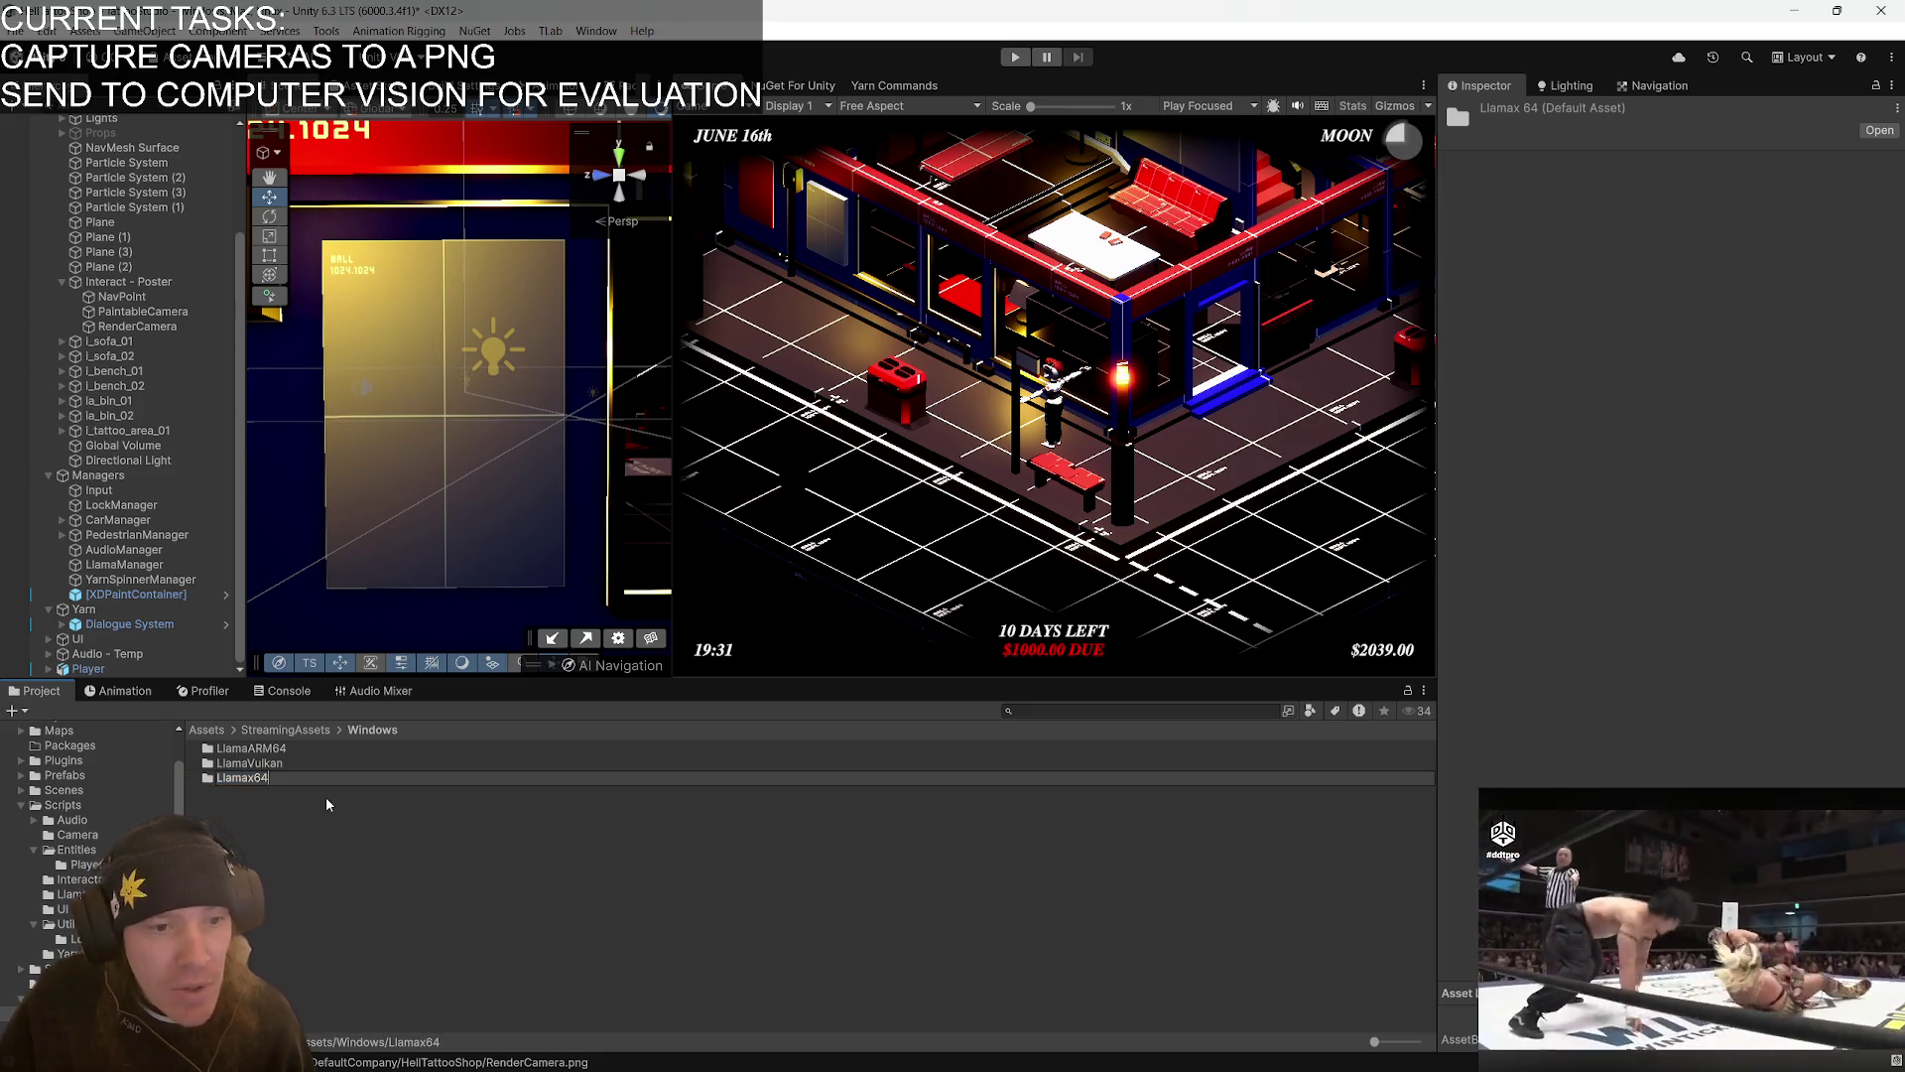
text(X)
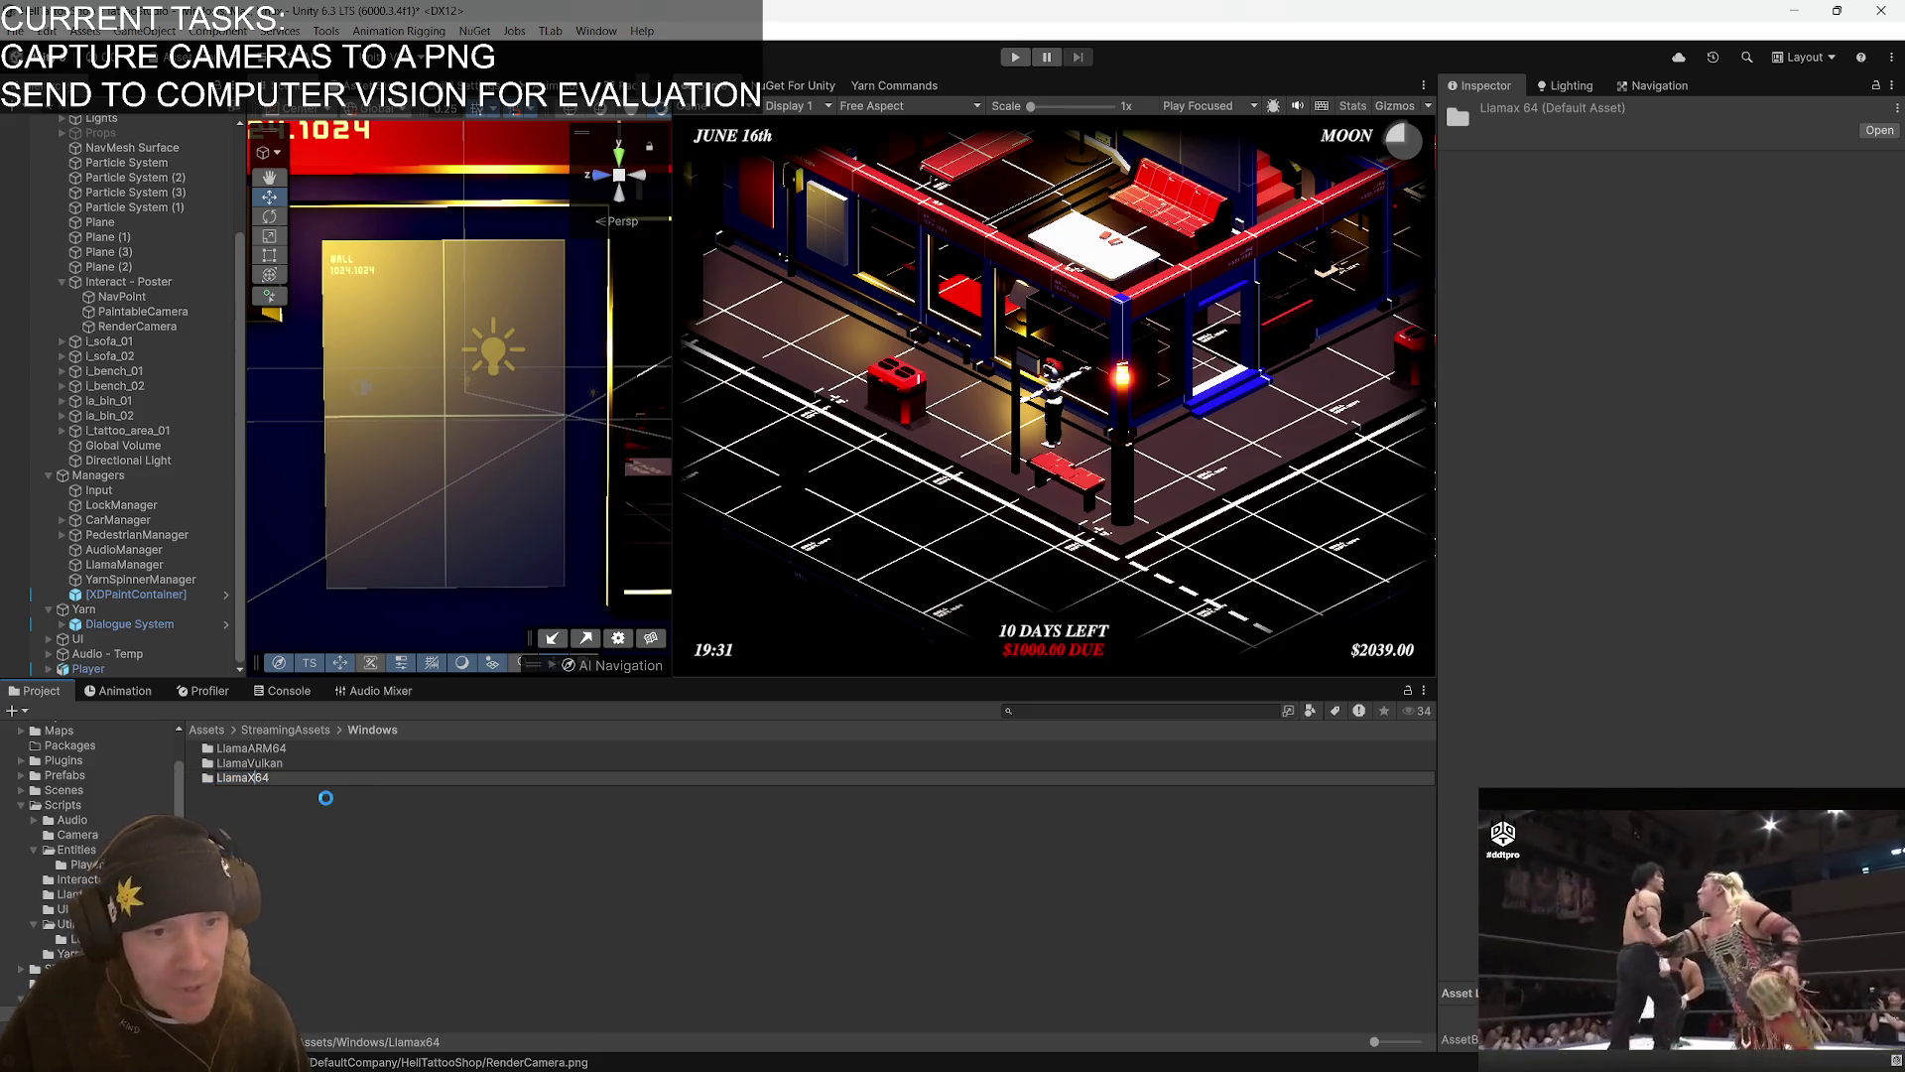
key(Return)
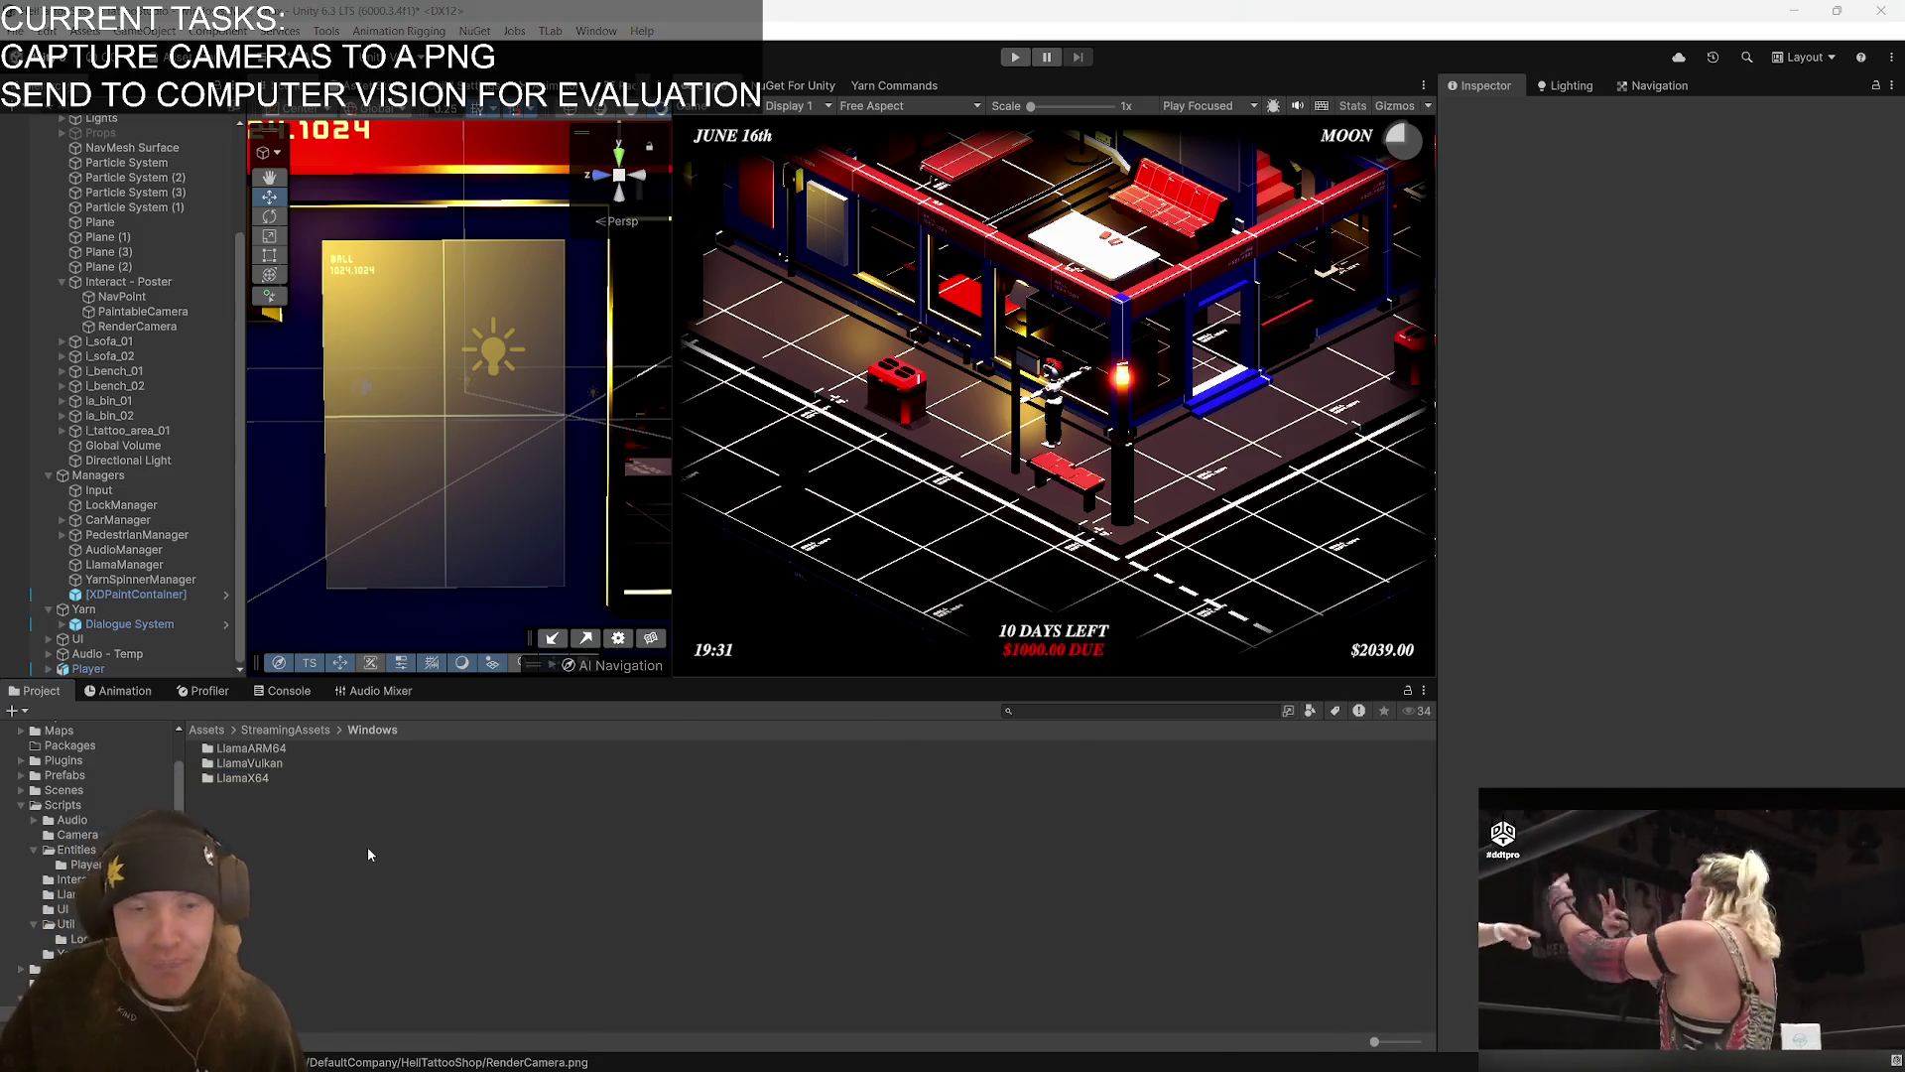
key(alt+Tab)
click(861, 634)
scroll(862, 634, down, 9)
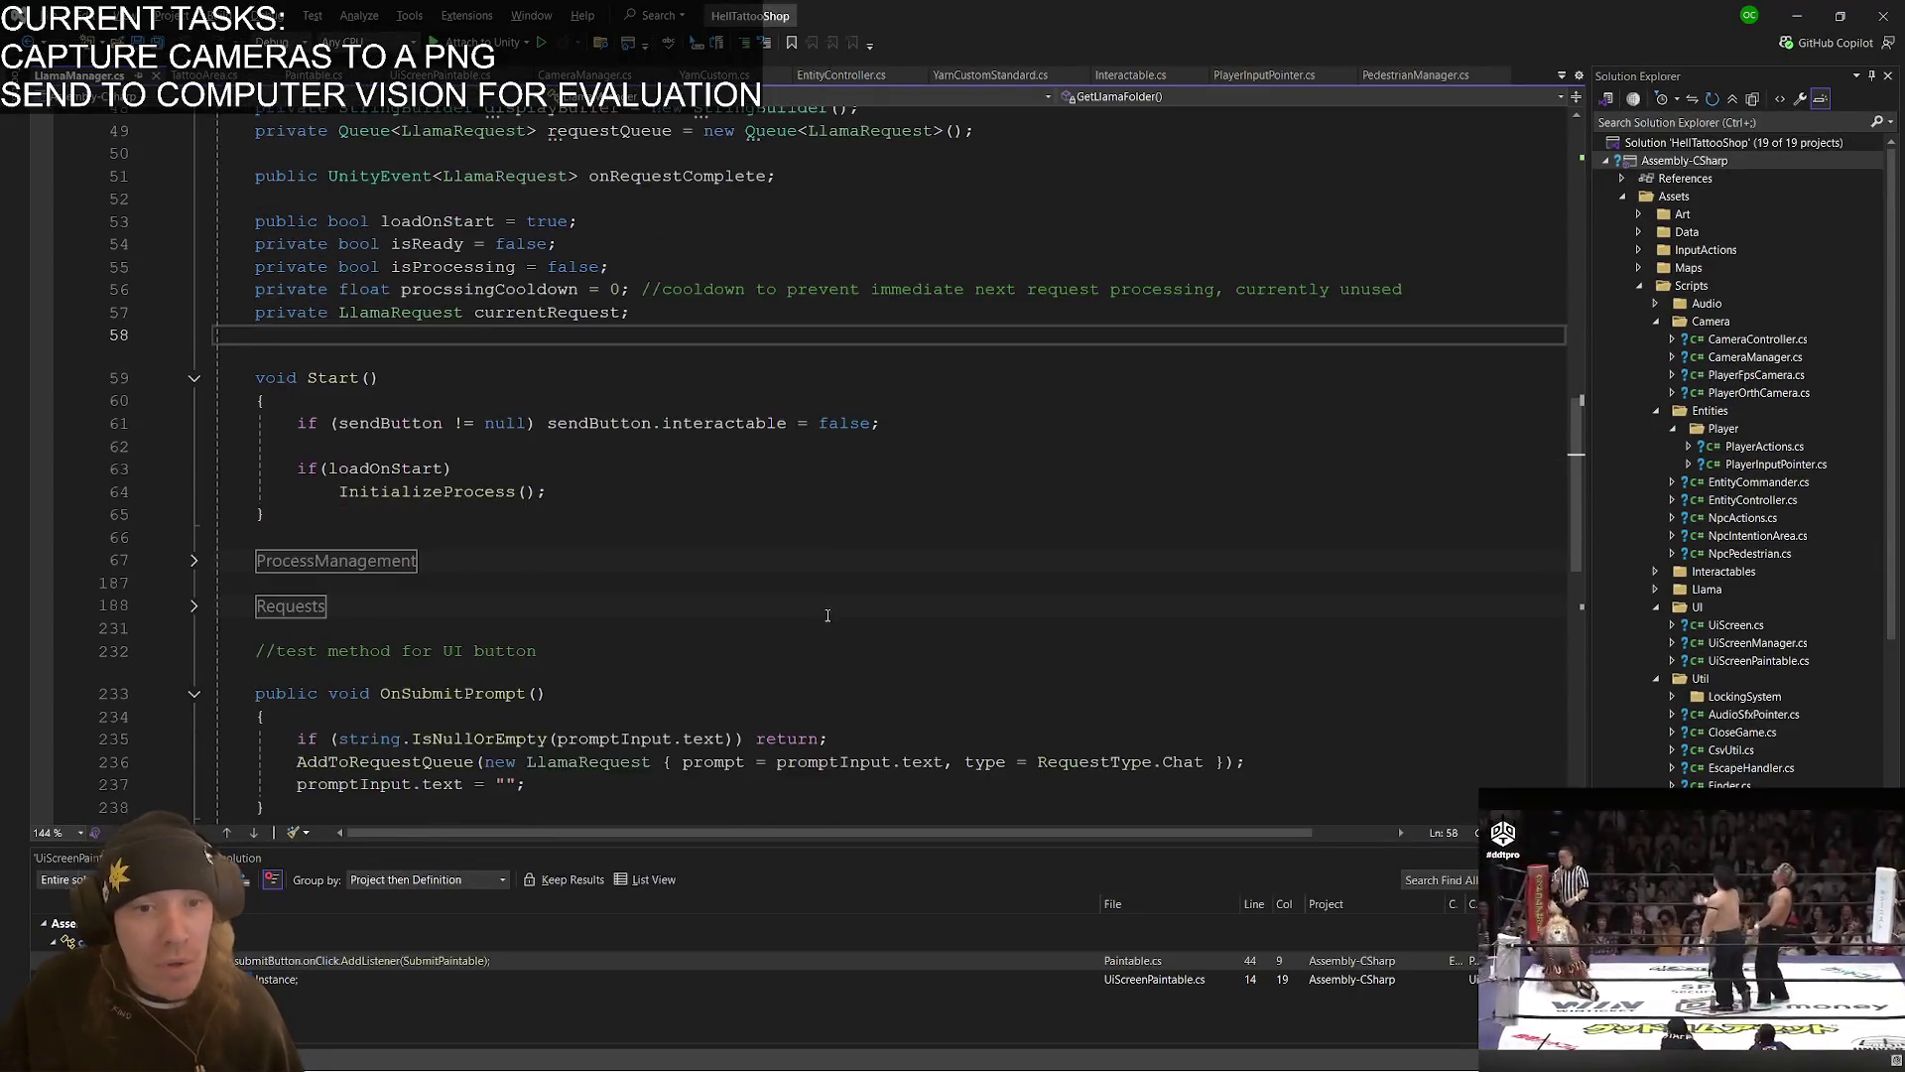
- Confirm GetLlamaFolder appends LlamaVulkan/, LlamaX64/ or LlamaArm64/, then select the LlamaARM64 folder in Unity
scroll(384, 516, up, 5)
click(193, 561)
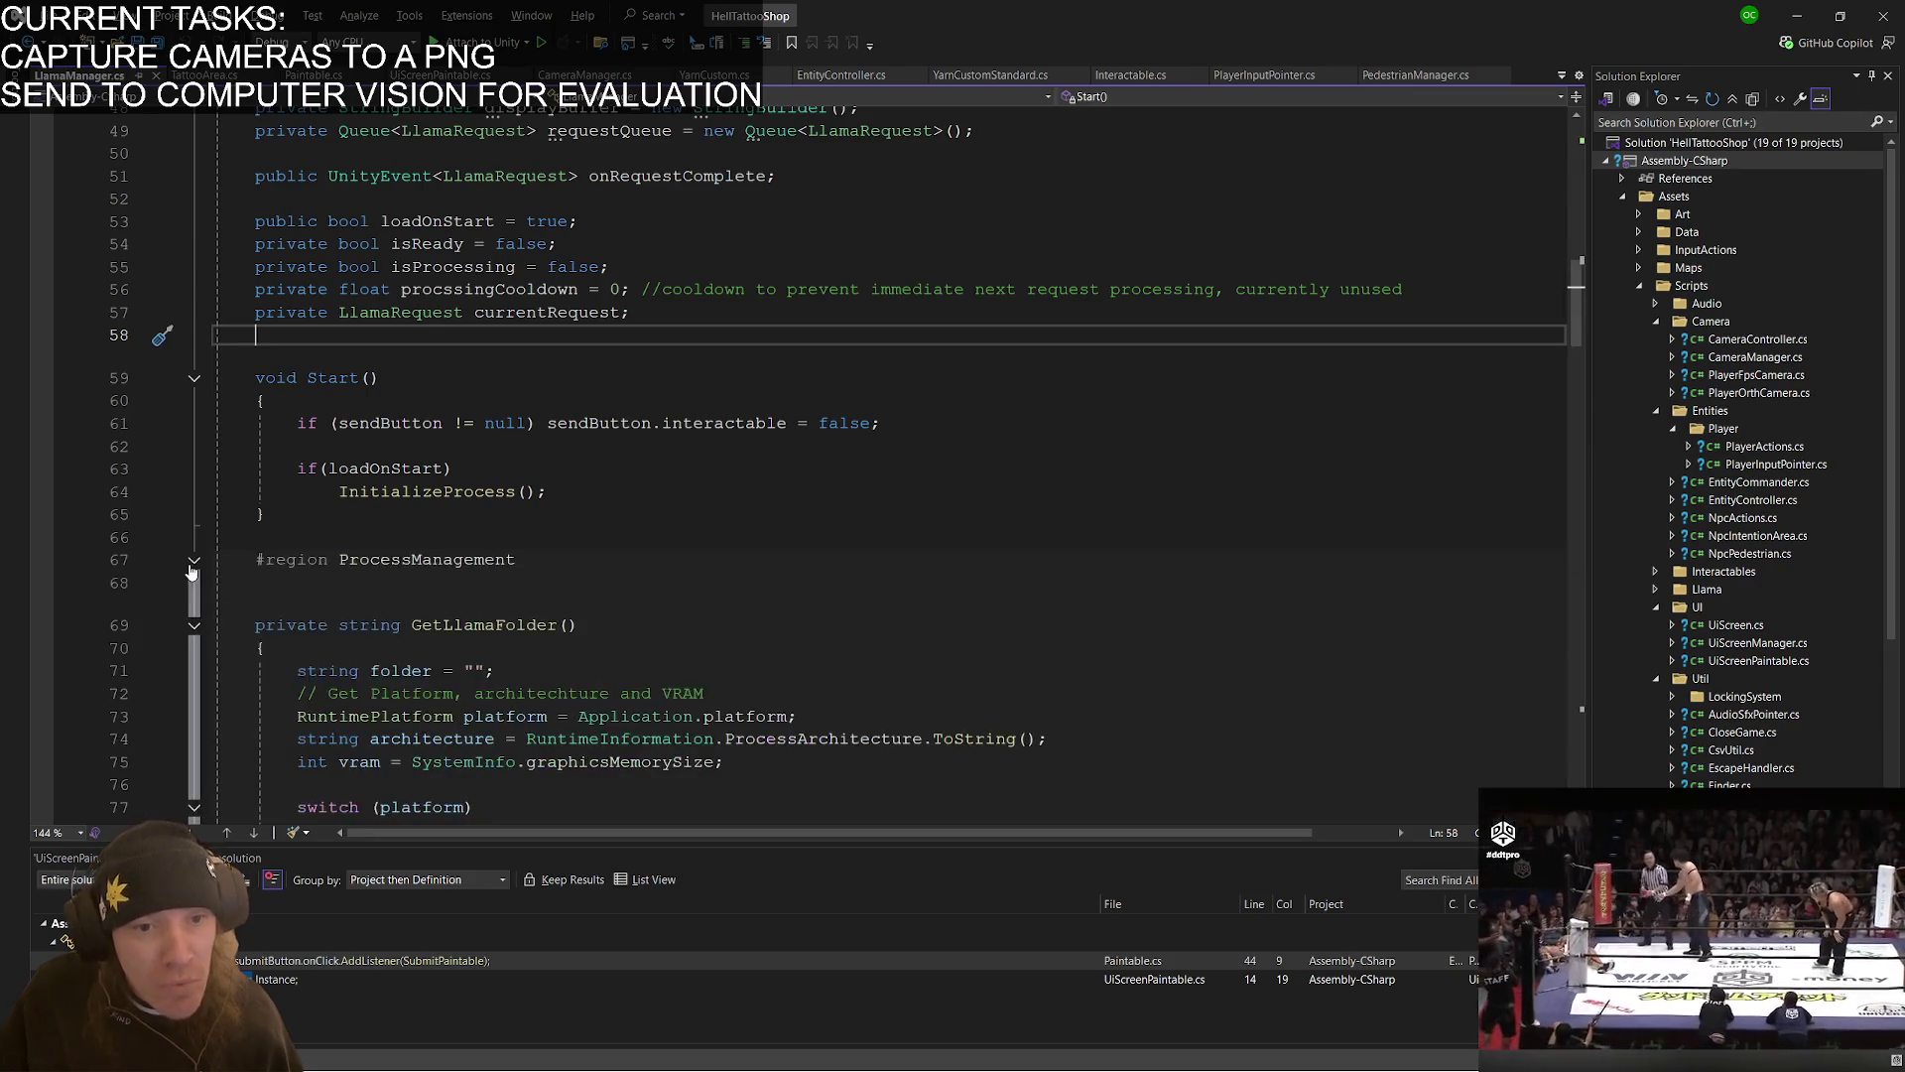
scroll(606, 670, down, 6)
scroll(606, 670, down, 5)
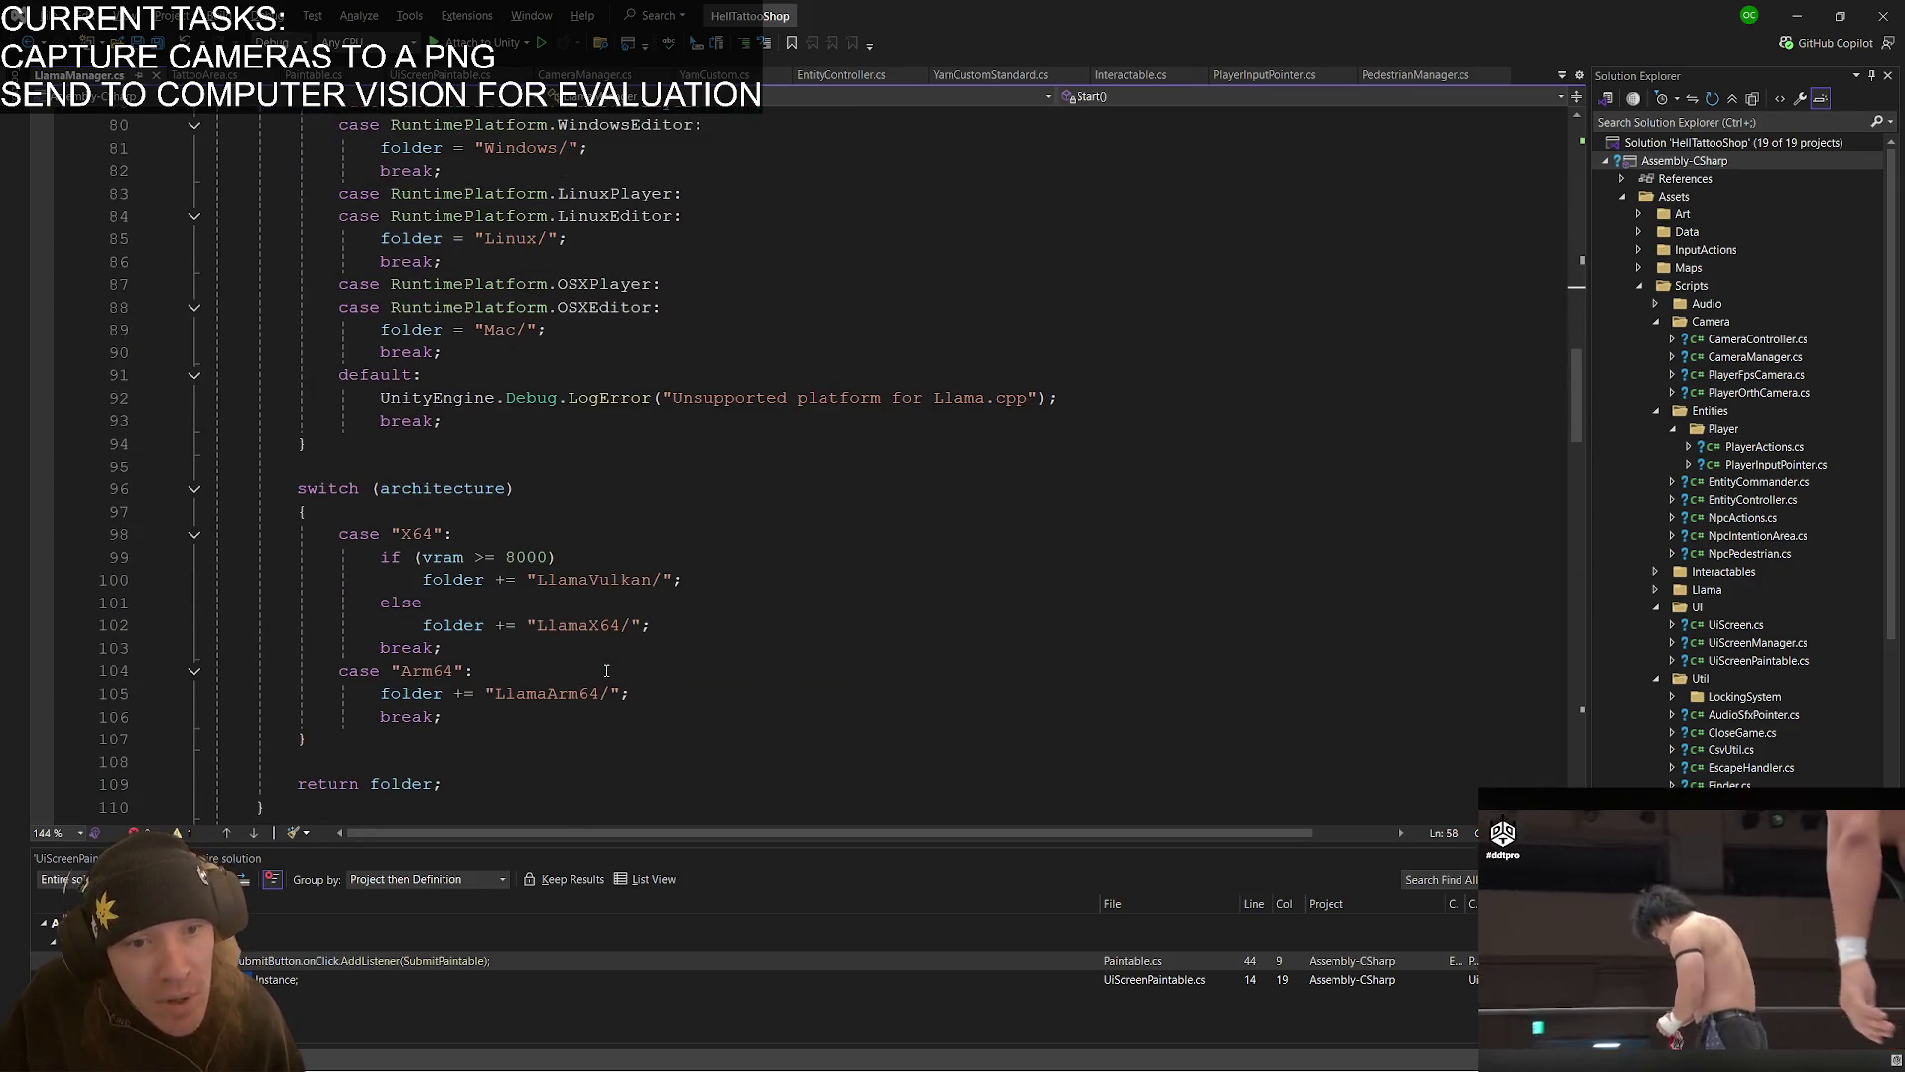
scroll(606, 670, down, 1)
click(606, 669)
key(alt+Tab)
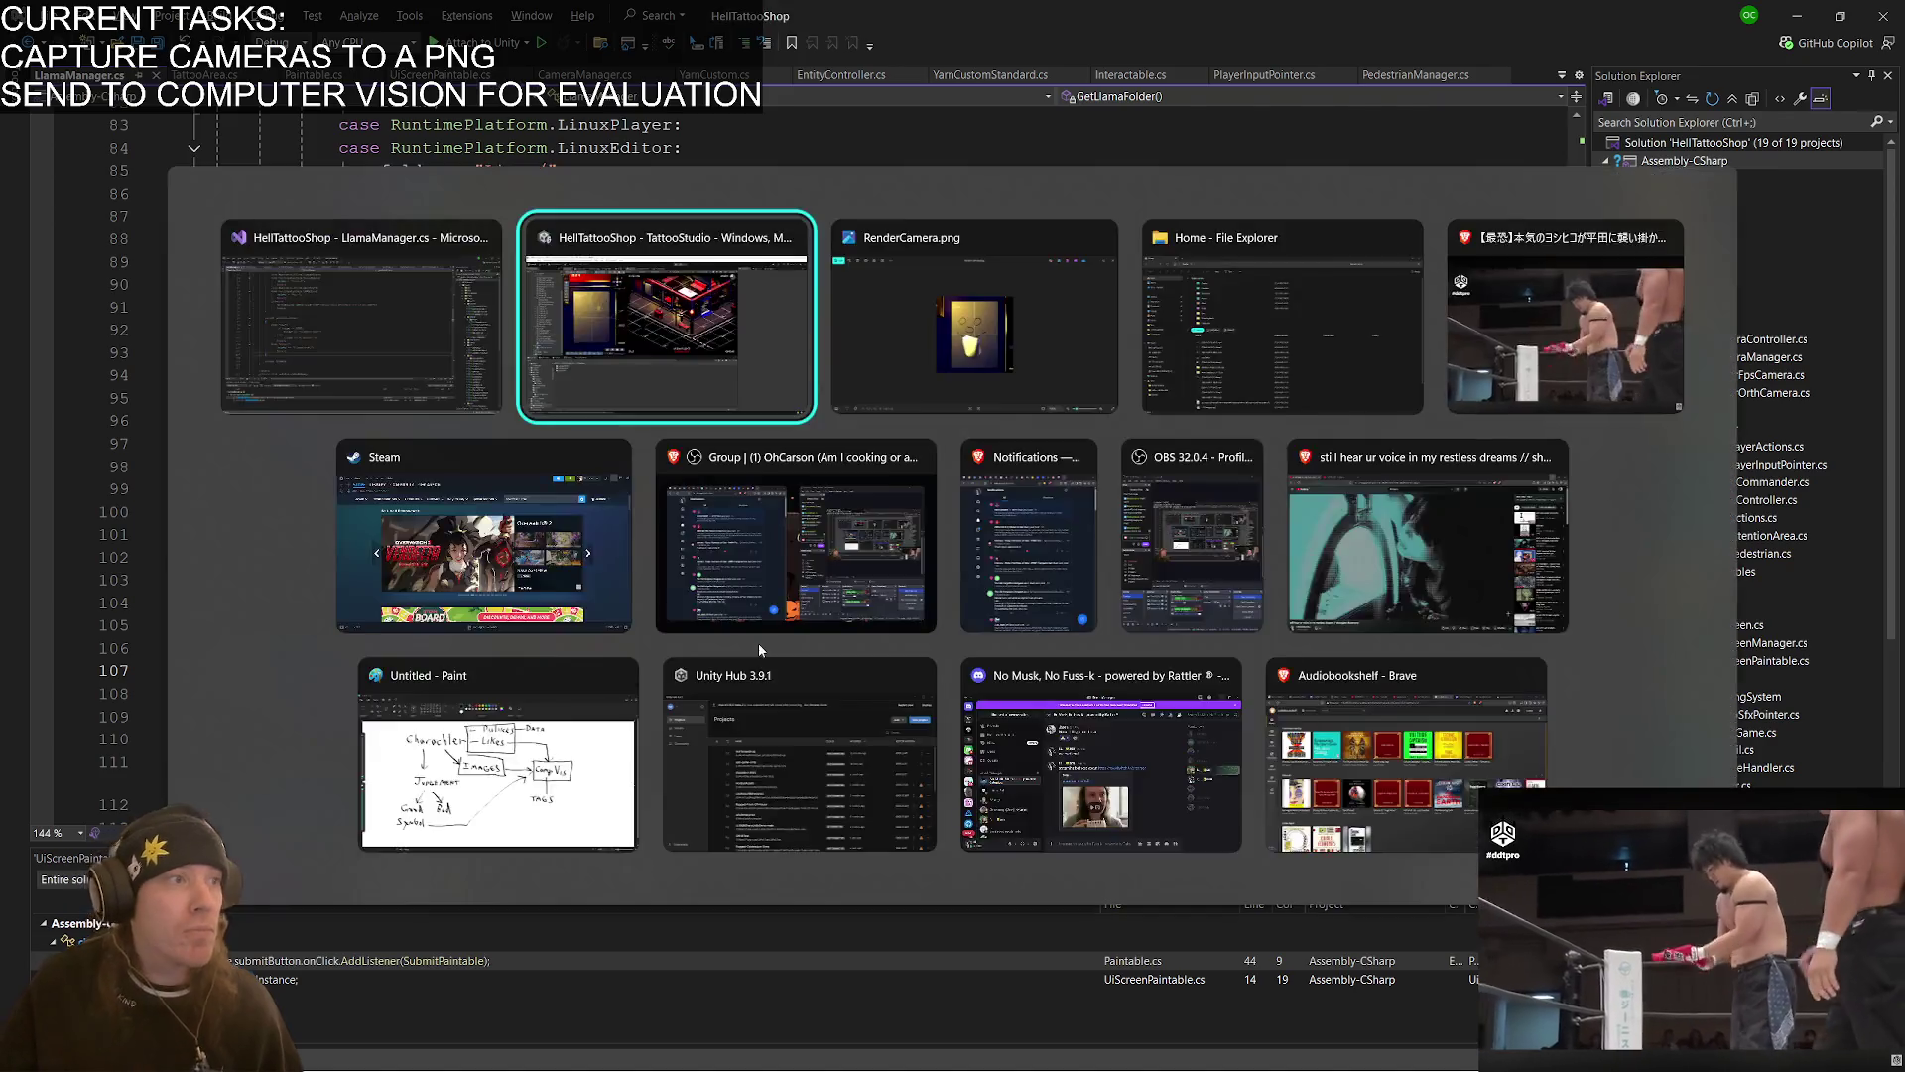
click(268, 748)
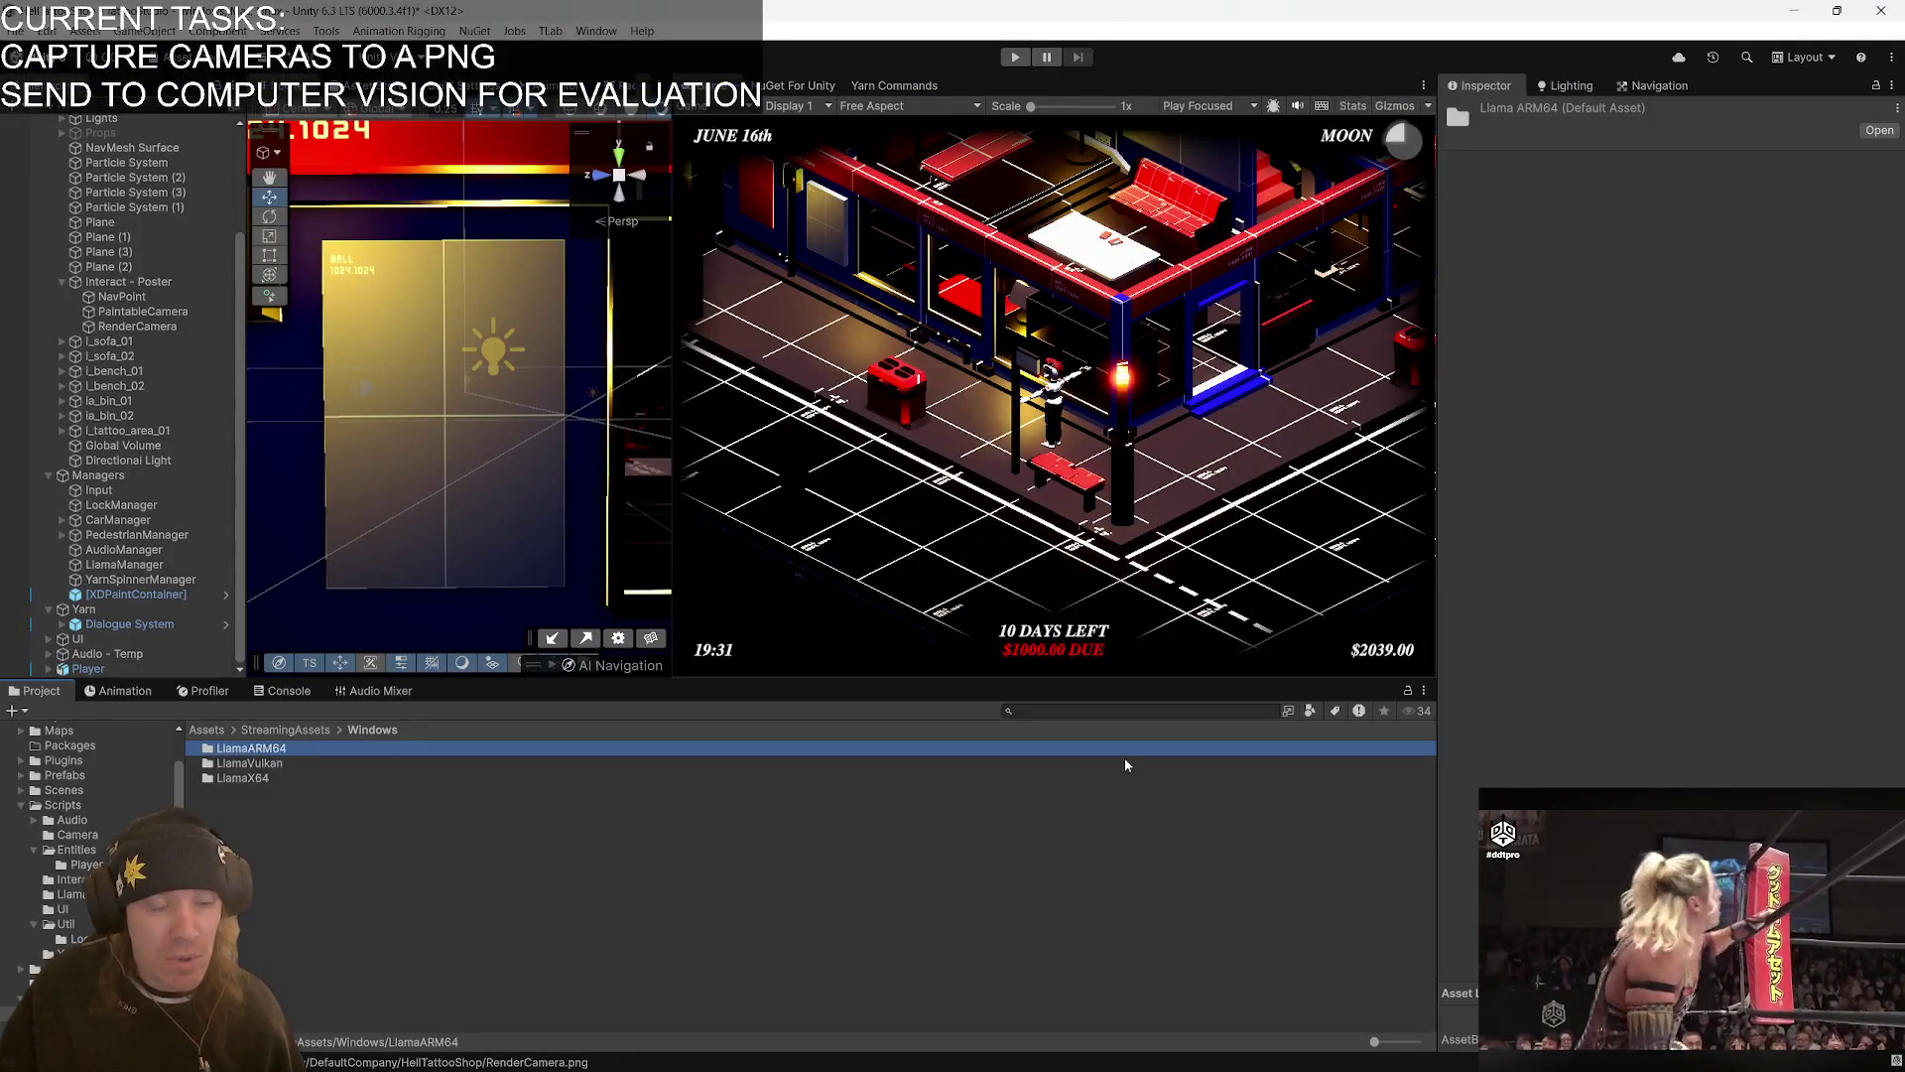
- Rename the LlamaARM64 folder to LlamaArm64 and check LlamaManager's model path settings in the Inspector
key(Right)
key(Left)
key(Left)
key(BackSpace)
key(BackSpace)
text(rm)
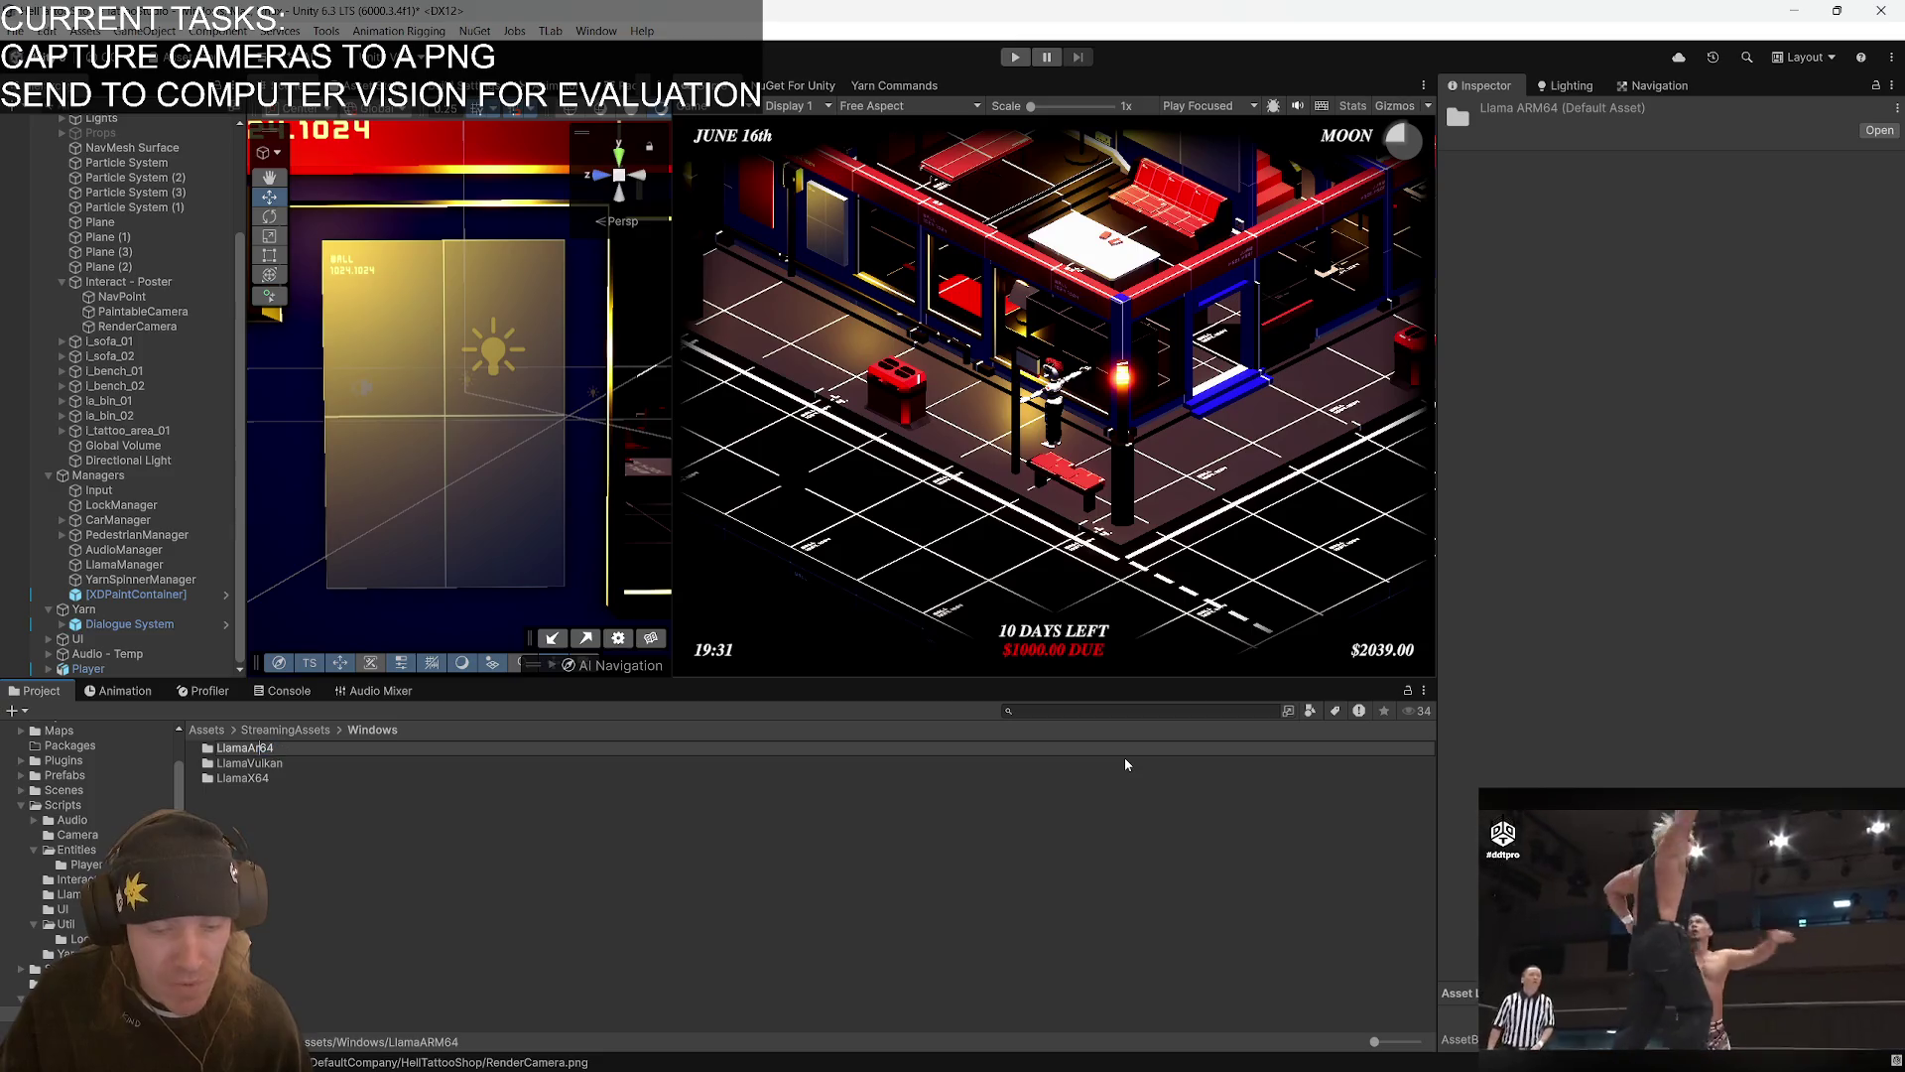
key(Return)
click(534, 879)
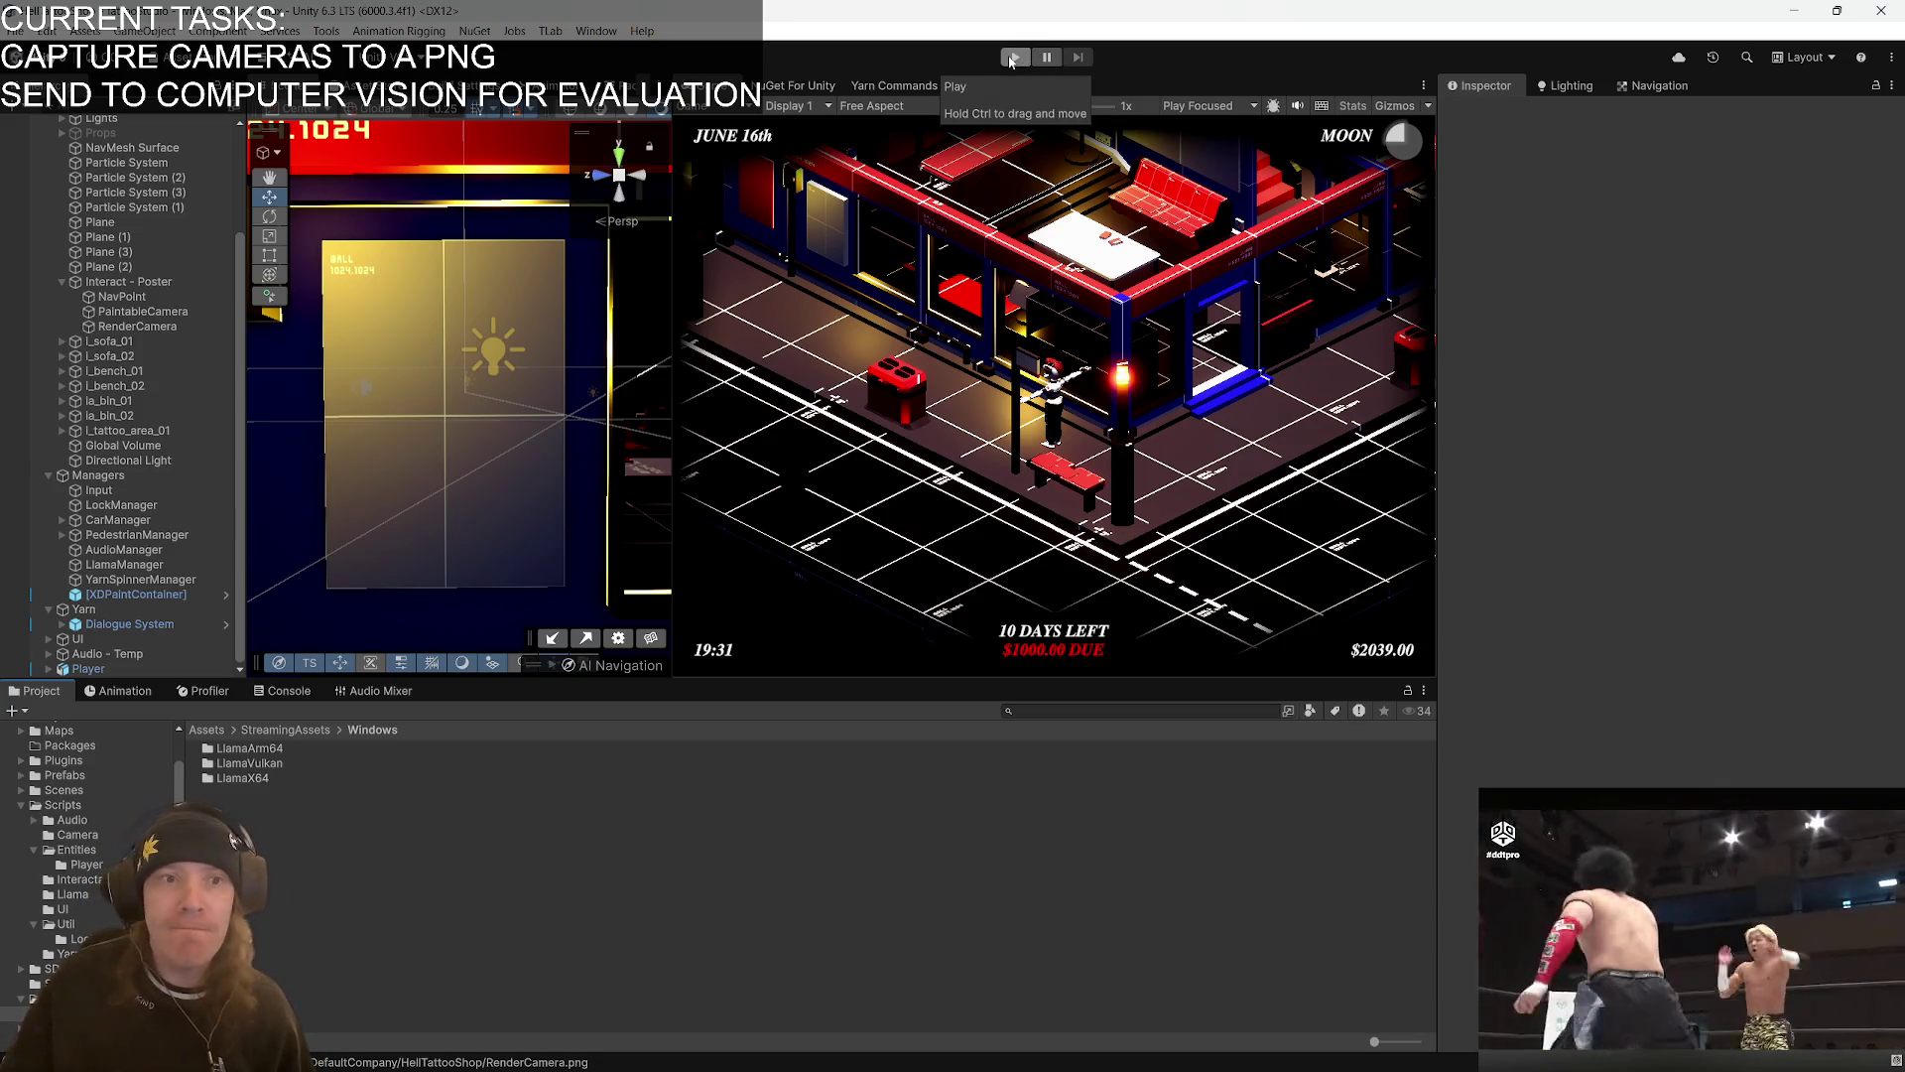
click(146, 567)
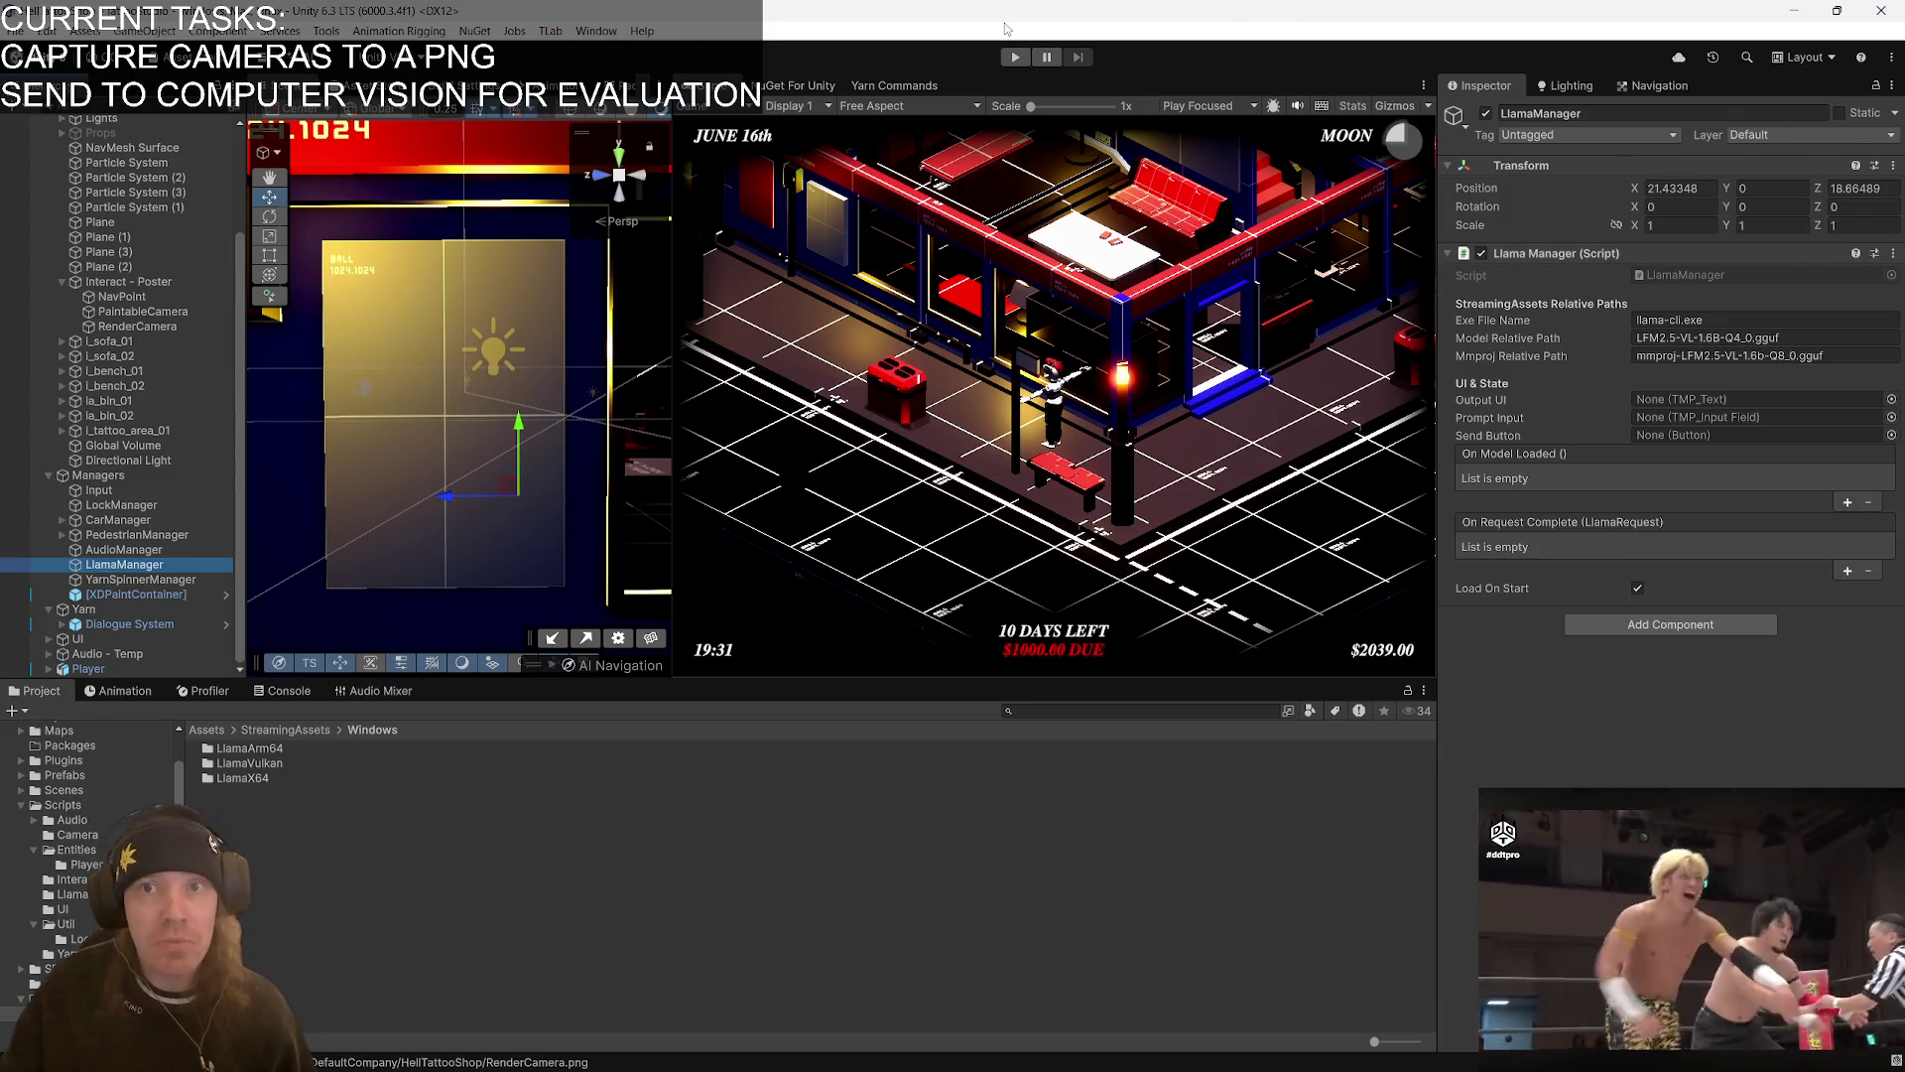
key(alt+Tab)
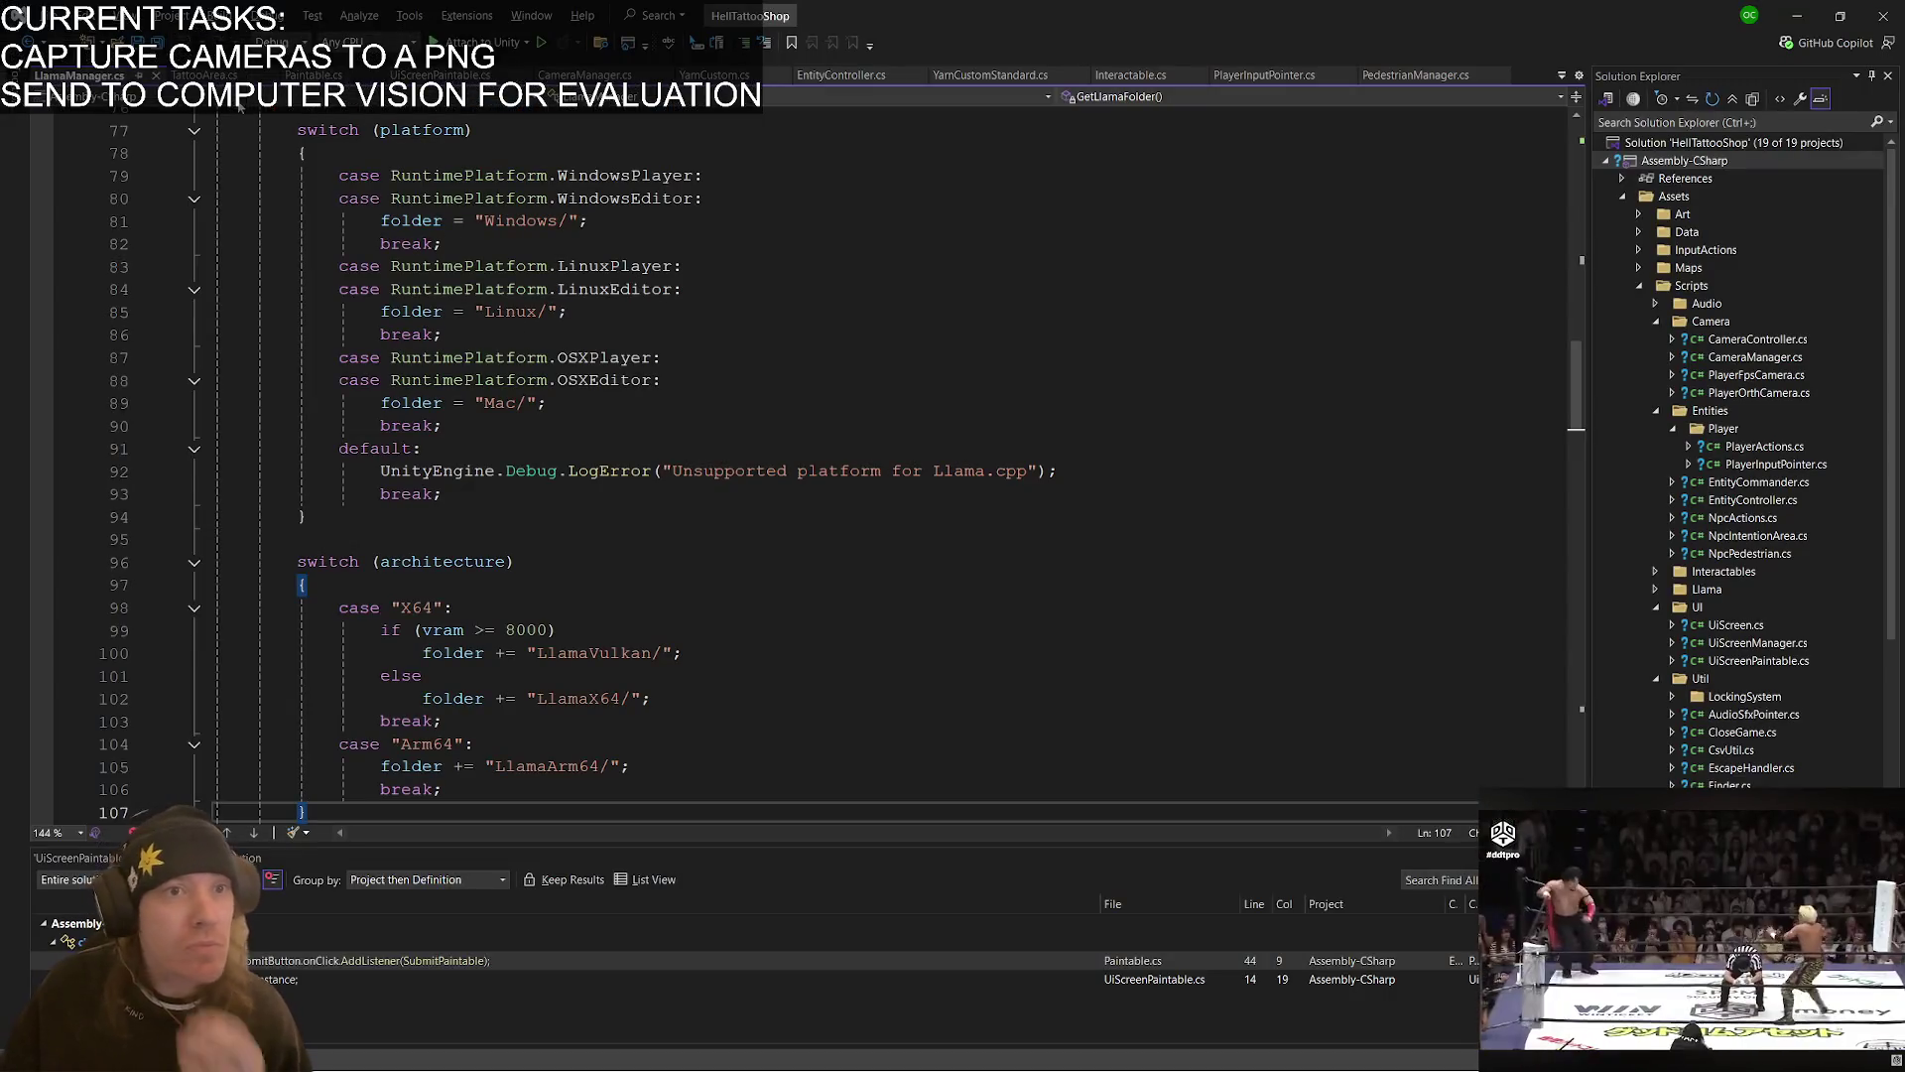
- In Paintable.cs, try writing a LlamaManager call on a new line after the snapshot log
click(320, 75)
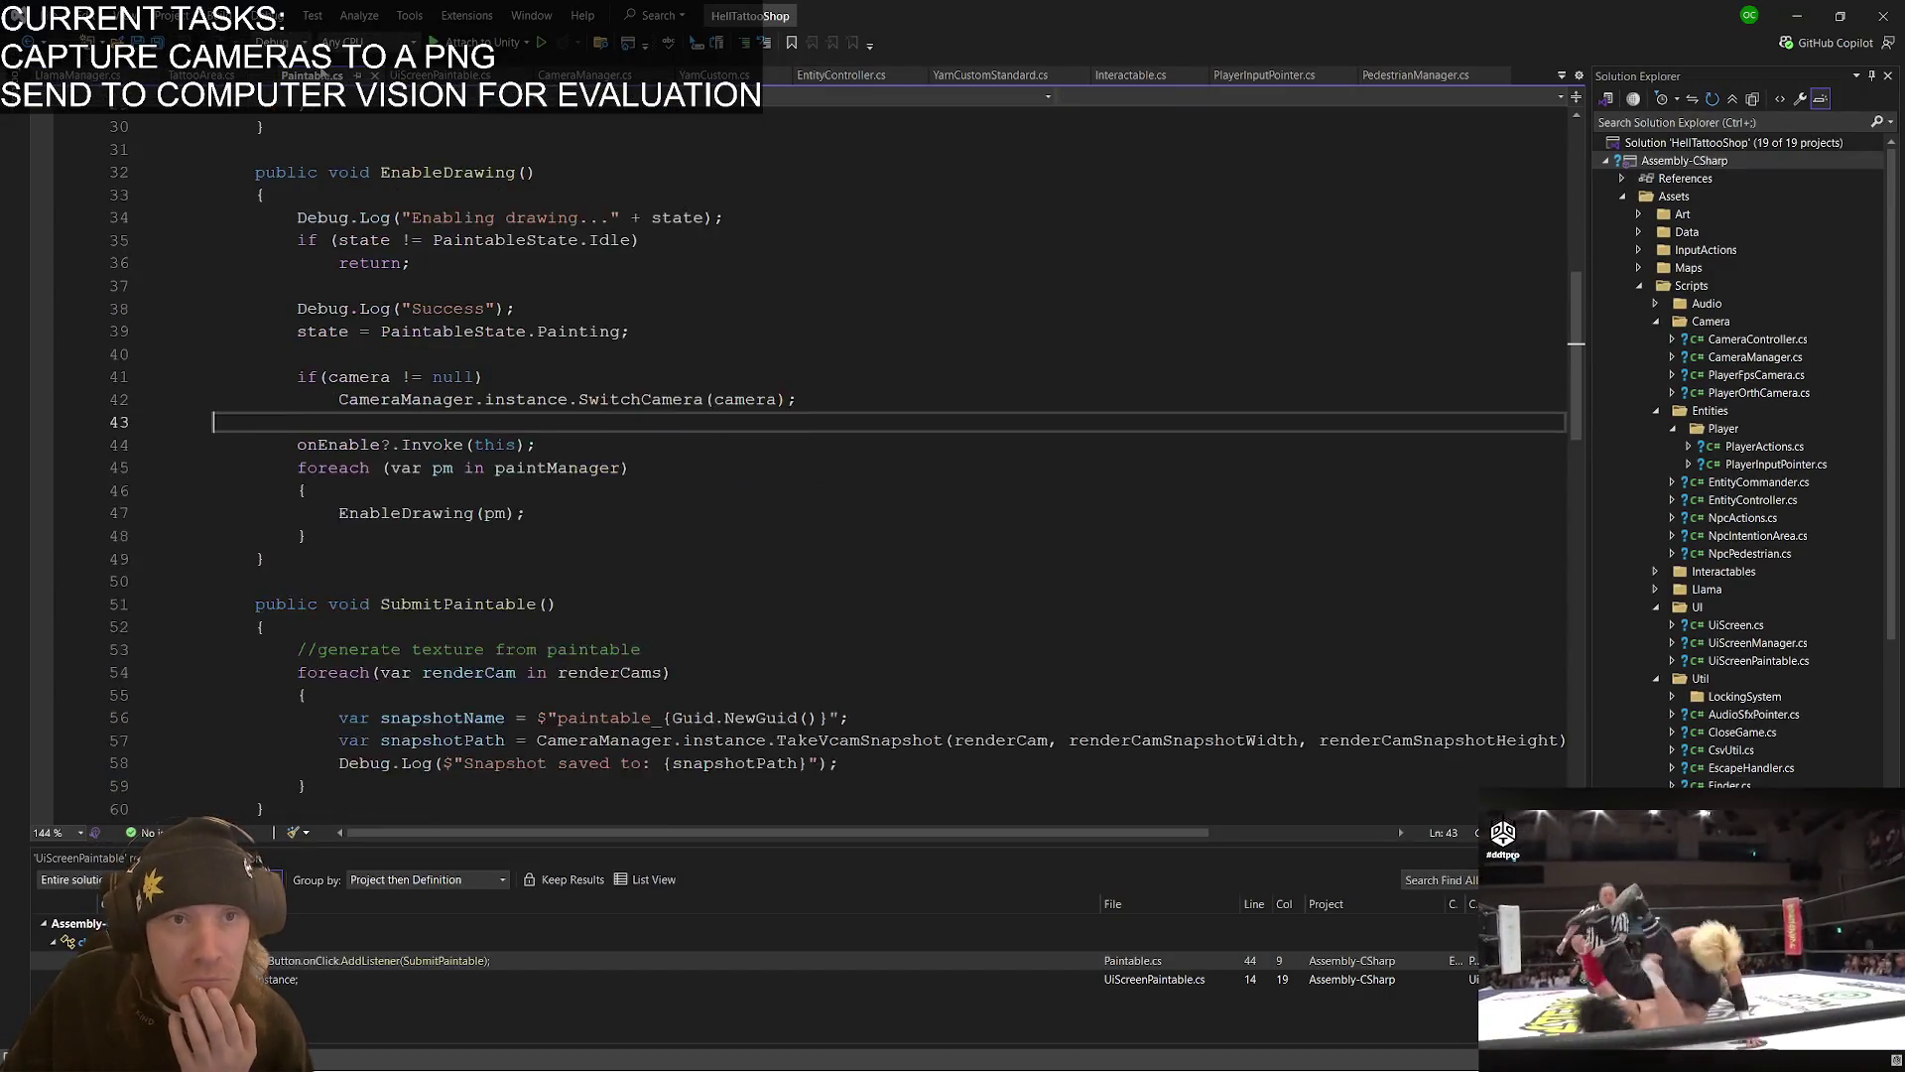
click(563, 552)
scroll(534, 516, down, 4)
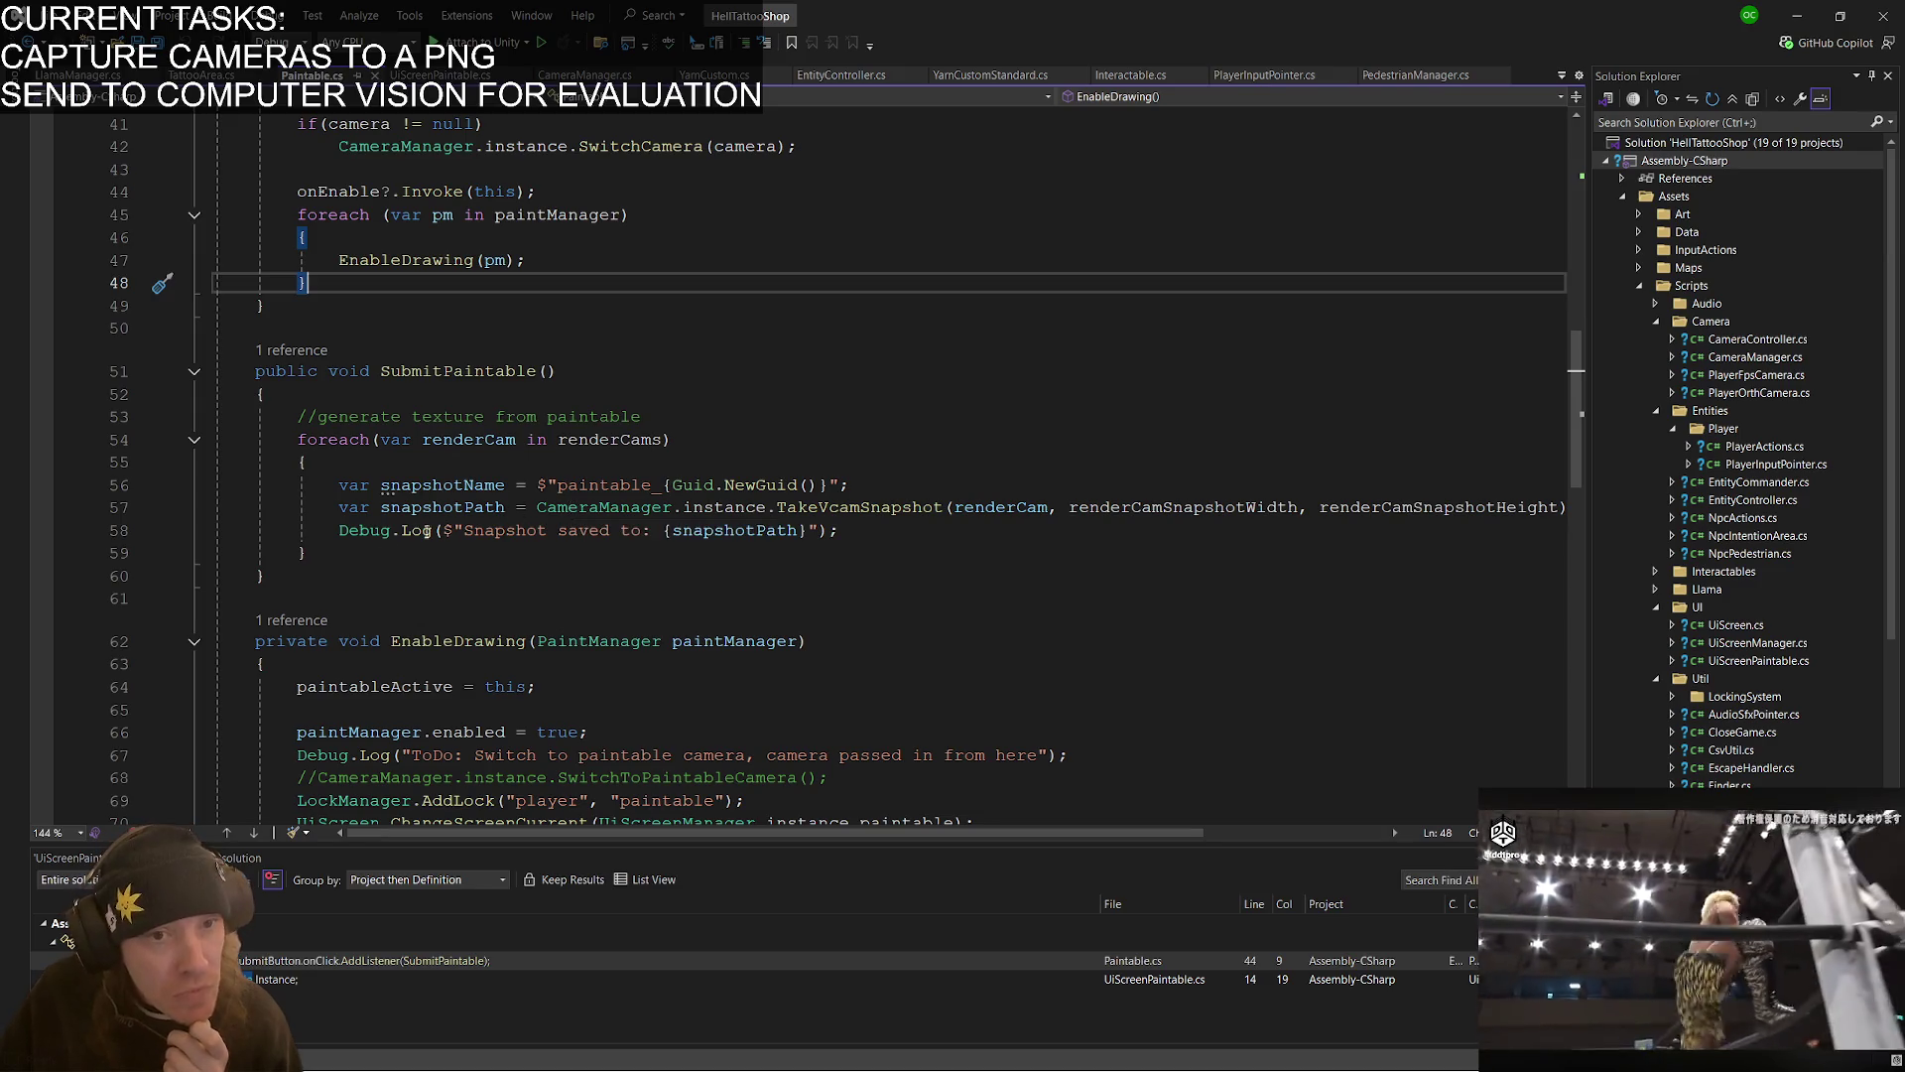
click(911, 533)
key(Return)
key(Return)
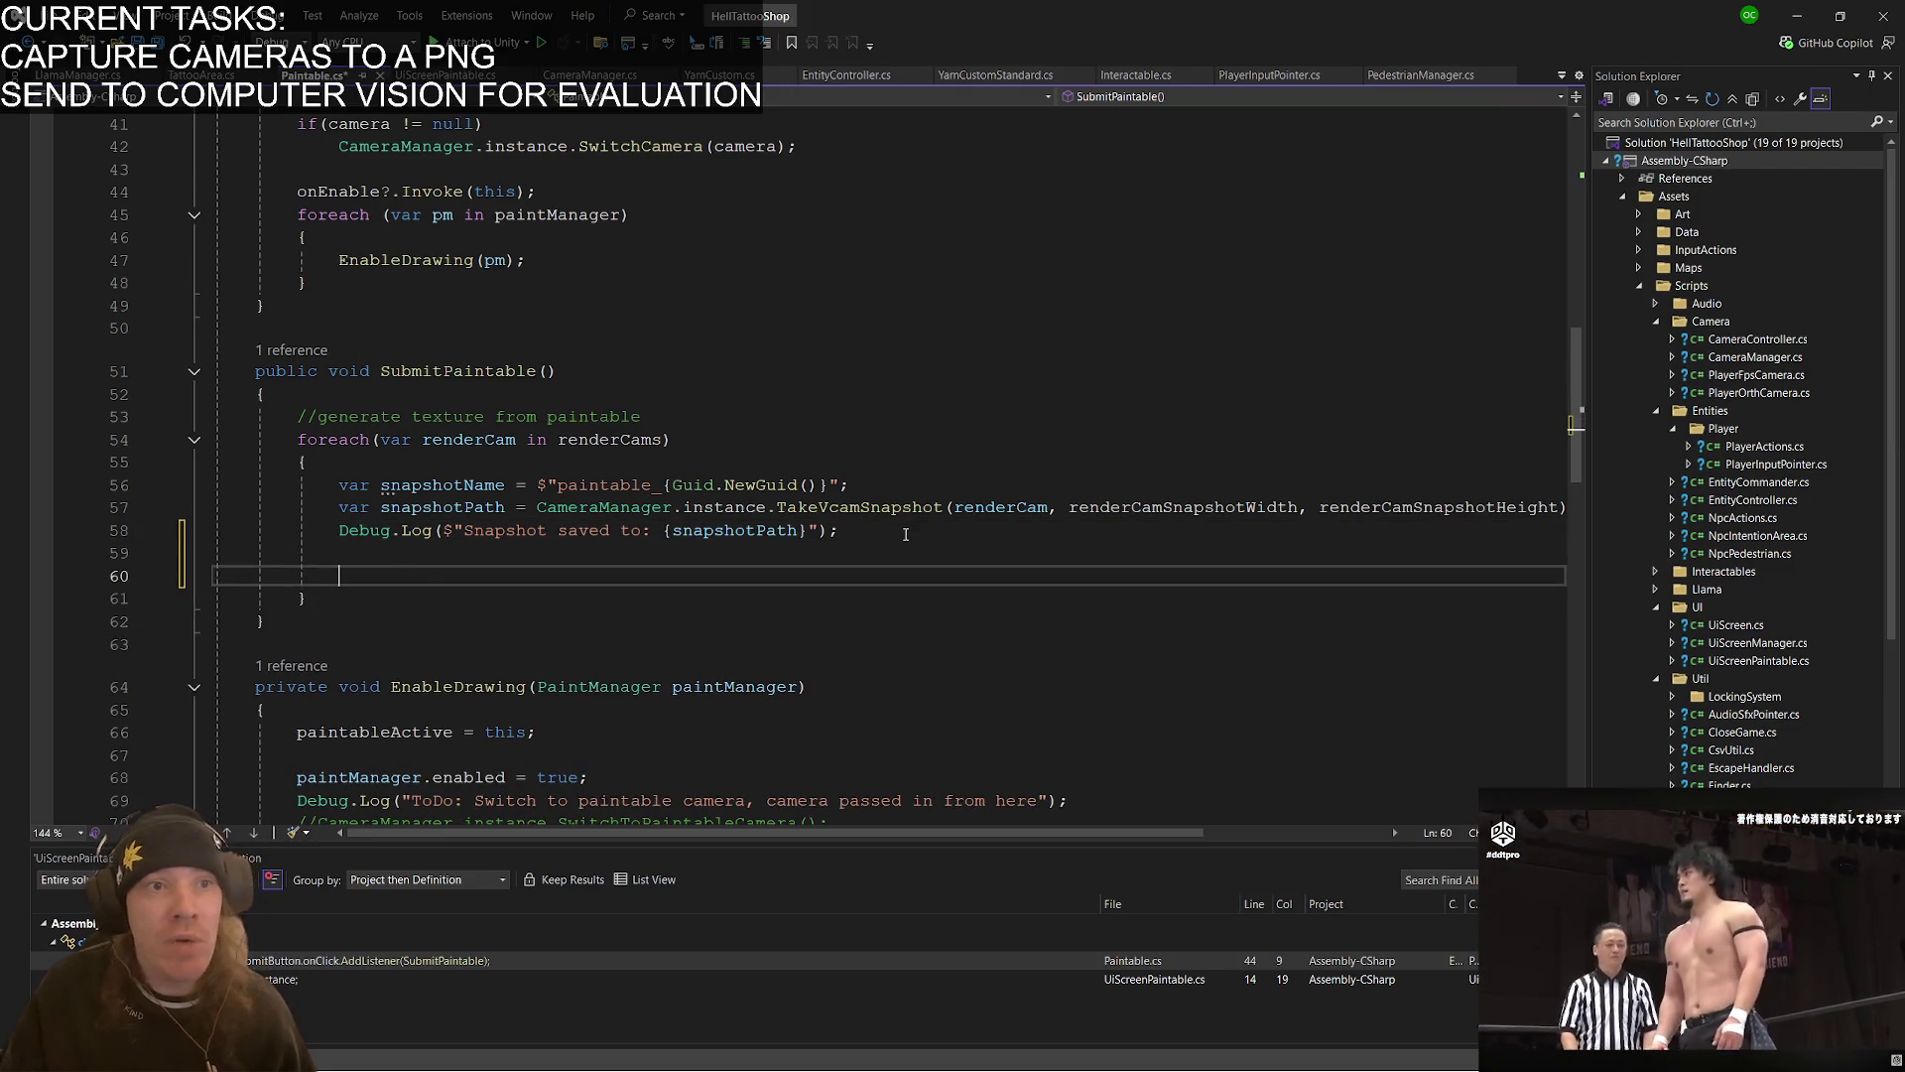
text(Lla)
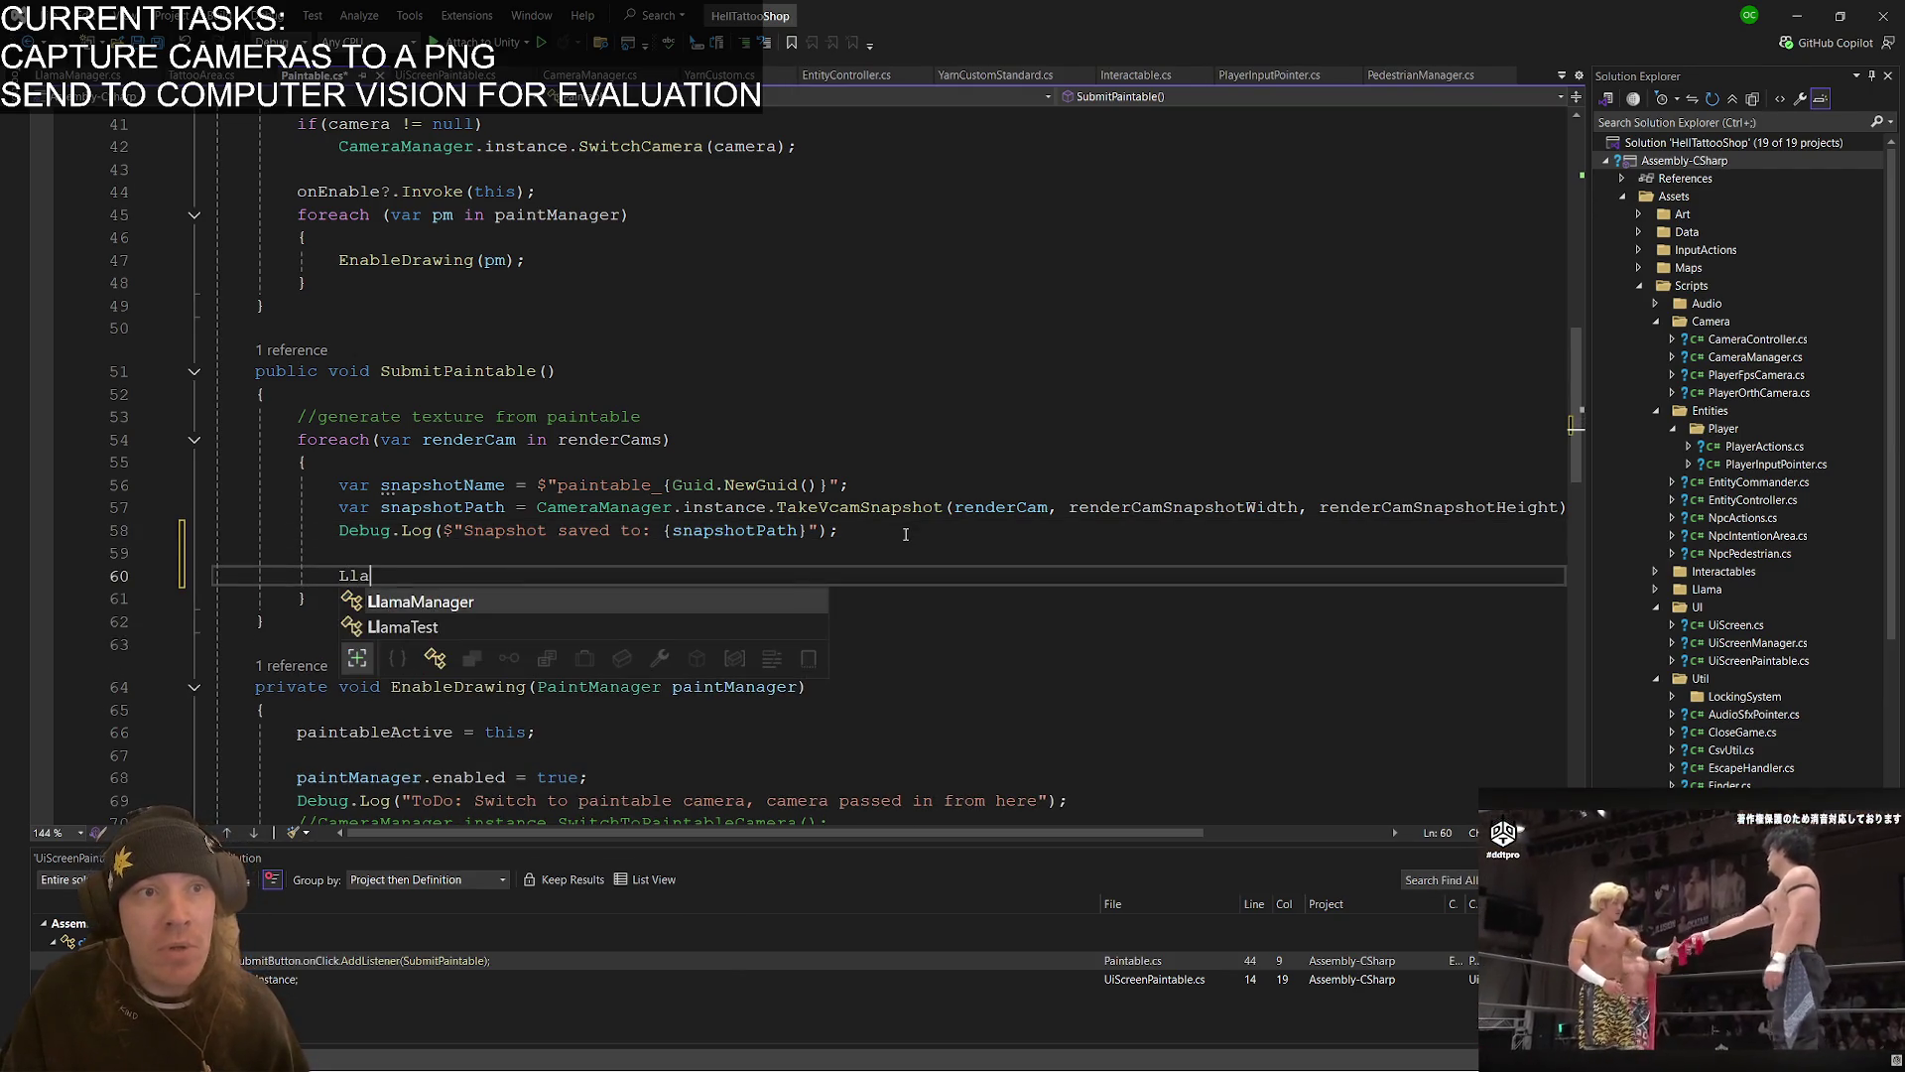
text(maManager.I)
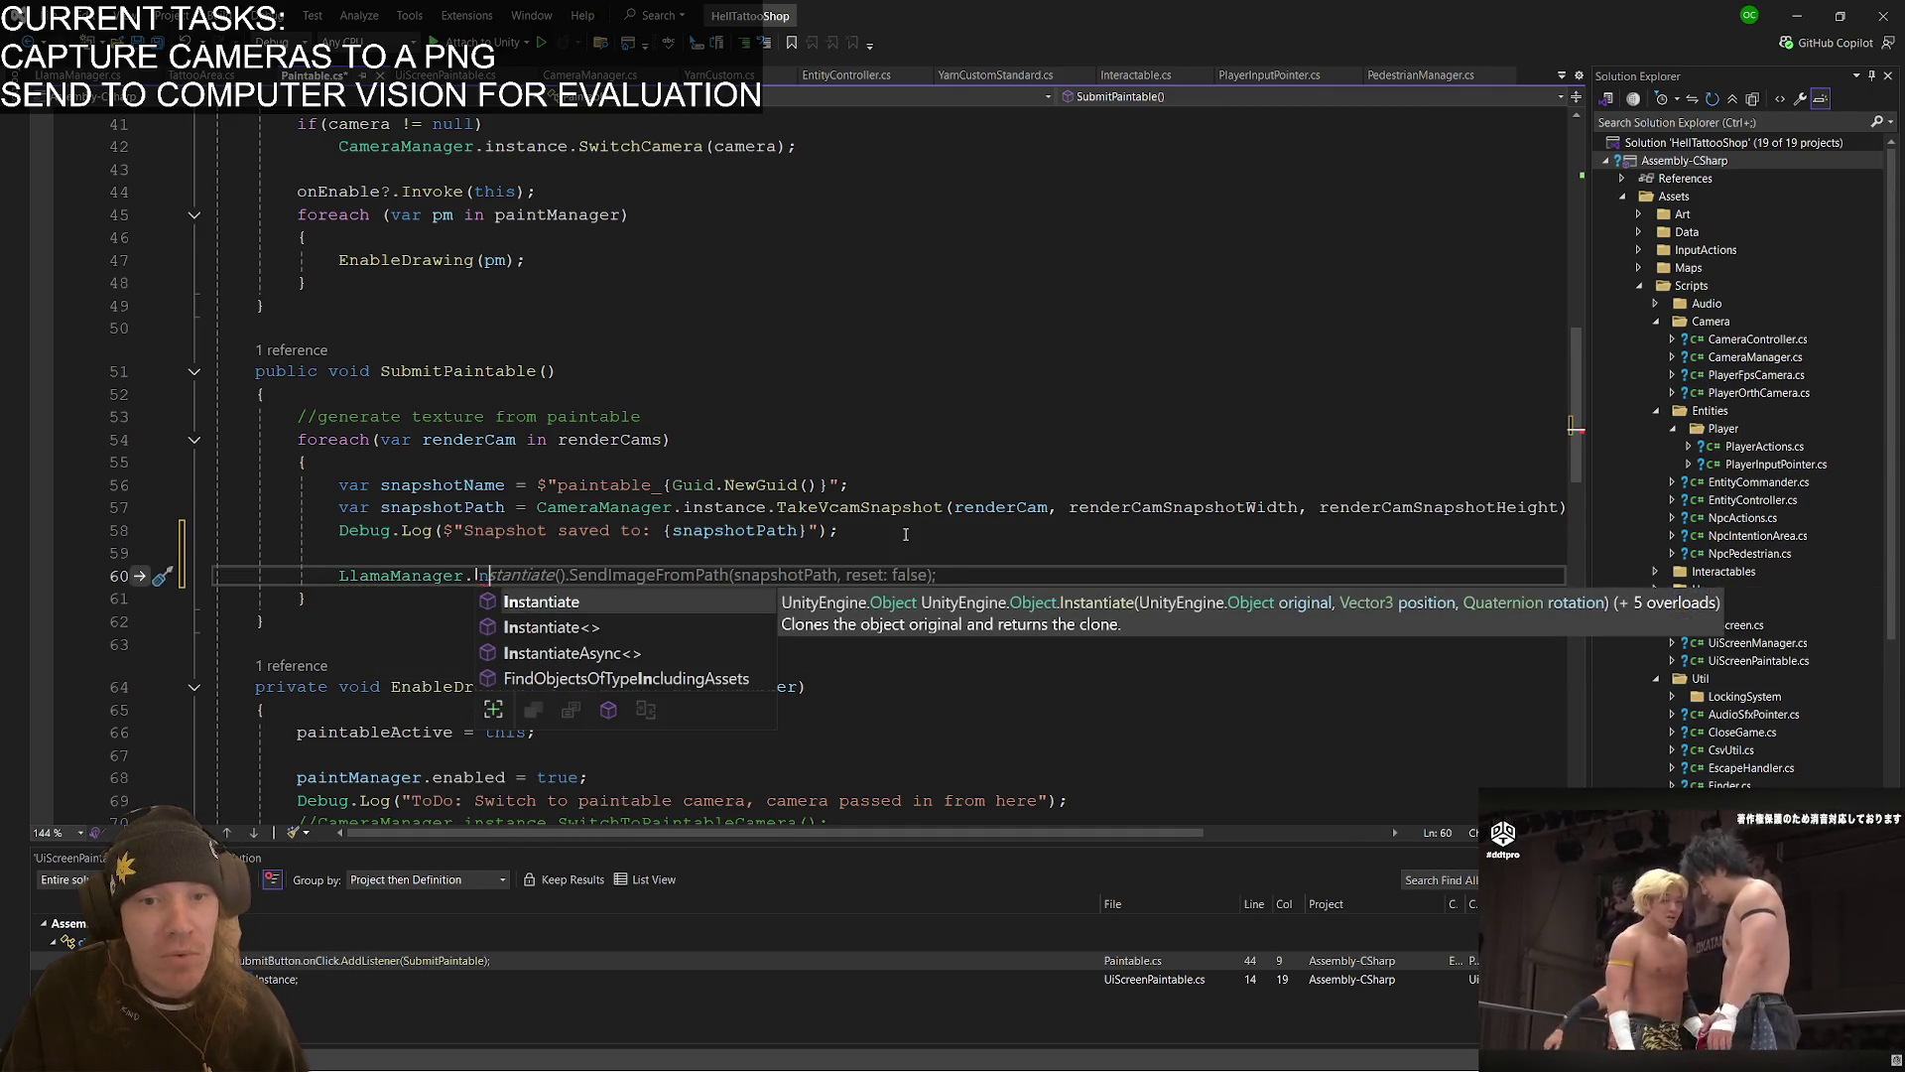
key(BackSpace)
text(Inst)
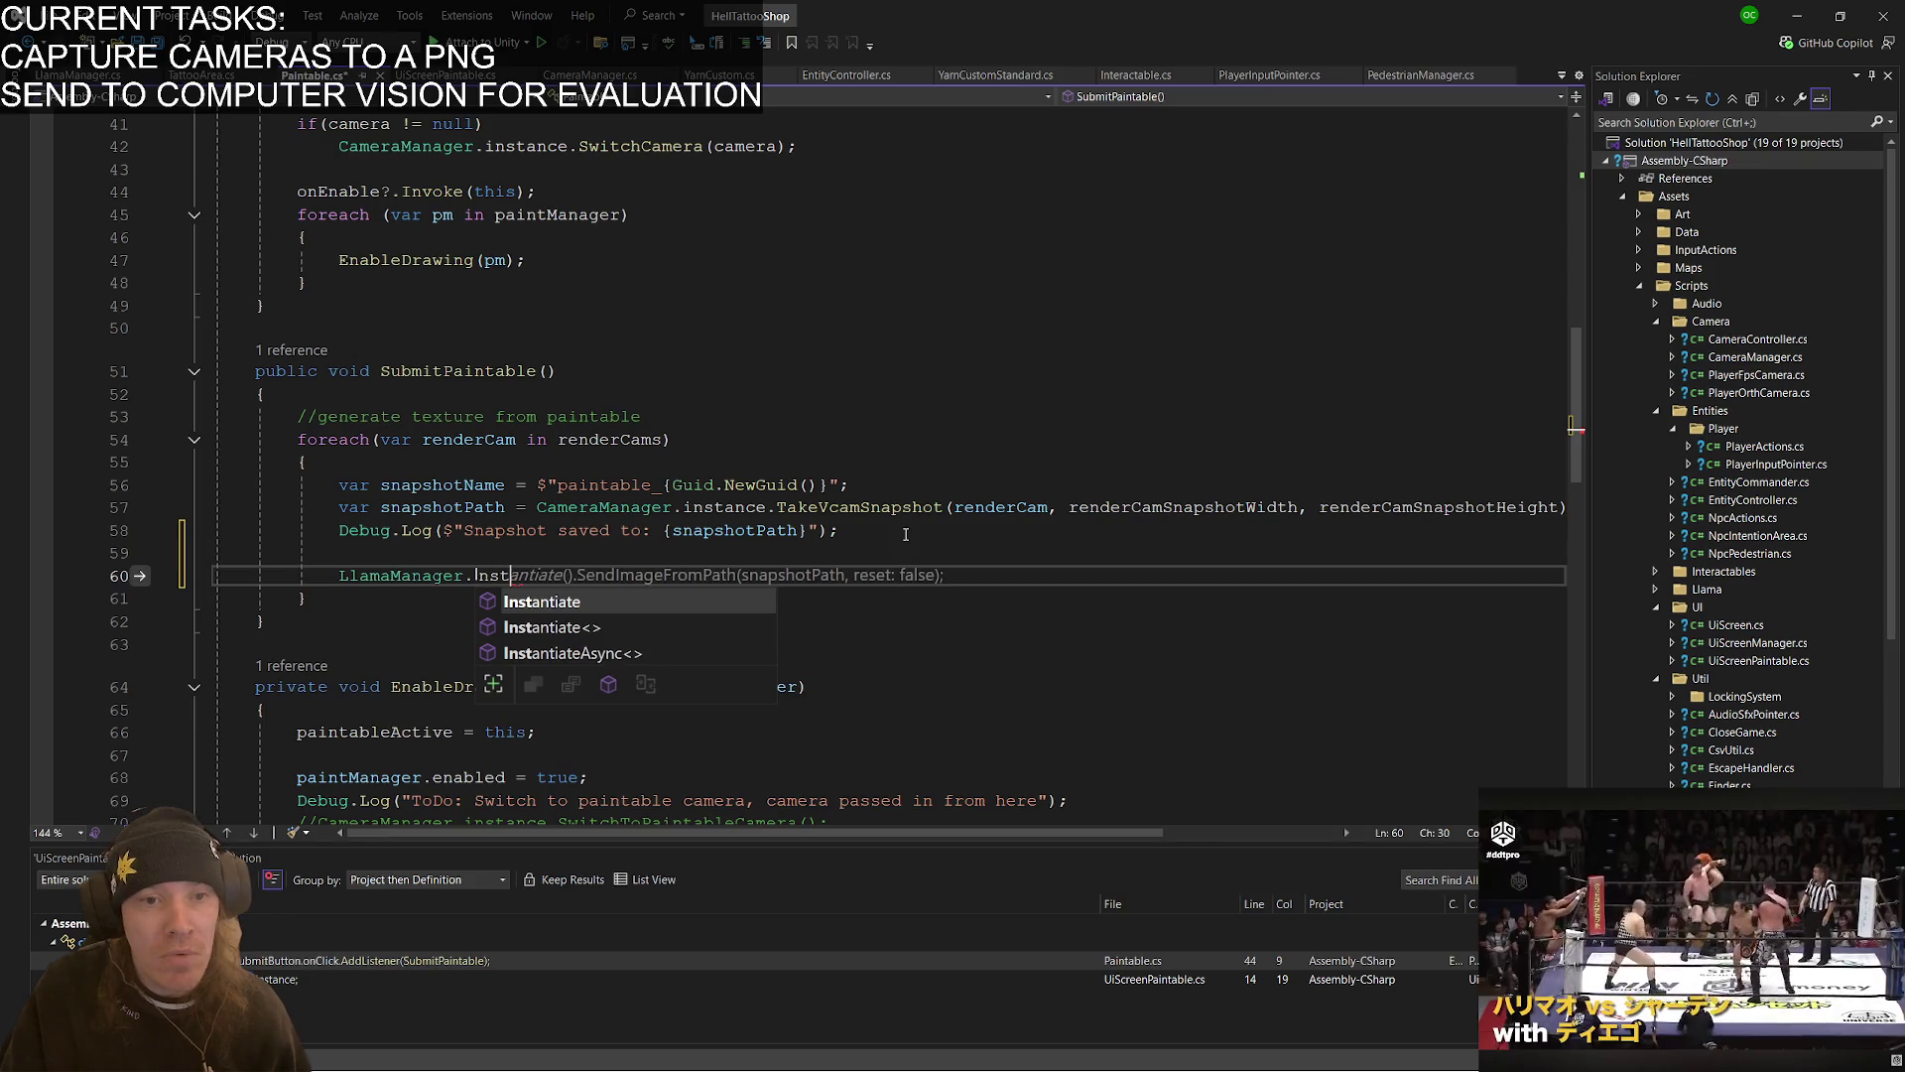
key(BackSpace)
key(BackSpace)
key(BackSpace)
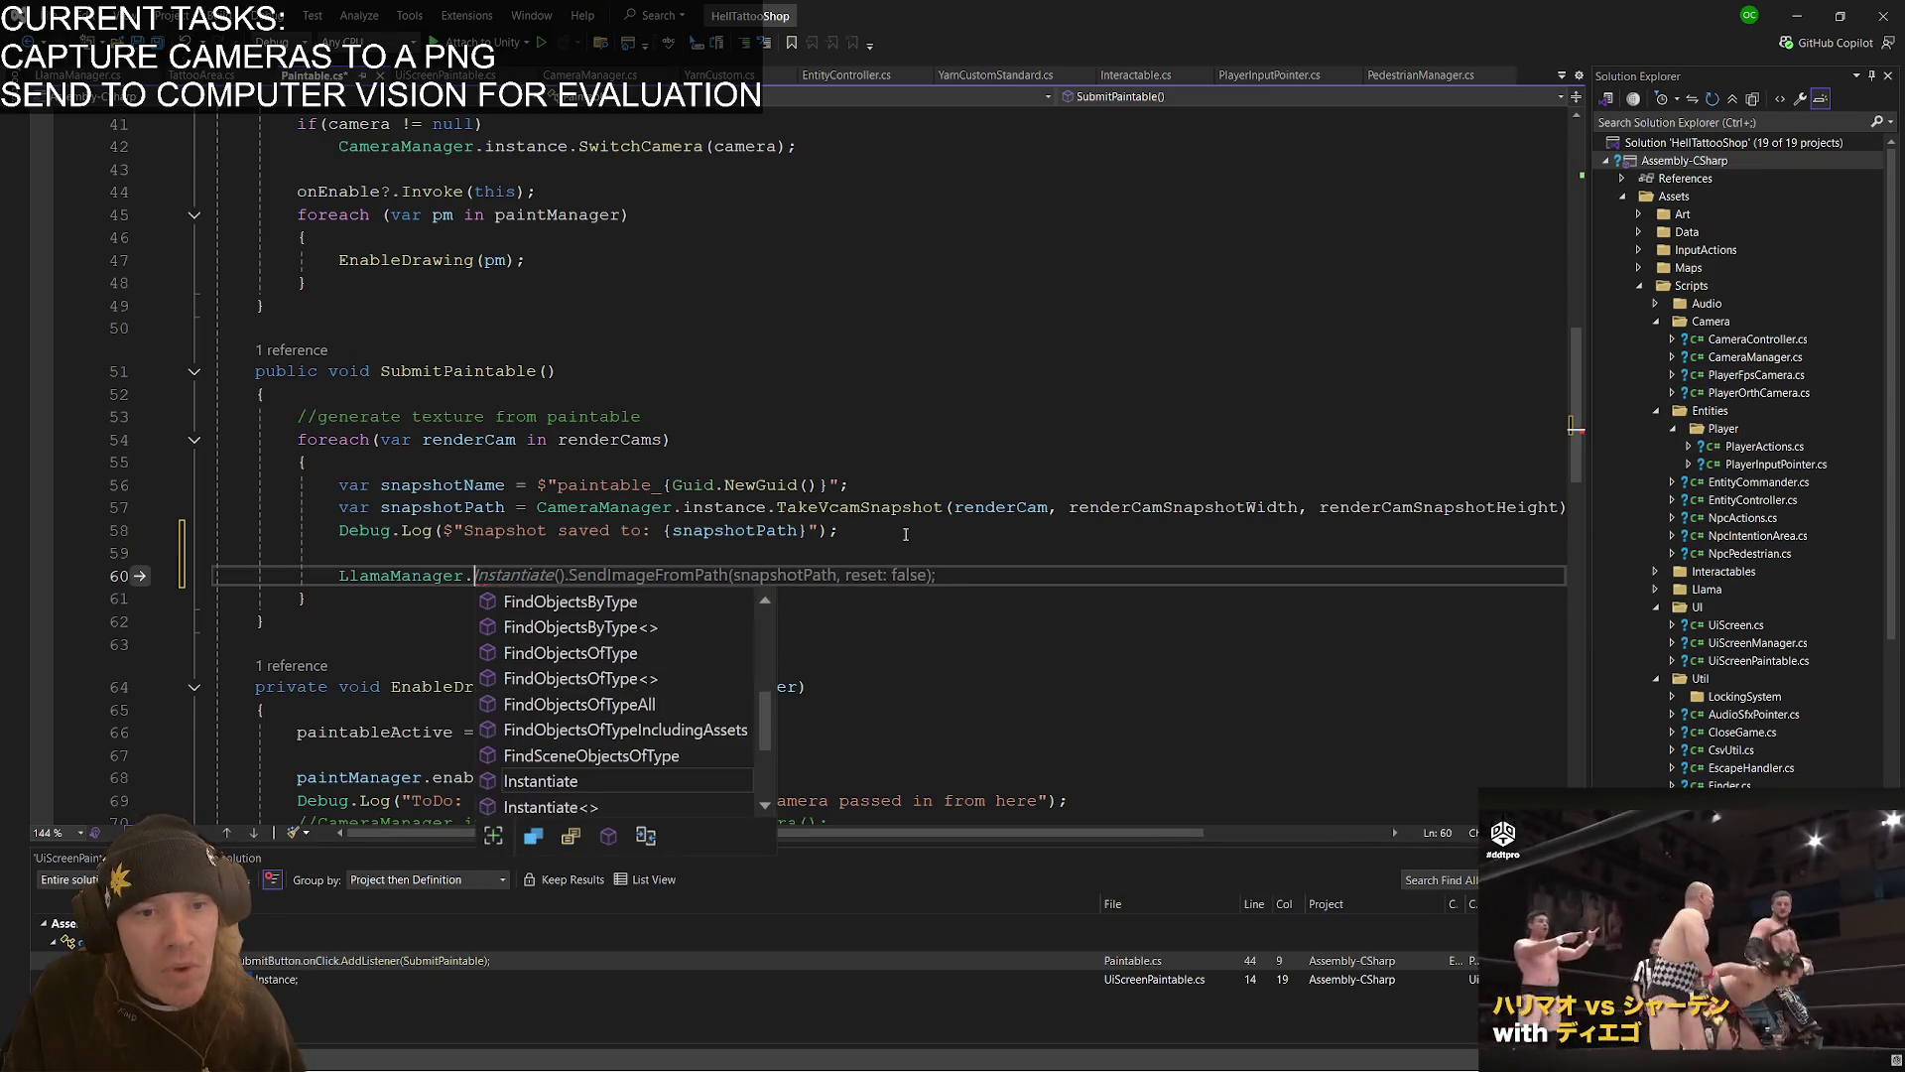
text(i)
key(BackSpace)
text(Ins)
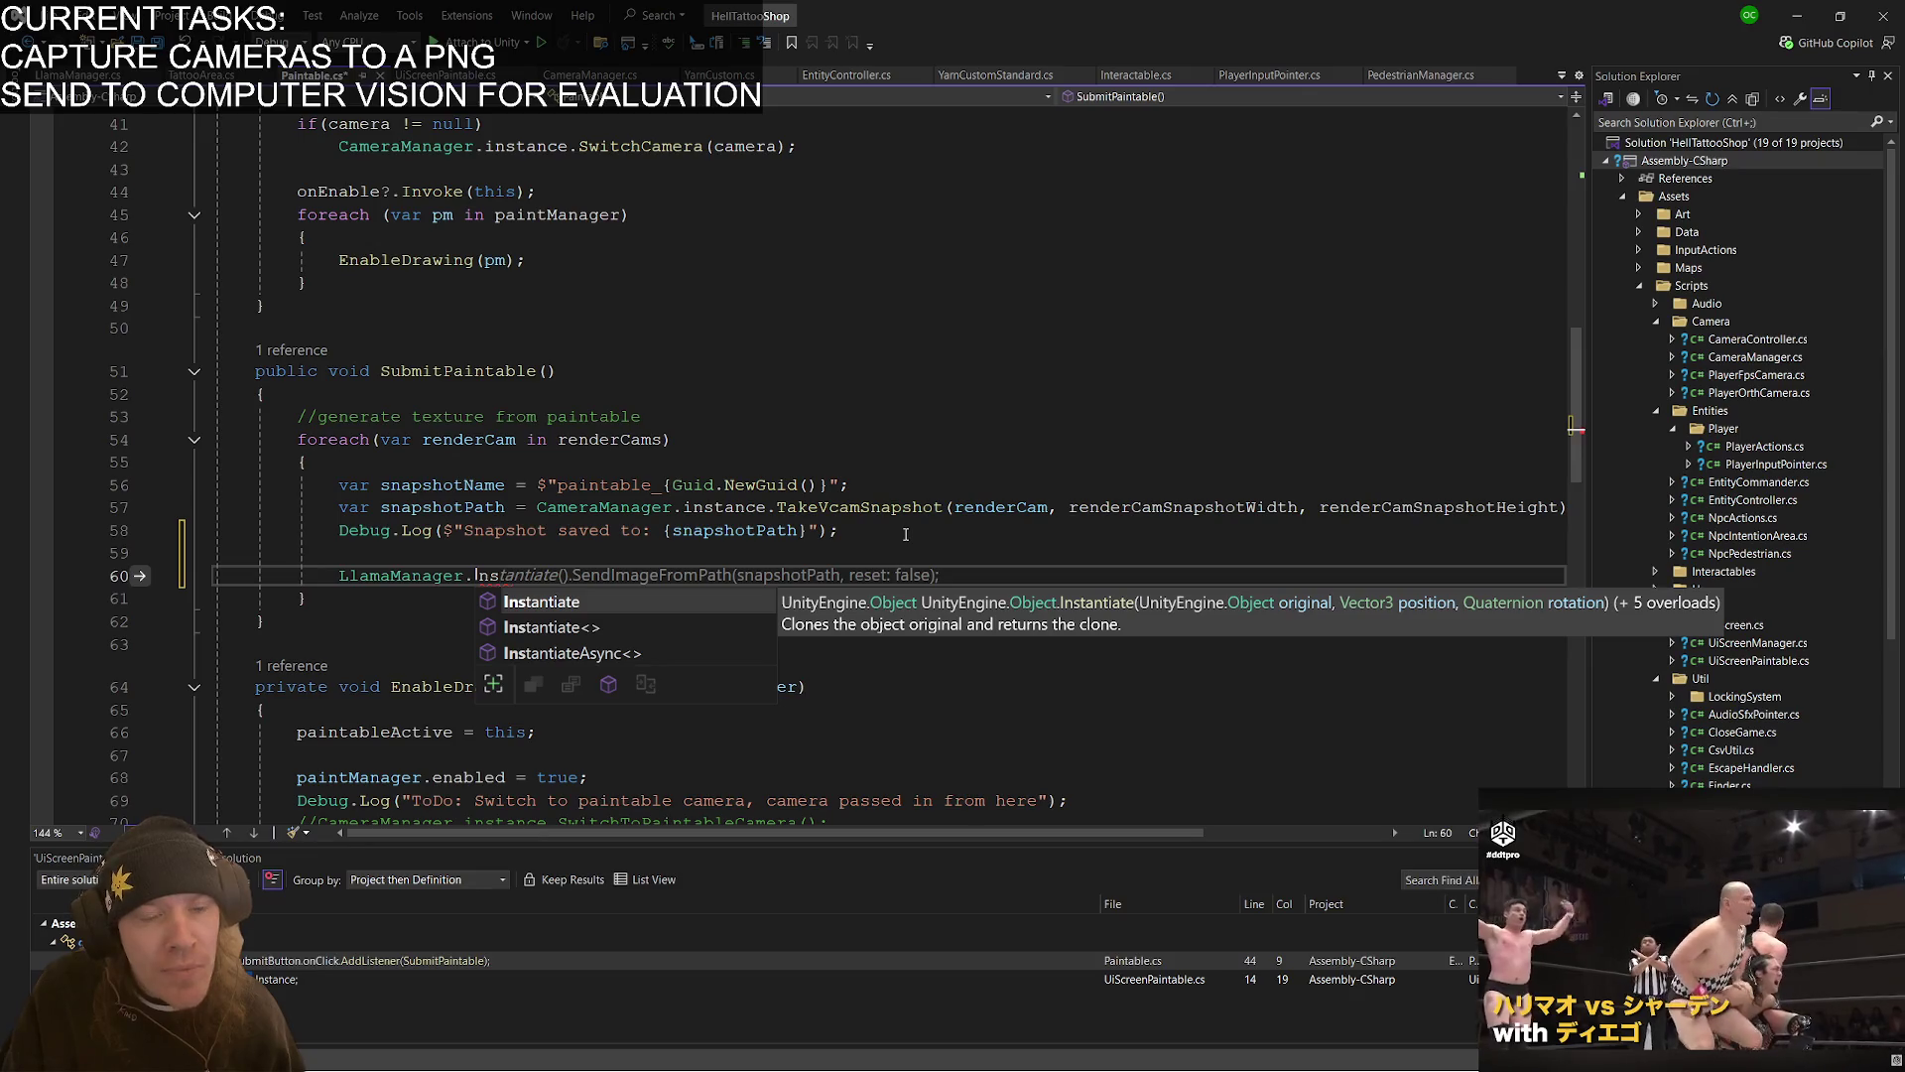
key(BackSpace)
key(BackSpace)
key(BackSpace)
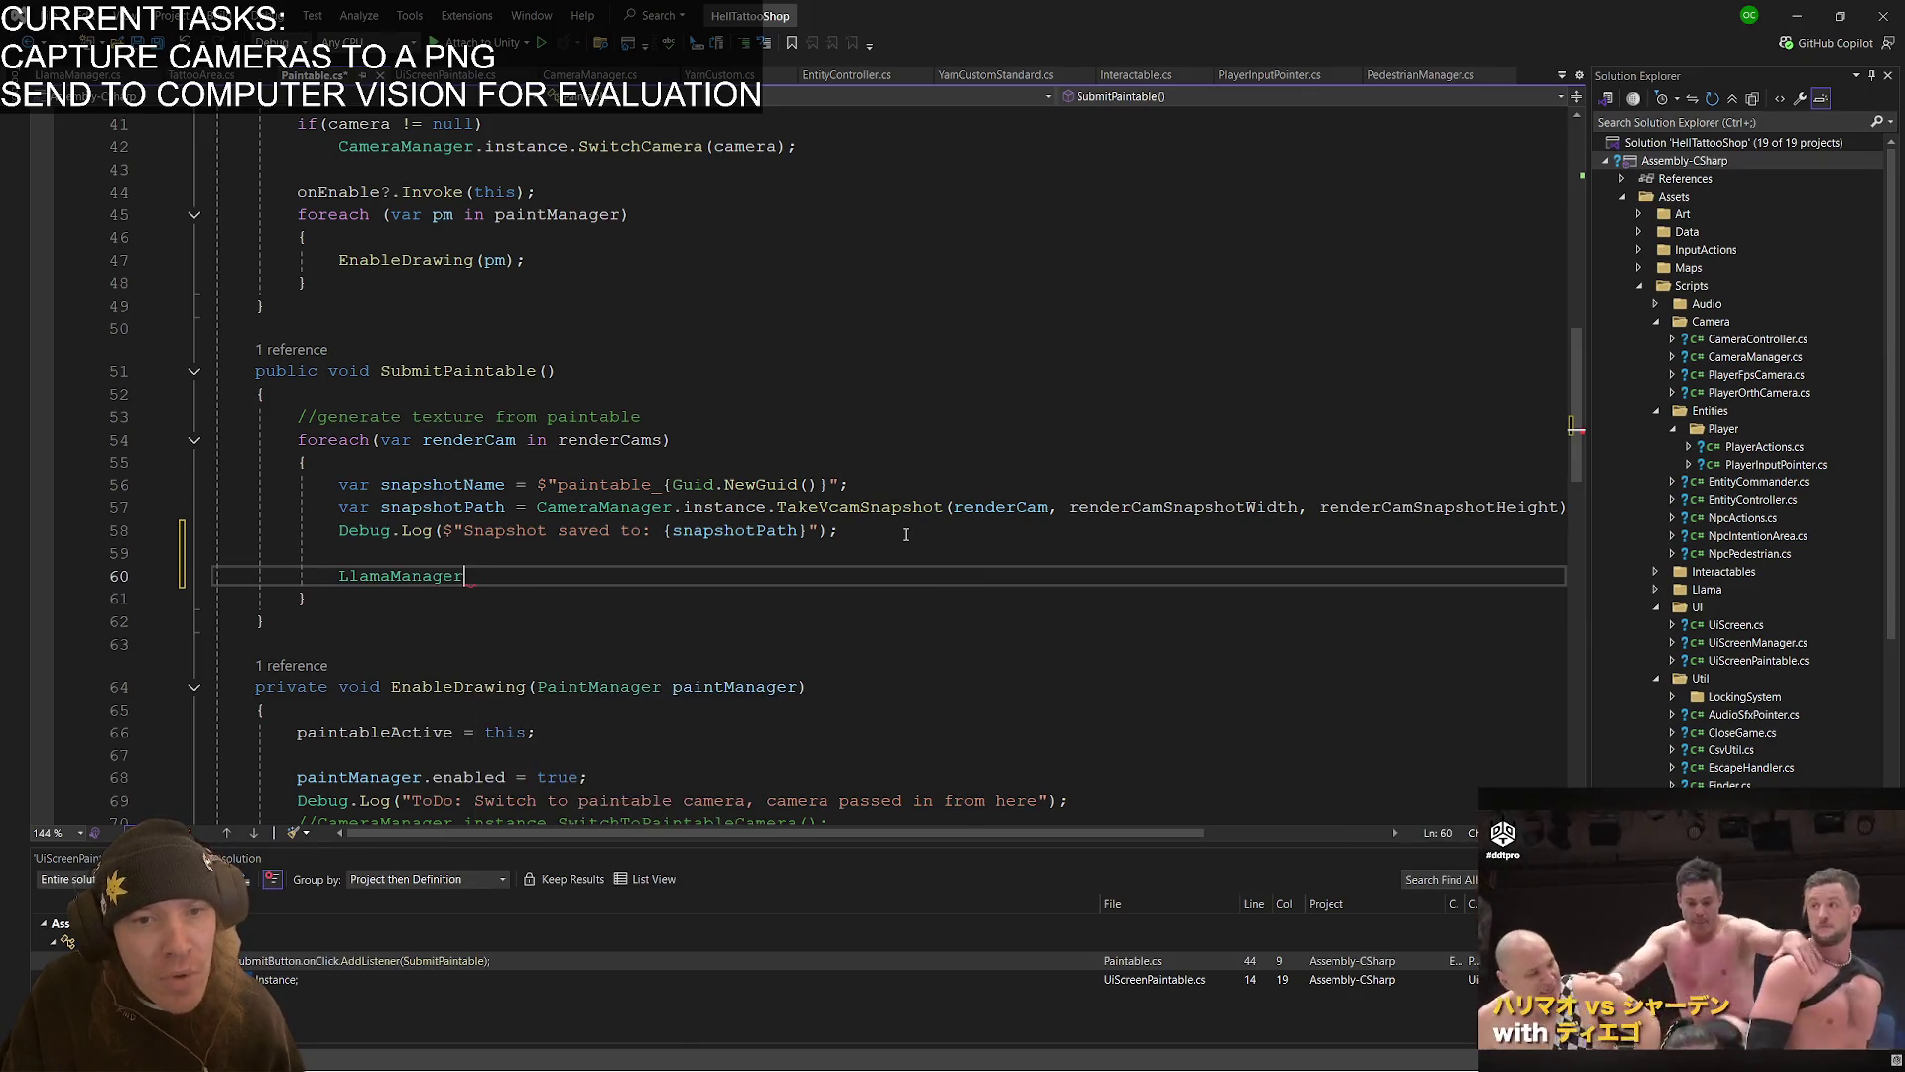
text(.send)
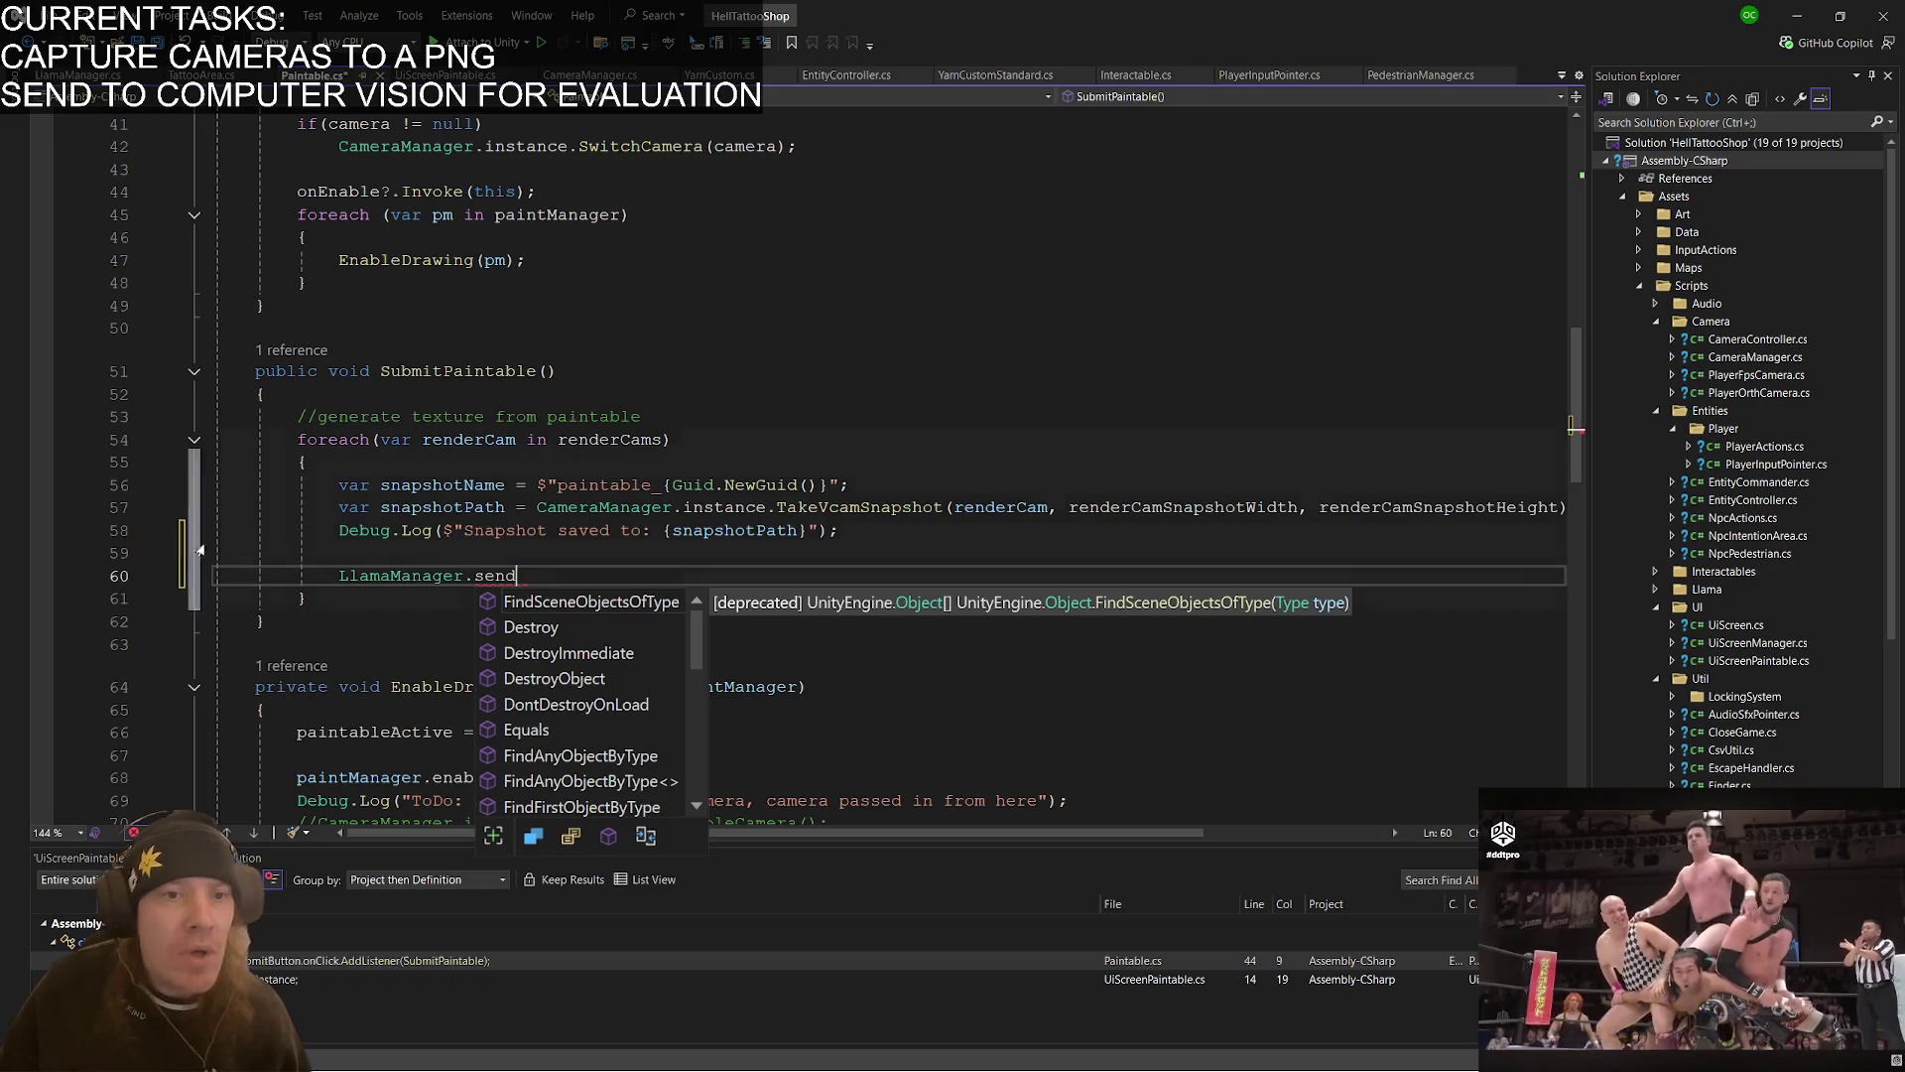
- Delete the unfinished LlamaManager.send text from line 60 and switch to LlamaManager.cs
drag(517, 575, 341, 578)
key(BackSpace)
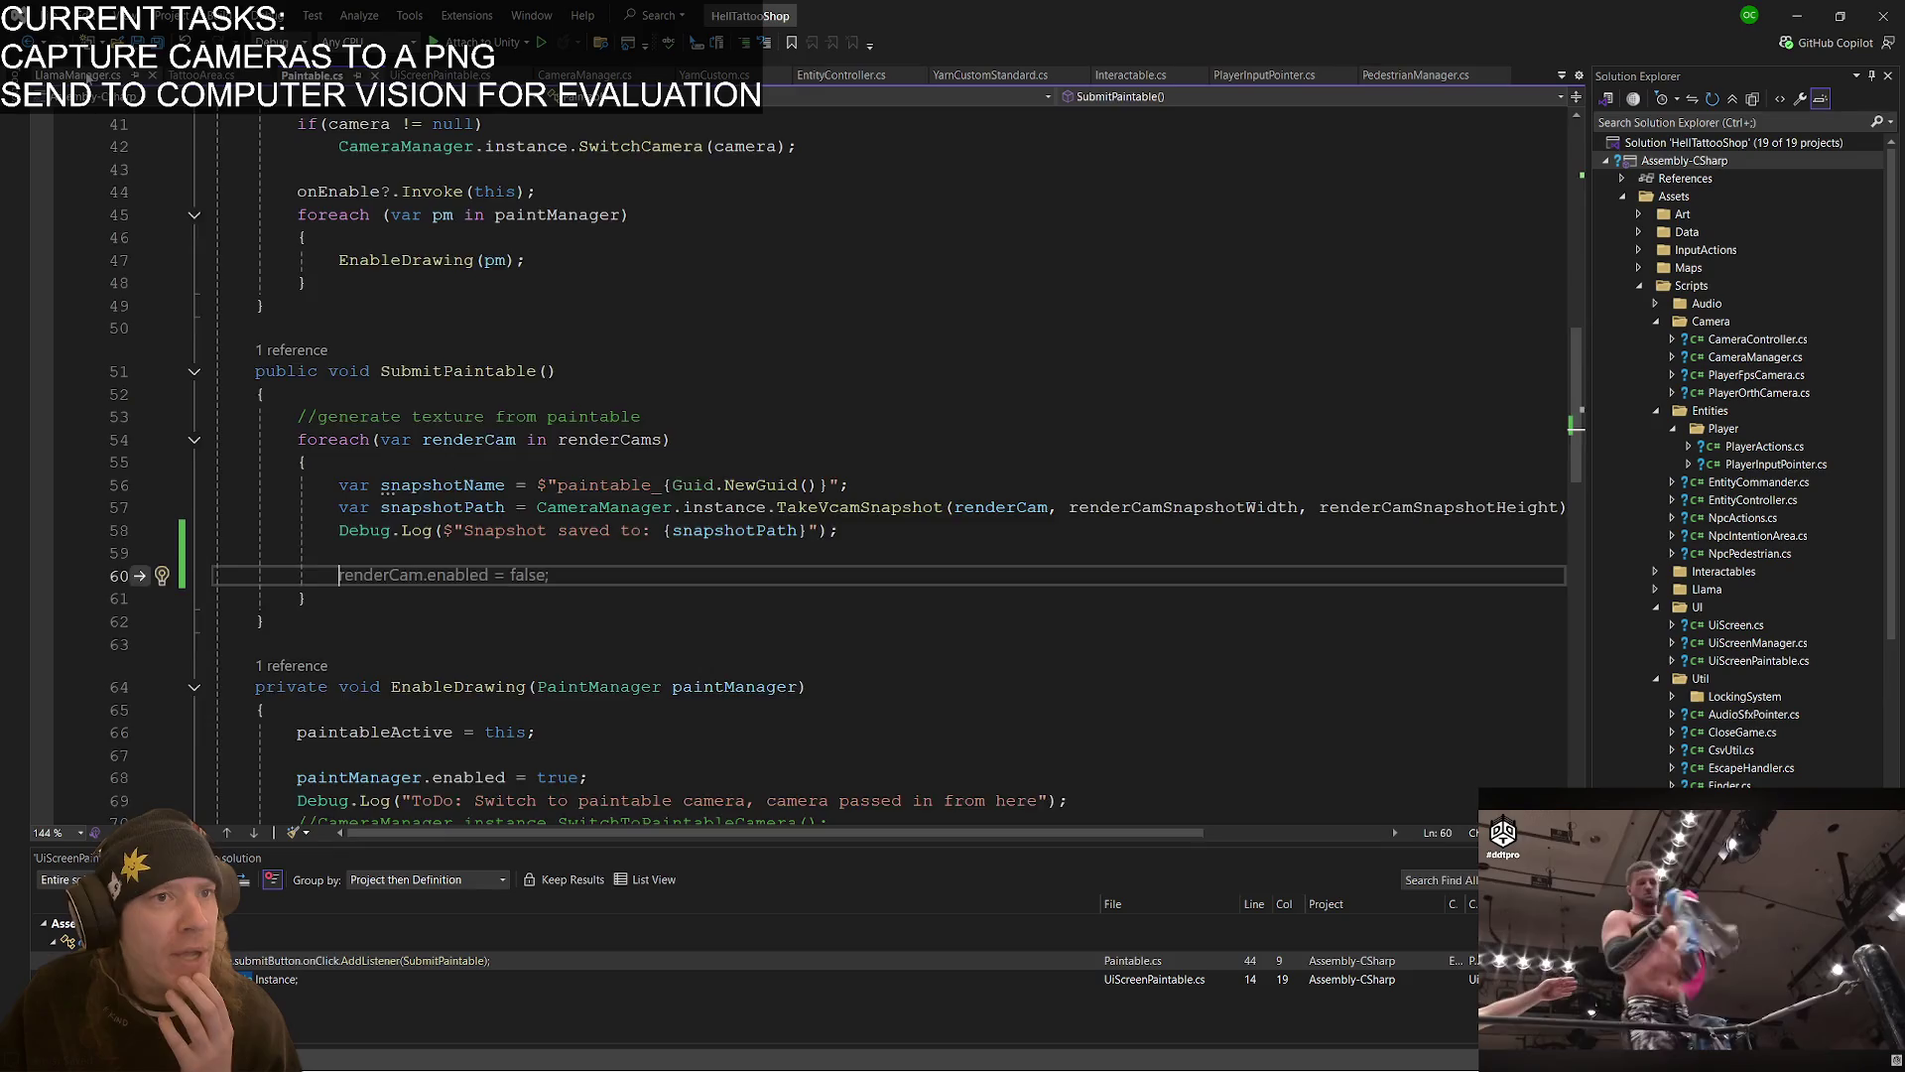
click(76, 76)
scroll(570, 568, up, 20)
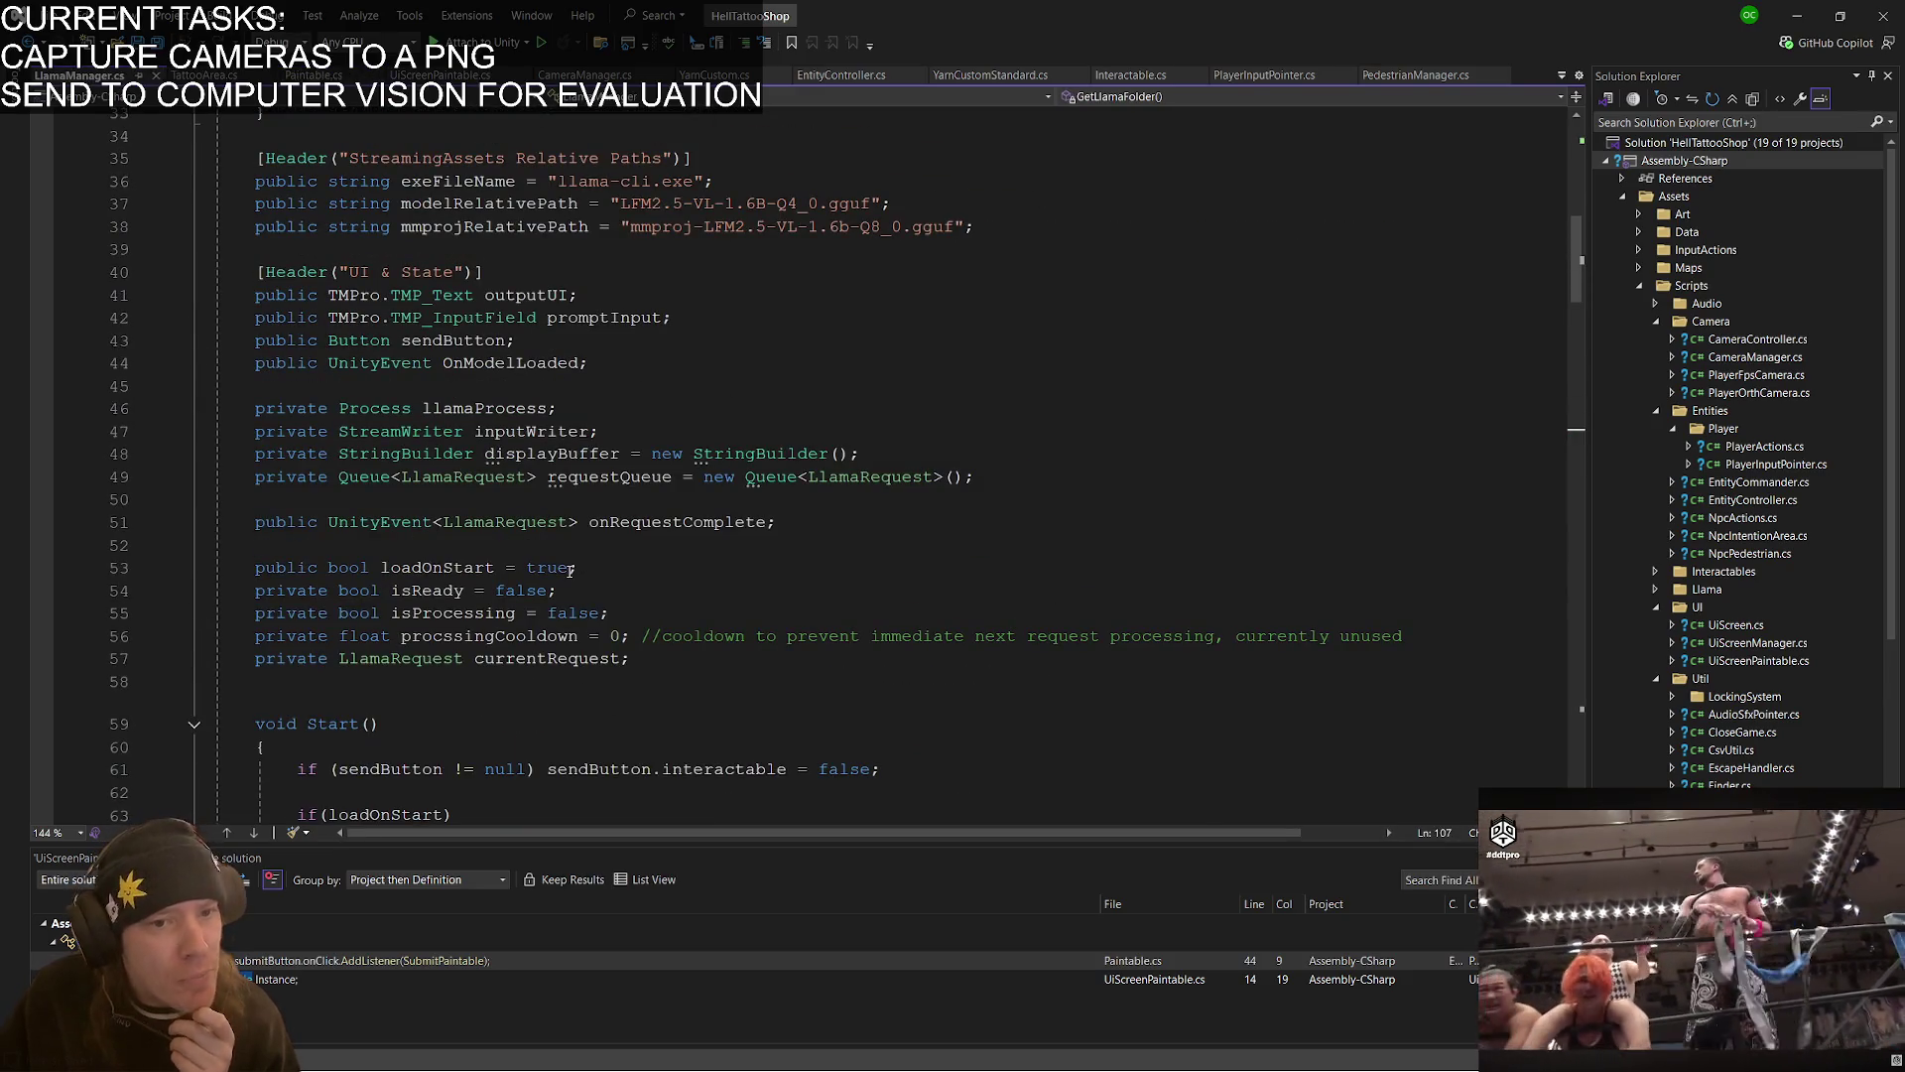
- Add a public static LlamaManager Instance field at the top of the LlamaManager class
scroll(571, 569, up, 7)
scroll(556, 564, down, 9)
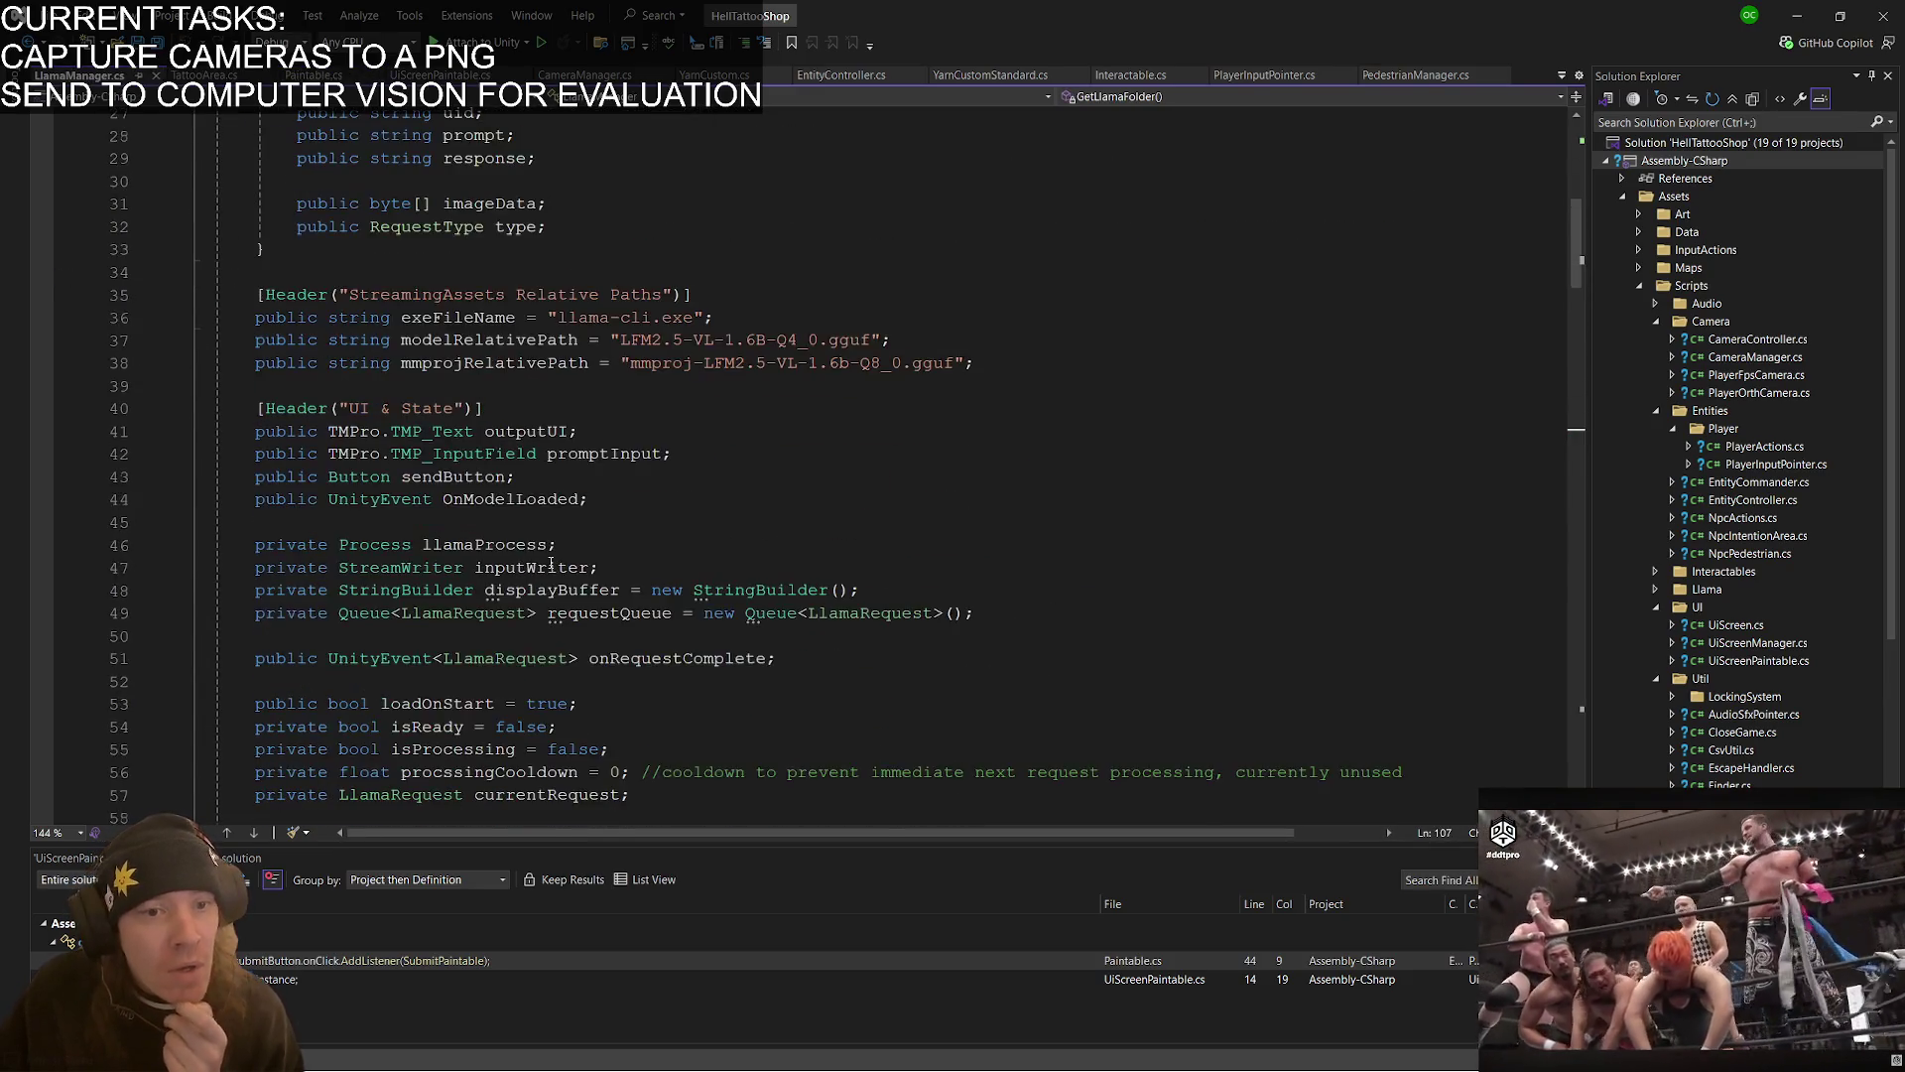
click(448, 547)
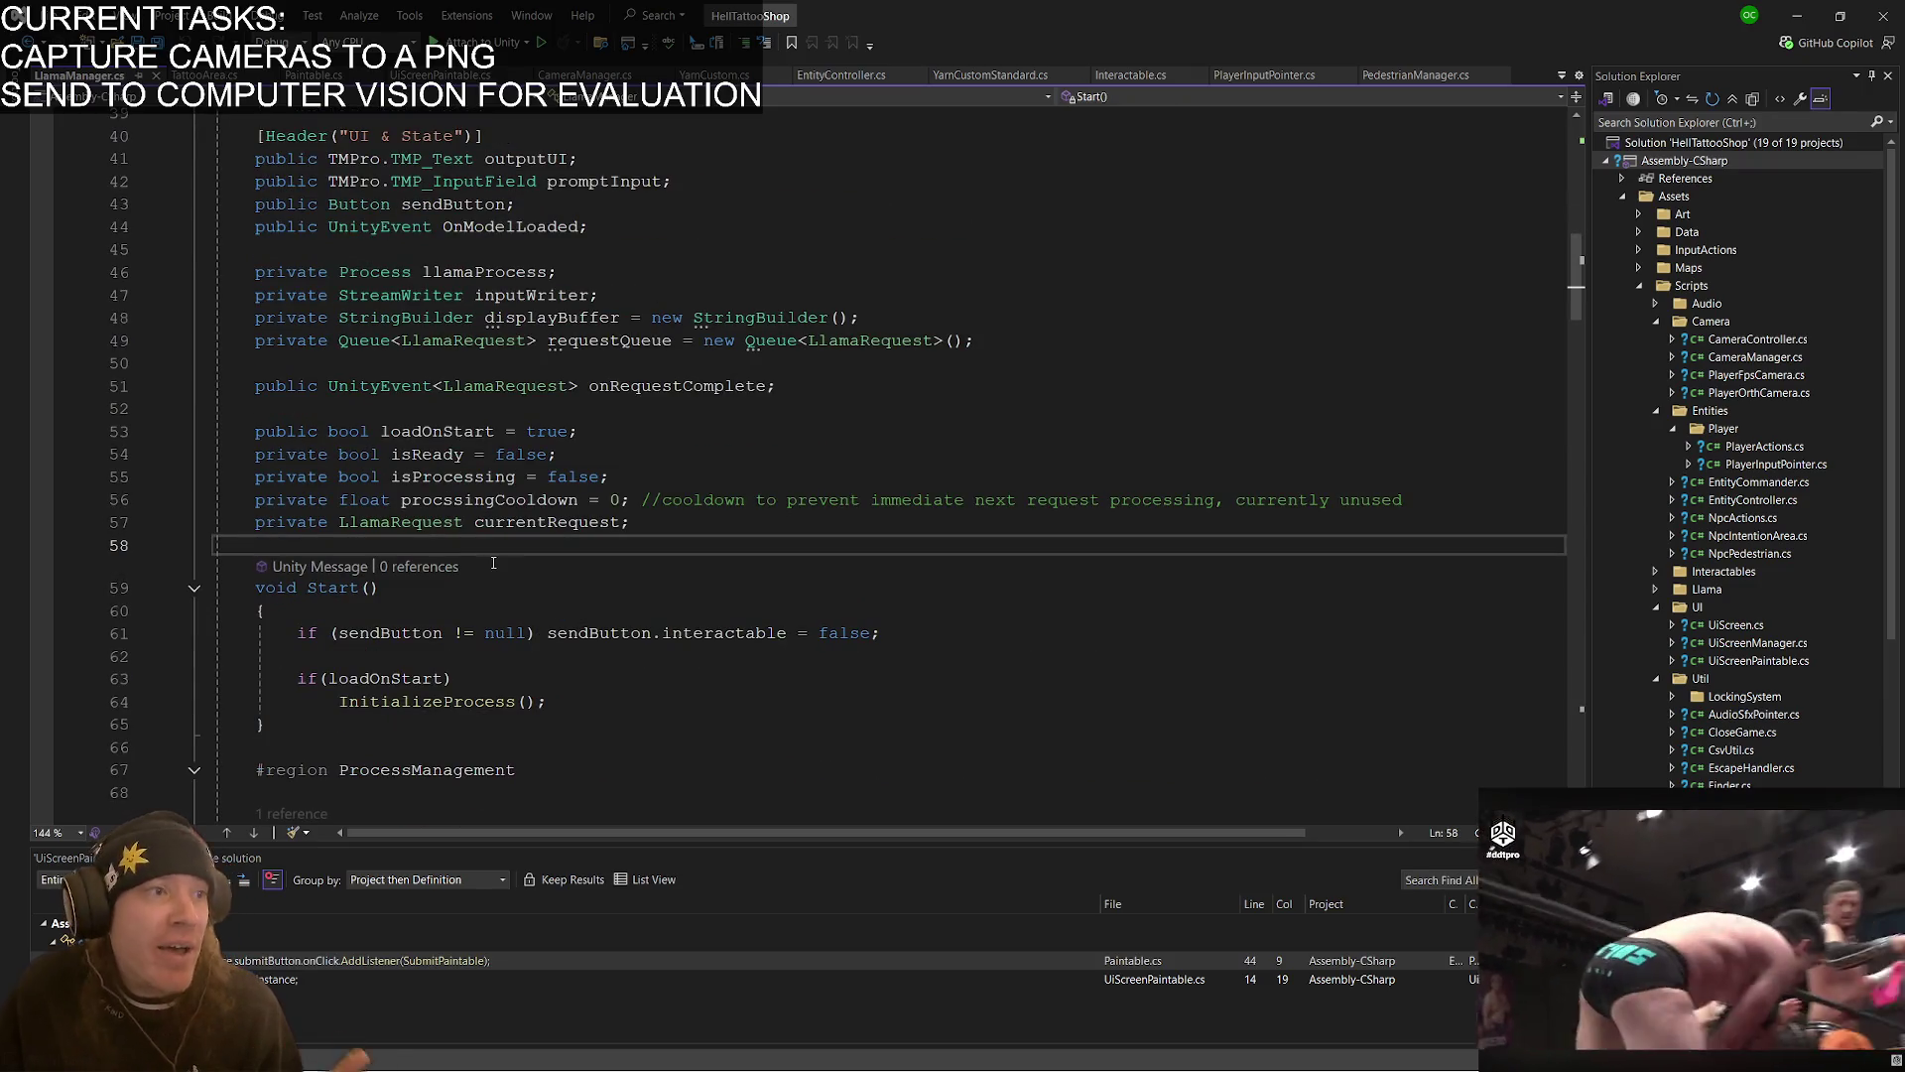
scroll(578, 486, up, 6)
scroll(579, 486, up, 2)
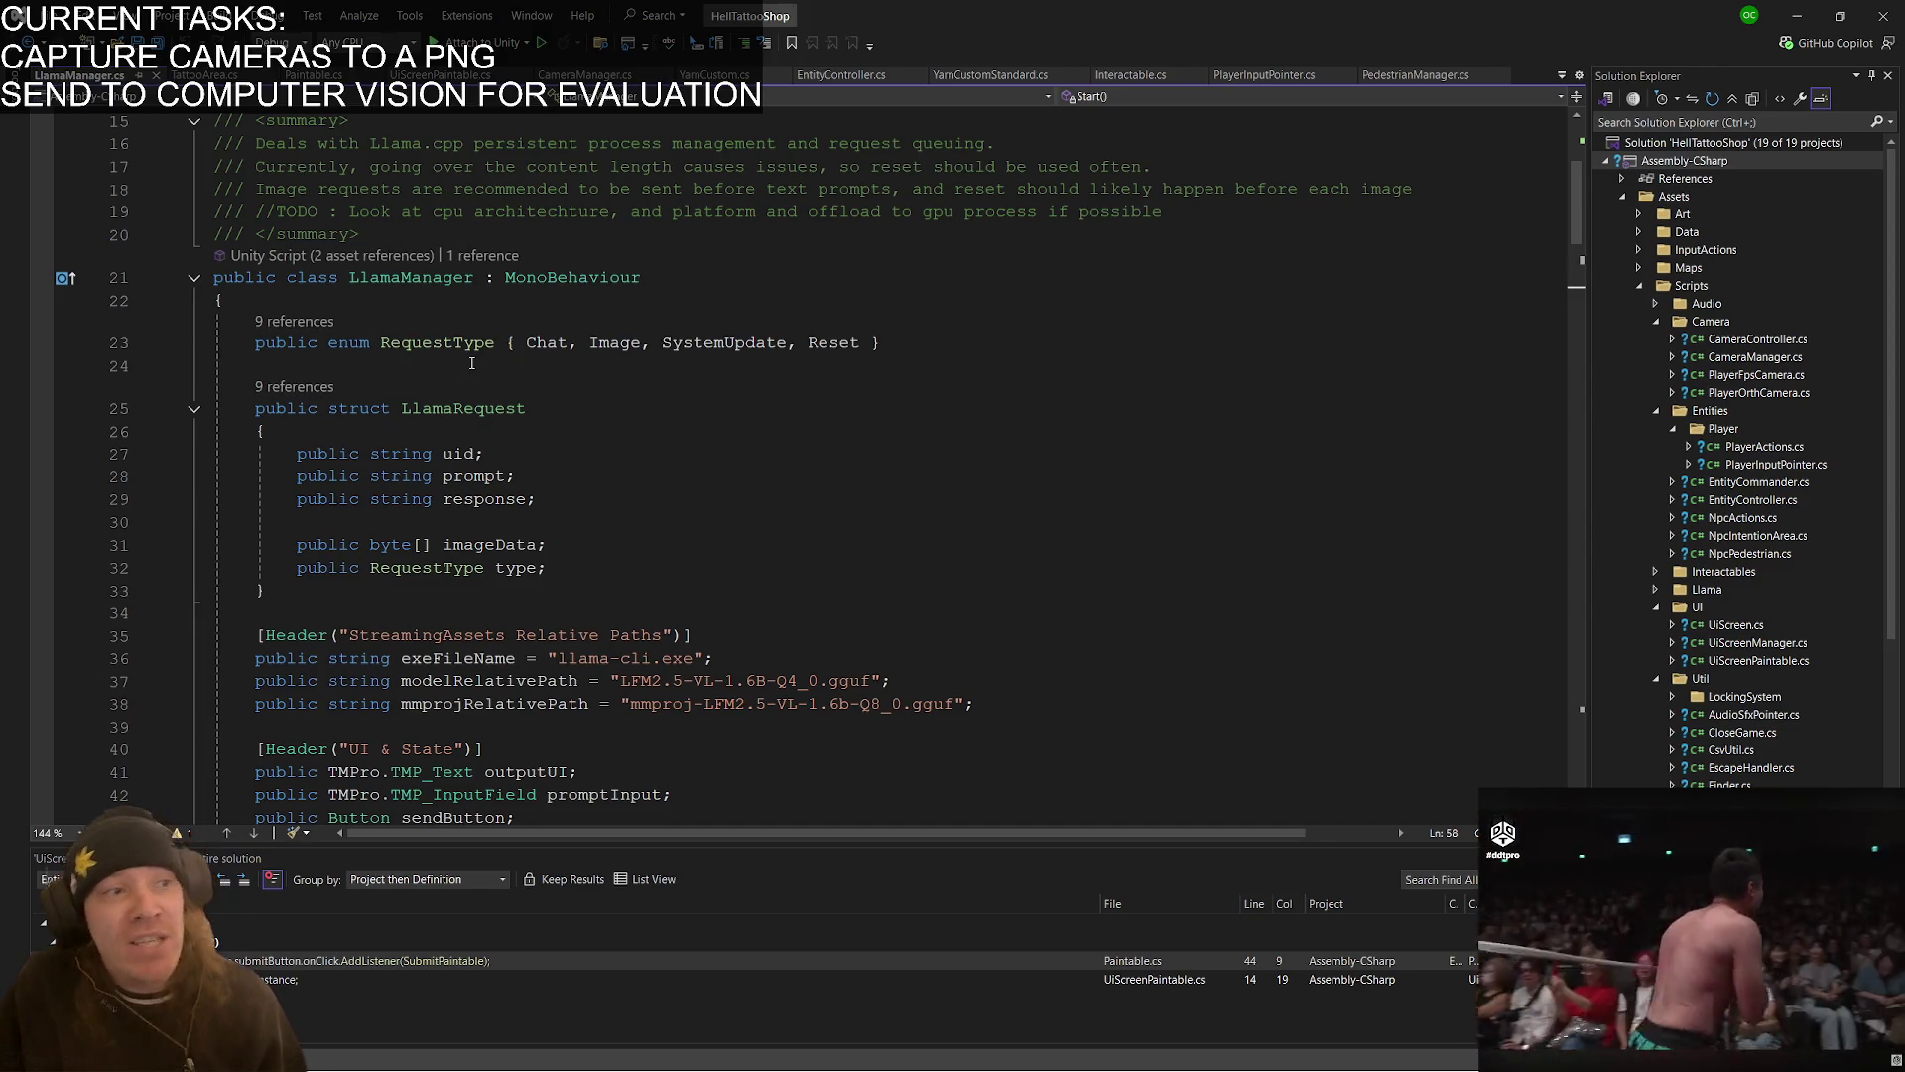
click(372, 312)
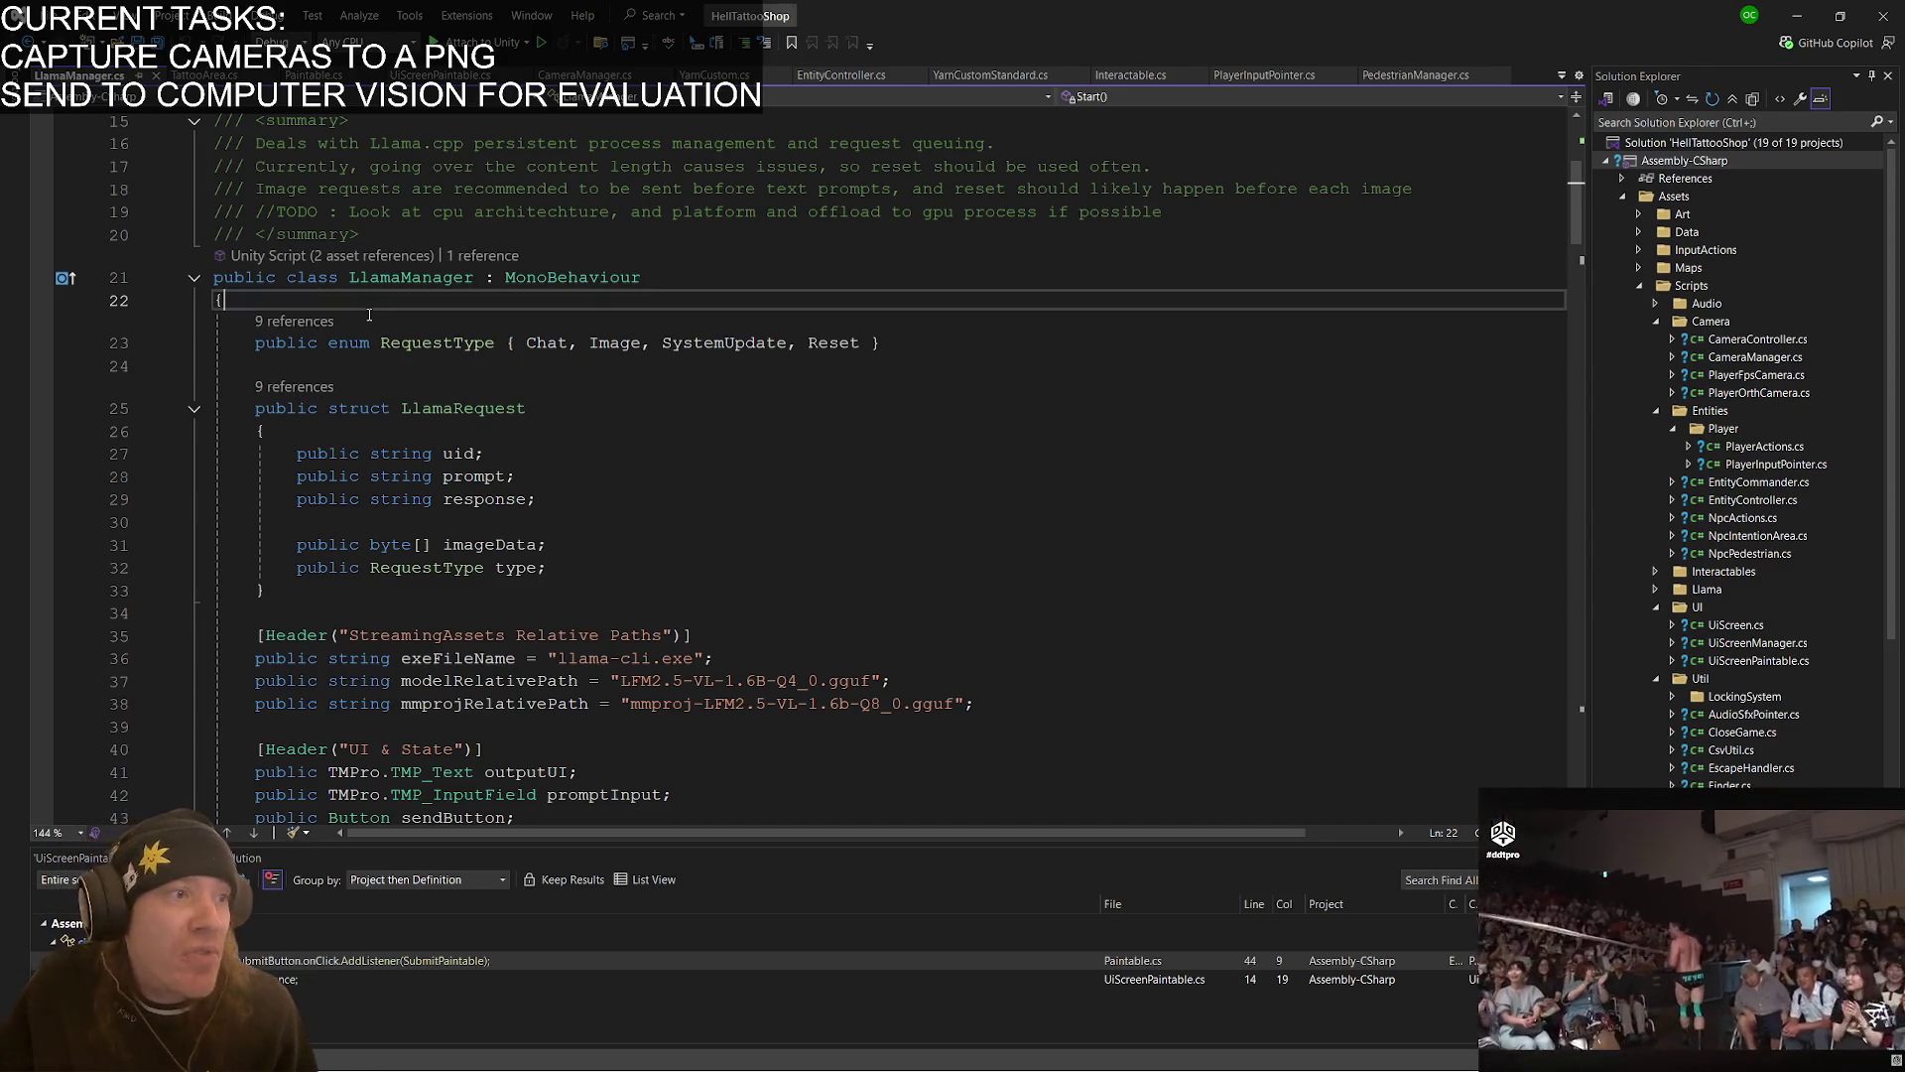
key(Return)
key(Return)
key(Up)
text(ublic)
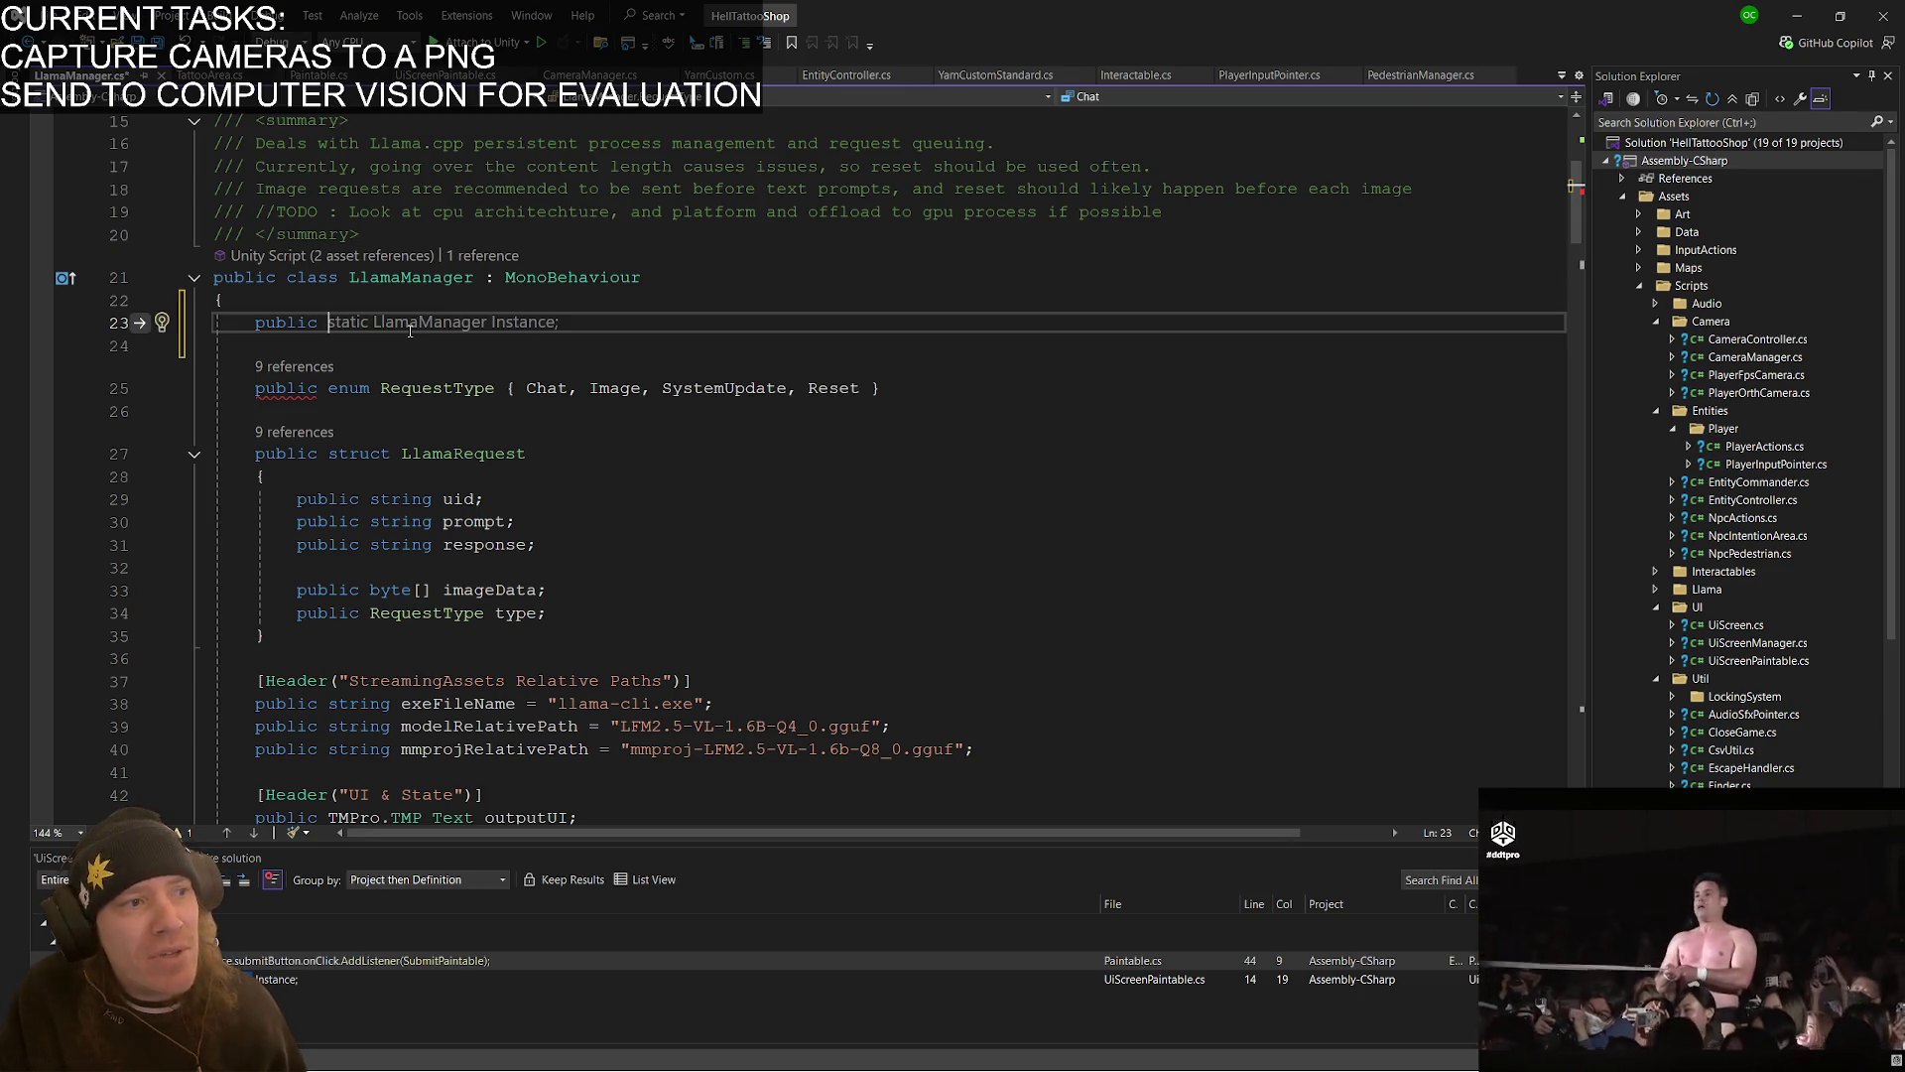
key(Tab)
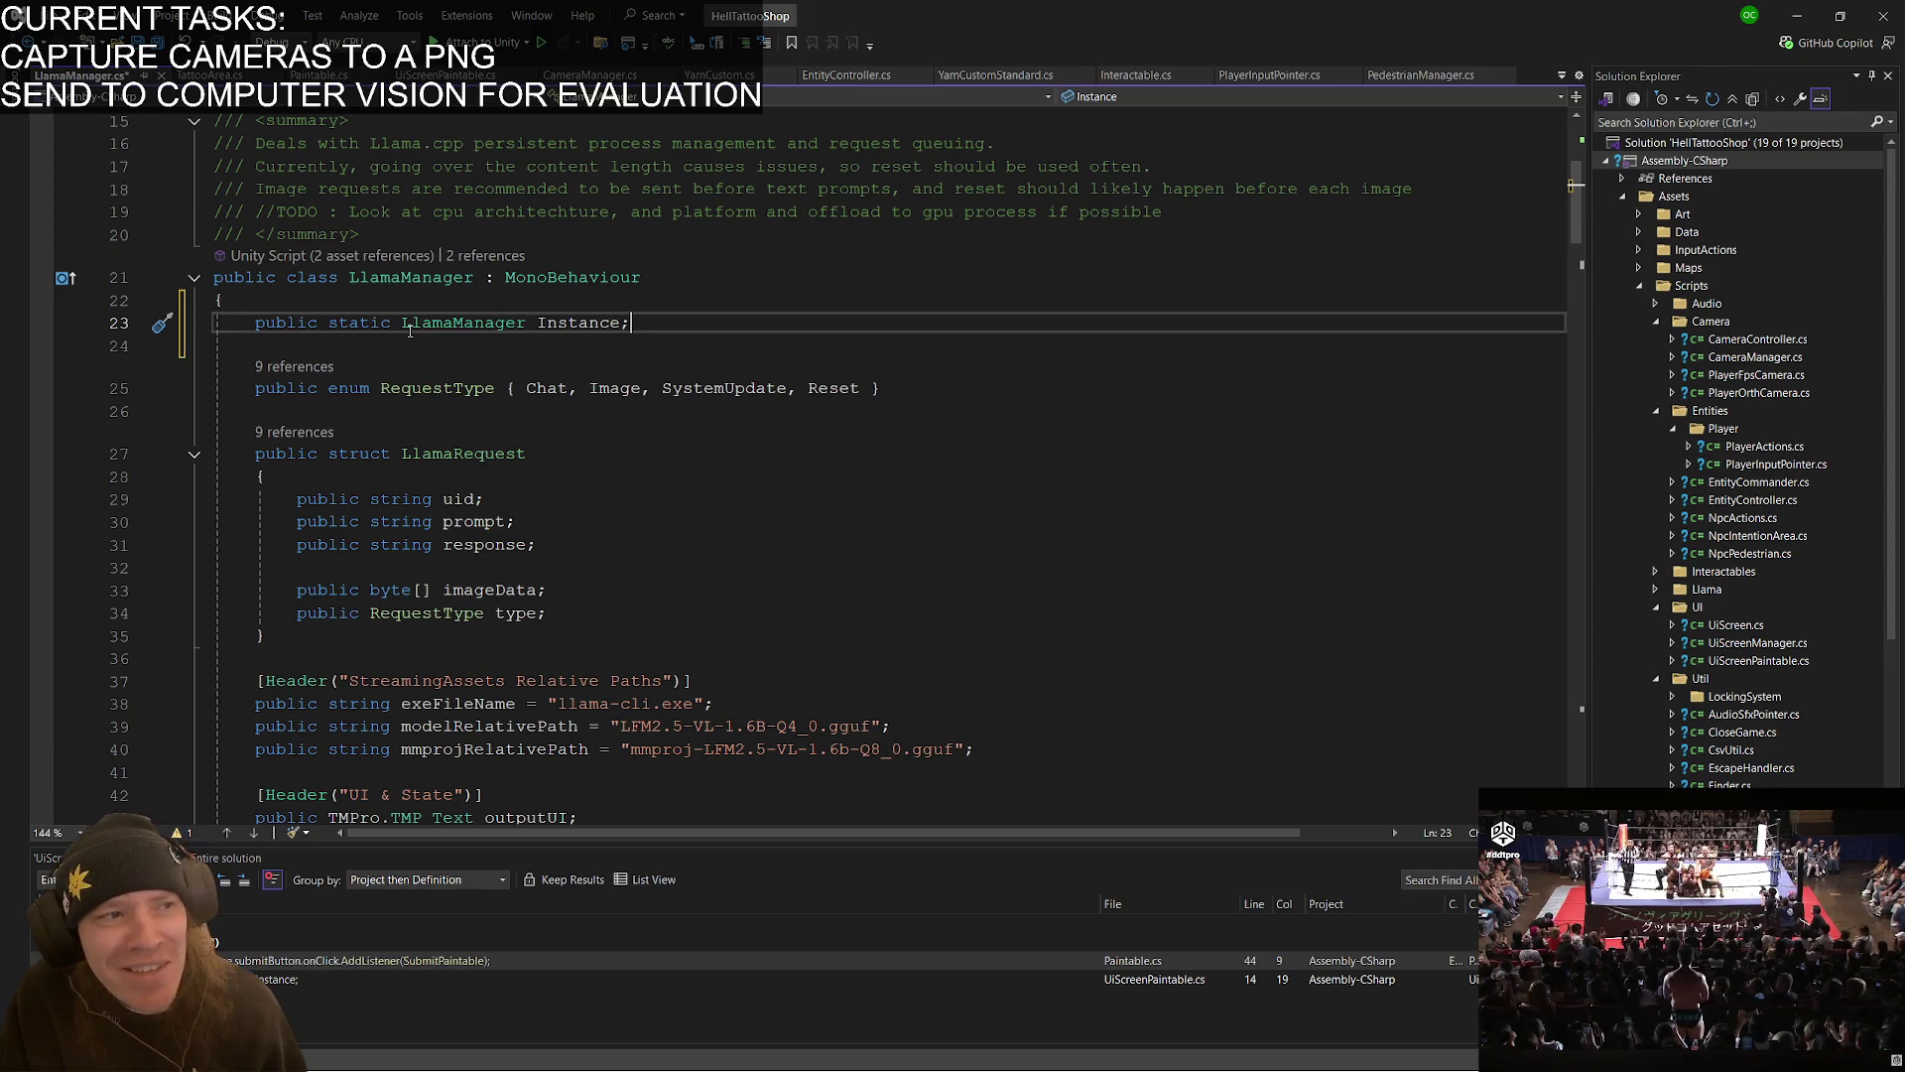
- Rename the Instance field to lowercase instance
key(ctrl+r)
key(ctrl+r)
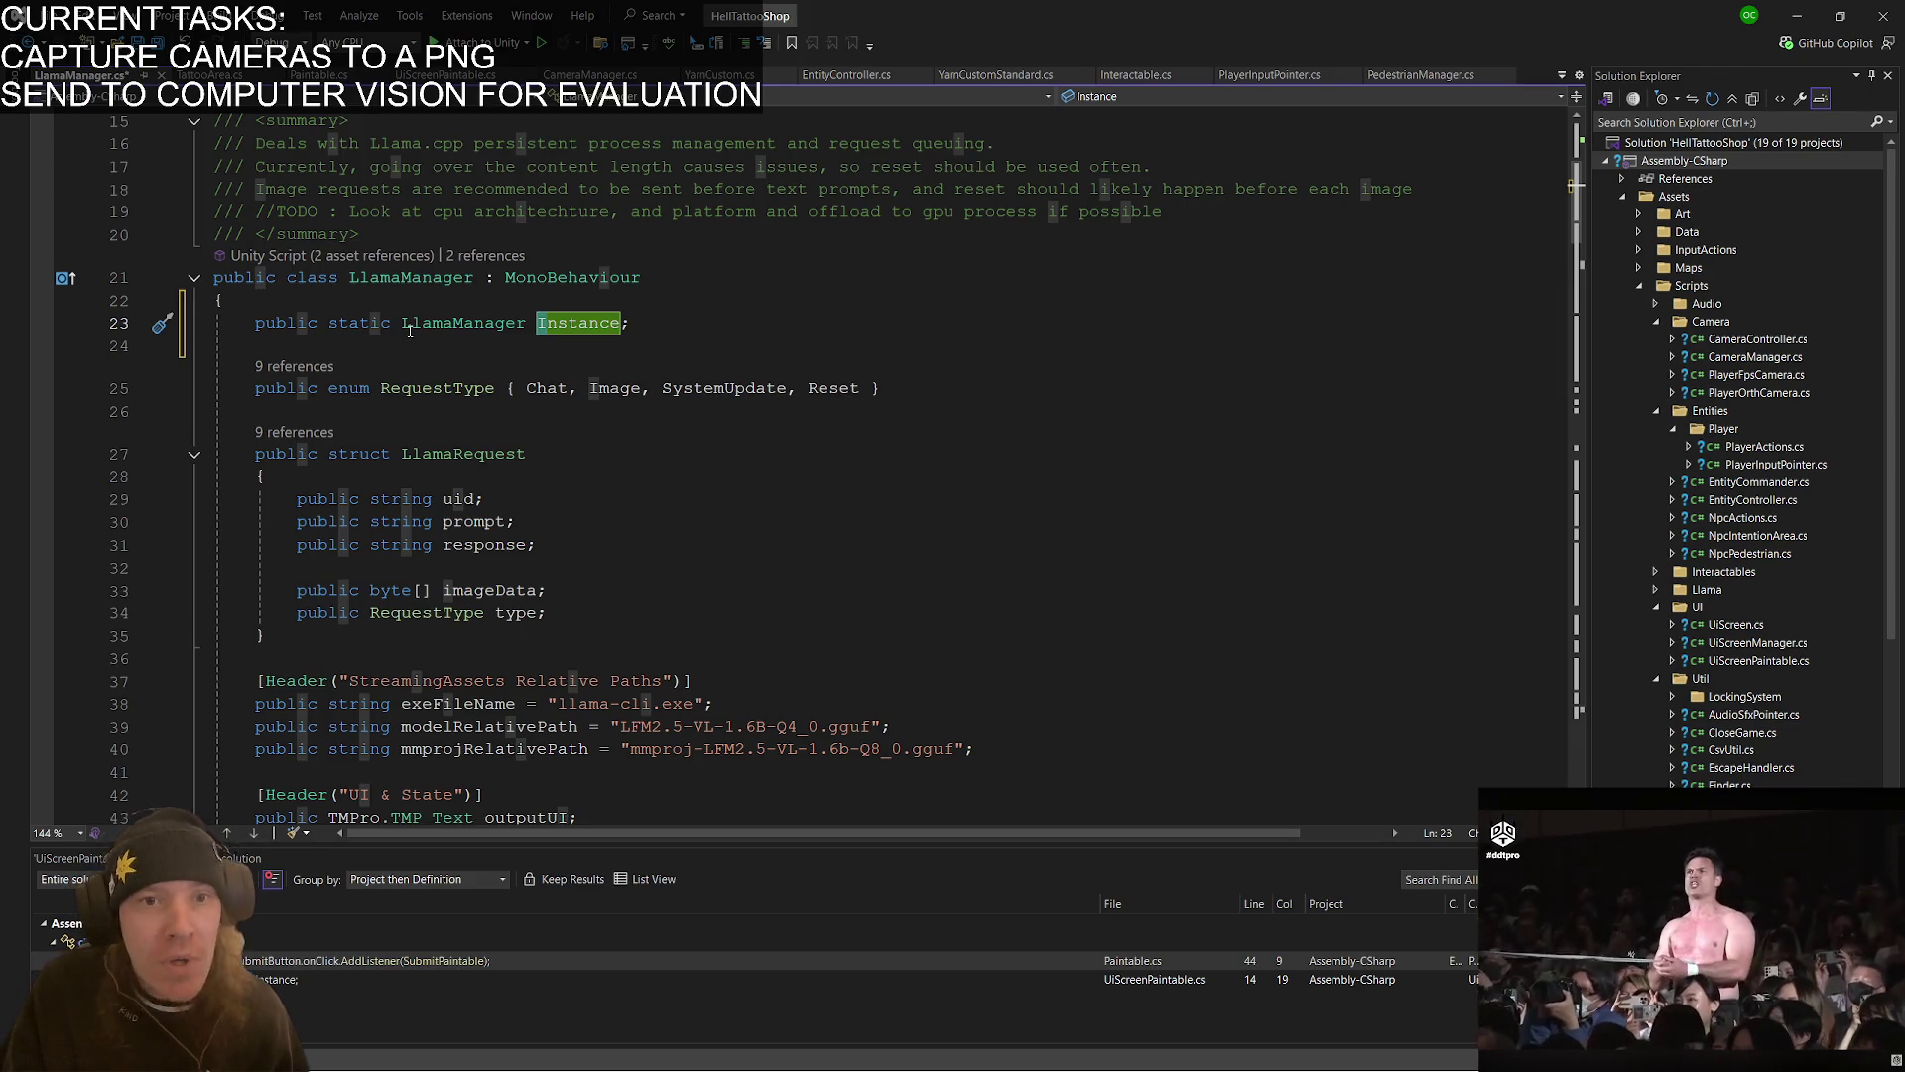
mouse_move(631, 383)
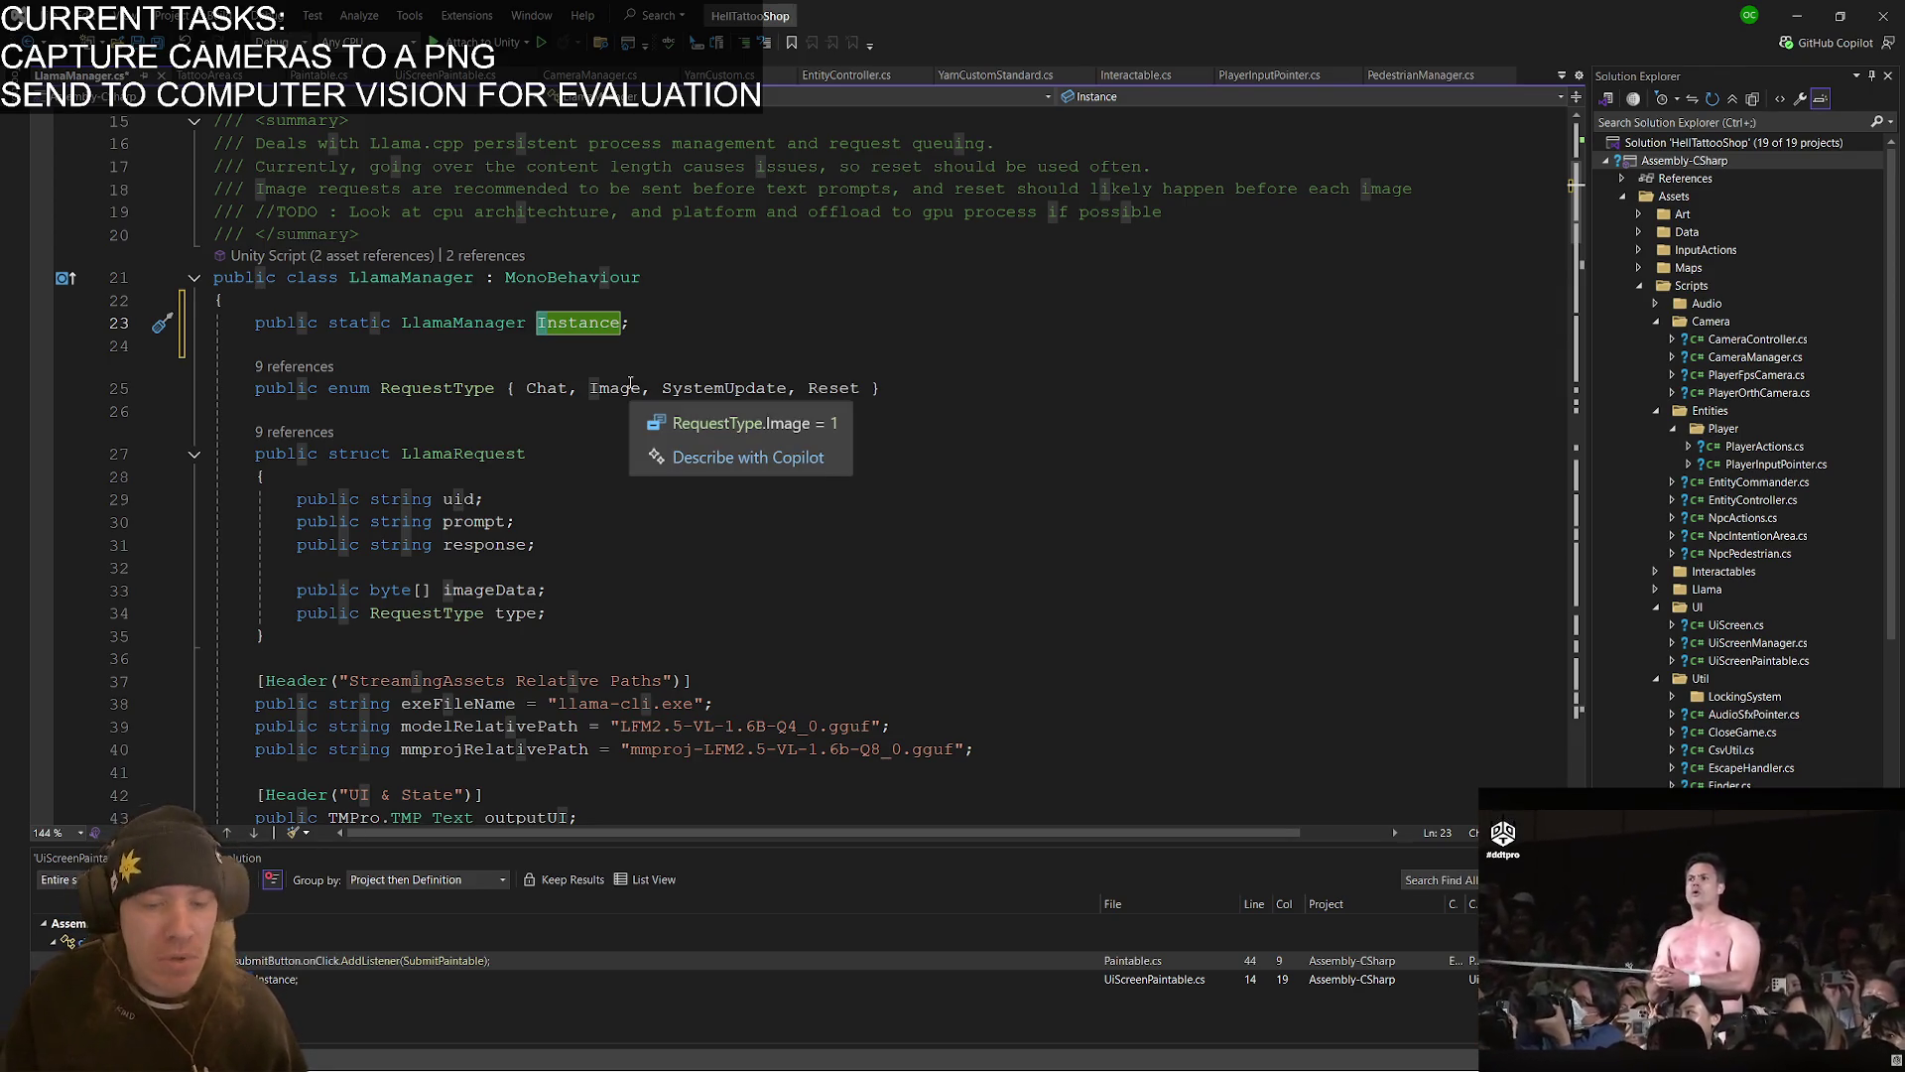
key(Delete)
text(i)
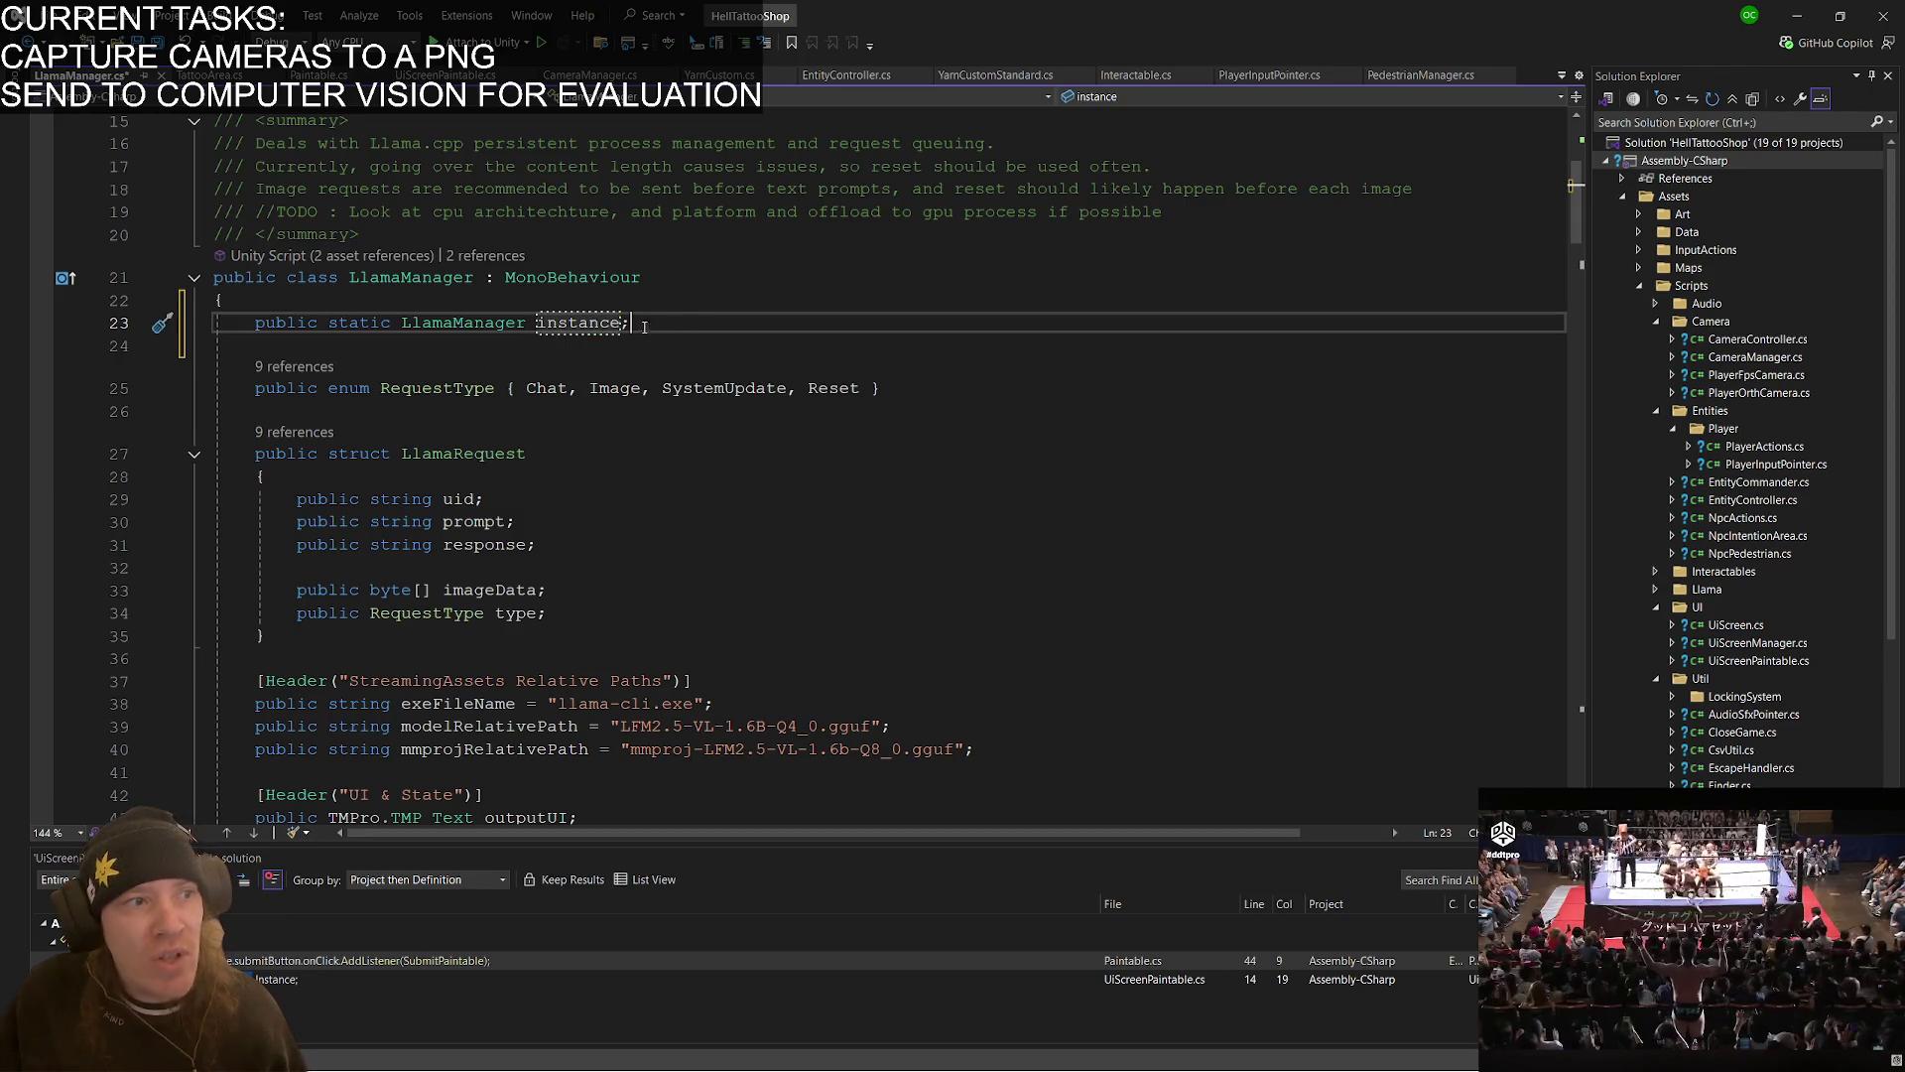
double_click(596, 327)
click(601, 347)
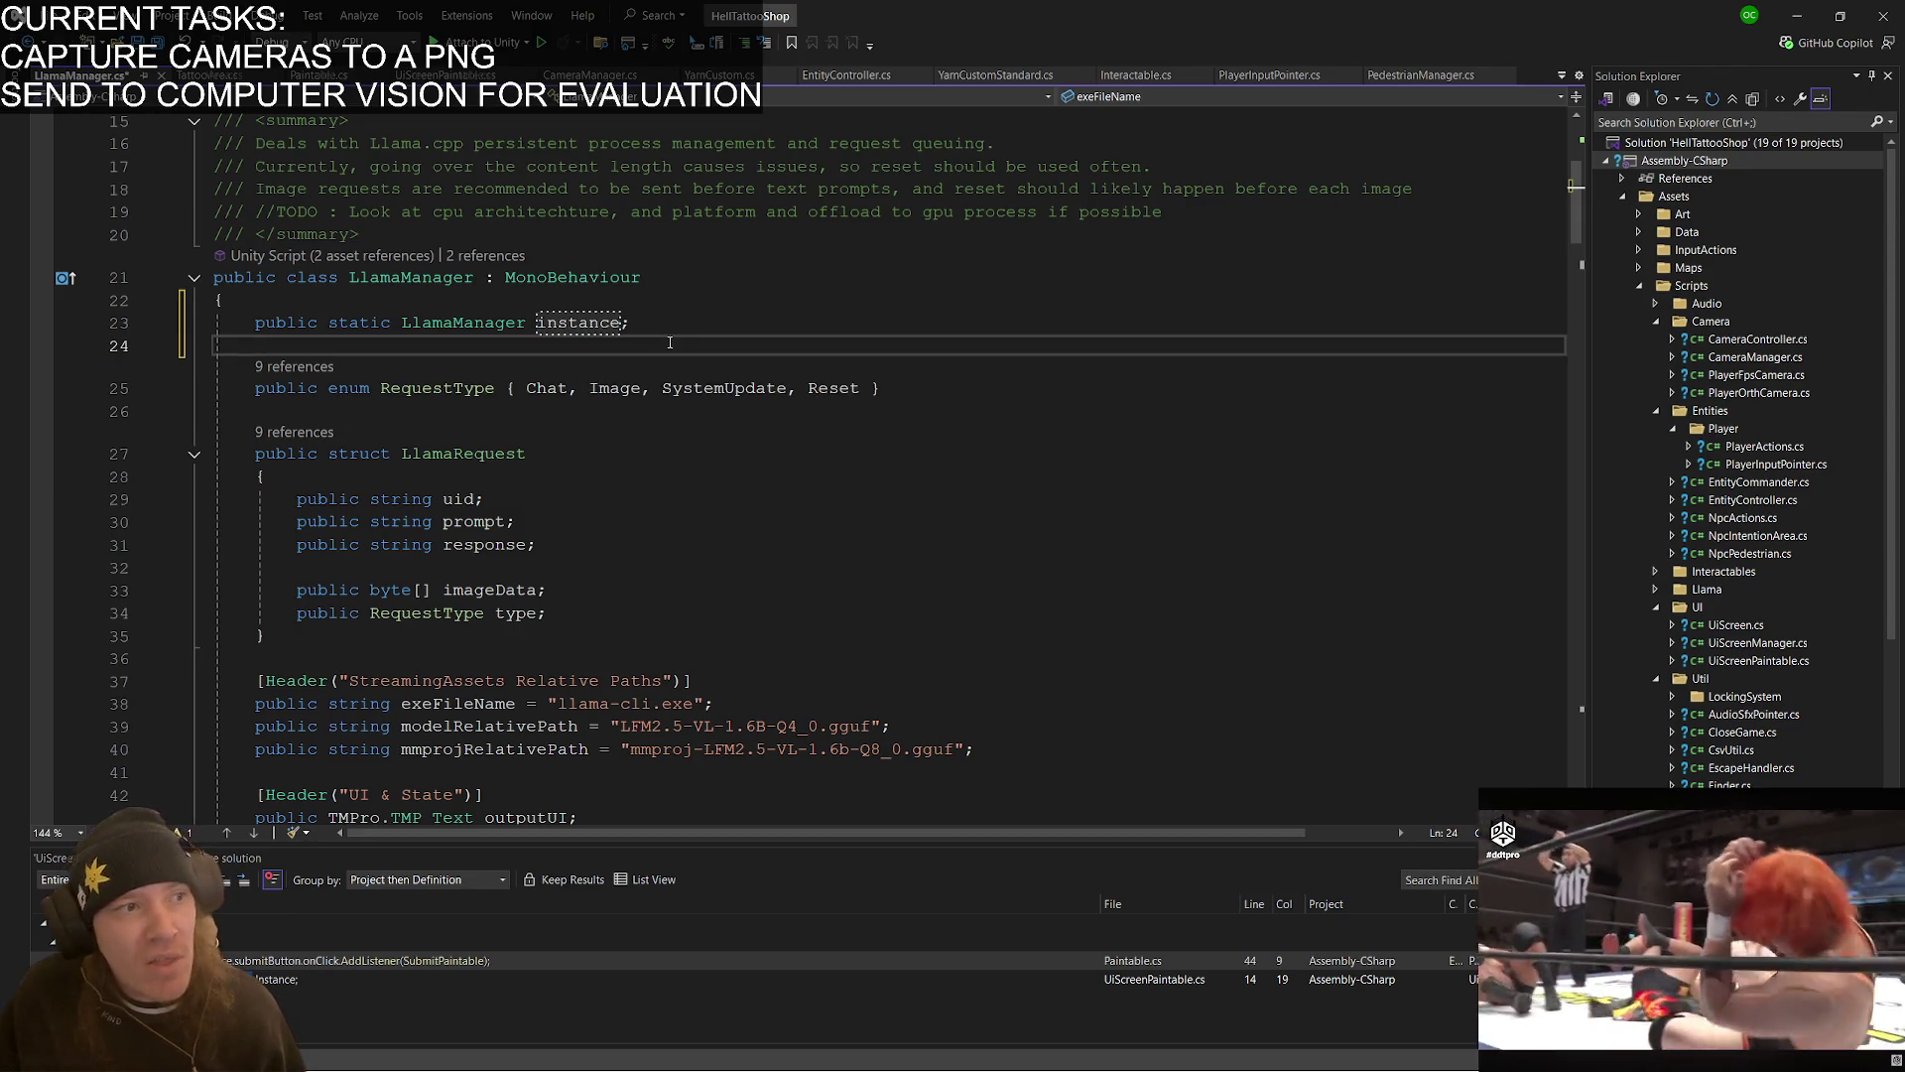
- Insert blank lines above Start() for the new method
scroll(691, 426, down, 8)
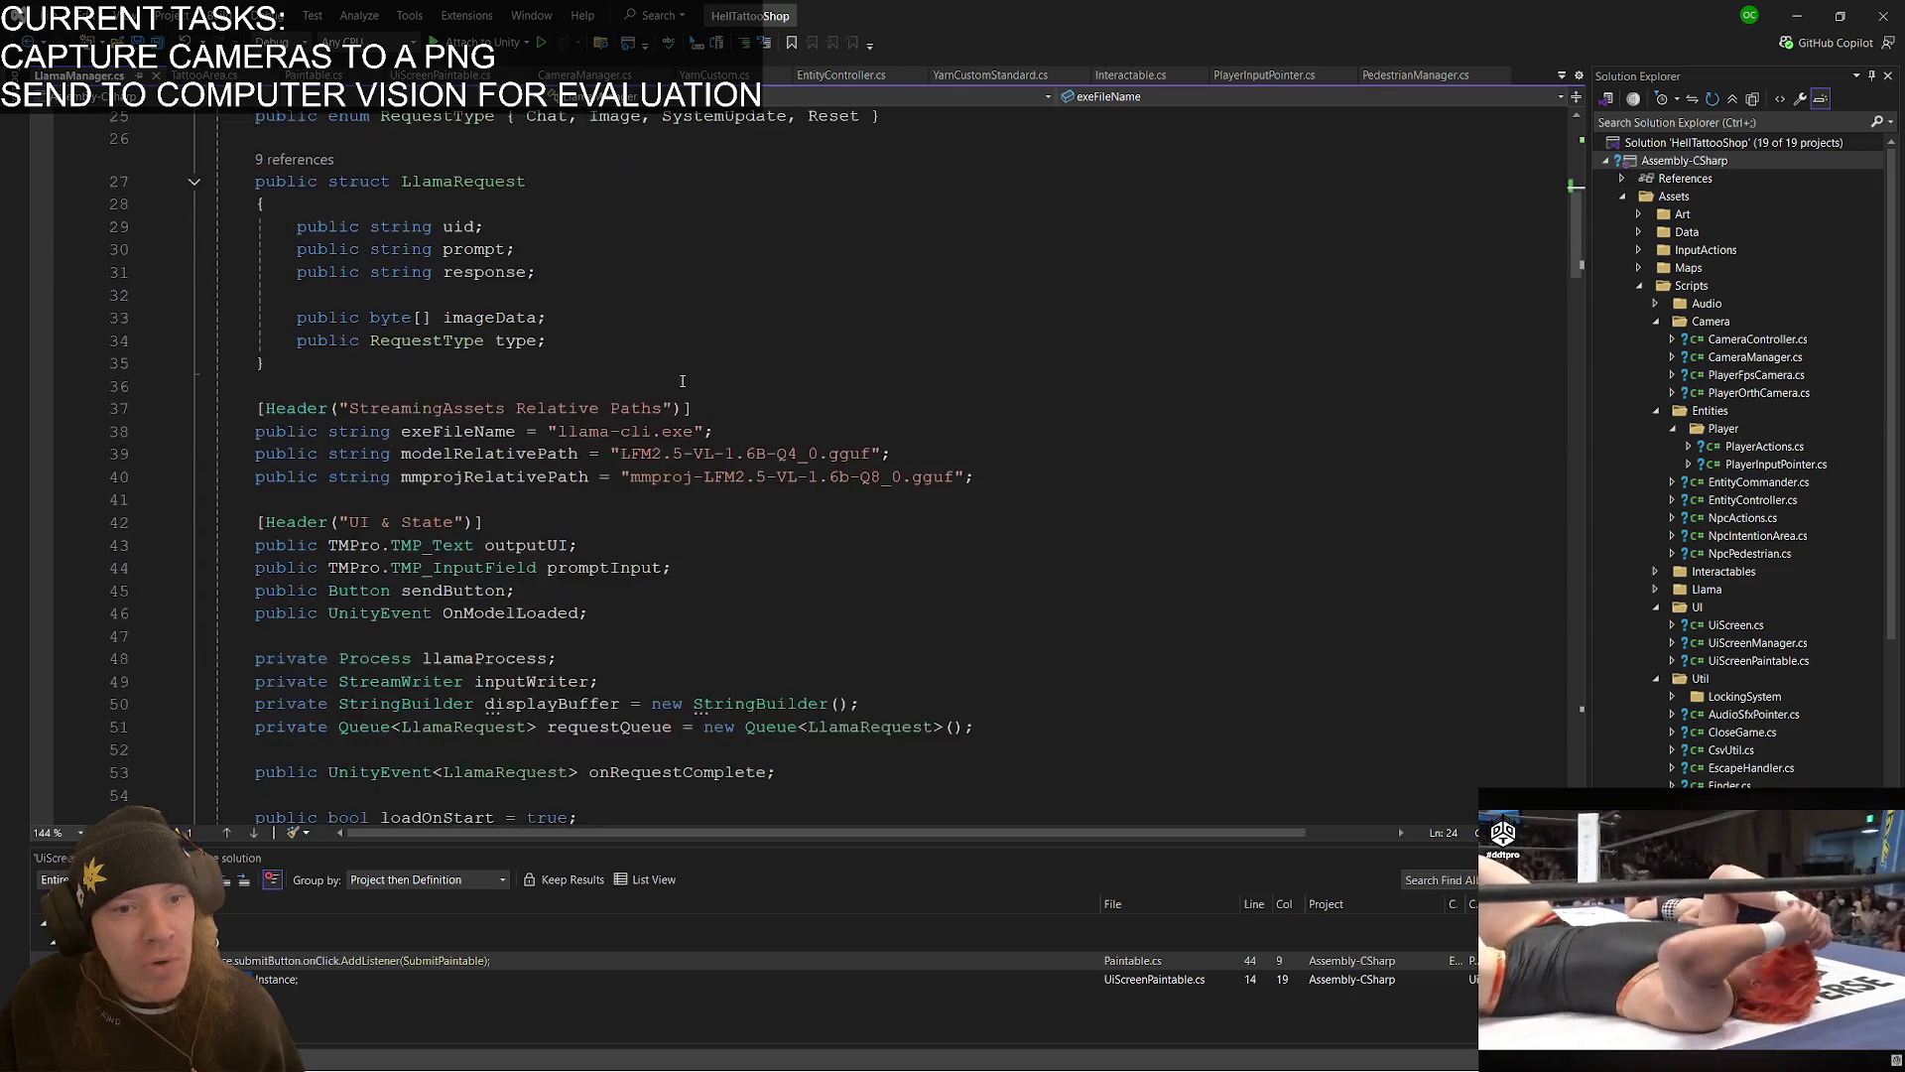
scroll(496, 633, down, 2)
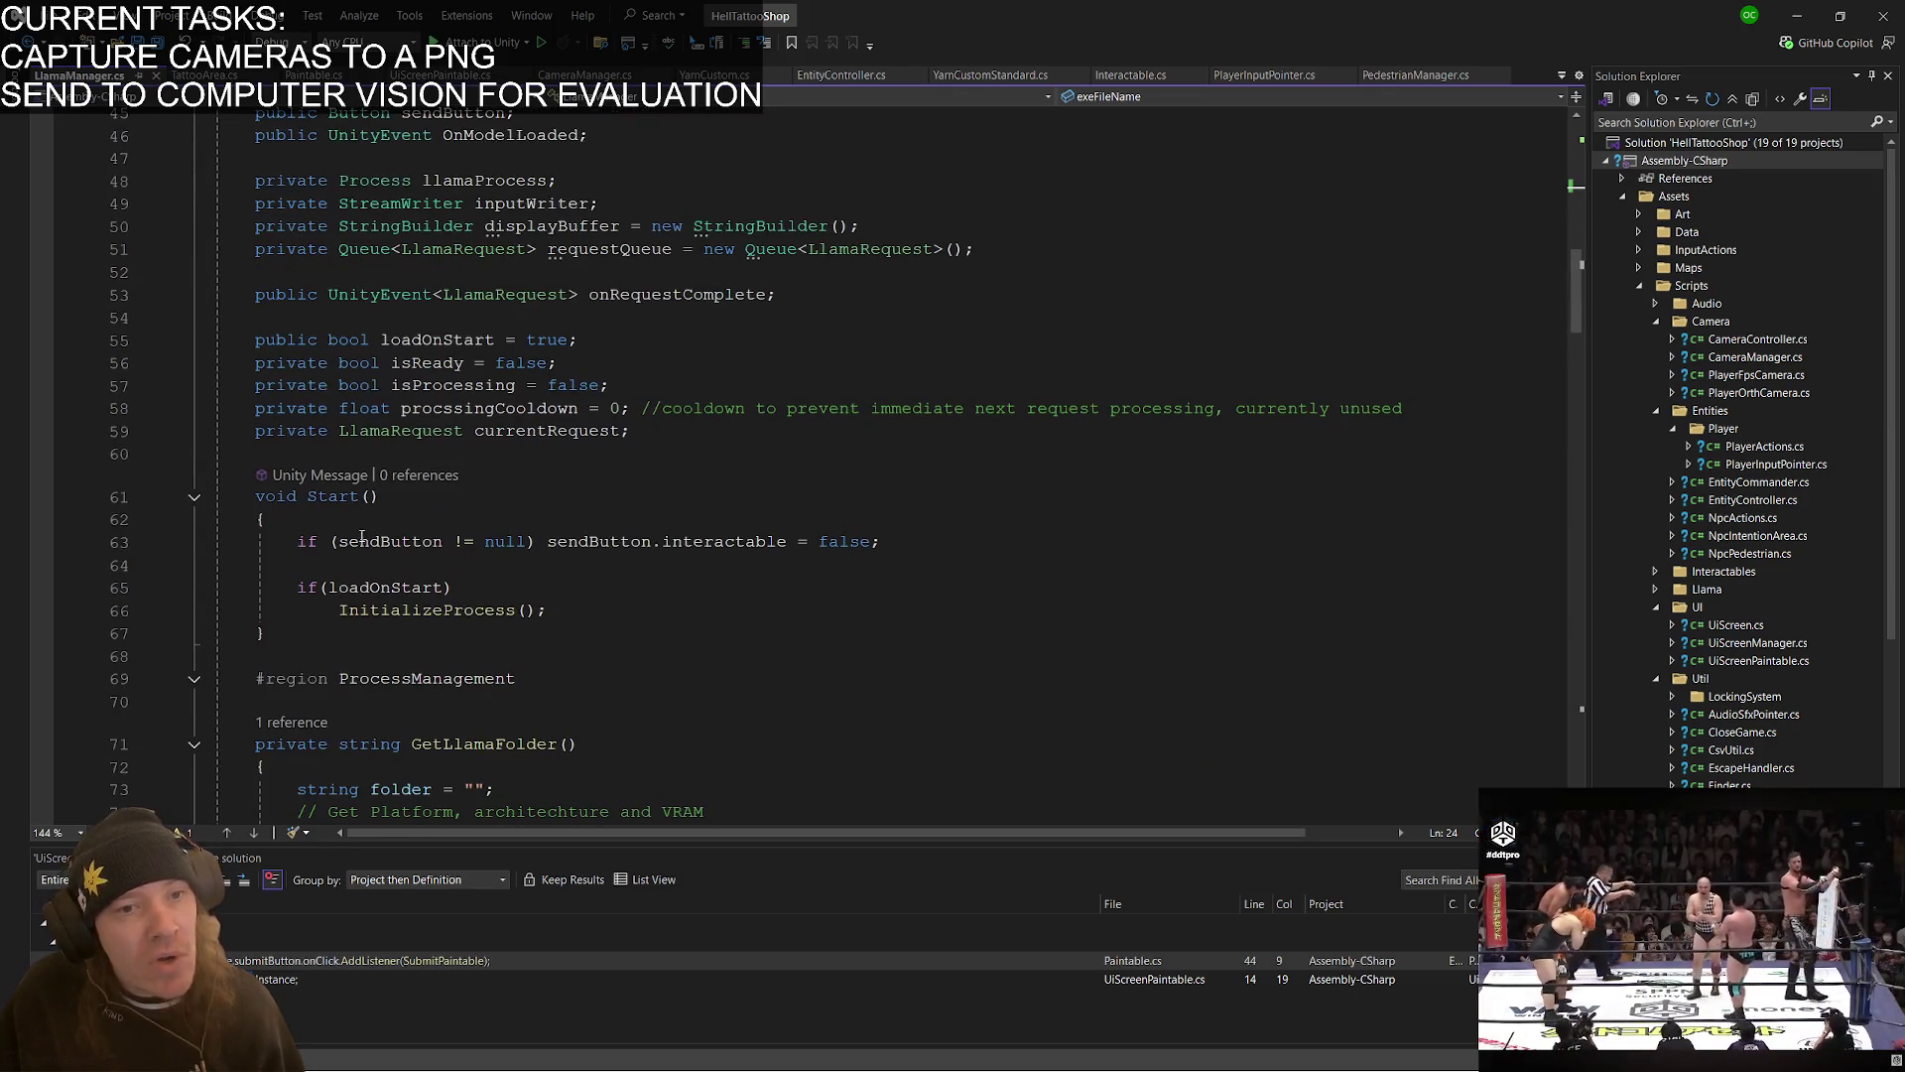
click(395, 455)
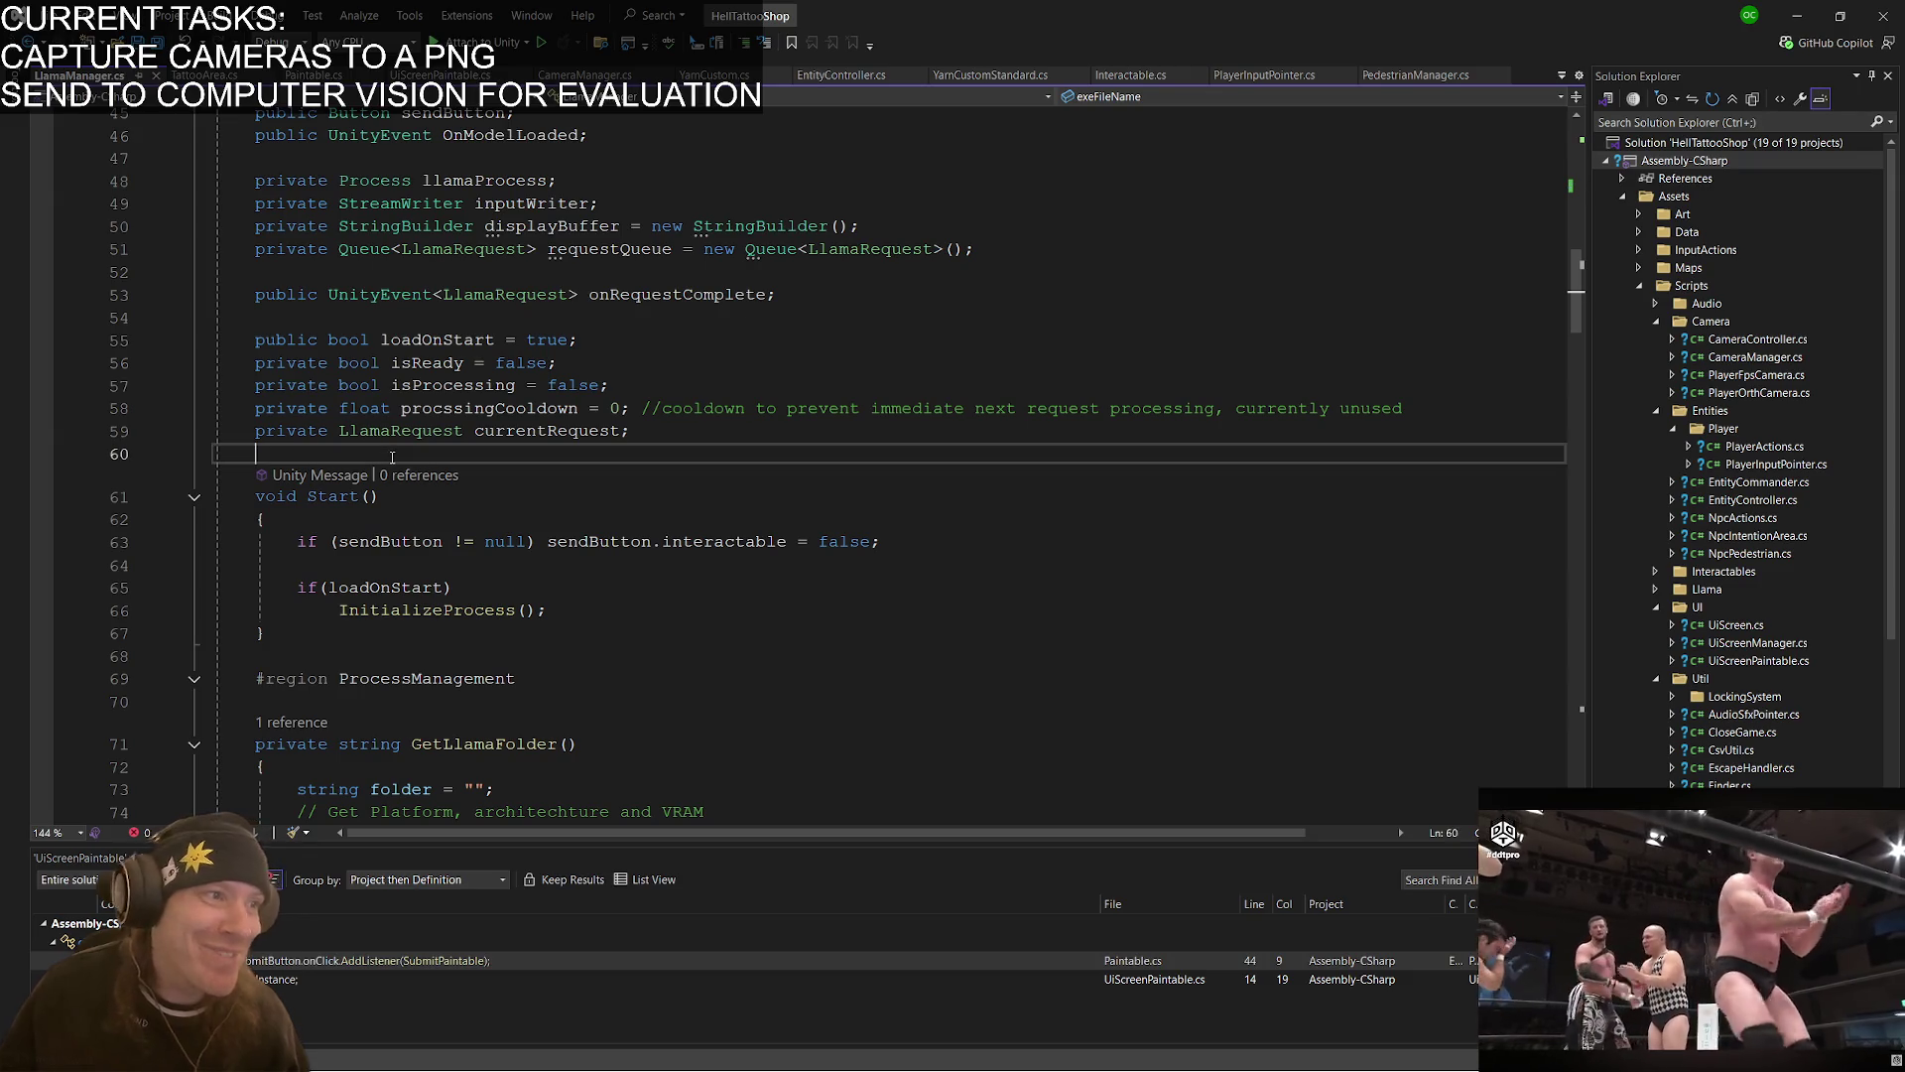
key(Return)
key(Return)
key(Up)
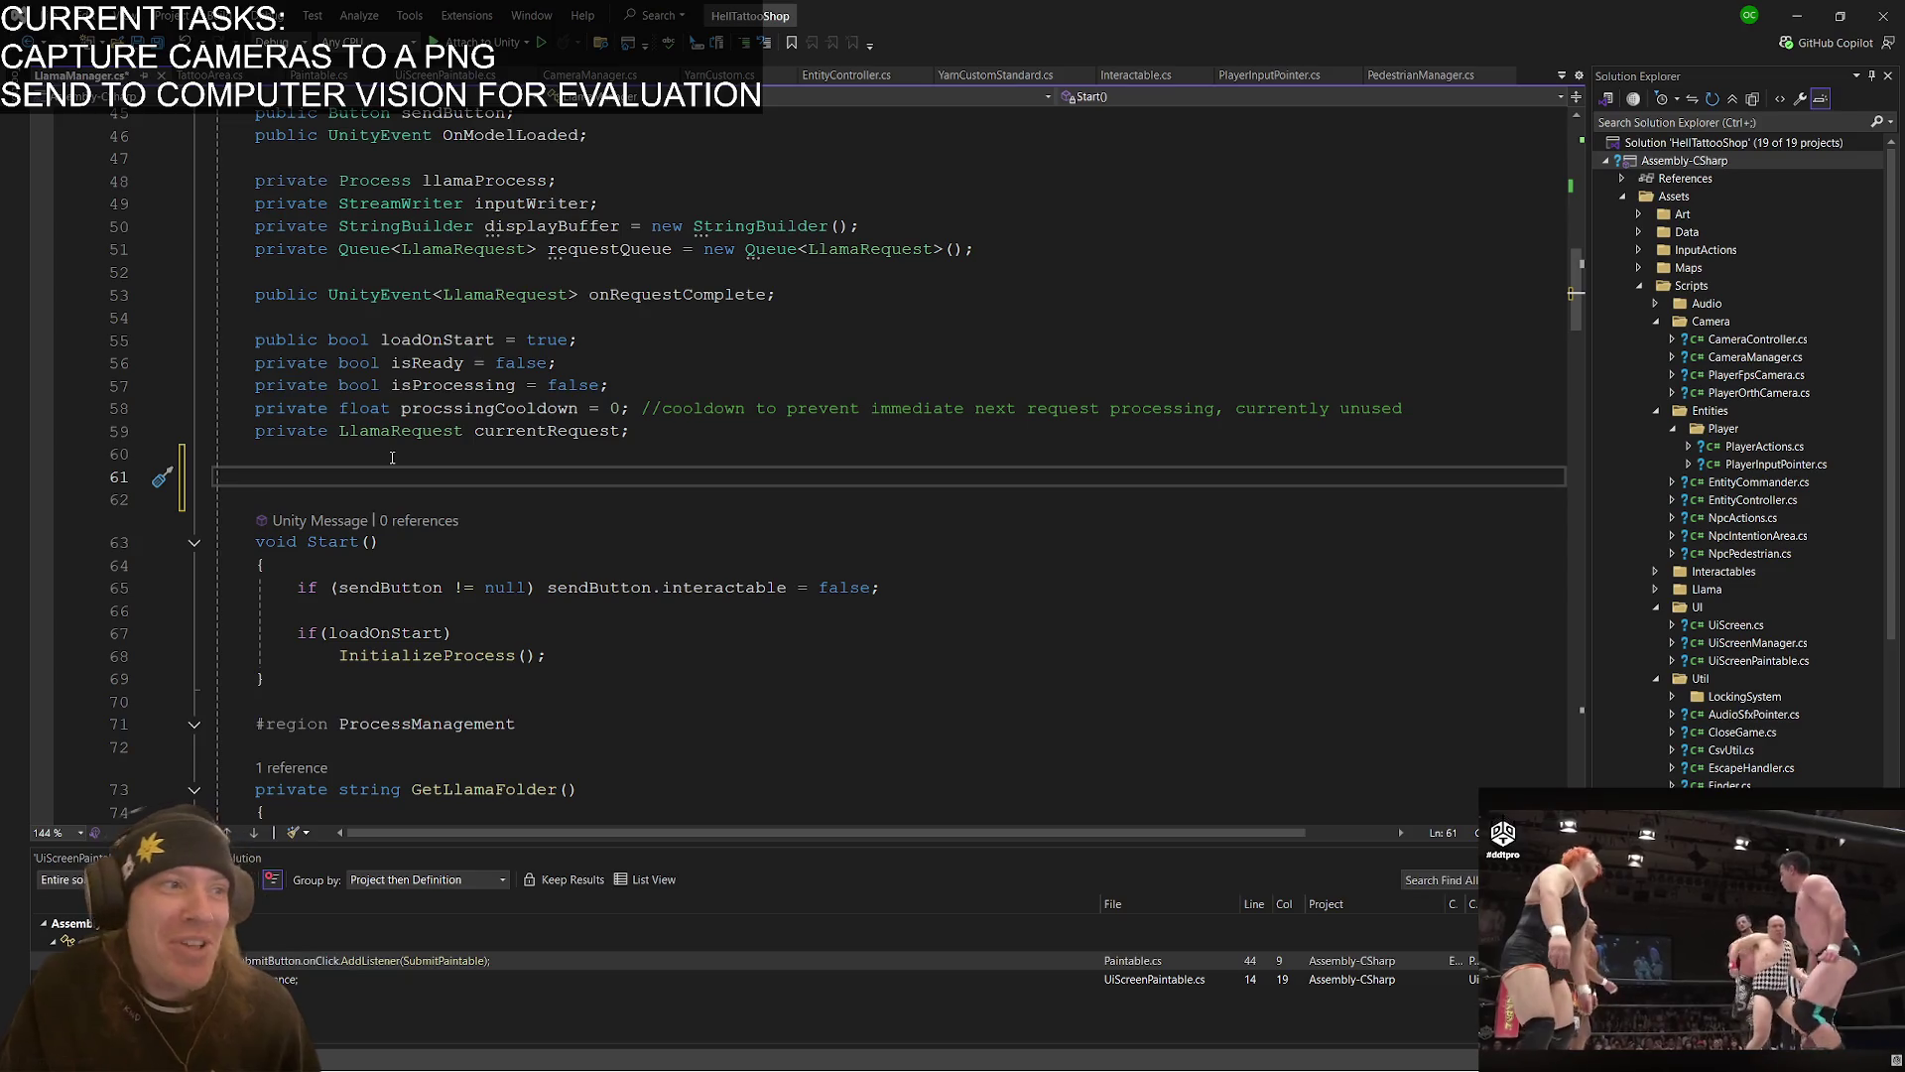
- Add a public void Awake() that sets instance, keeps it across loads, or destroys duplicates
text(puyblic)
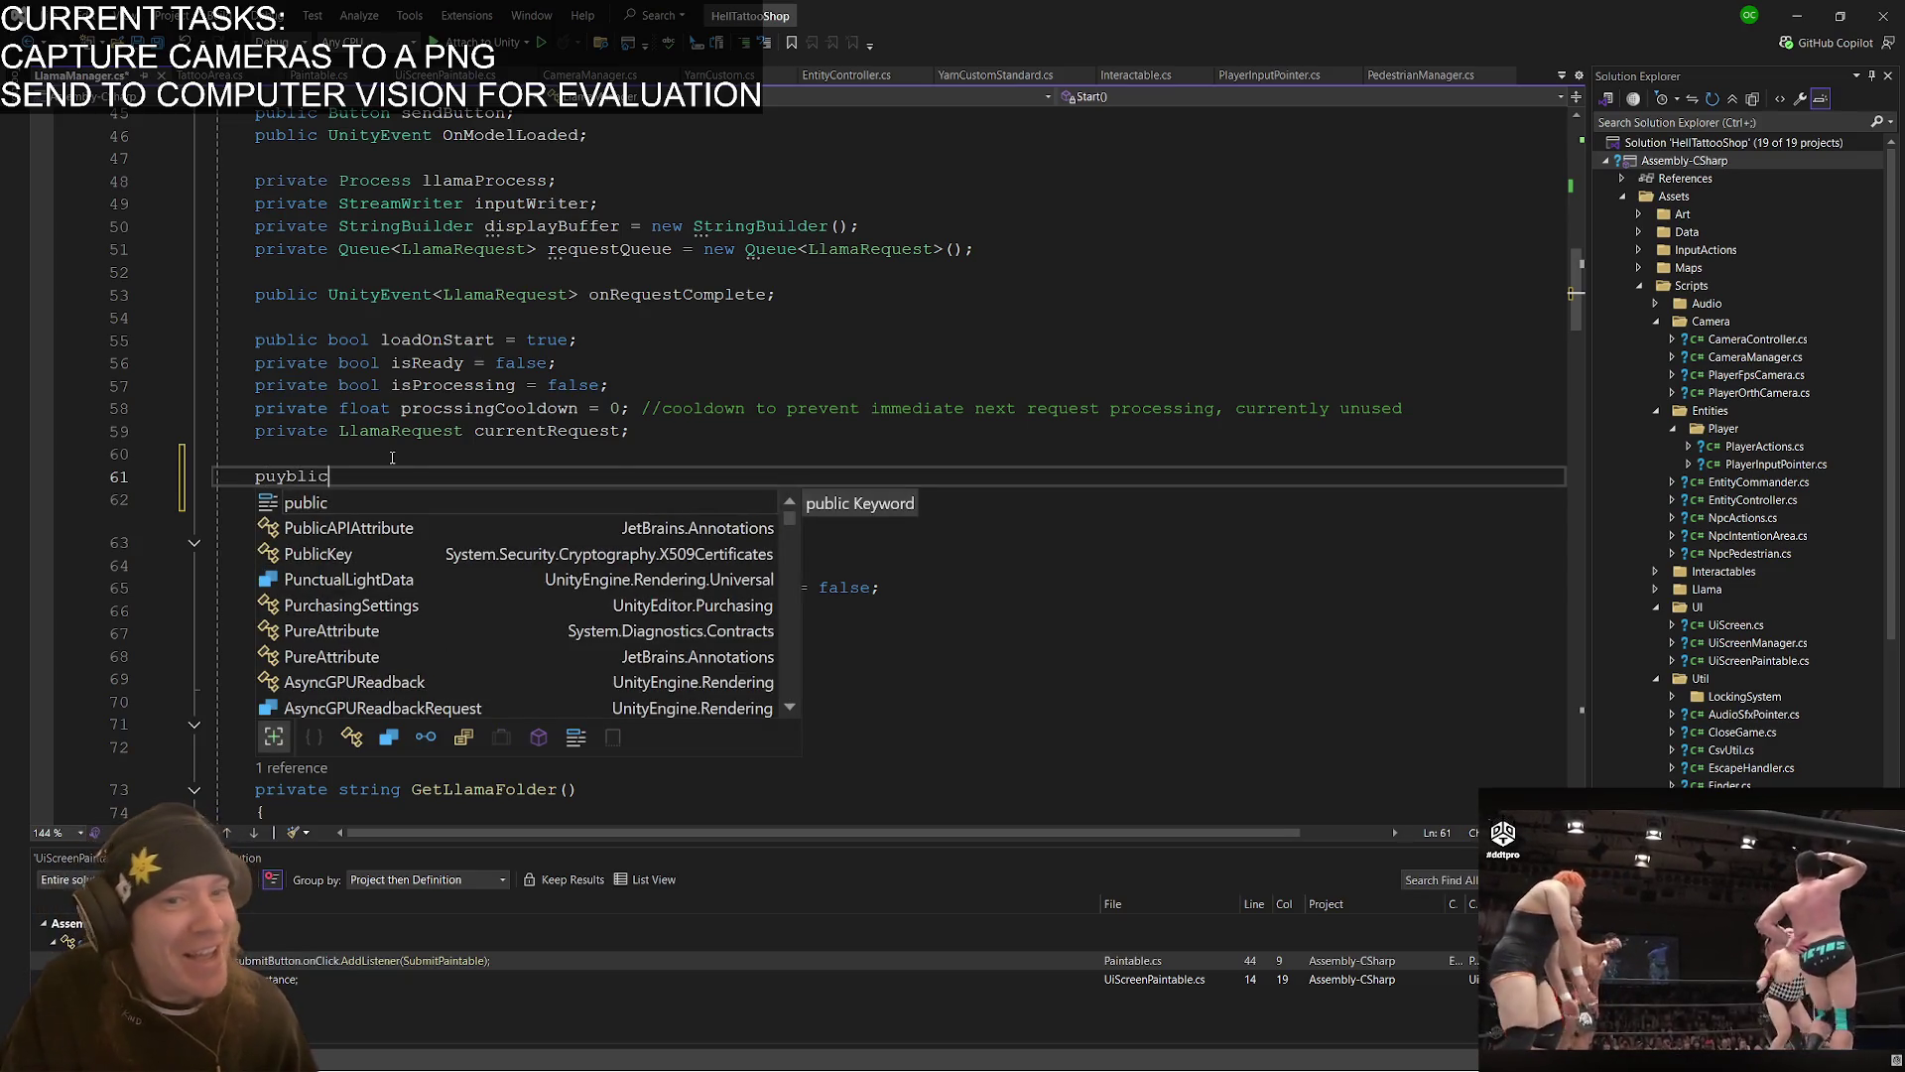
key(BackSpace)
text(bl)
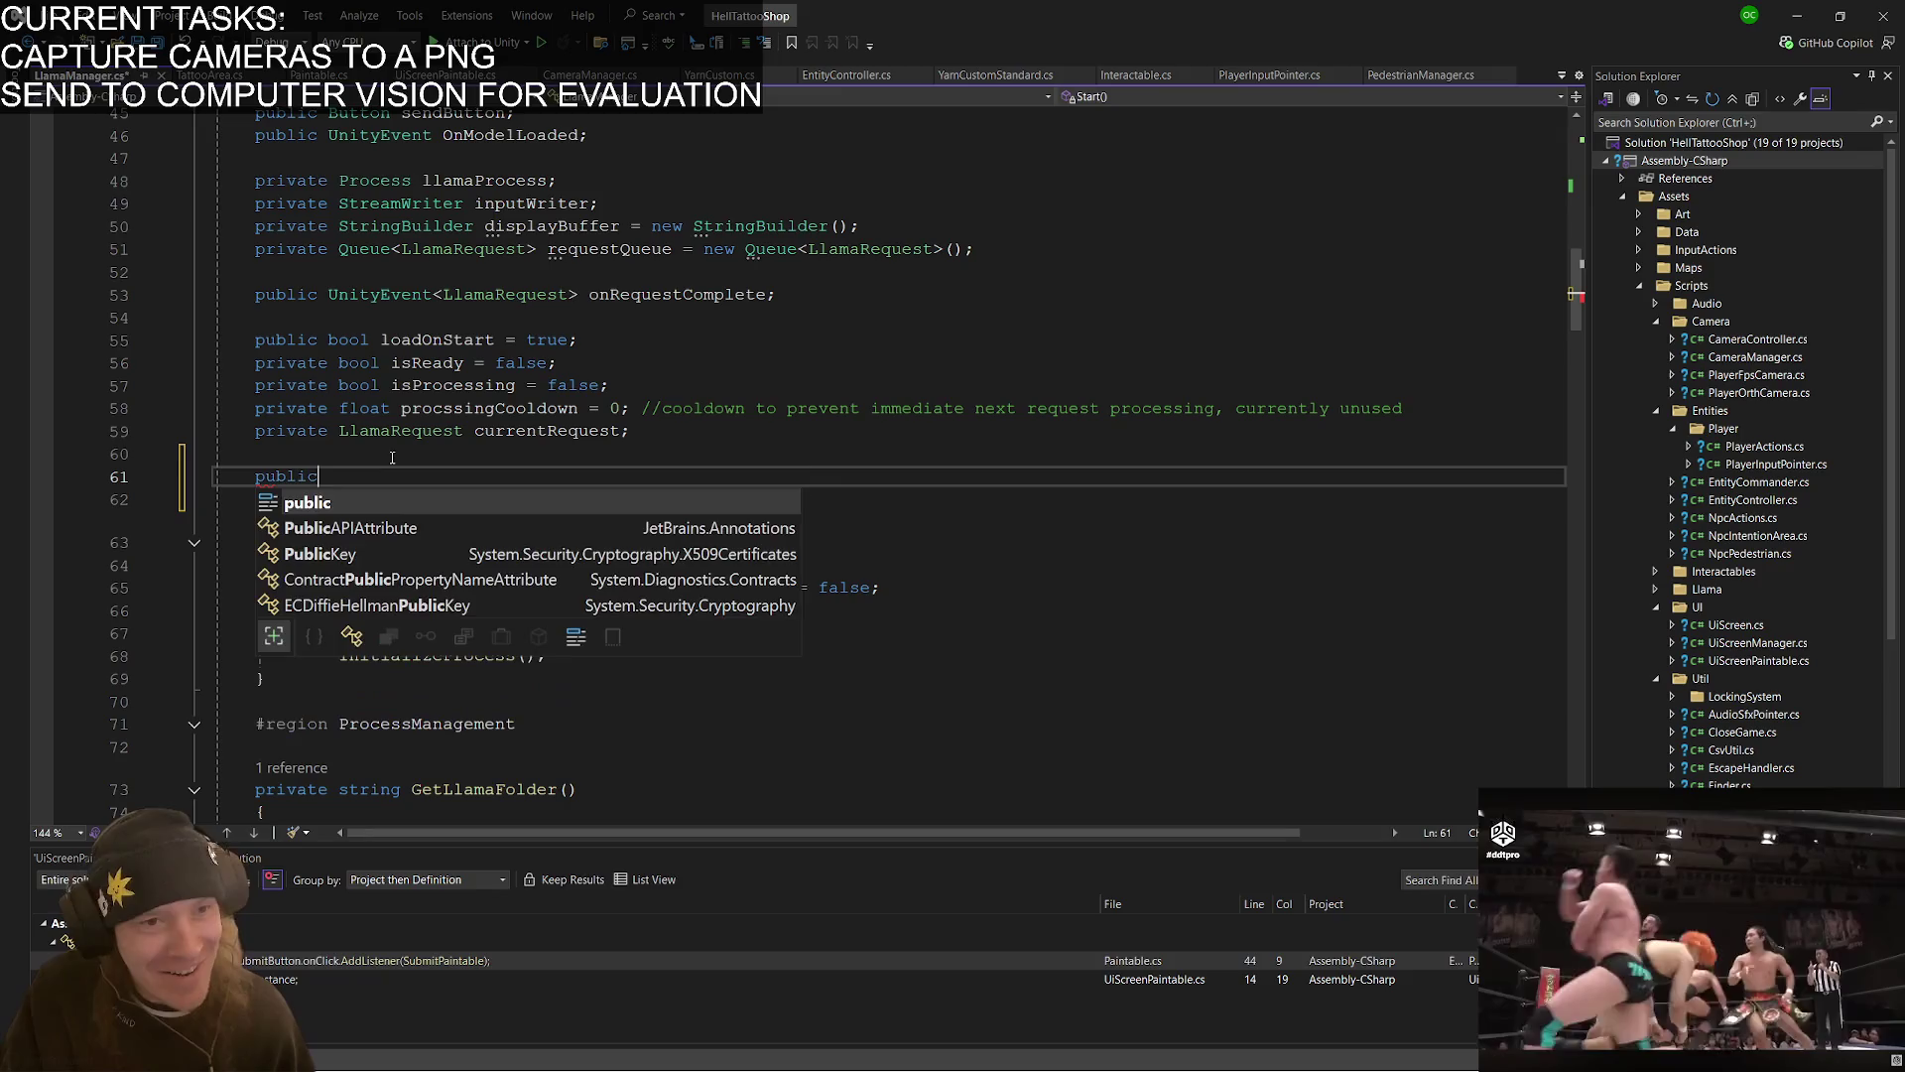
key(space)
text(void)
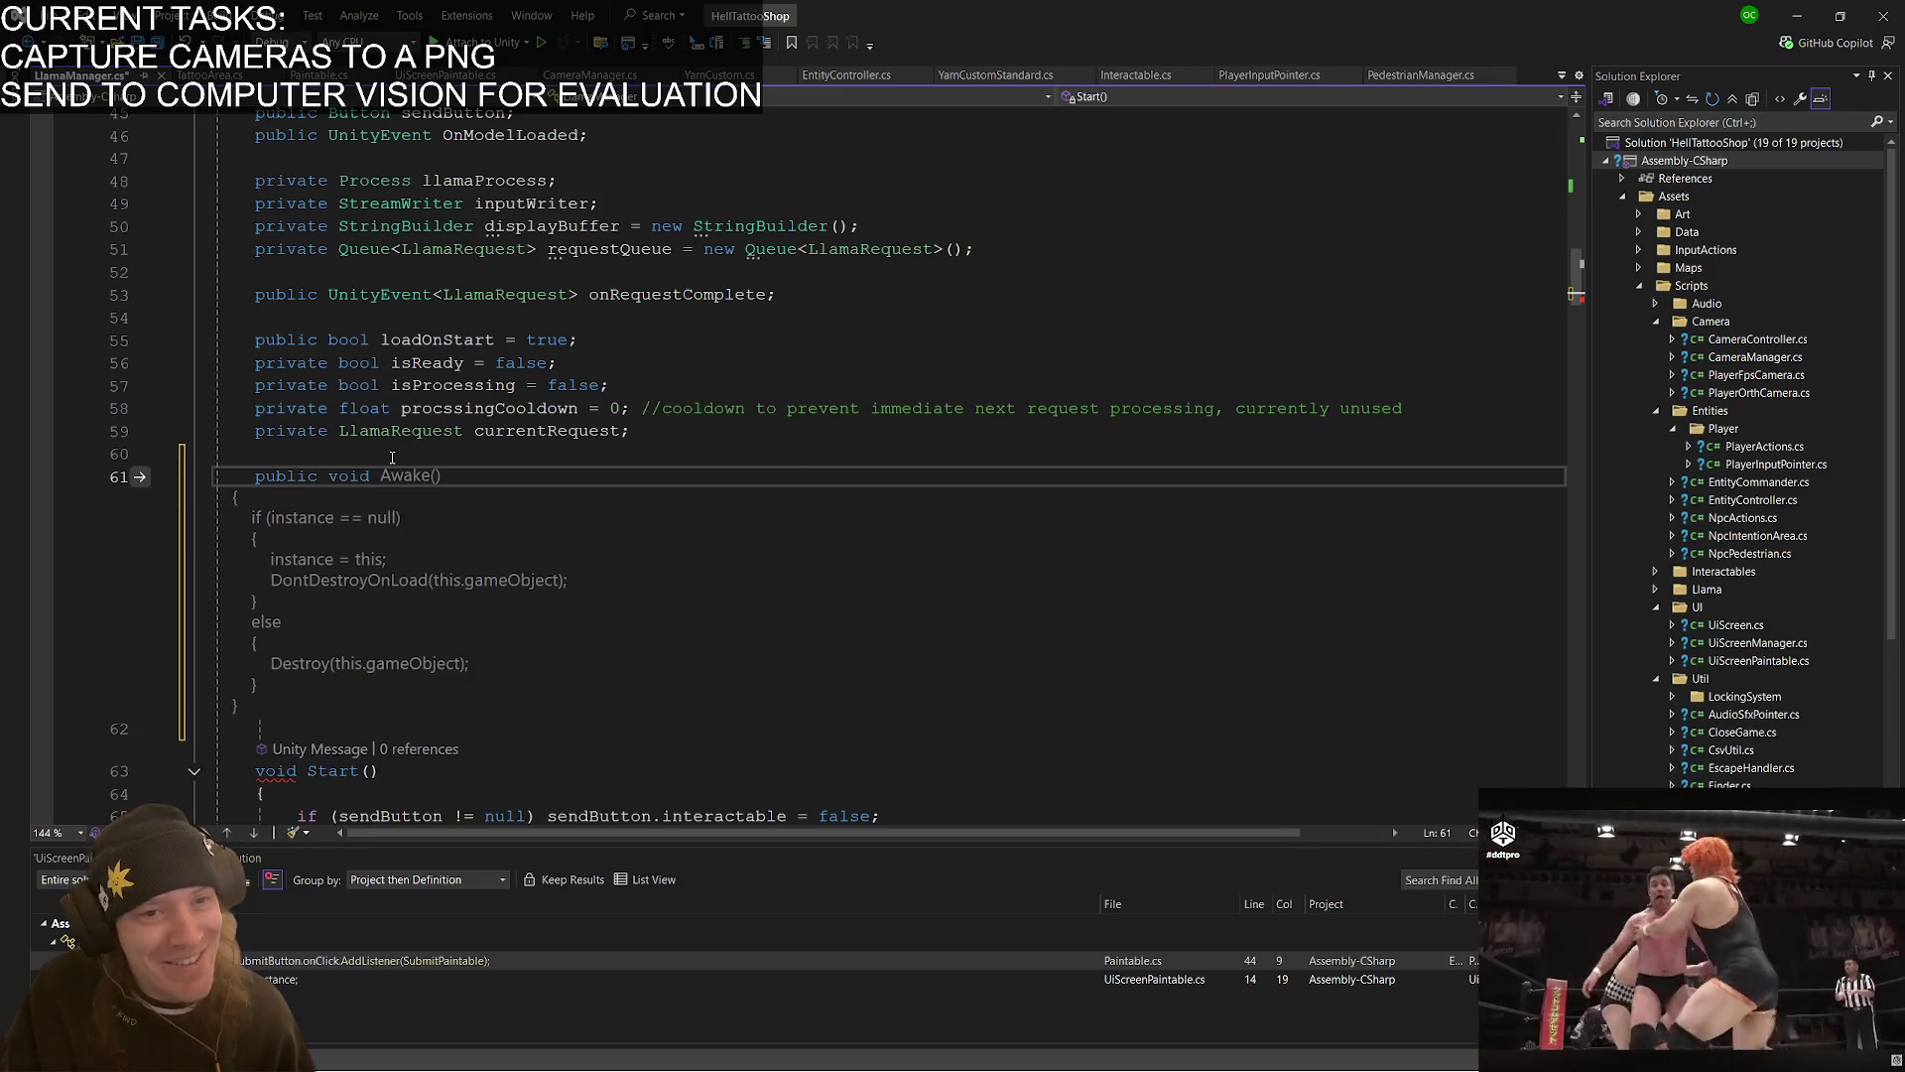
key(Tab)
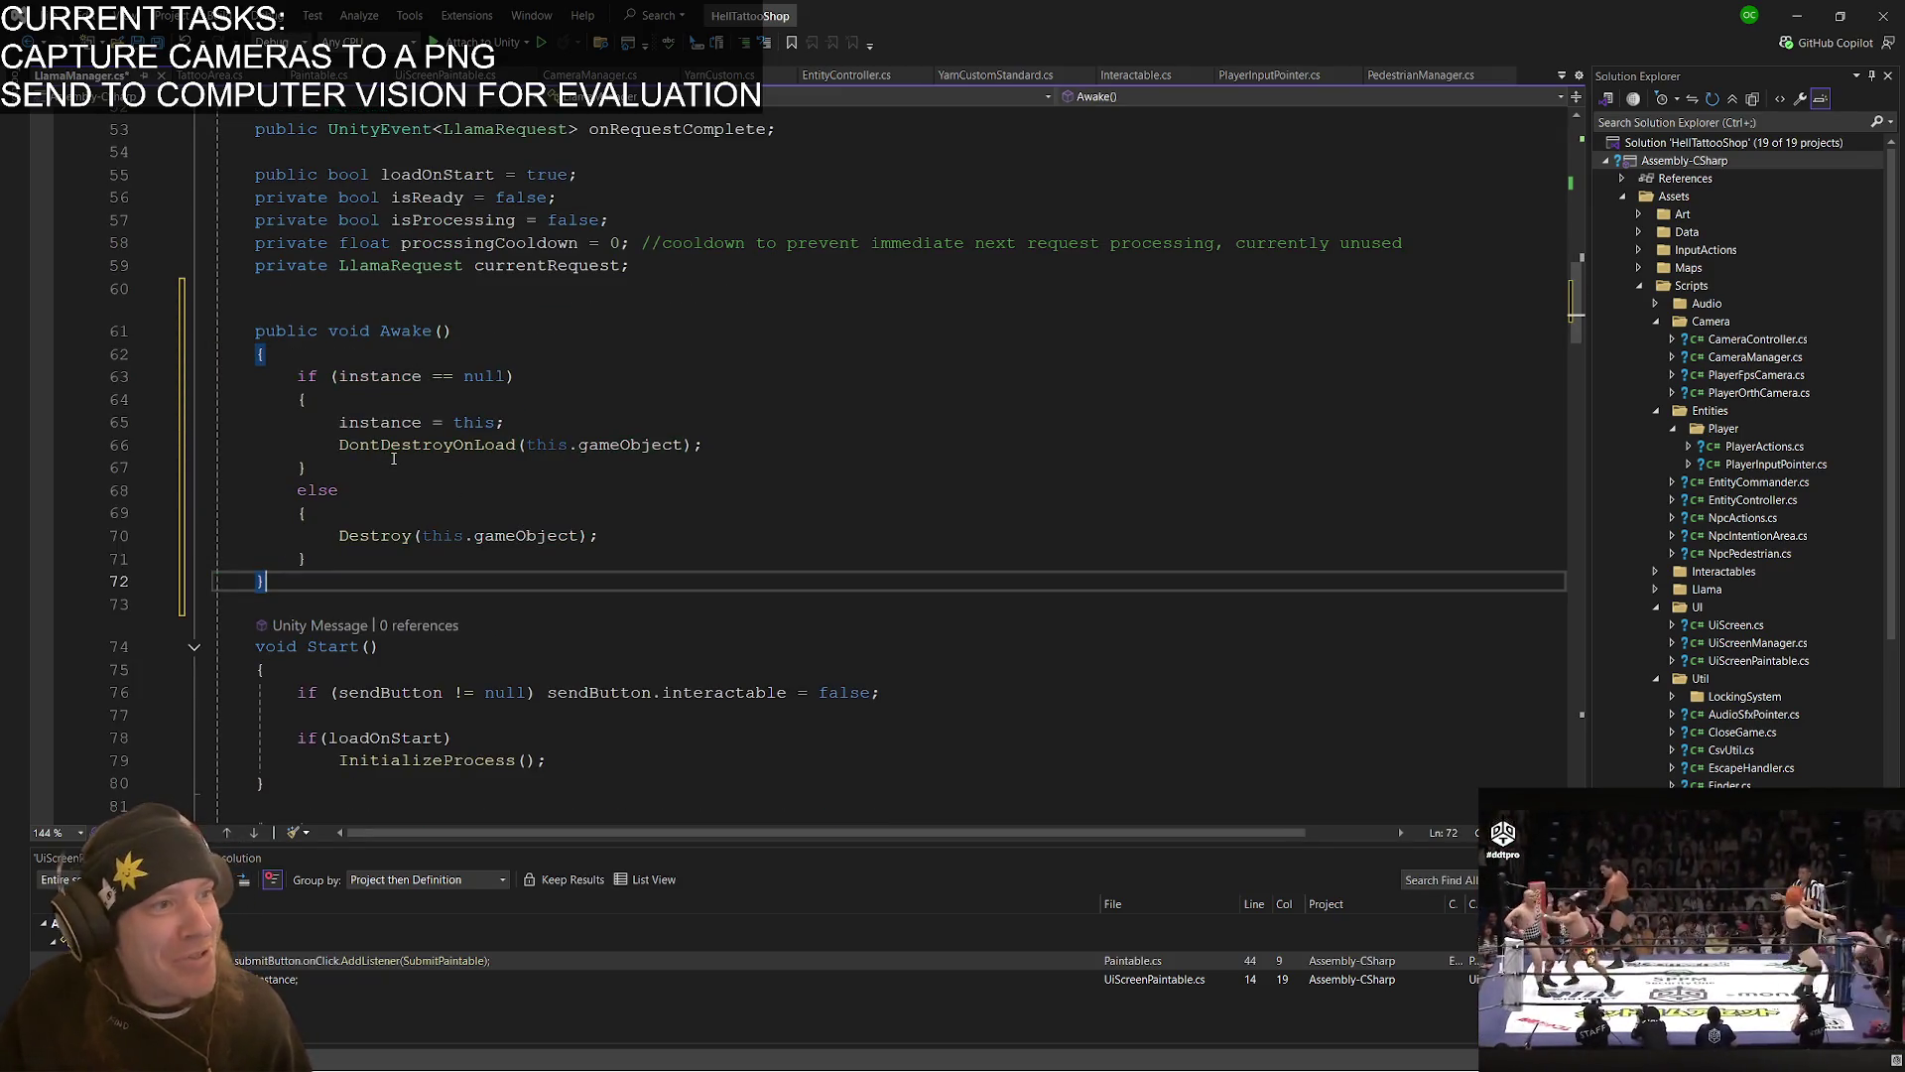
key(Up)
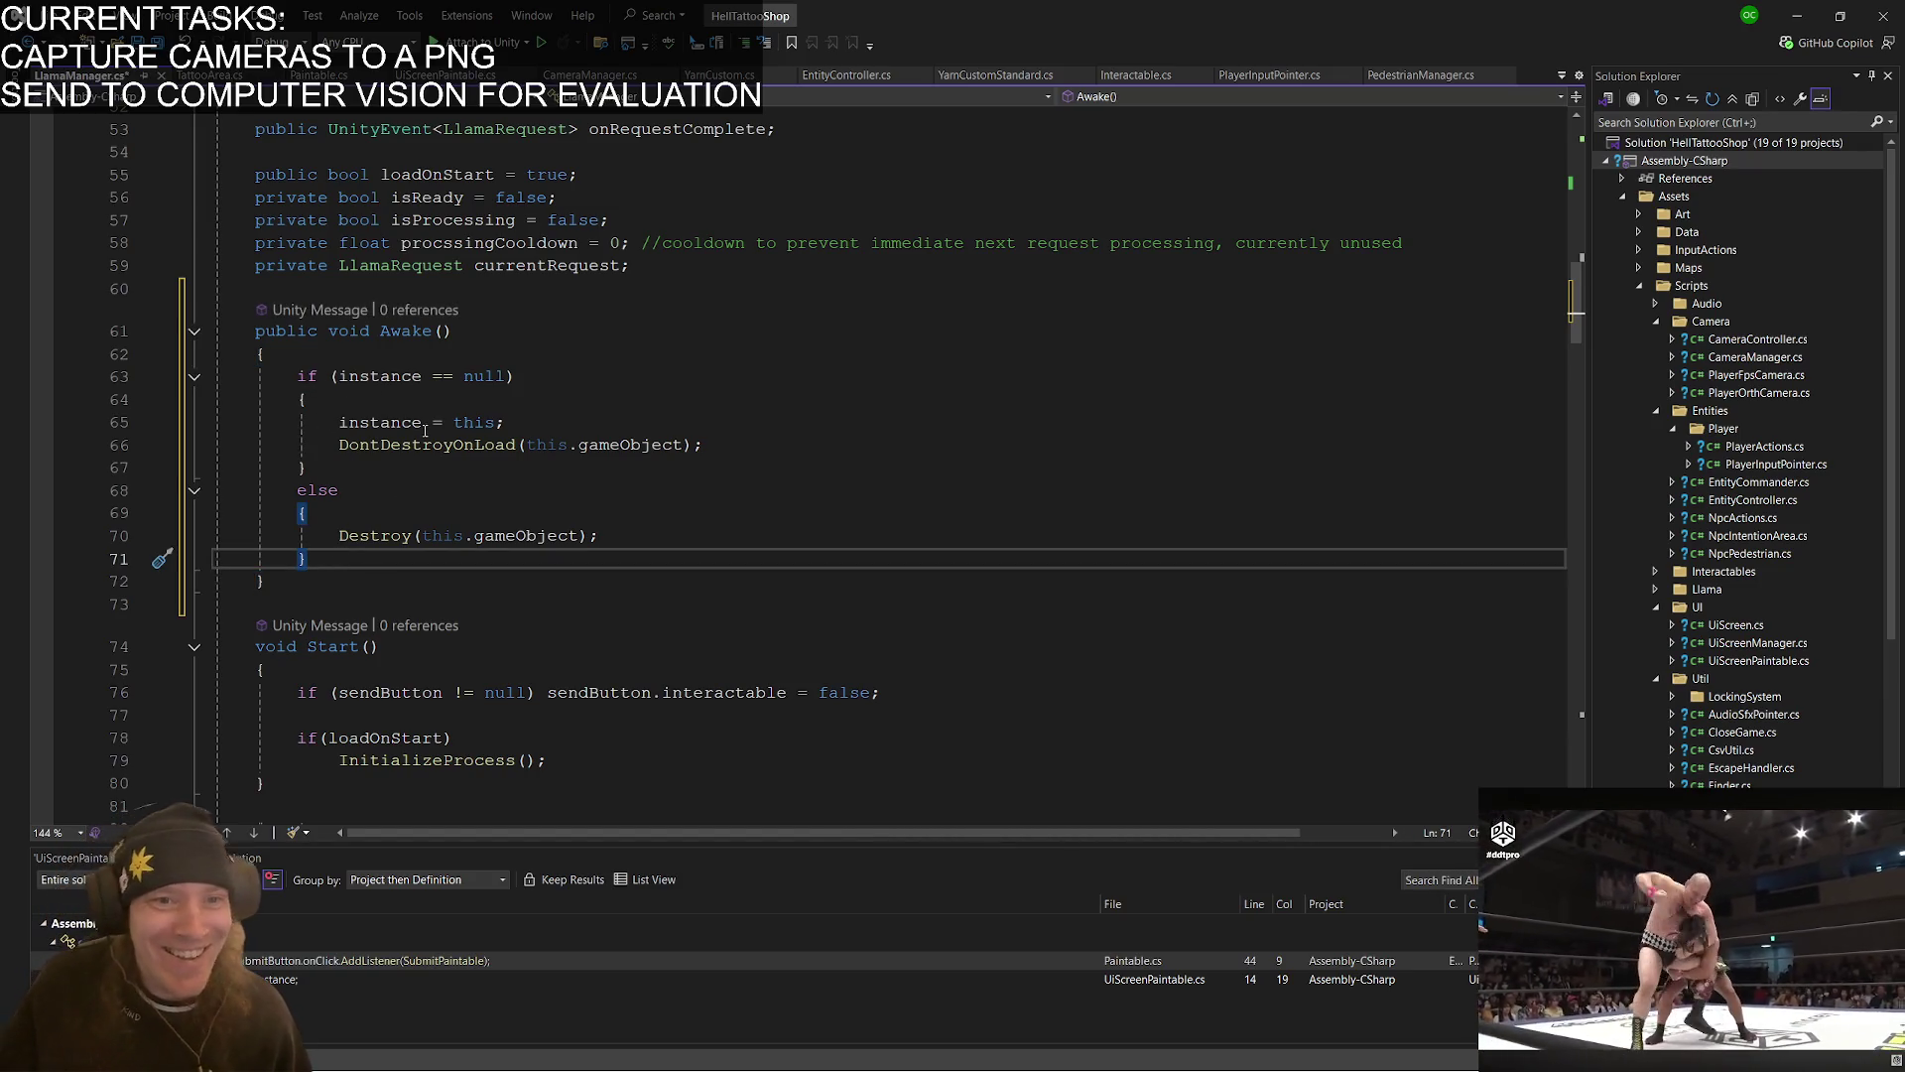
click(383, 423)
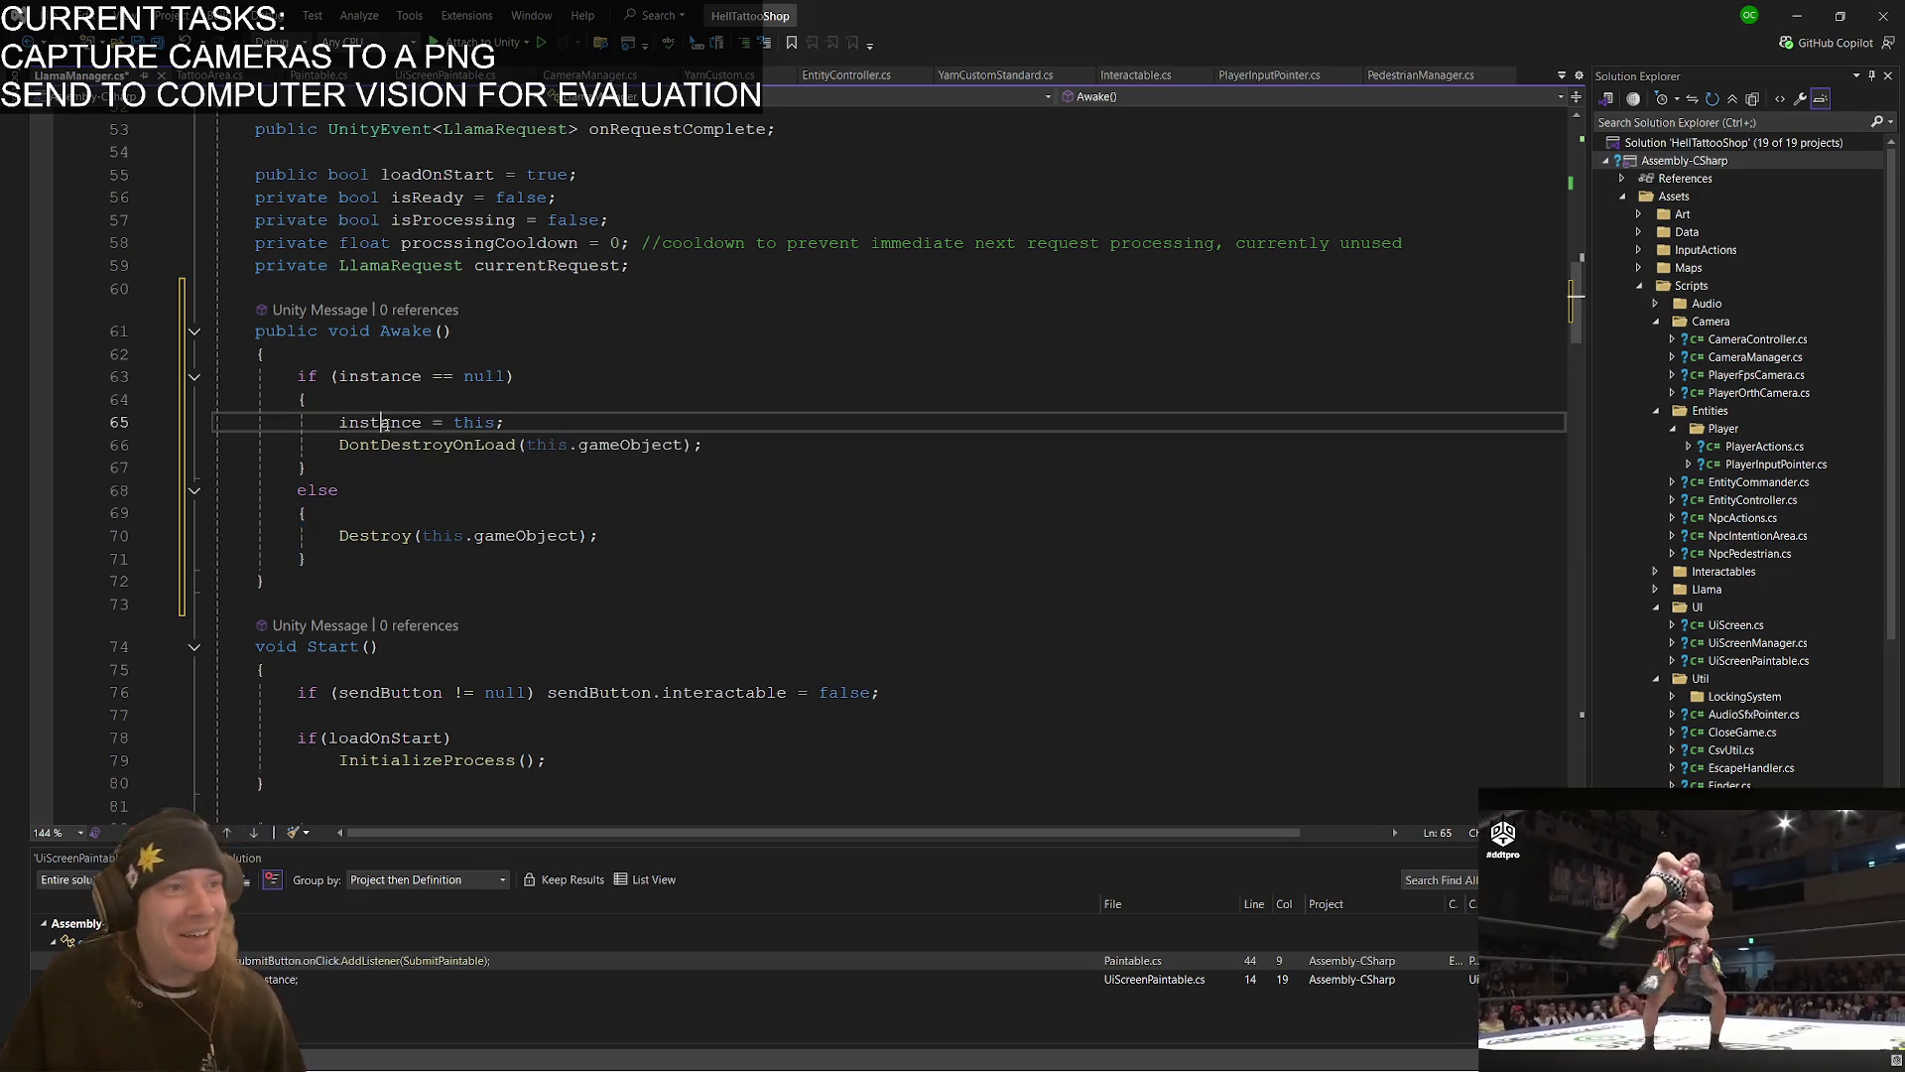
click(531, 417)
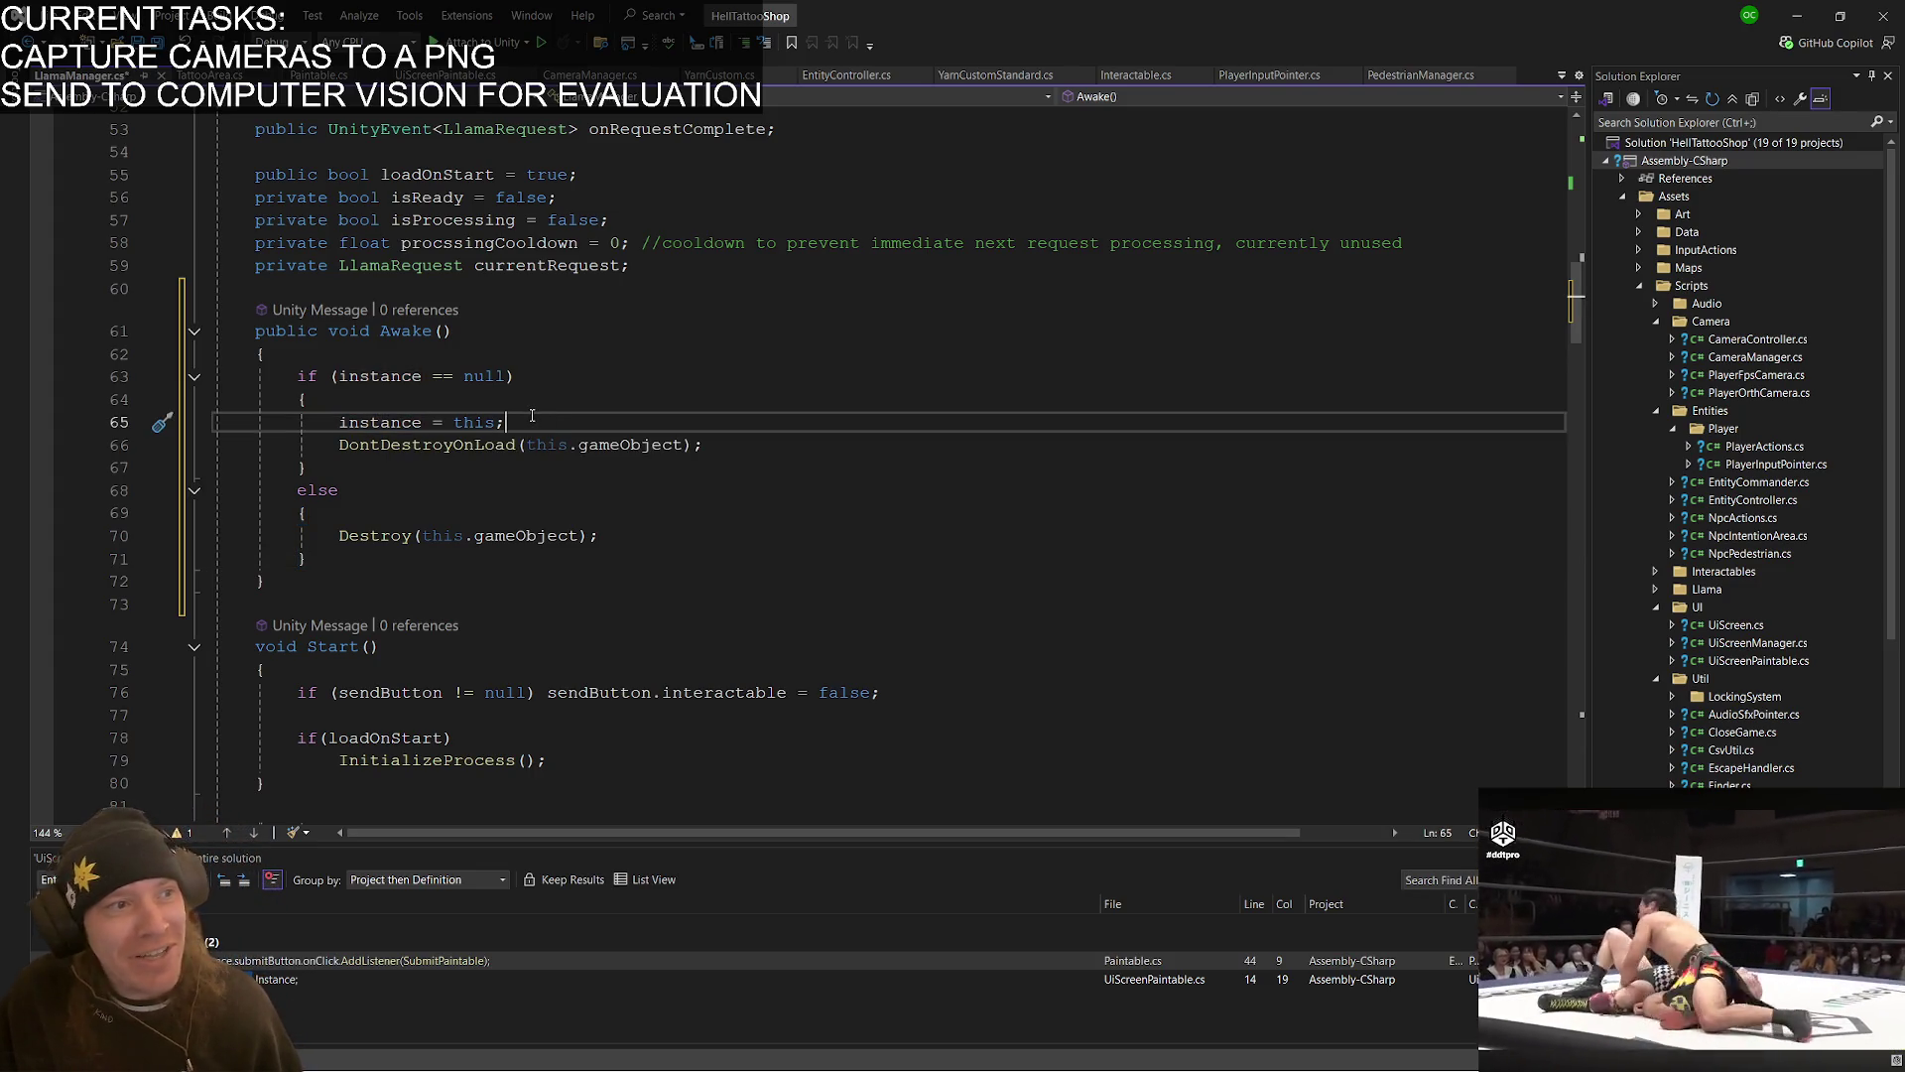
- Save LlamaManager.cs, let Unity recompile, and return to Paintable.cs
key(ctrl+s)
key(alt+Tab)
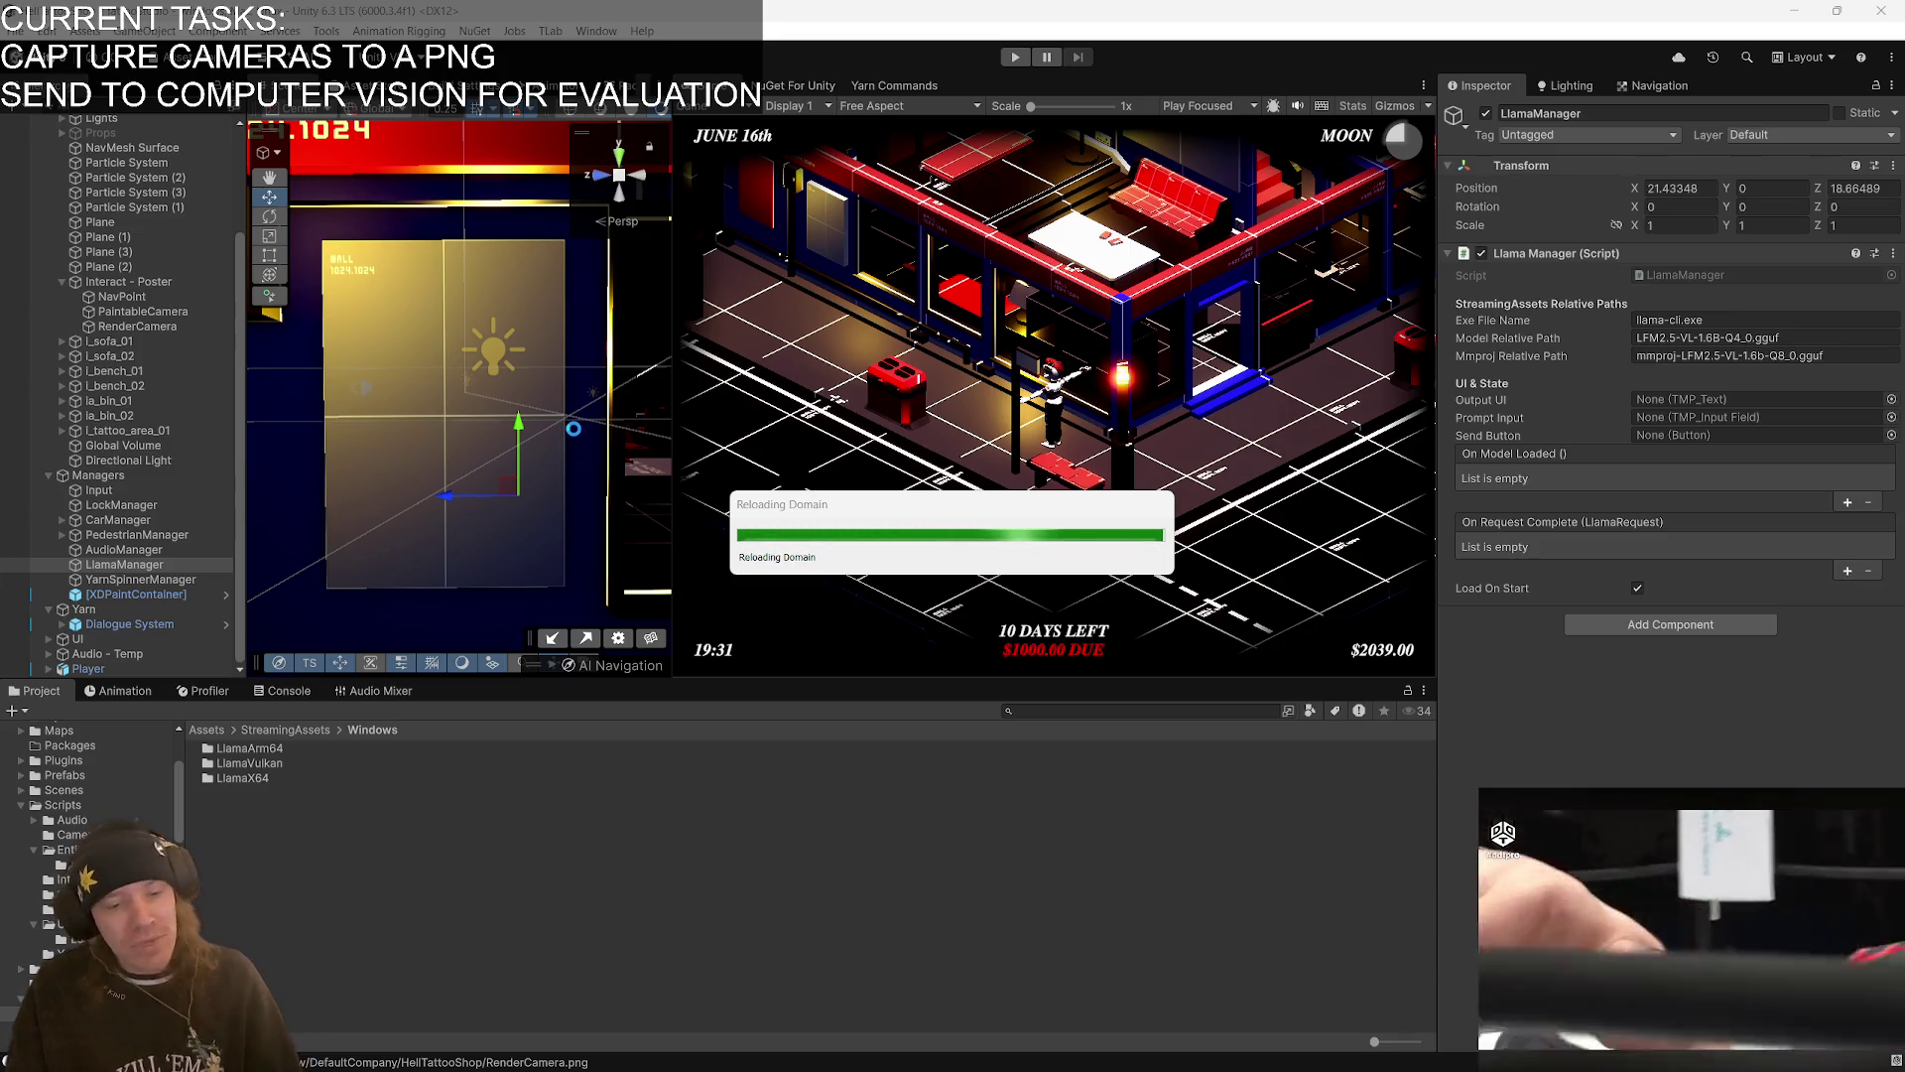
key(alt+Tab)
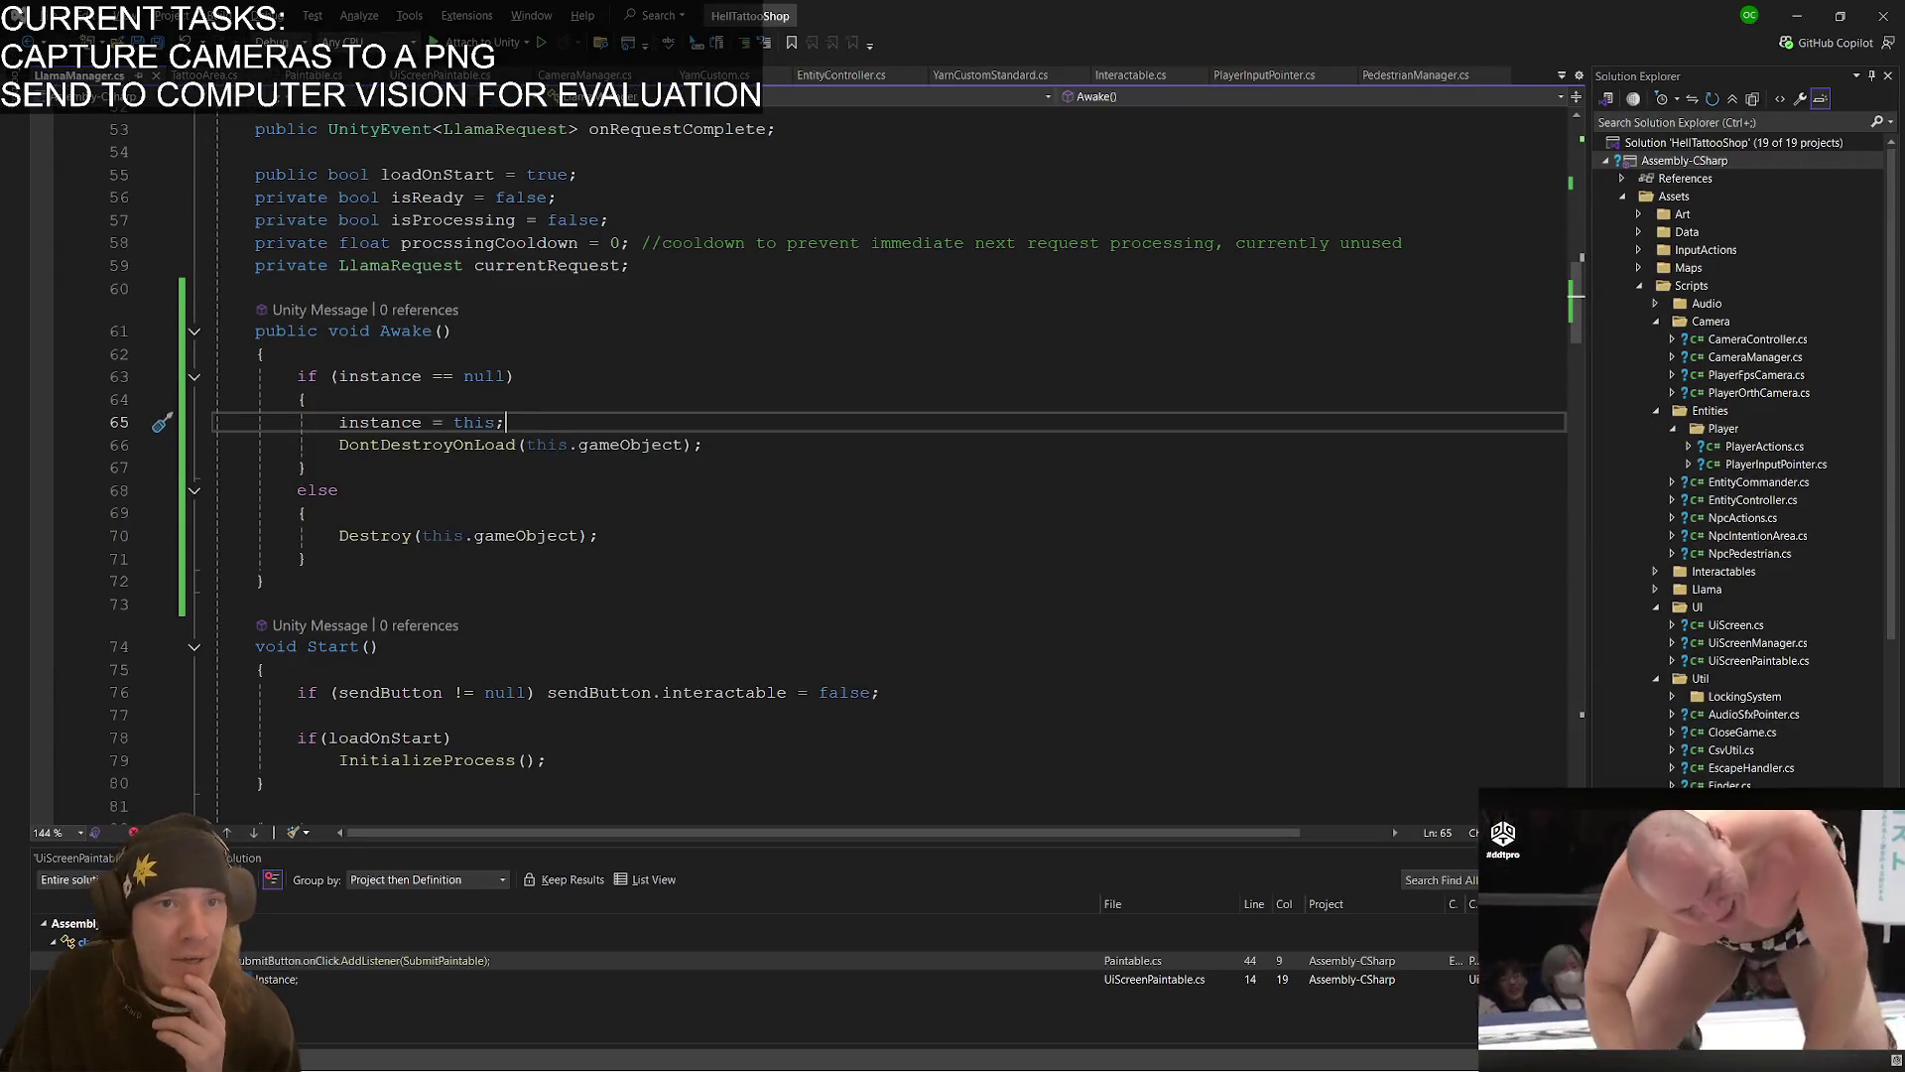
click(314, 76)
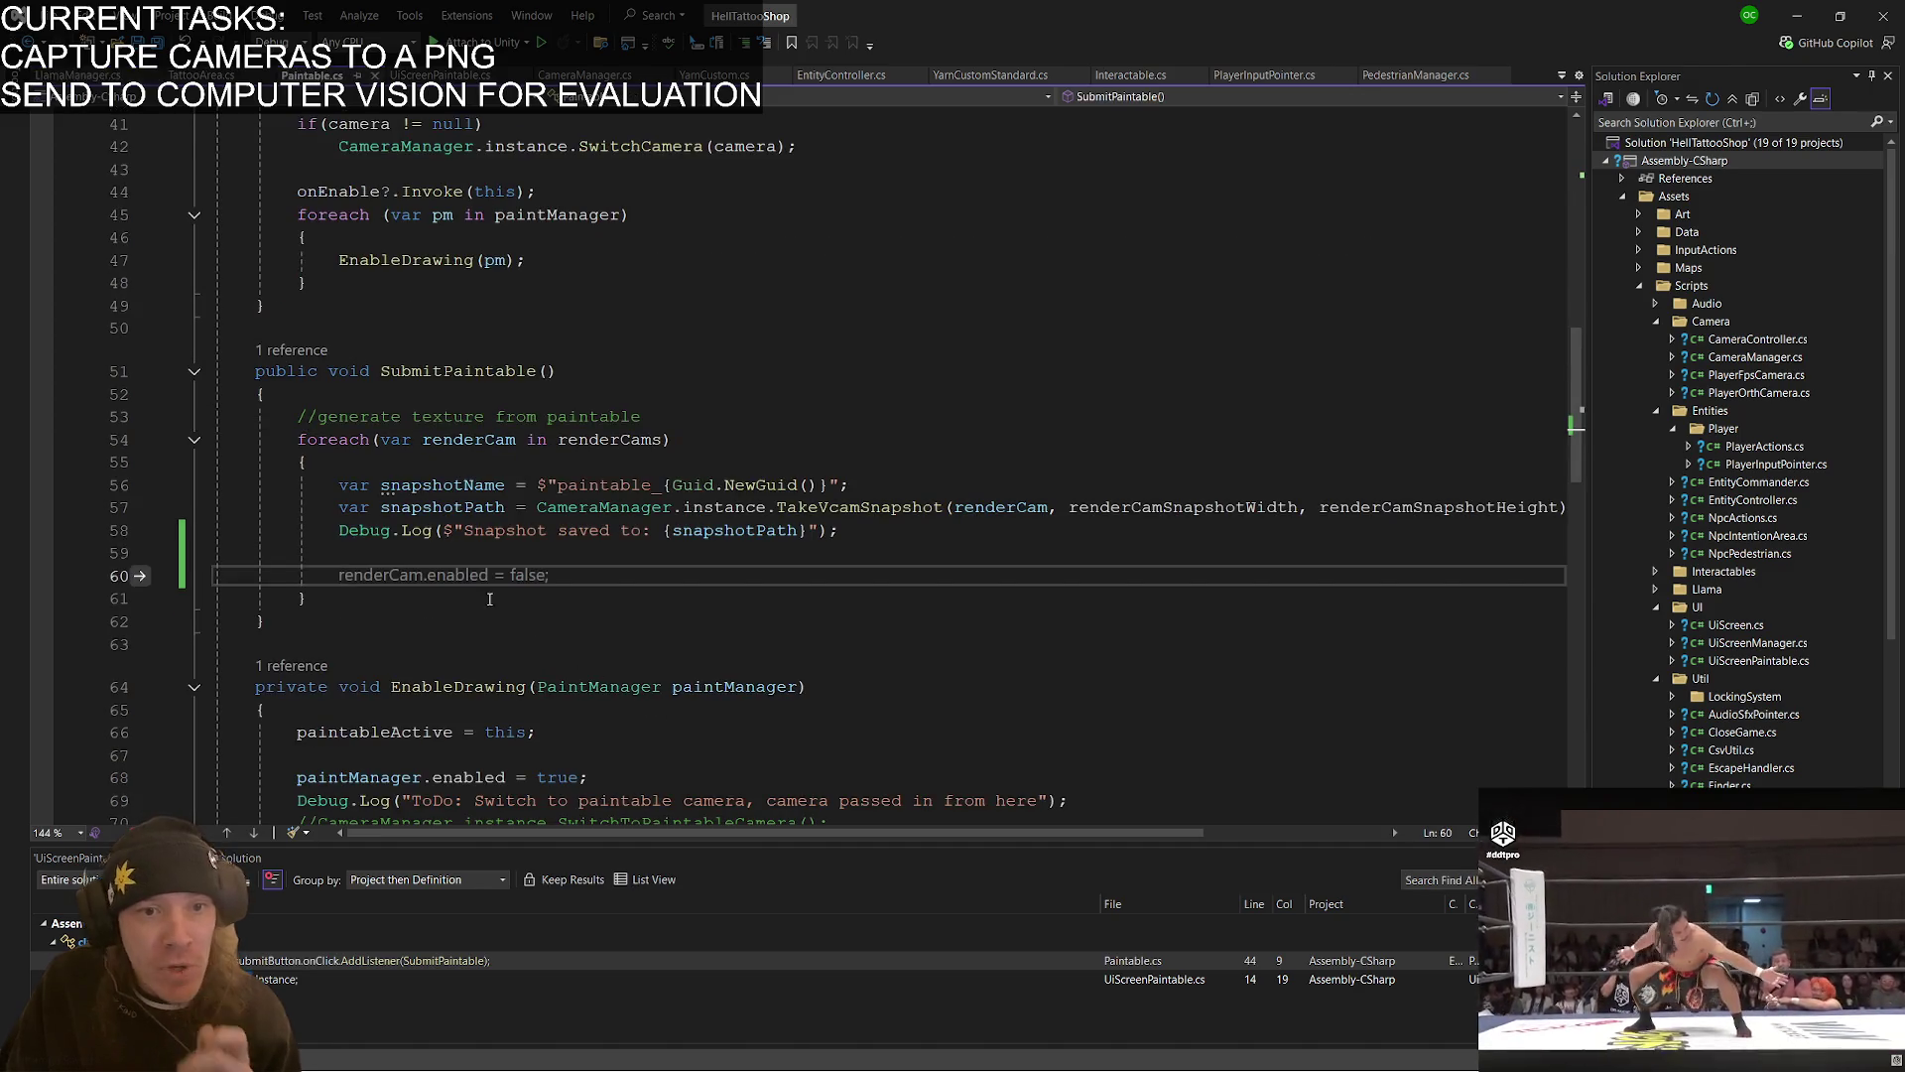
- Call LlamaManager.instance.SendImage on line 59 inside the snapshot loop
key(Up)
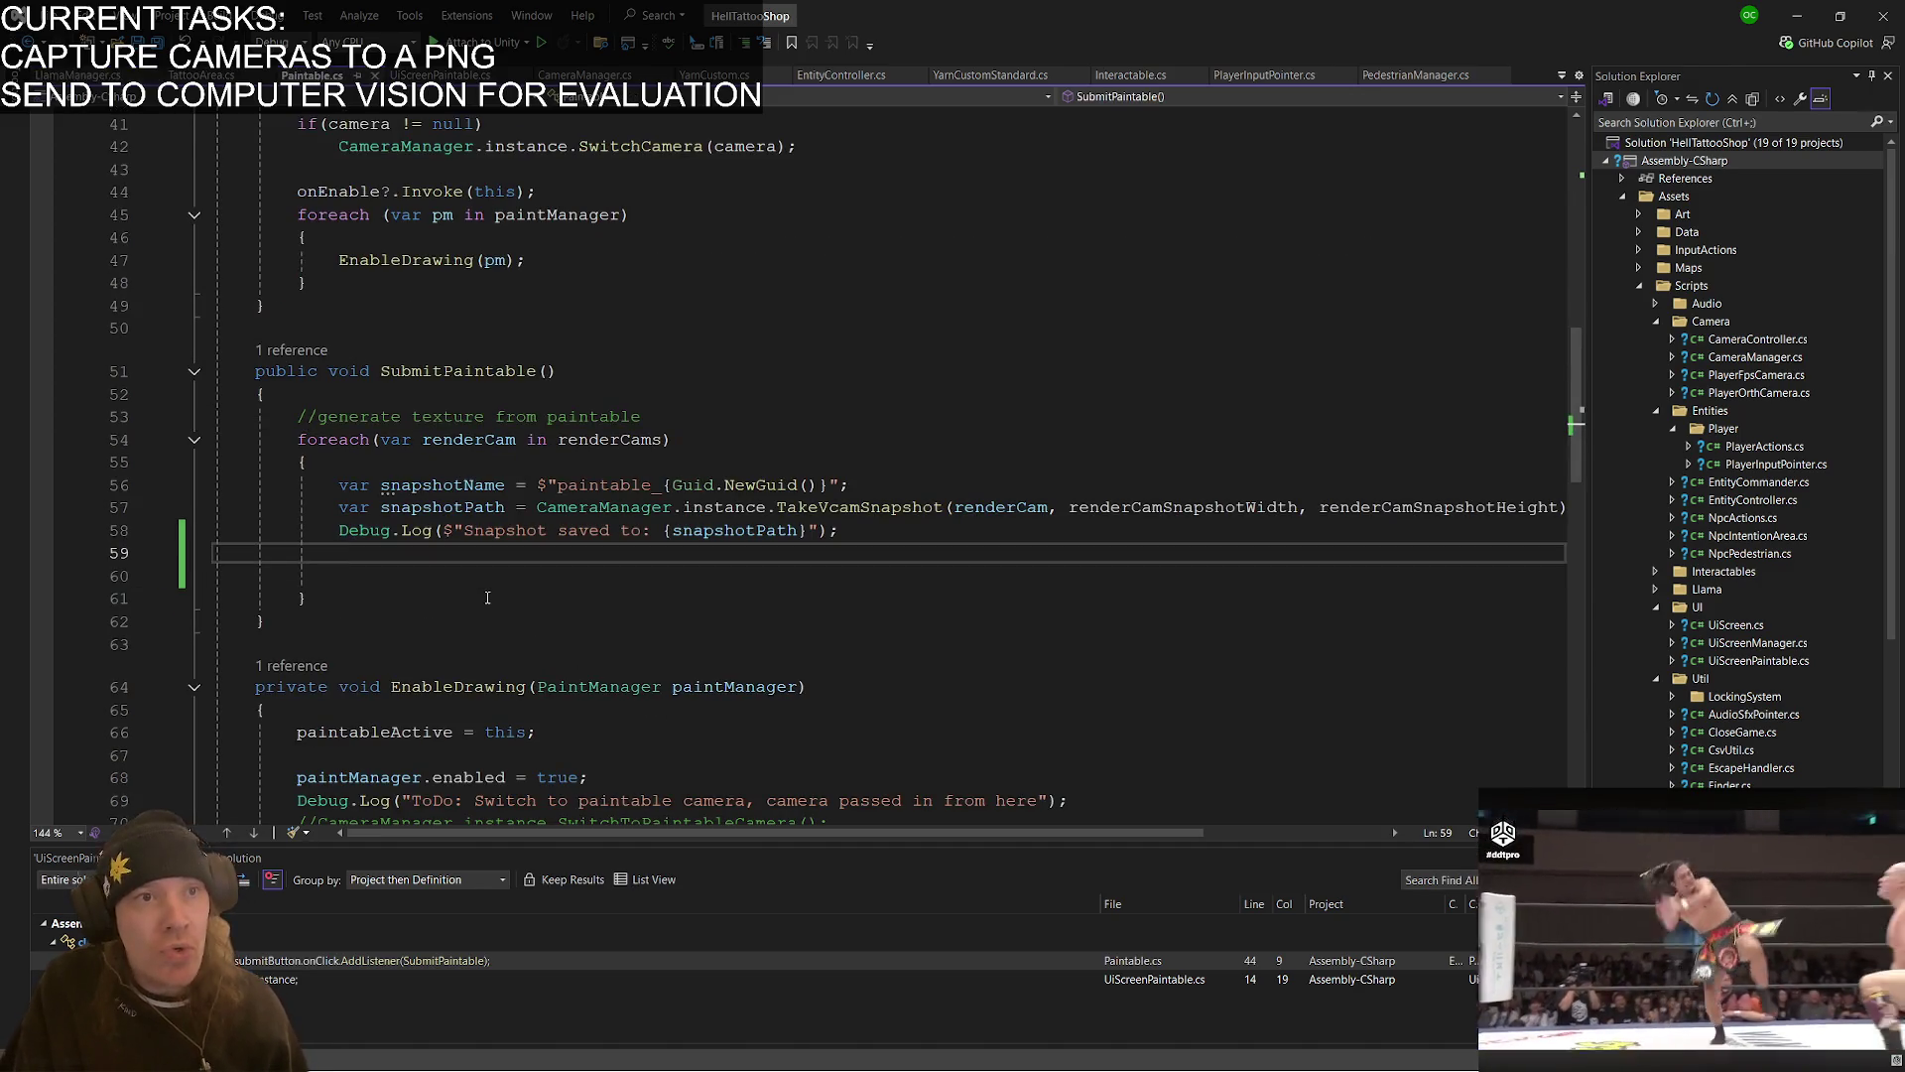
text(Llama)
key(Tab)
key(Tab)
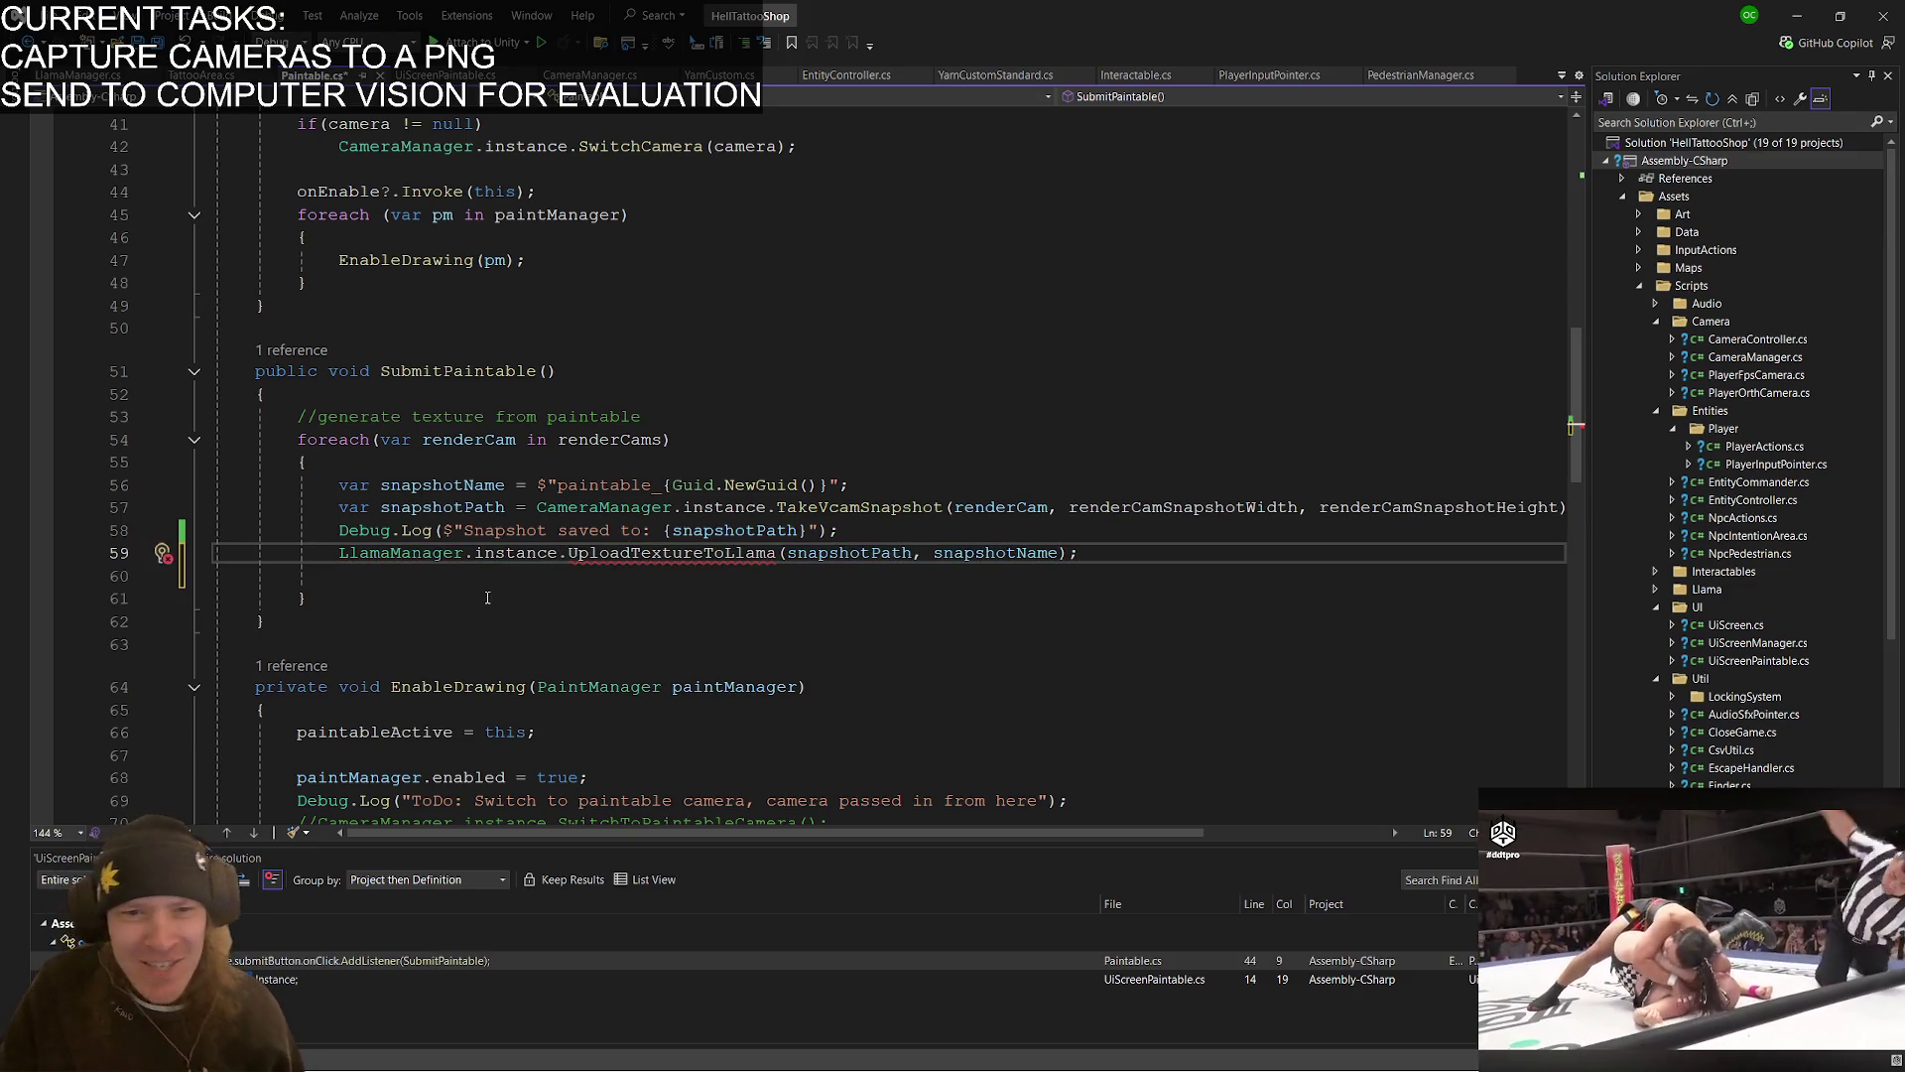
mouse_move(597, 563)
key(BackSpace)
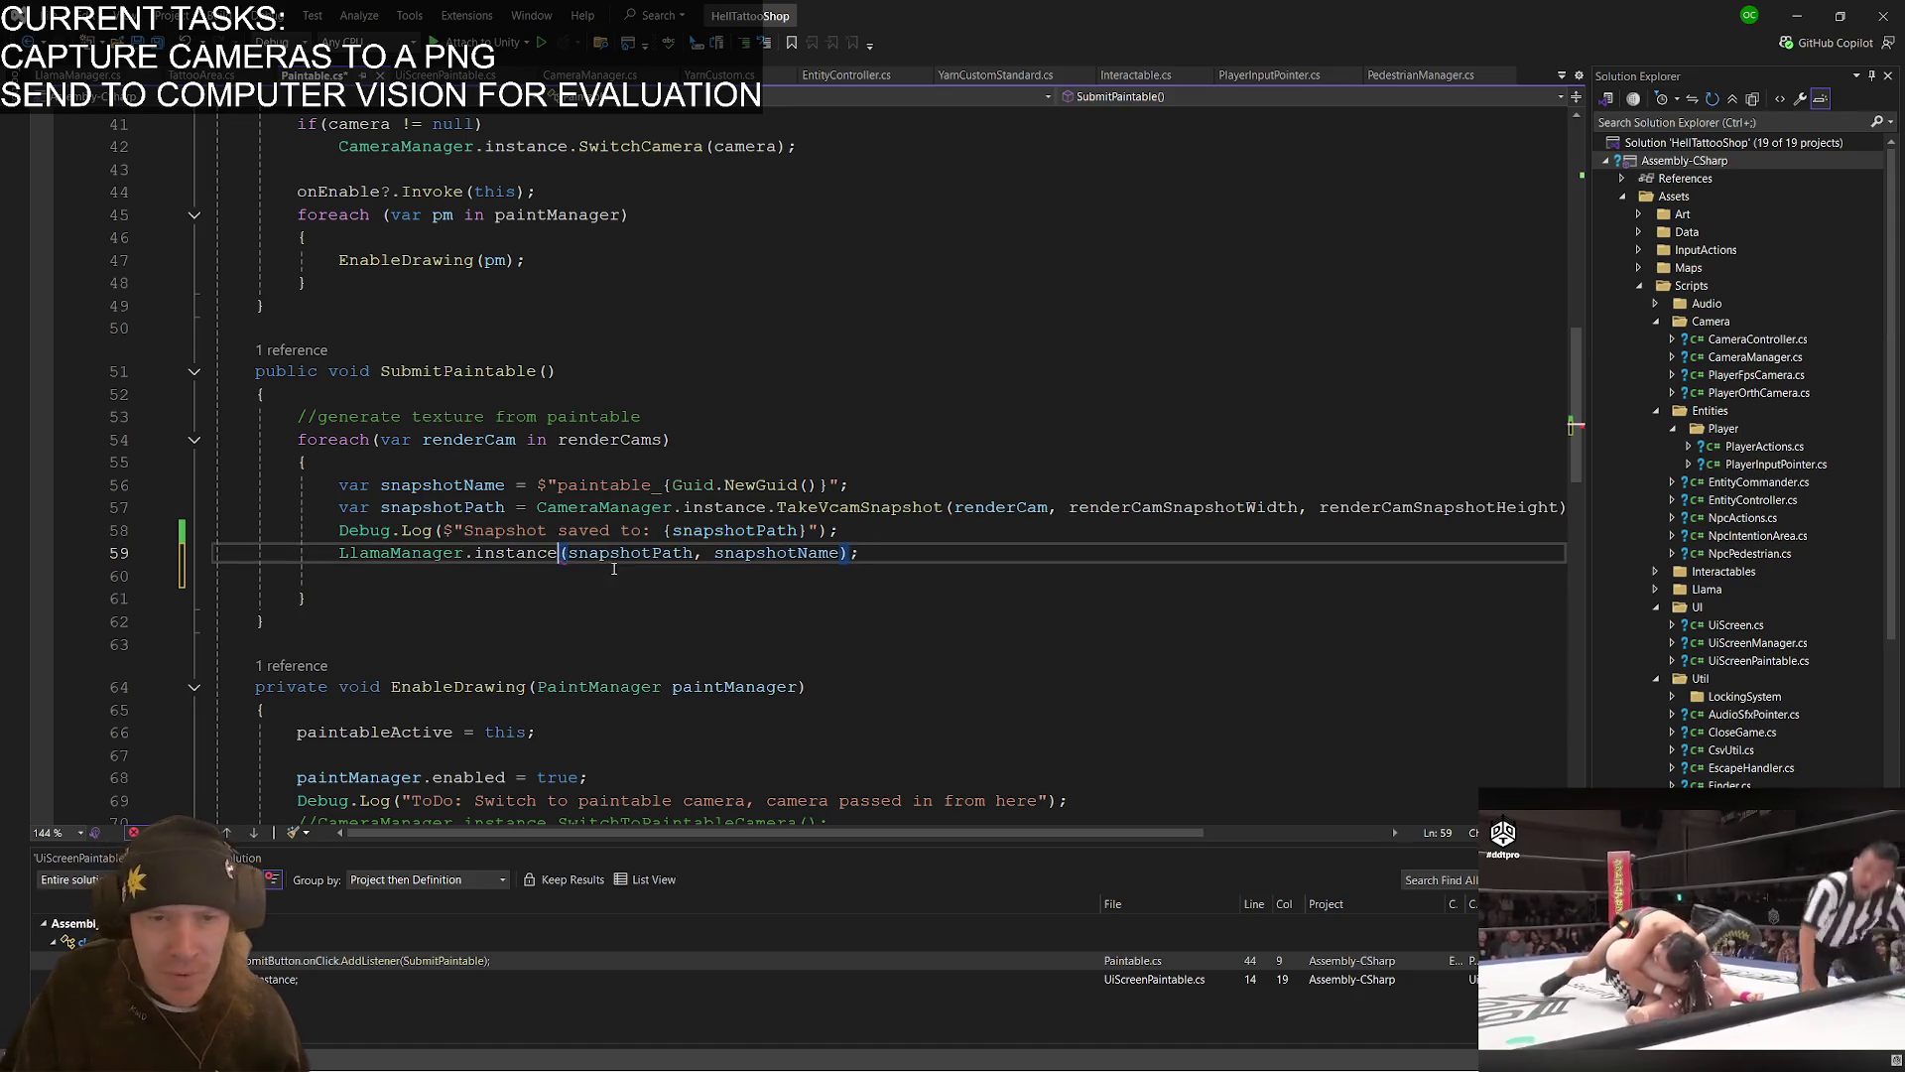
text(stanc)
text(end)
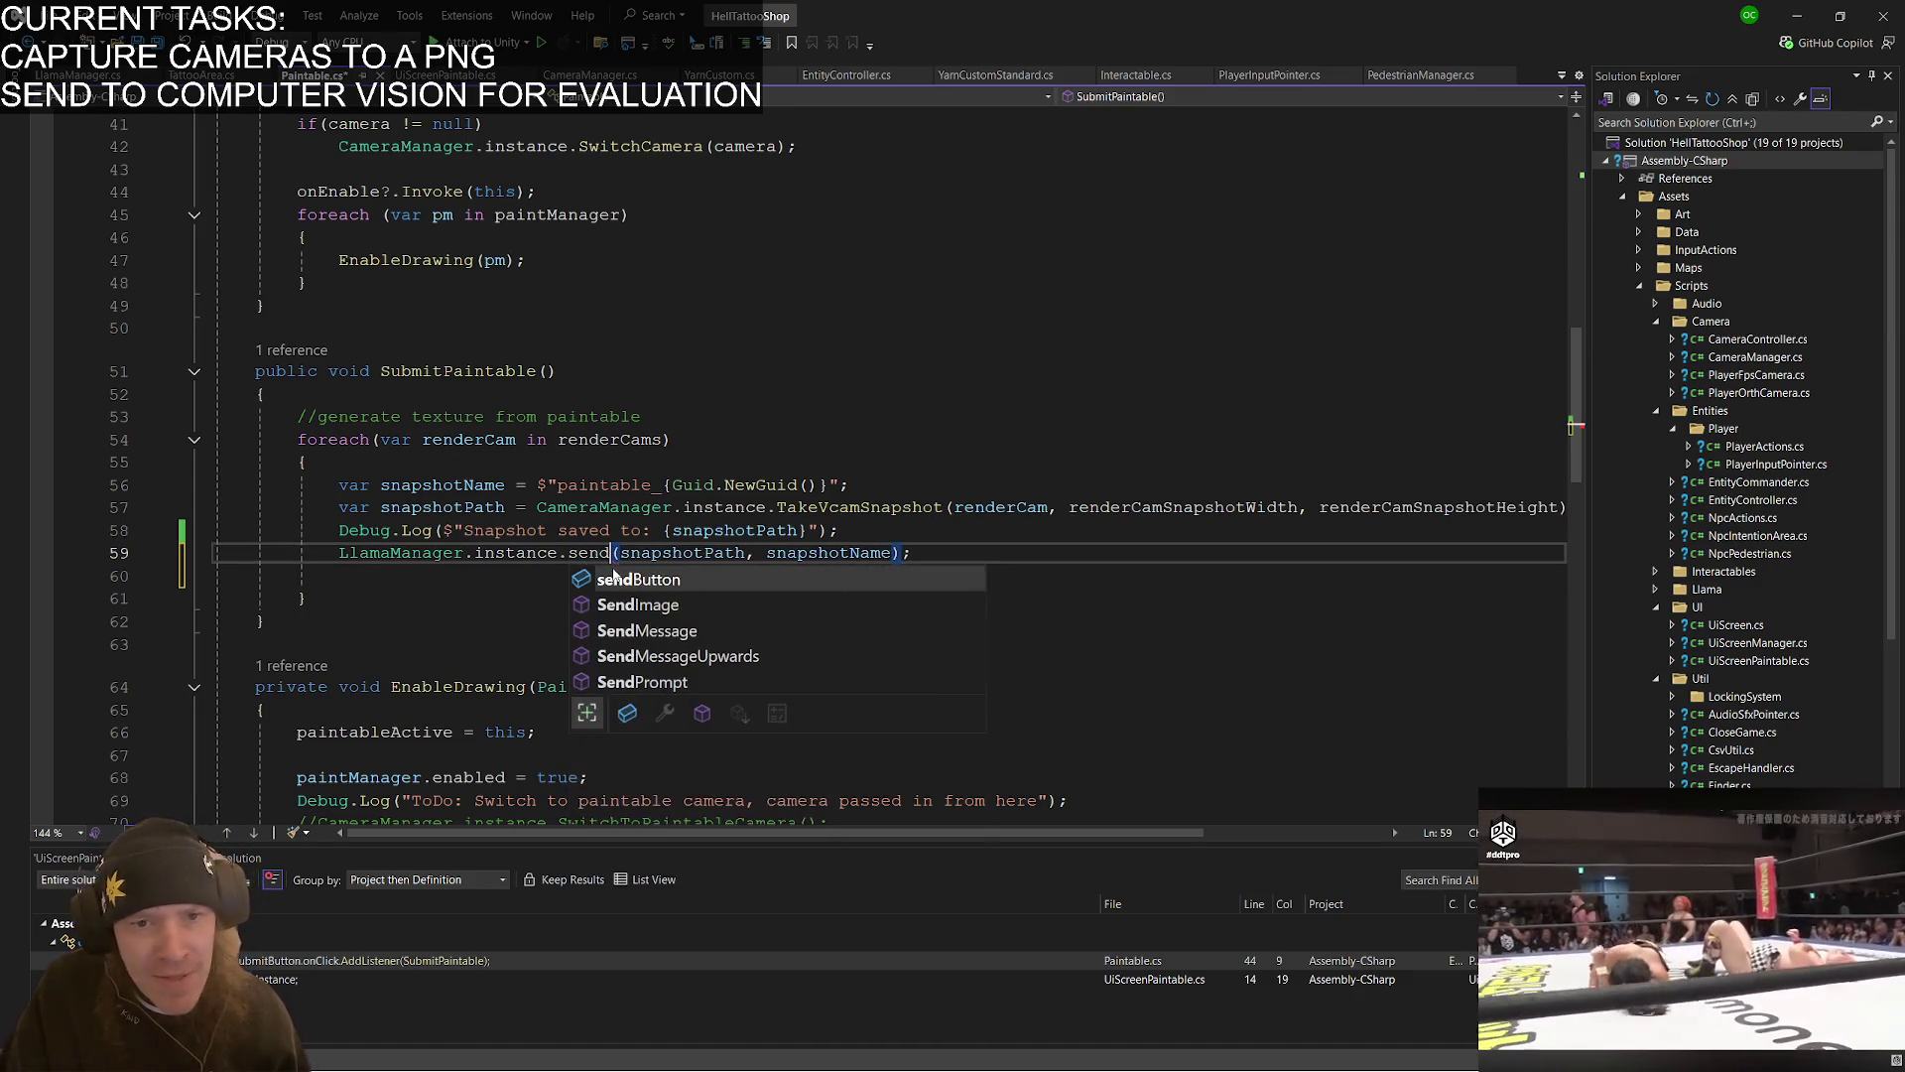
key(Down)
key(Tab)
- Remove the snapshotName argument so SendImage receives only snapshotPath
key(Right)
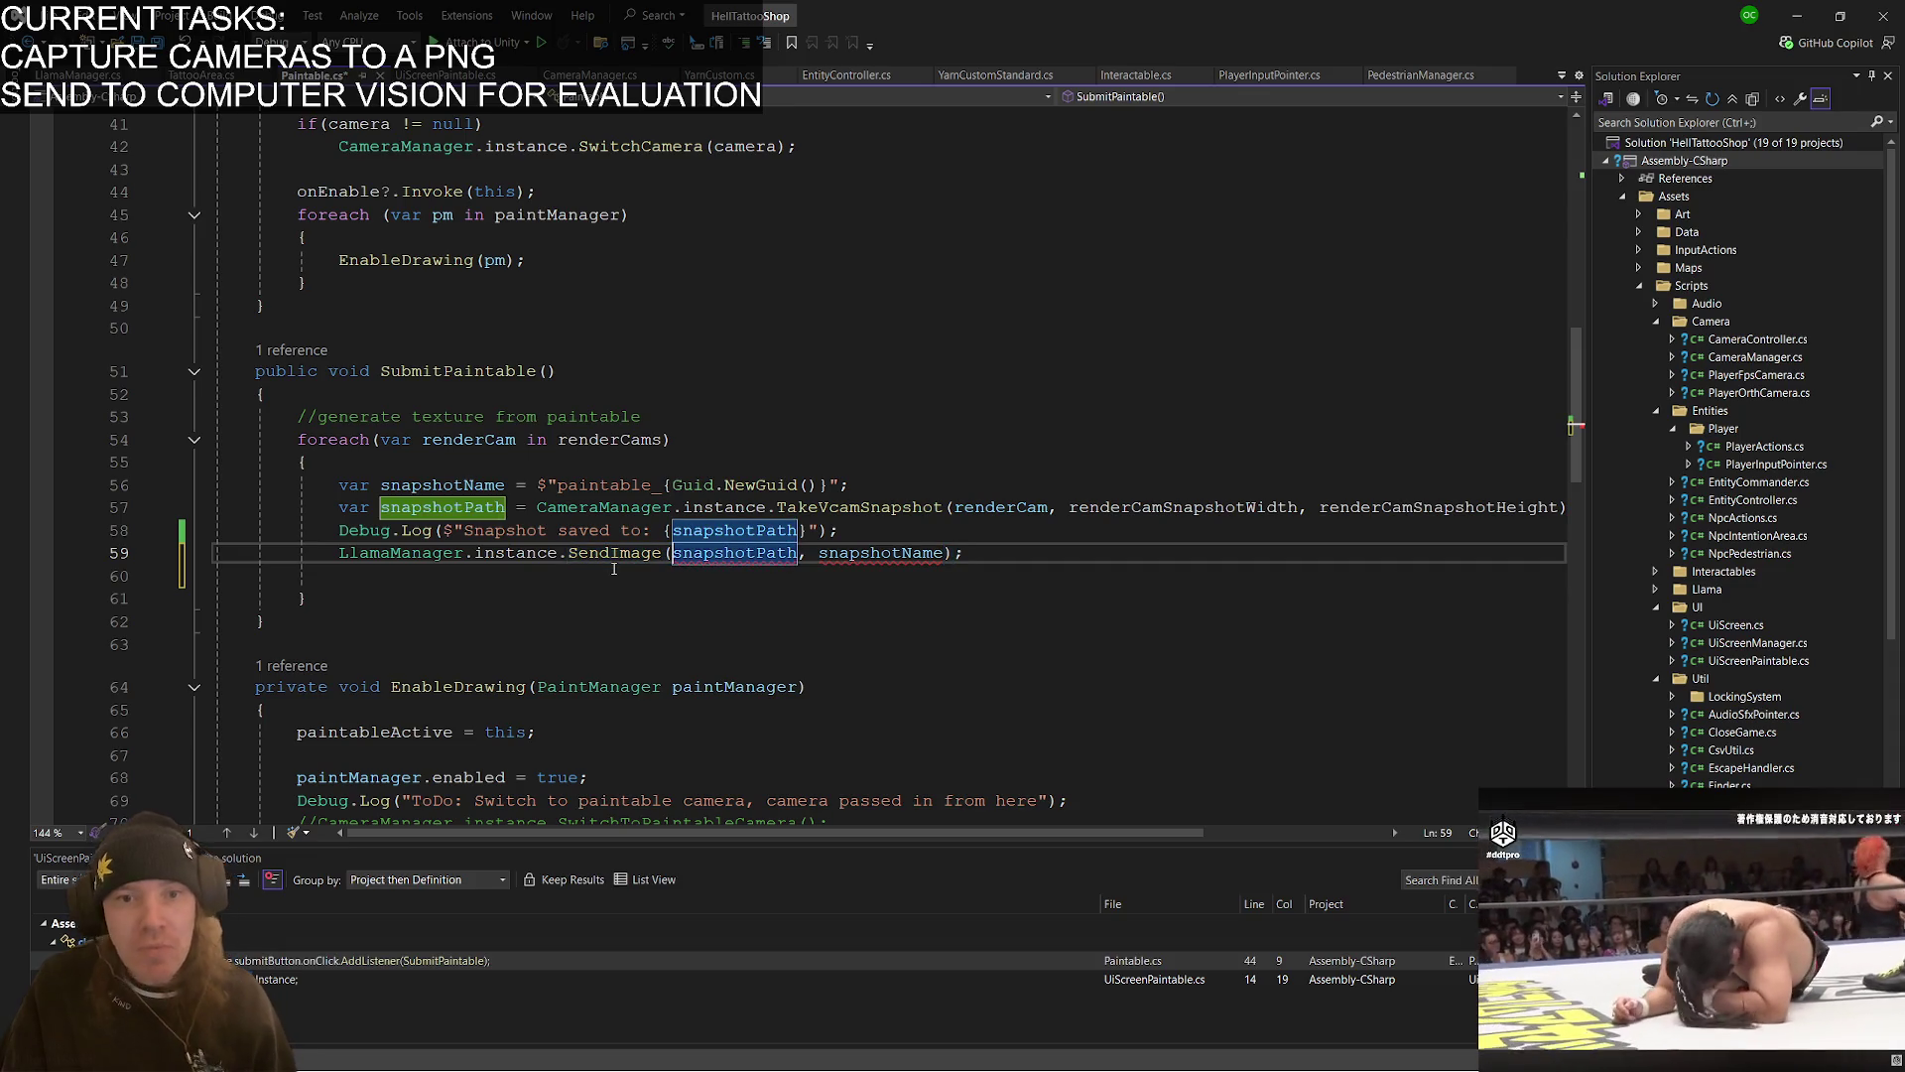
key(ctrl+shift+Right)
key(shift+Right)
key(shift+Right)
key(shift+Right)
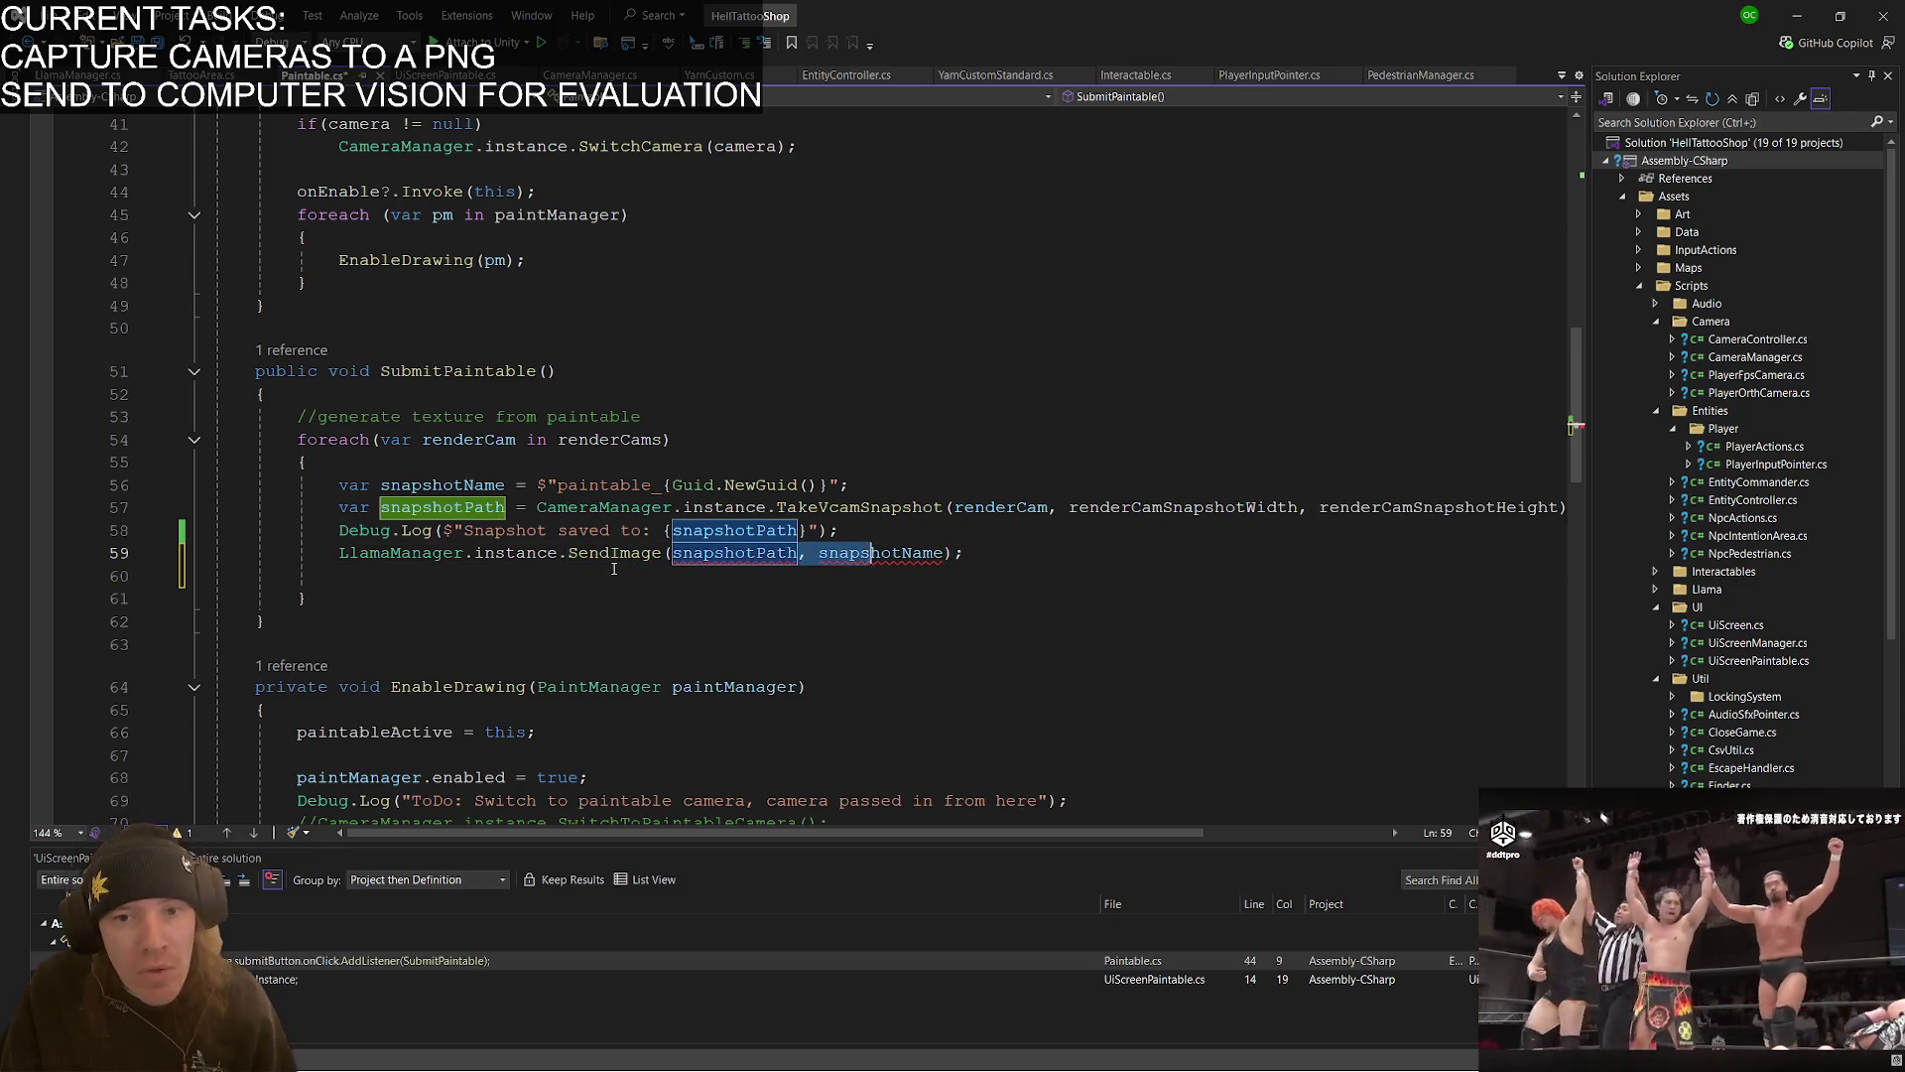
key(Delete)
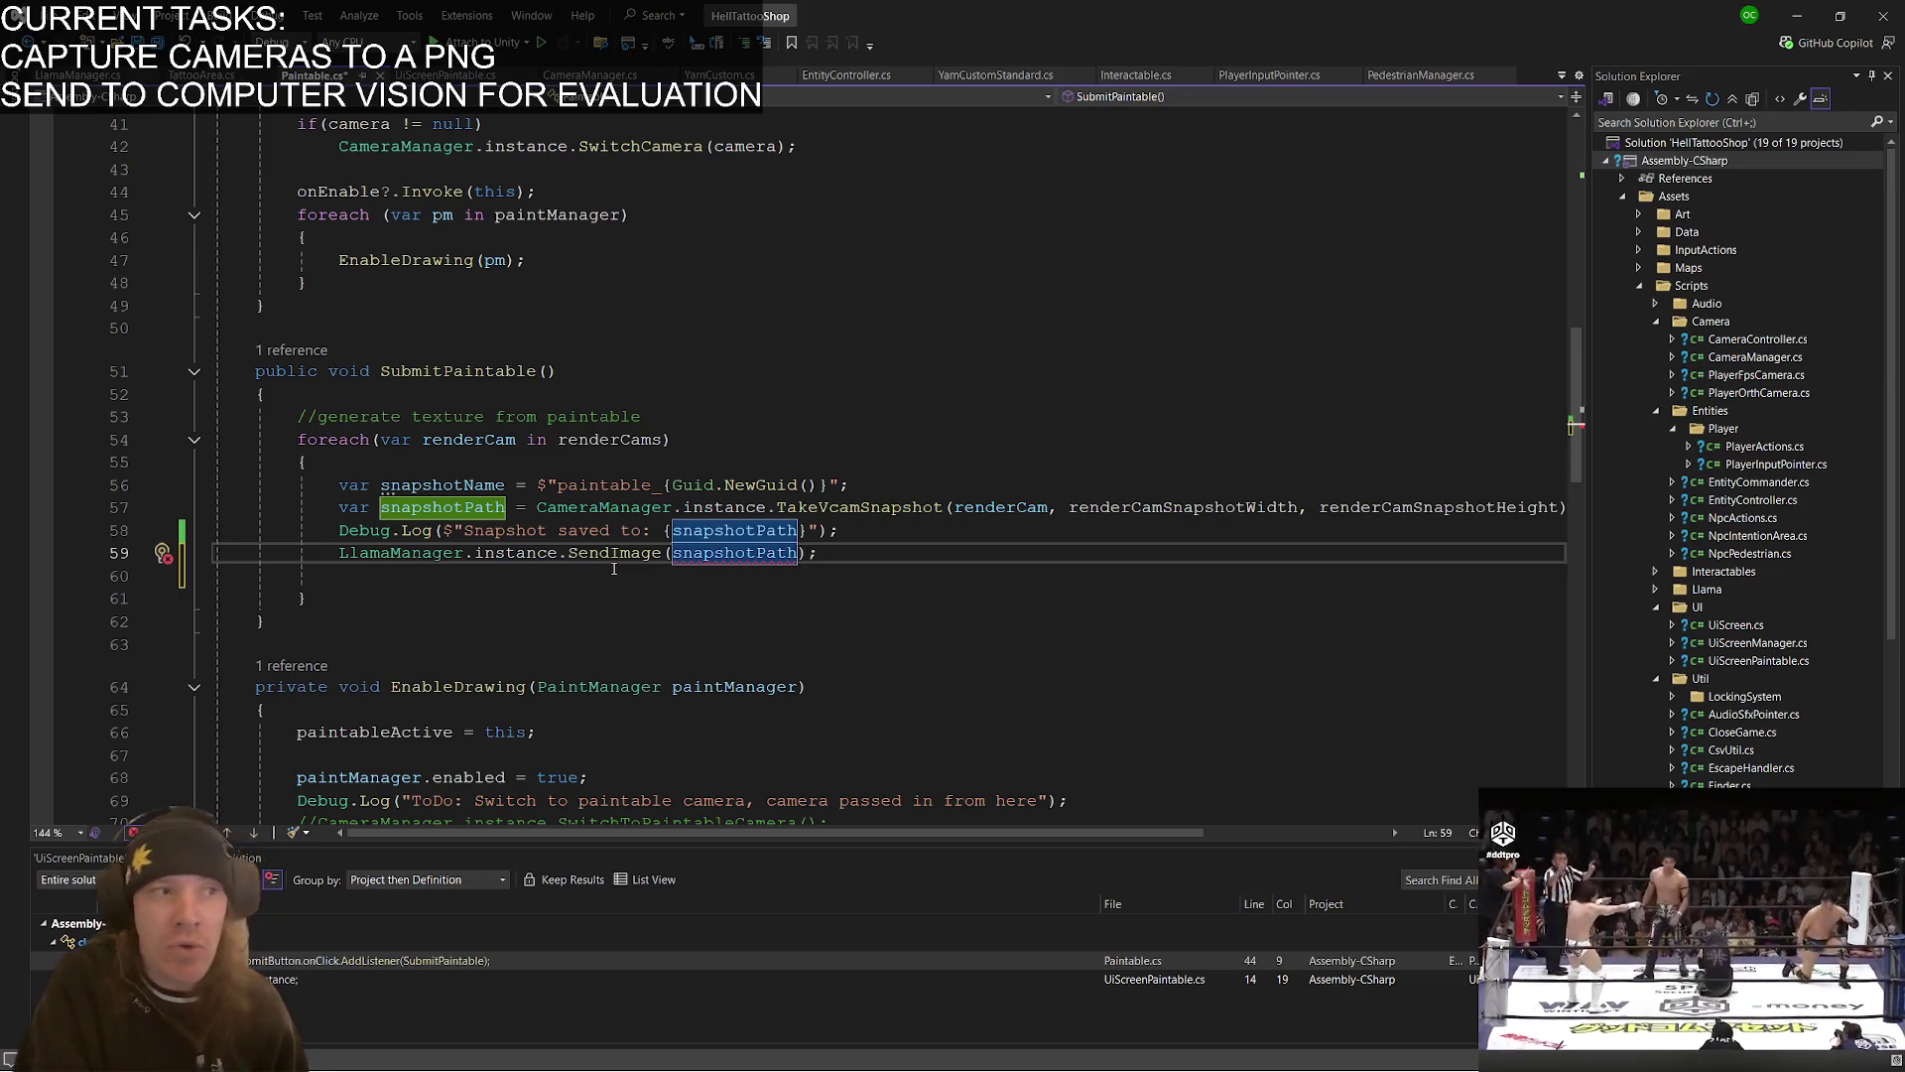
- Add a LlamaManager.instance.SendMessage("") line below the SendImage call
key(Right)
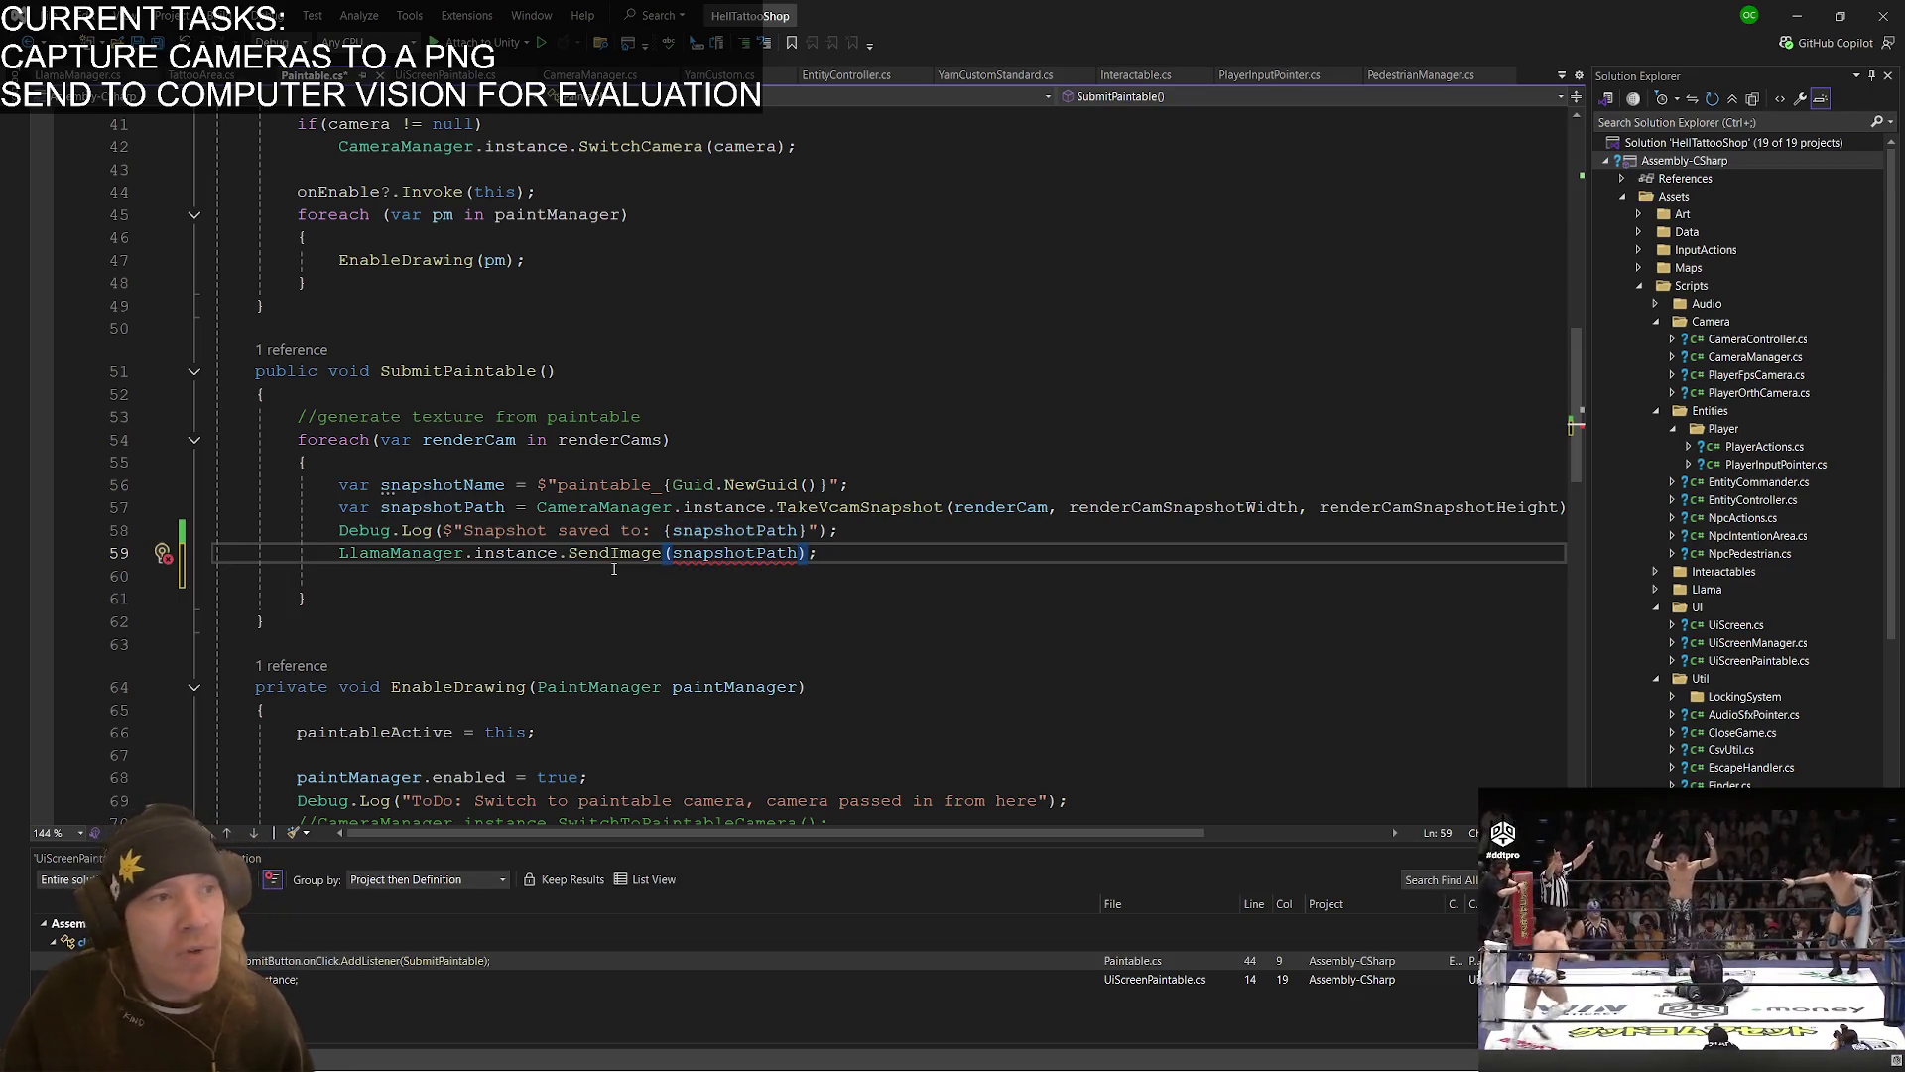
key(Right)
key(Return)
text(Ll)
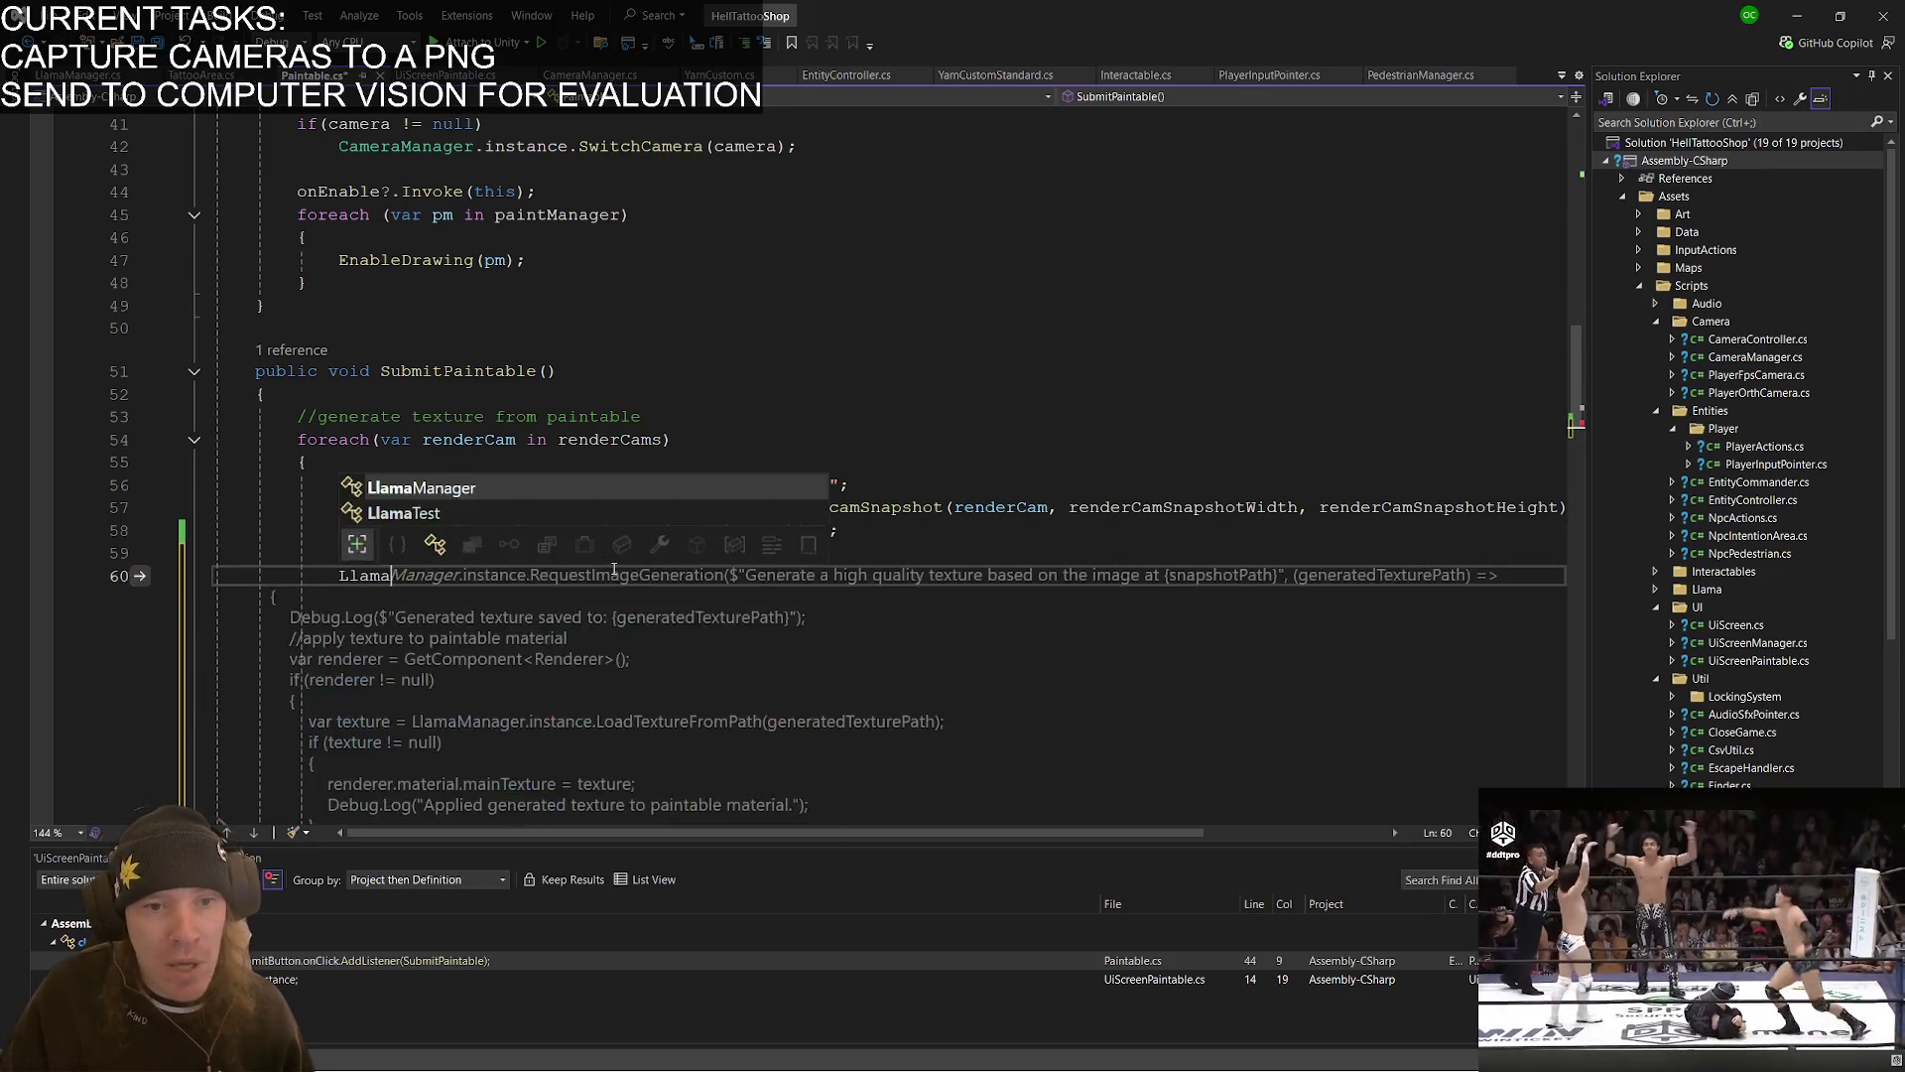
key(Tab)
text(.ins)
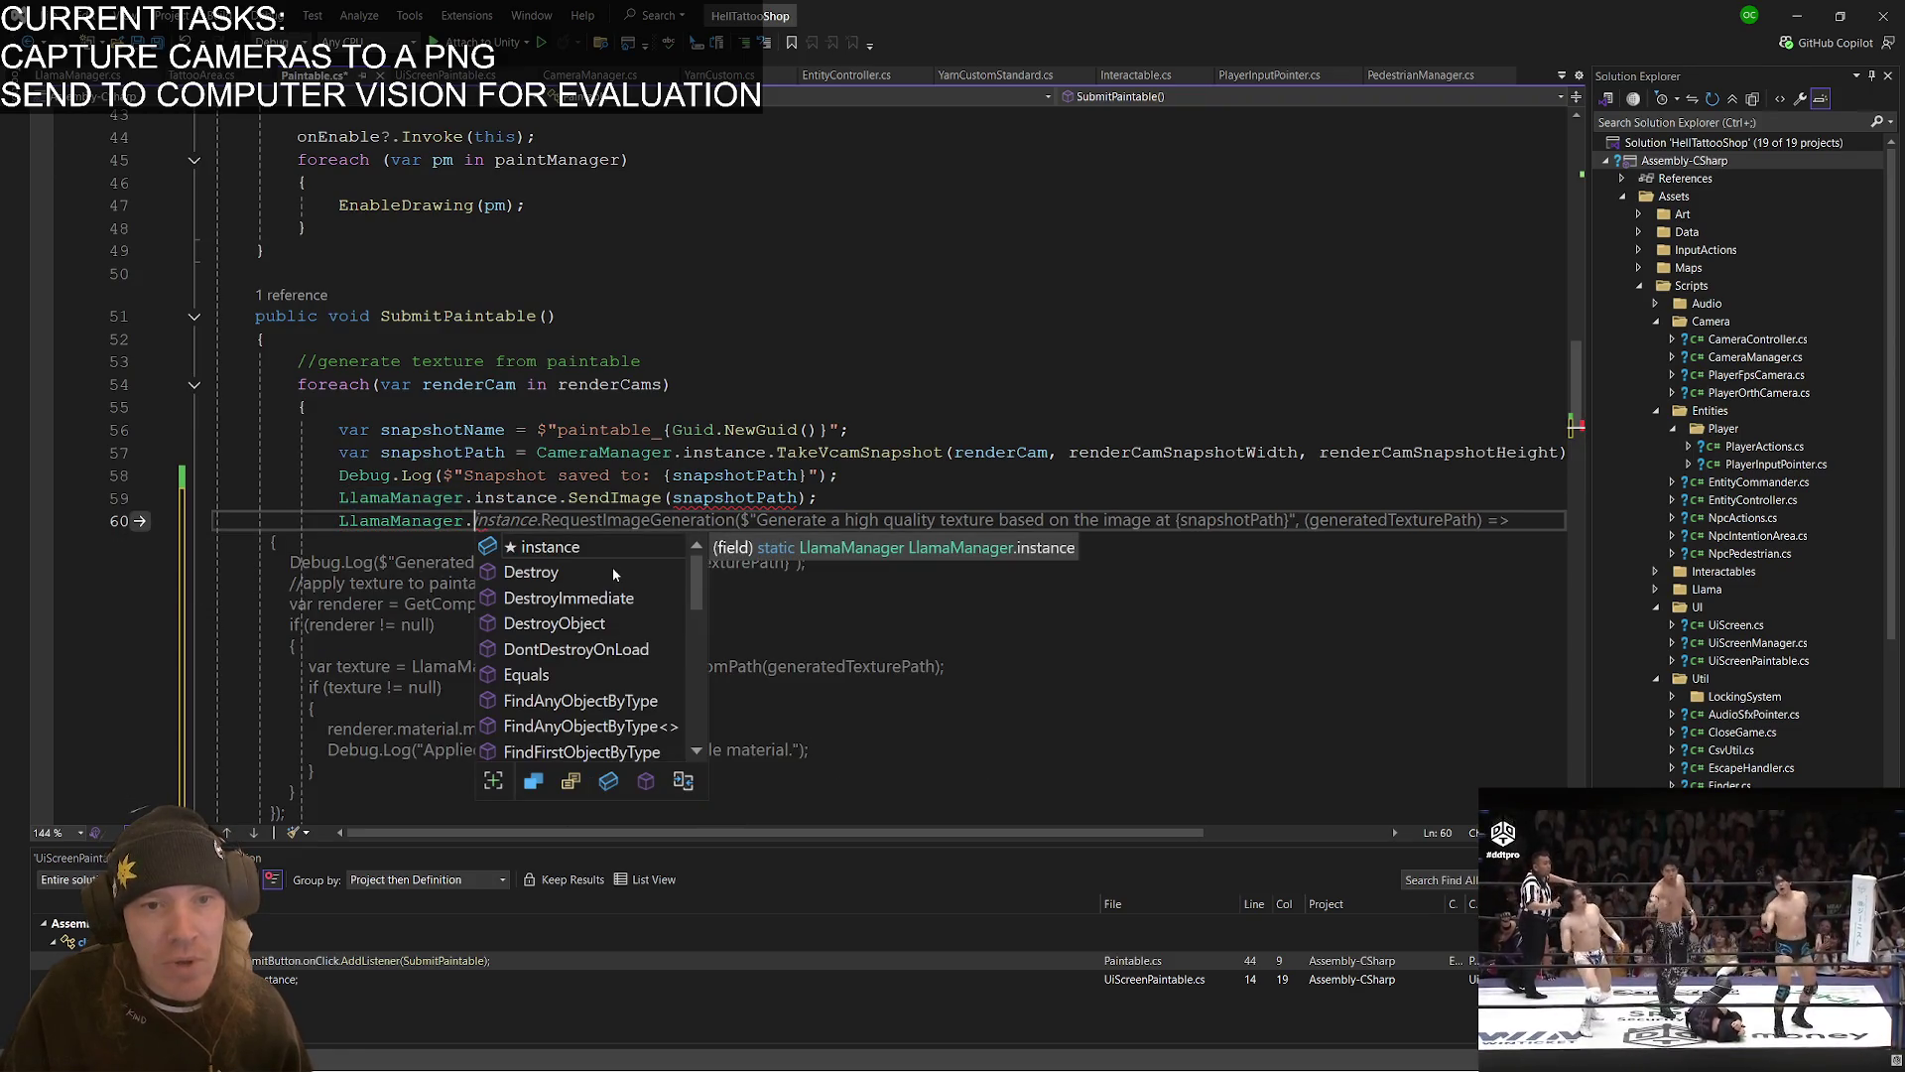
key(Tab)
text(.)
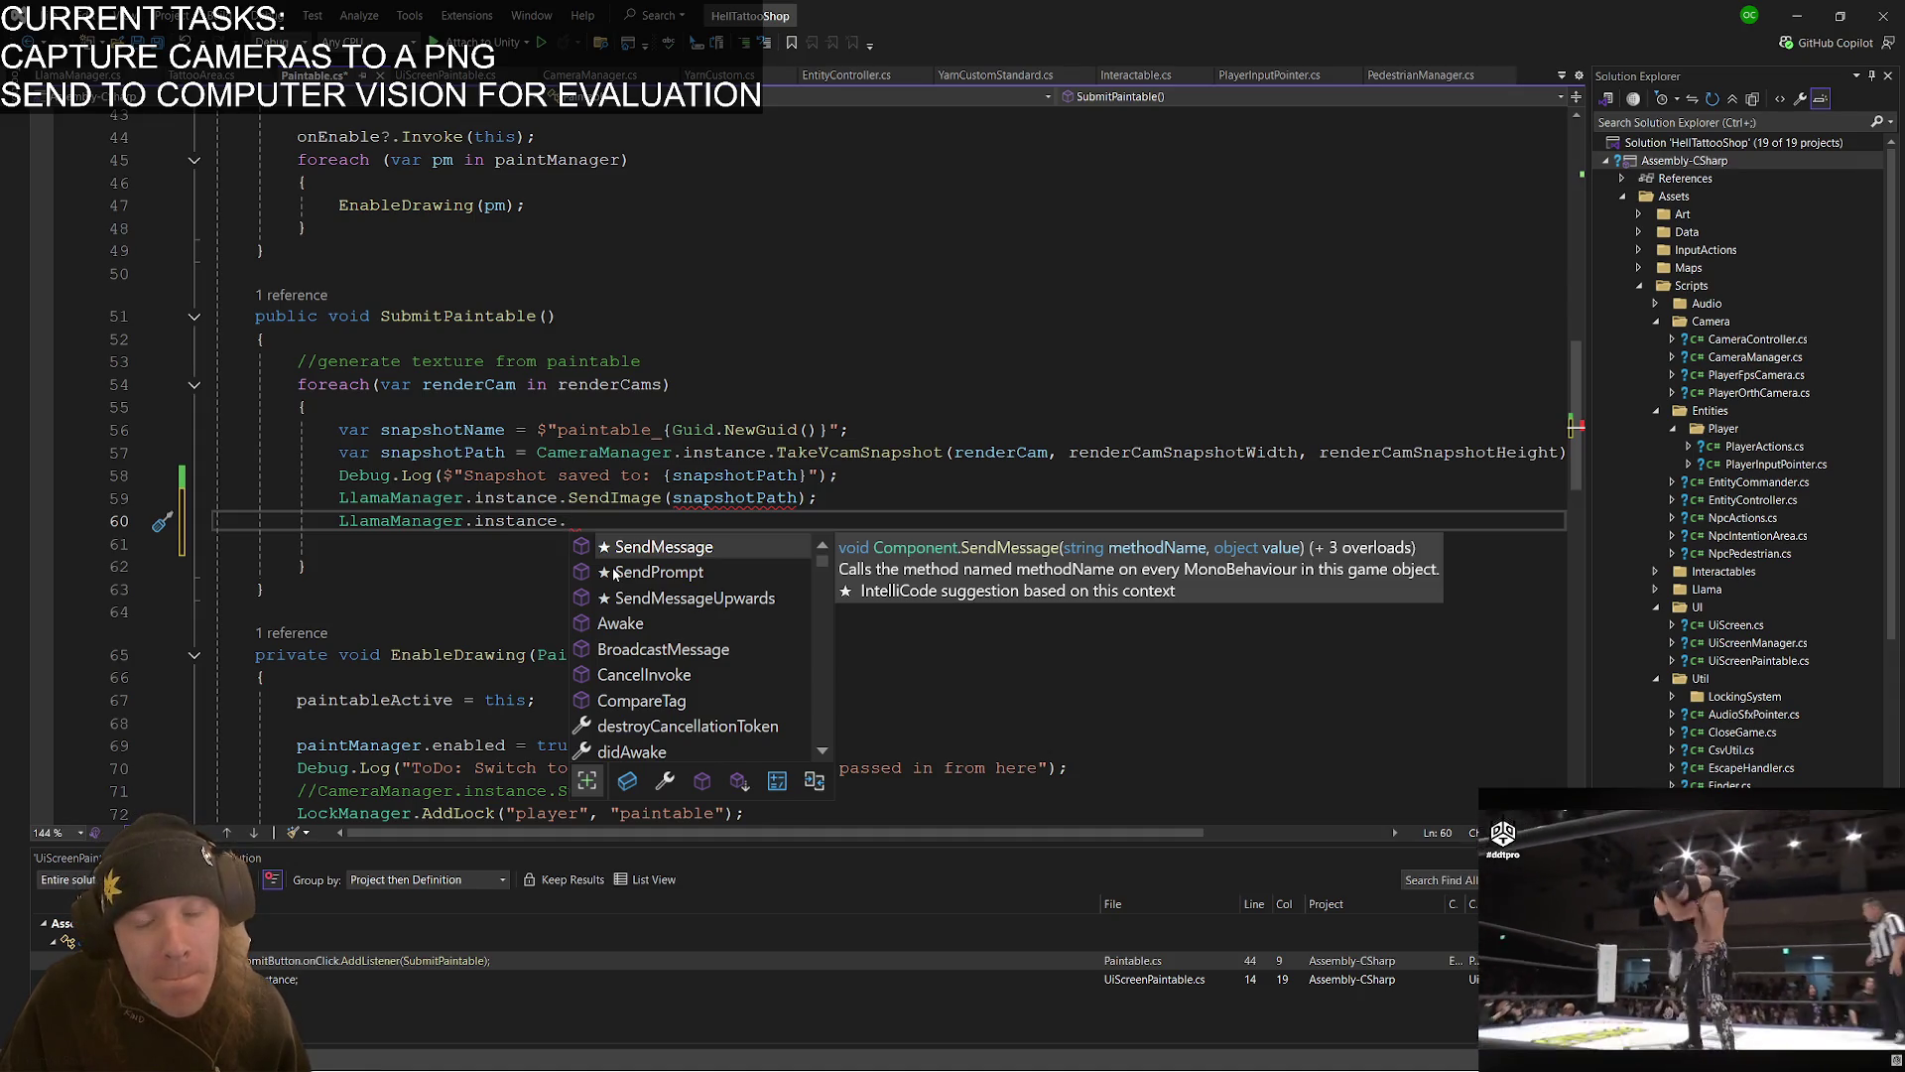
text(()
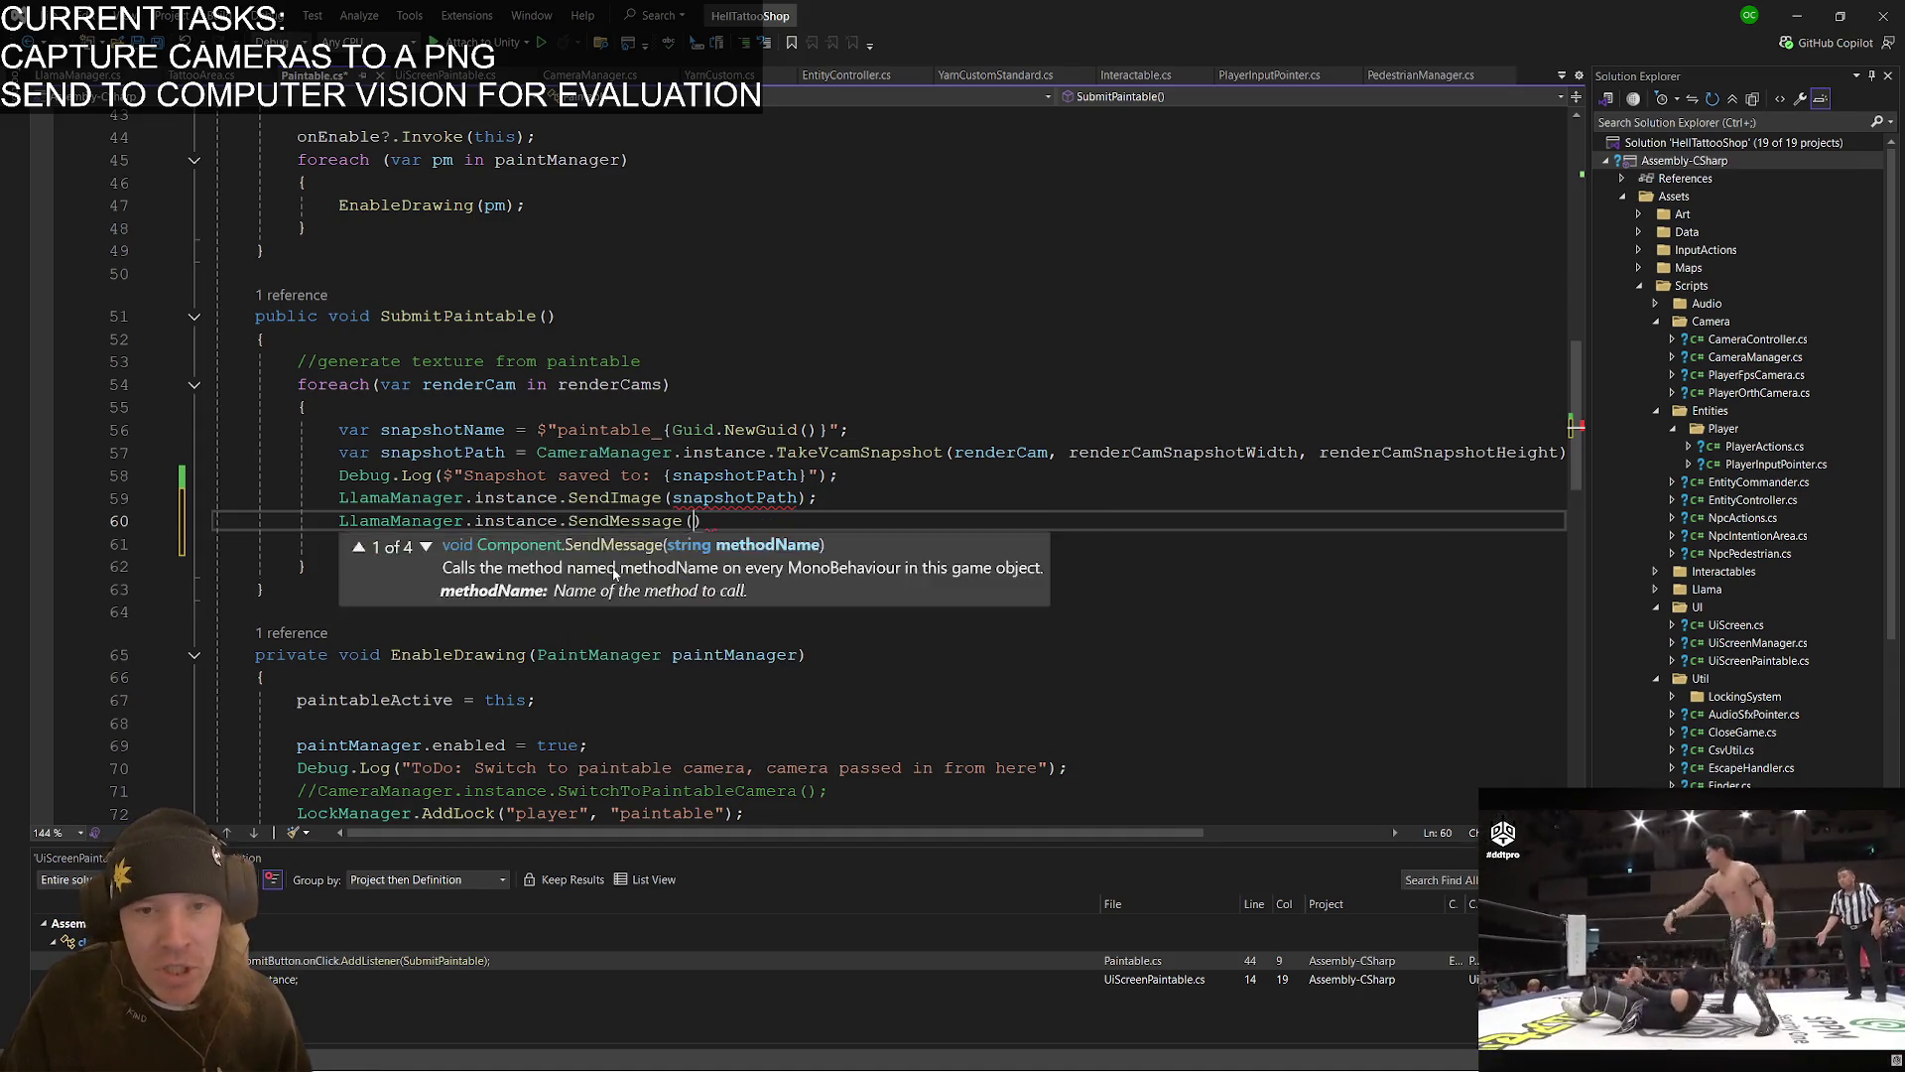
text("");)
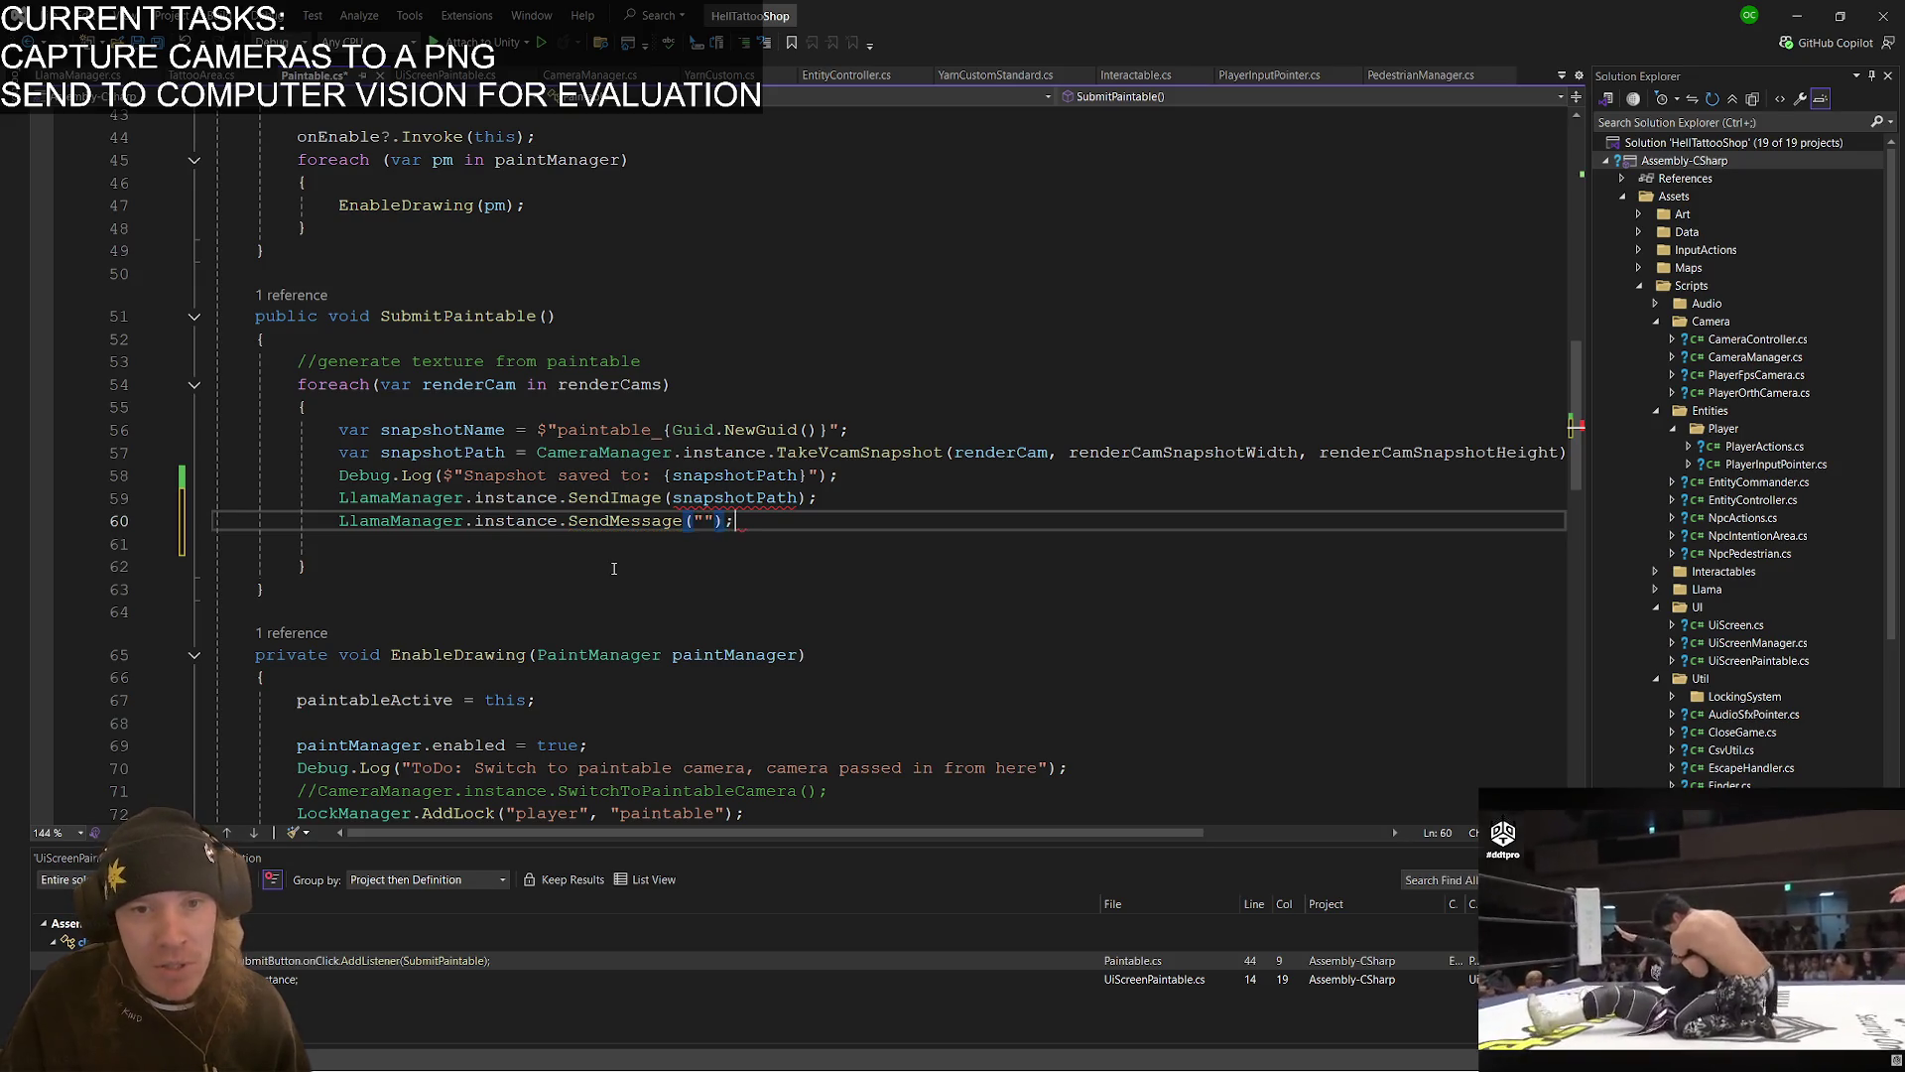
key(Left)
key(Left)
key(Left)
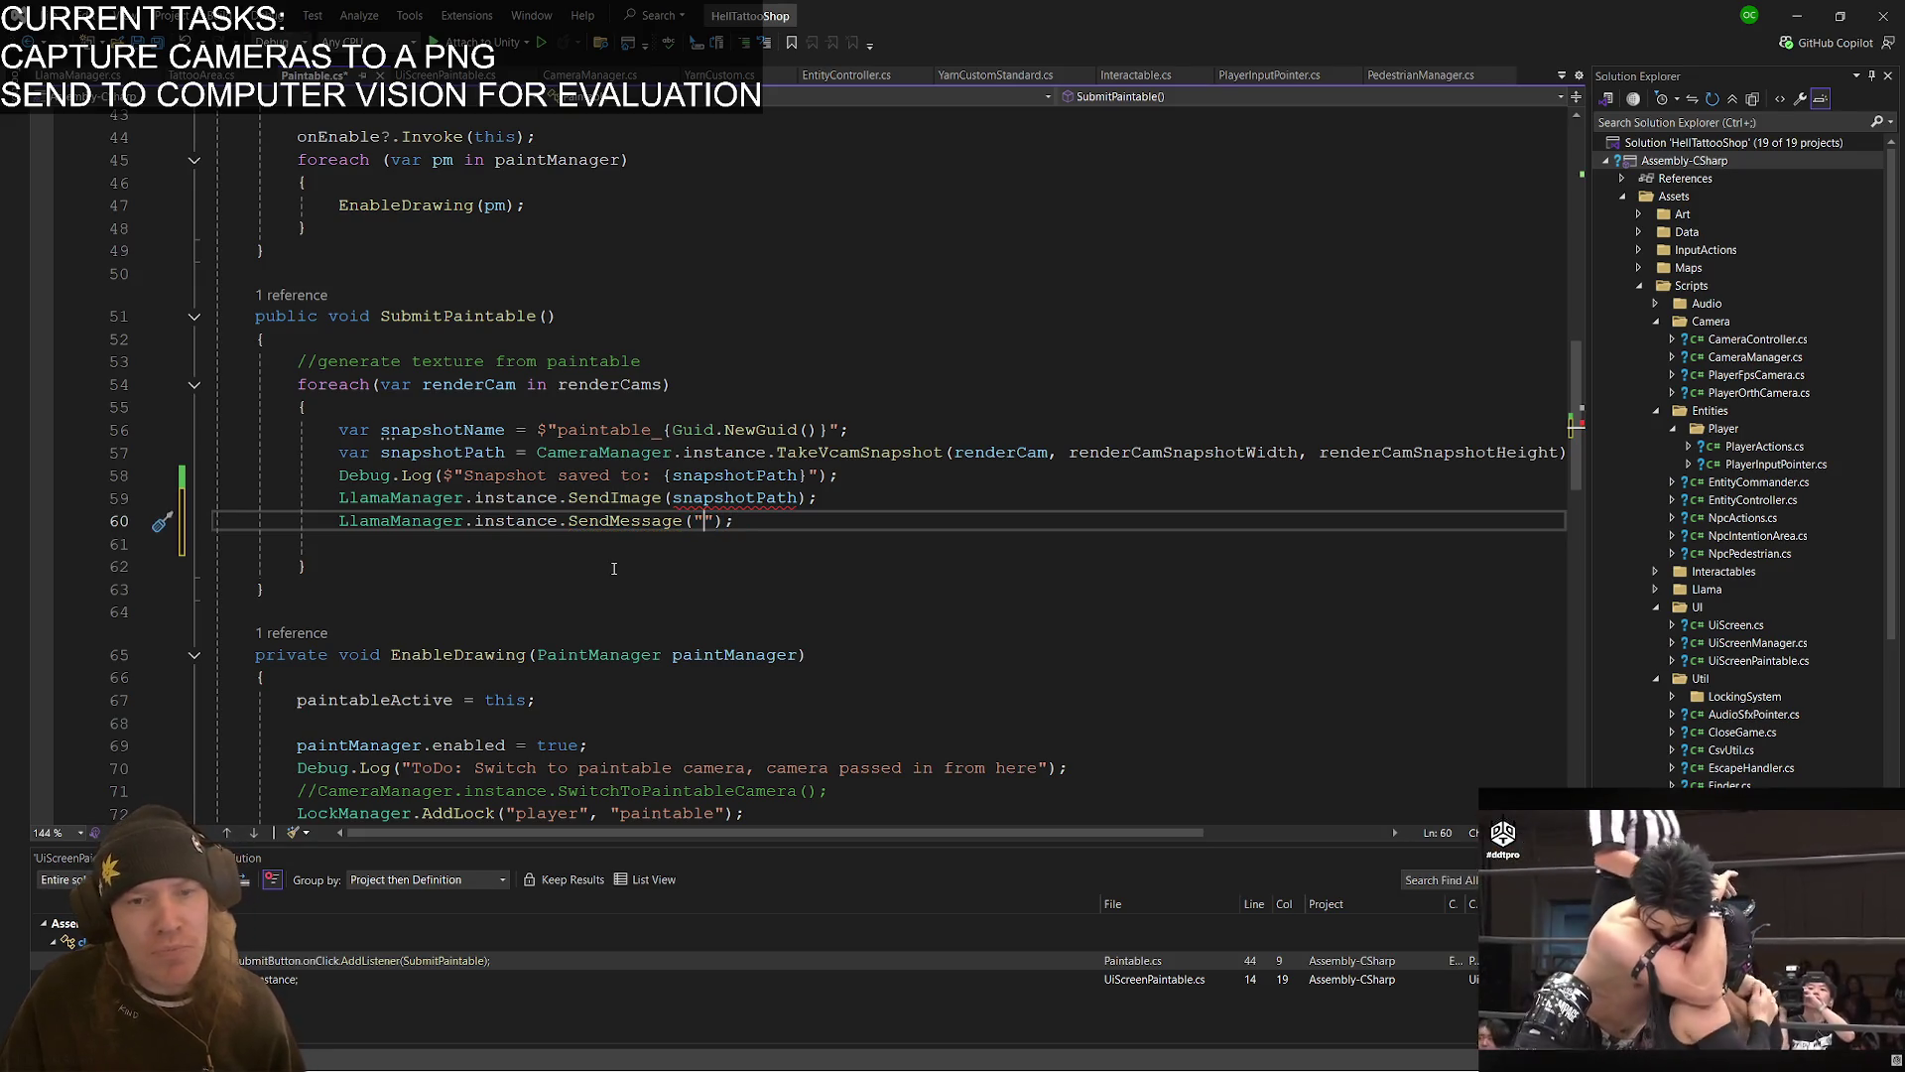
- Change the call to SendImage(snapshotPath, true) so reset is true
key(Up)
key(Right)
key(Right)
key(Right)
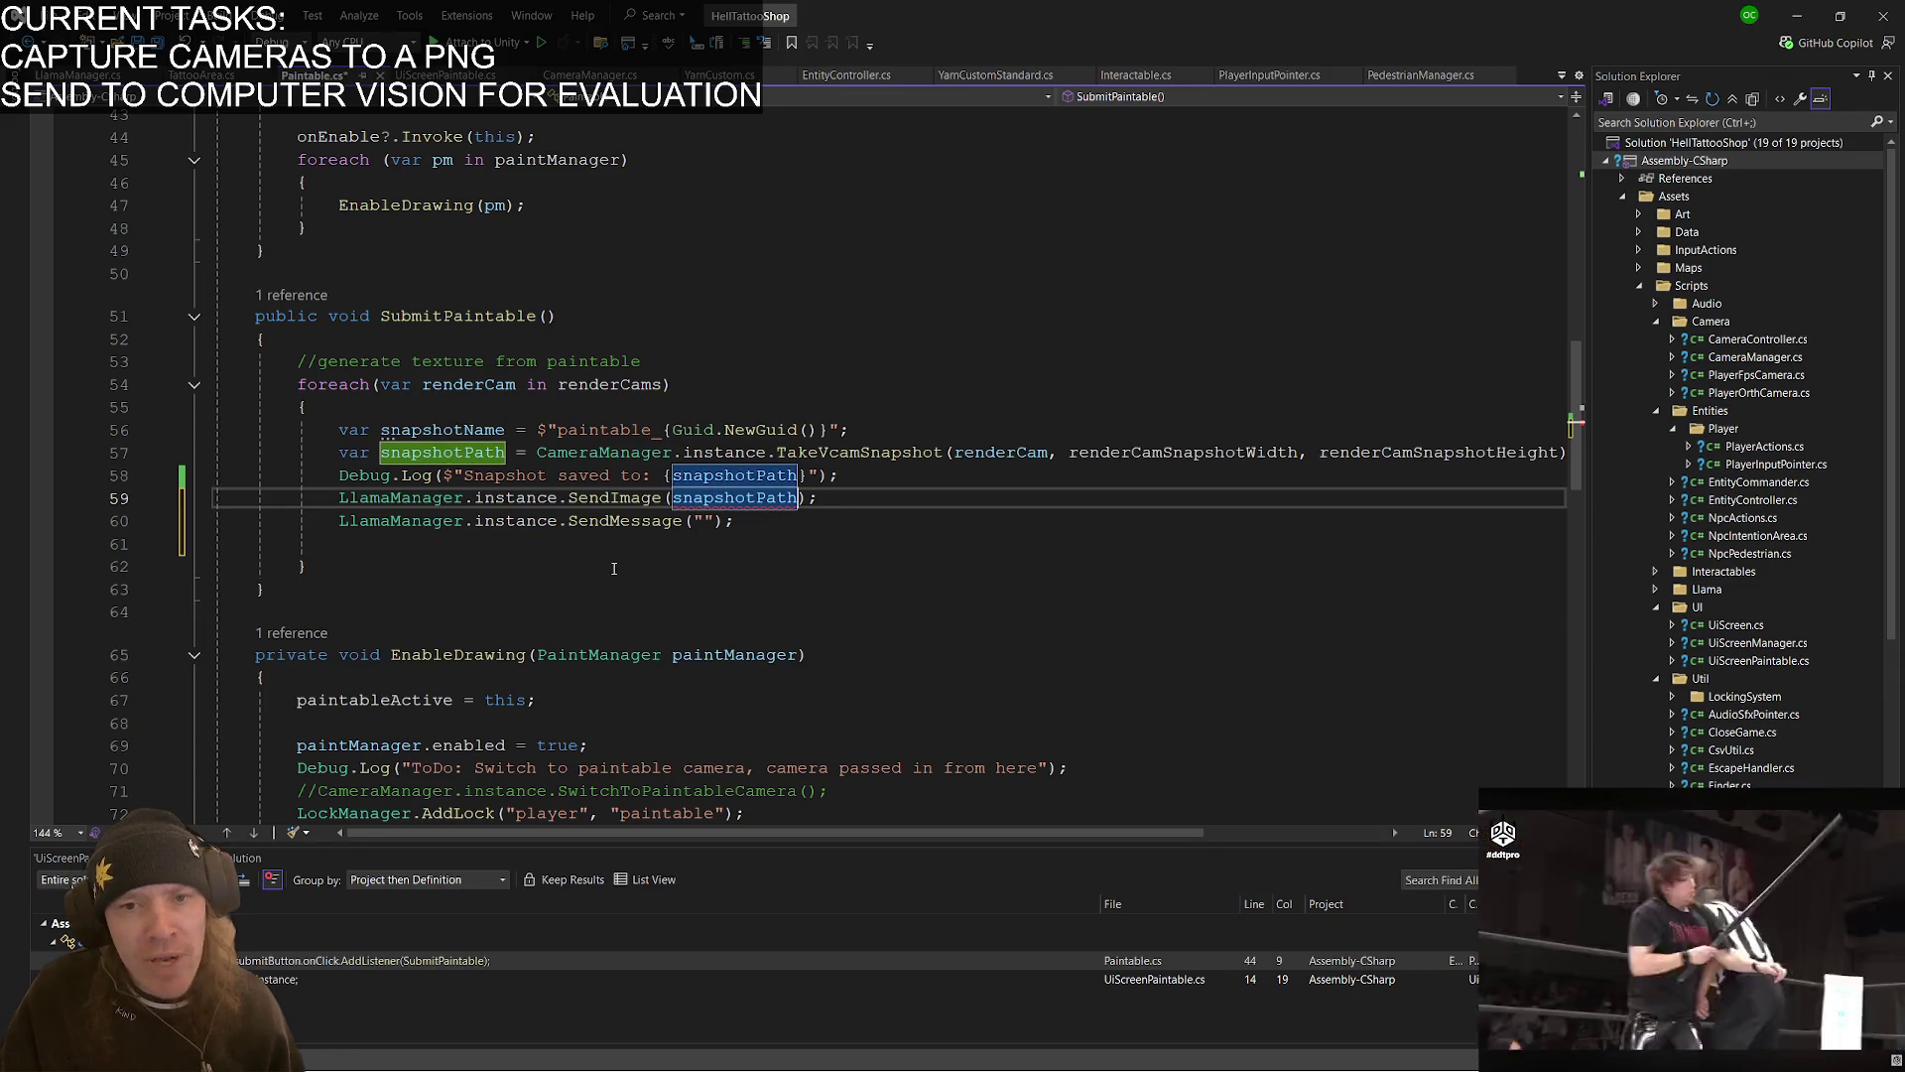
text(, reset)
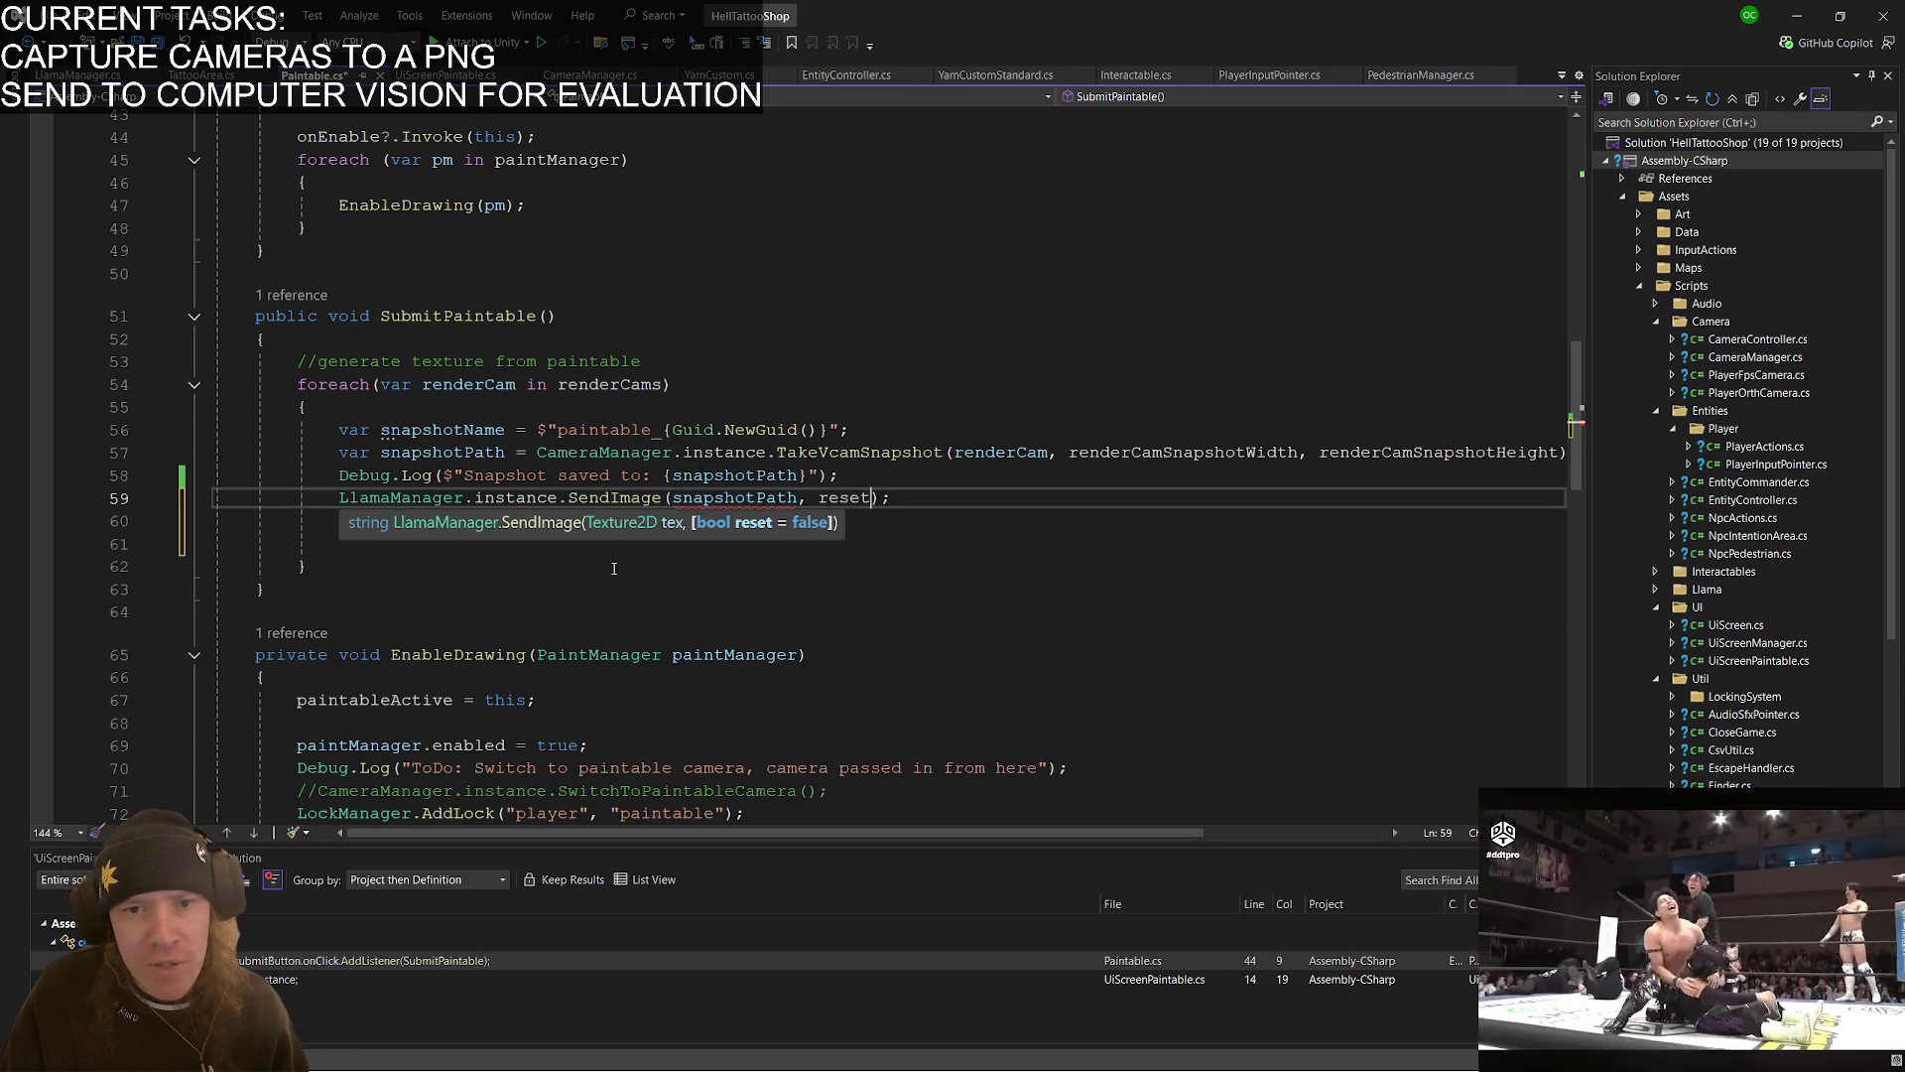
key(BackSpace)
key(BackSpace)
key(BackSpace)
text(true)
key(Escape)
- Enter the prompt "Describe this image" as the SendMessage text
key(End)
key(Return)
key(Tab)
text(")
text(D)
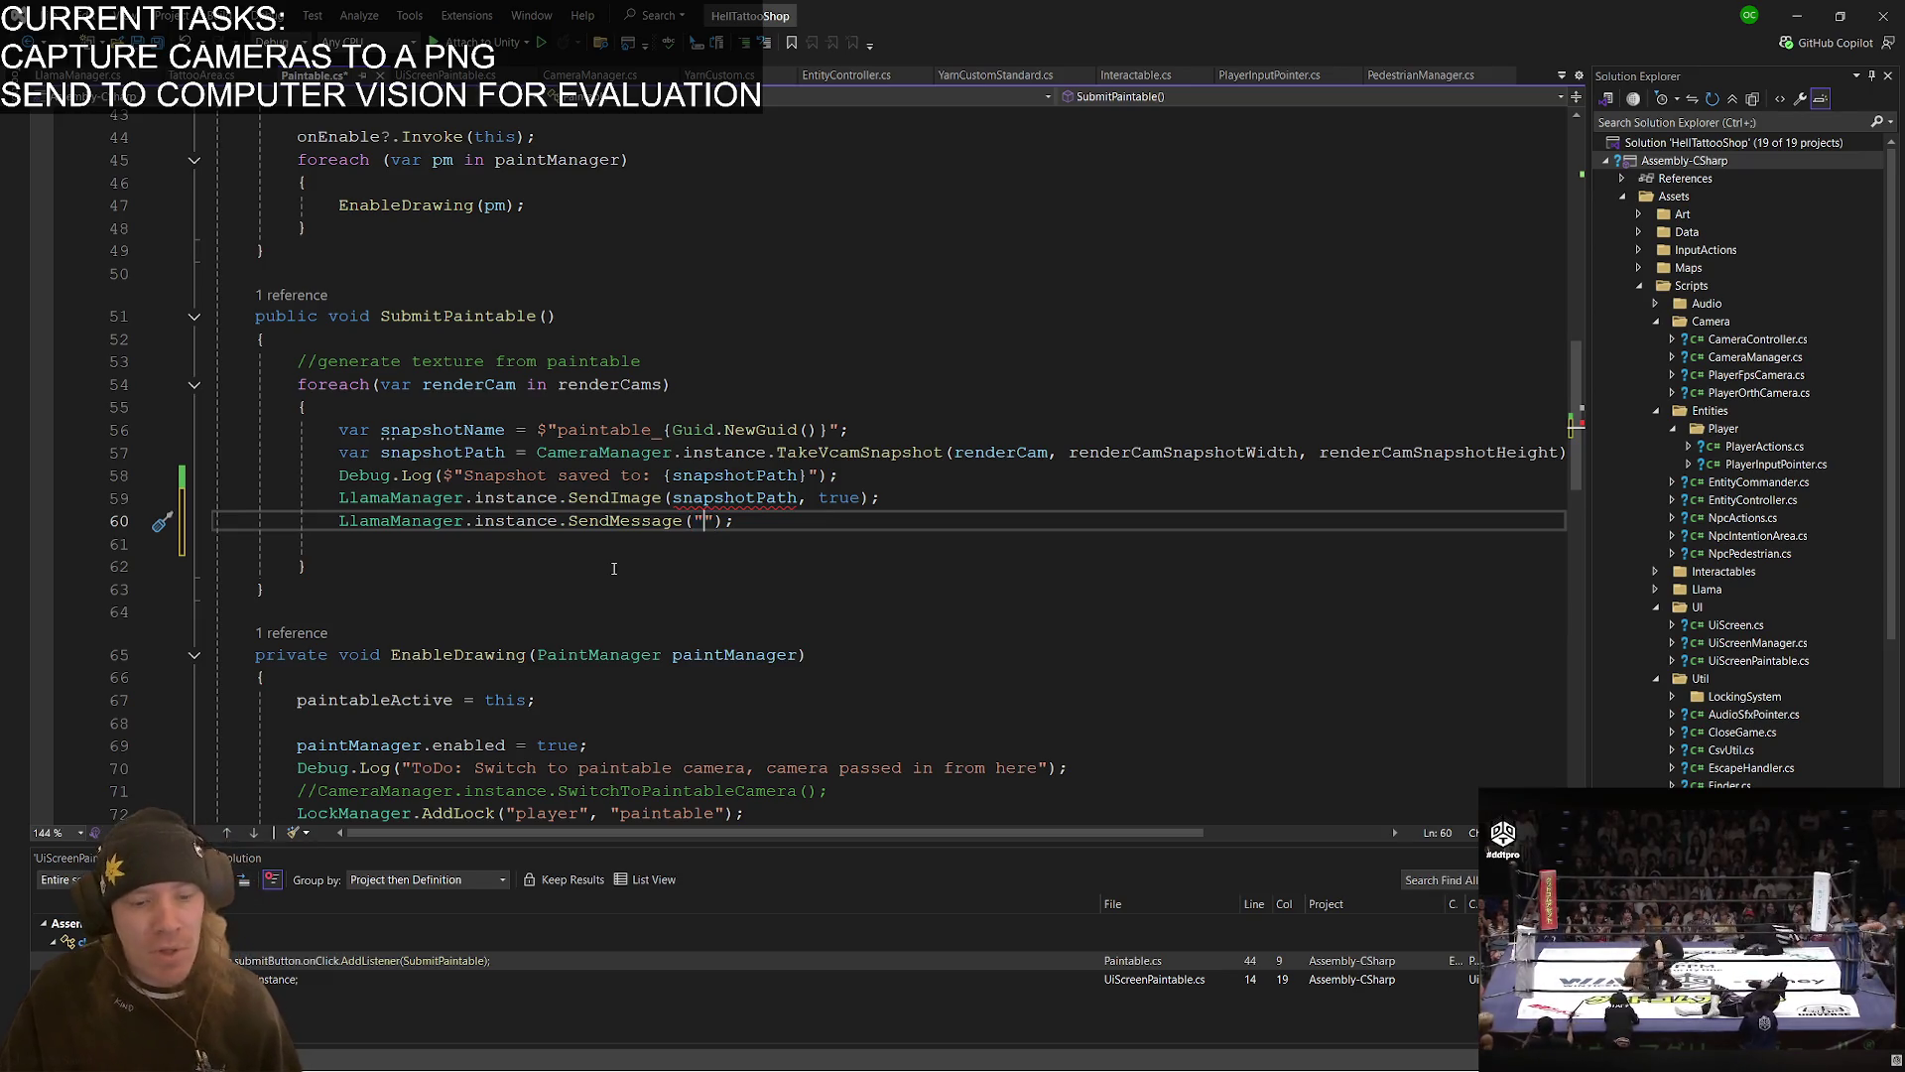
text(escri)
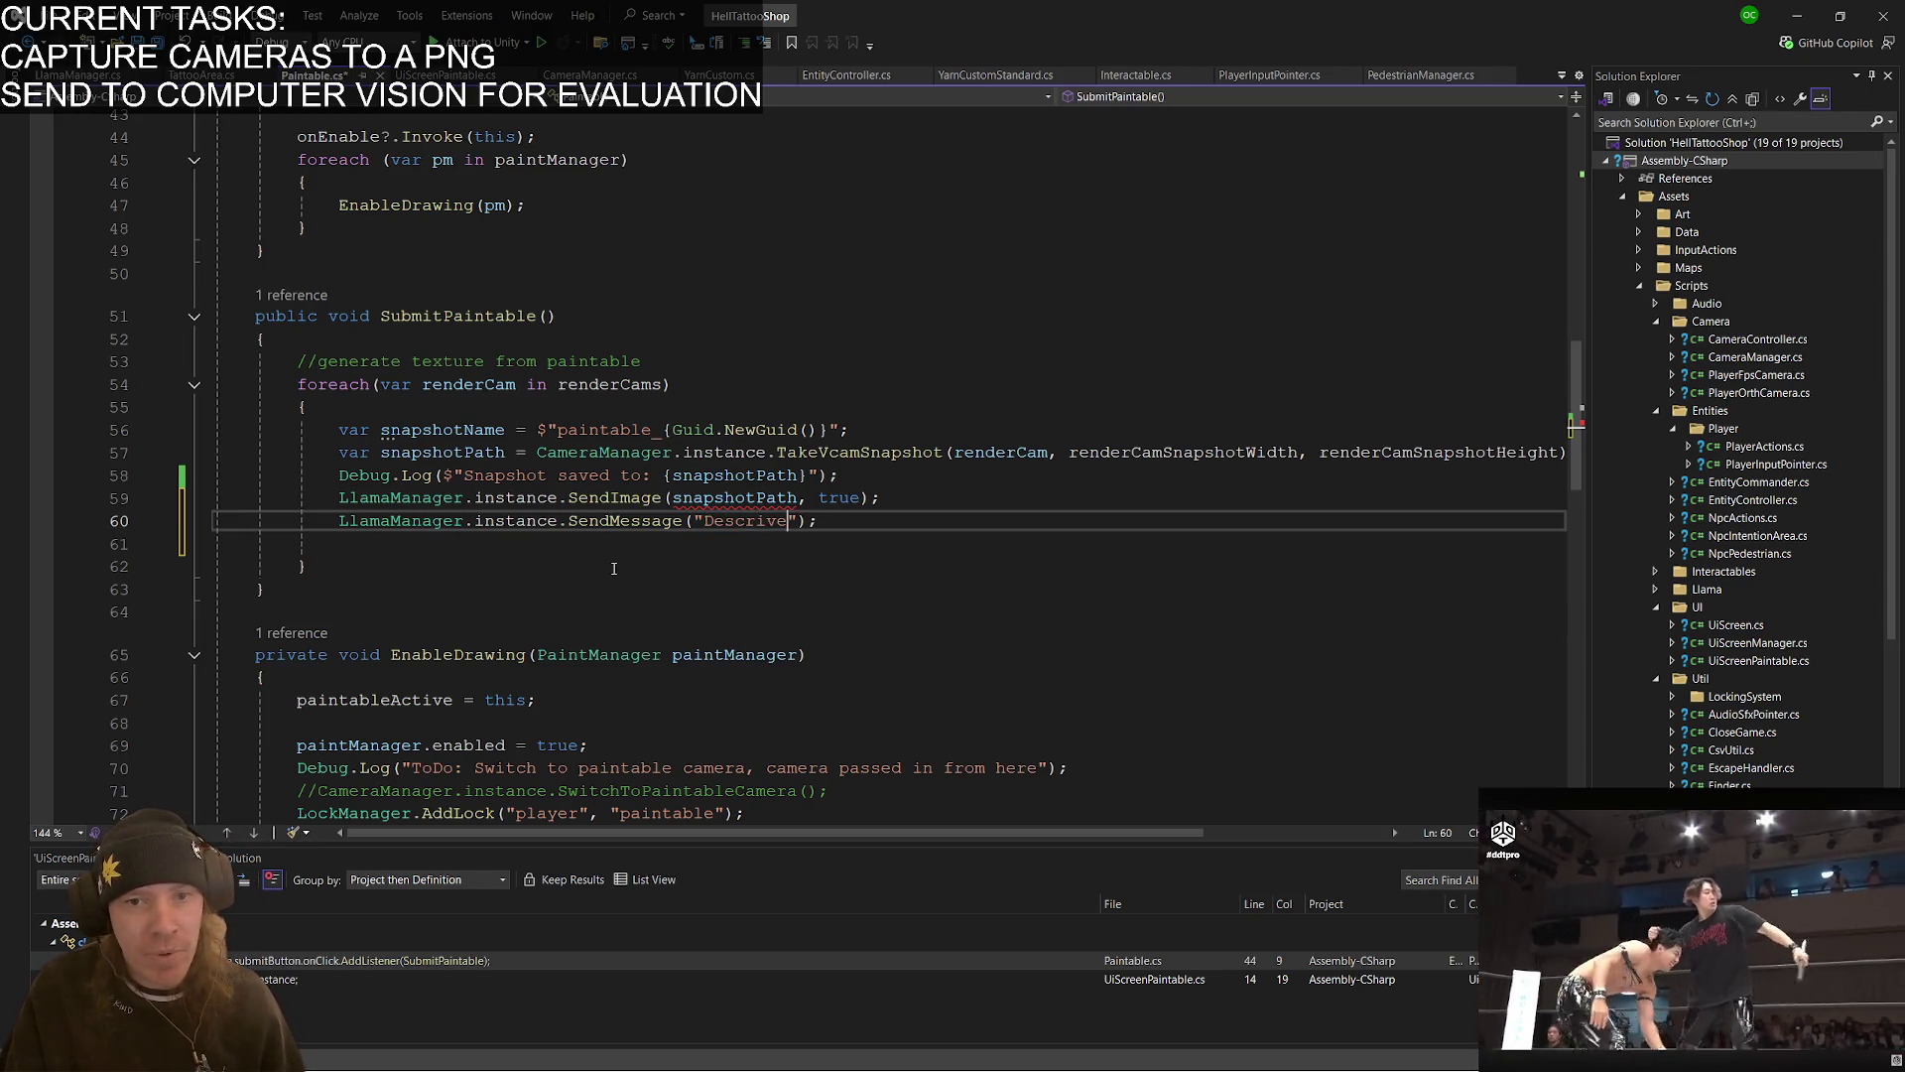
text(be this image)
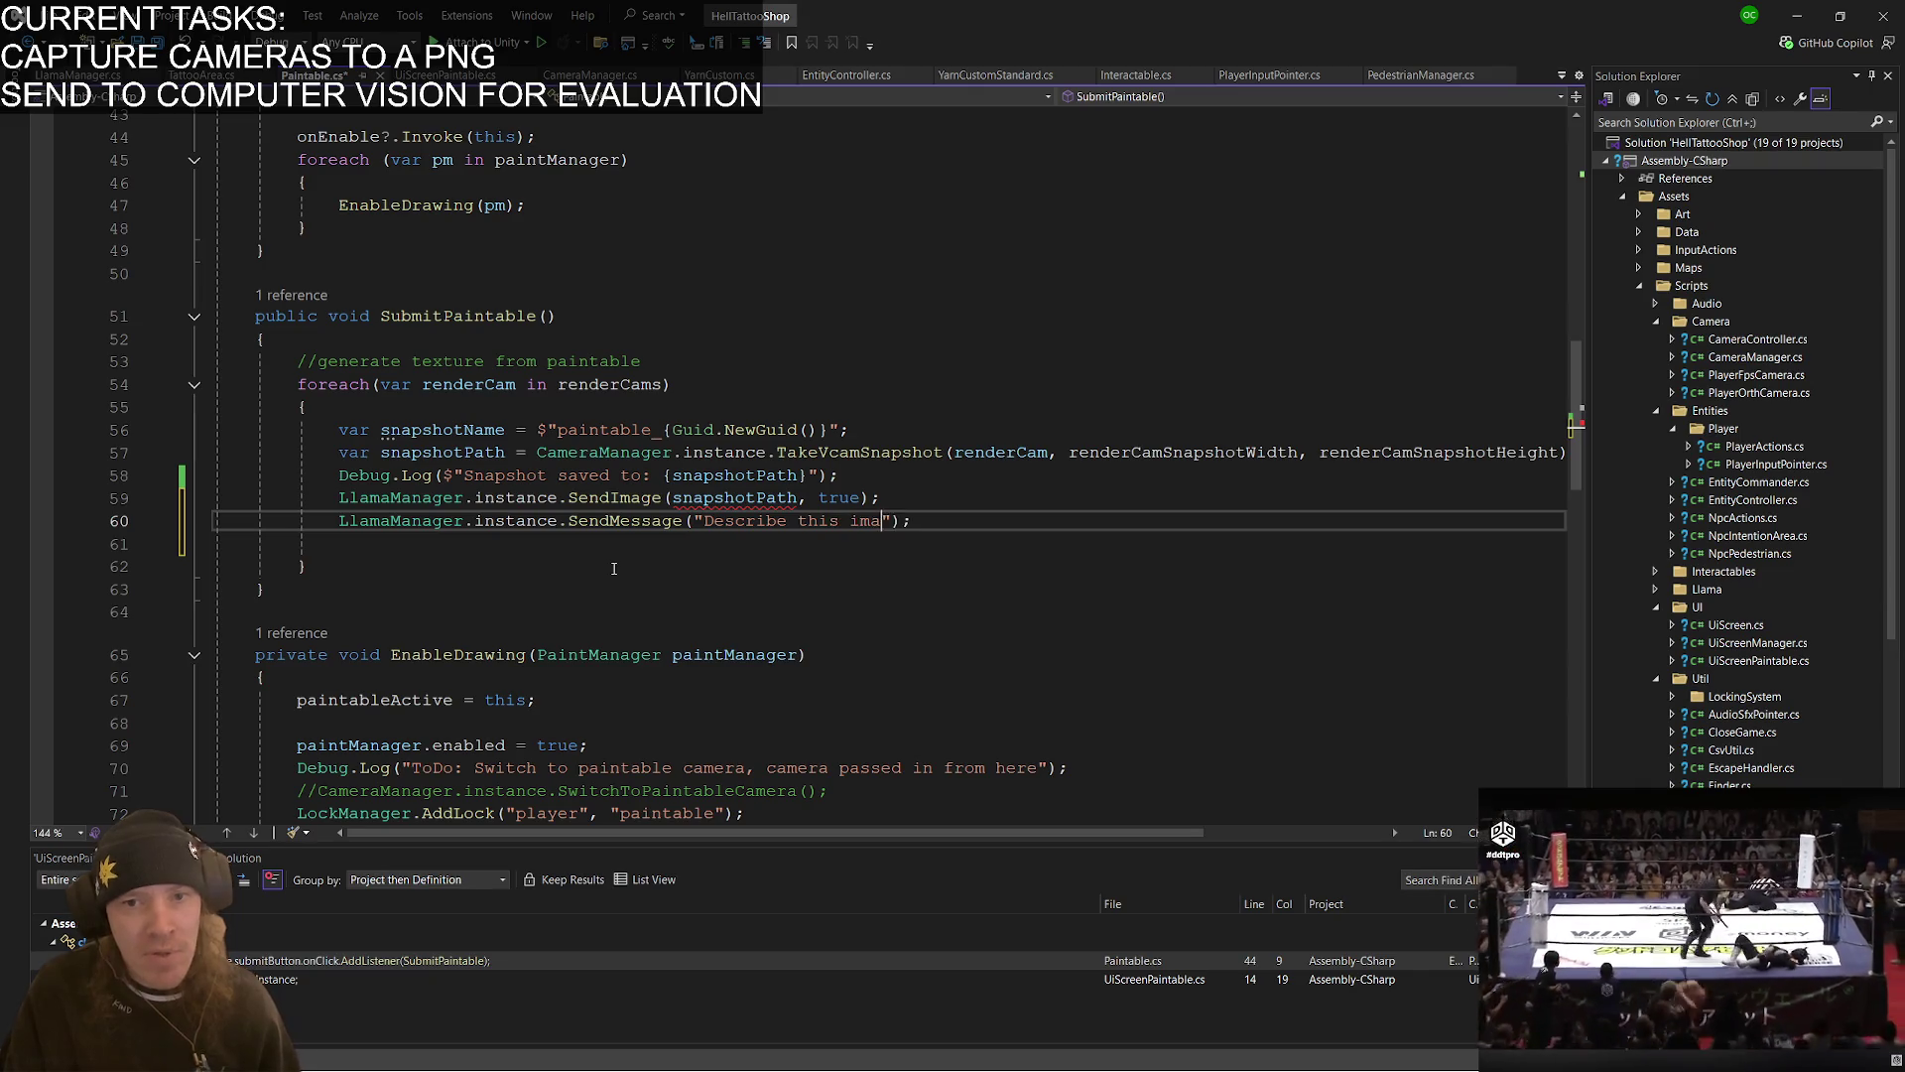
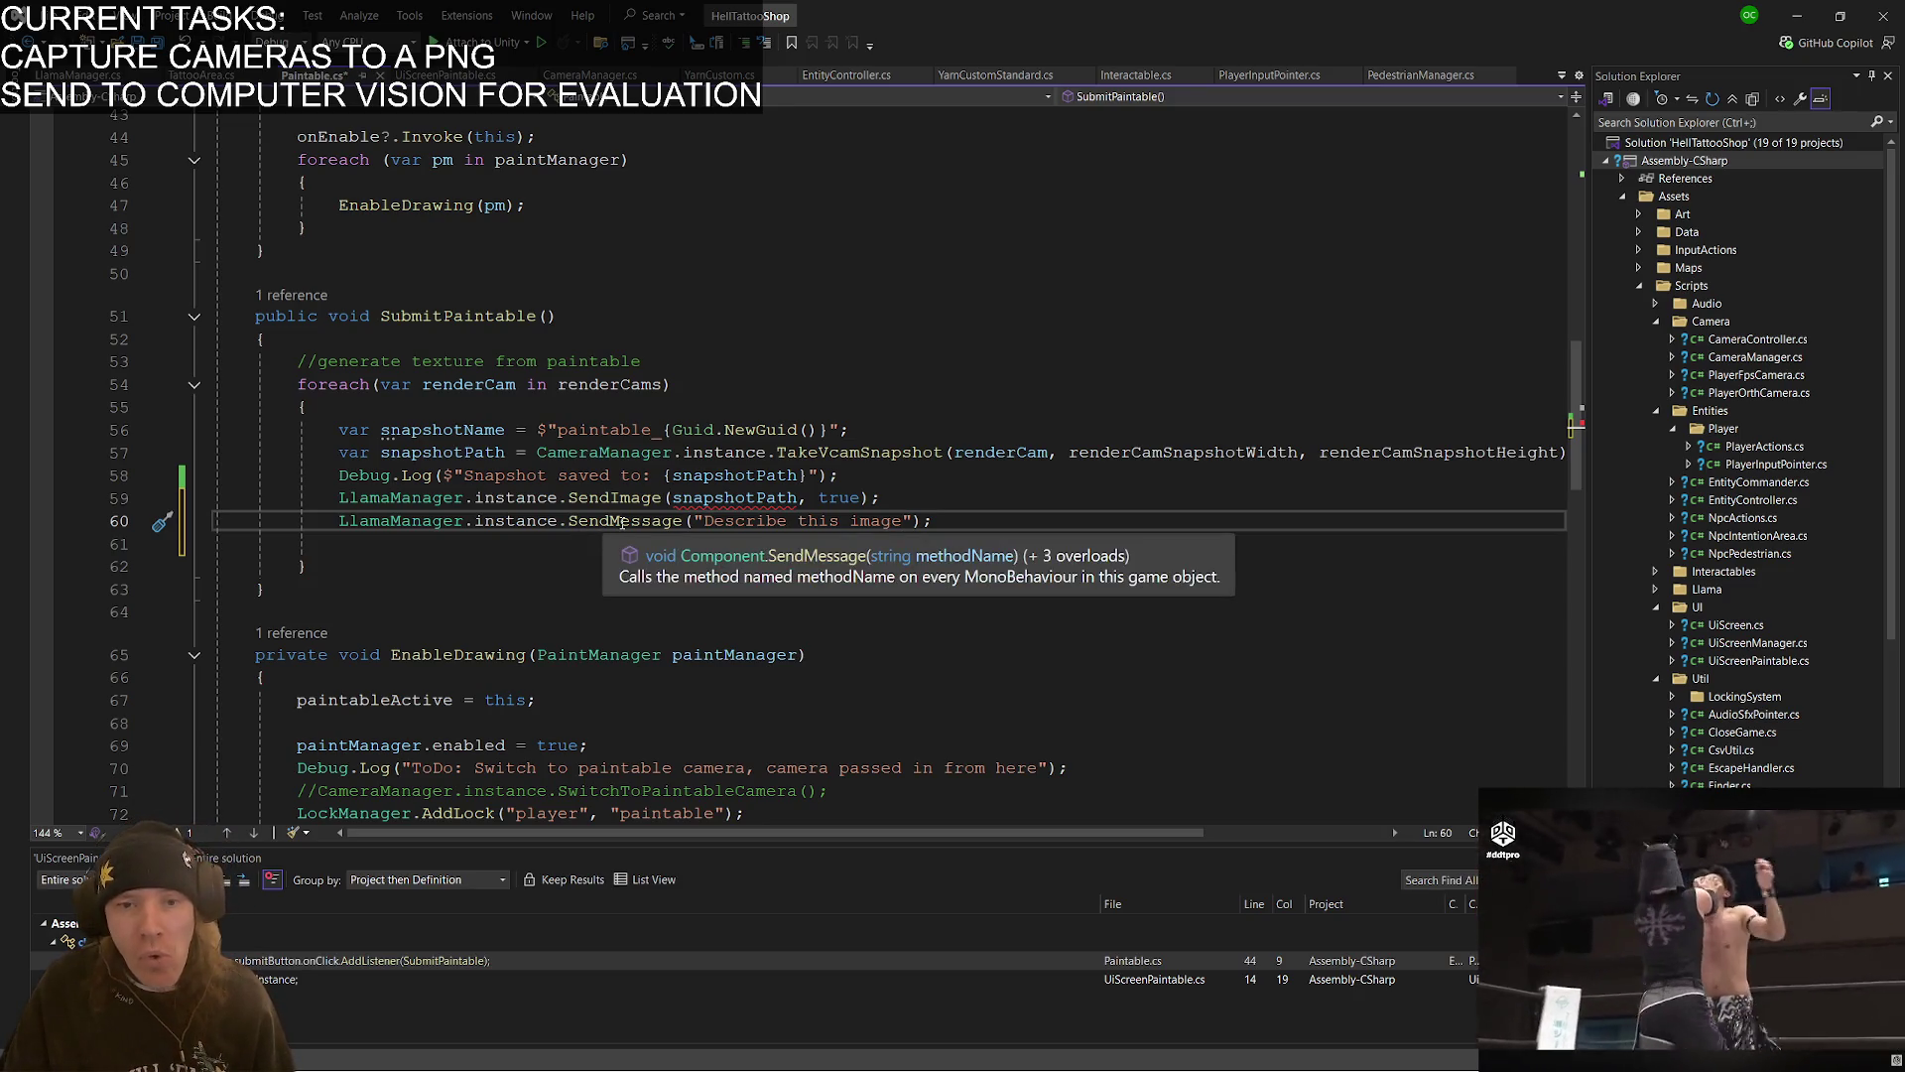
- Jump to the LlamaManager definition from the SendMessage call on line 60
double_click(624, 523)
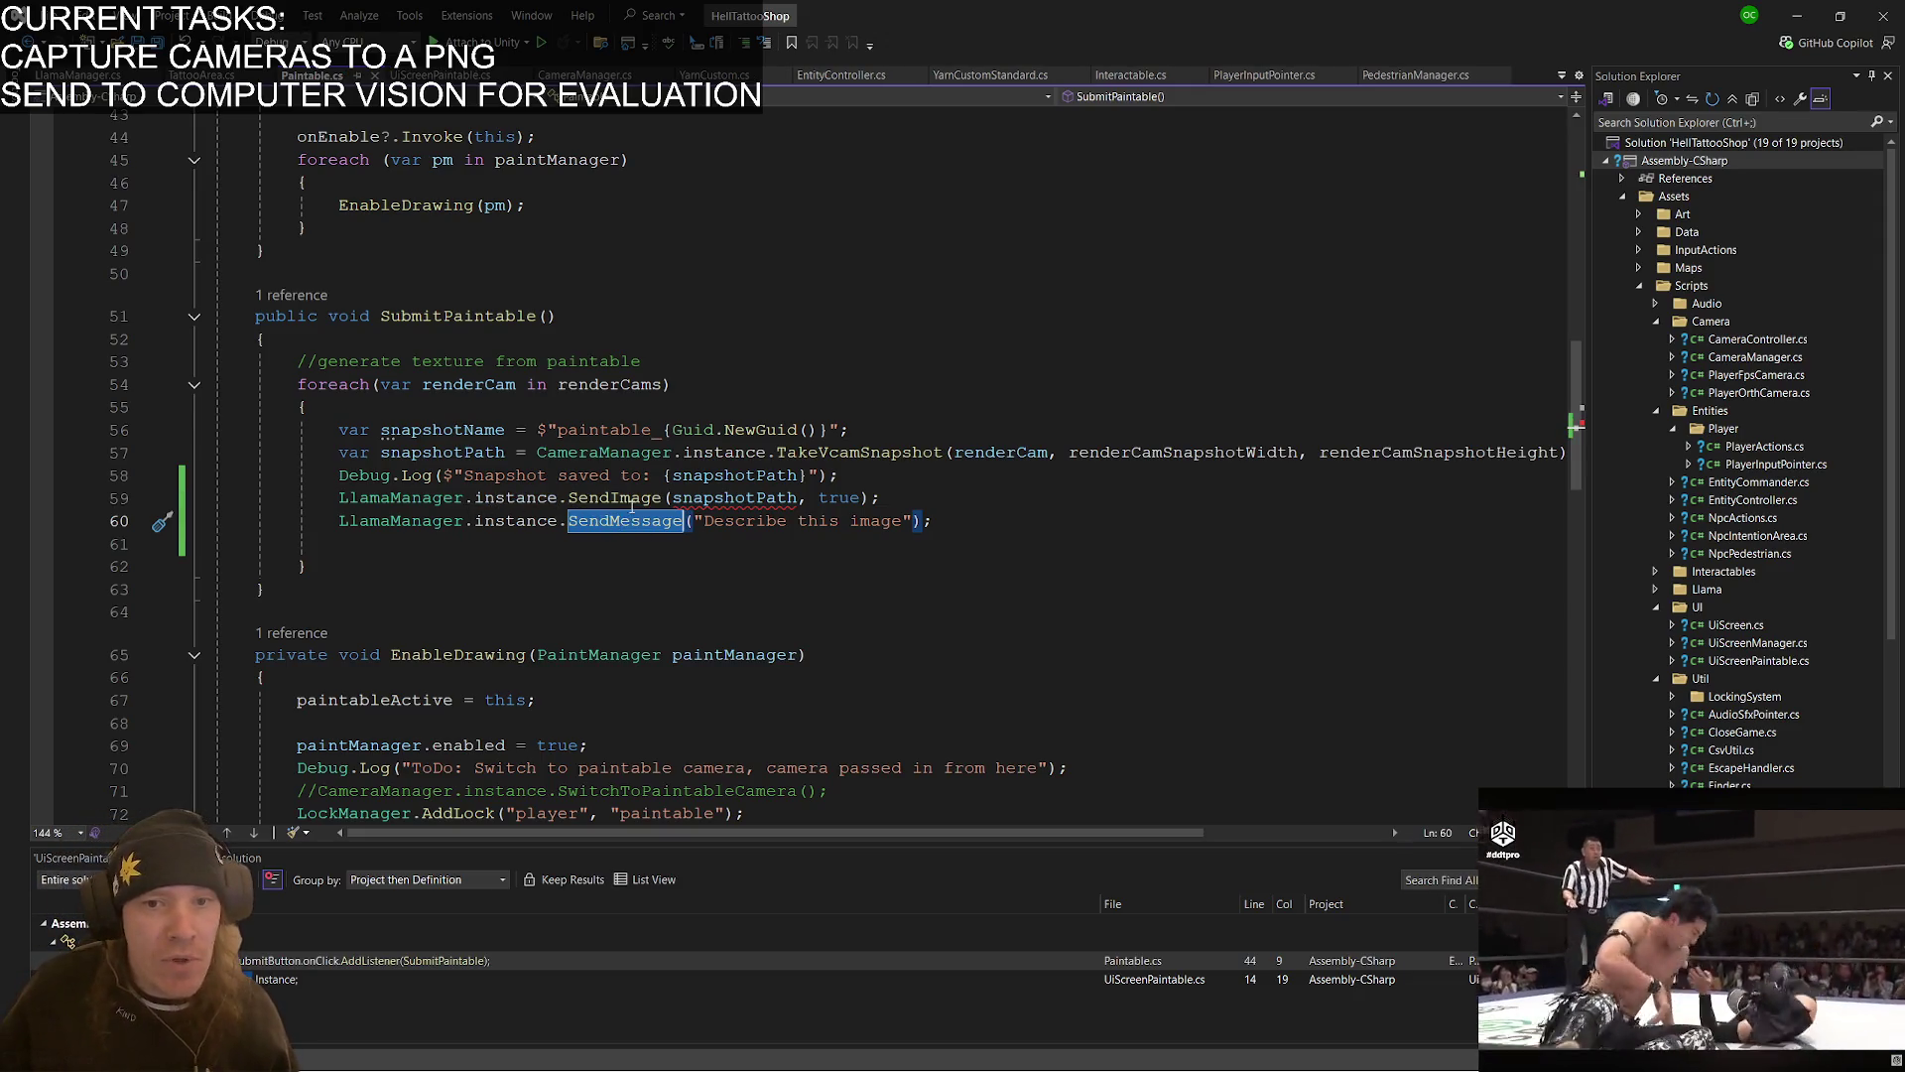
right_click(447, 520)
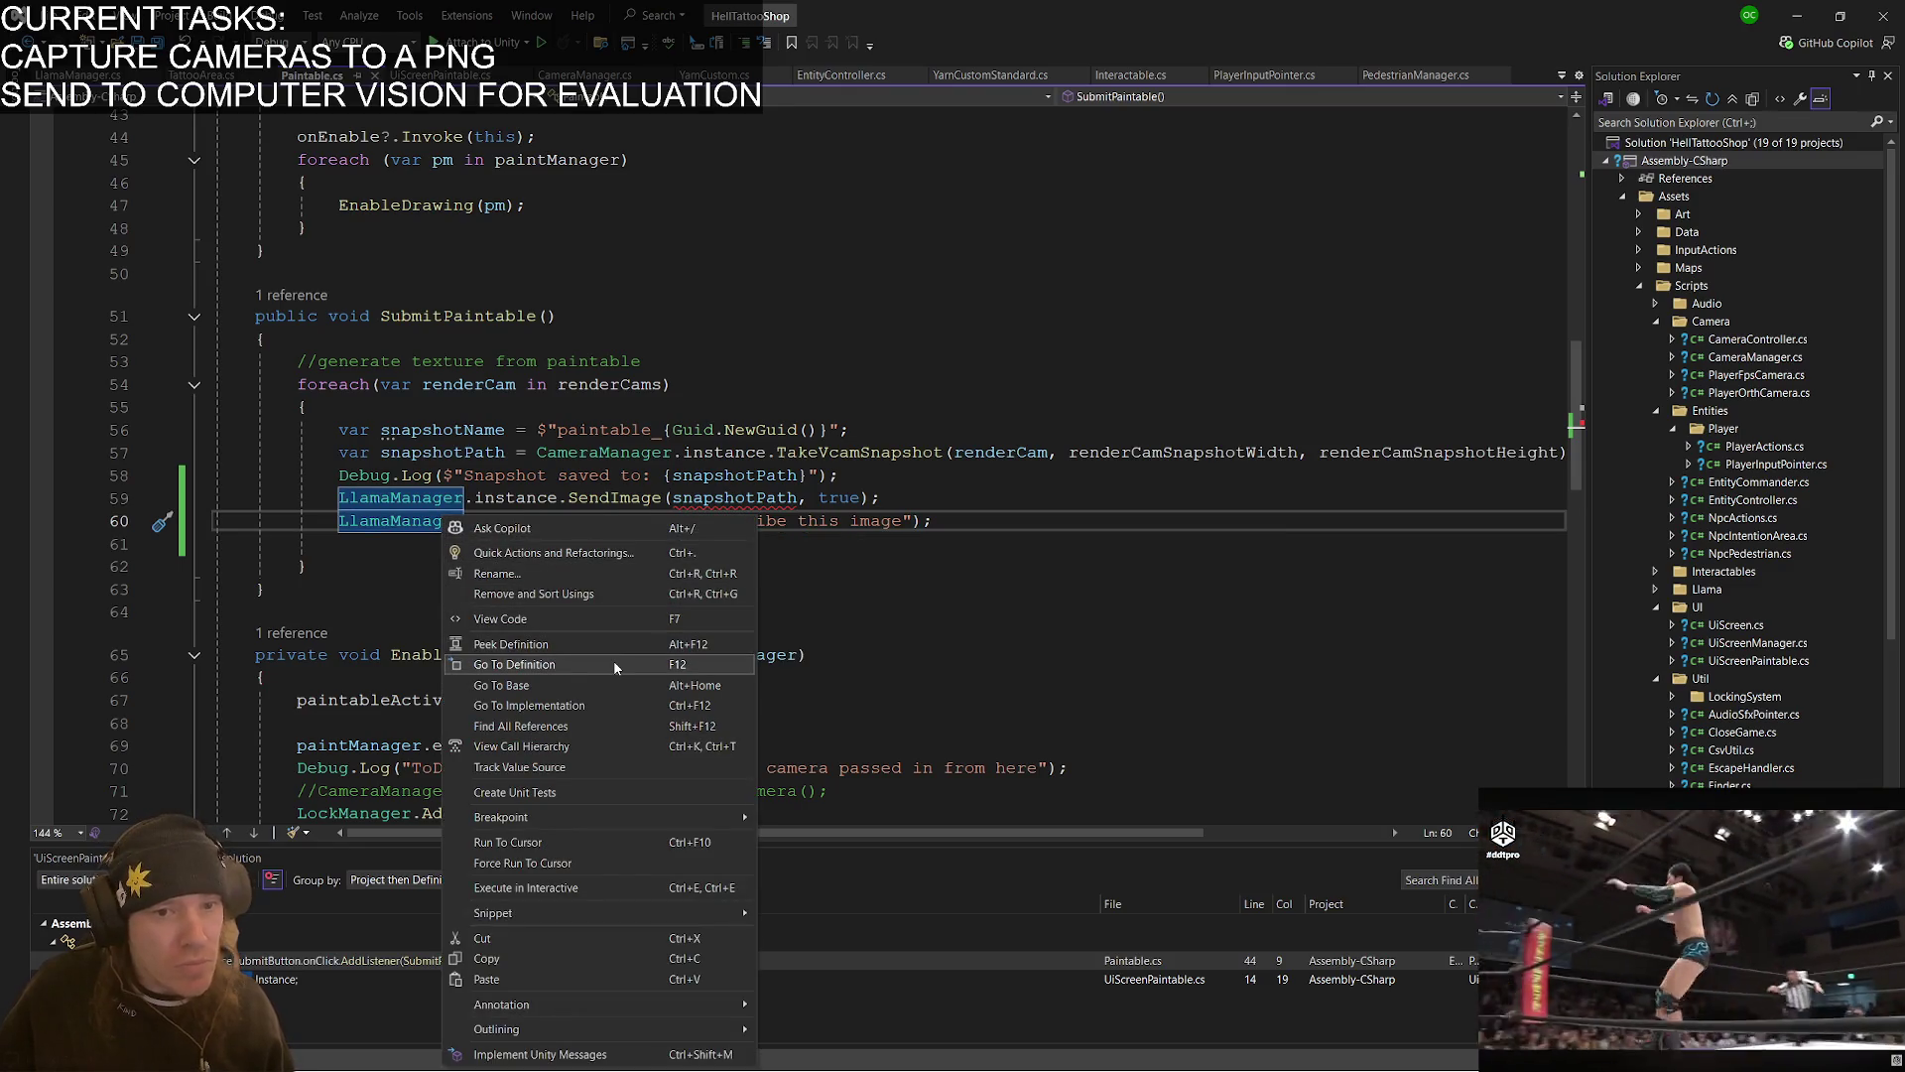
click(614, 663)
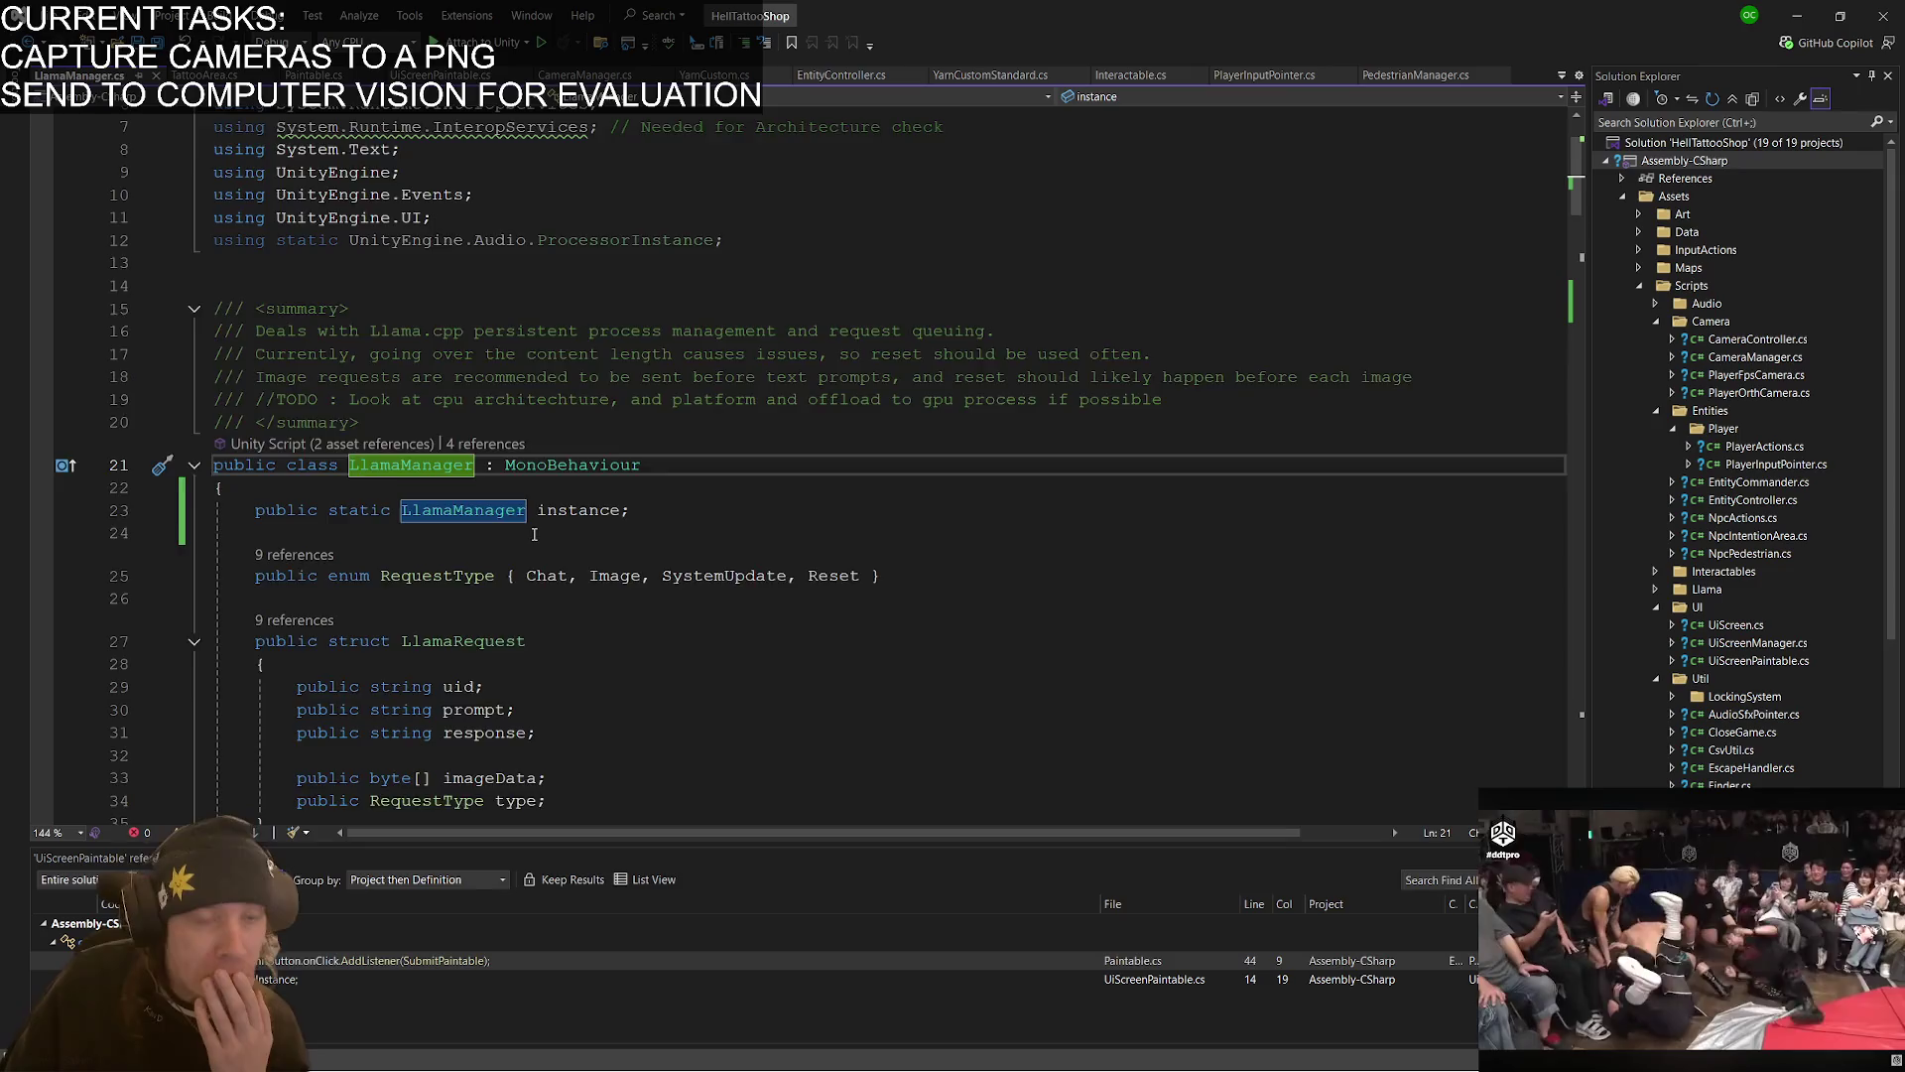
- Scroll down LlamaManager.cs and select the onRequestComplete event name
scroll(441, 231, down, 3)
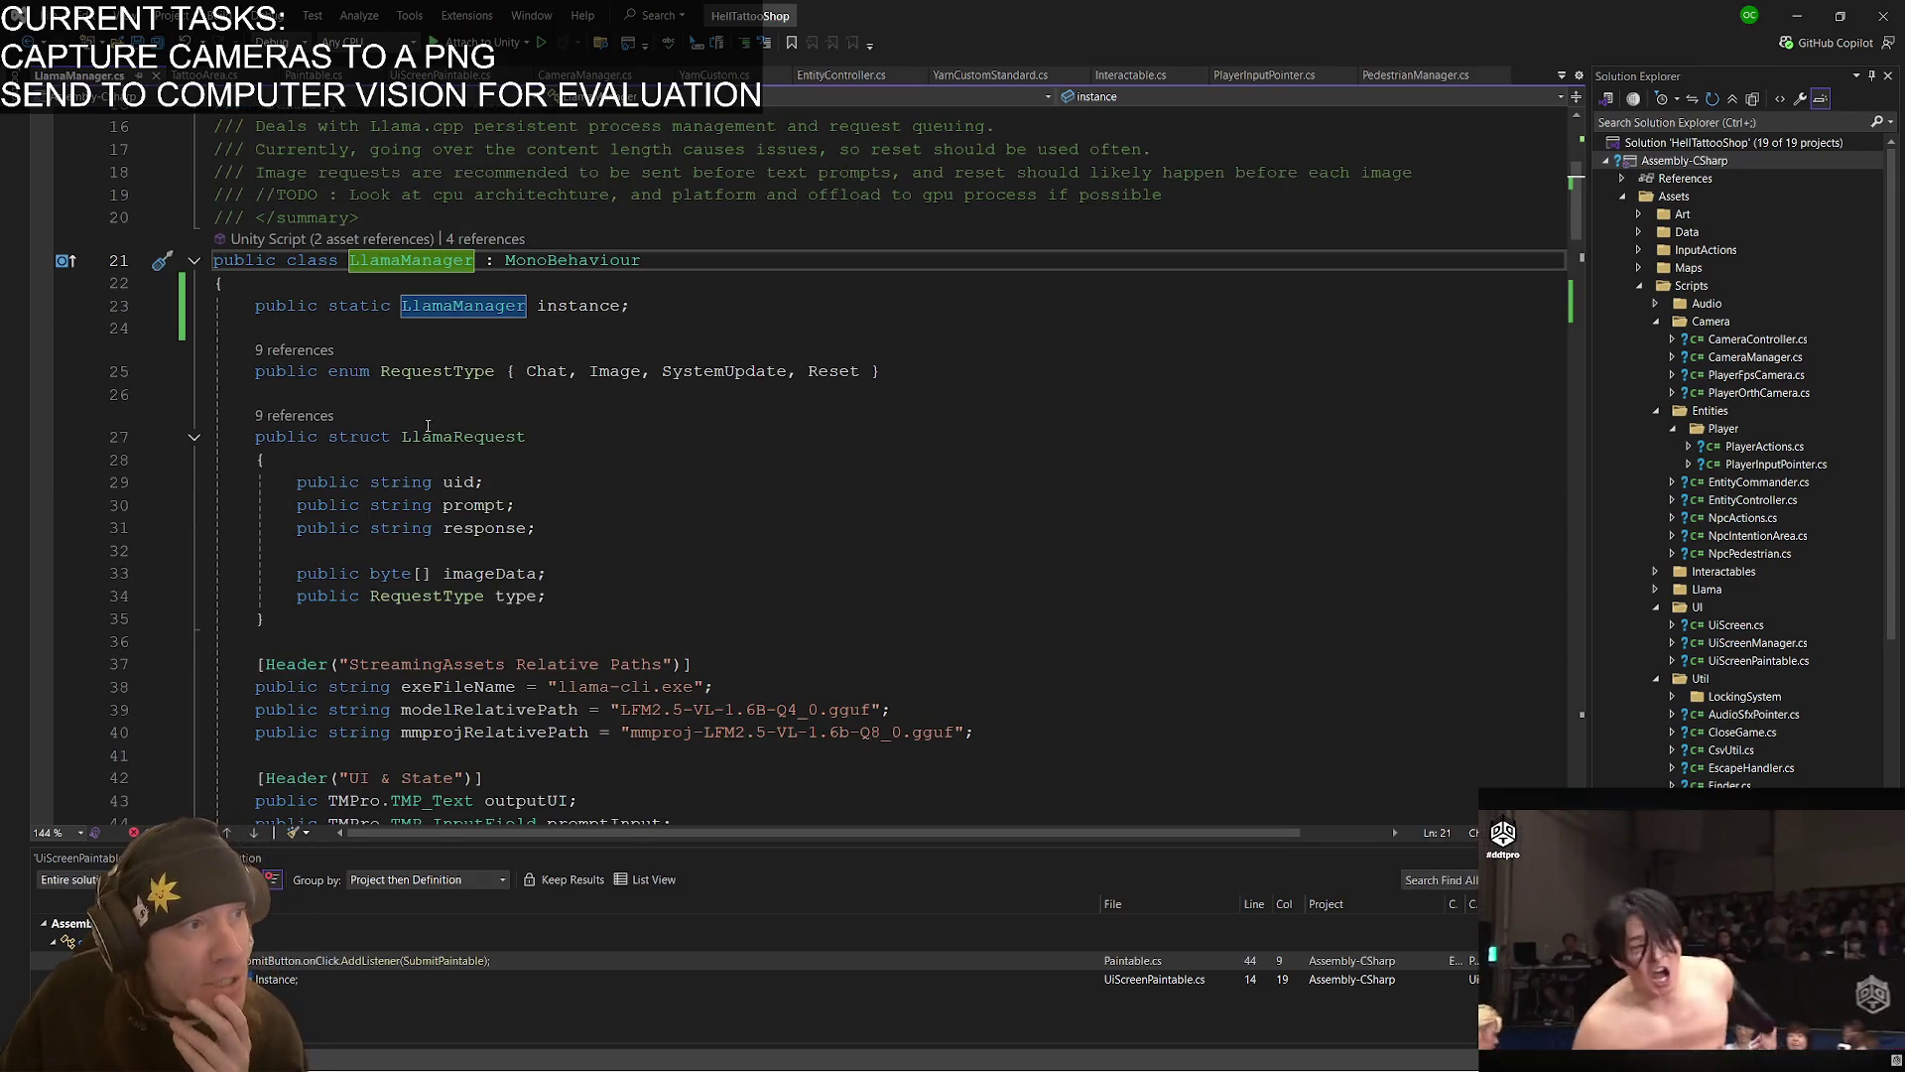
scroll(400, 459, down, 7)
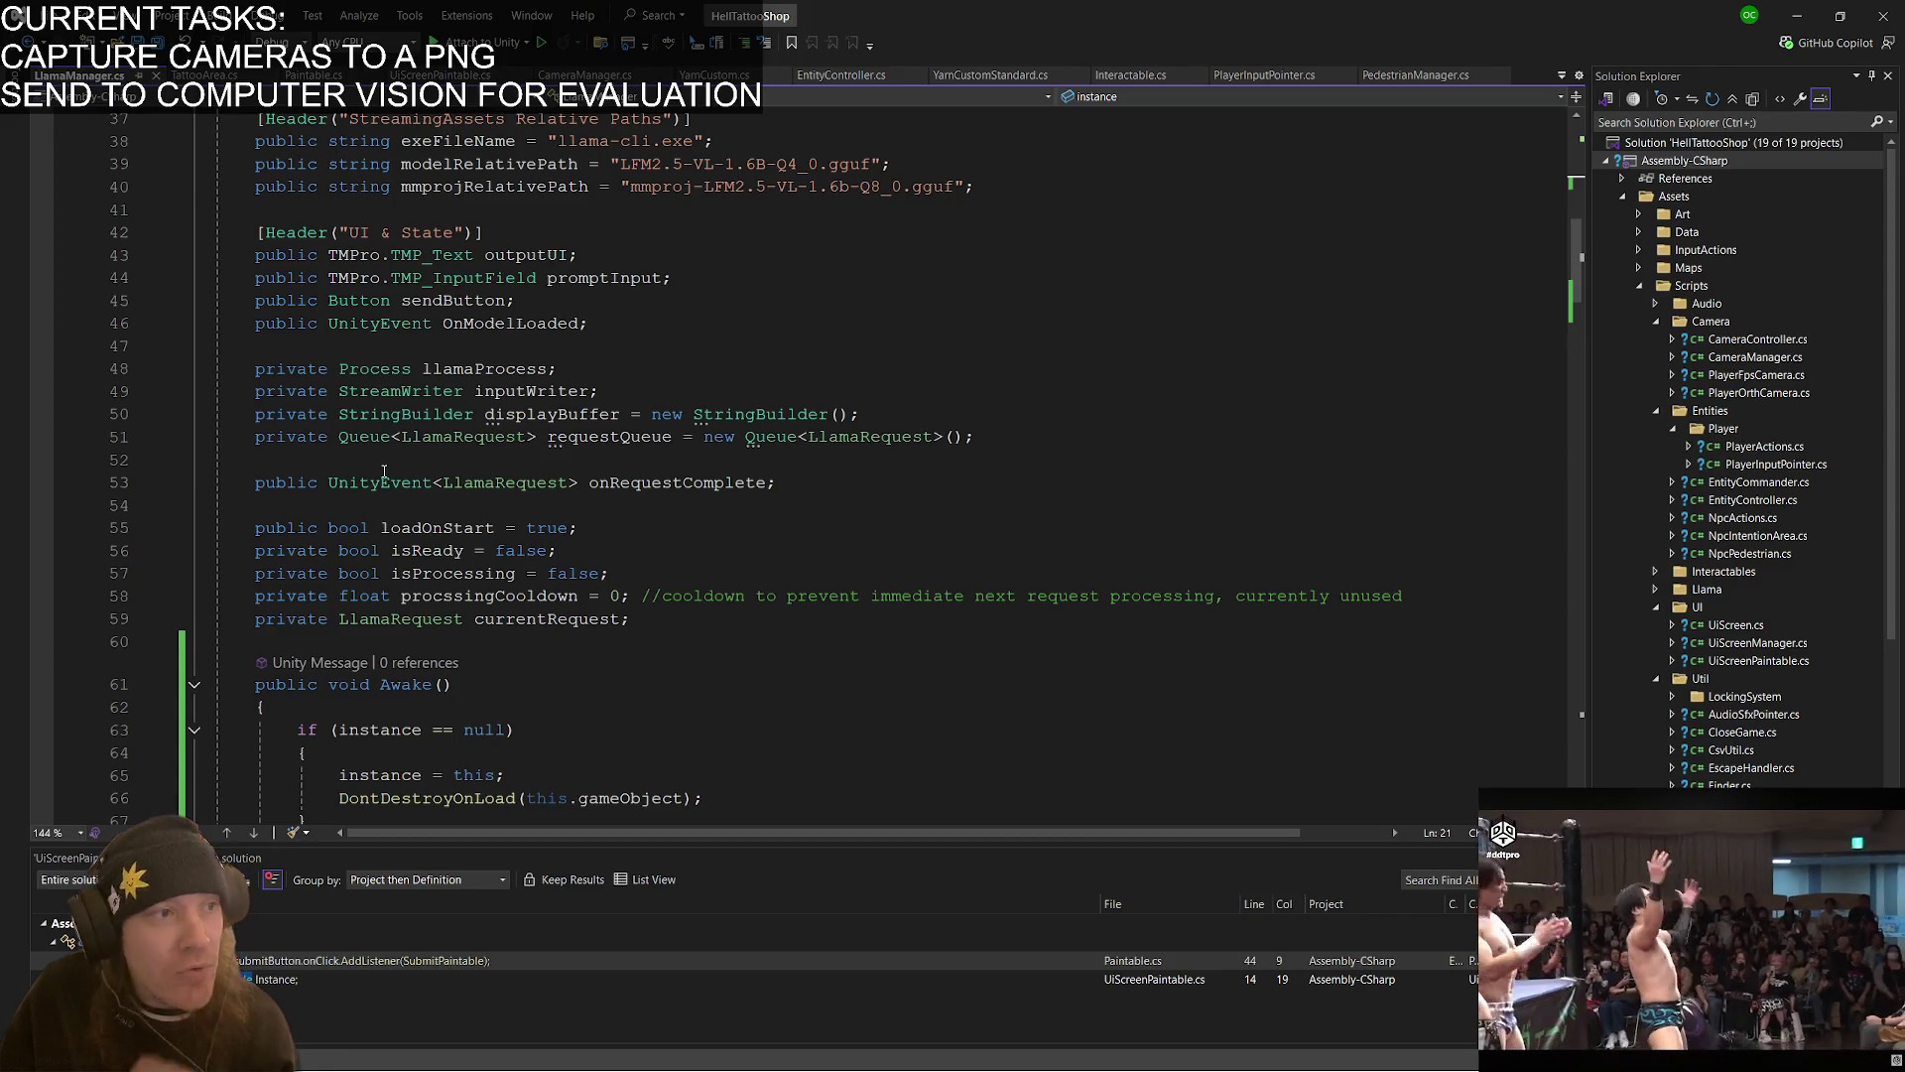
mouse_move(382, 474)
mouse_move(414, 407)
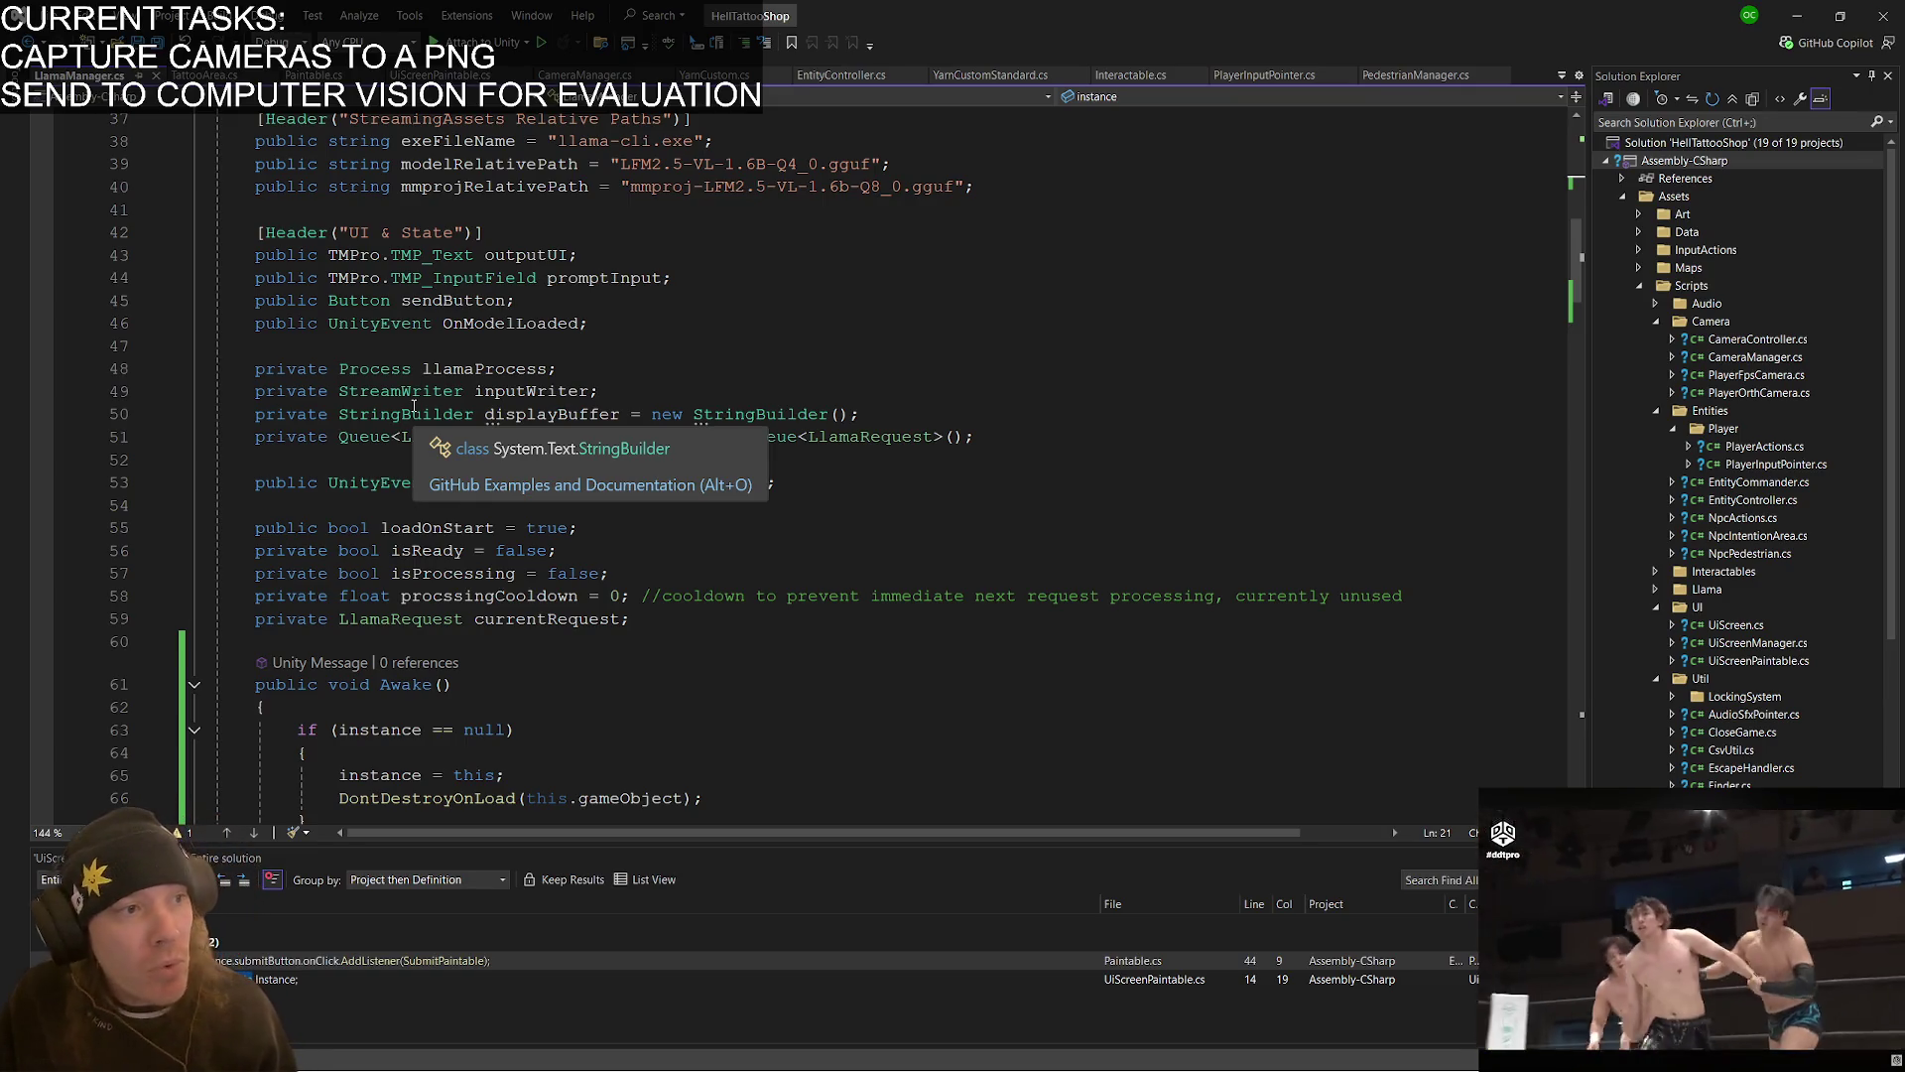
double_click(676, 483)
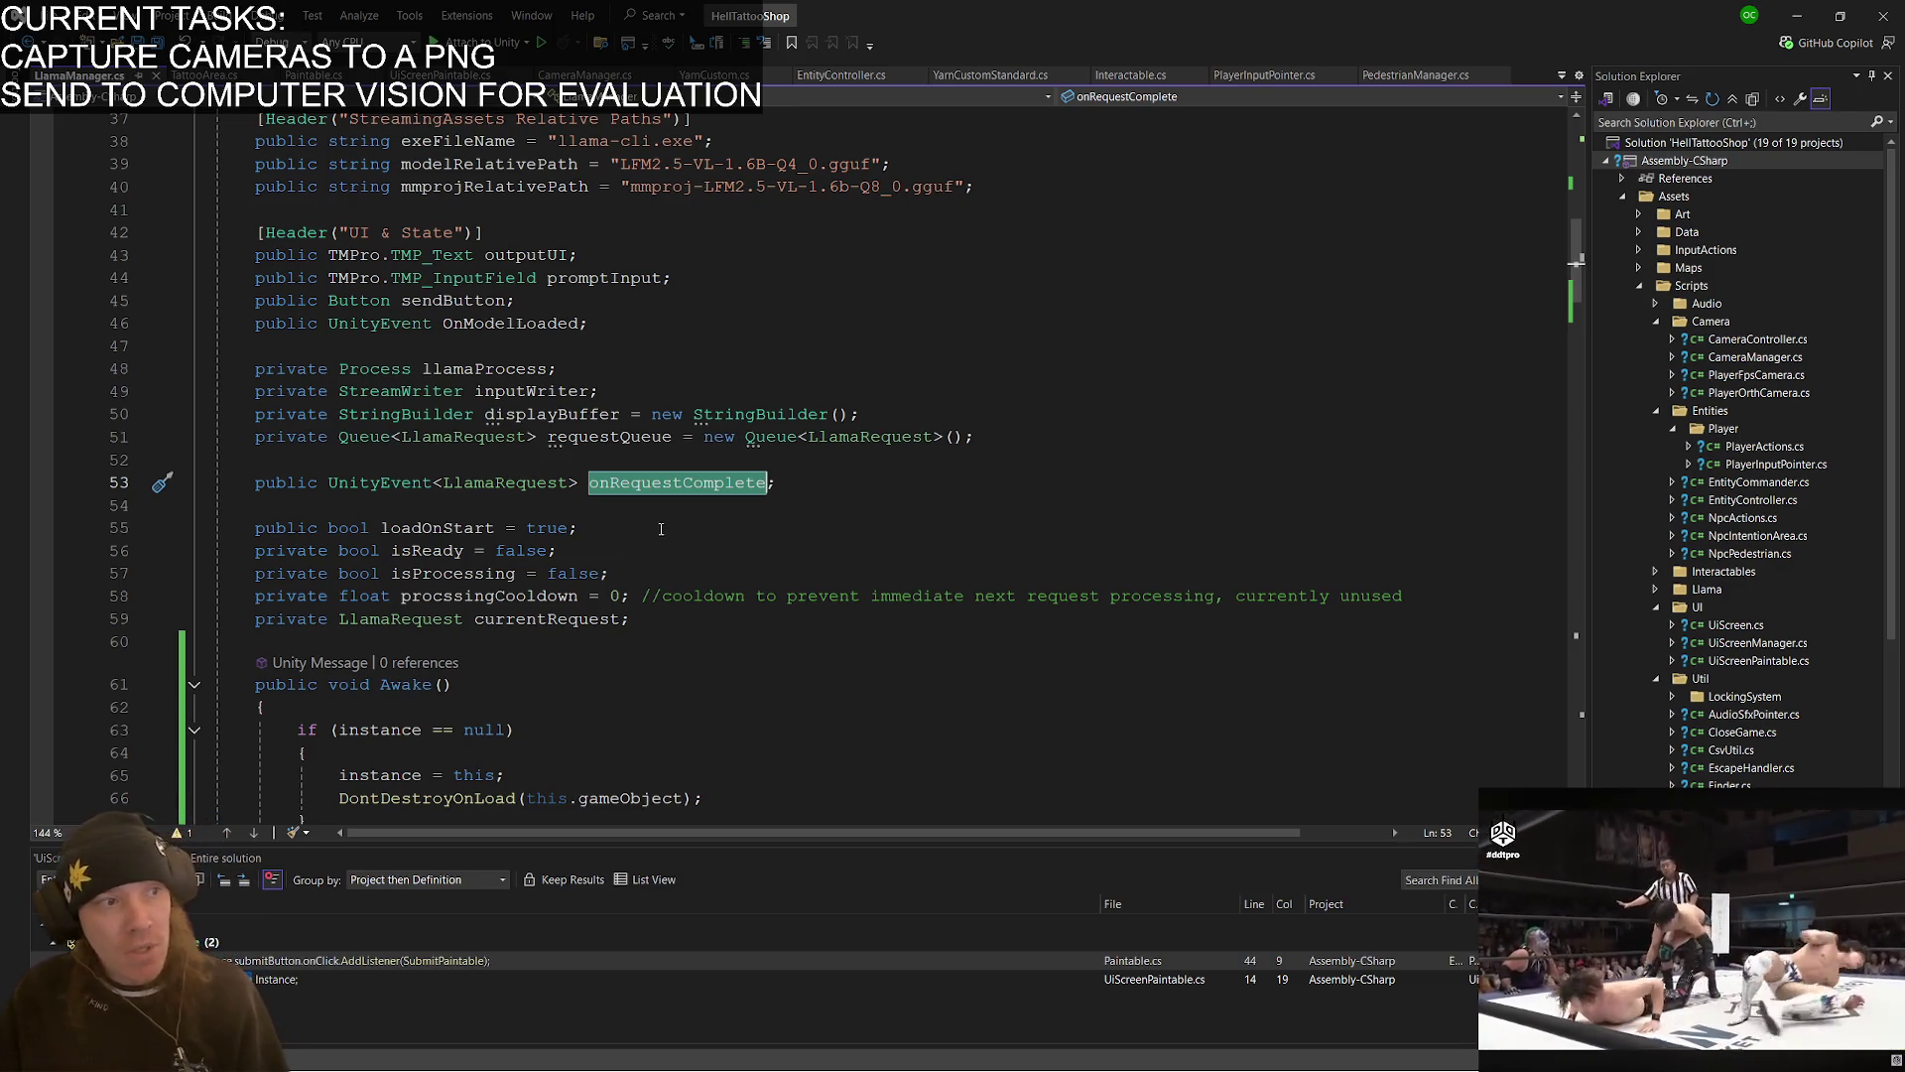
- Expand the collapsed Requests region and select the whole SendImage method
scroll(641, 535, down, 3)
scroll(641, 535, down, 20)
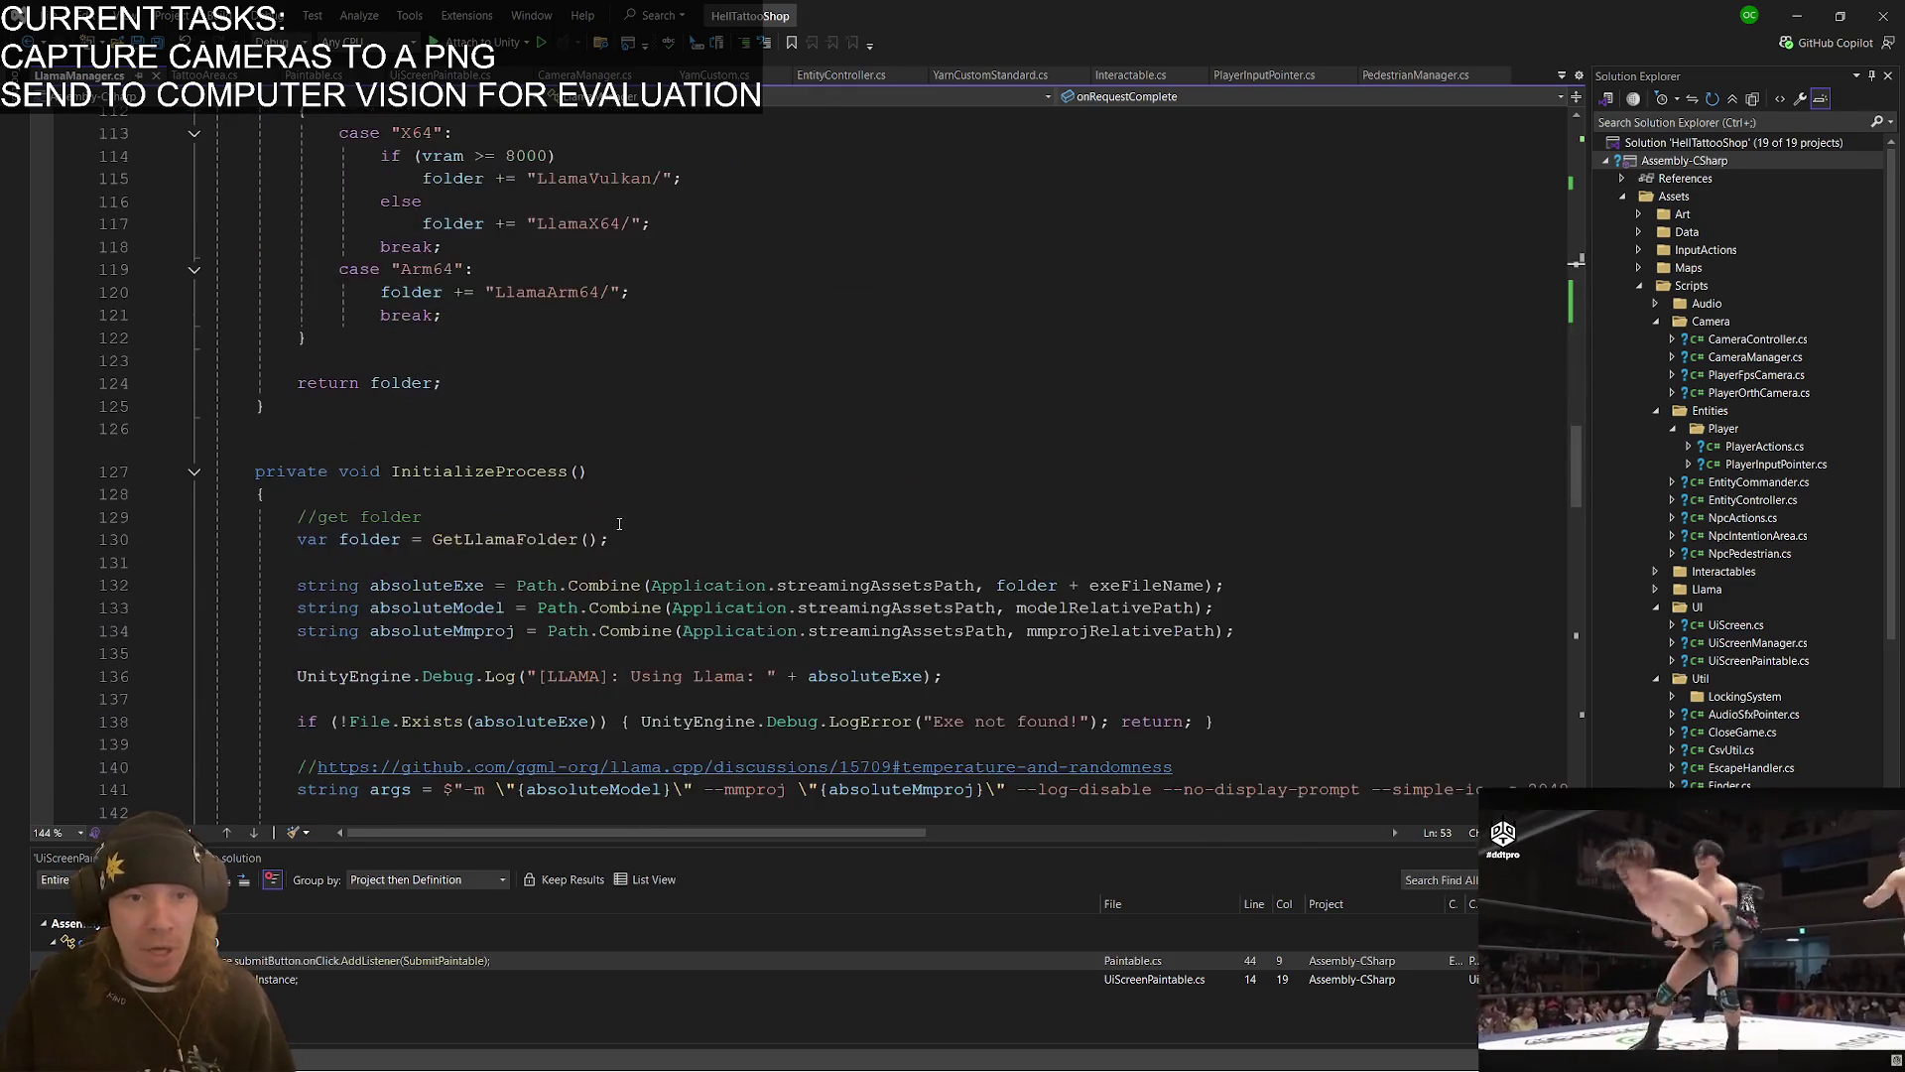
scroll(619, 524, down, 15)
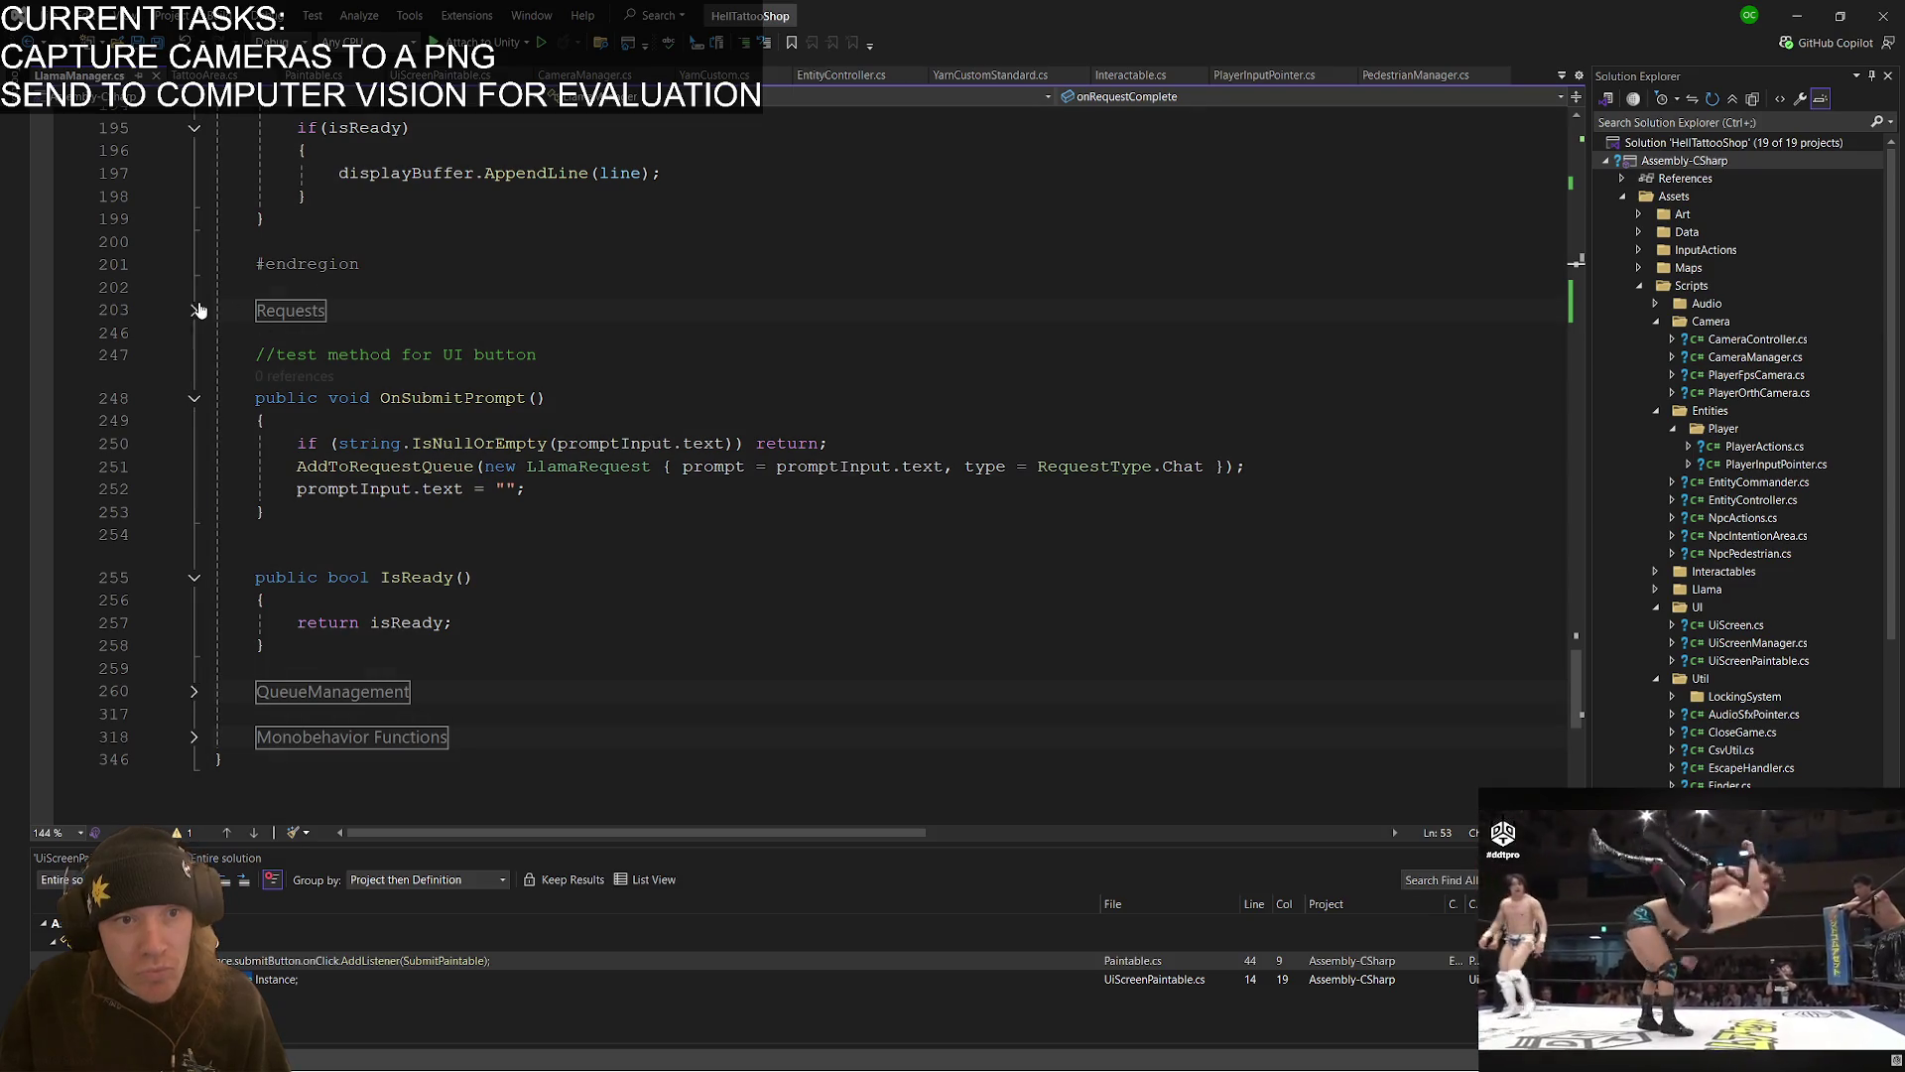
click(194, 309)
scroll(394, 541, down, 5)
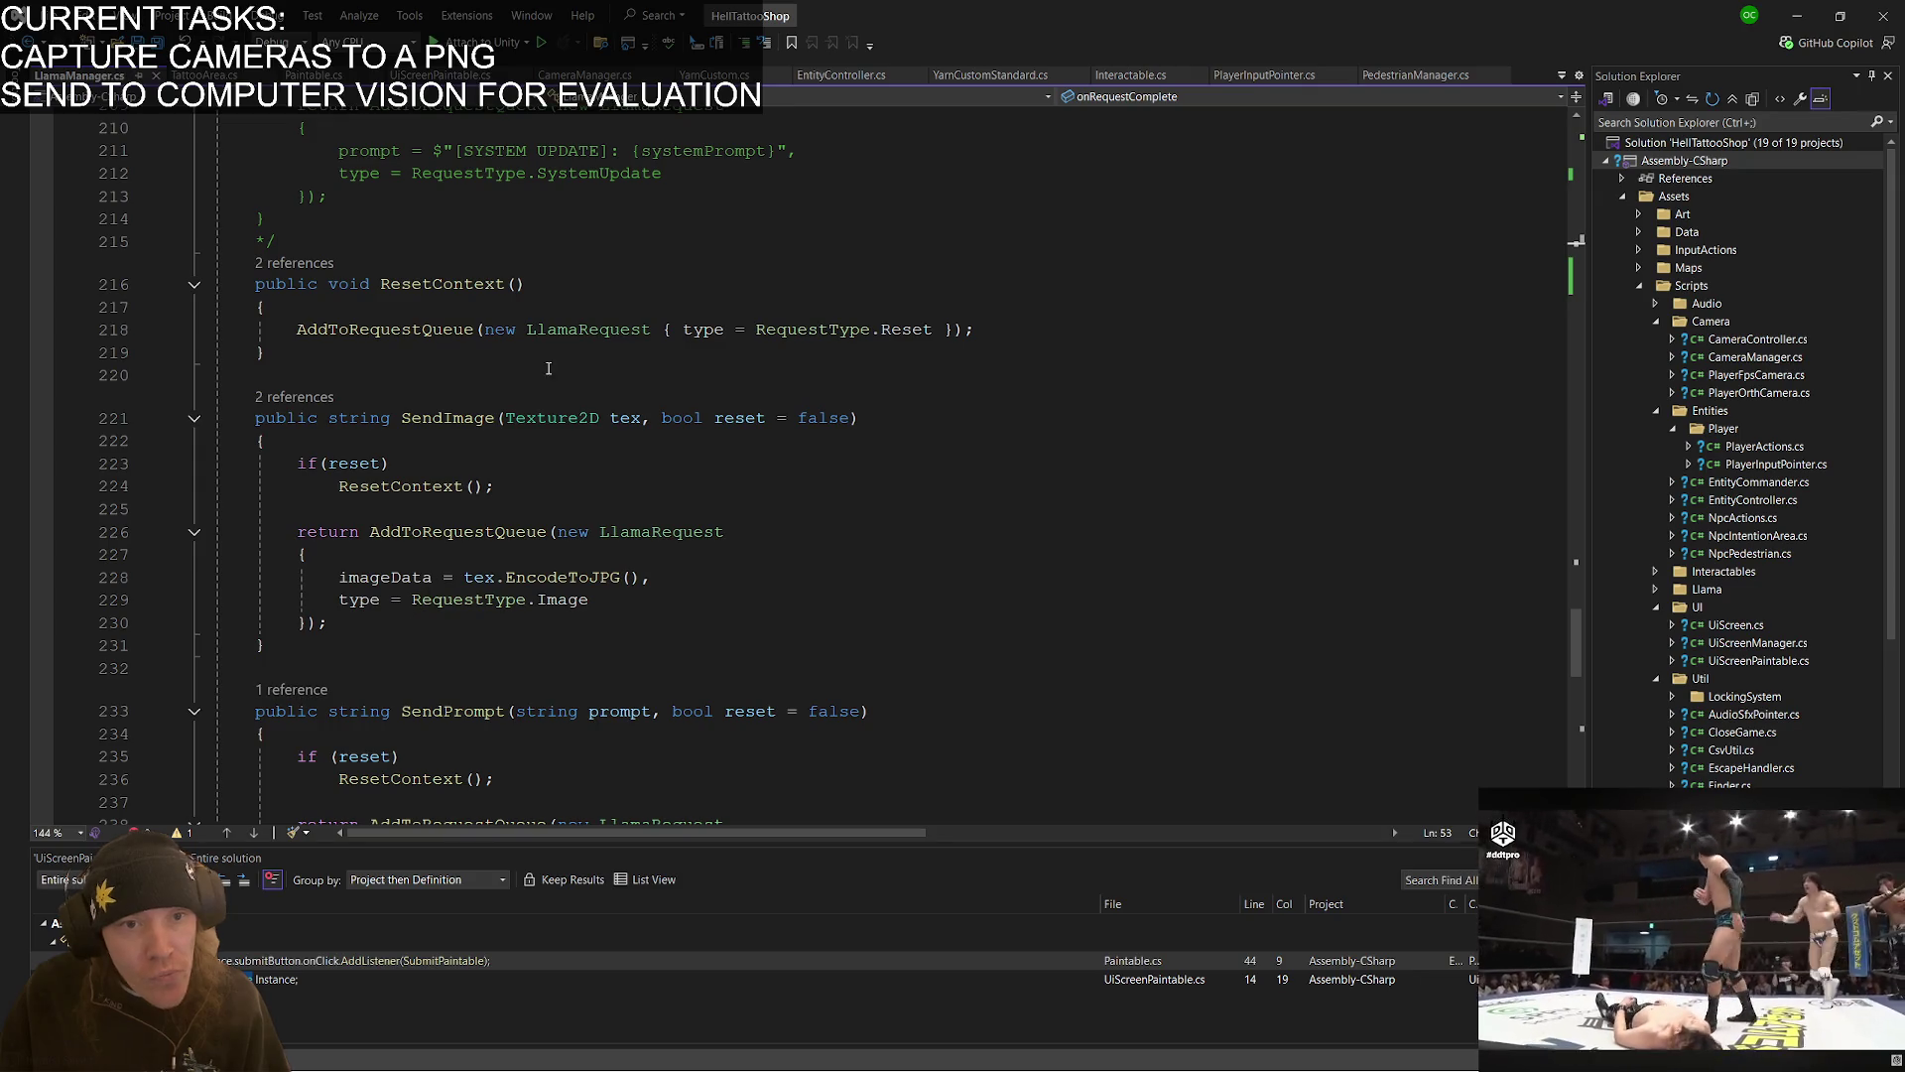
click(317, 655)
shift+click(334, 385)
- Paste a copy of SendImage above the original, change its parameter to 'string imageUrl', and save
key(Left)
key(Return)
key(Return)
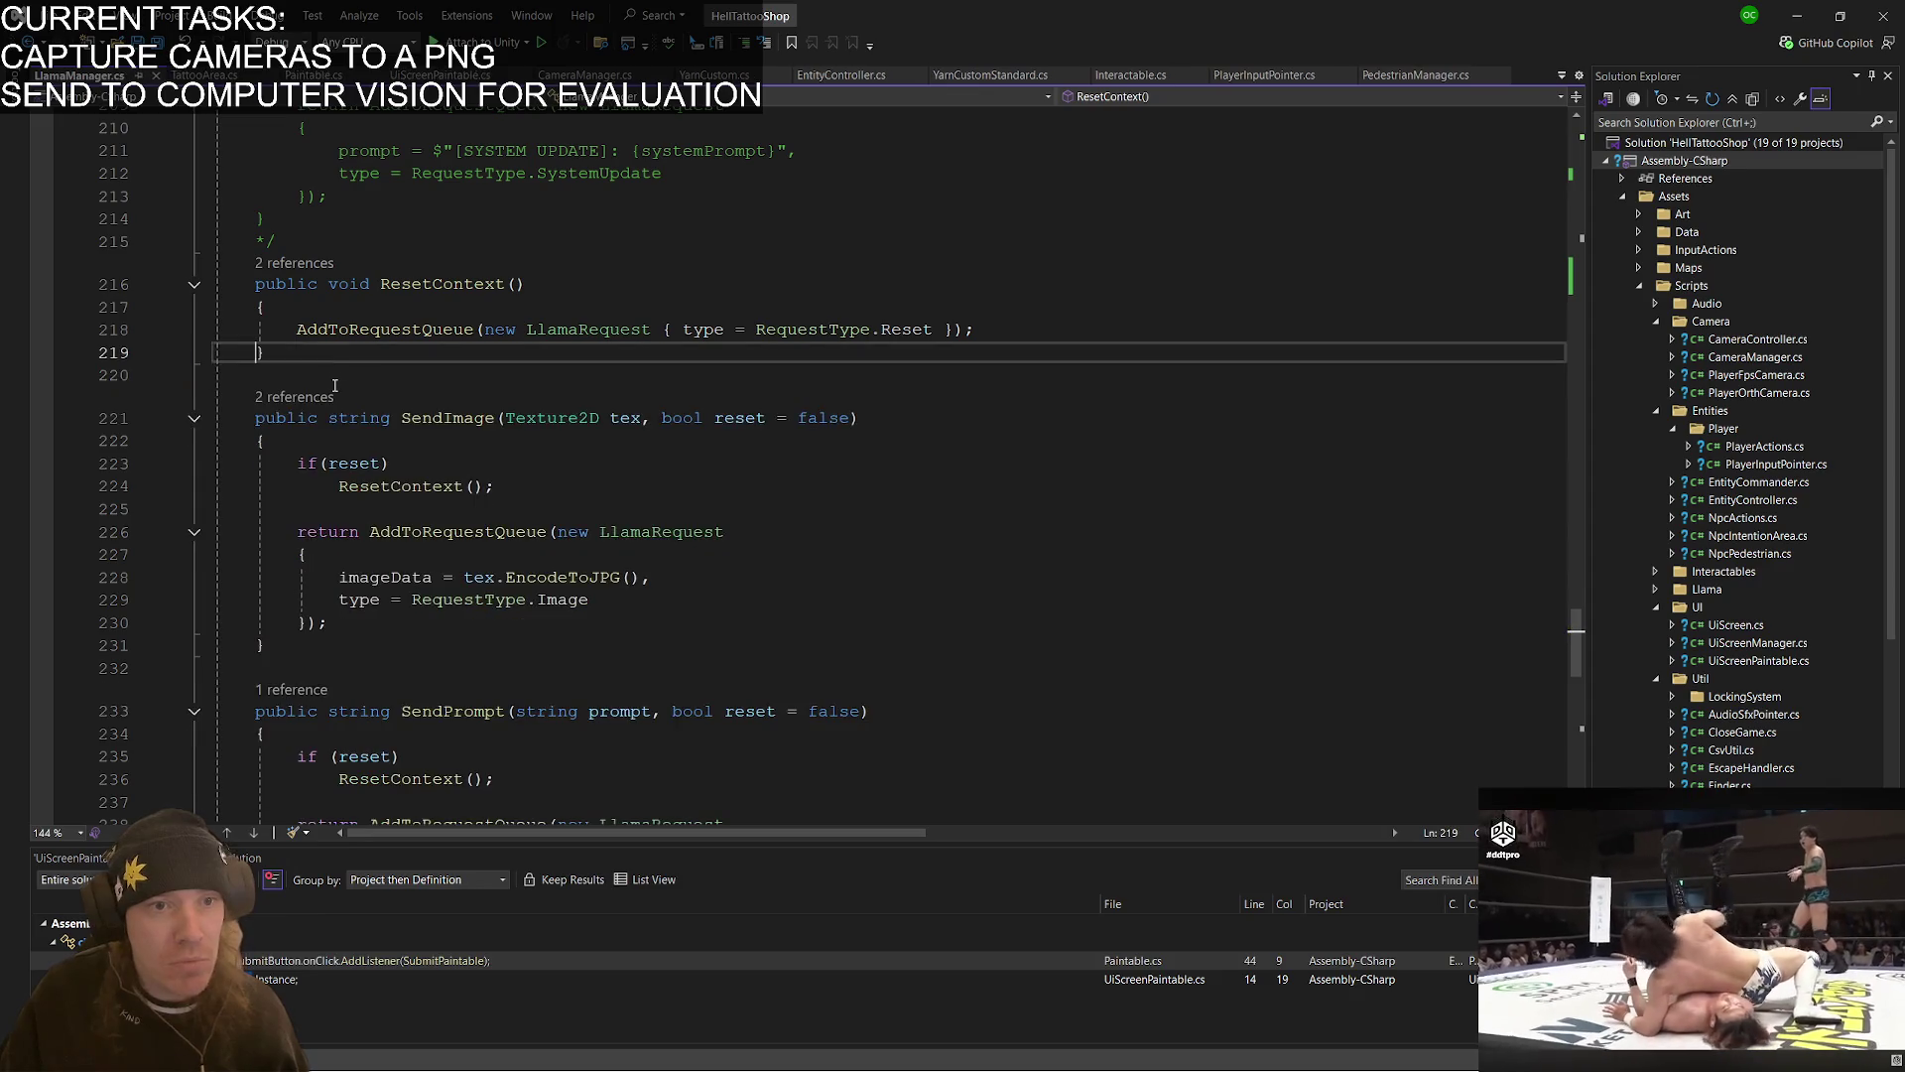
key(ctrl+v)
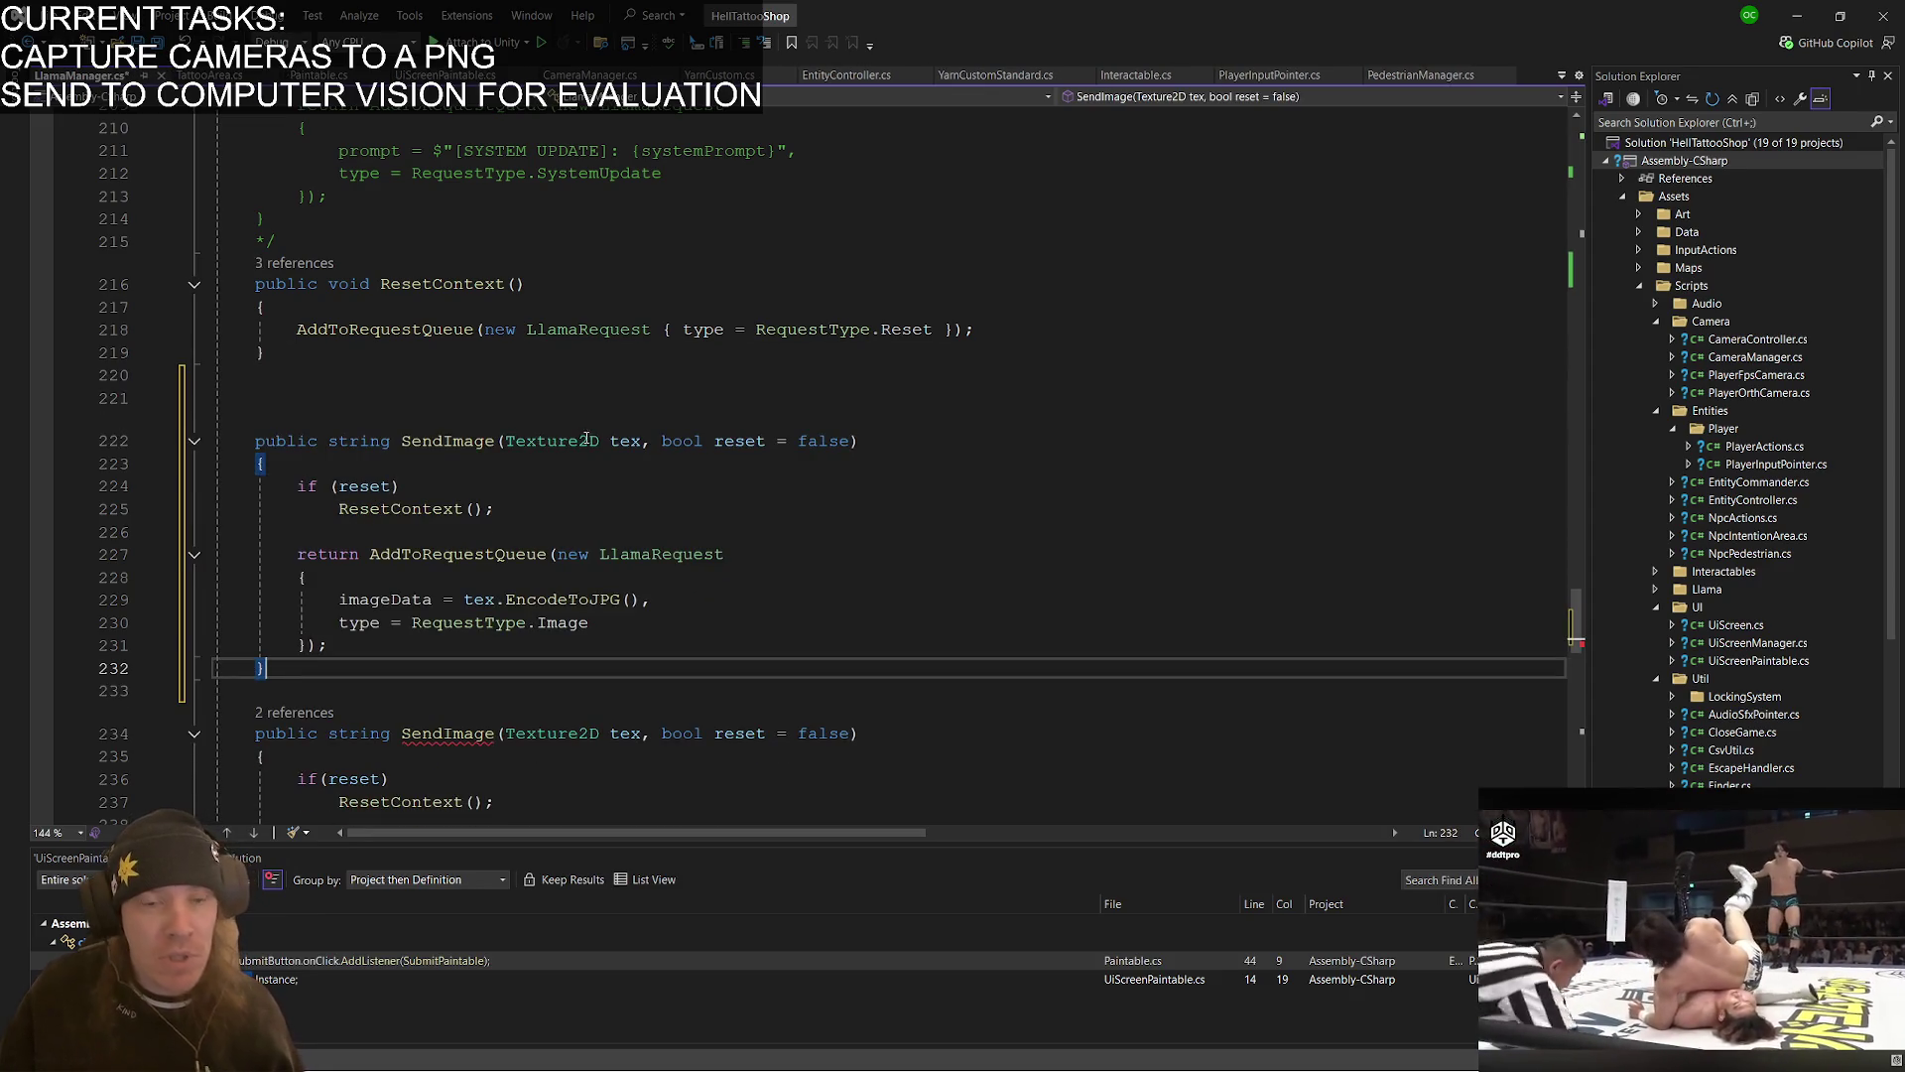
double_click(562, 441)
key(BackSpace)
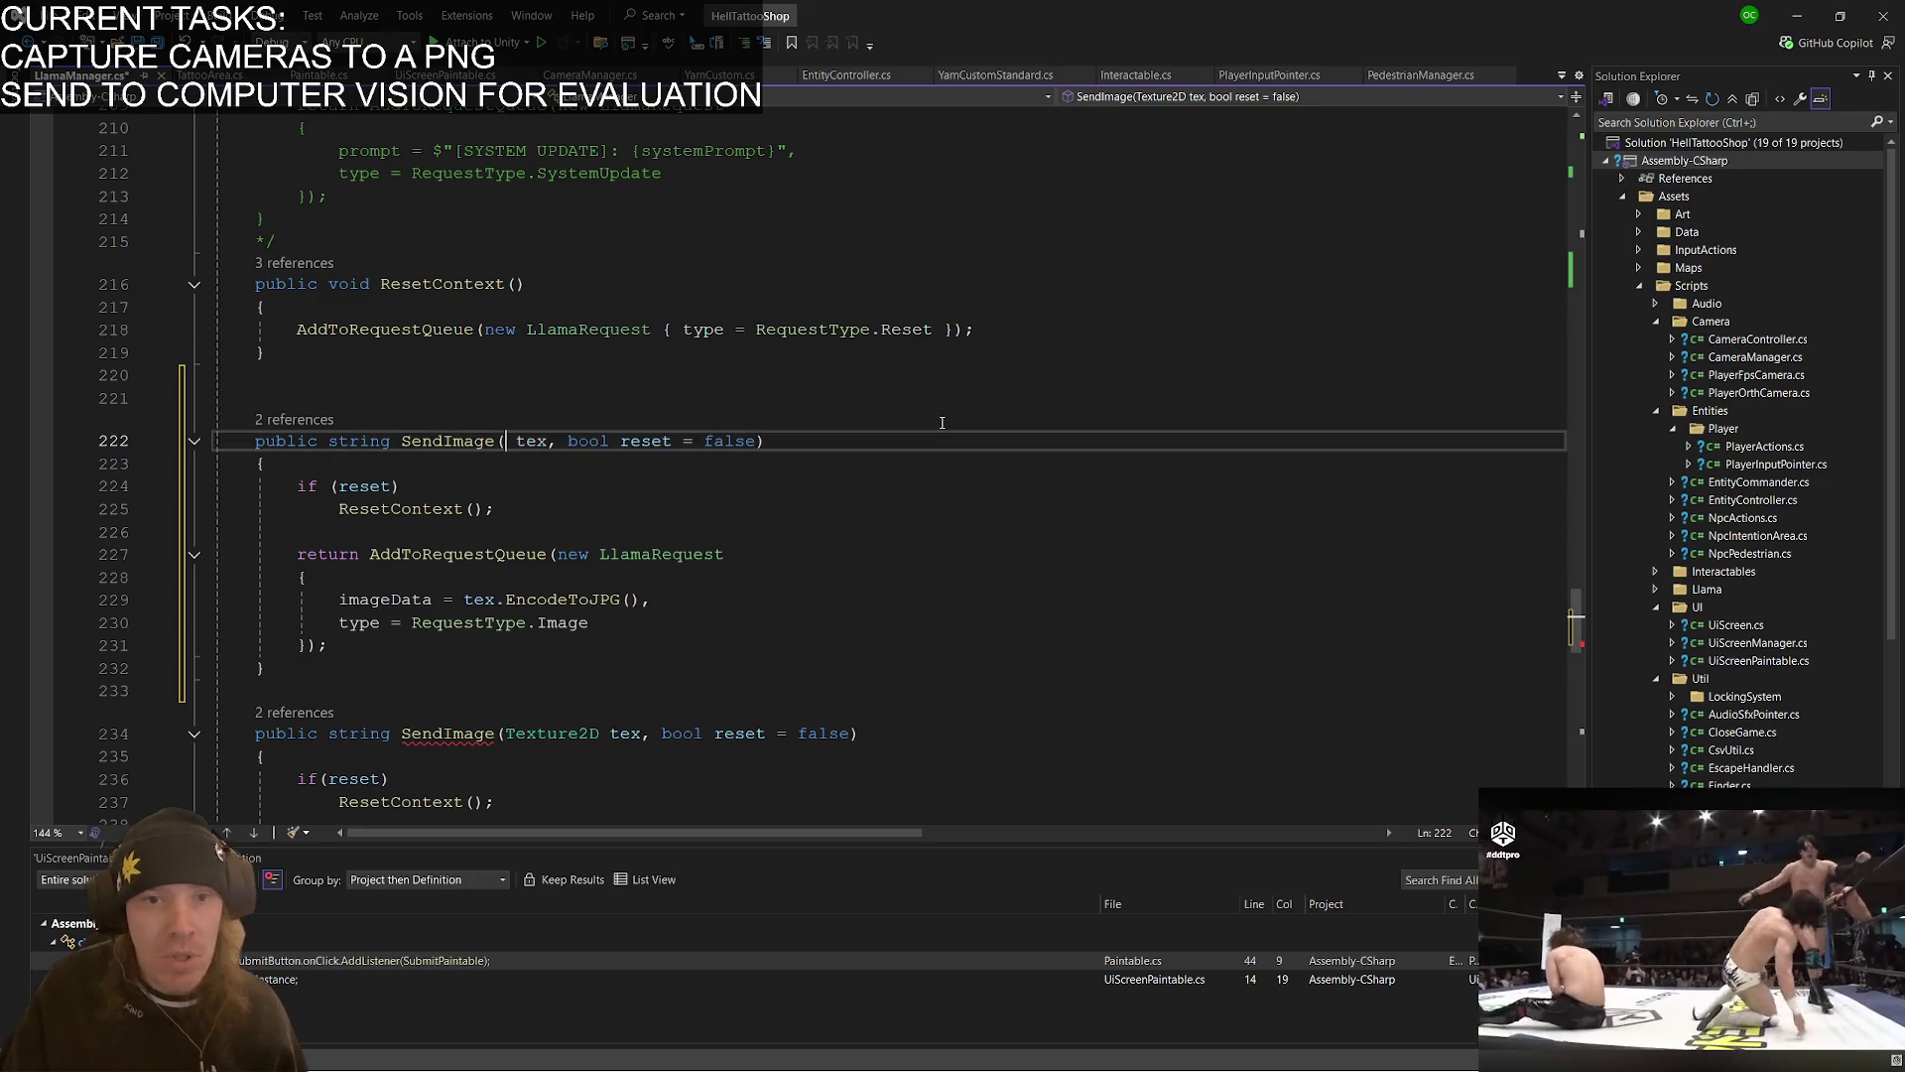
text(stringfo)
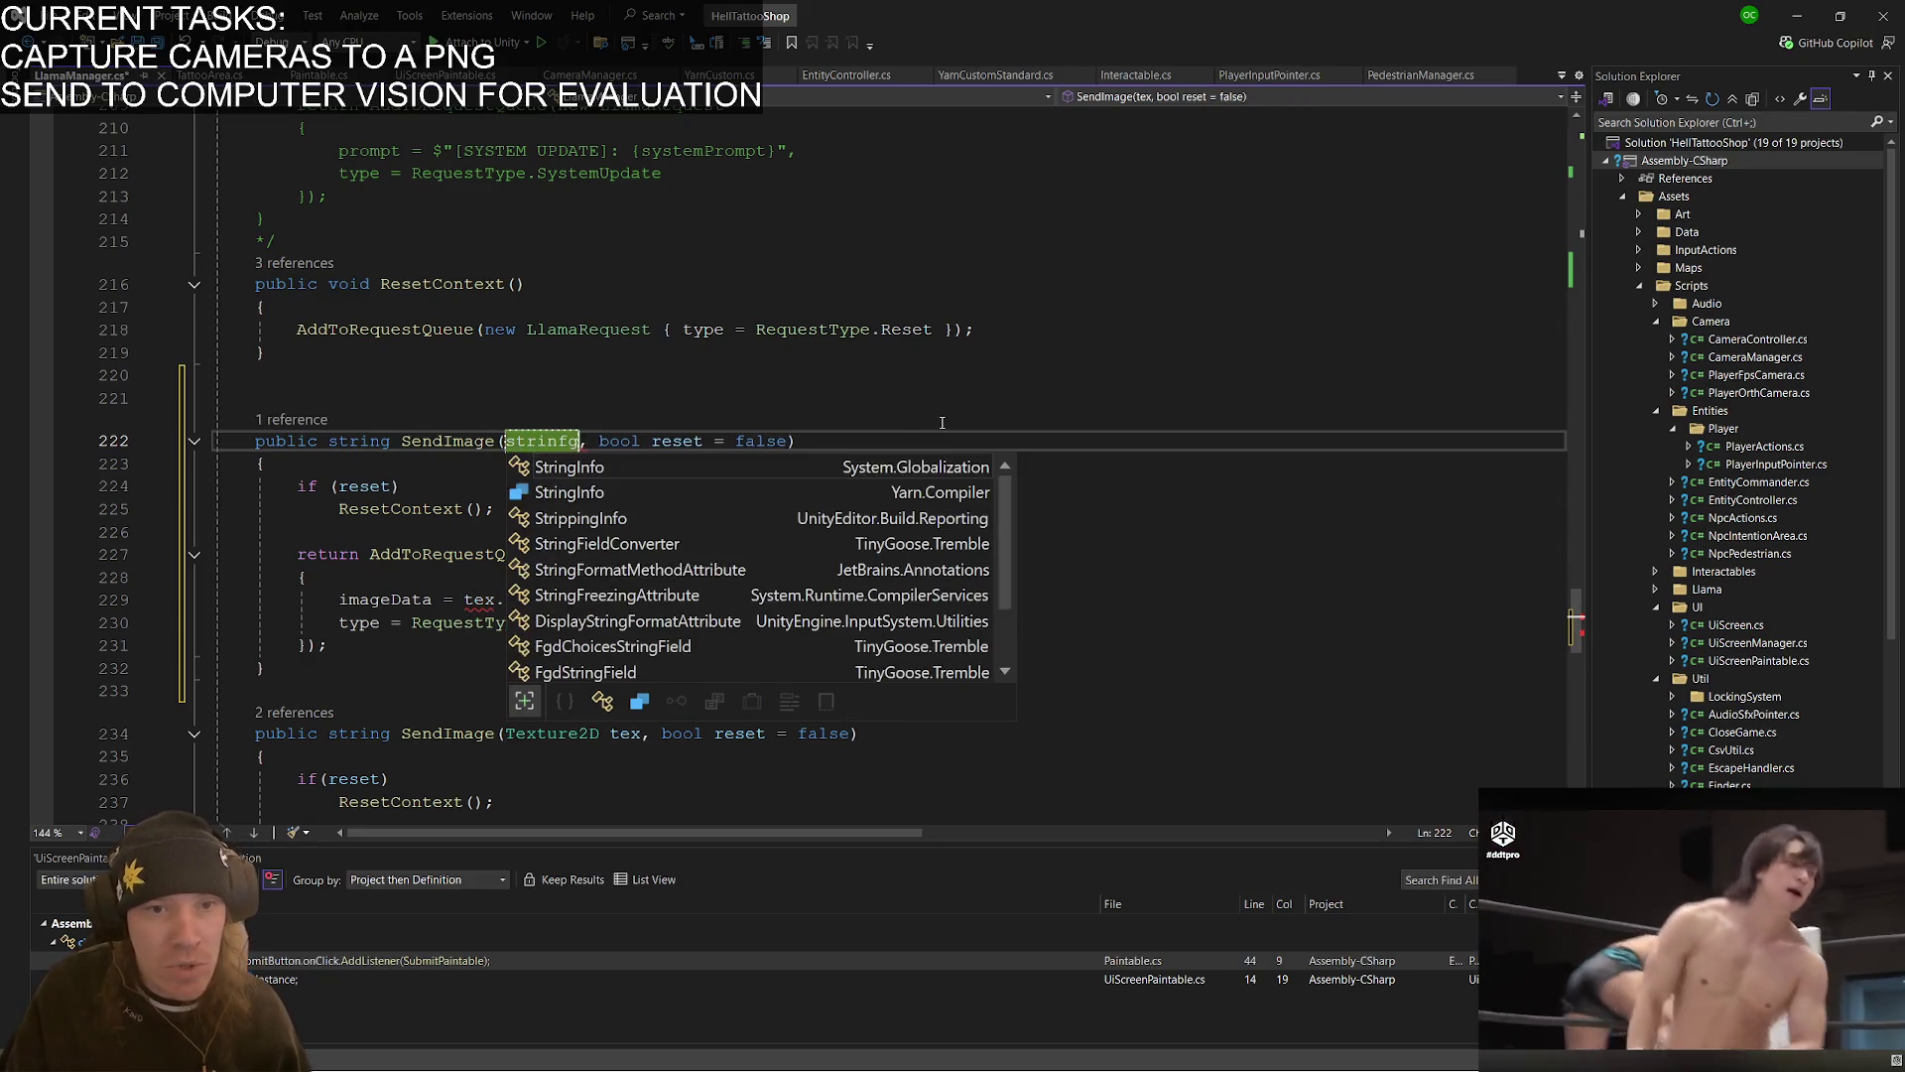
text( image)
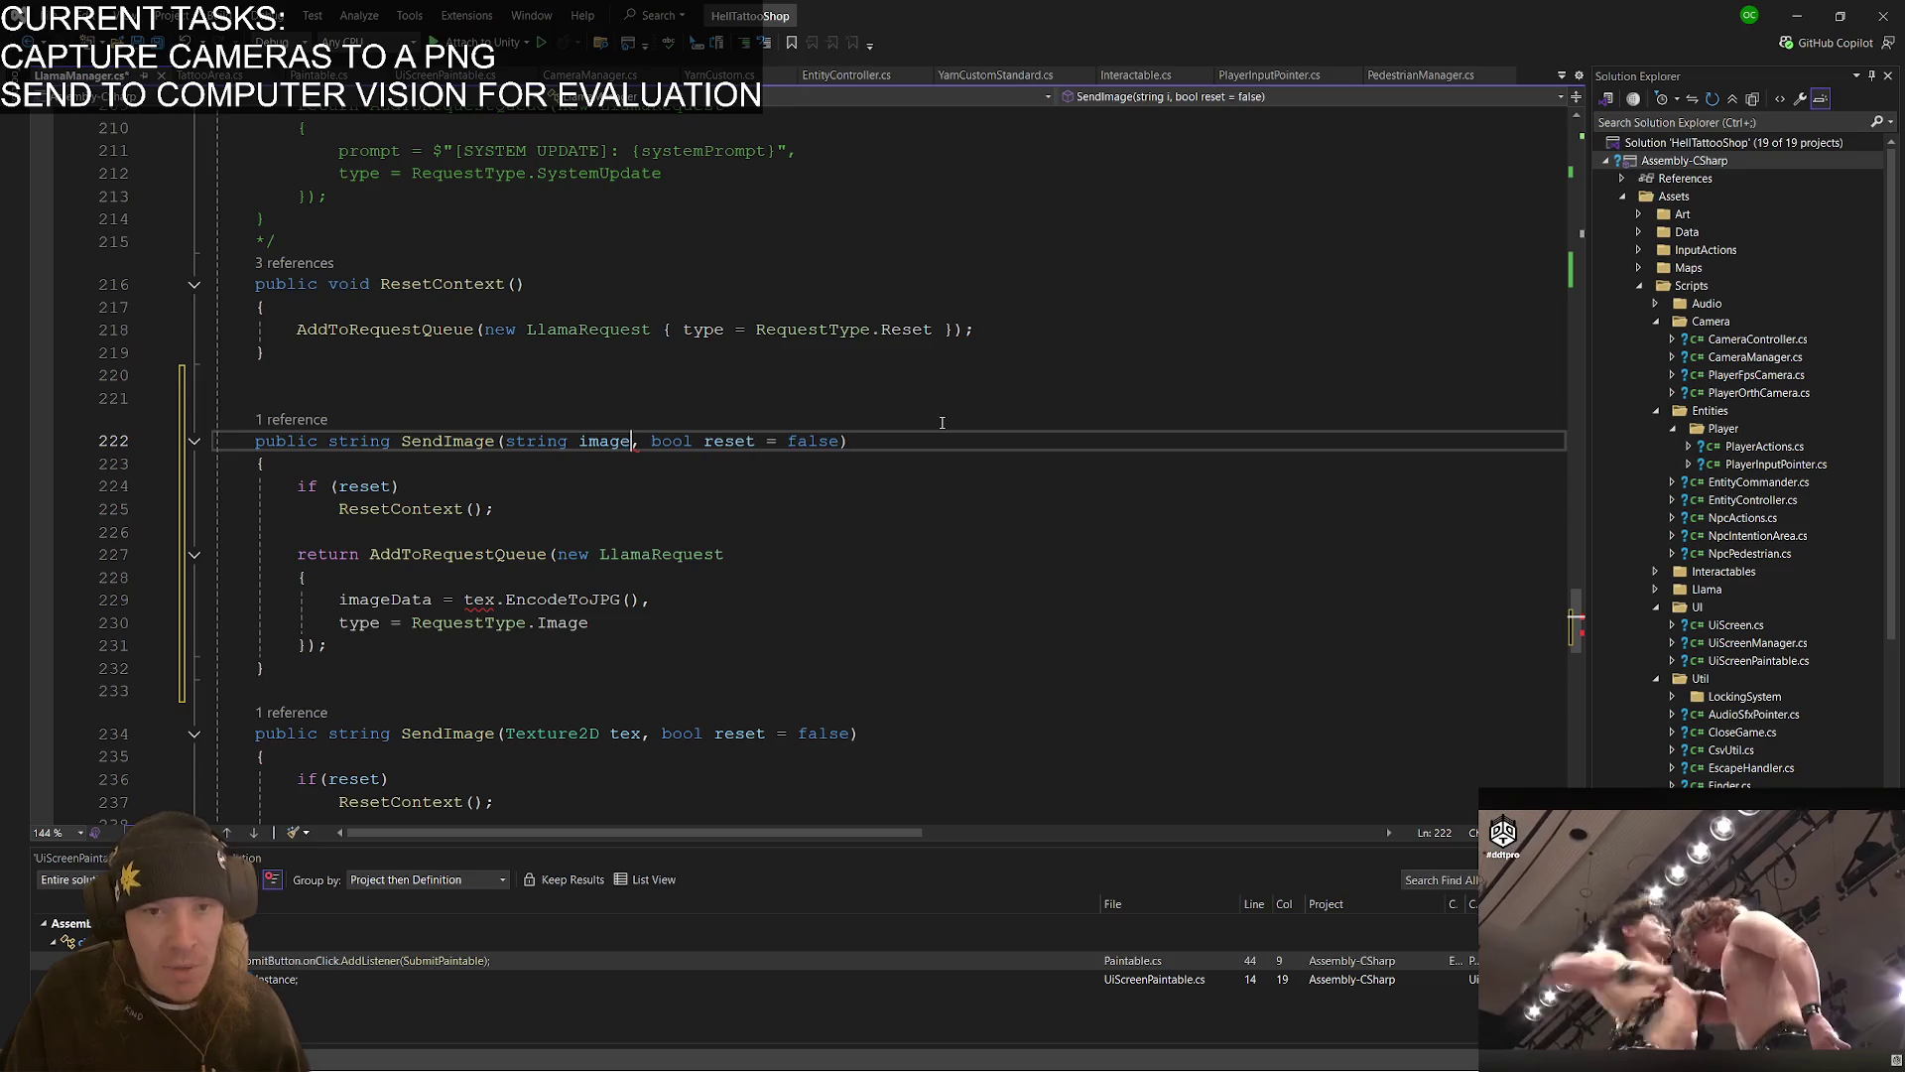
text(Url)
click(822, 508)
key(ctrl+s)
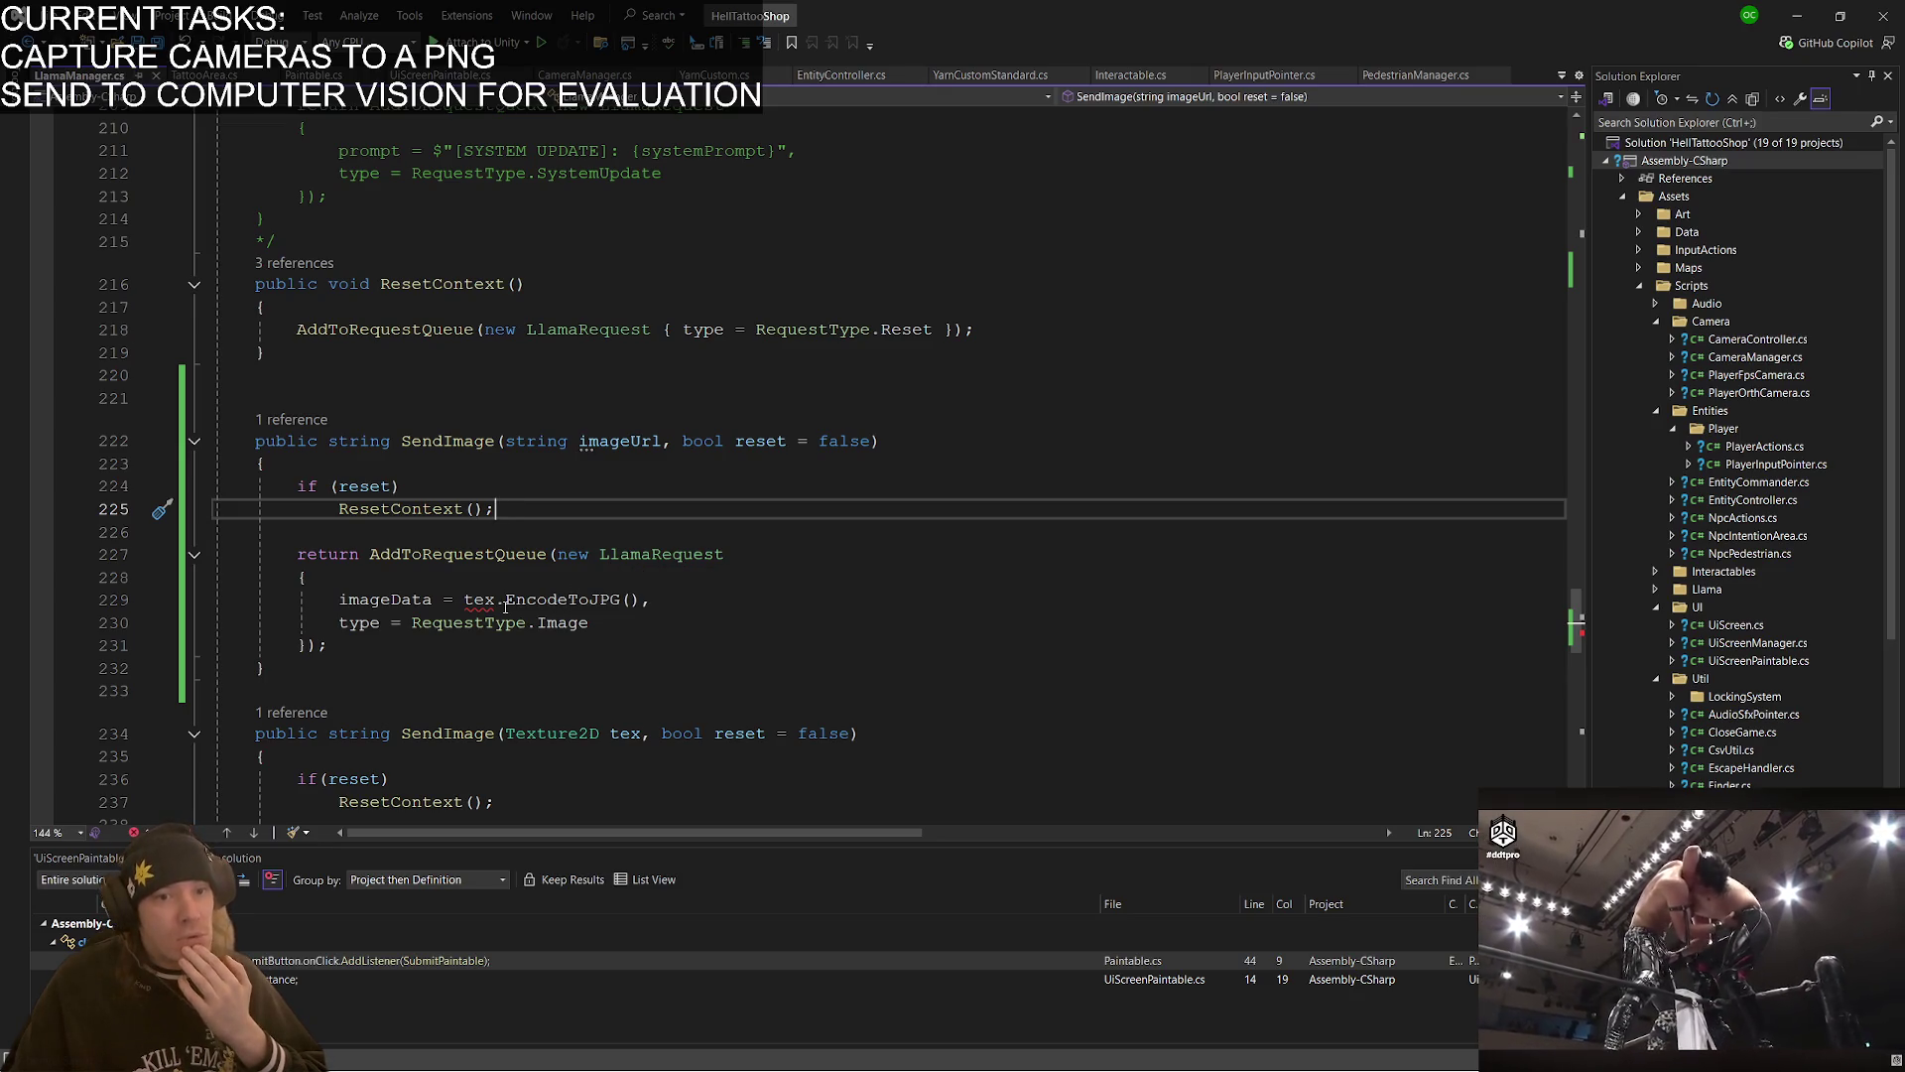
- Inspect the EncodeToJPG line 229 and select 'Image' on line 230
mouse_move(470, 606)
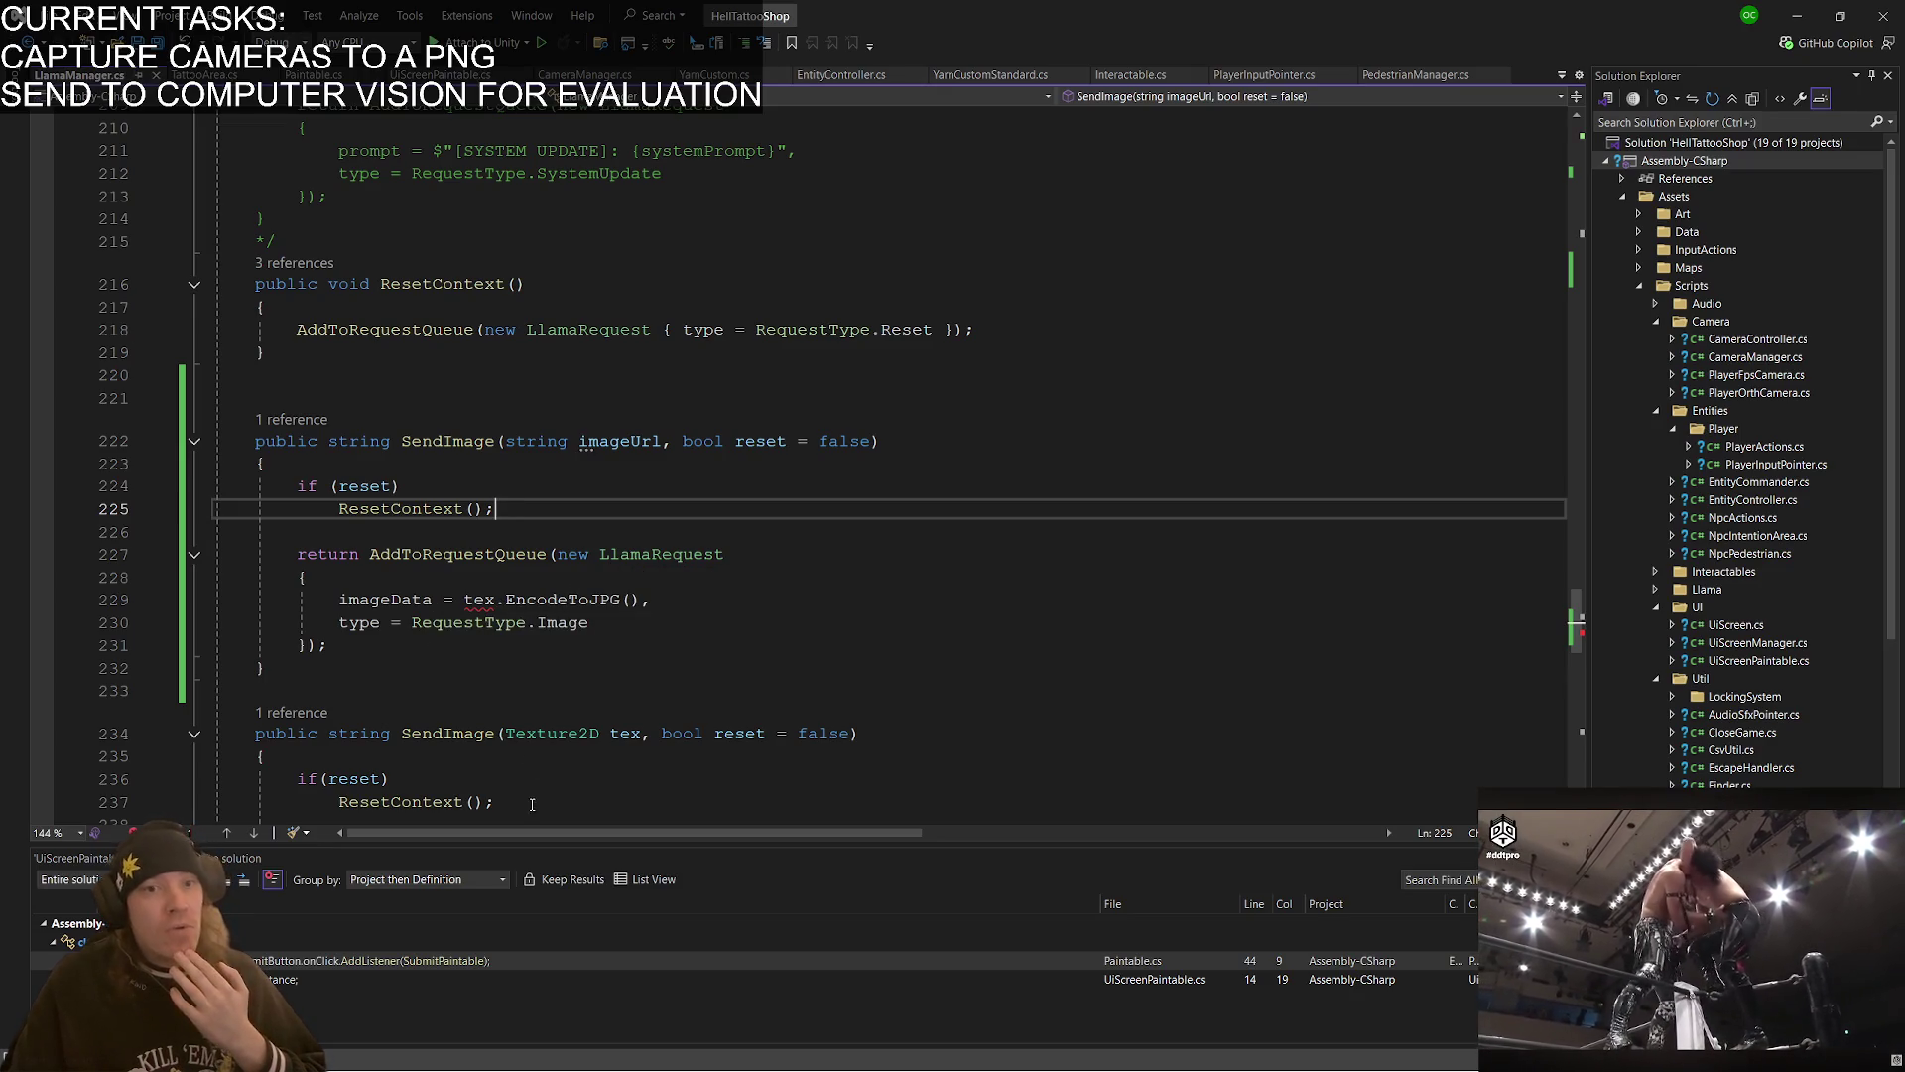
click(563, 601)
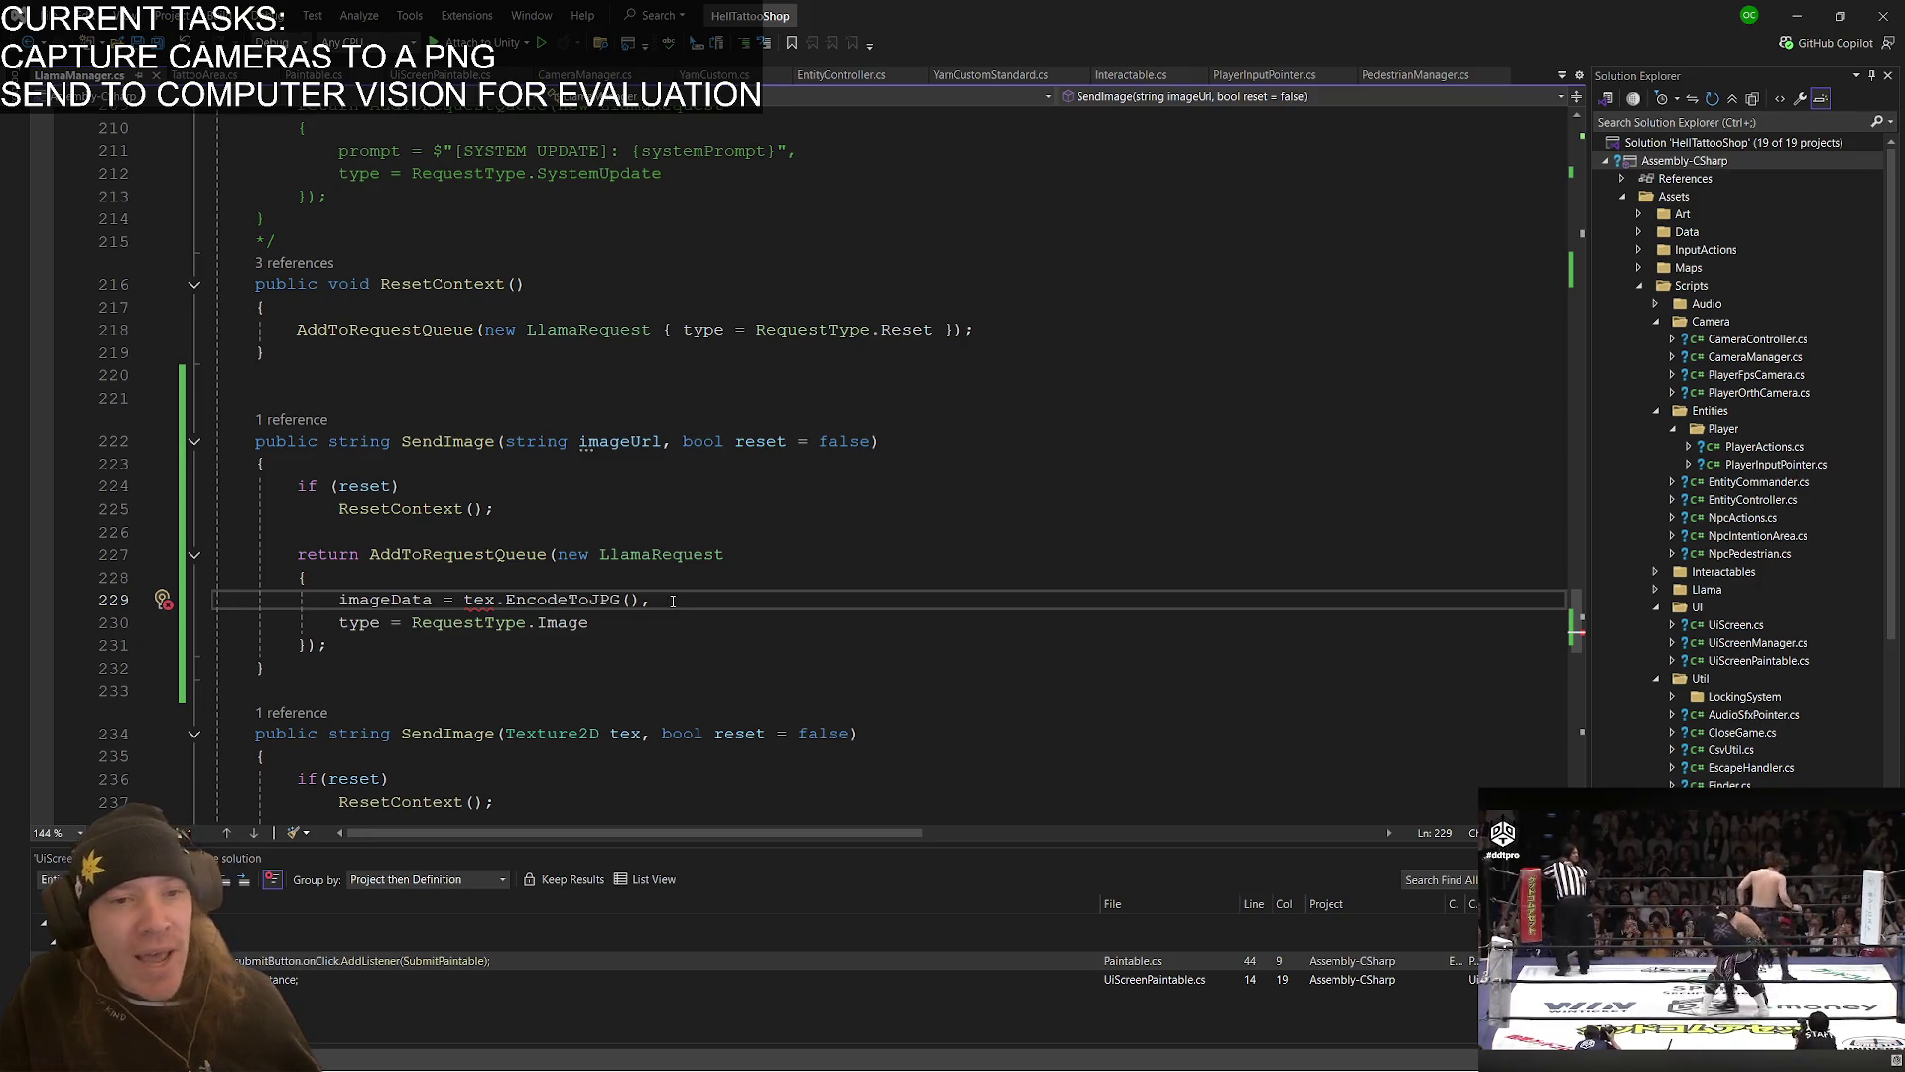
click(556, 598)
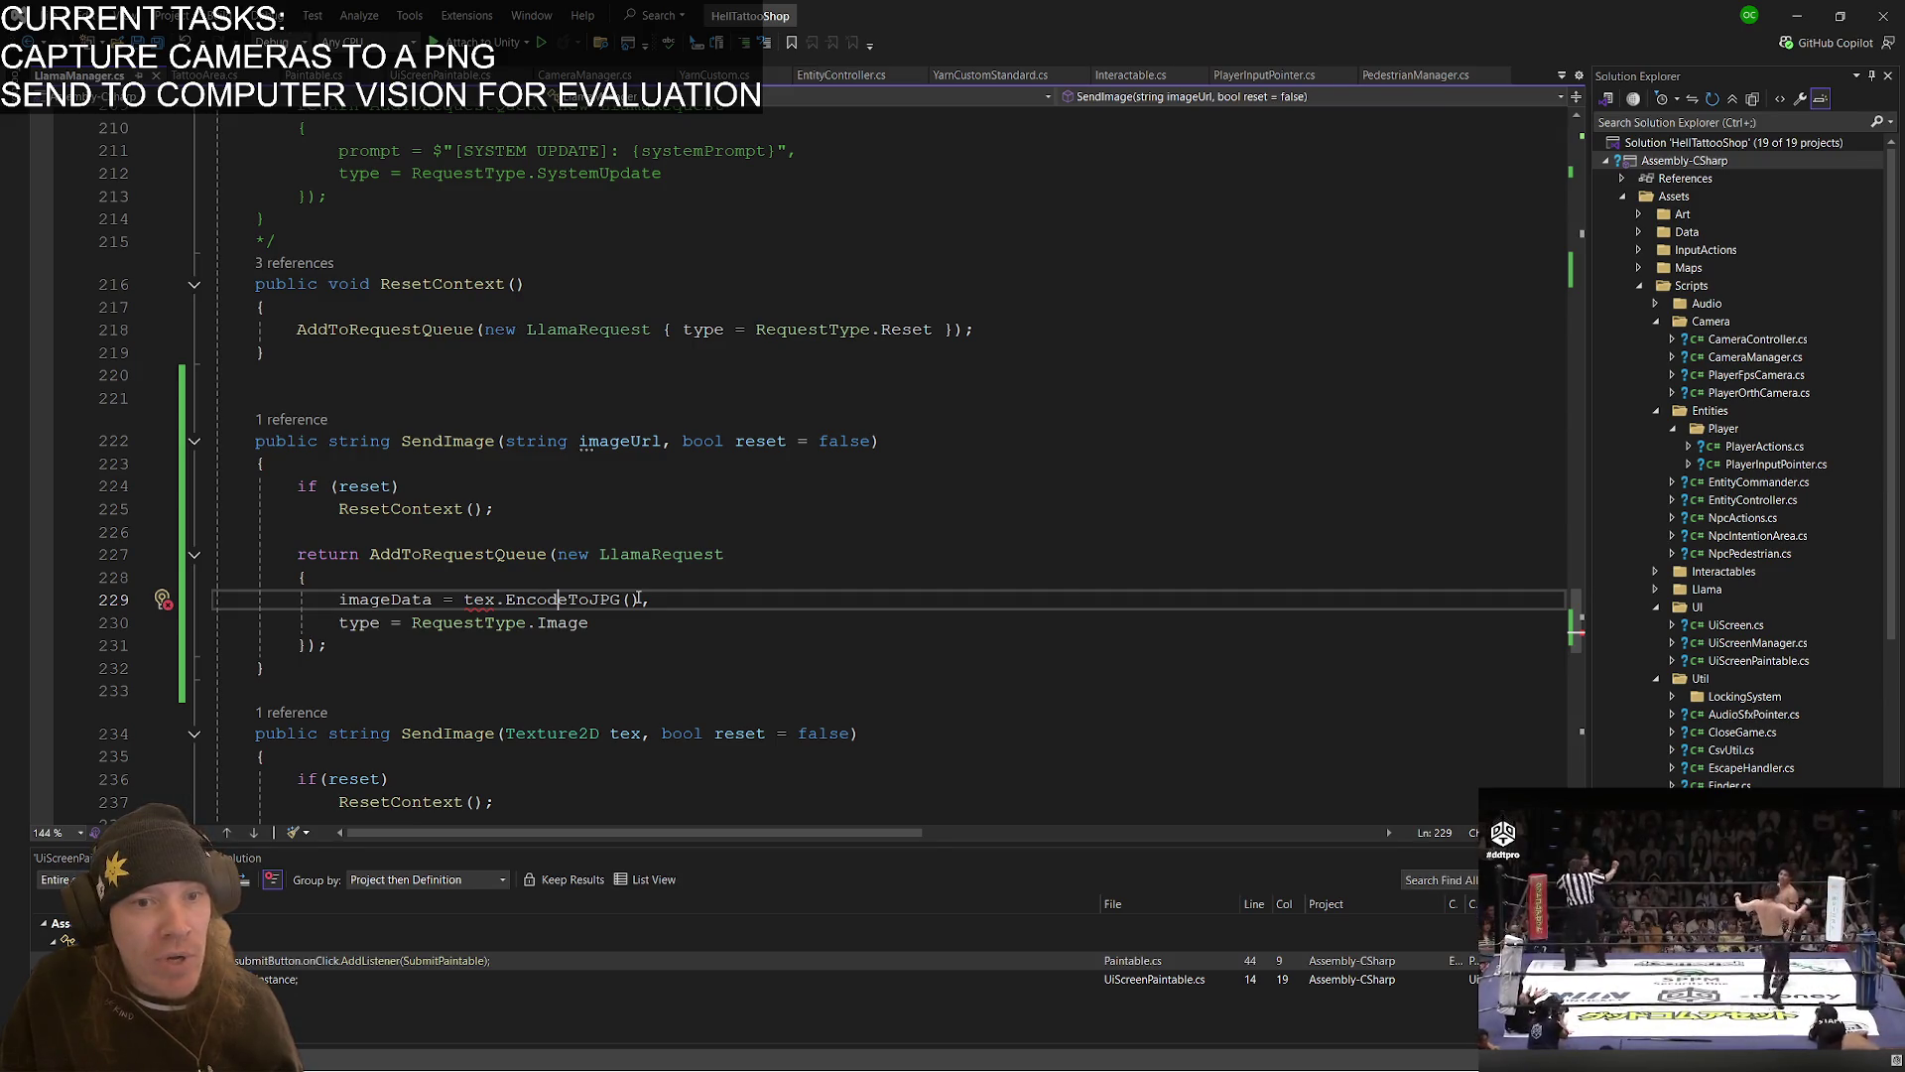
double_click(575, 623)
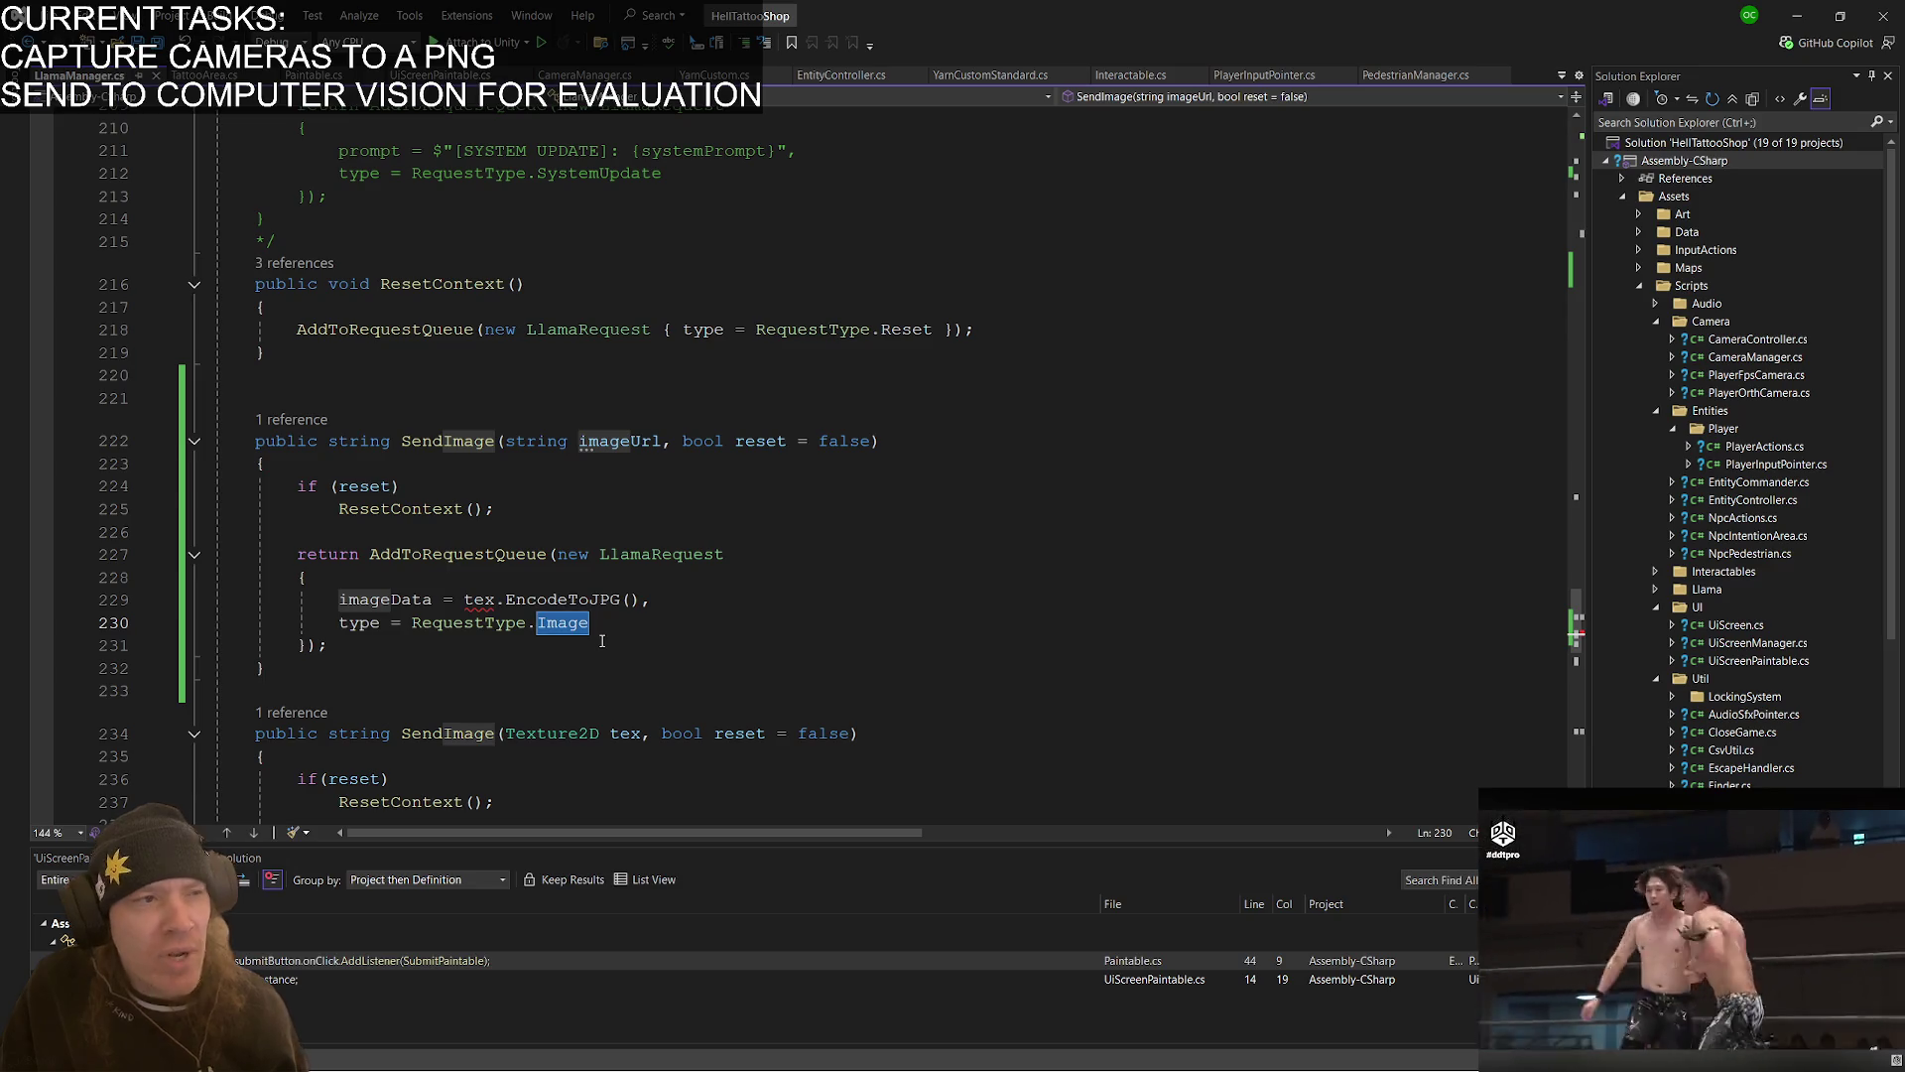
scroll(596, 637, up, 20)
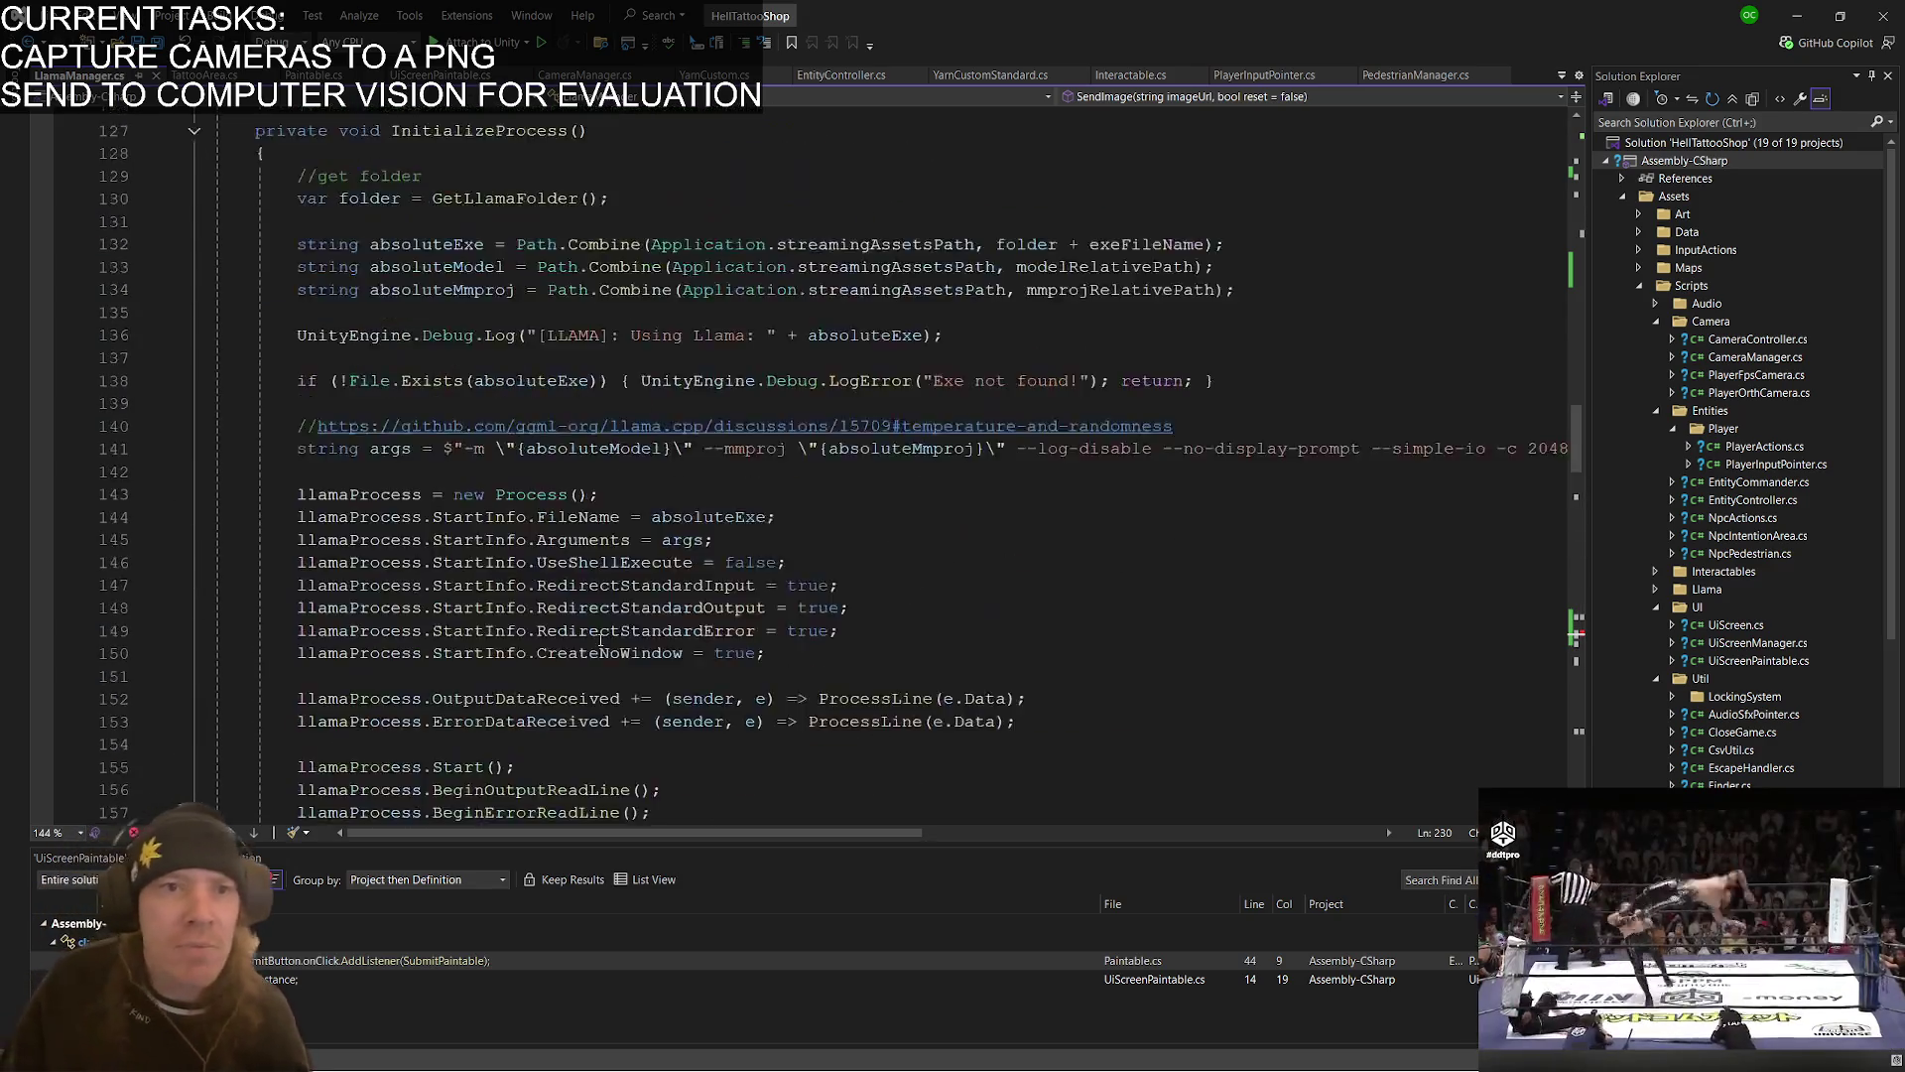
- Rename the Image enum value to ImageBytes and add an ImageUrl value to RequestType
scroll(588, 633, up, 20)
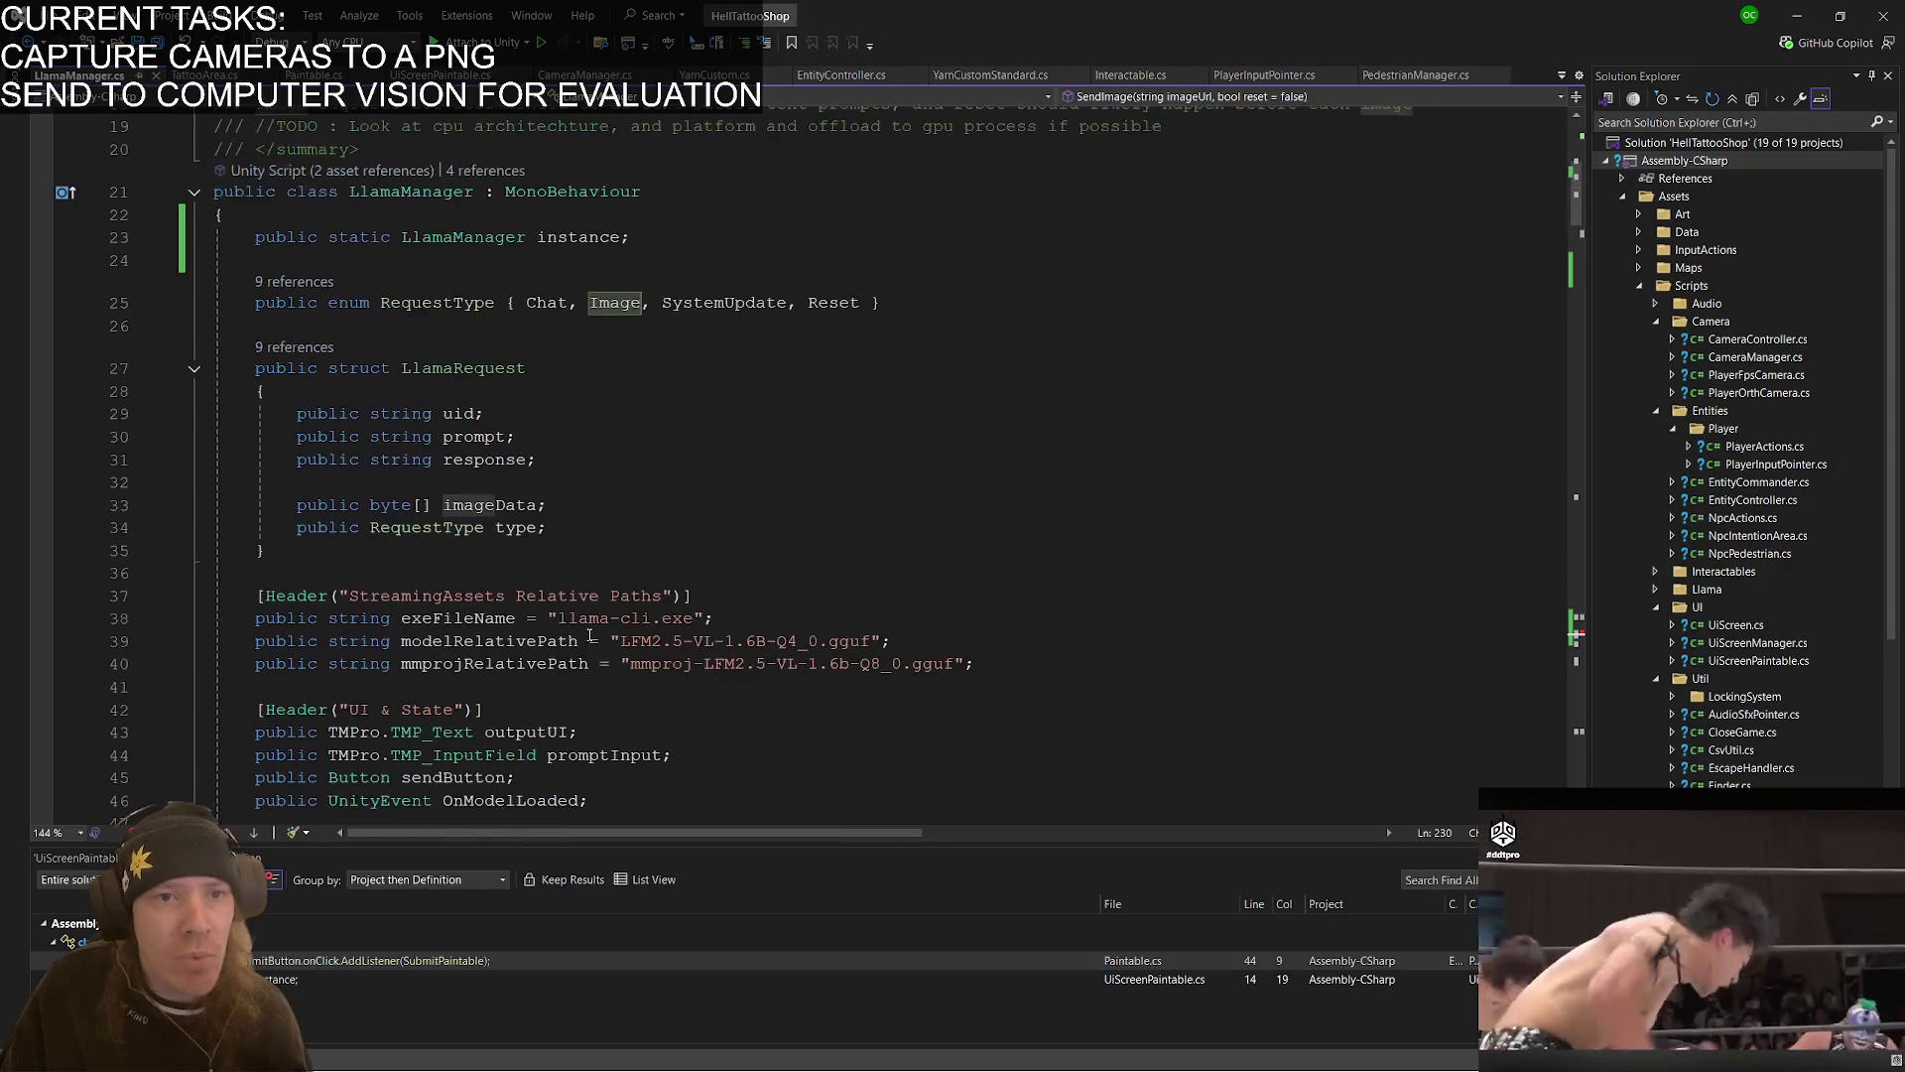
click(659, 306)
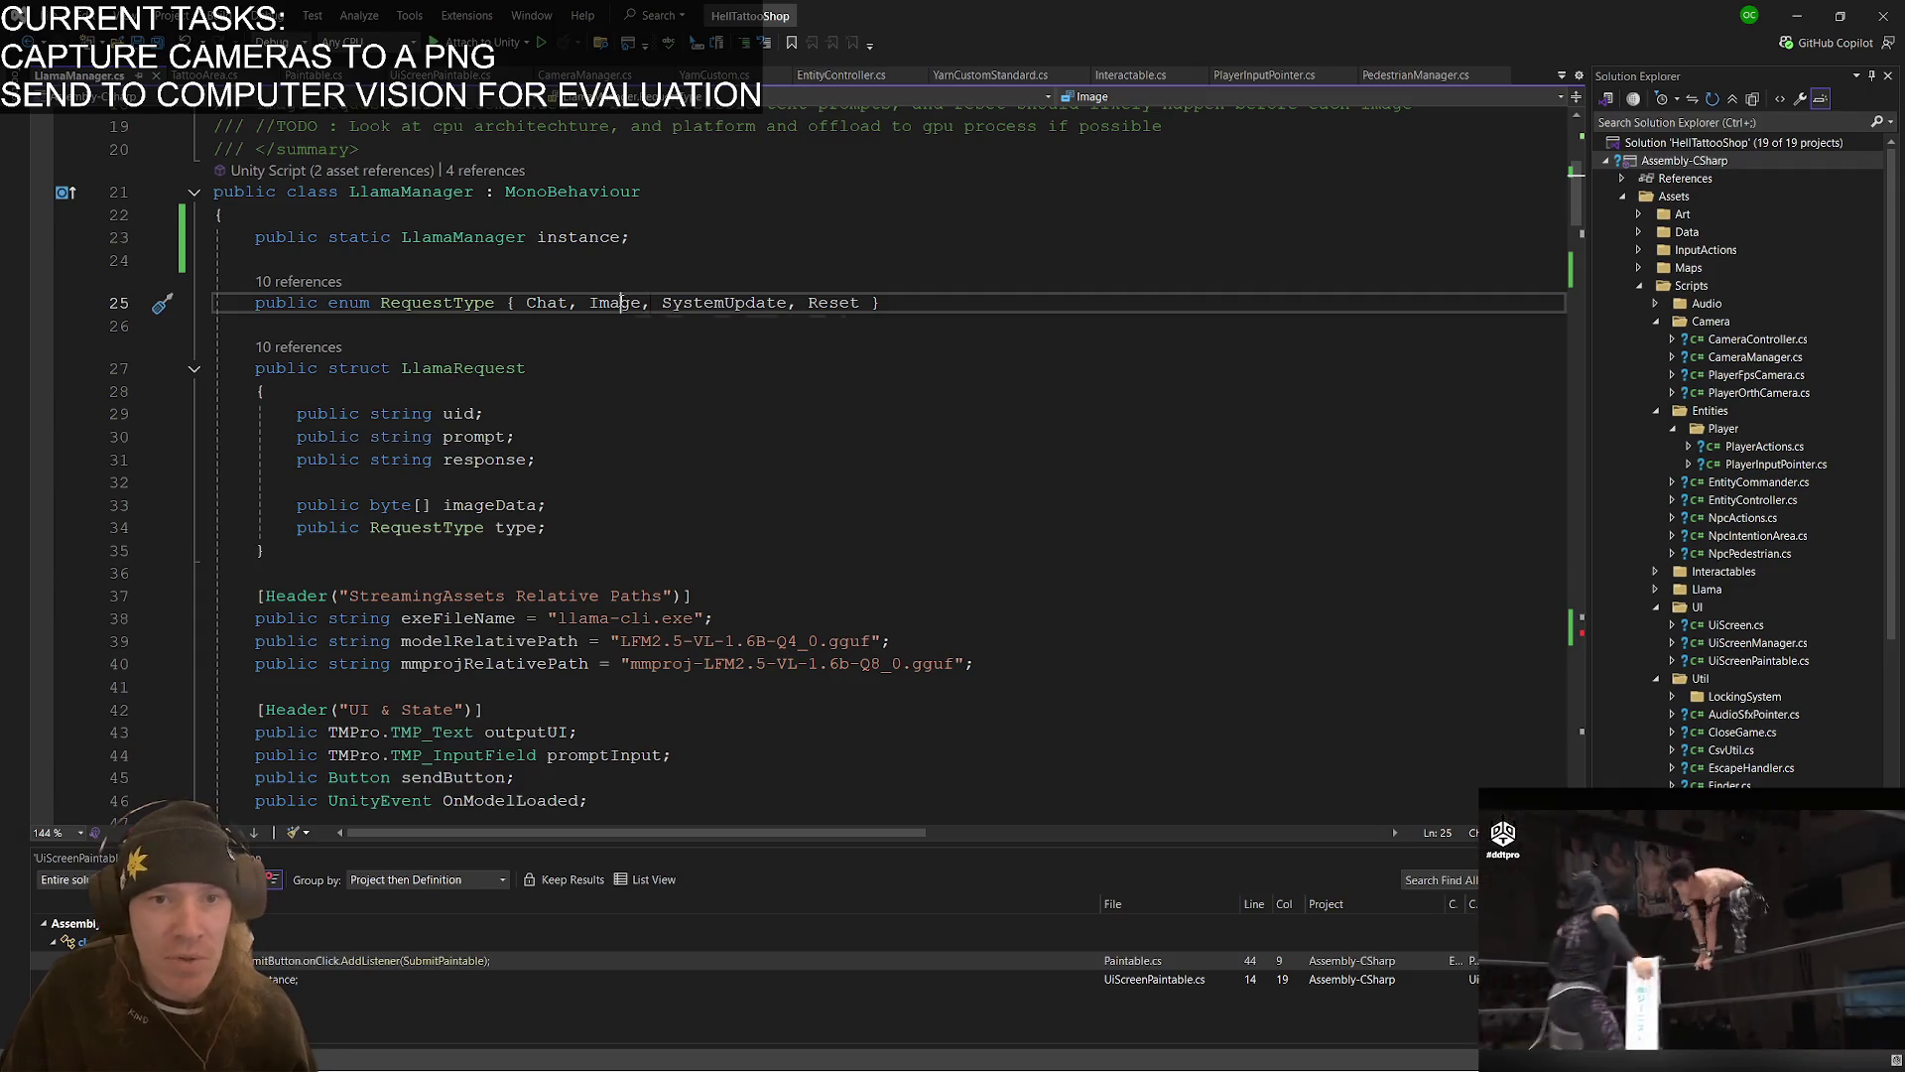
right_click(619, 302)
click(718, 359)
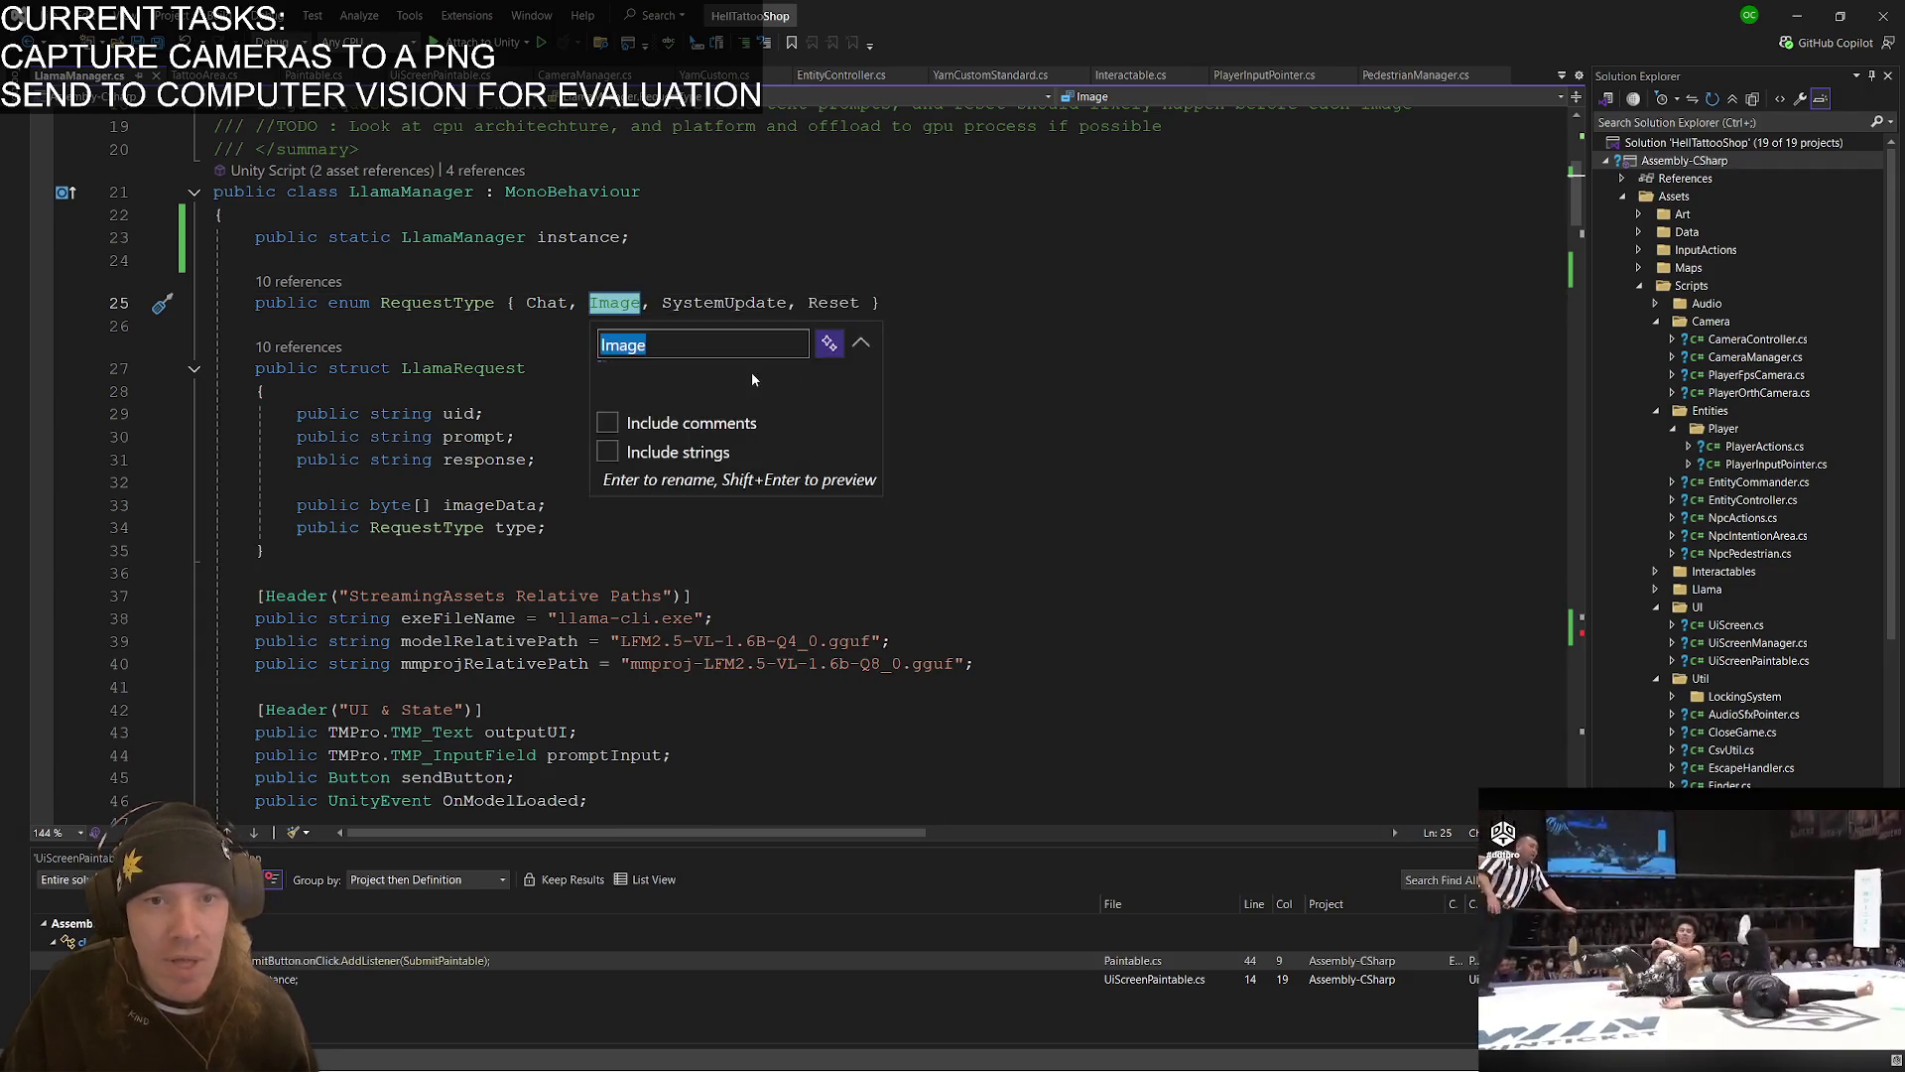
text(Bytes)
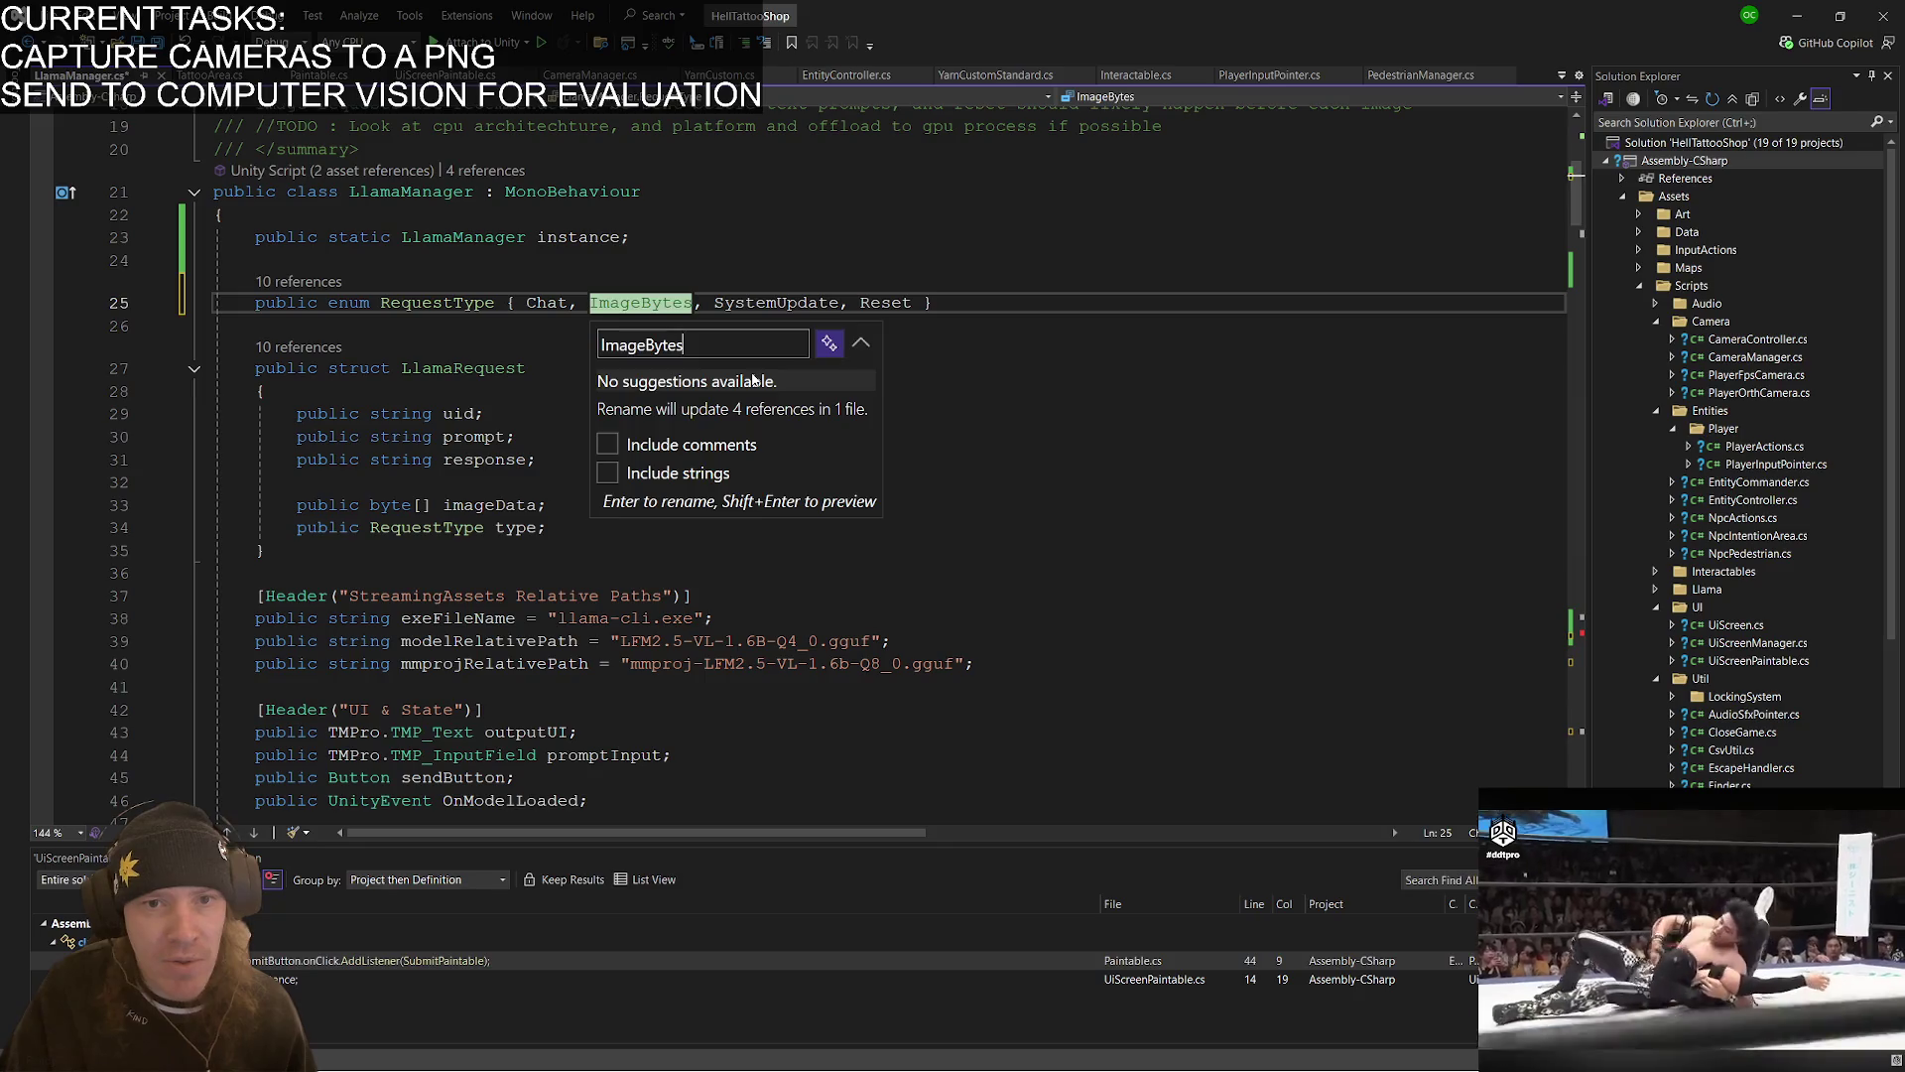
key(Return)
text(Image)
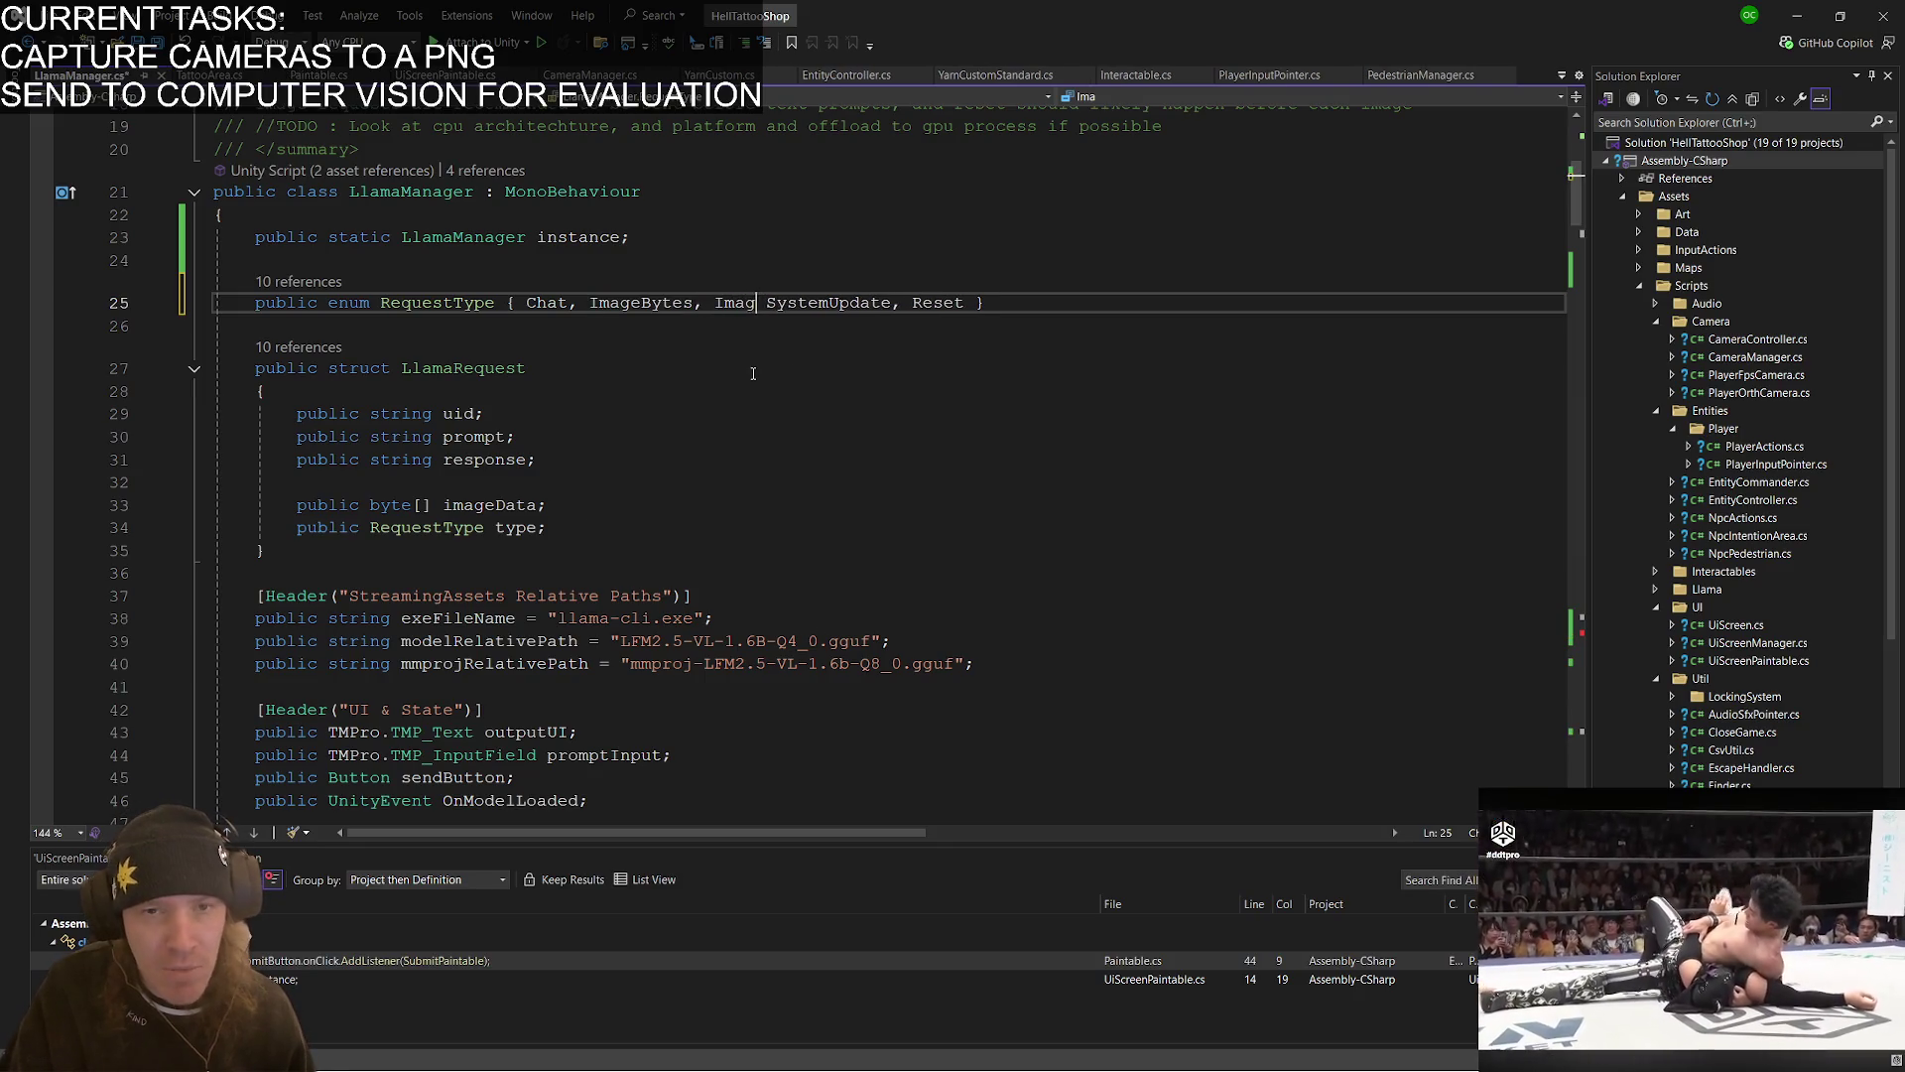
text(Url)
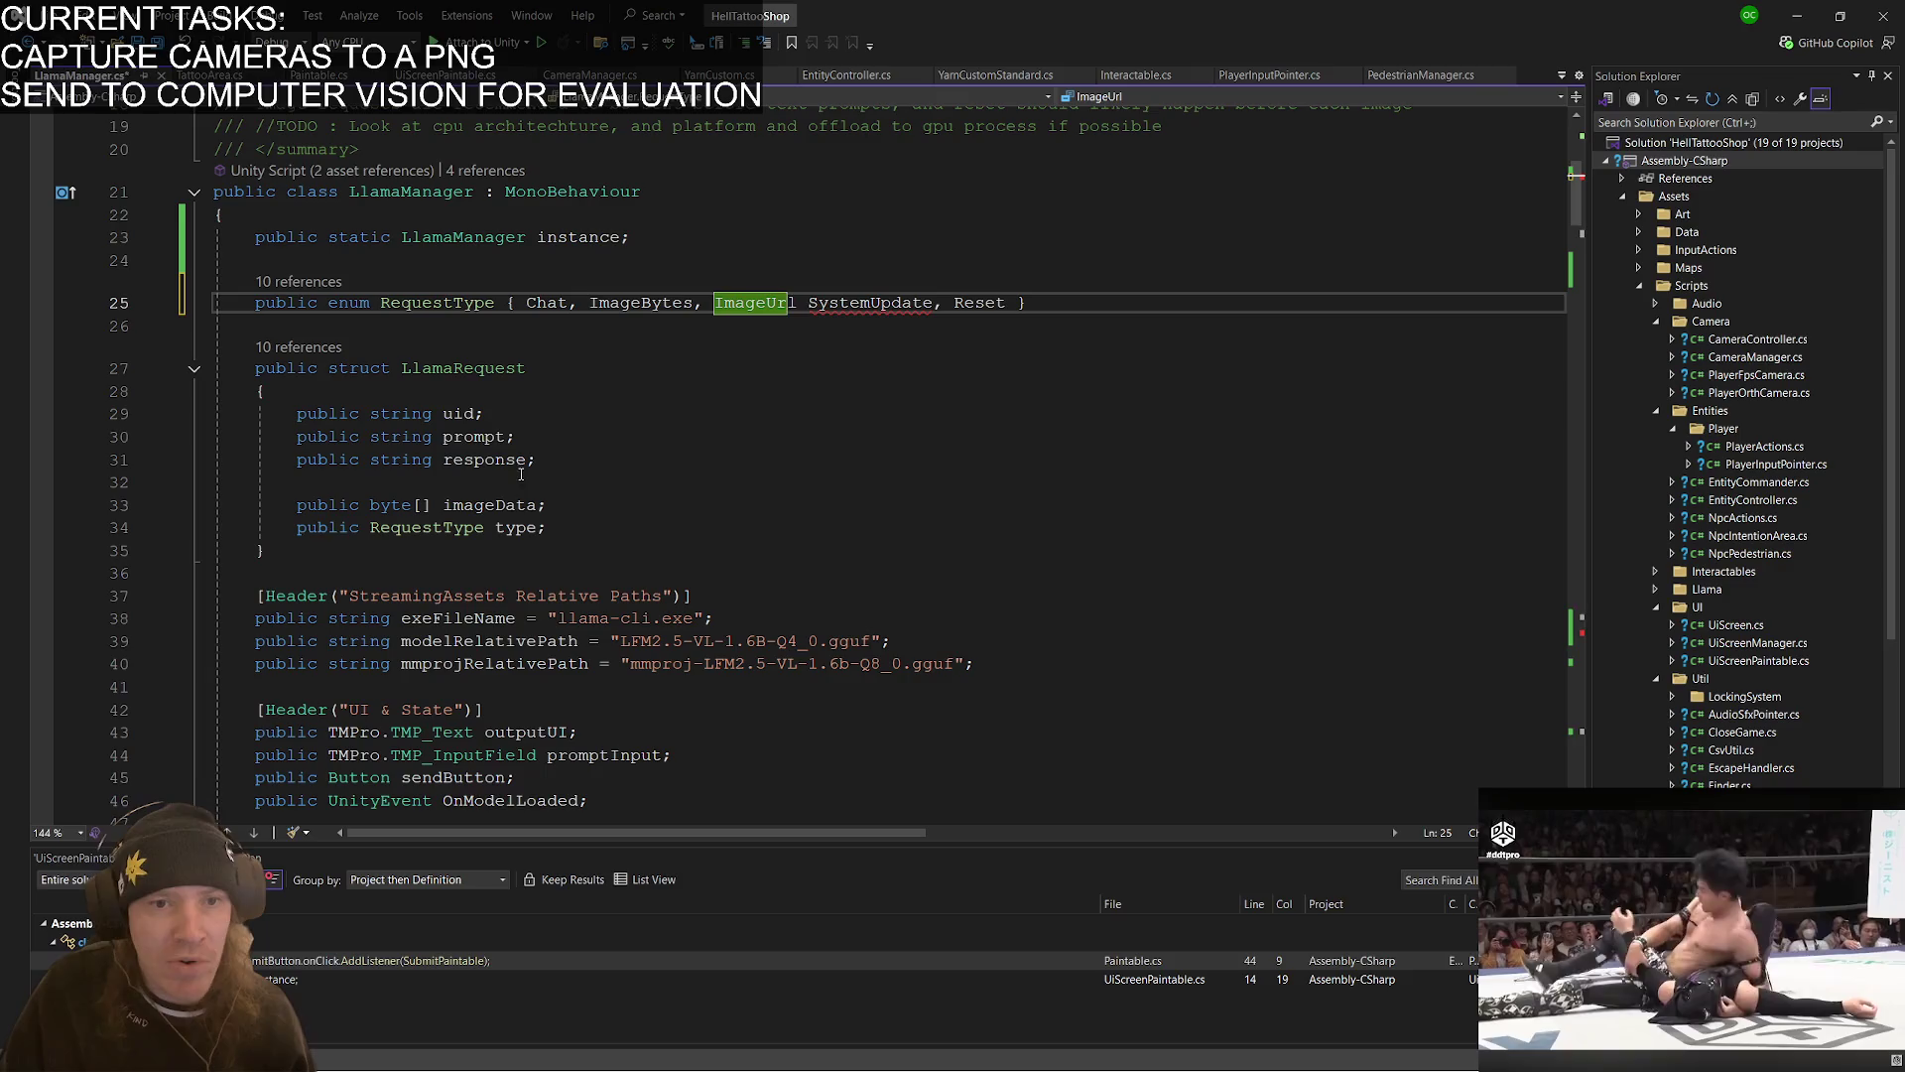
- Start a new 'public string' field in LlamaRequest, then delete the unfinished line
click(851, 469)
key(ctrl+Return)
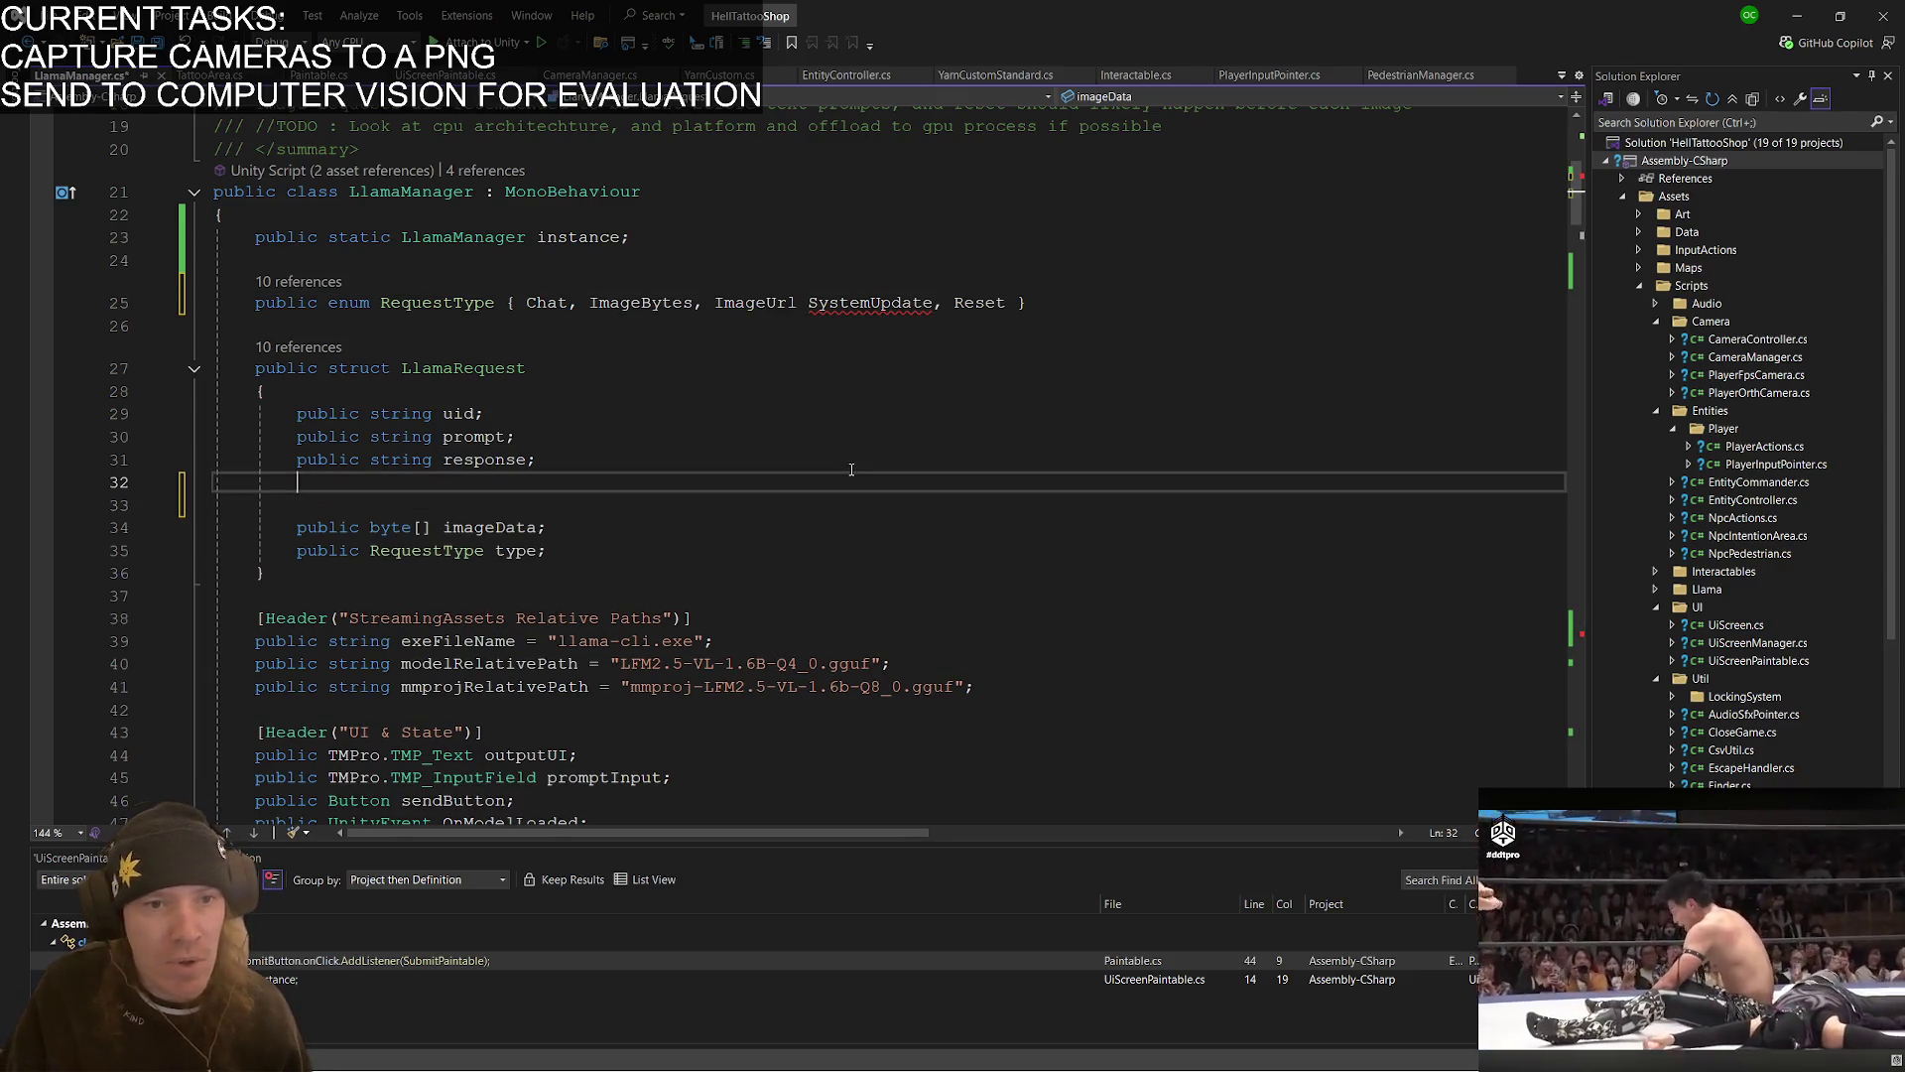
text(puboi)
key(BackSpace)
key(BackSpace)
text(lic)
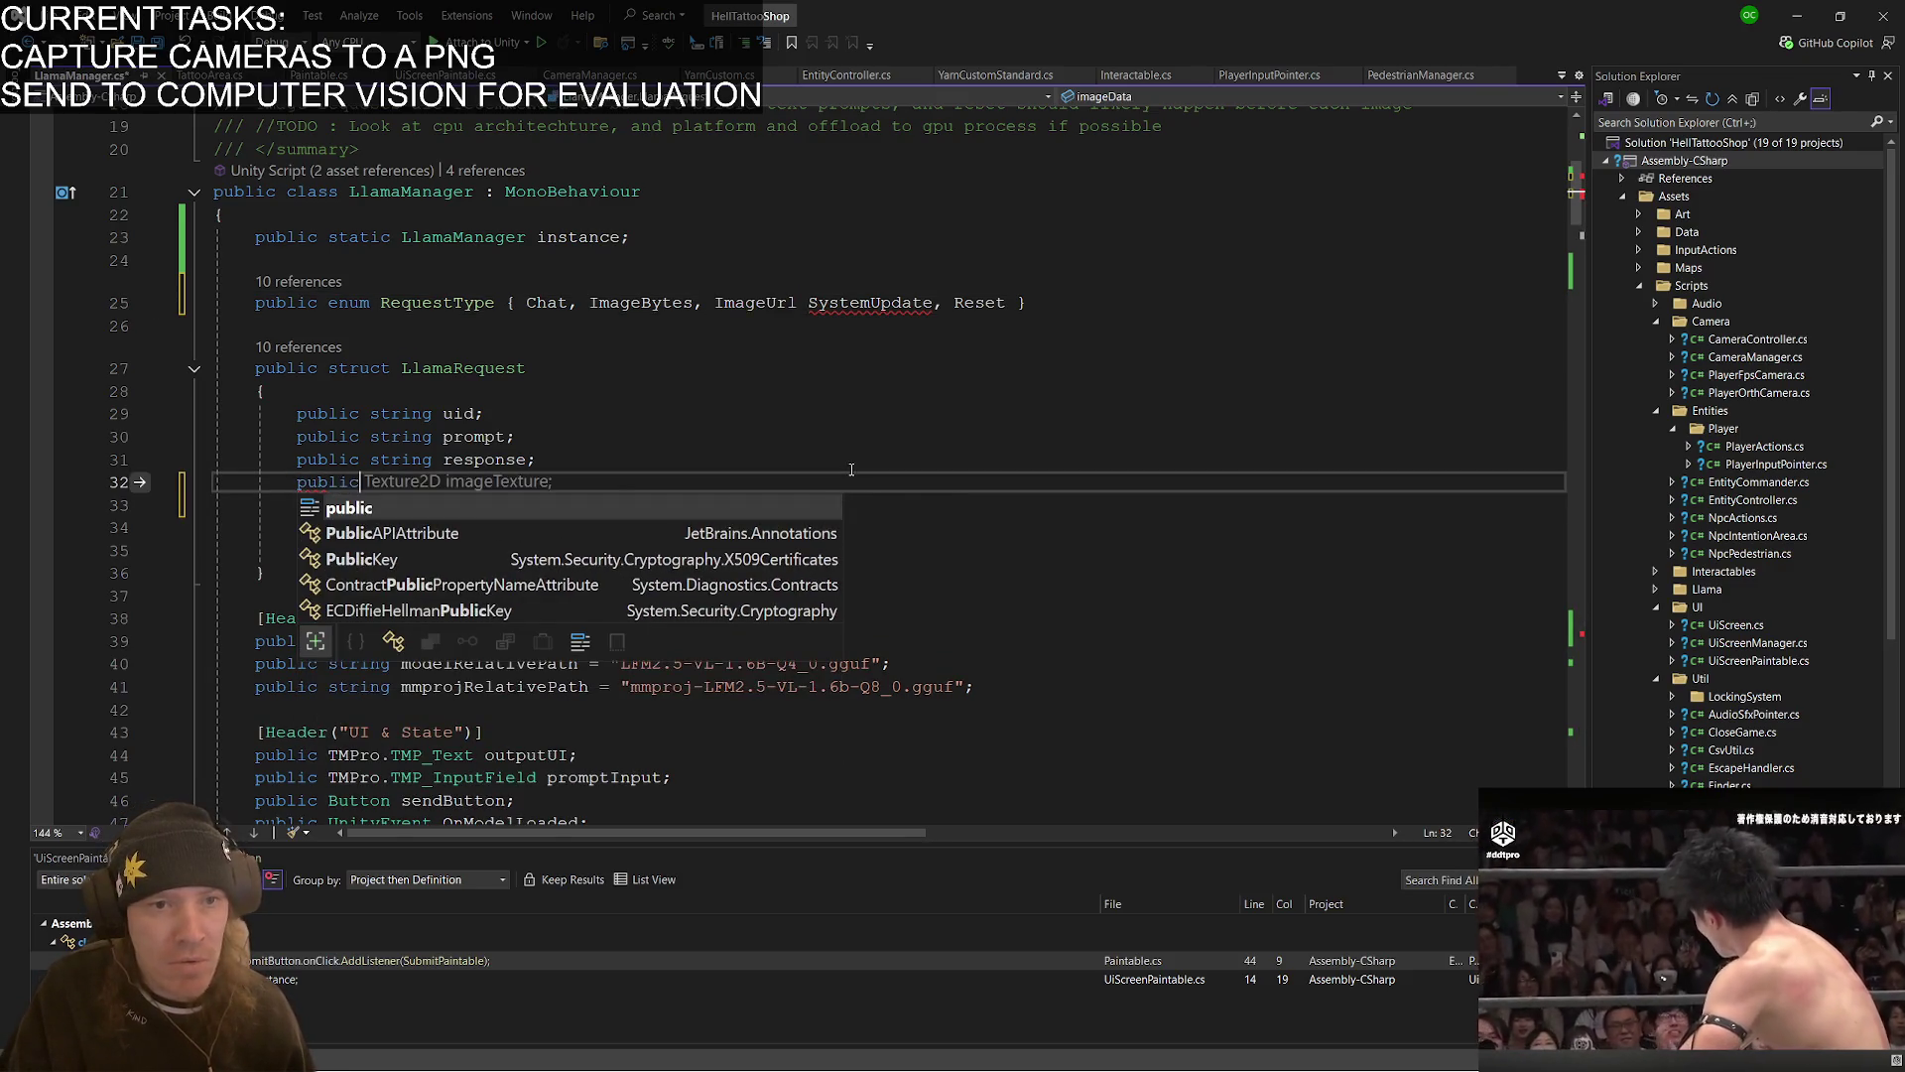
text( string)
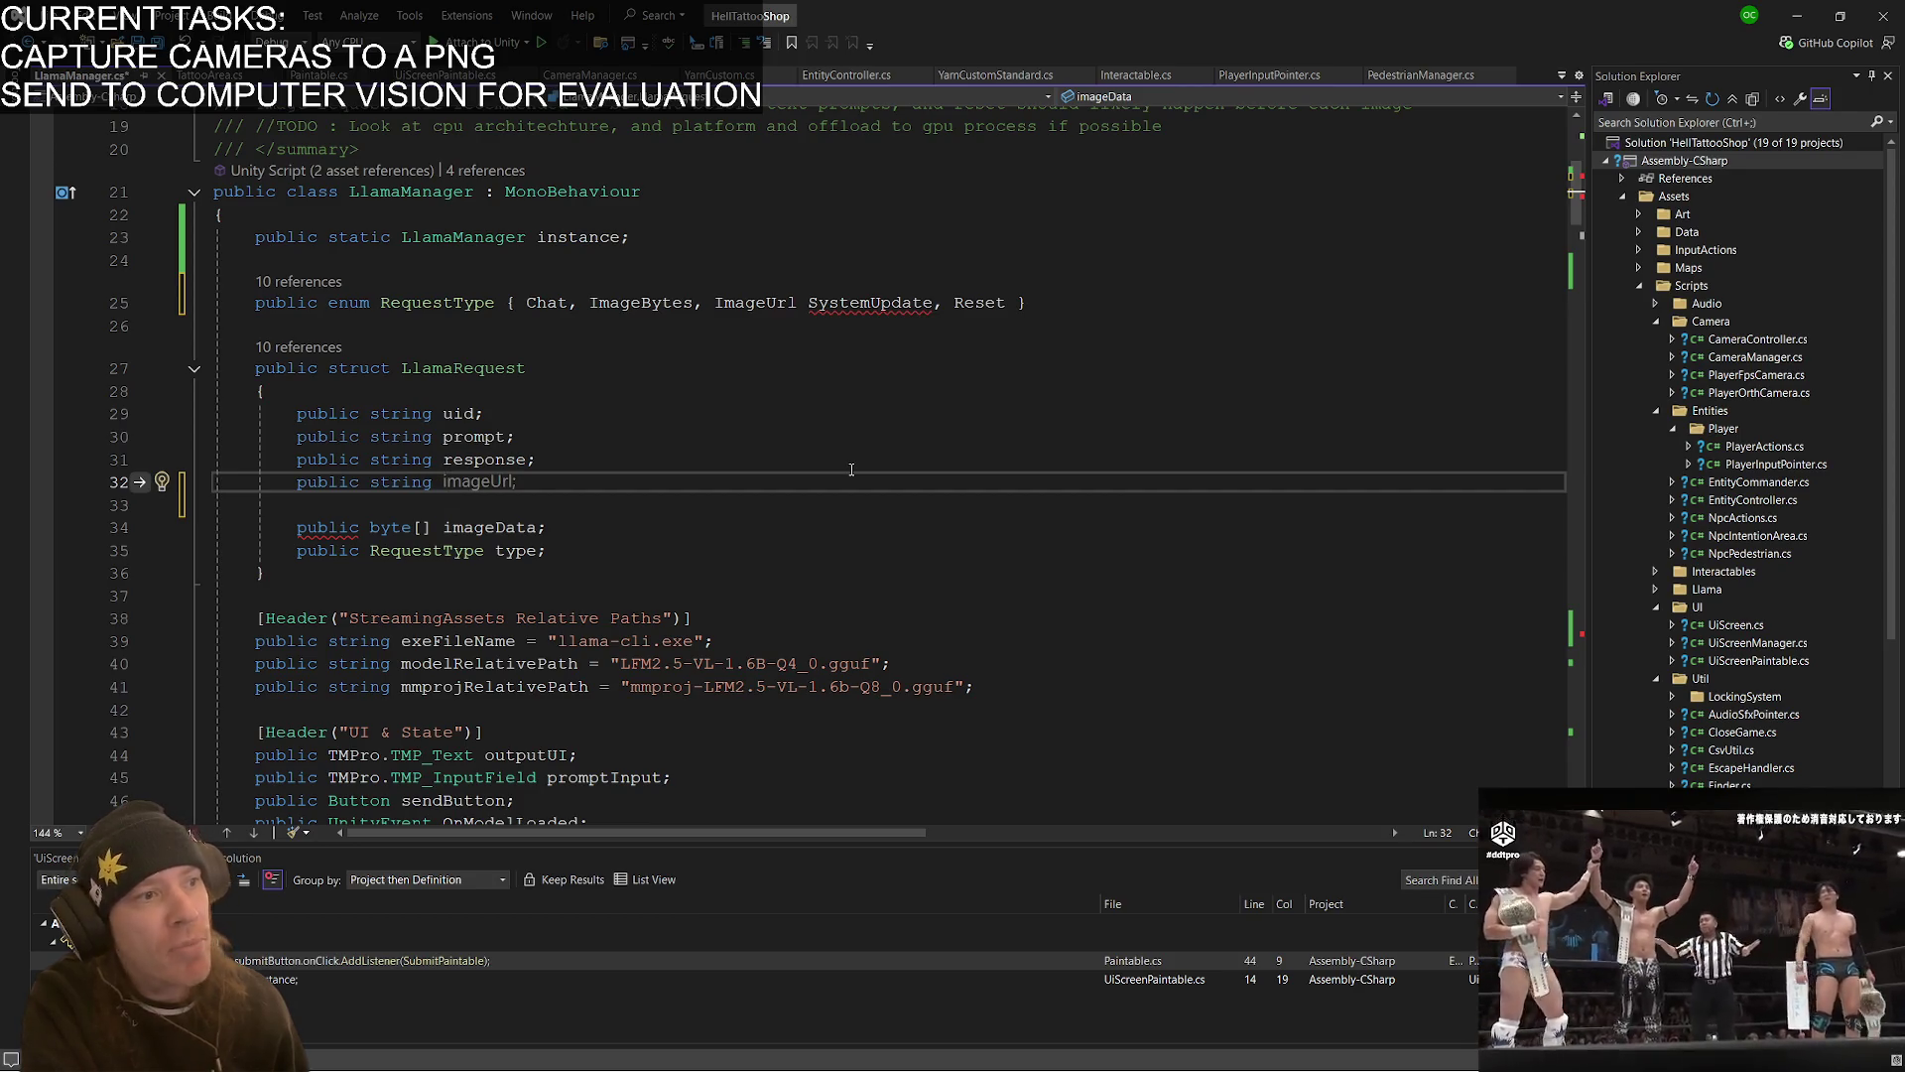
key(shift+Left)
key(shift+Left)
key(shift+Left)
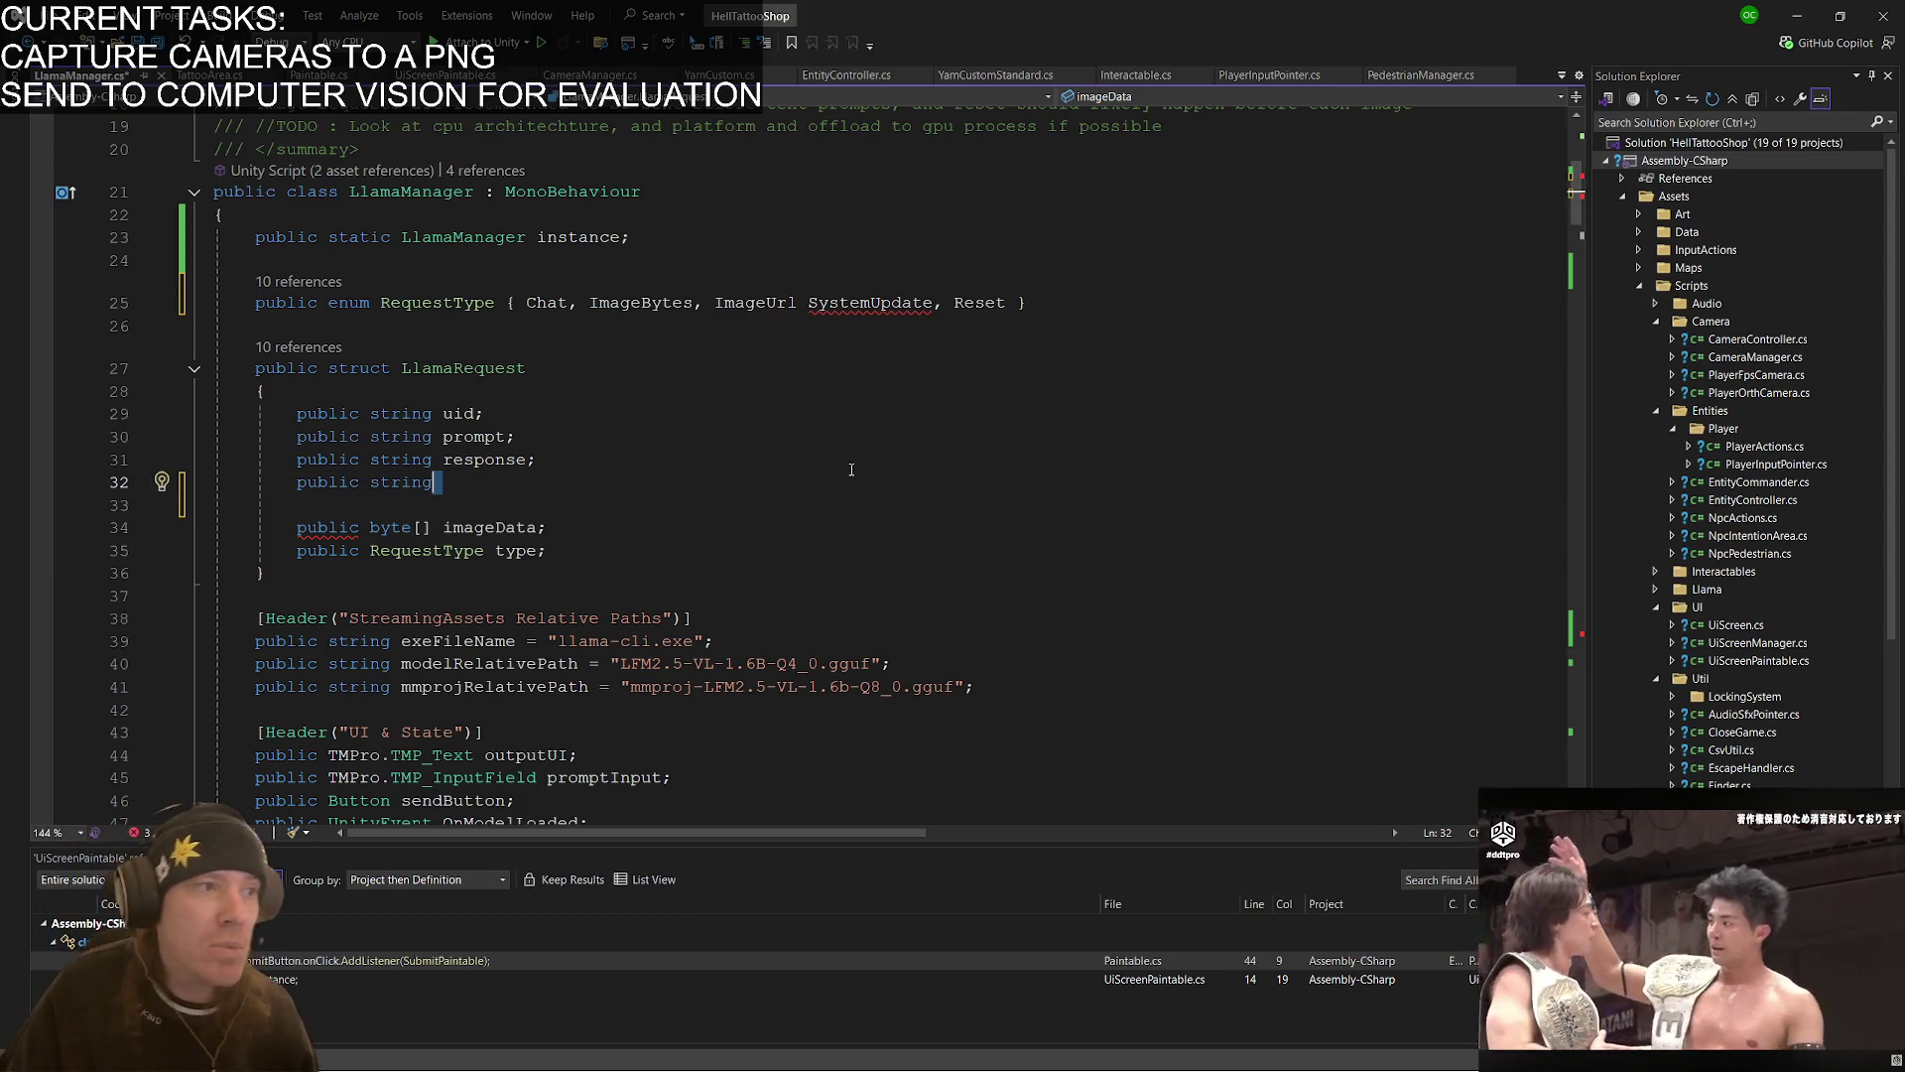
key(shift+Left)
key(shift+Left)
key(shift+Left)
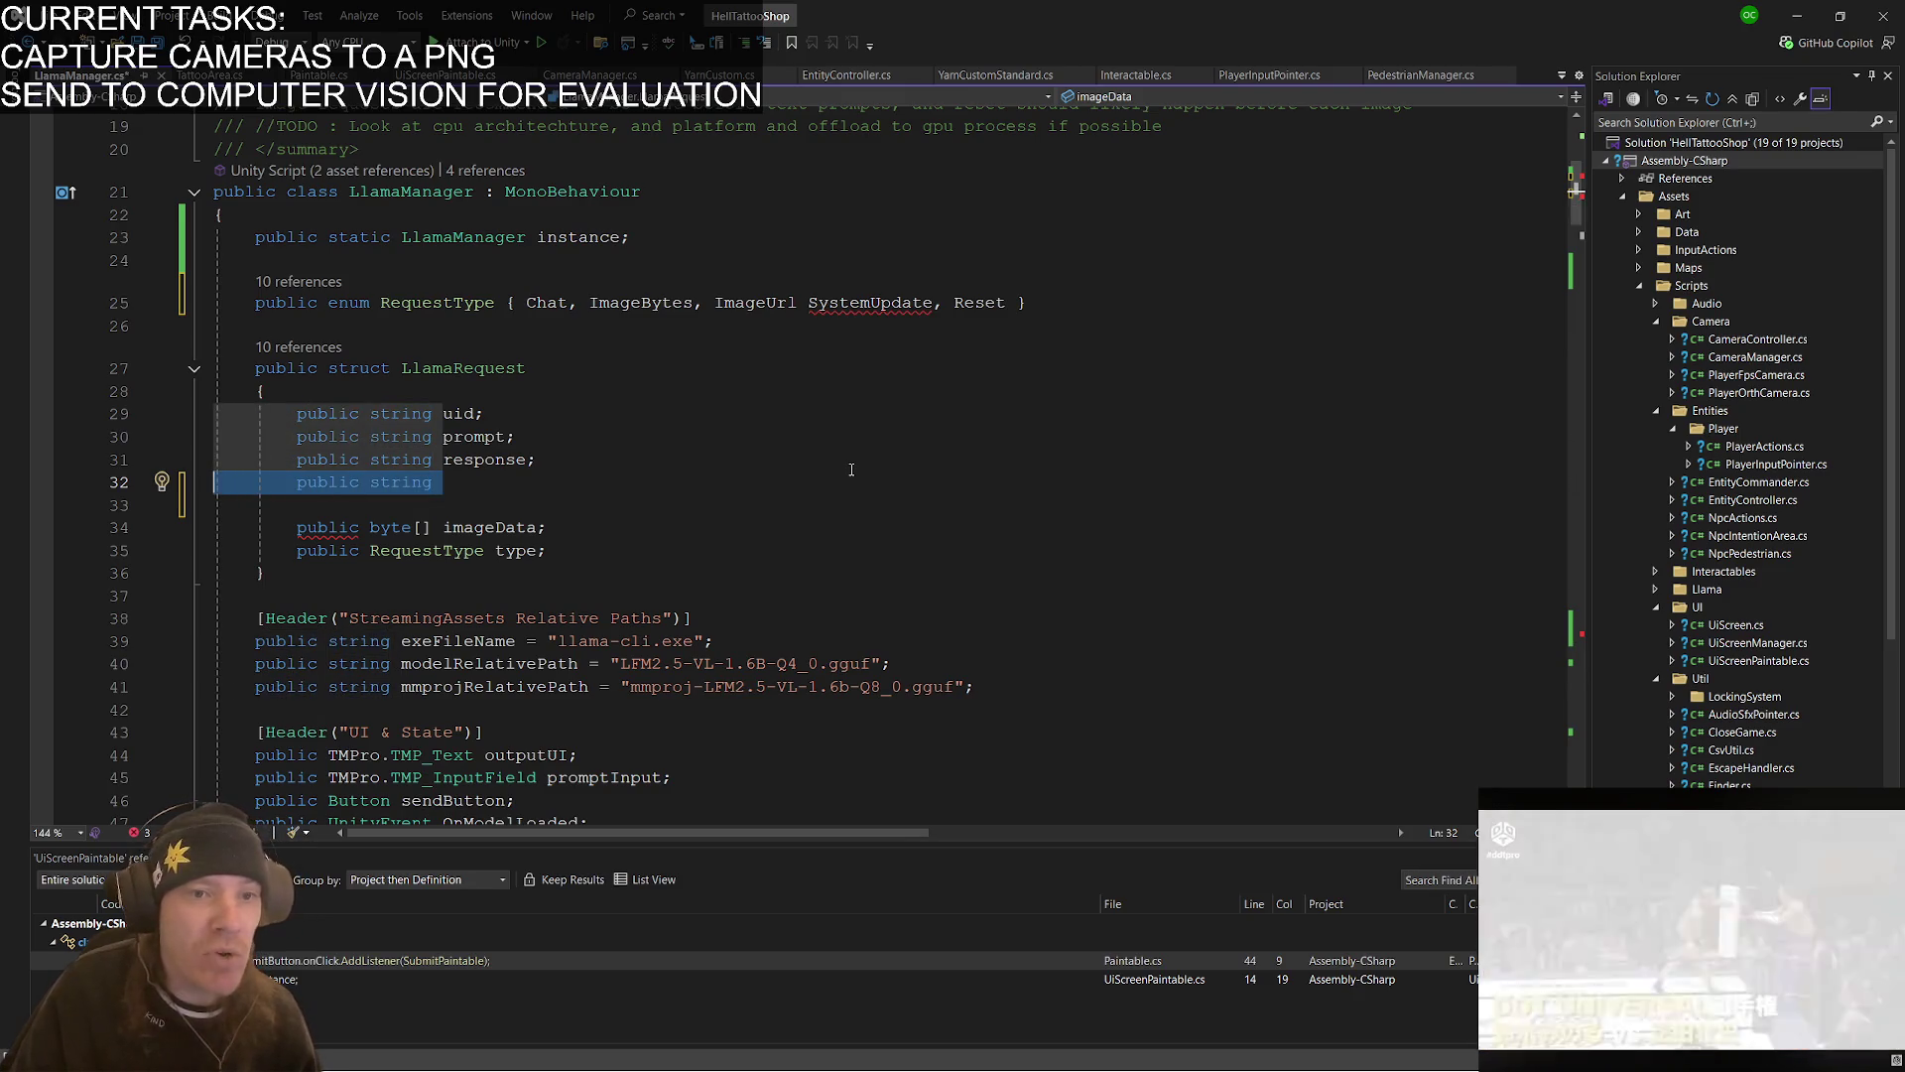
key(shift+Left)
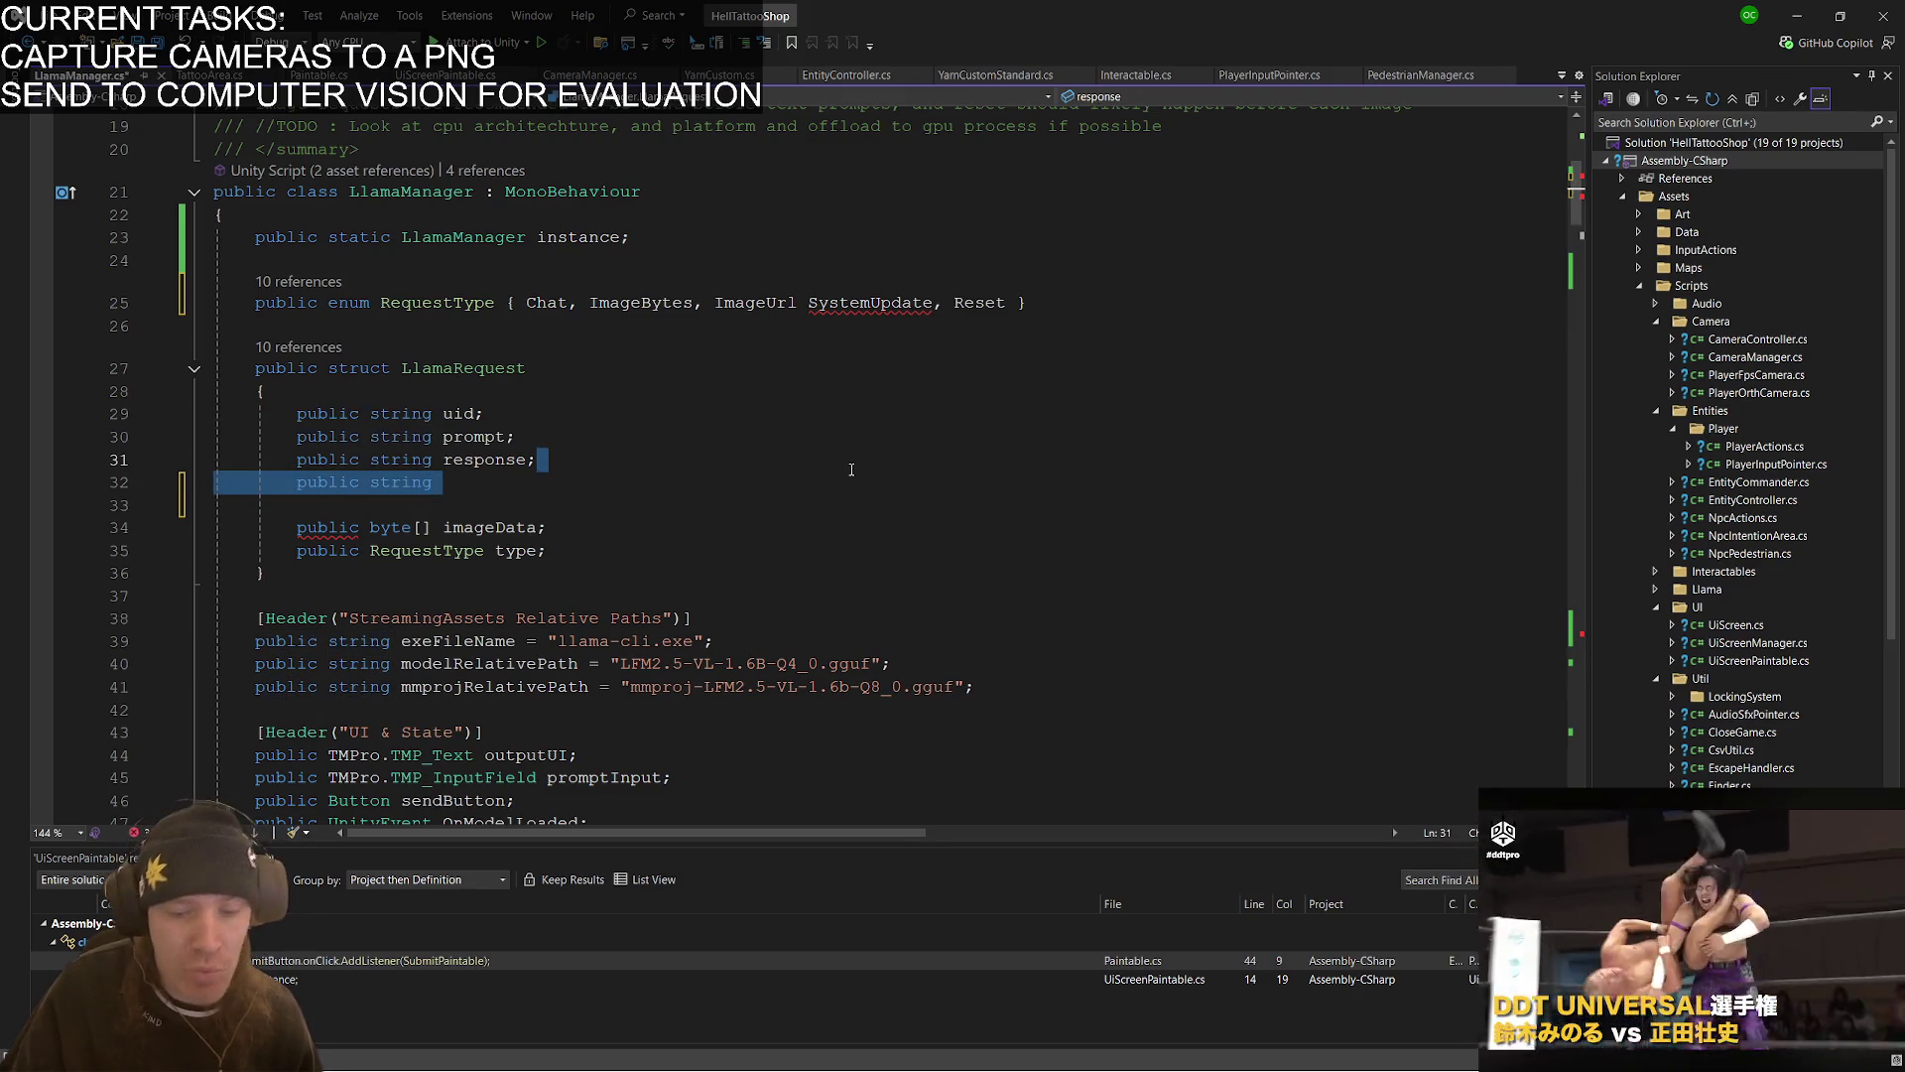
key(BackSpace)
key(Up)
key(Left)
key(Left)
key(Left)
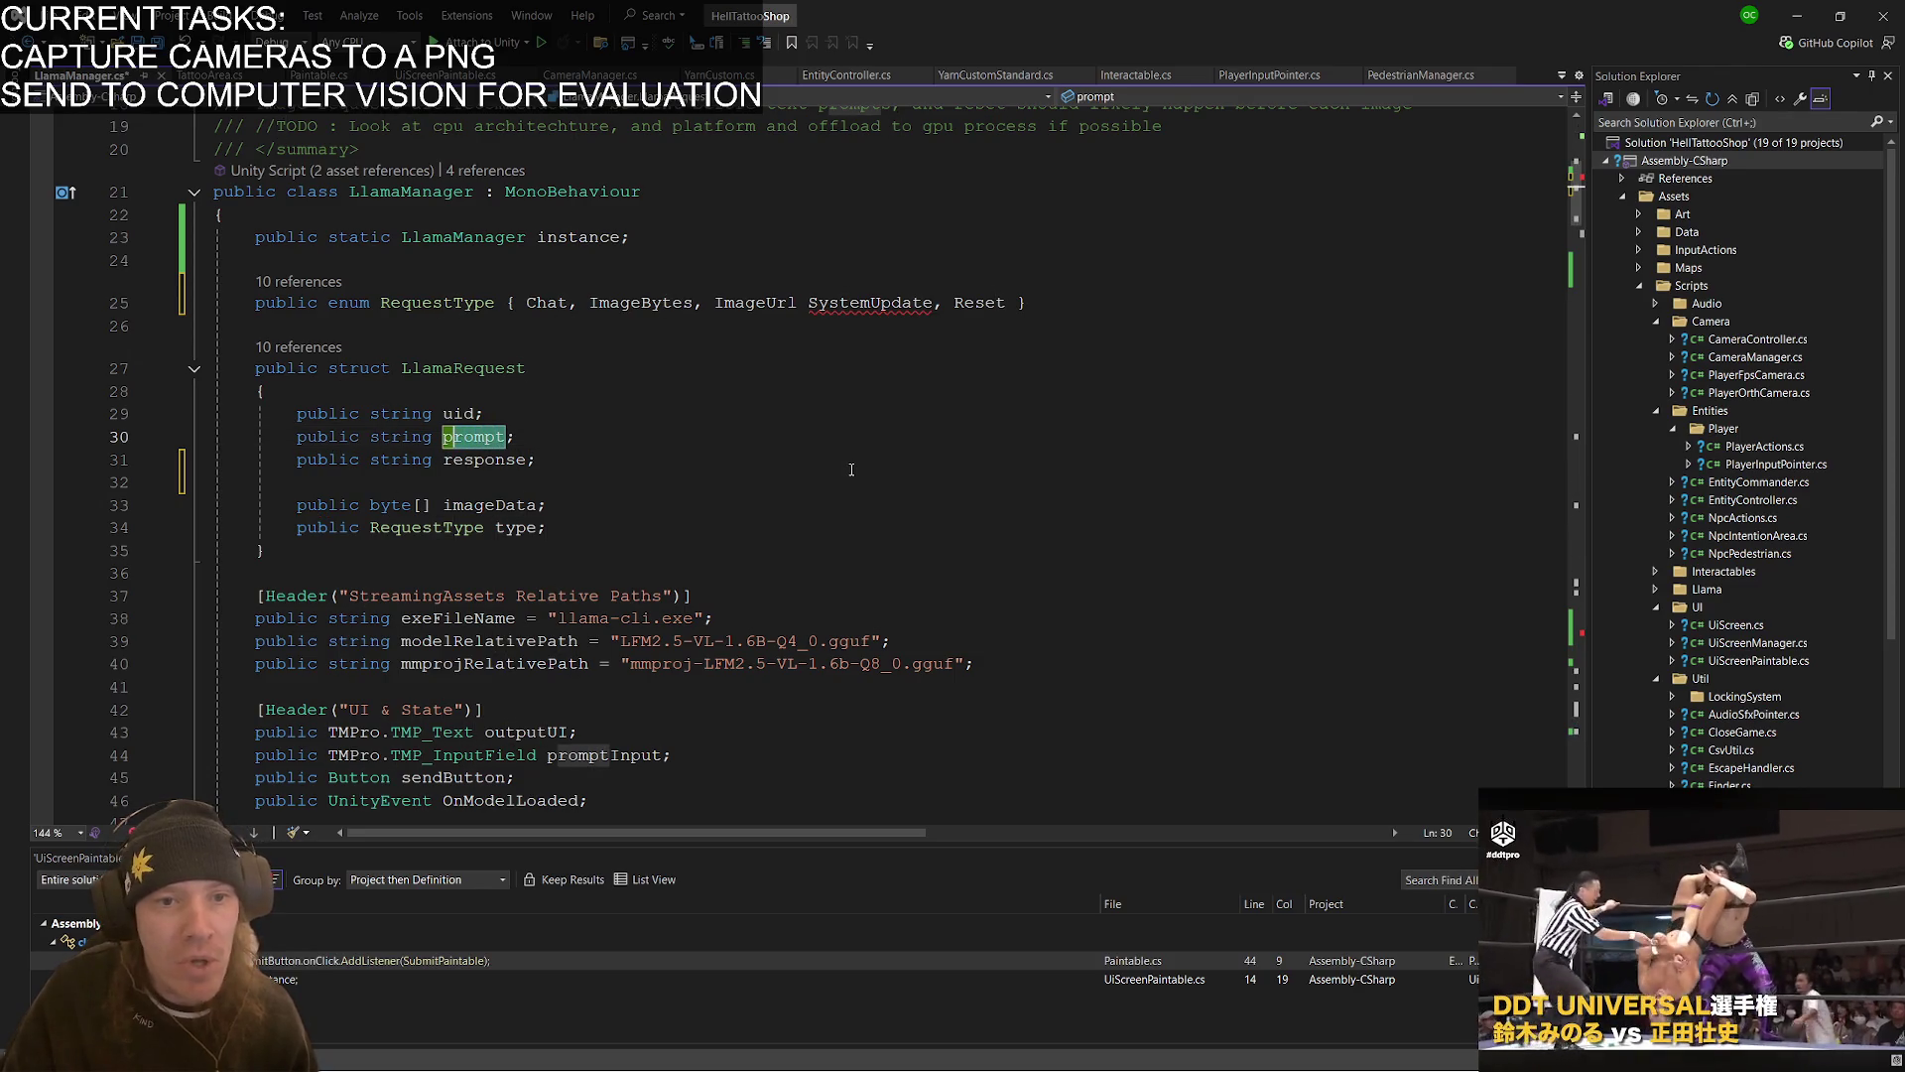
- Rename LlamaRequest's prompt field to data across the project
right_click(473, 437)
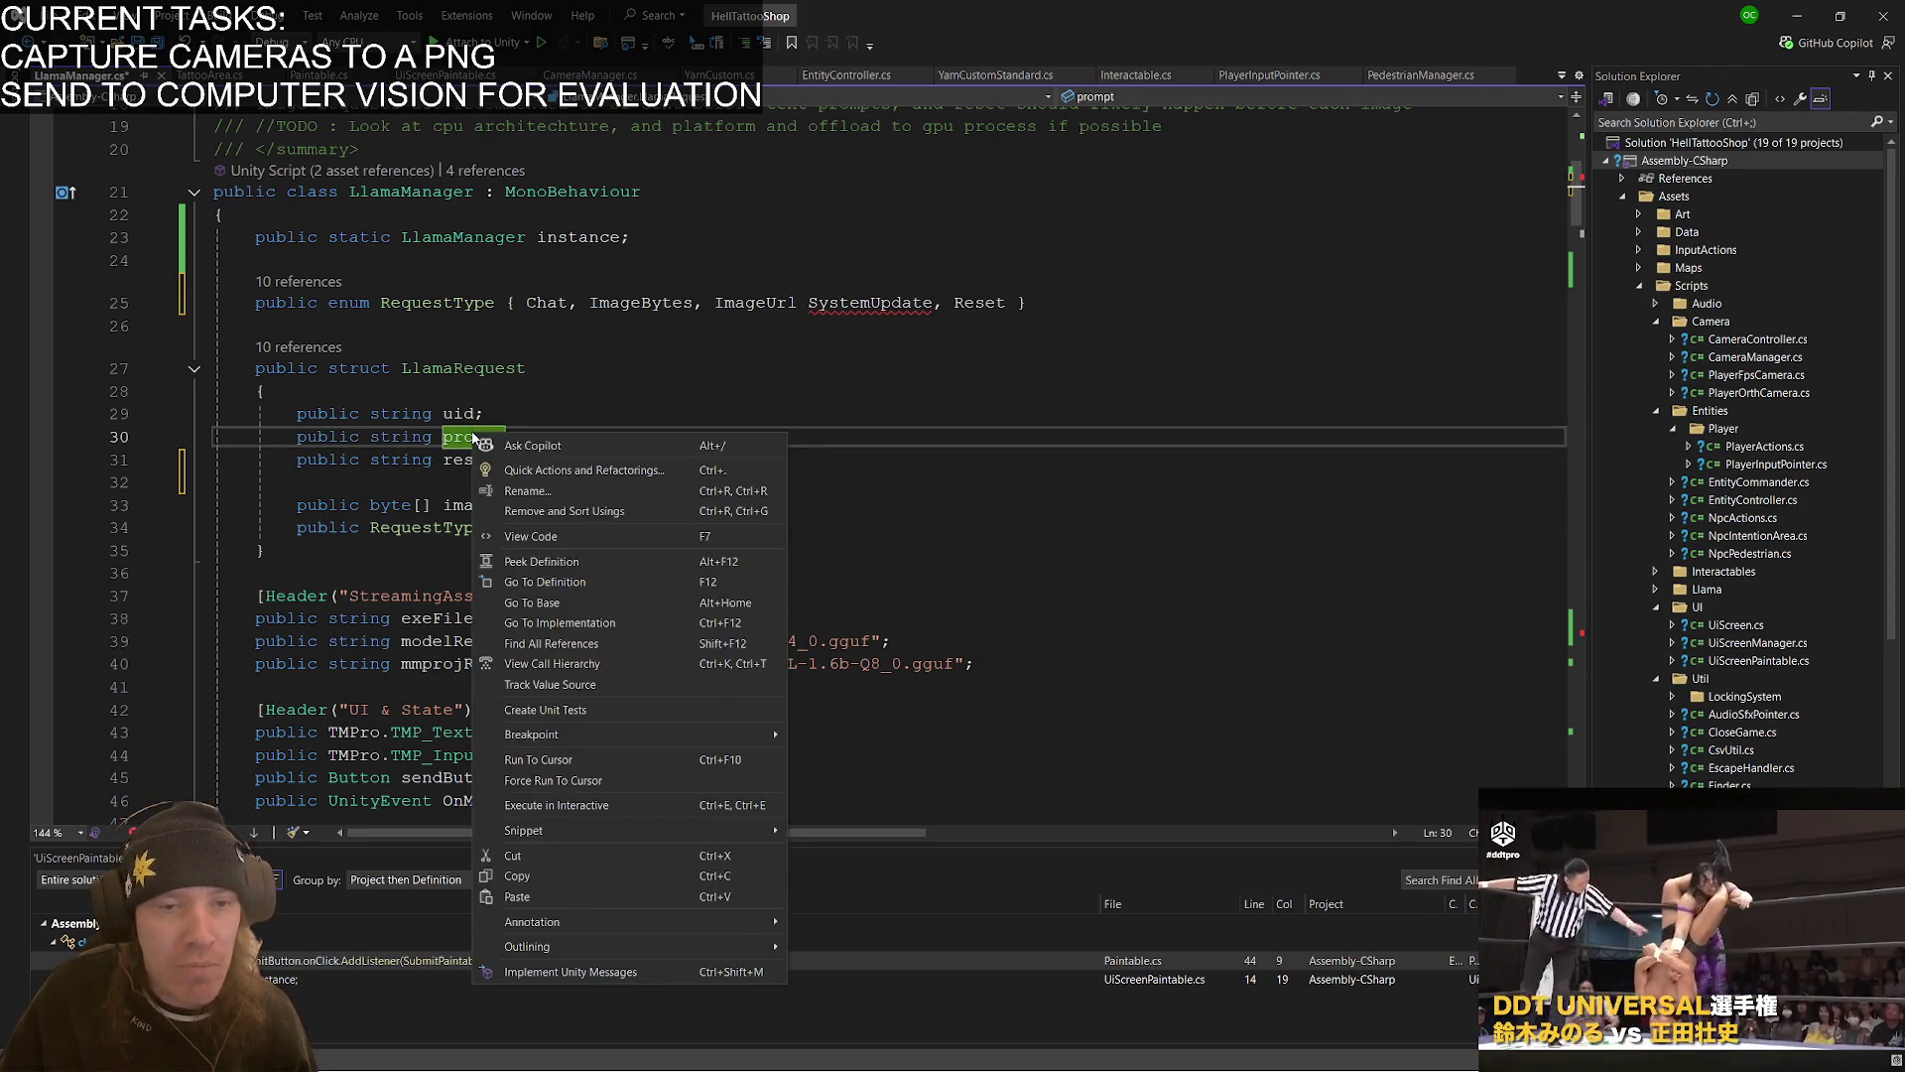
click(569, 489)
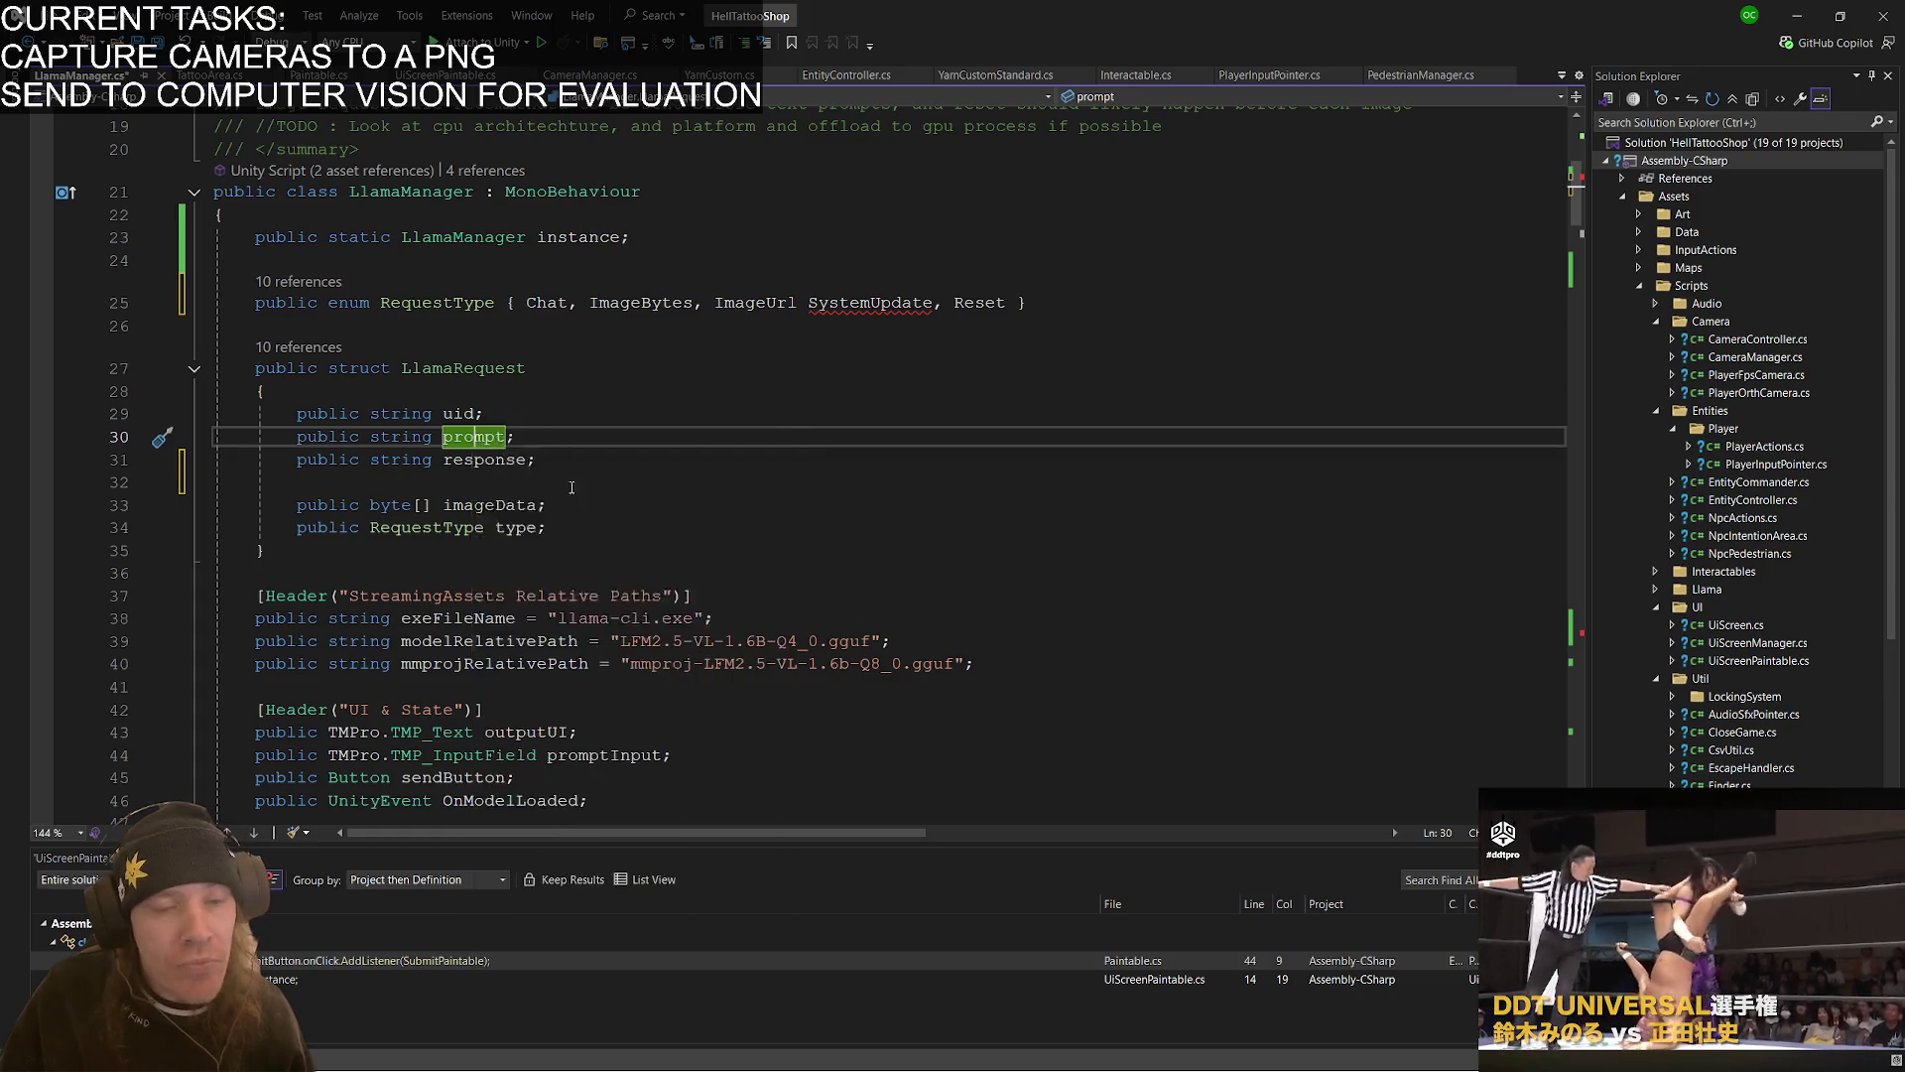
text(data)
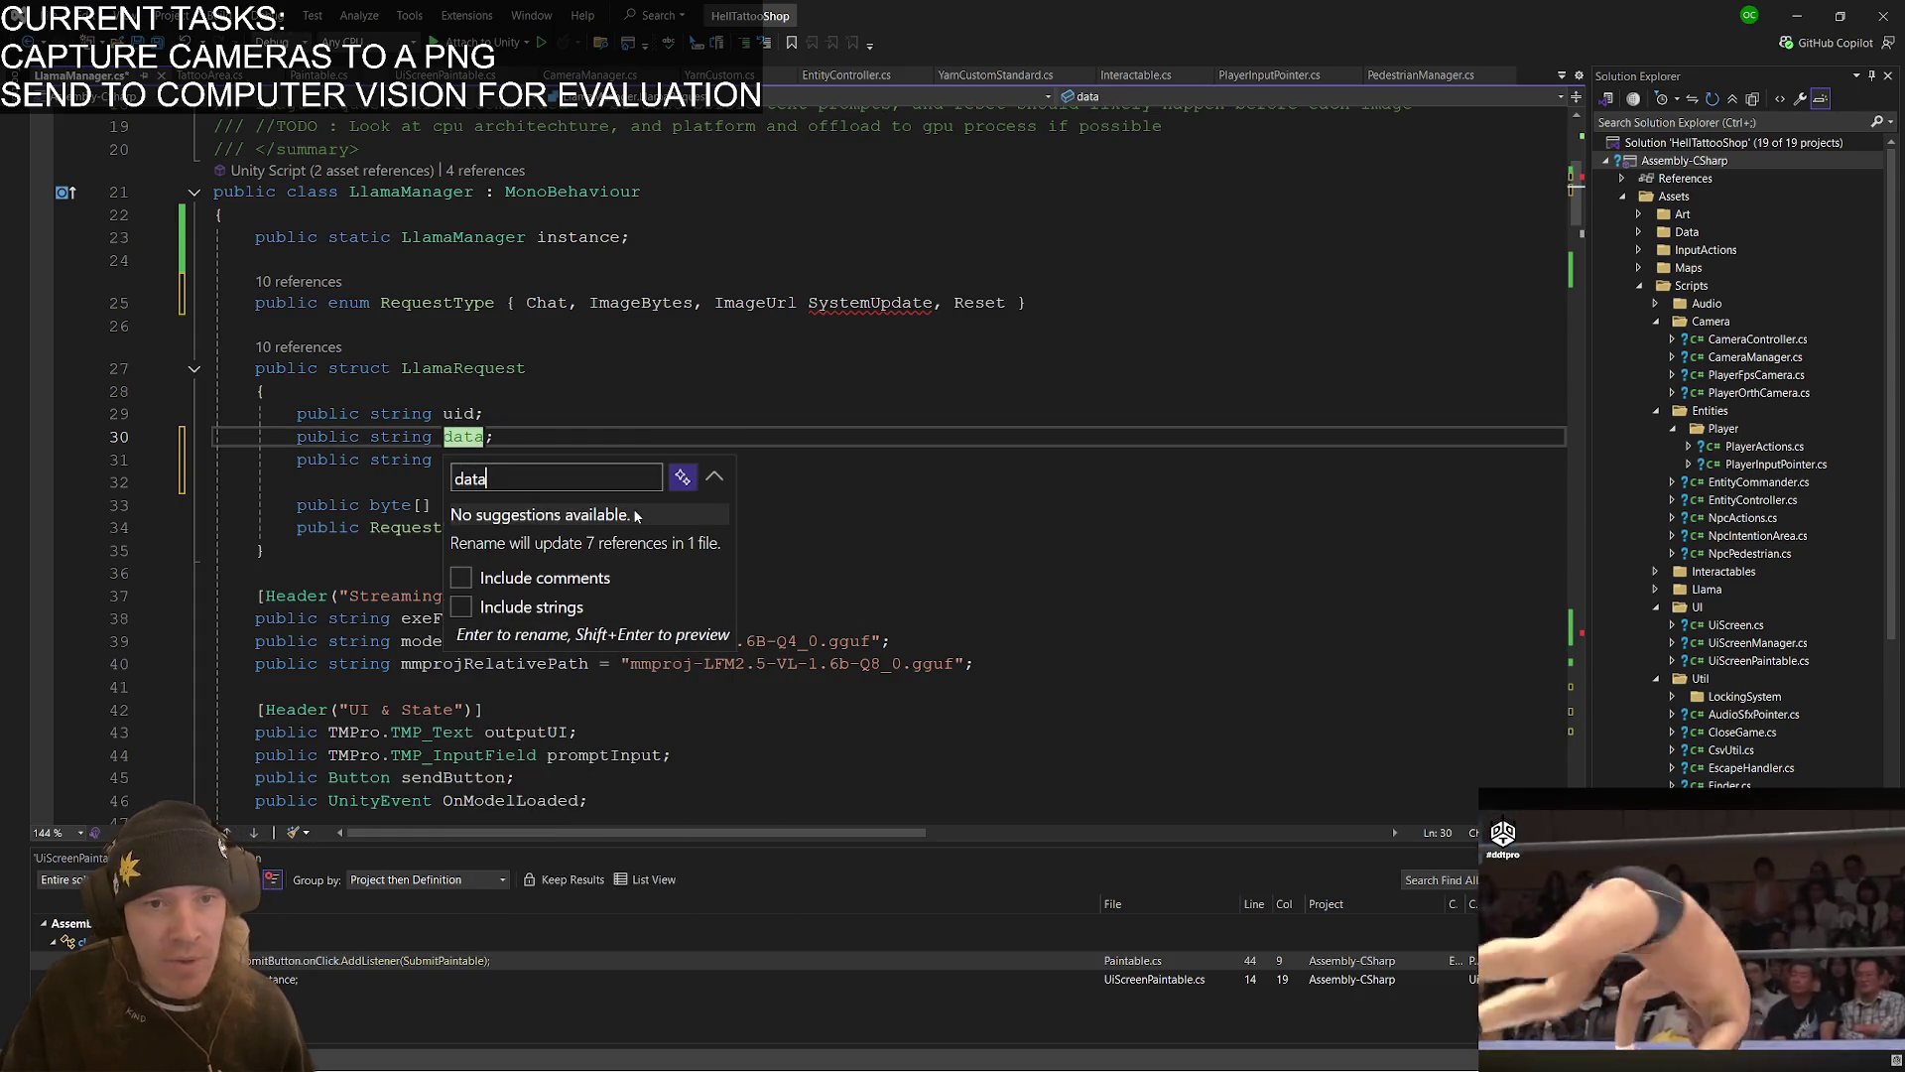
key(Return)
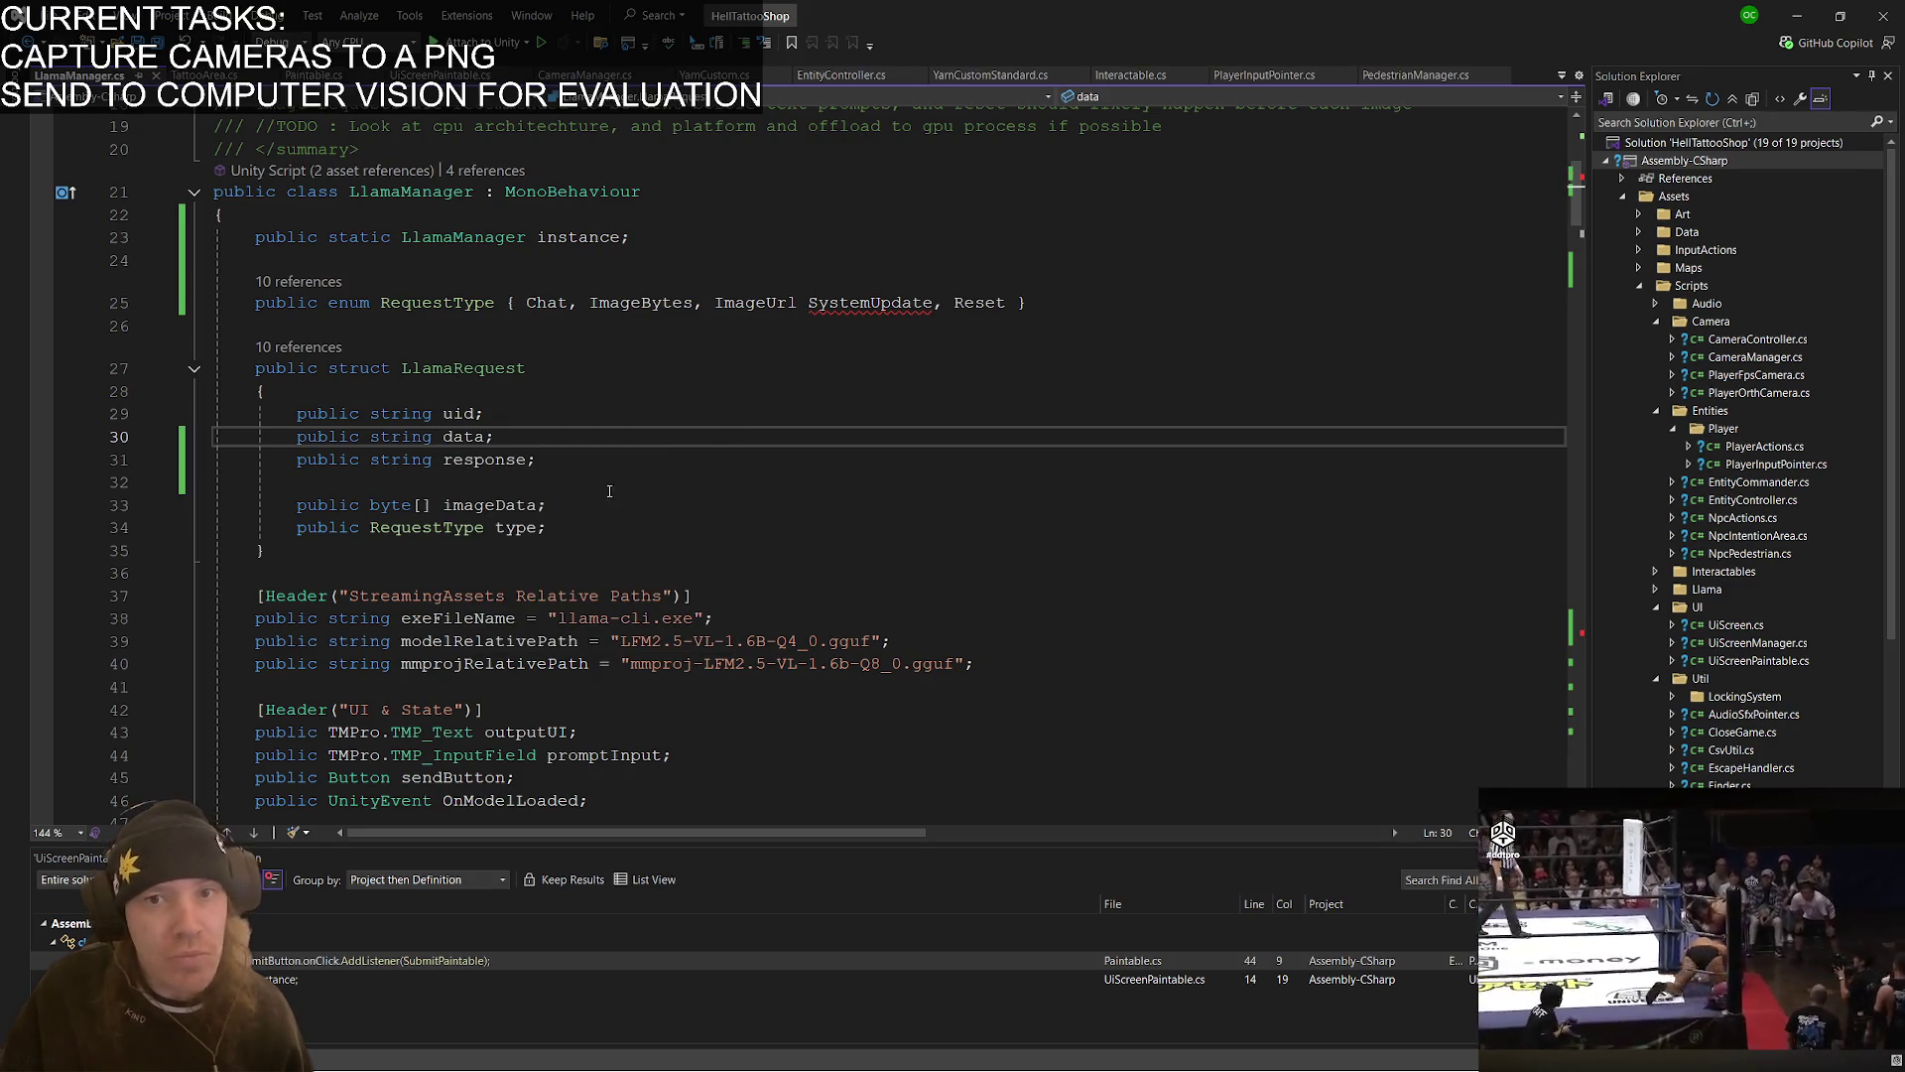
- Add the missing comma after ImageUrl in the RequestType enum
click(800, 302)
text(,)
click(699, 453)
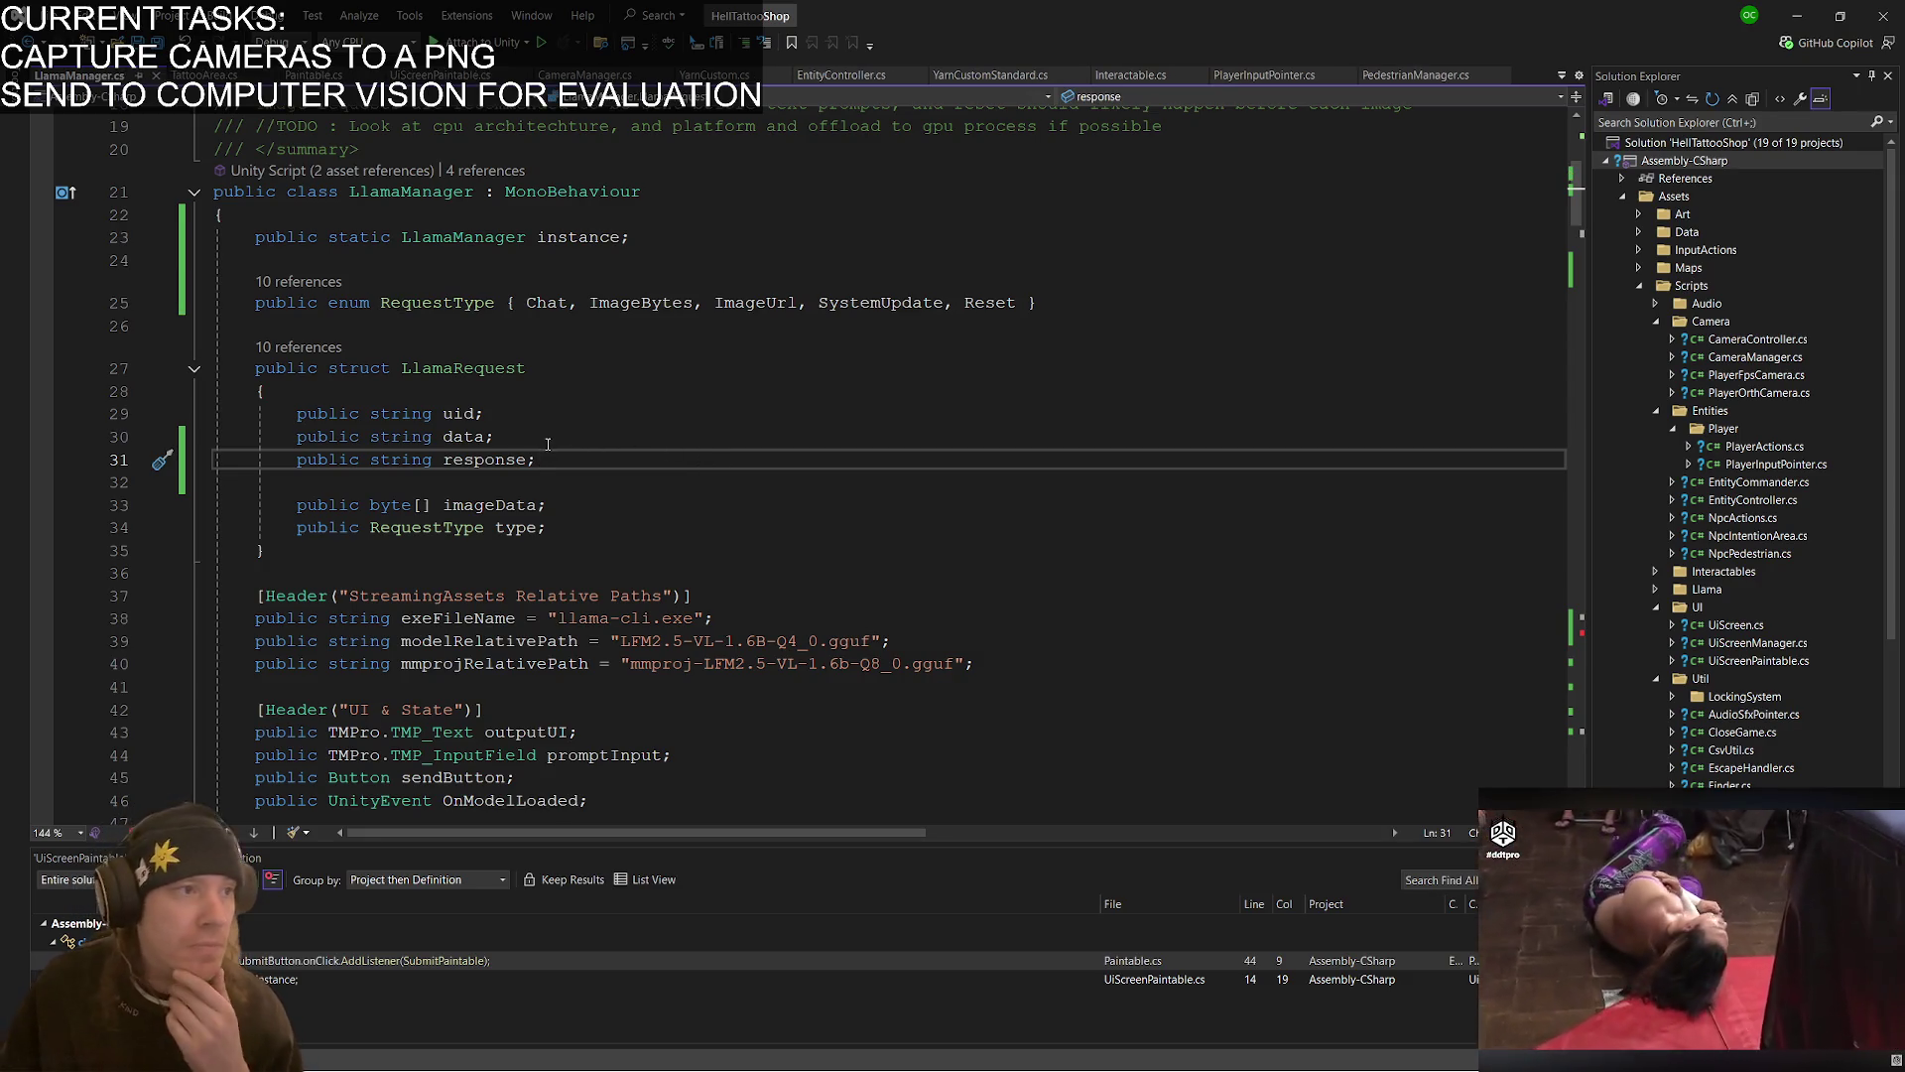
scroll(557, 465, down, 20)
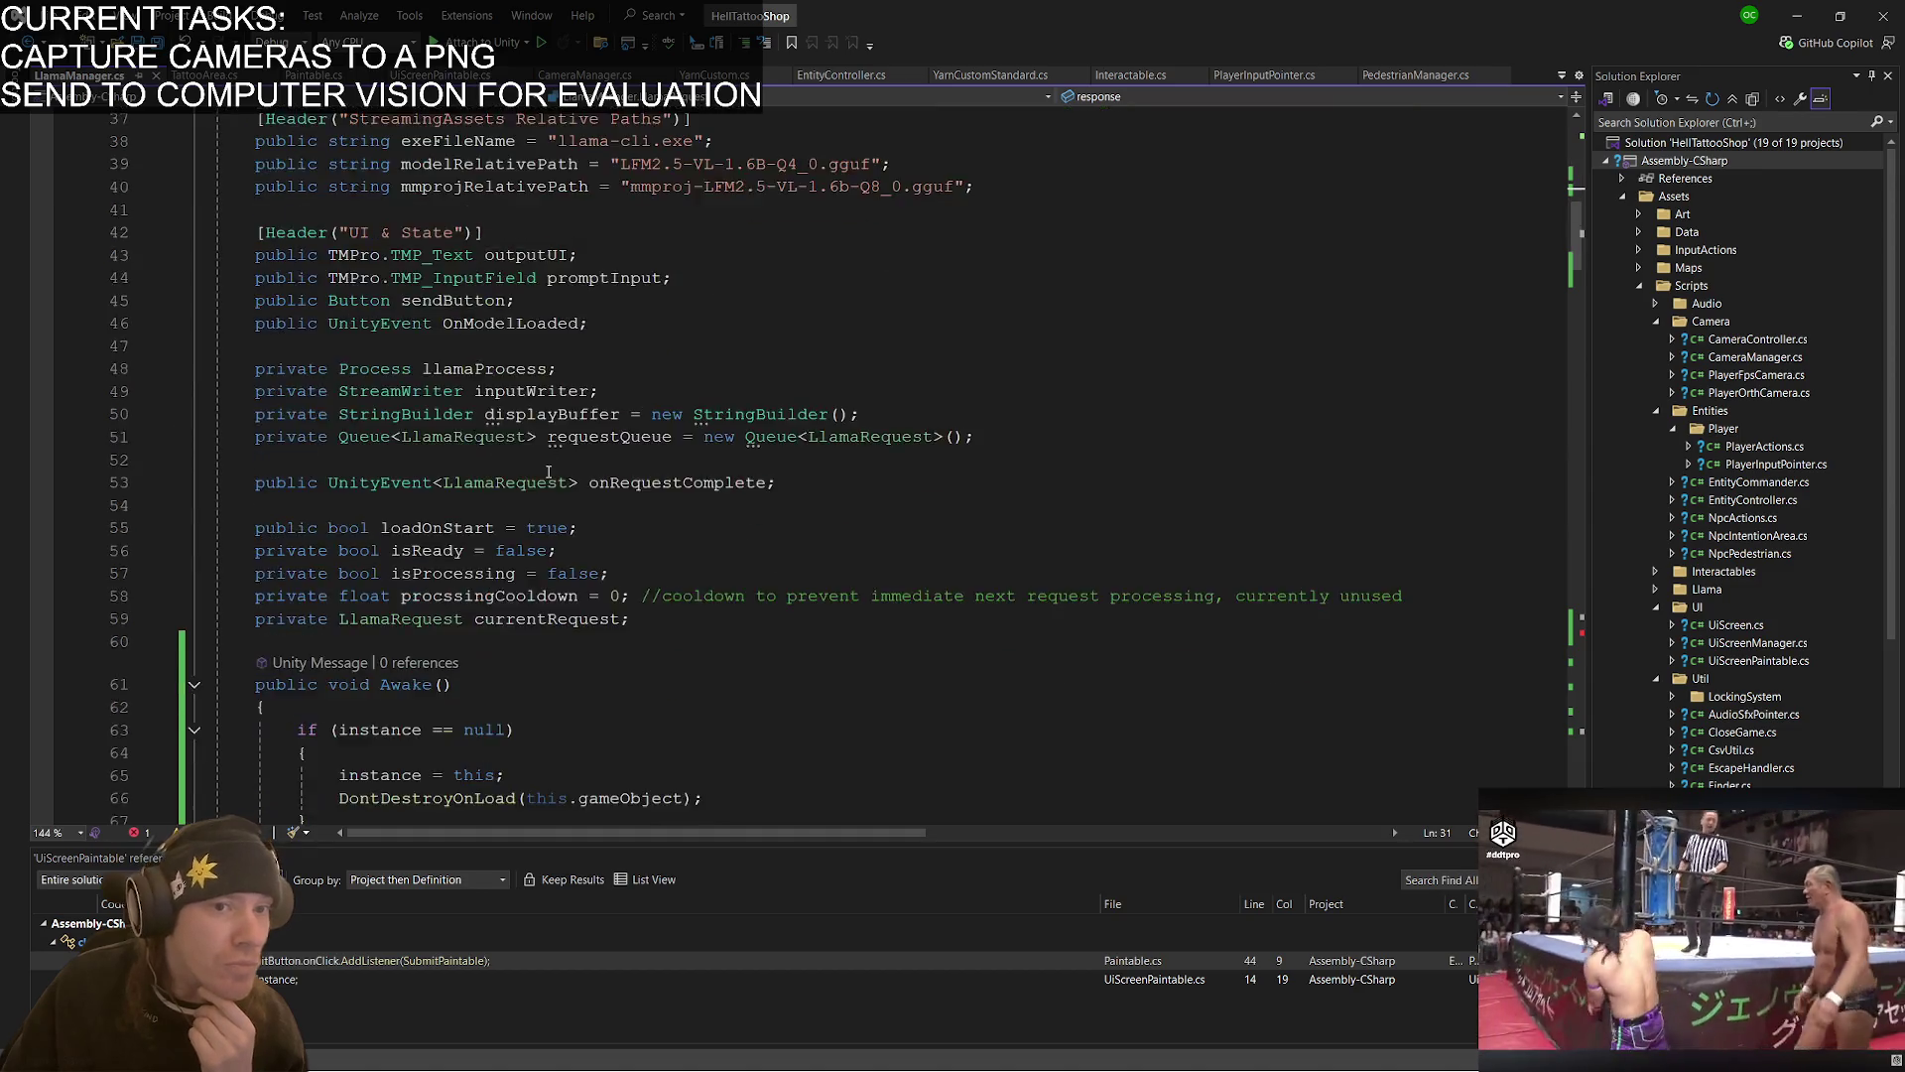
scroll(551, 474, down, 20)
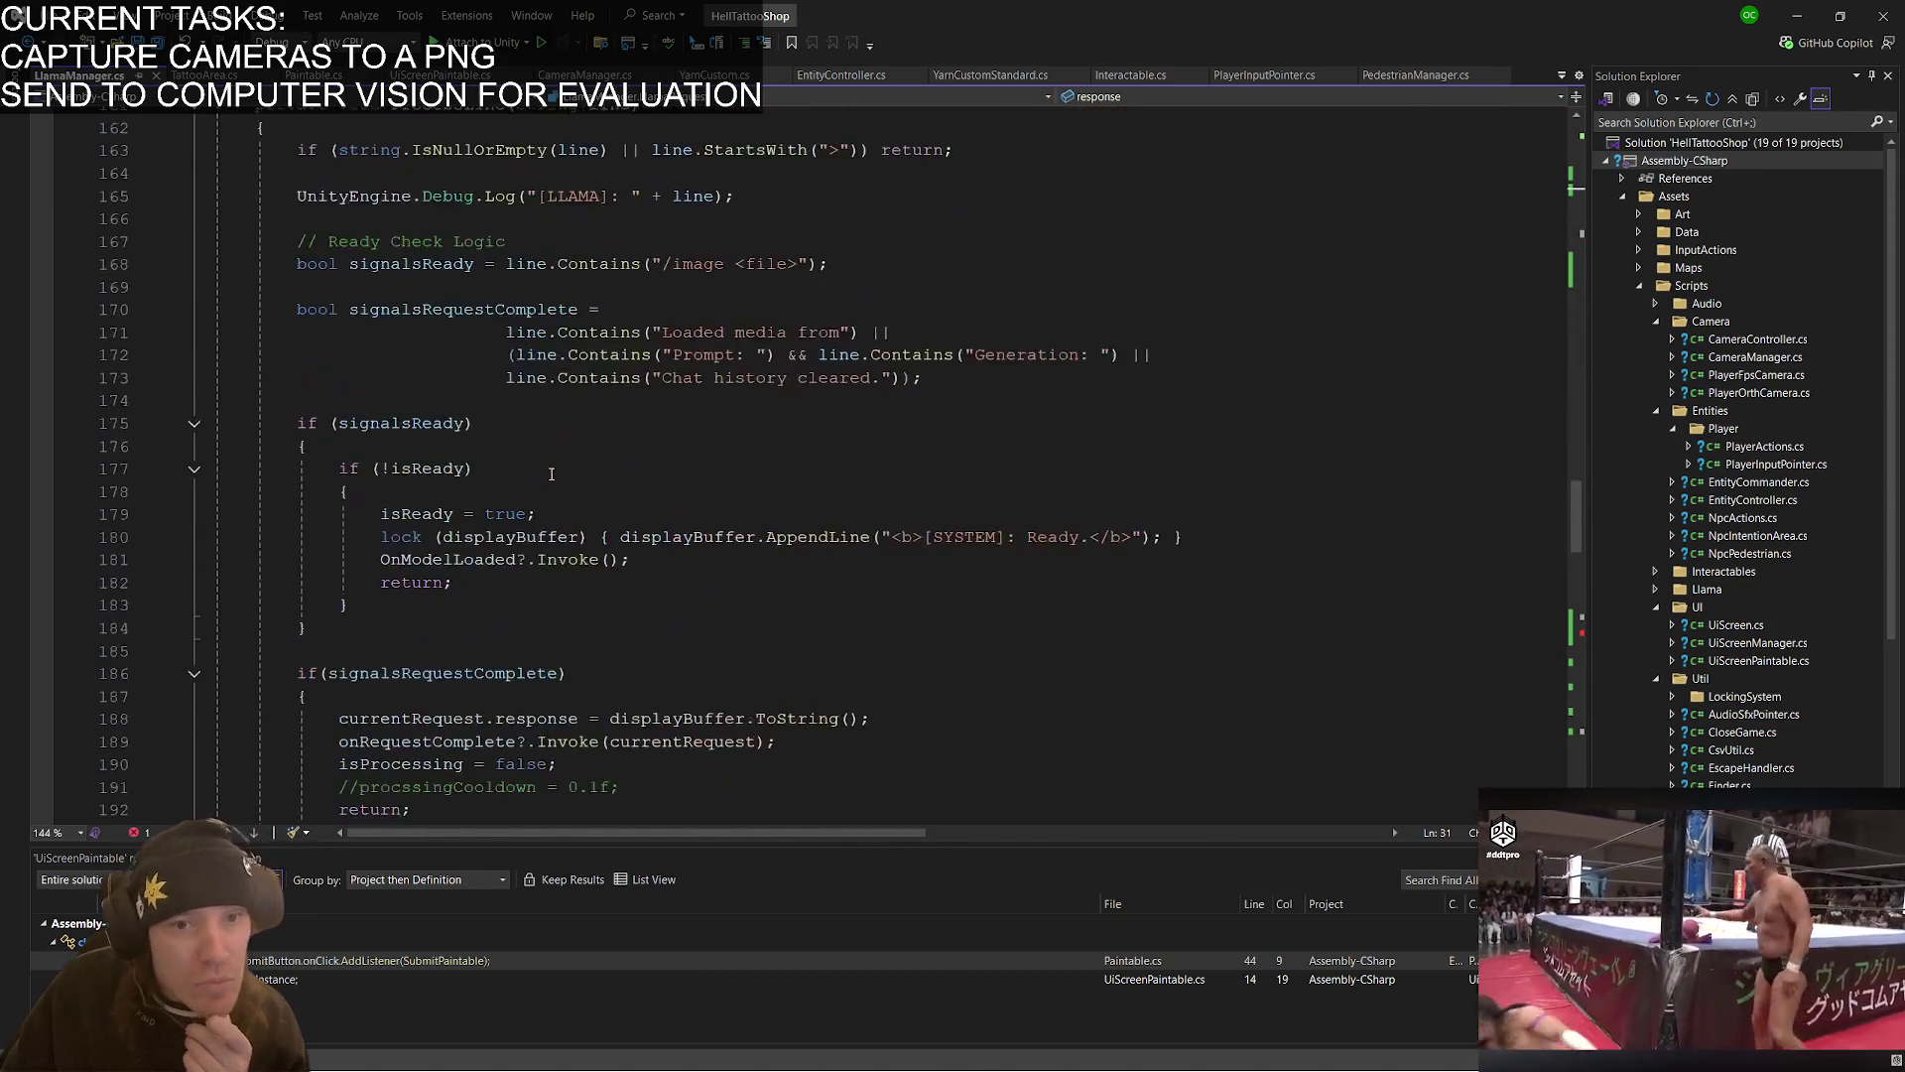
- In the URL SendImage, set the request type to ImageUrl and assign data = imageUrl
scroll(552, 473, down, 1)
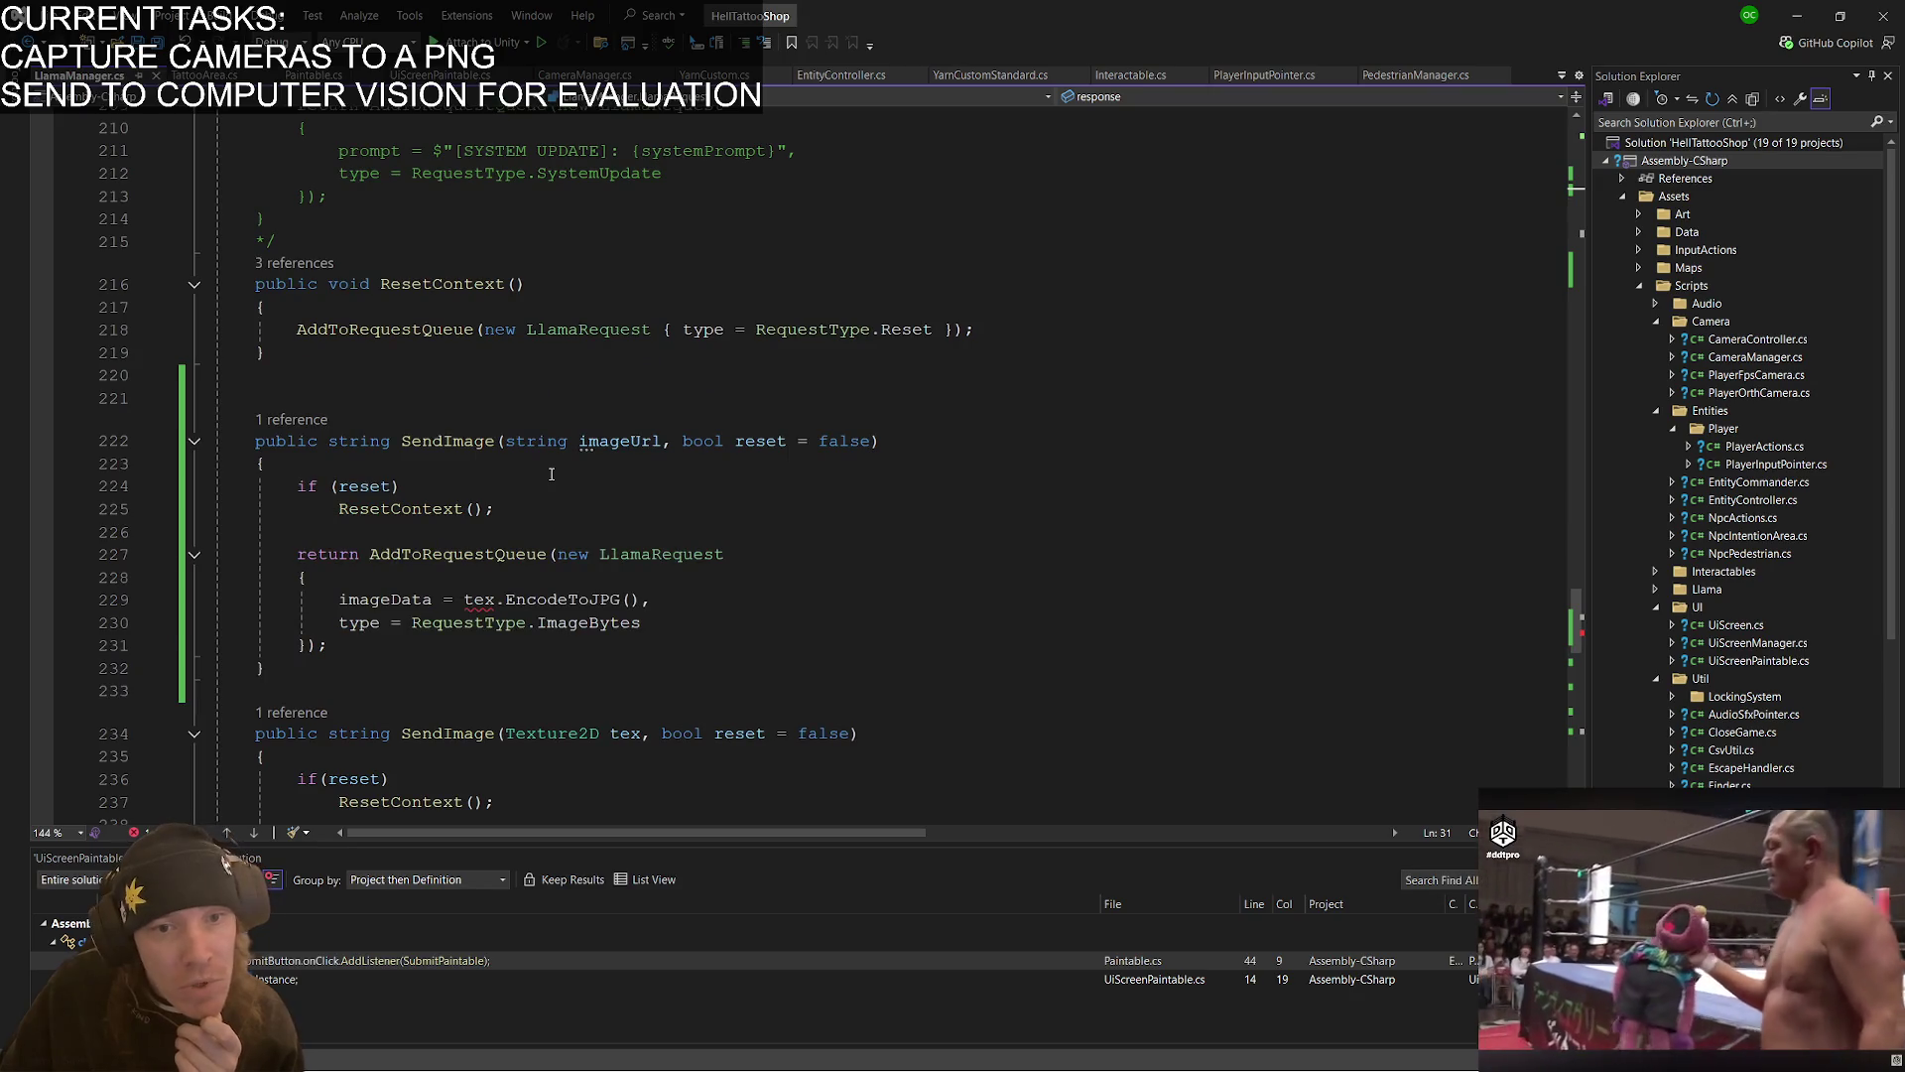
mouse_move(593, 623)
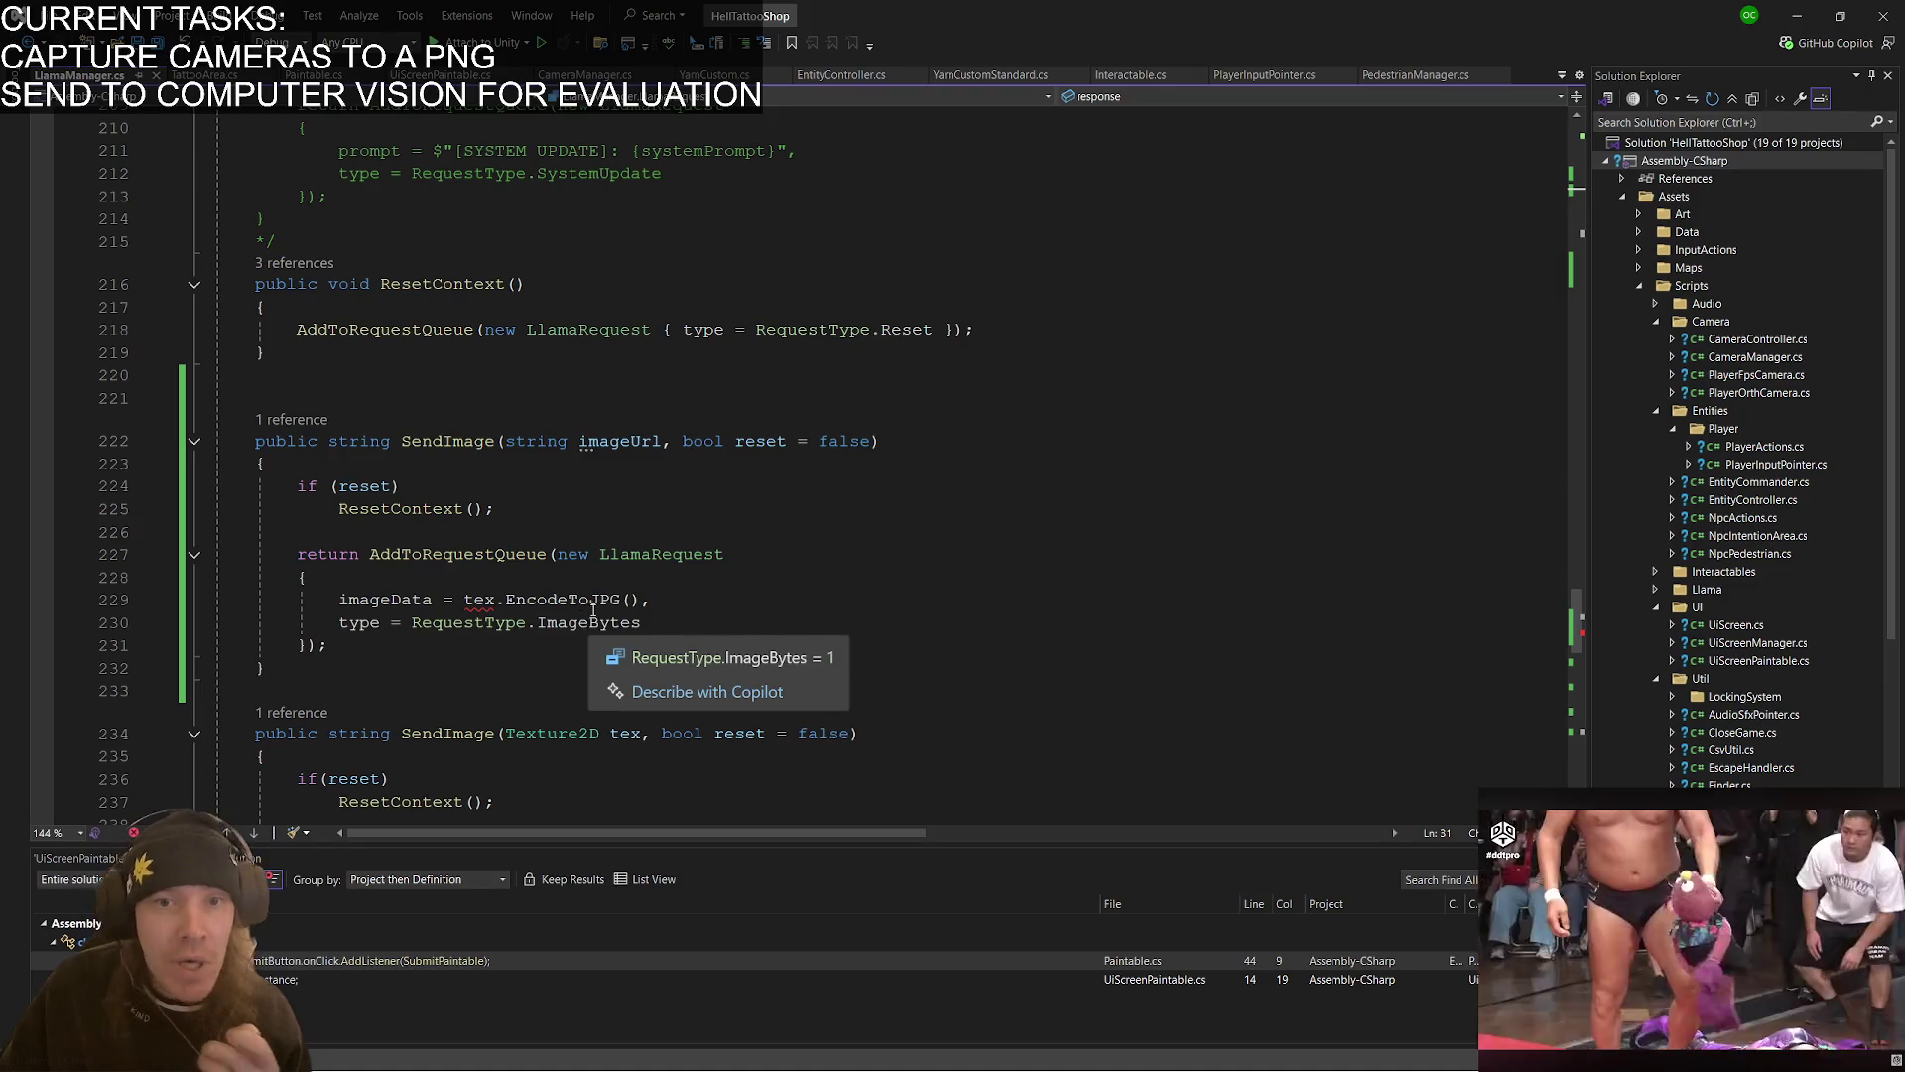
double_click(589, 622)
key(BackSpace)
key(ctrl+space)
key(Down)
key(Tab)
key(Up)
key(Right)
key(ctrl+shift+Left)
key(ctrl+shift+Left)
key(ctrl+shift+Left)
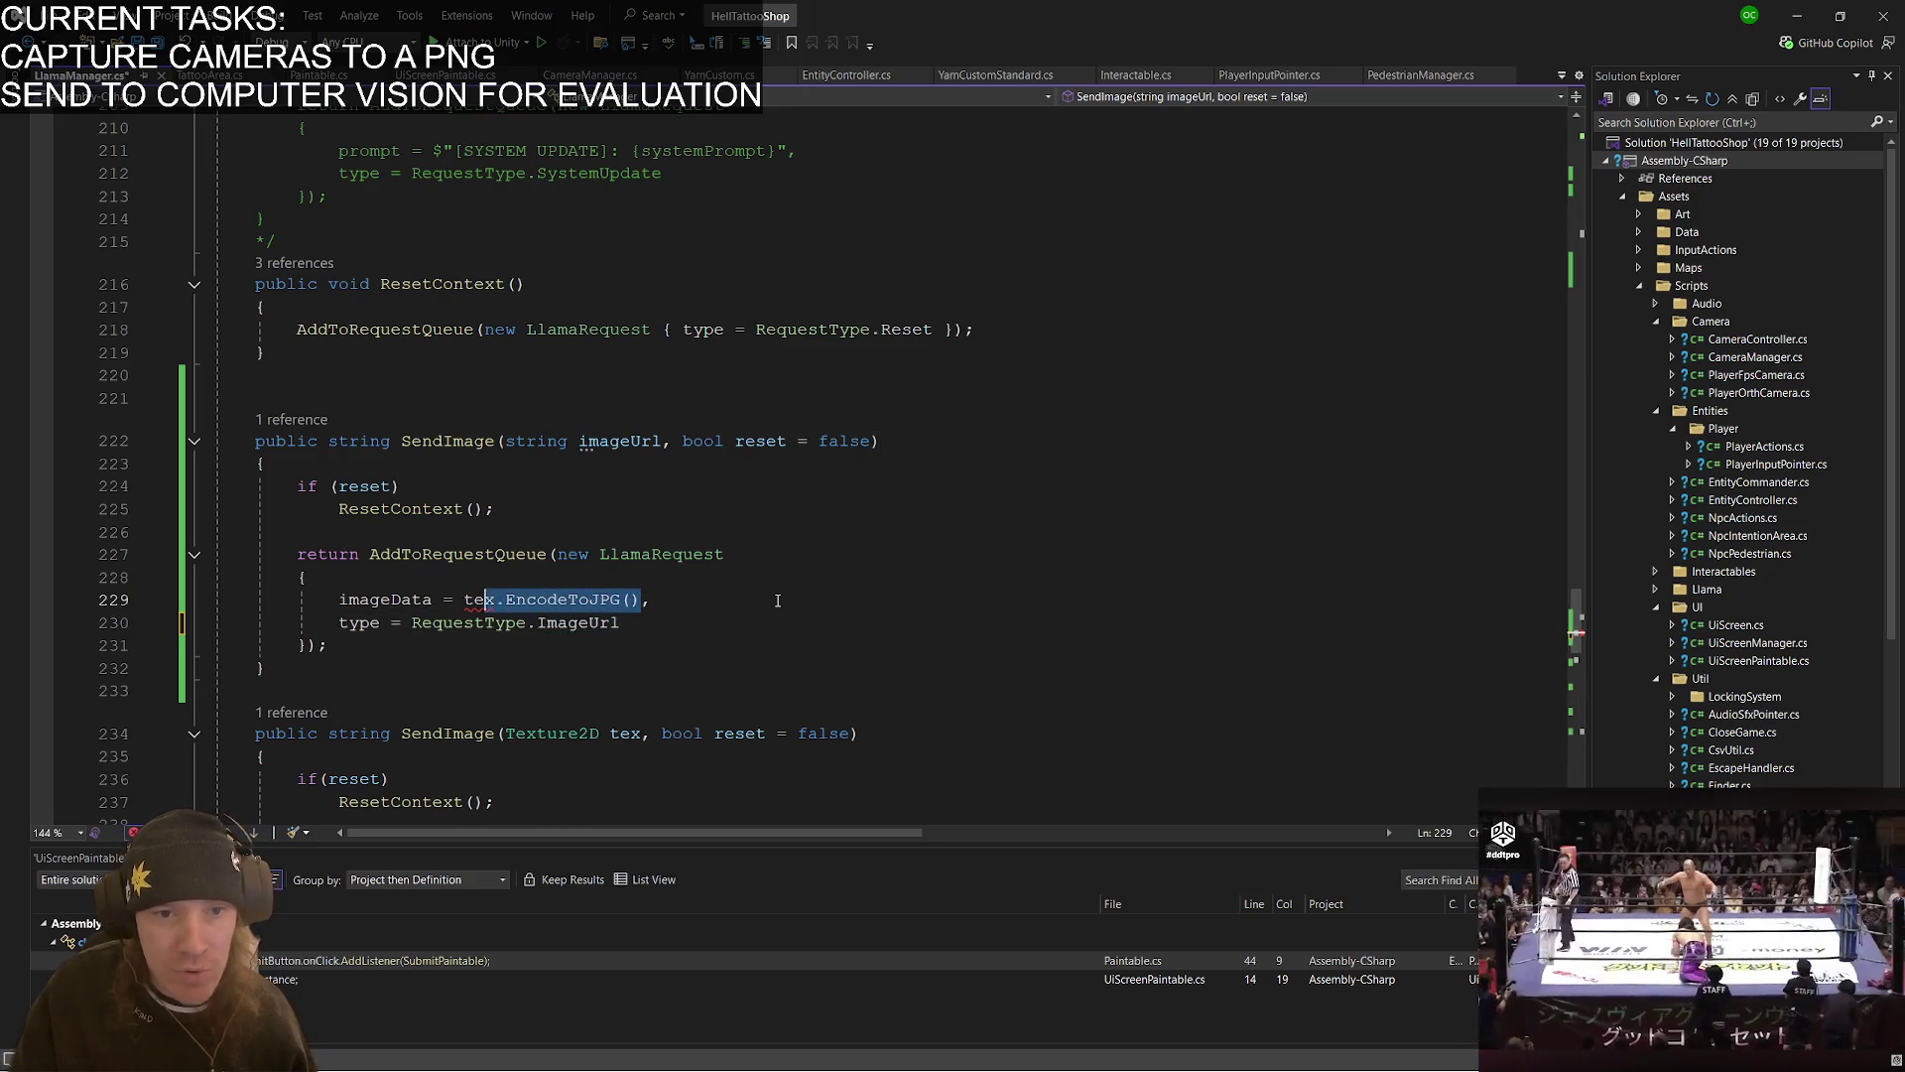
text(data = )
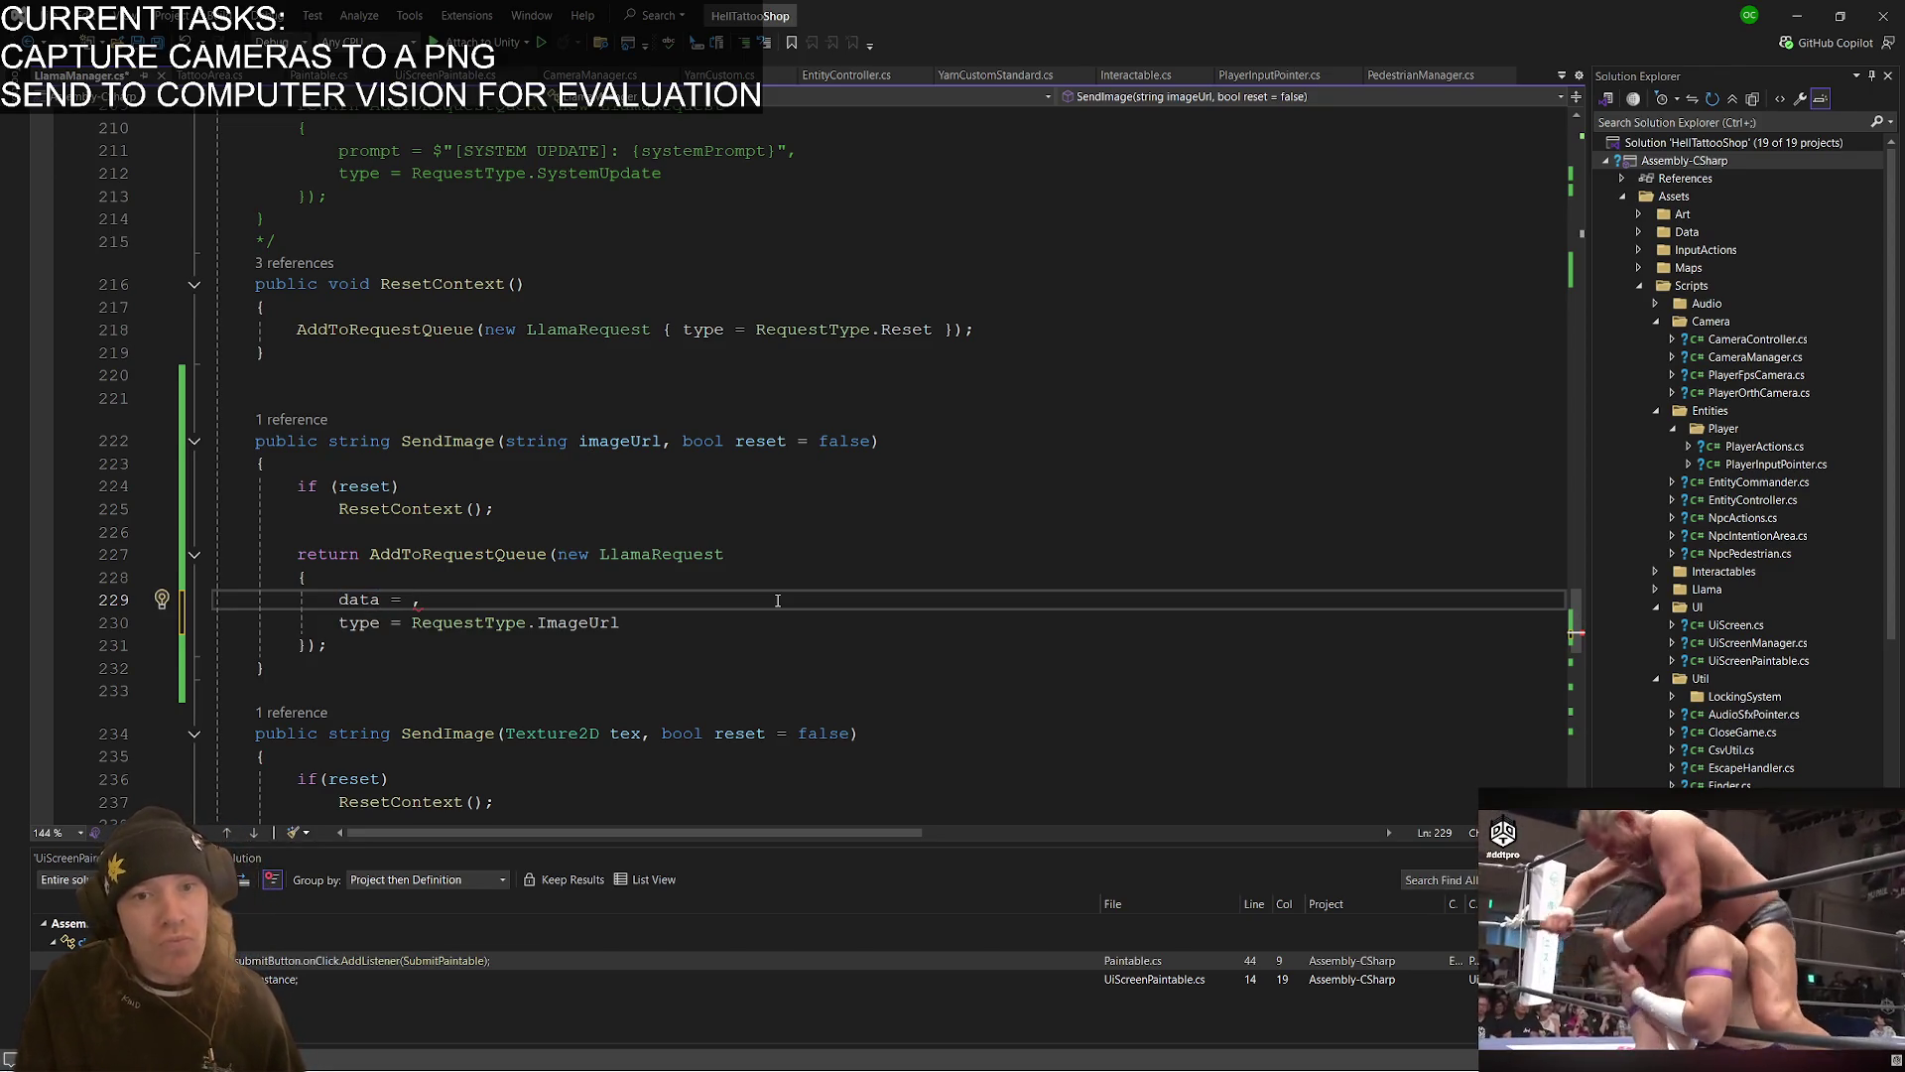
text(imag)
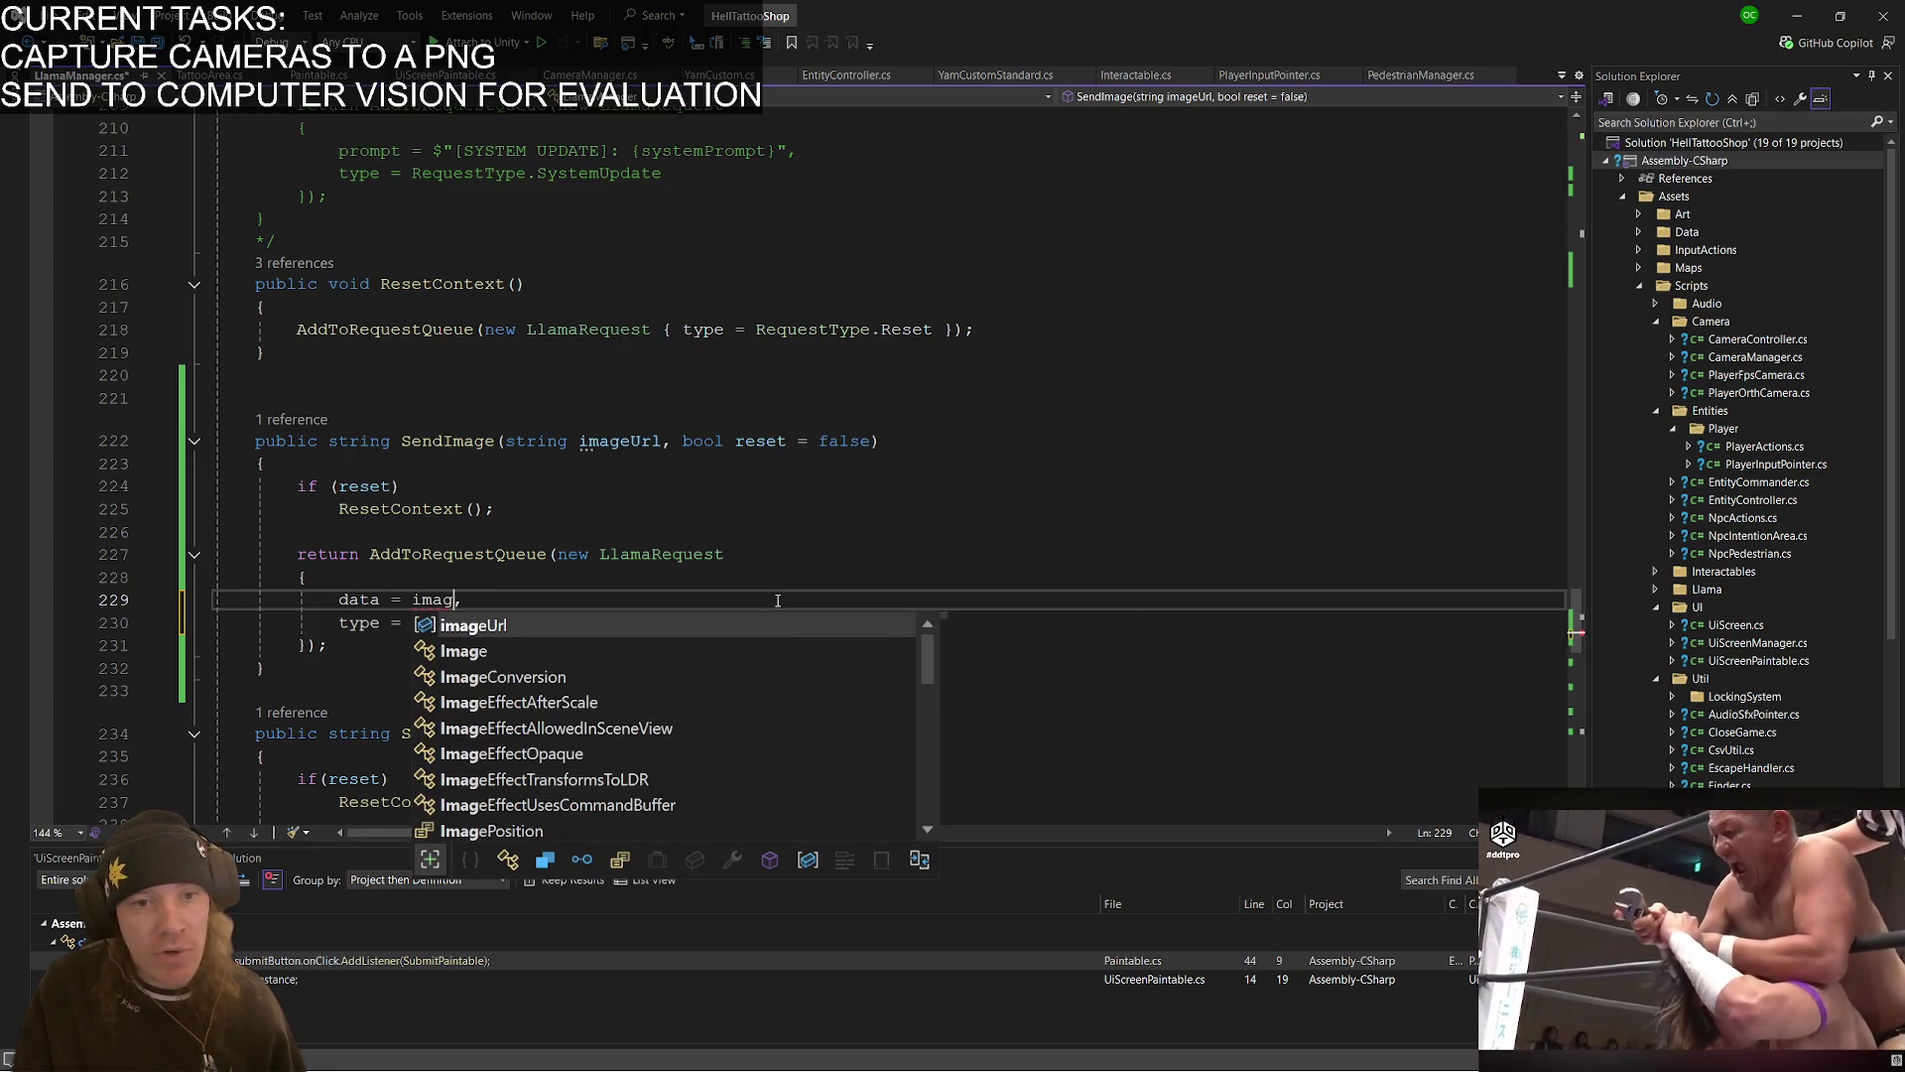
key(Tab)
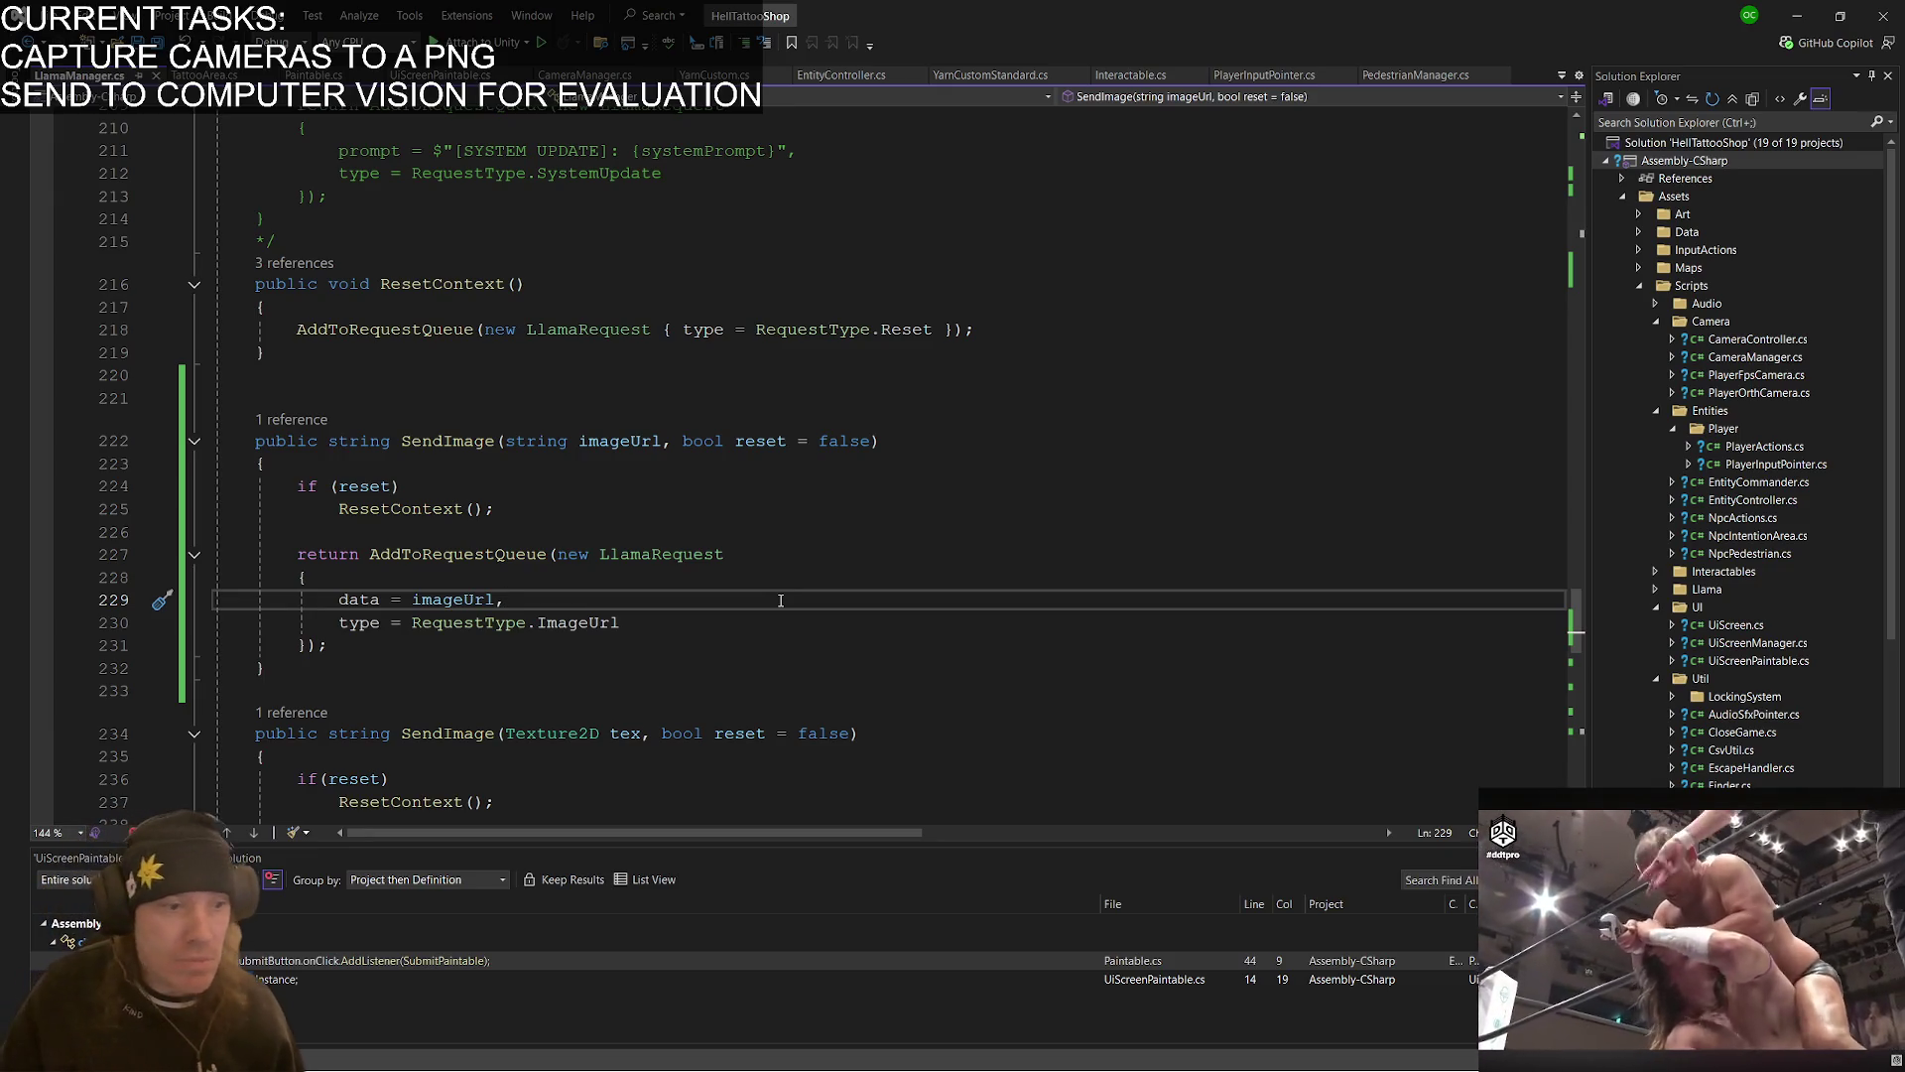
- Expand QueueManagement and duplicate the ImageBytes case in ProcessNextInQueue
scroll(677, 569, down, 1)
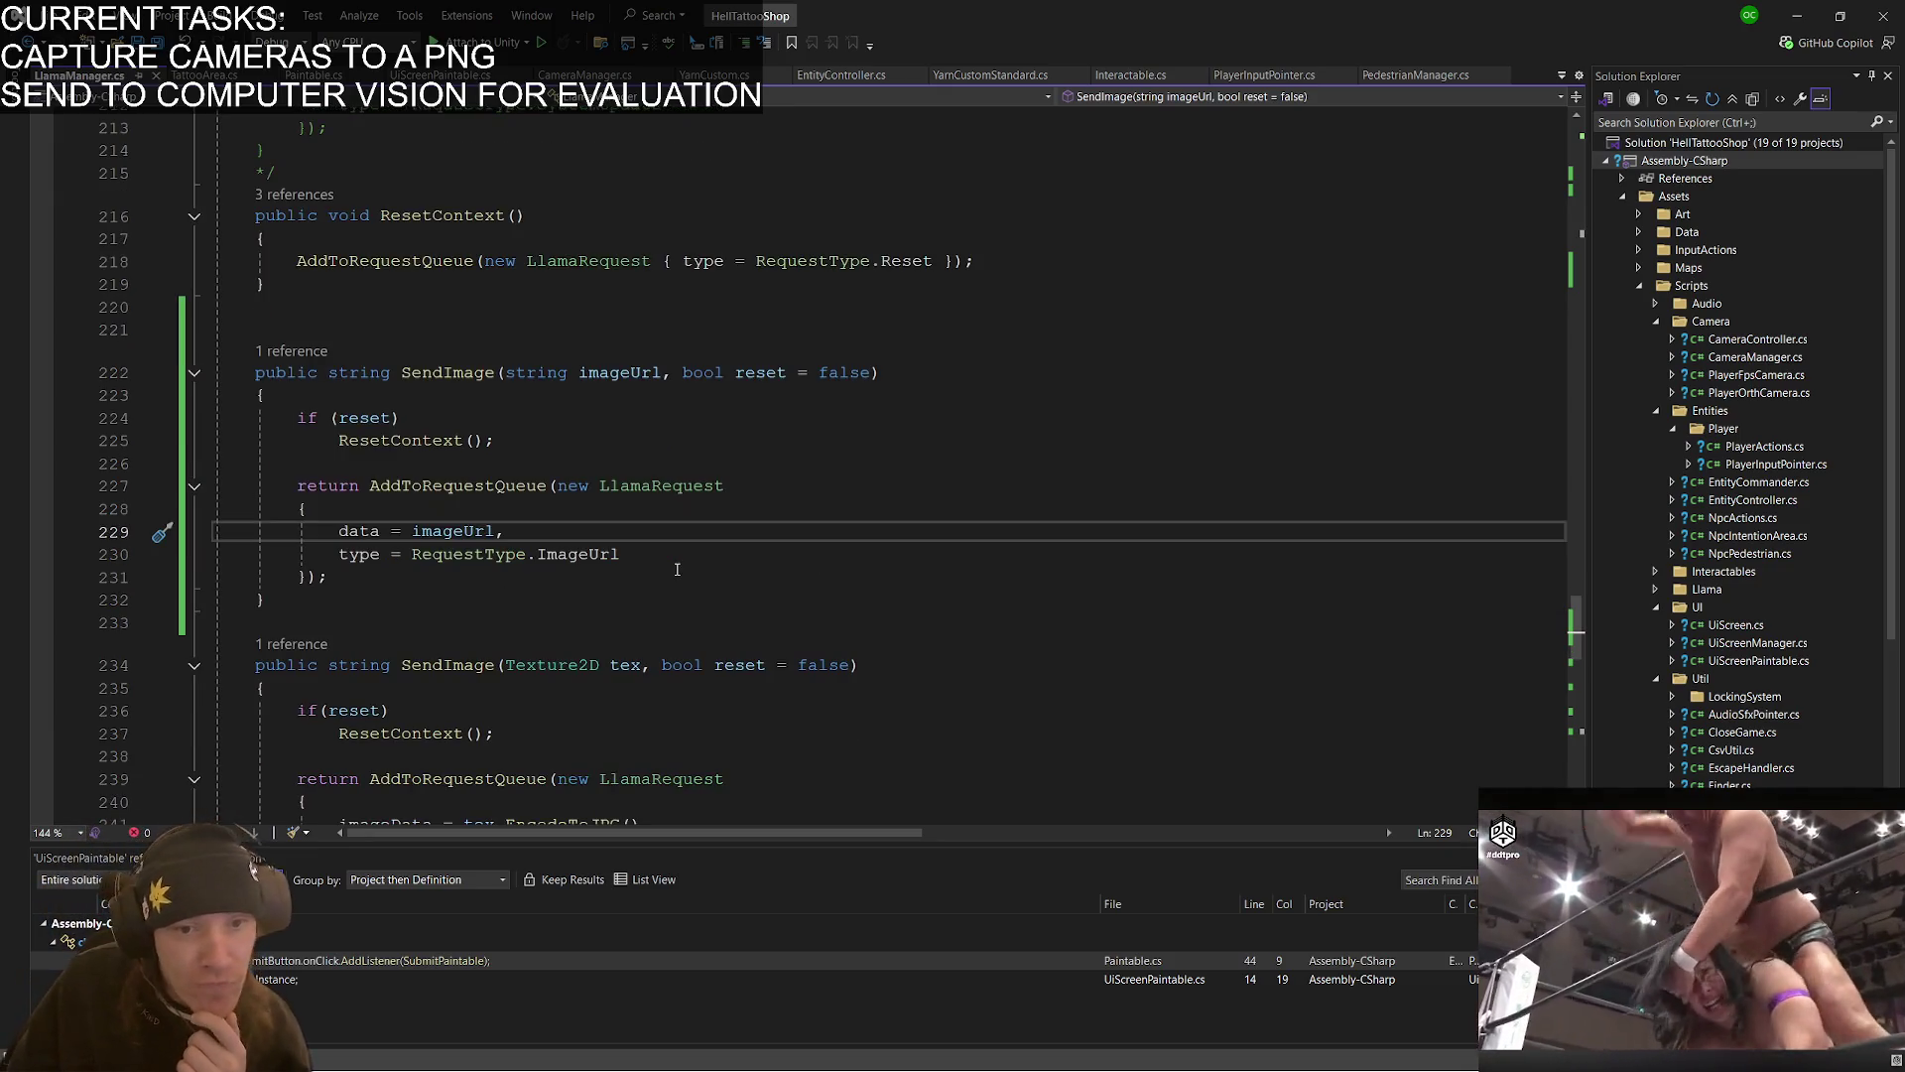
click(654, 559)
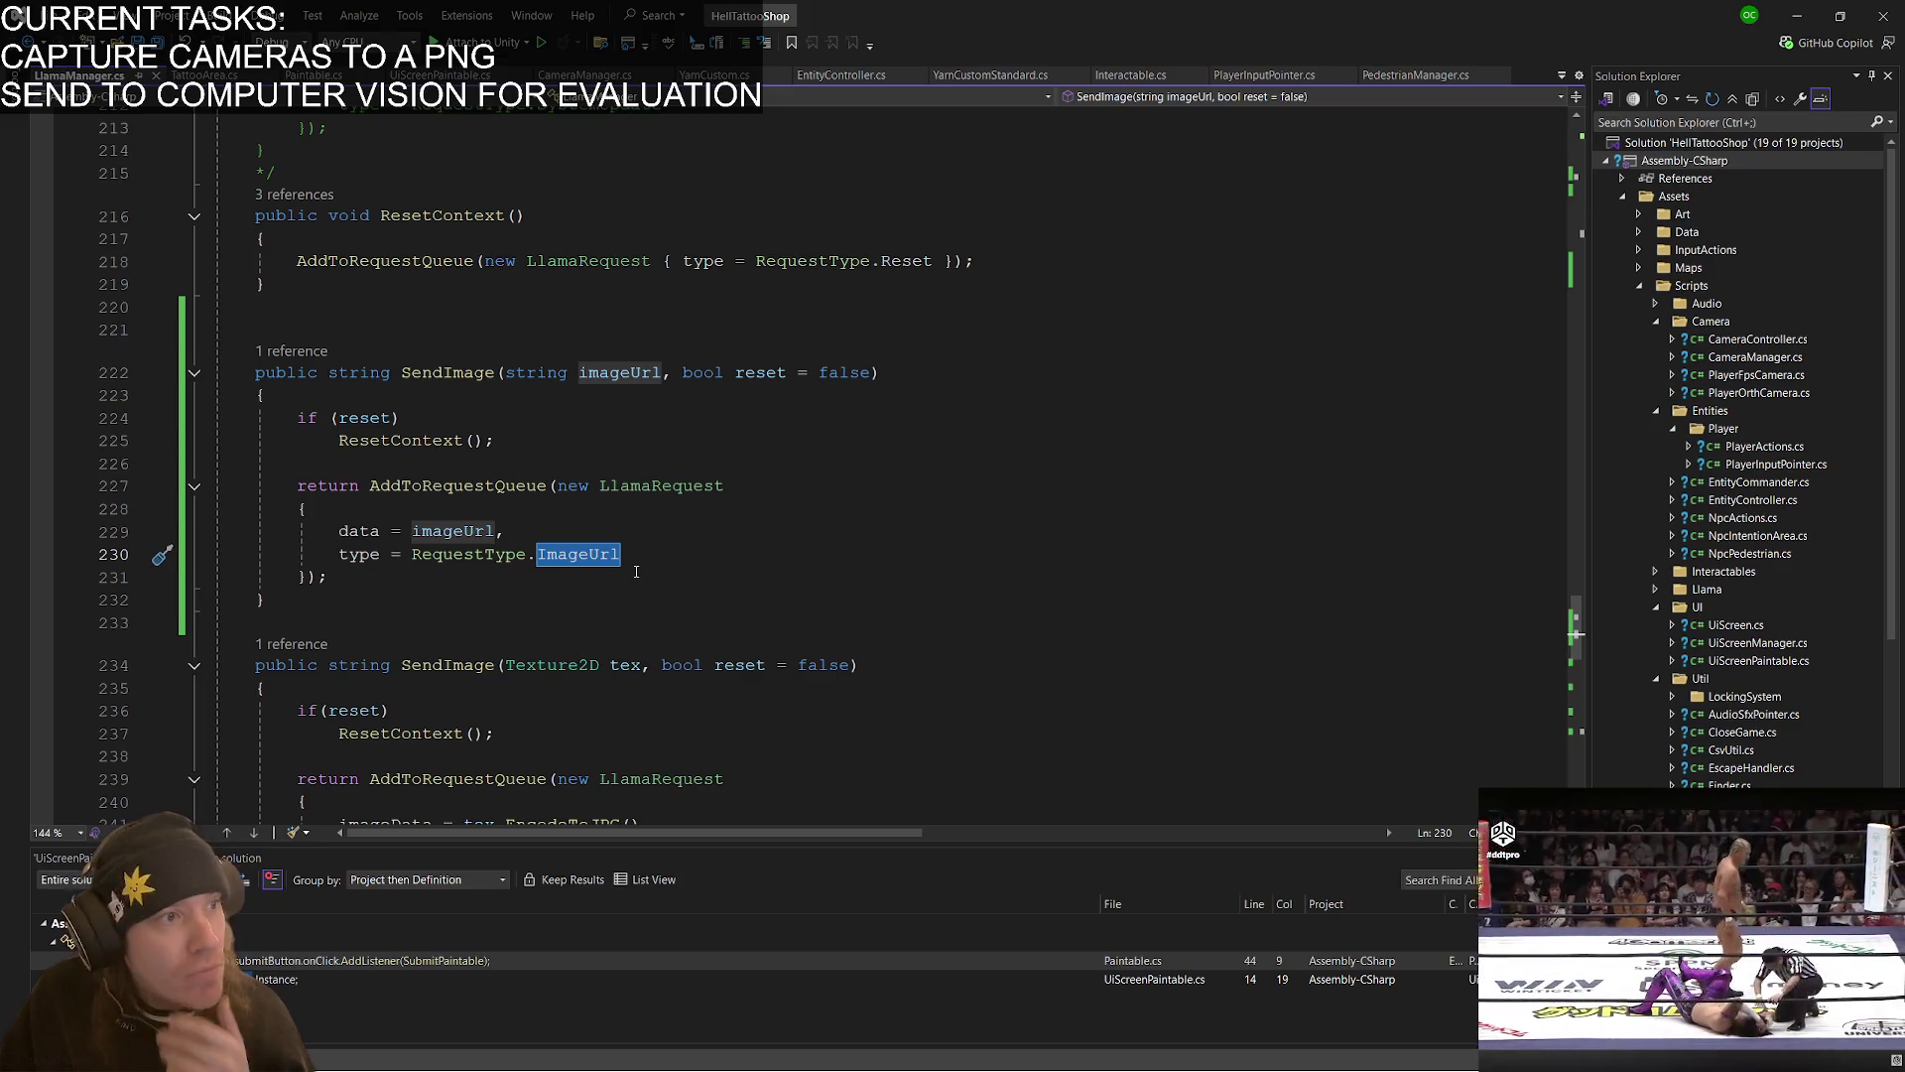
scroll(636, 571, down, 12)
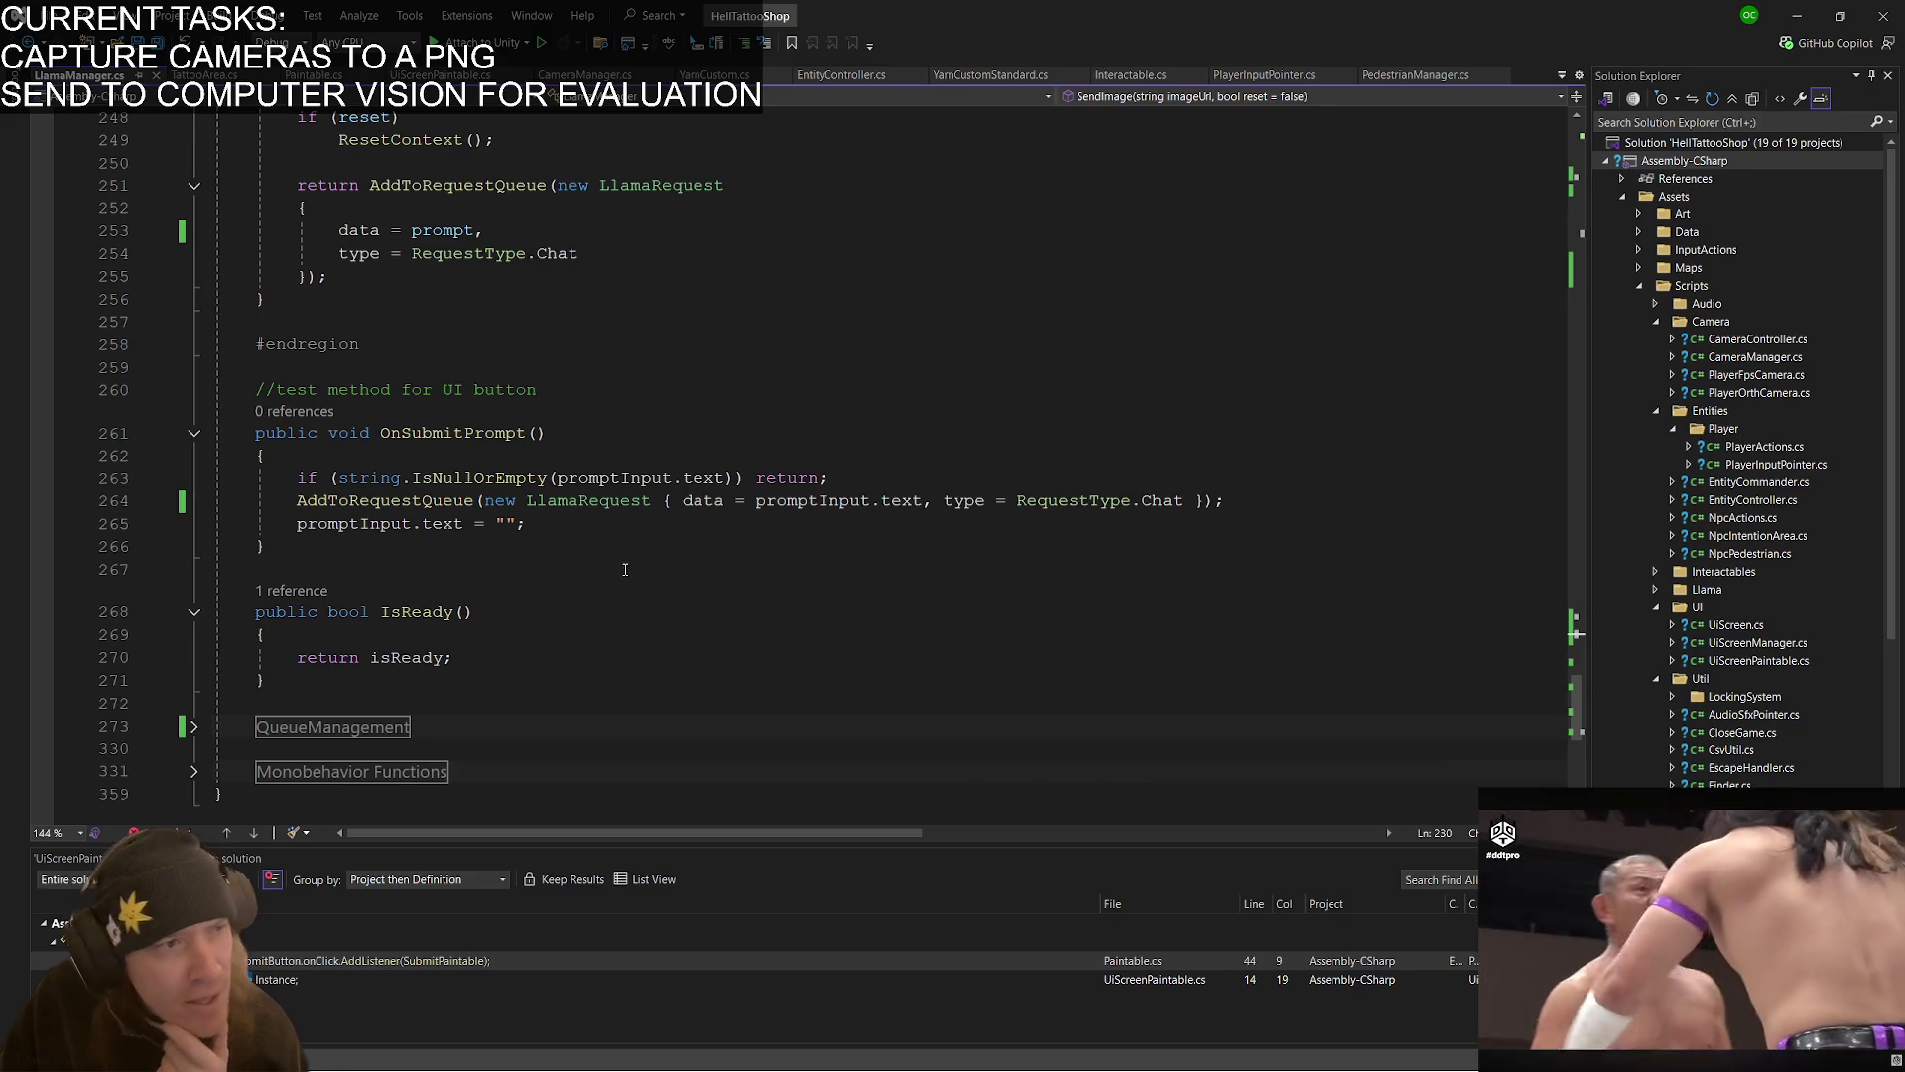
click(196, 728)
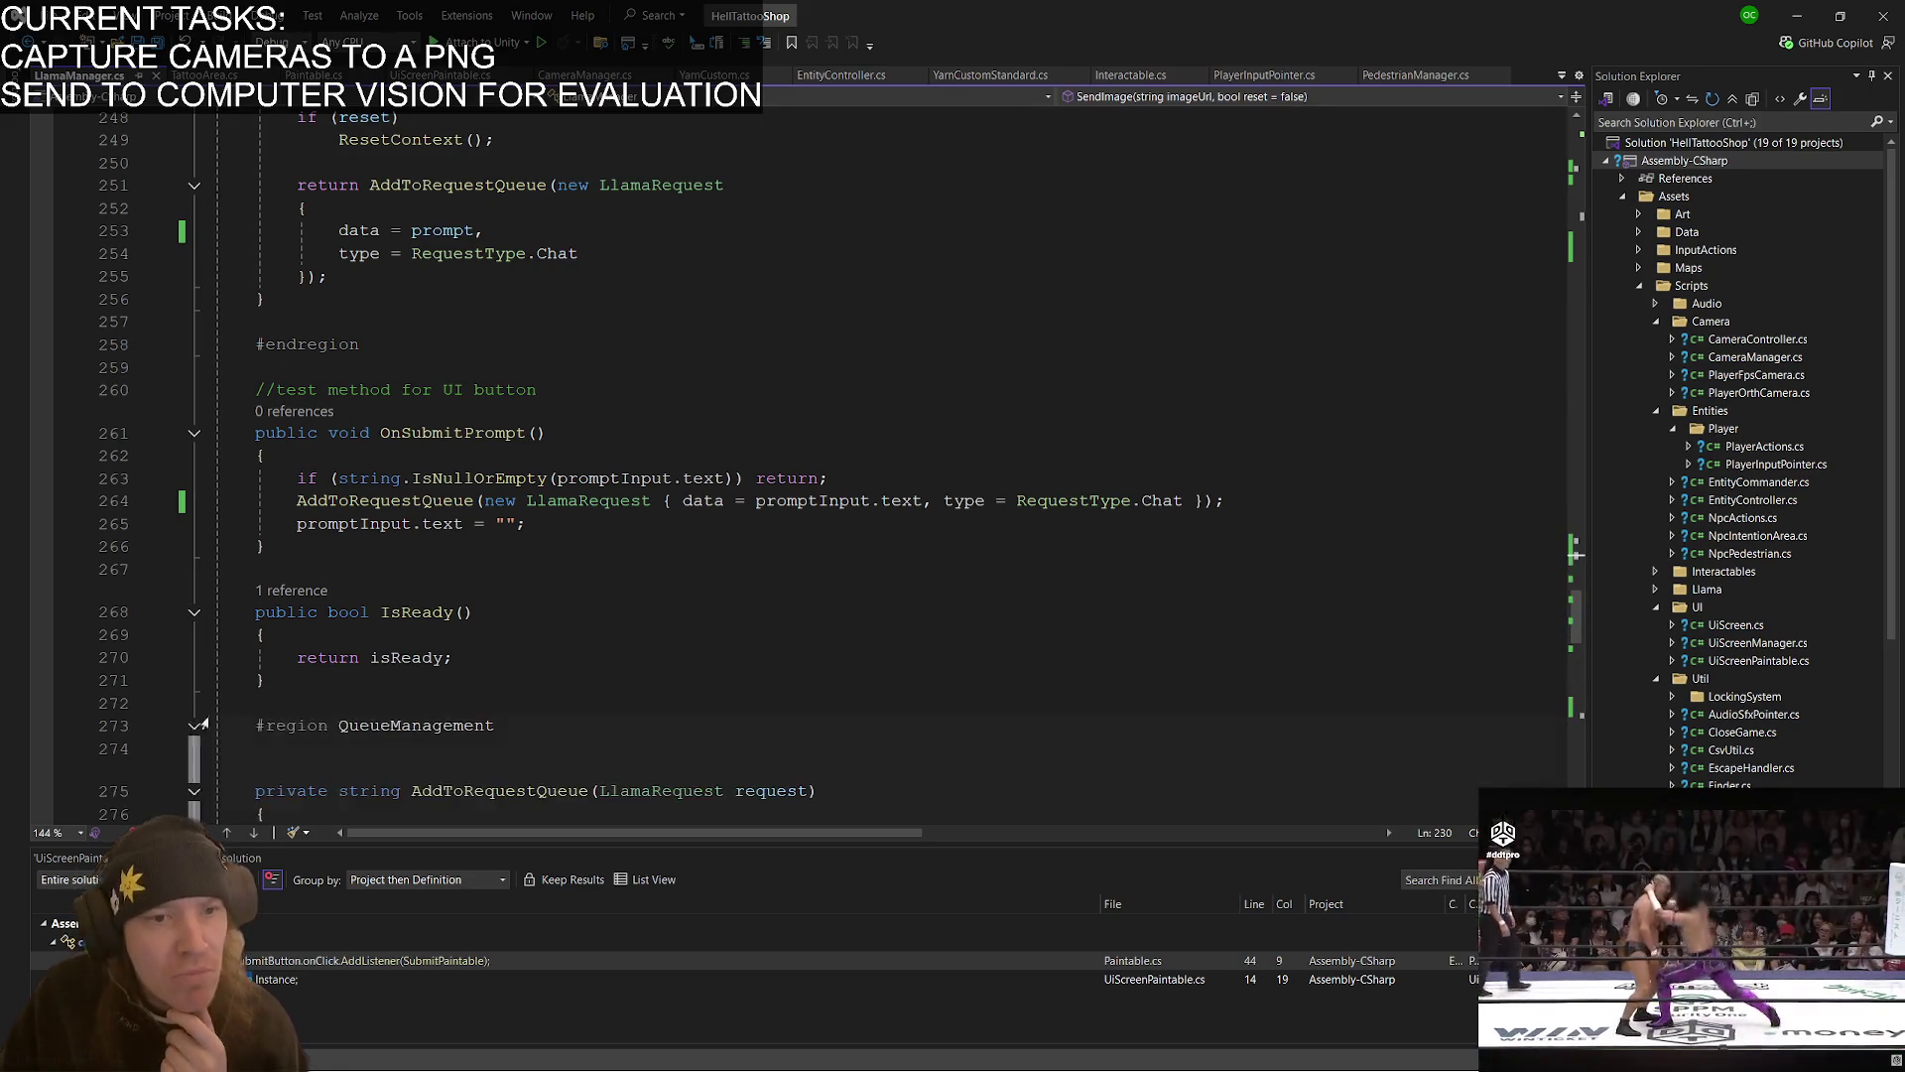
scroll(594, 484, down, 16)
click(594, 484)
key(ctrl+v)
scroll(594, 484, down, 2)
double_click(587, 606)
- Relabel the copied case ImageUrl and make its check test data against an empty string
key(BackSpace)
text(Im)
key(Tab)
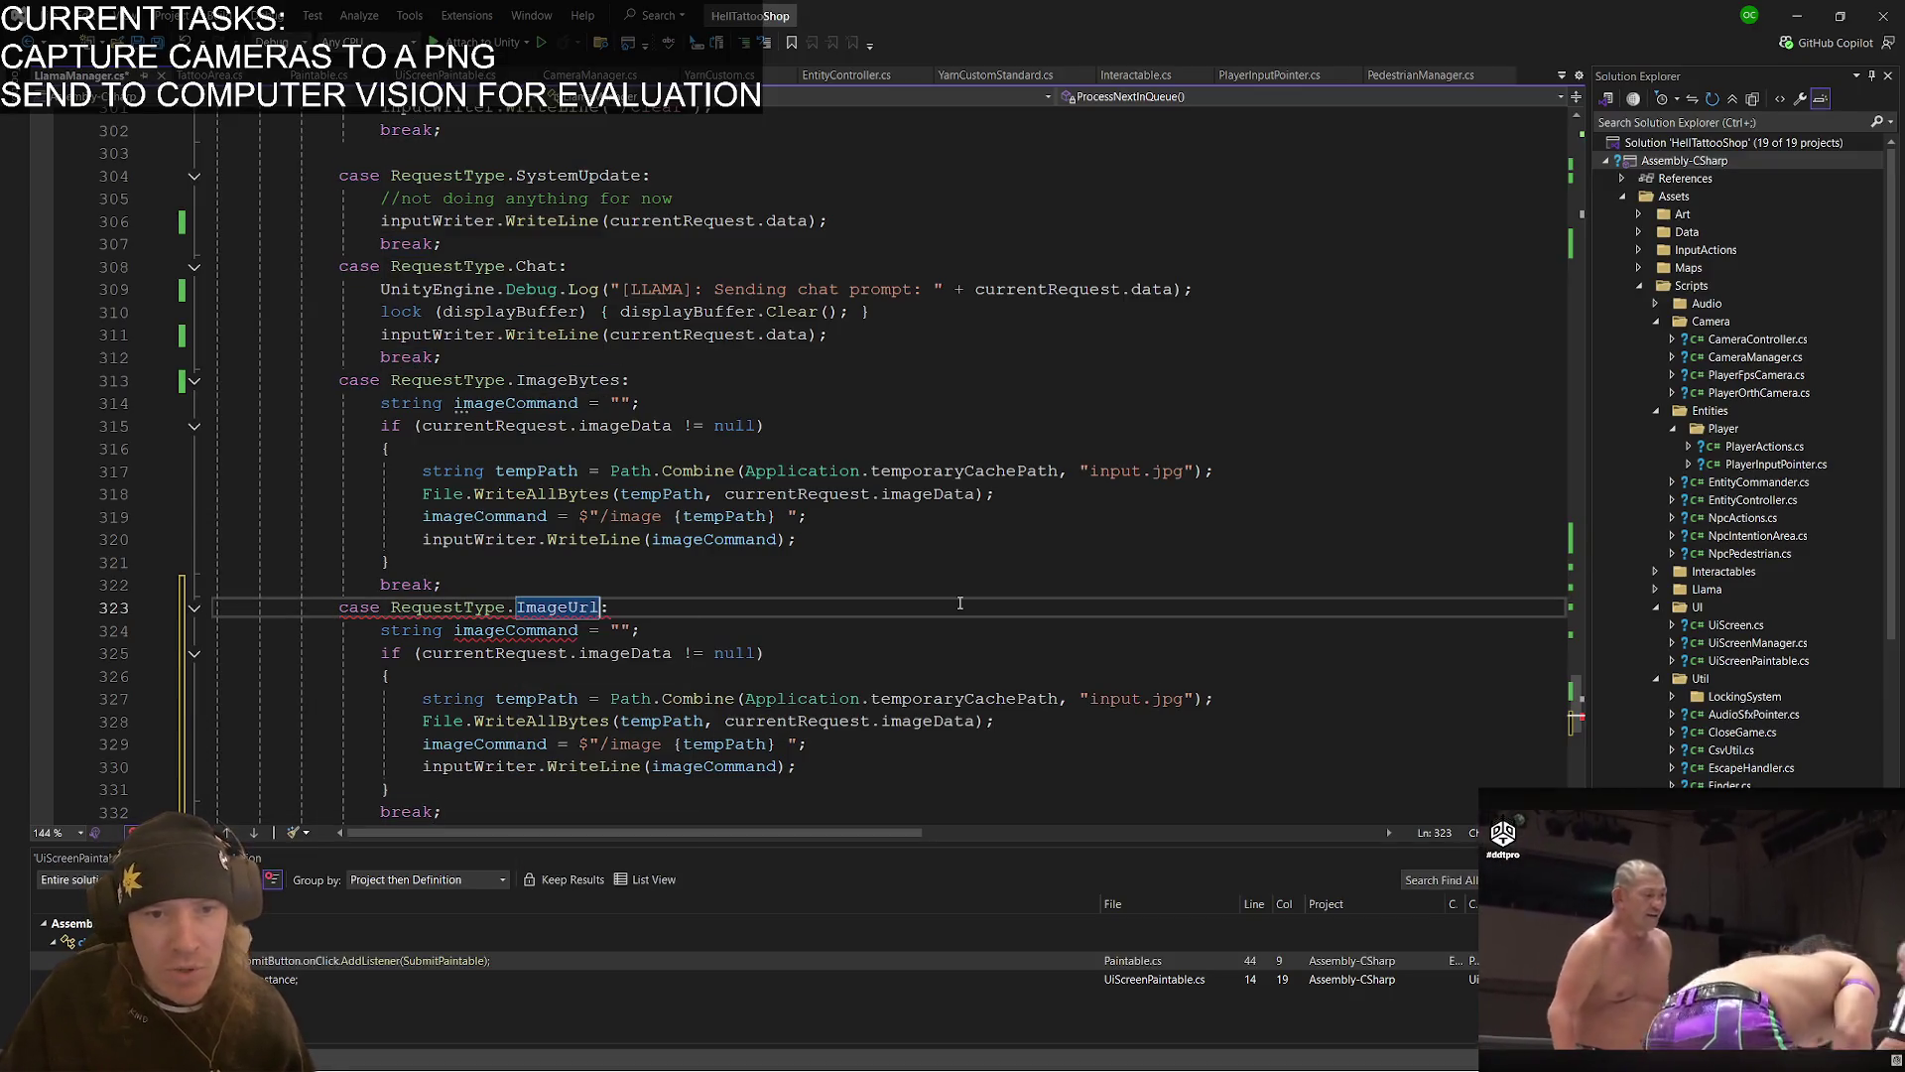
click(636, 651)
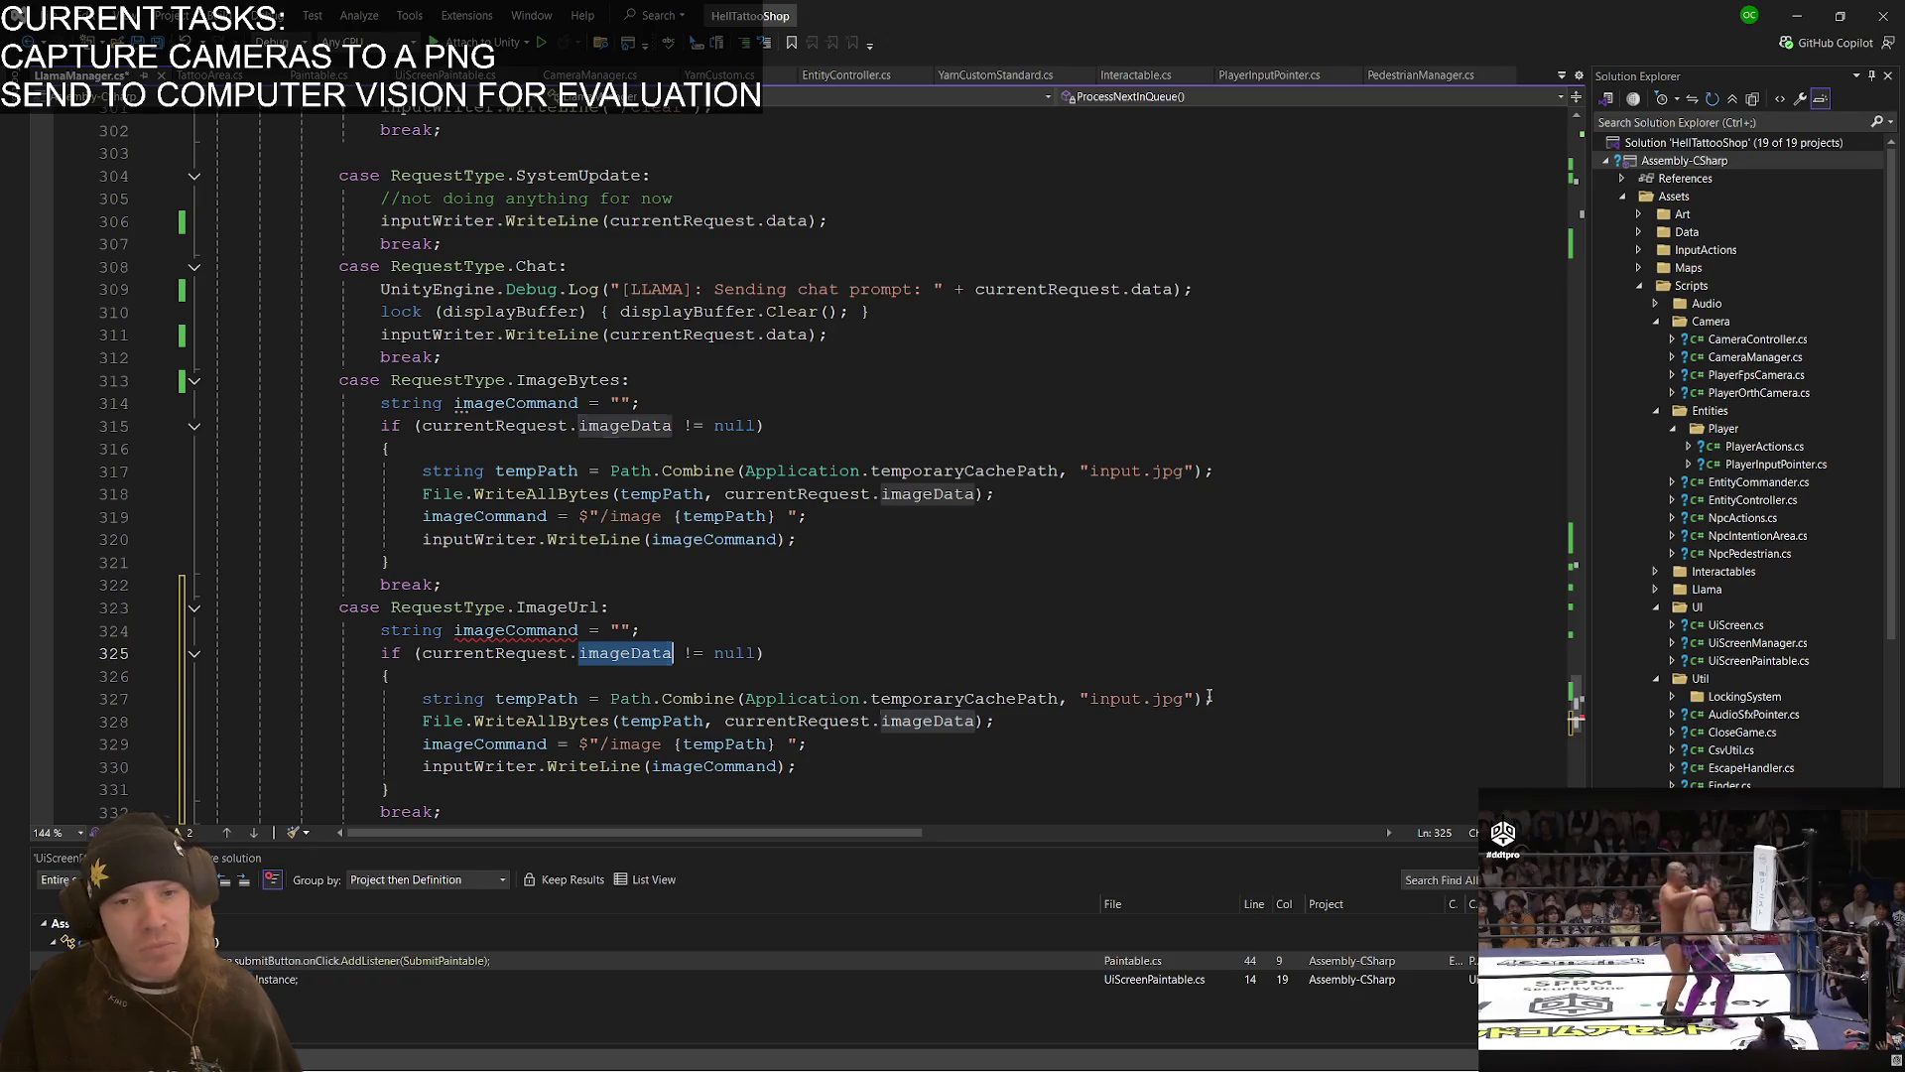
double_click(636, 652)
text(data)
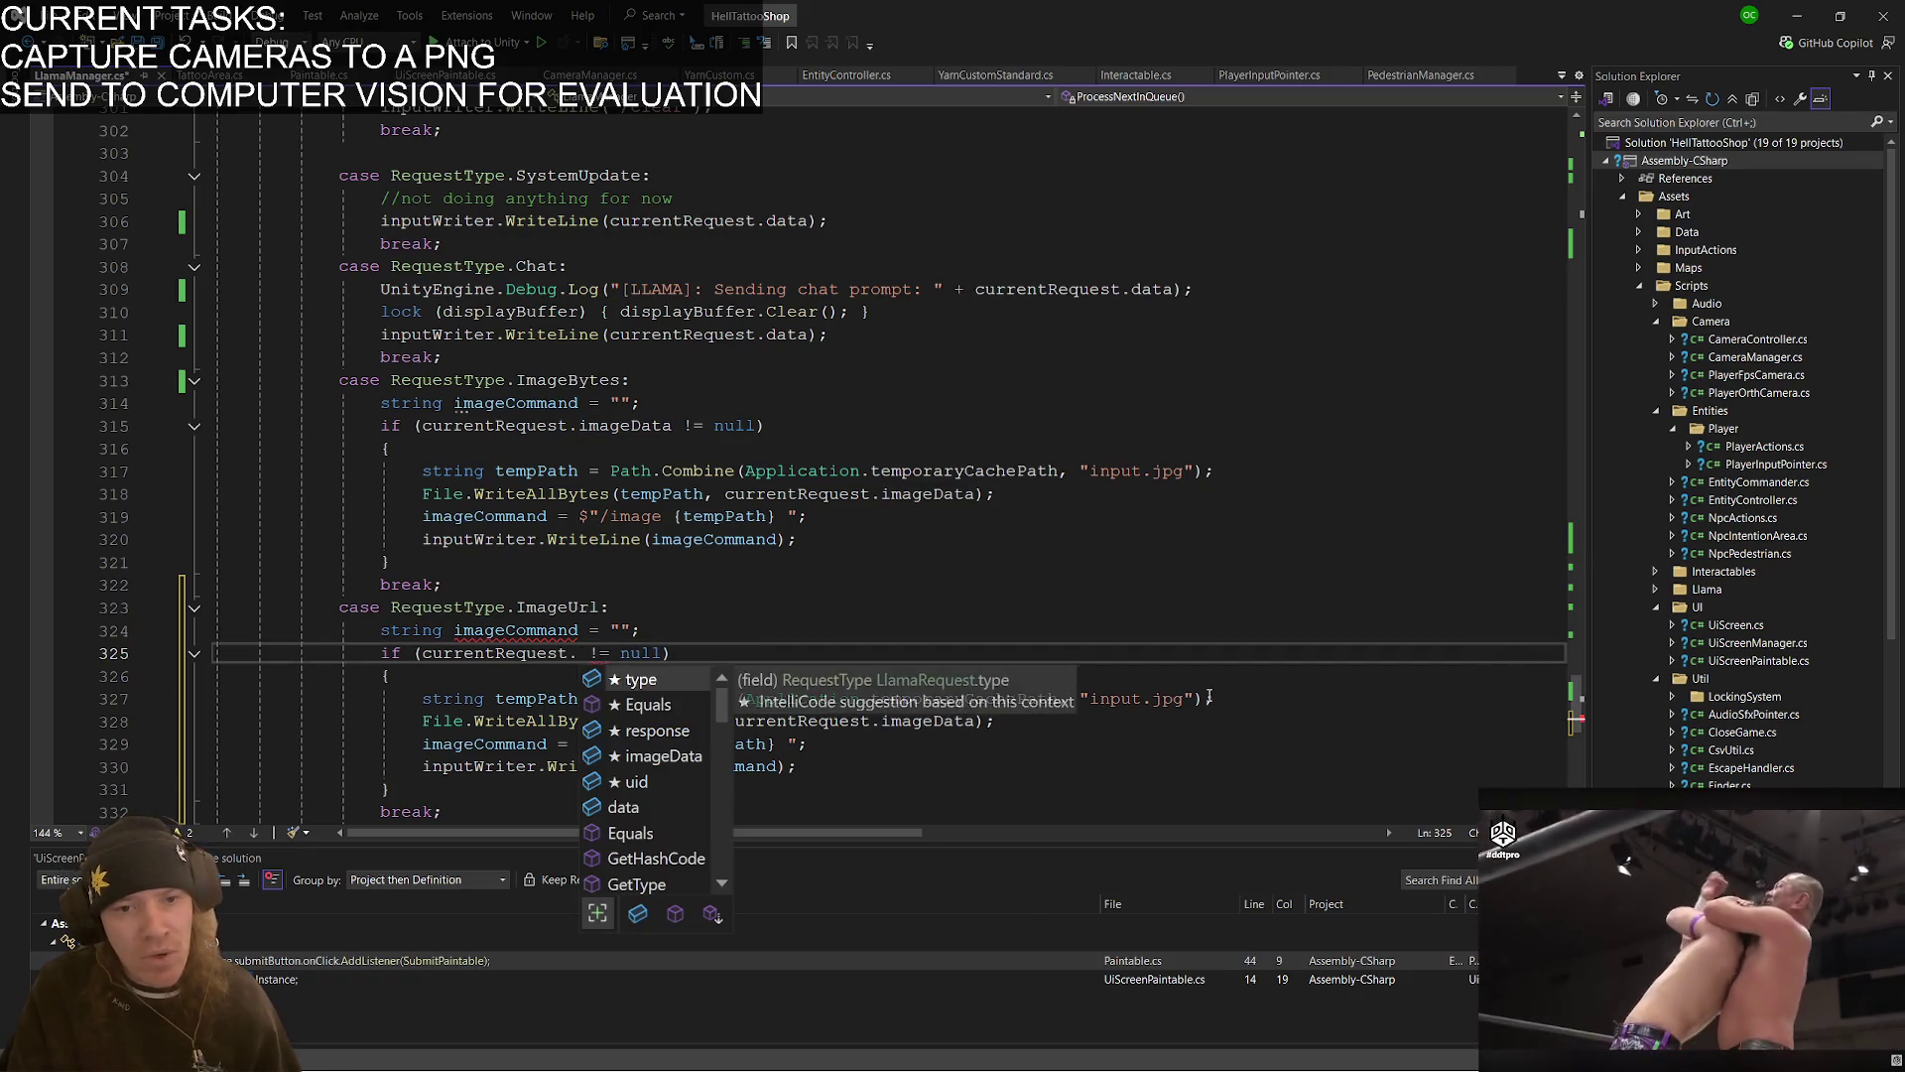
key(Escape)
key(ctrl+Right)
key(shift+Right)
key(shift+Right)
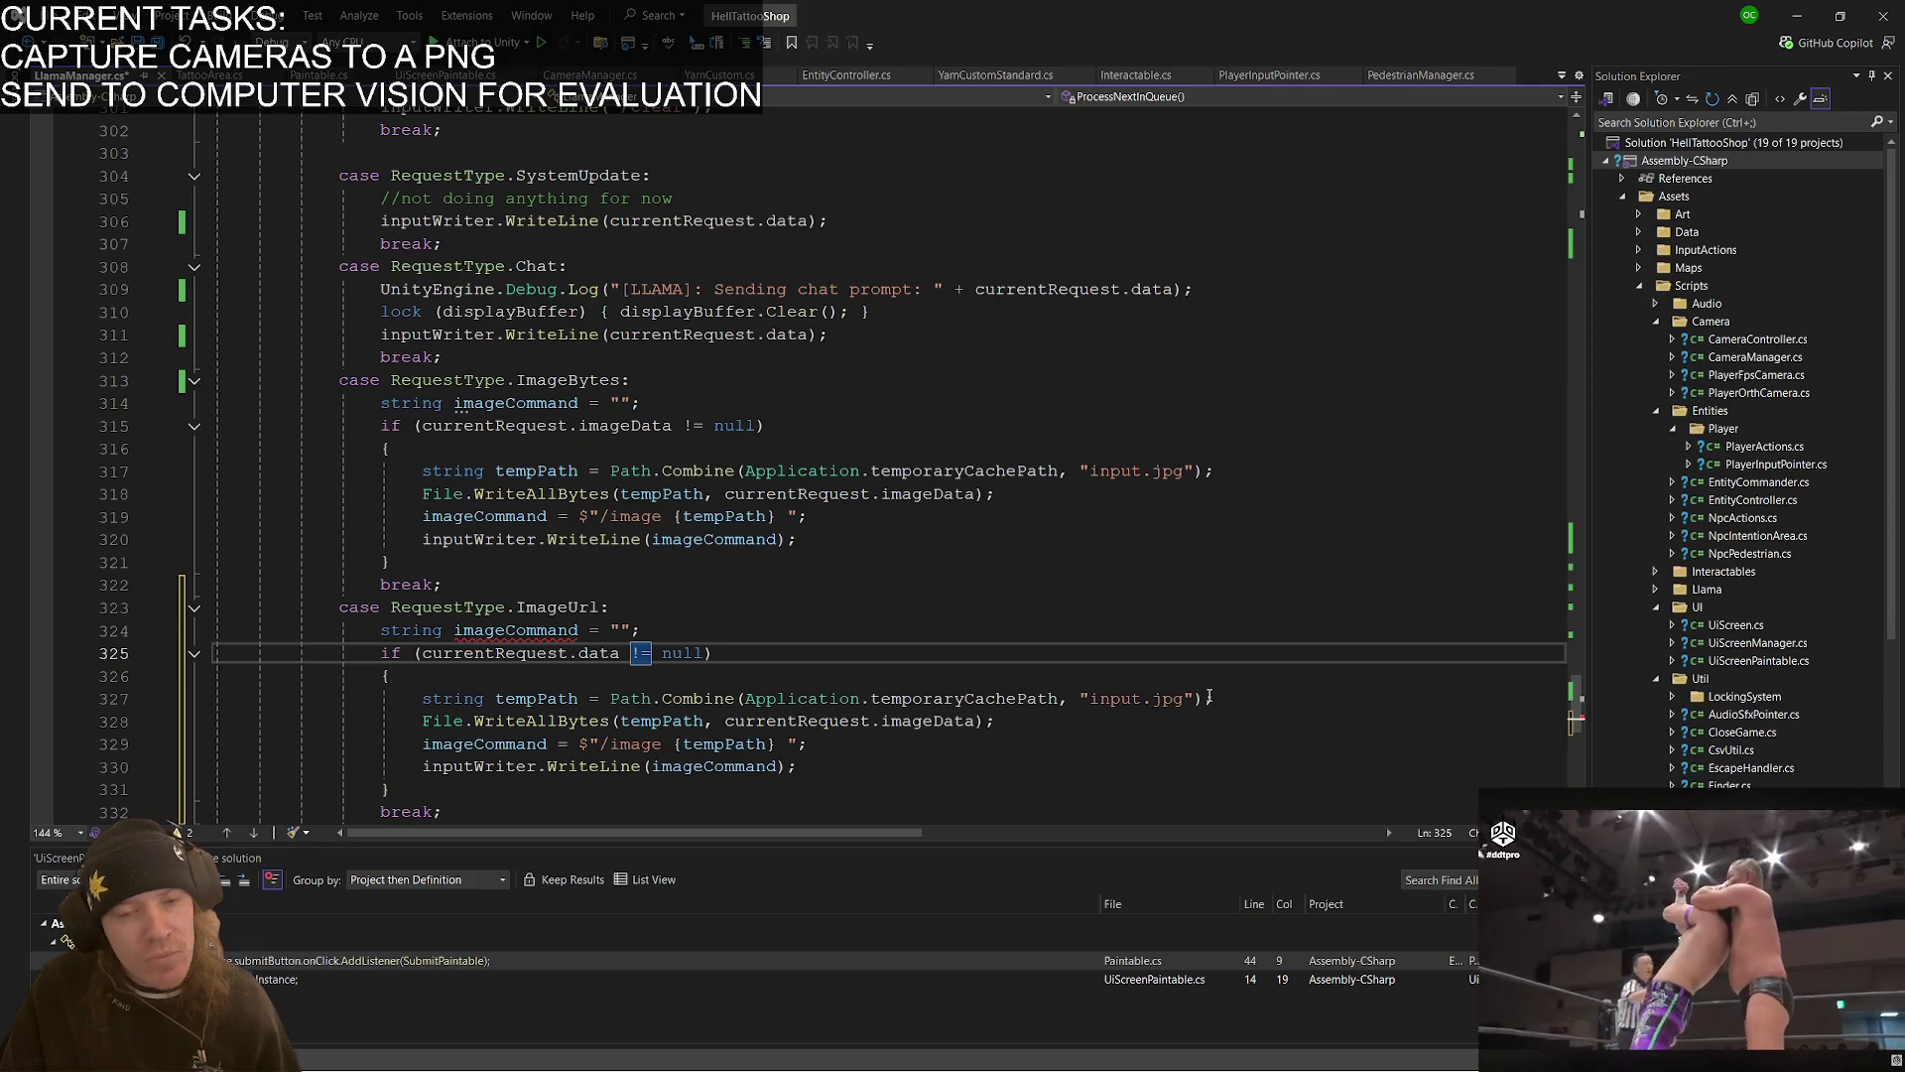
key(ctrl+Right)
key(shift+Right)
key(shift+Right)
key(shift+Right)
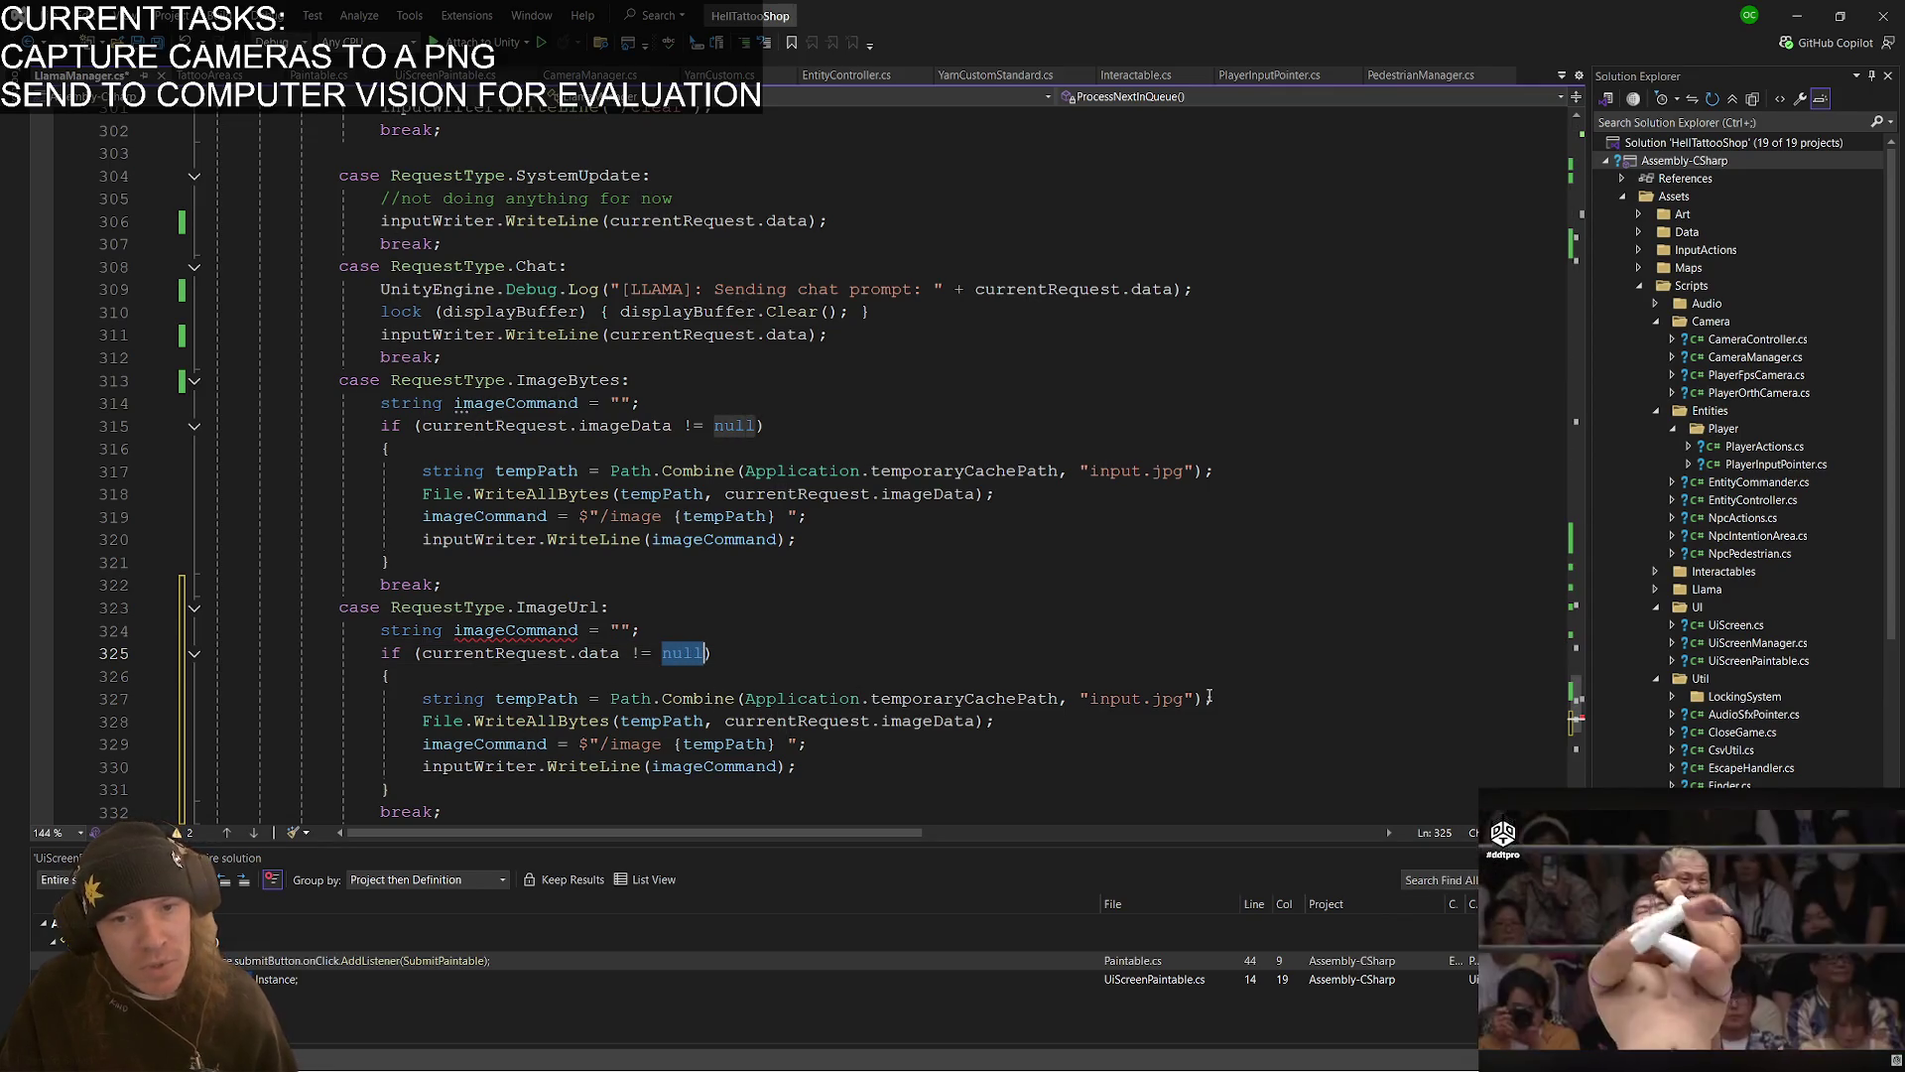
text(""nu)
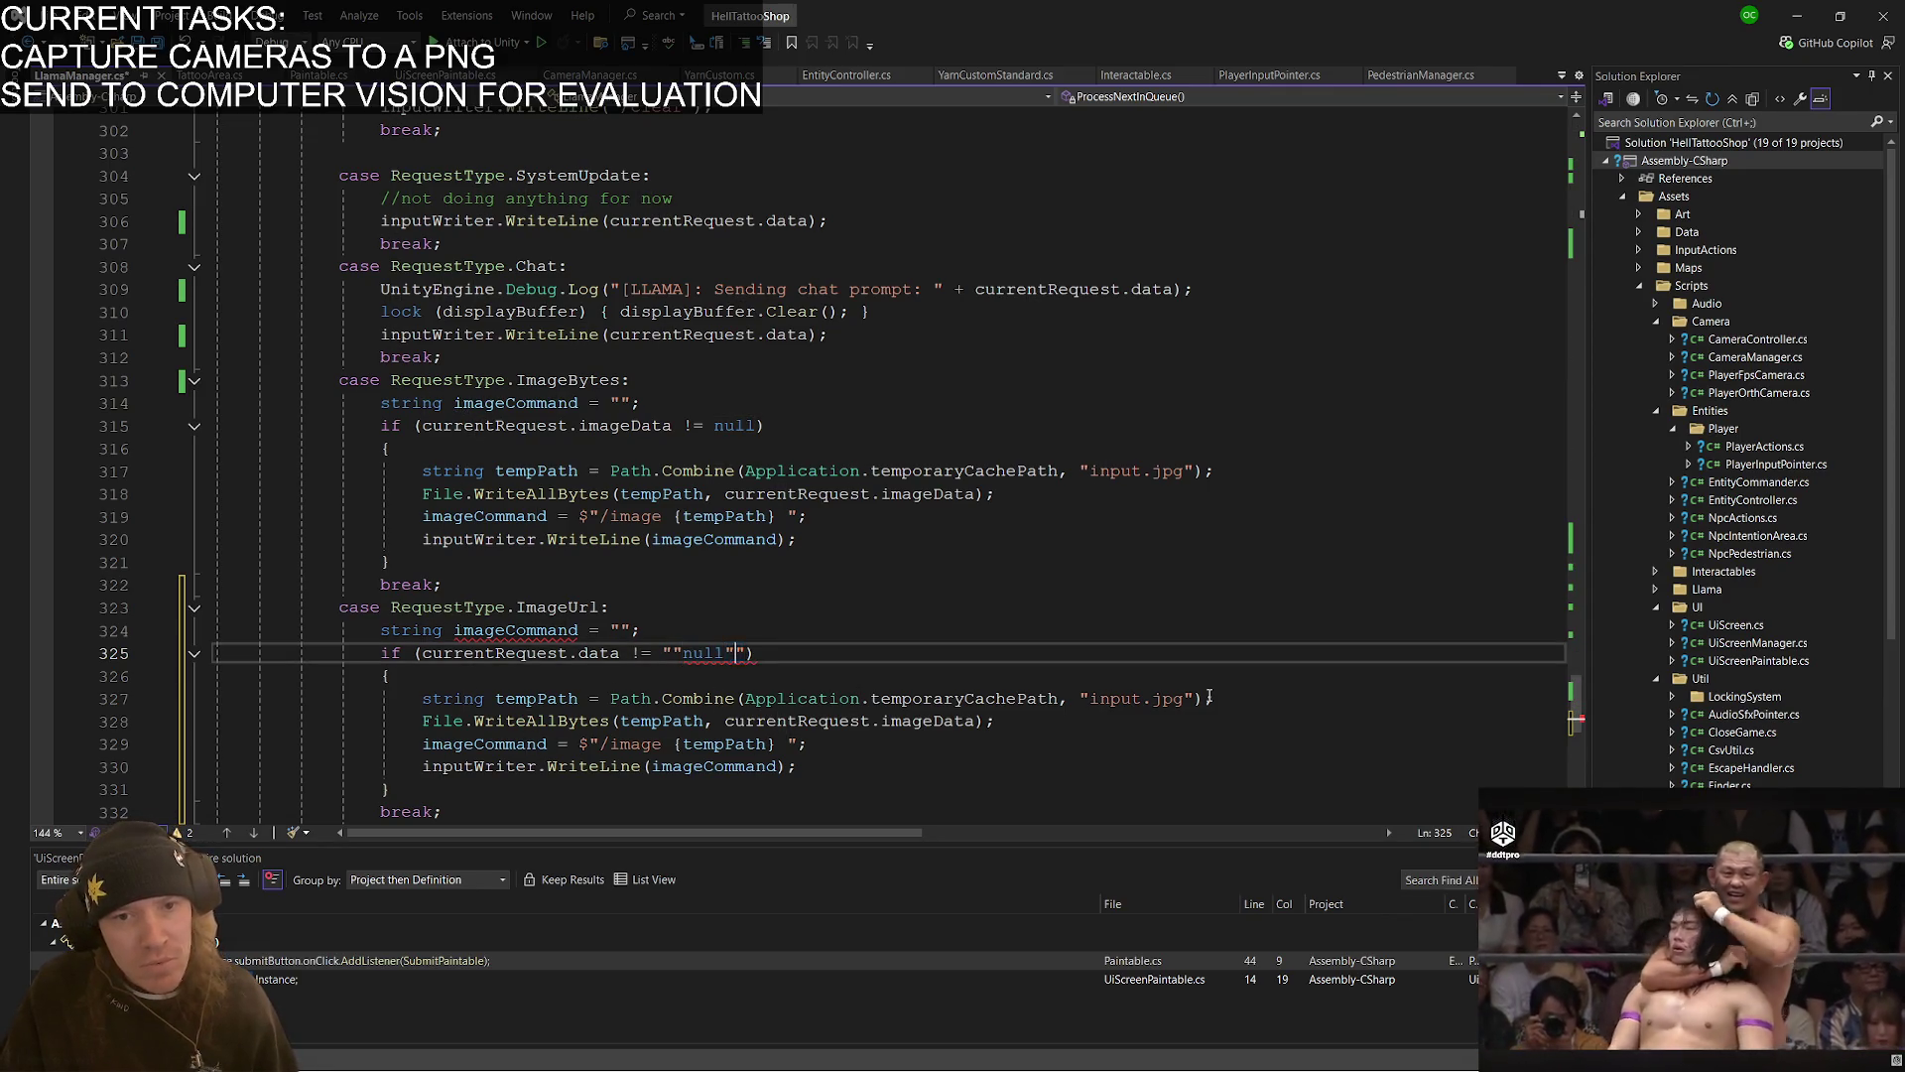
key(BackSpace)
key(BackSpace)
key(BackSpace)
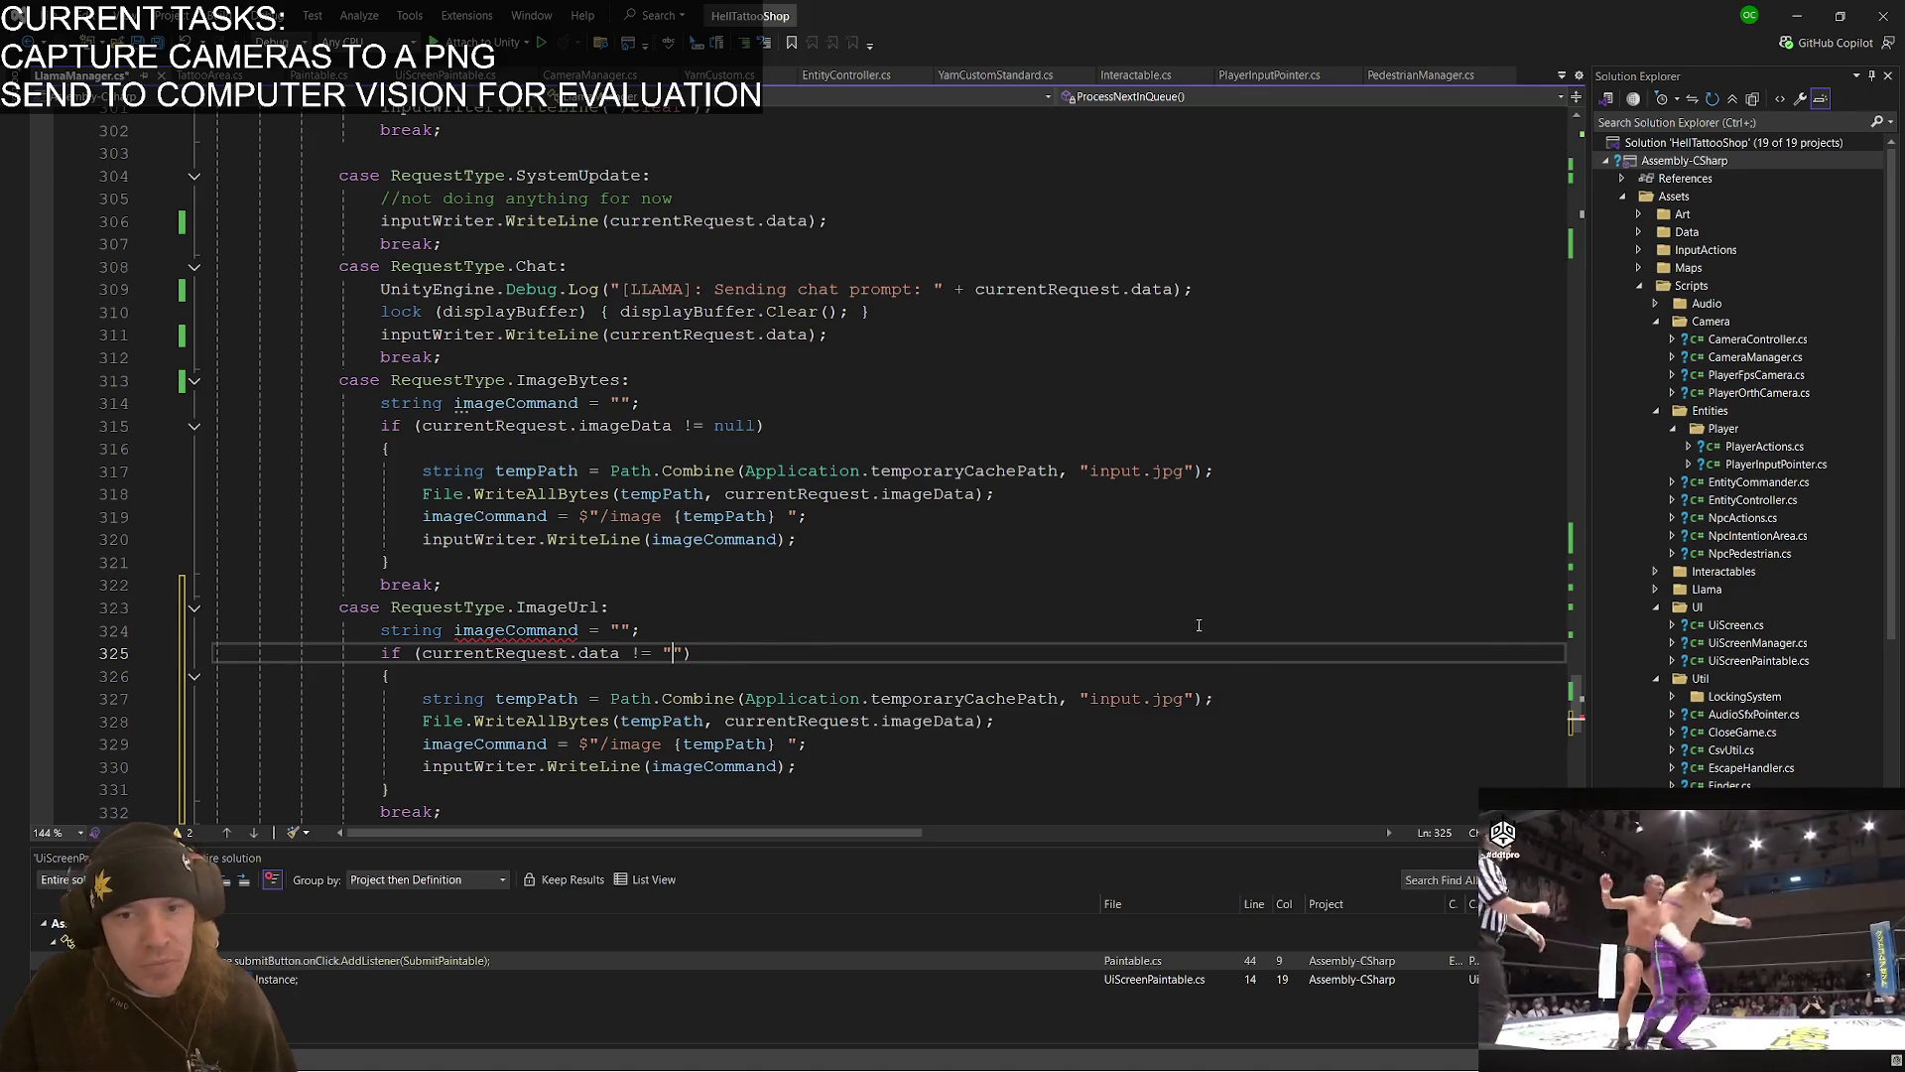
- Remove the temp-file and imageCommand lines and write "/image " + currentRequest.data instead
click(1252, 692)
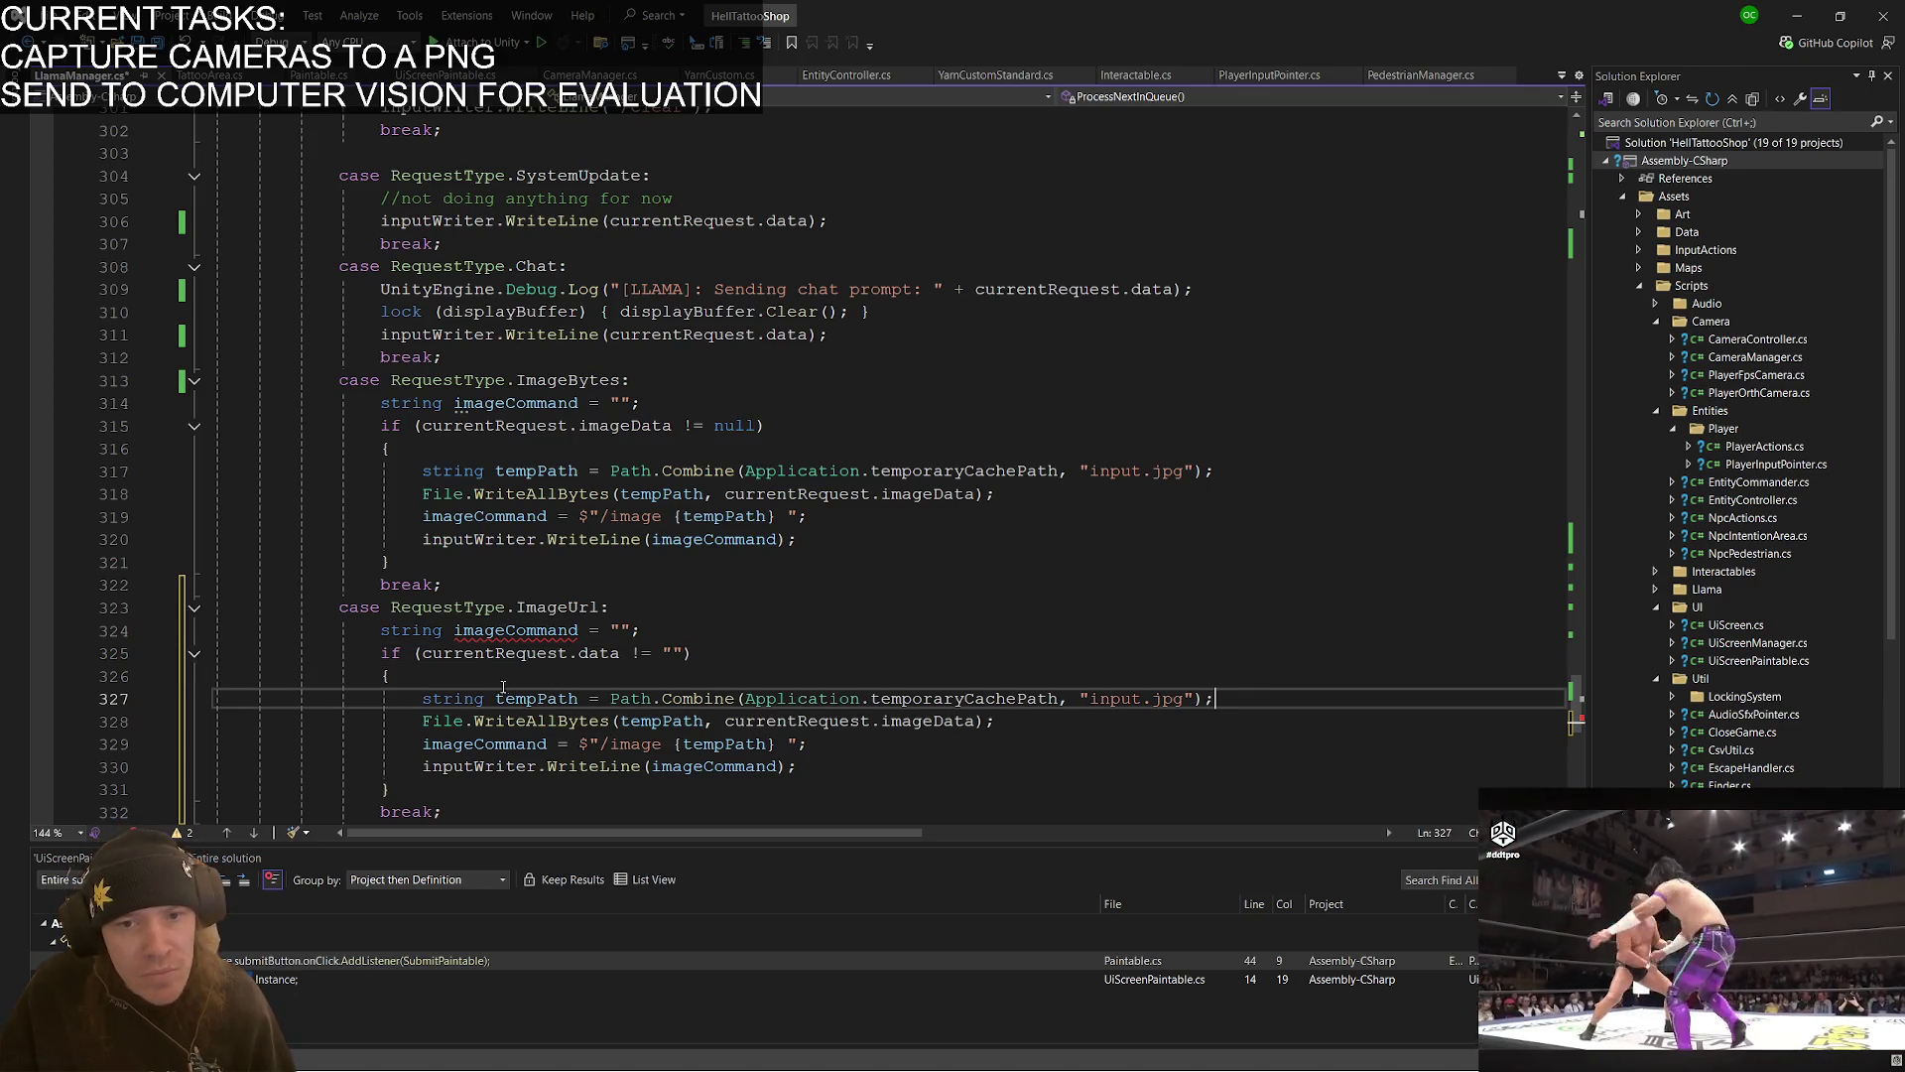
key(shift+Up)
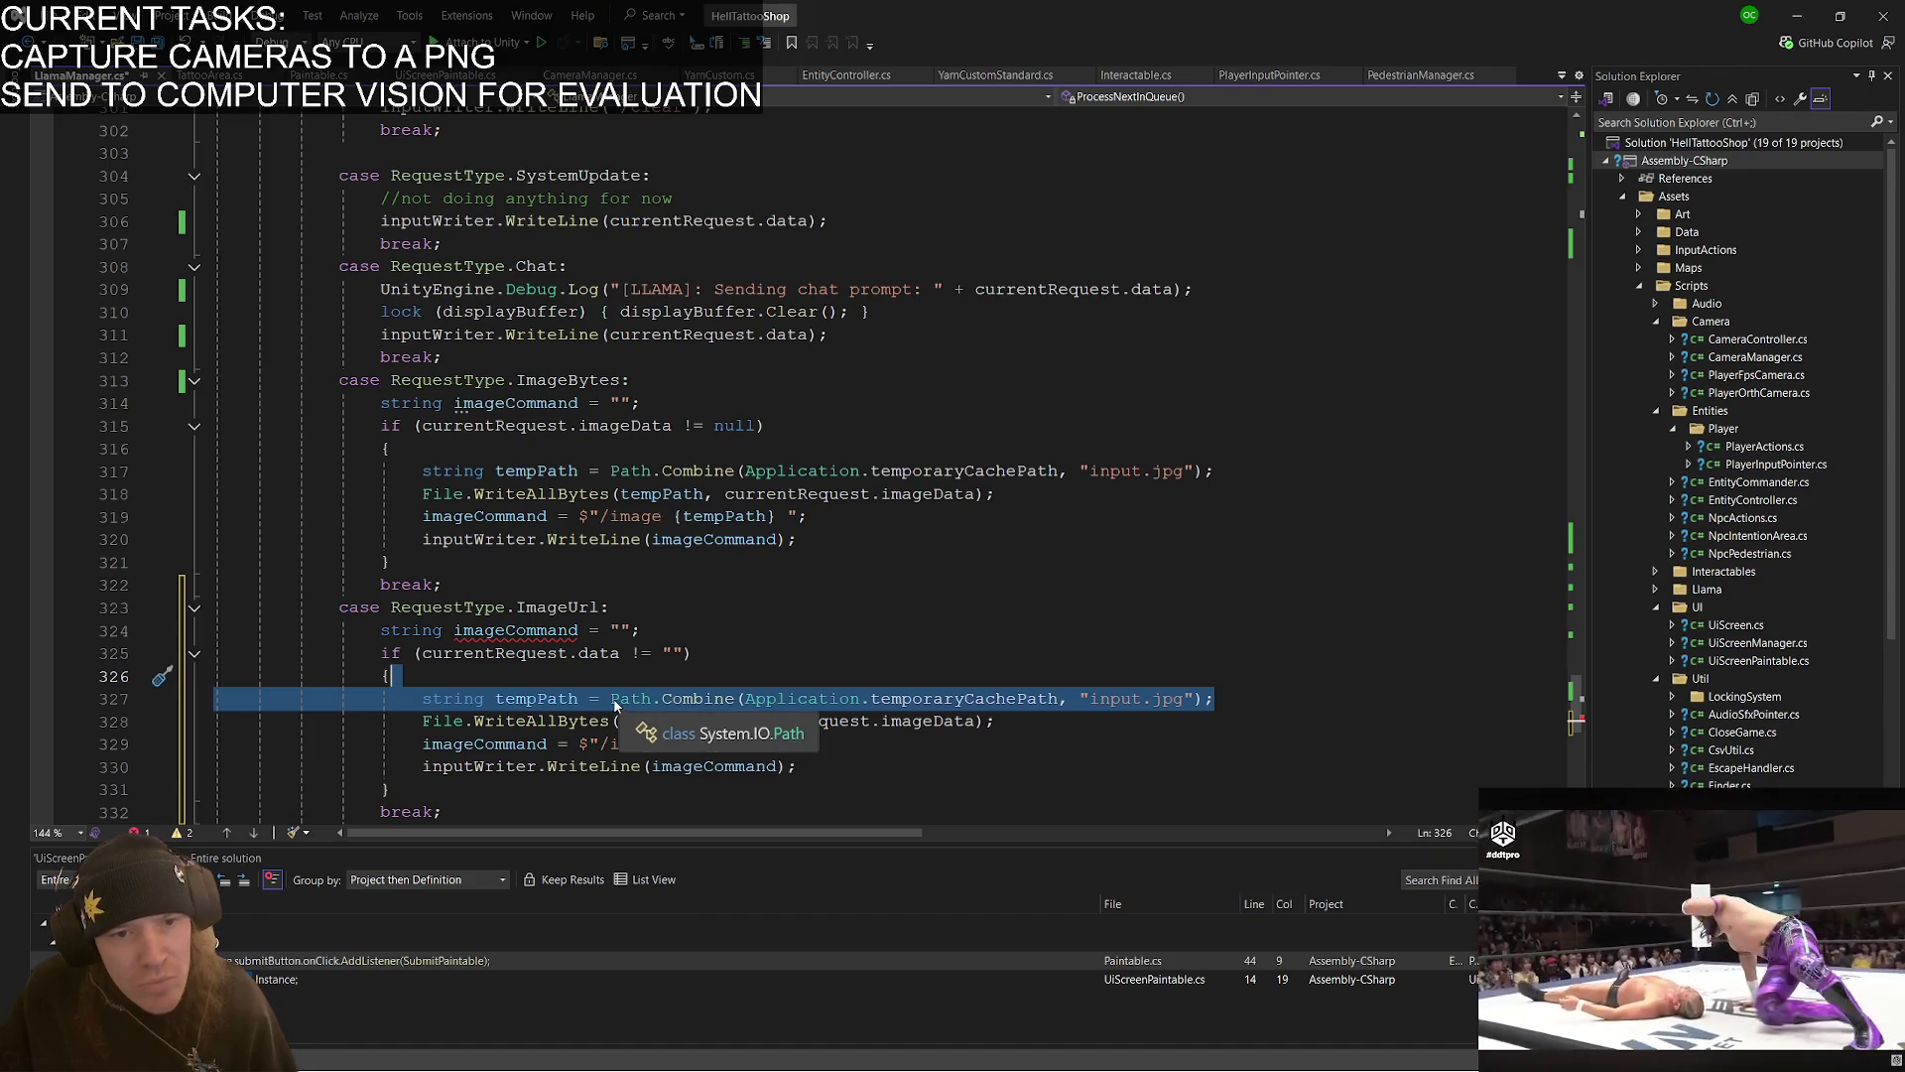
drag(998, 721, 506, 671)
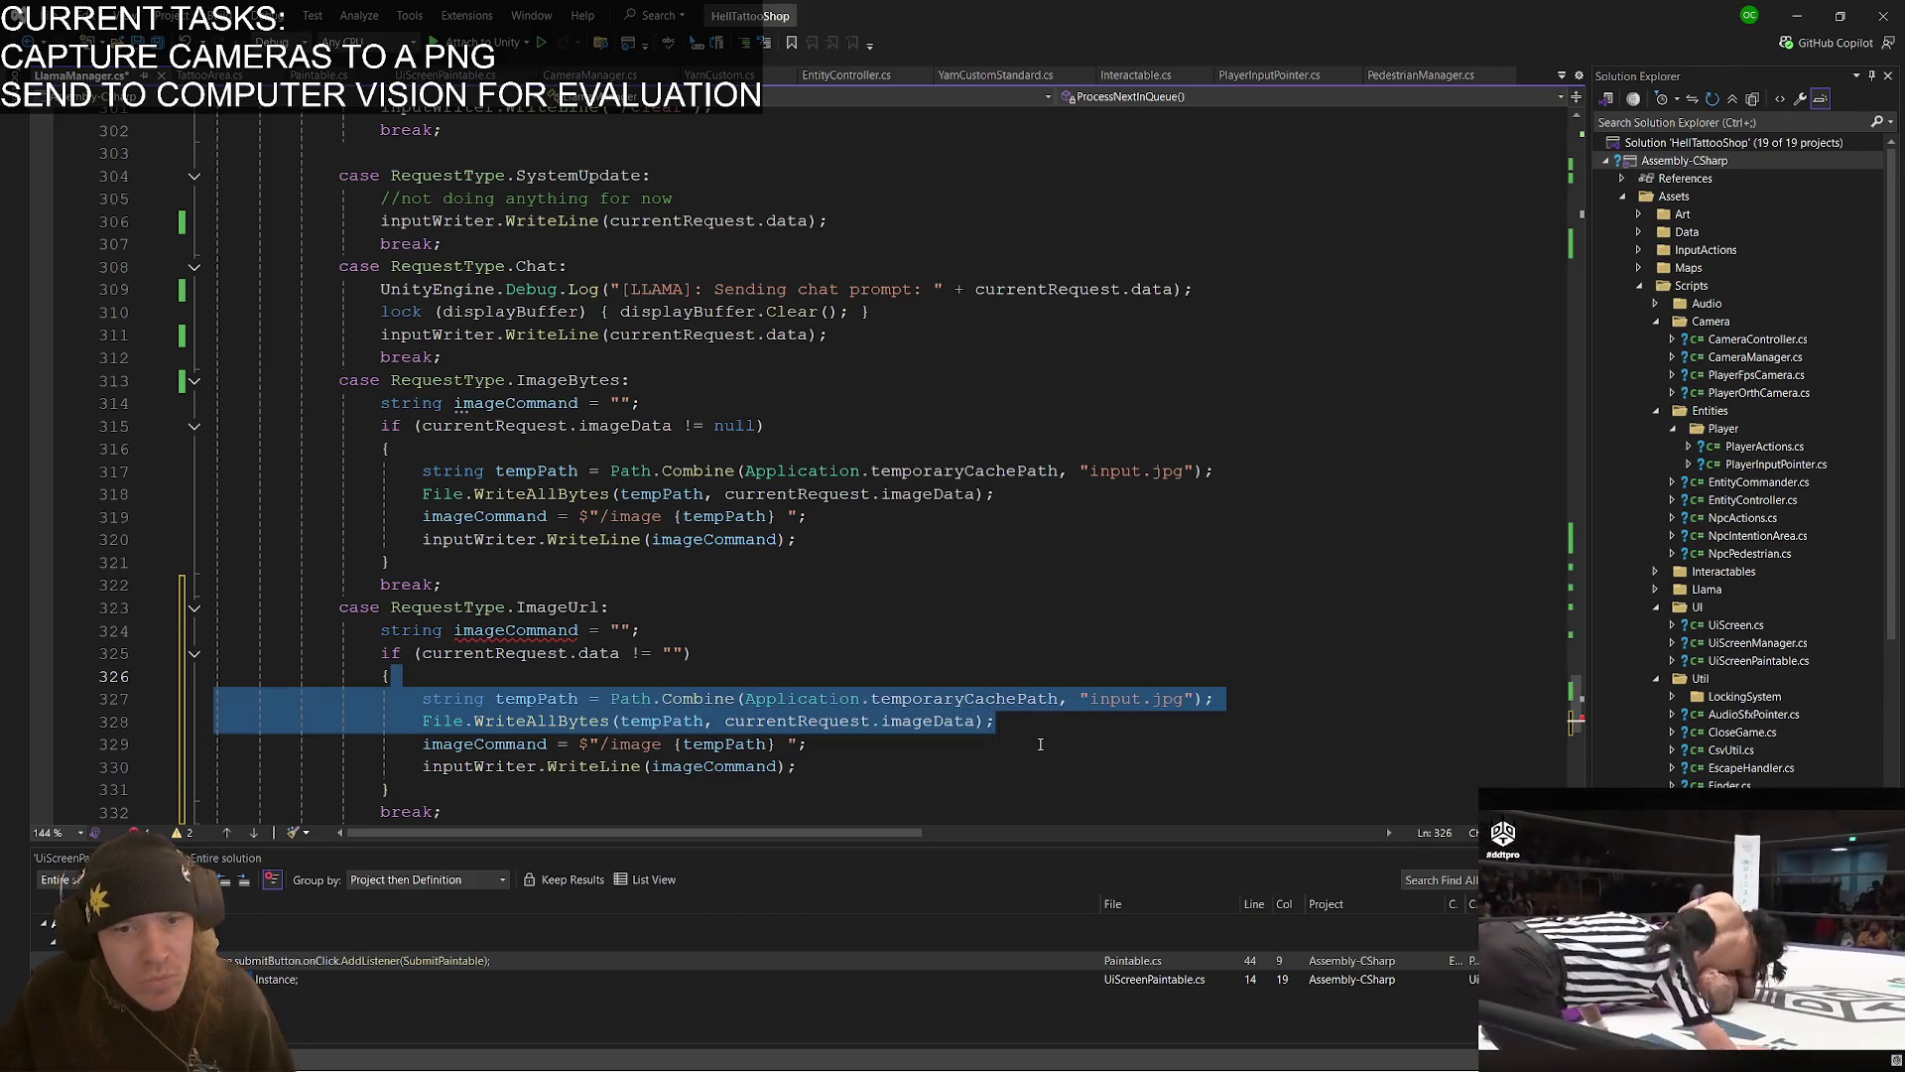
key(BackSpace)
click(666, 633)
key(shift+Up)
key(BackSpace)
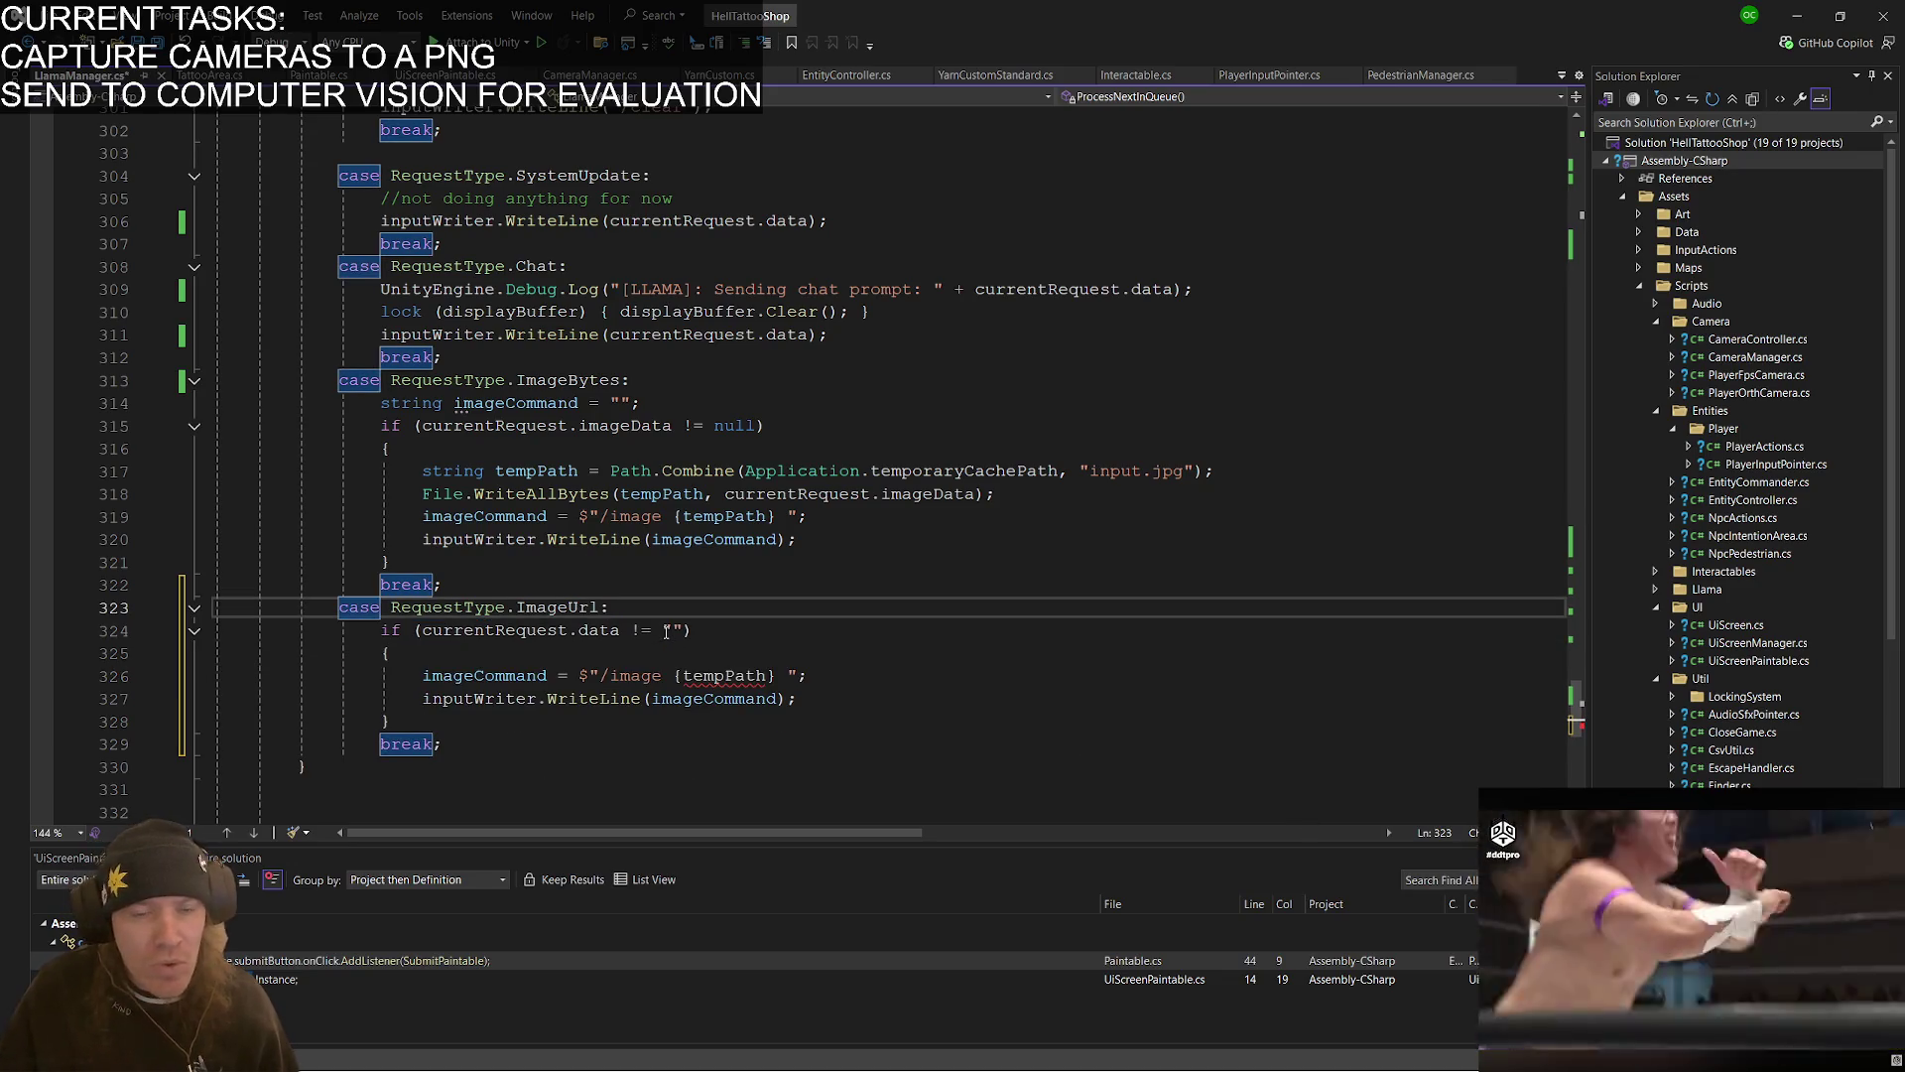
key(ctrl+z)
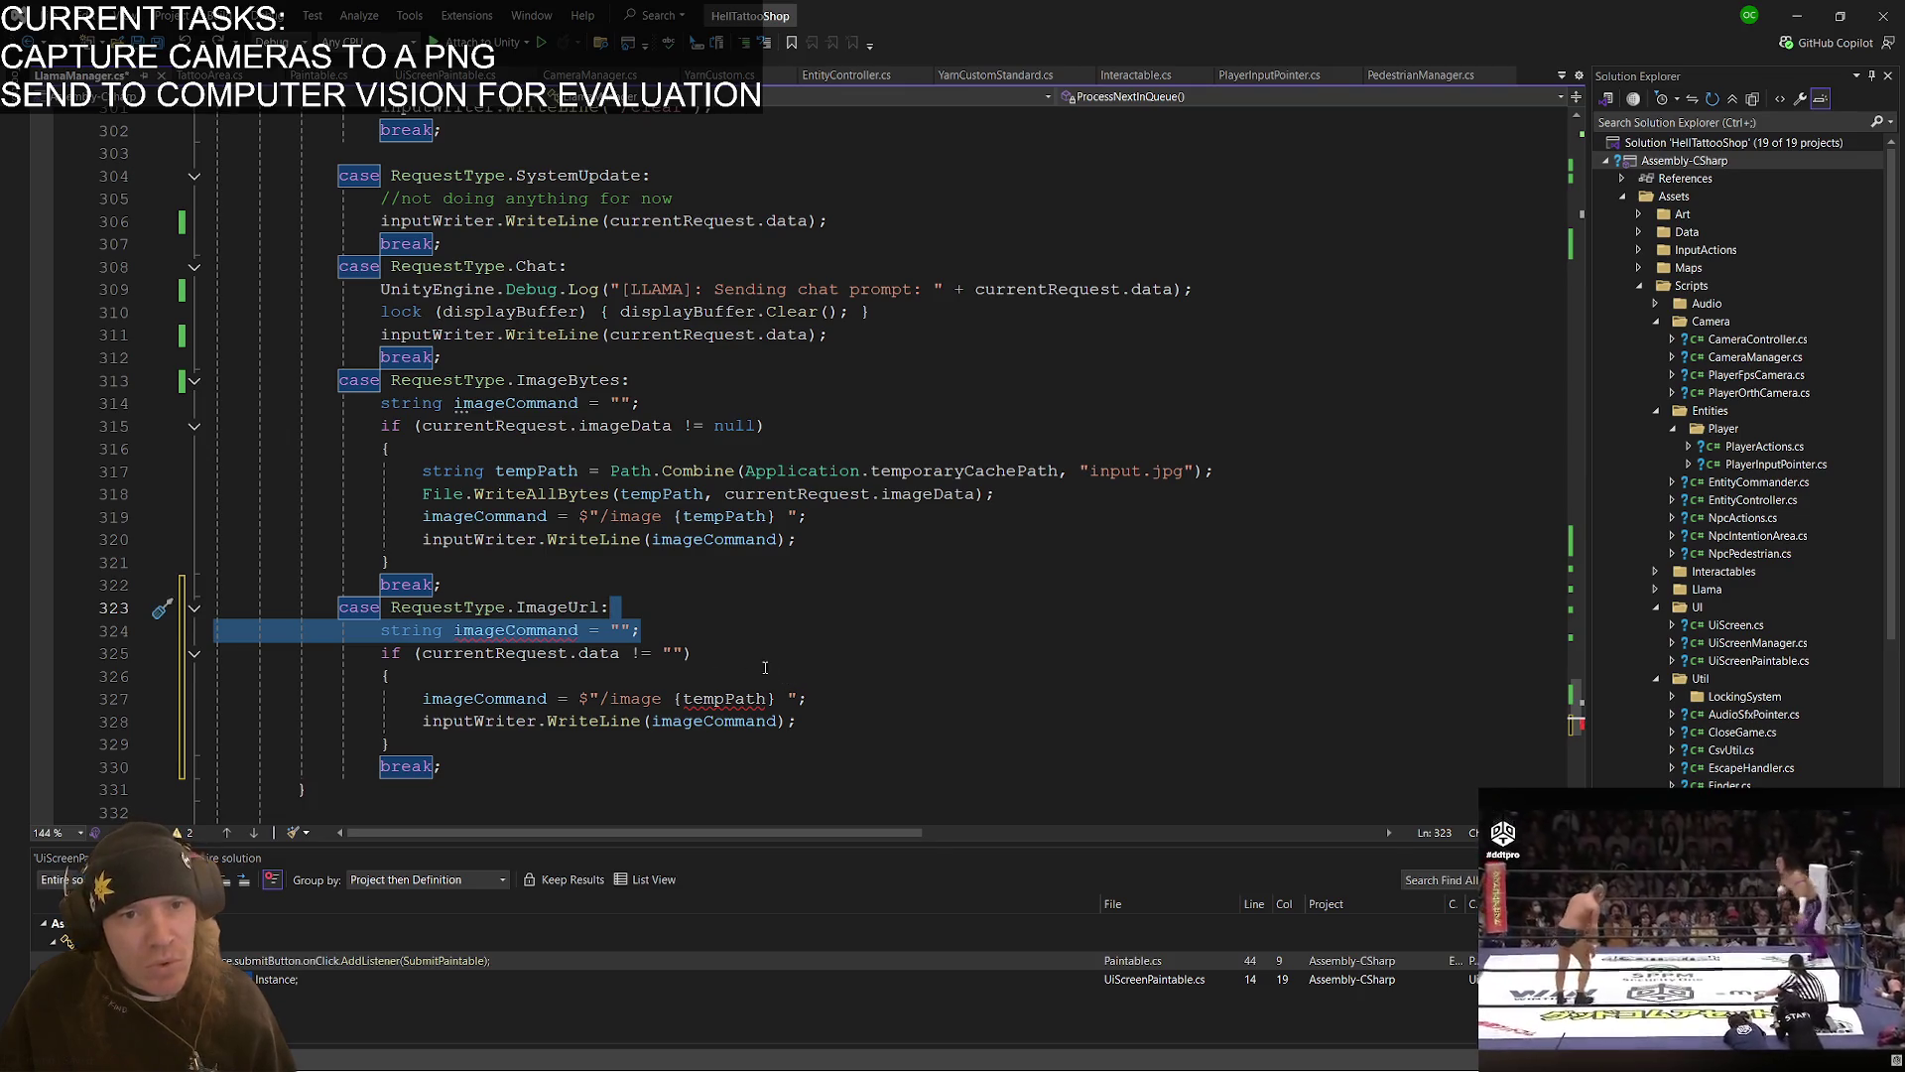
key(BackSpace)
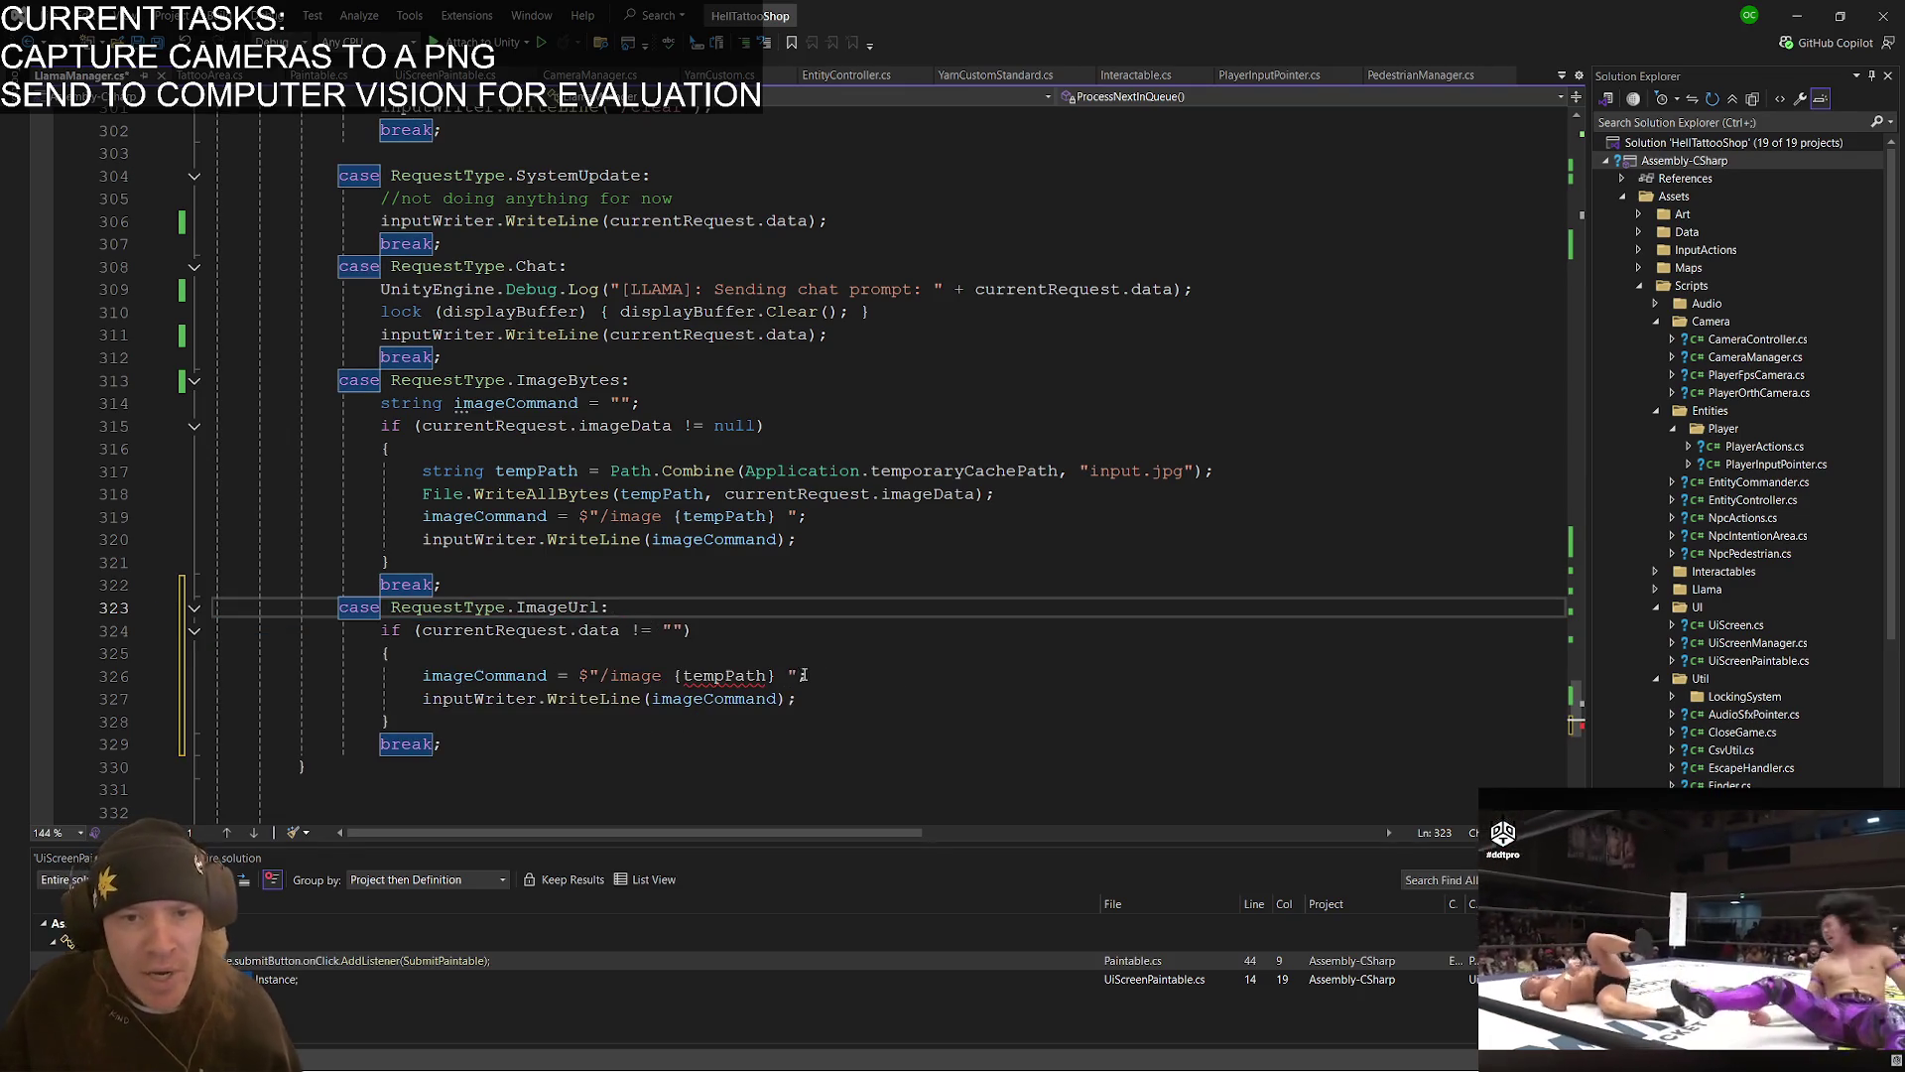
drag(663, 679, 600, 678)
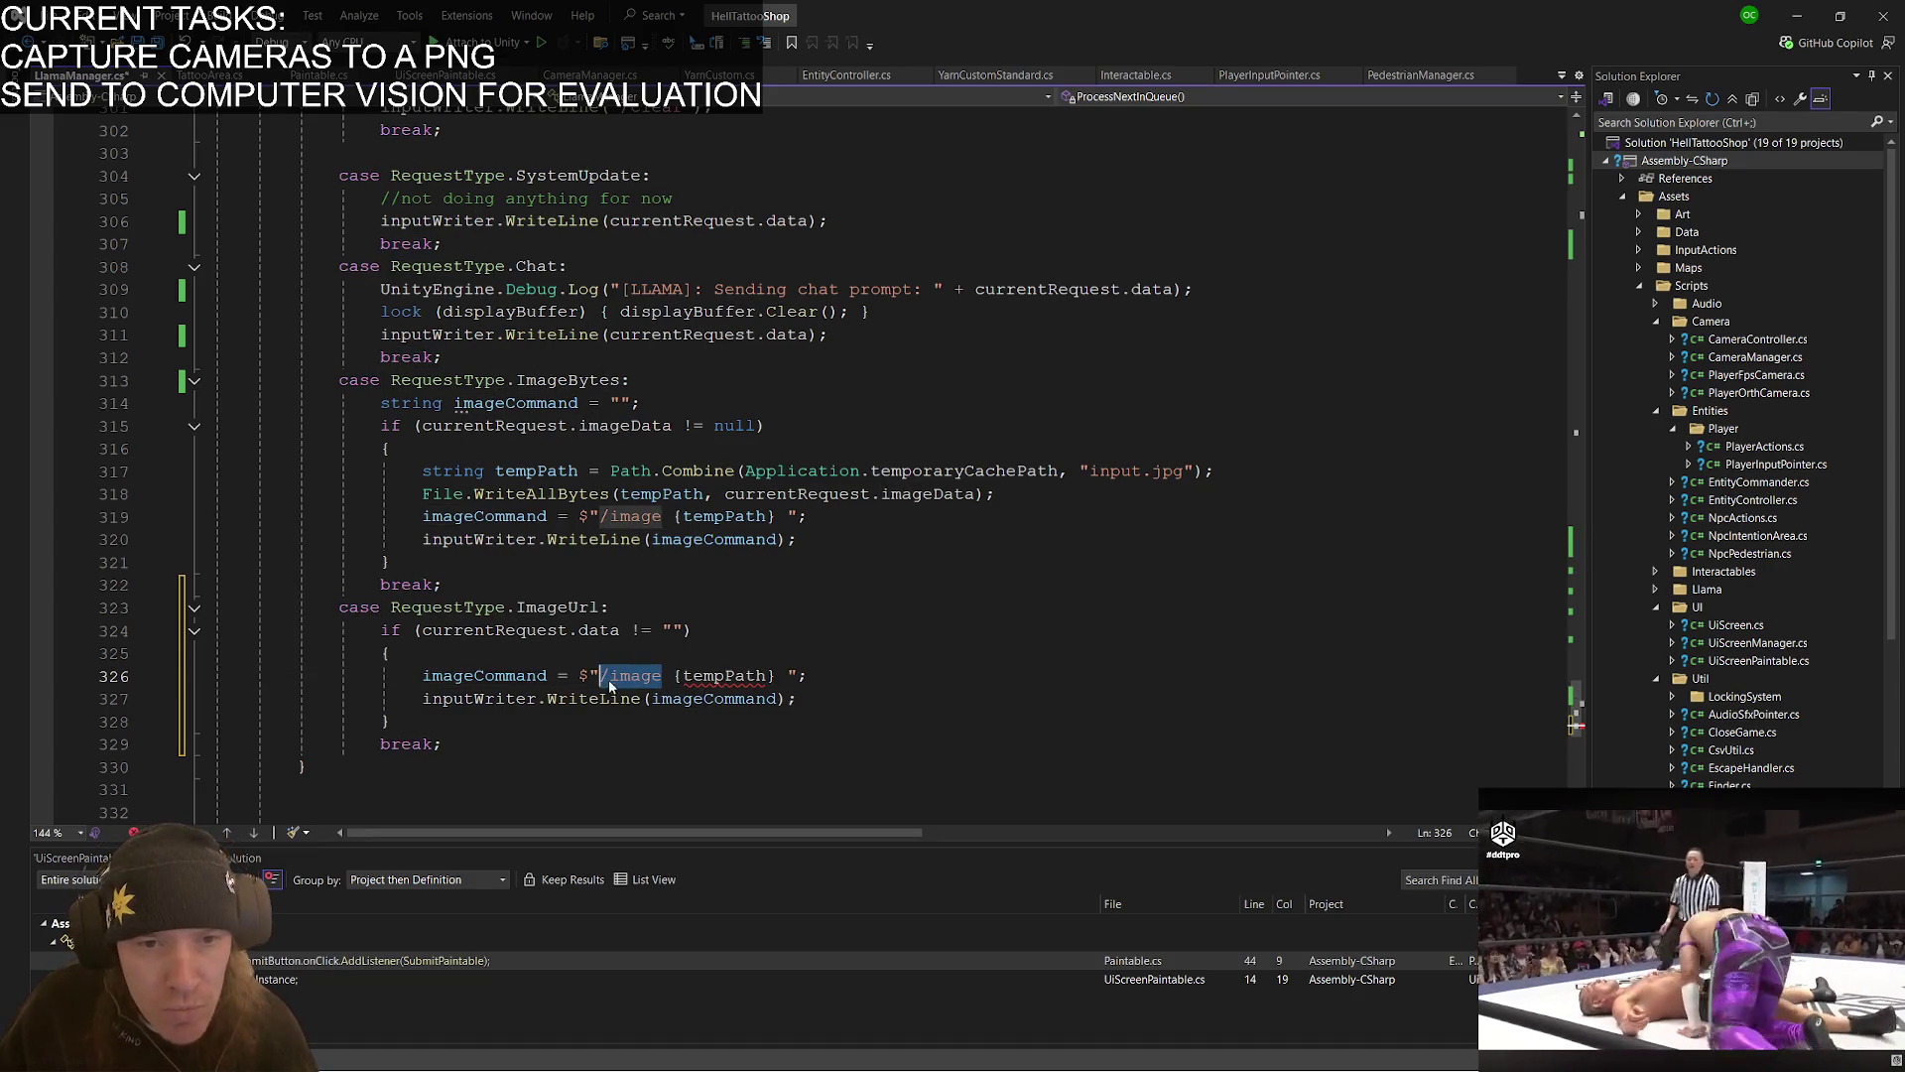
click(832, 685)
triple_click(831, 683)
key(BackSpace)
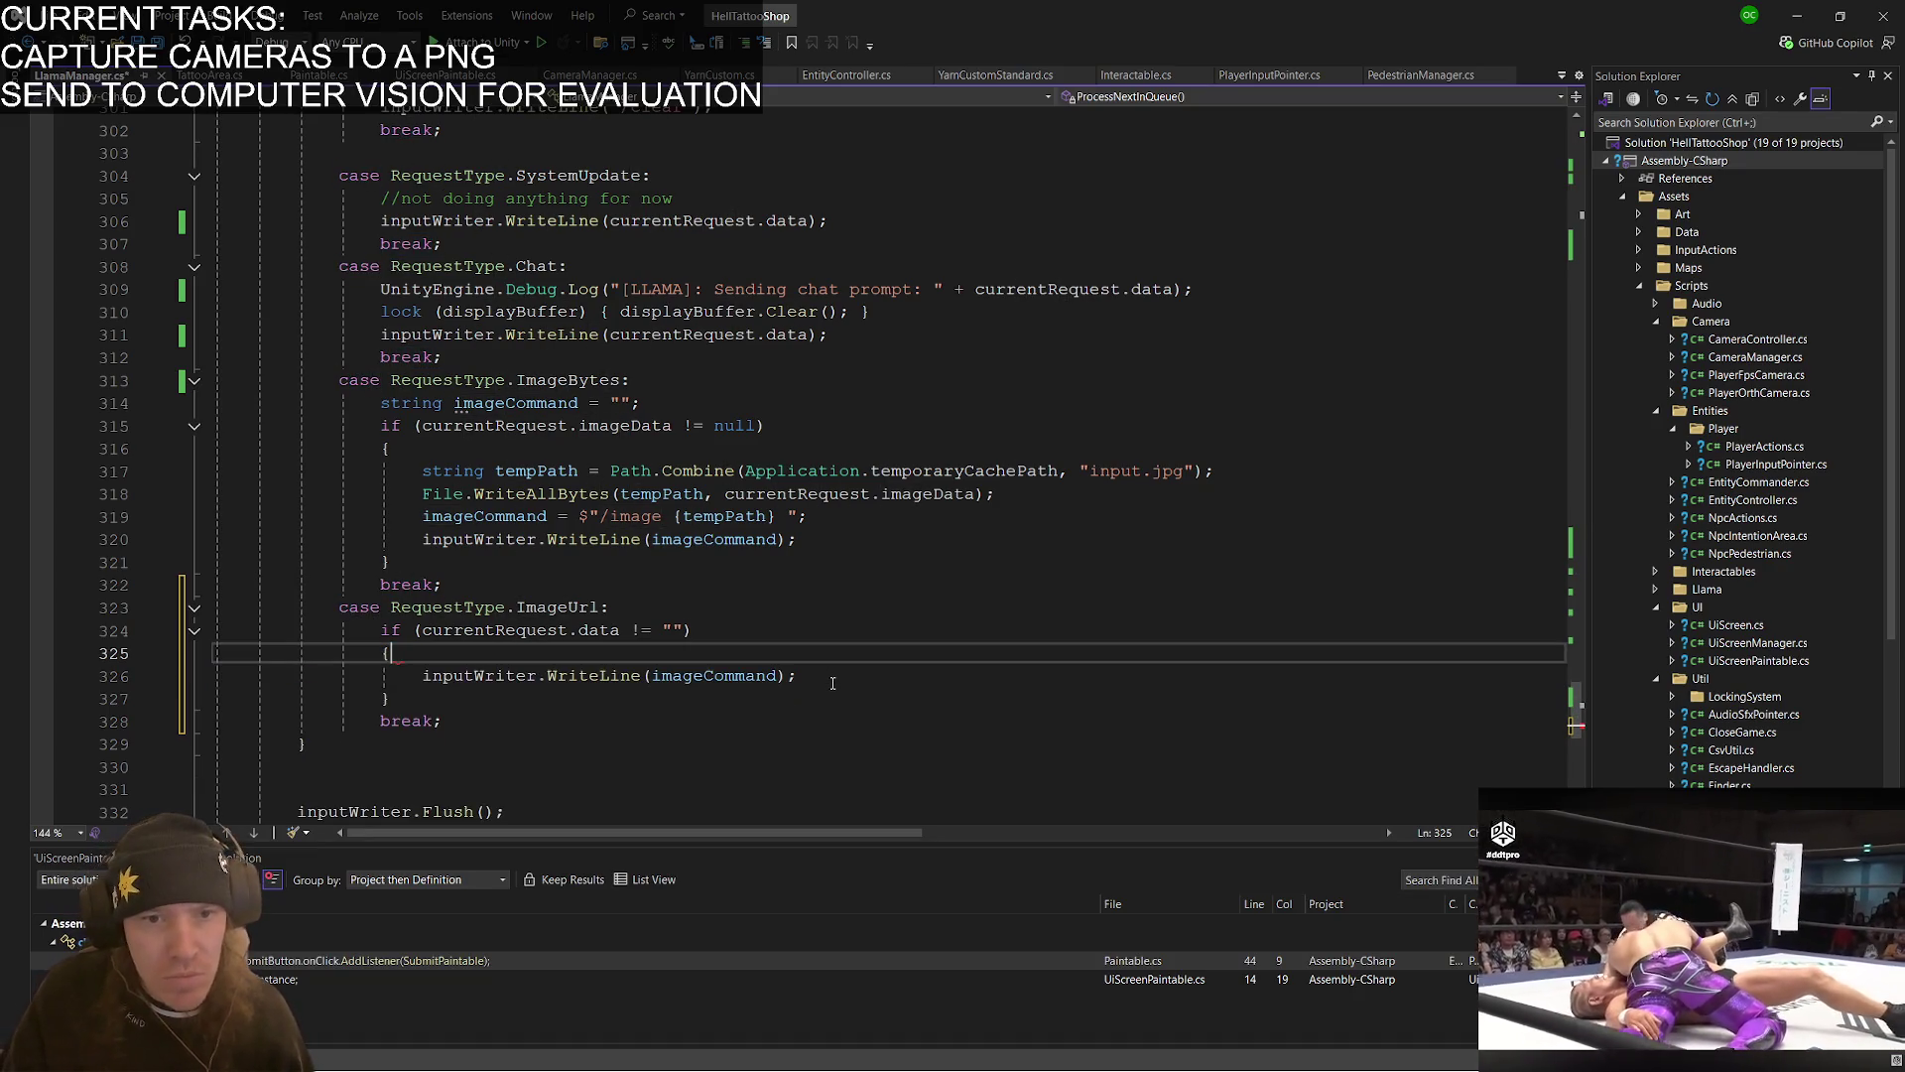
double_click(734, 679)
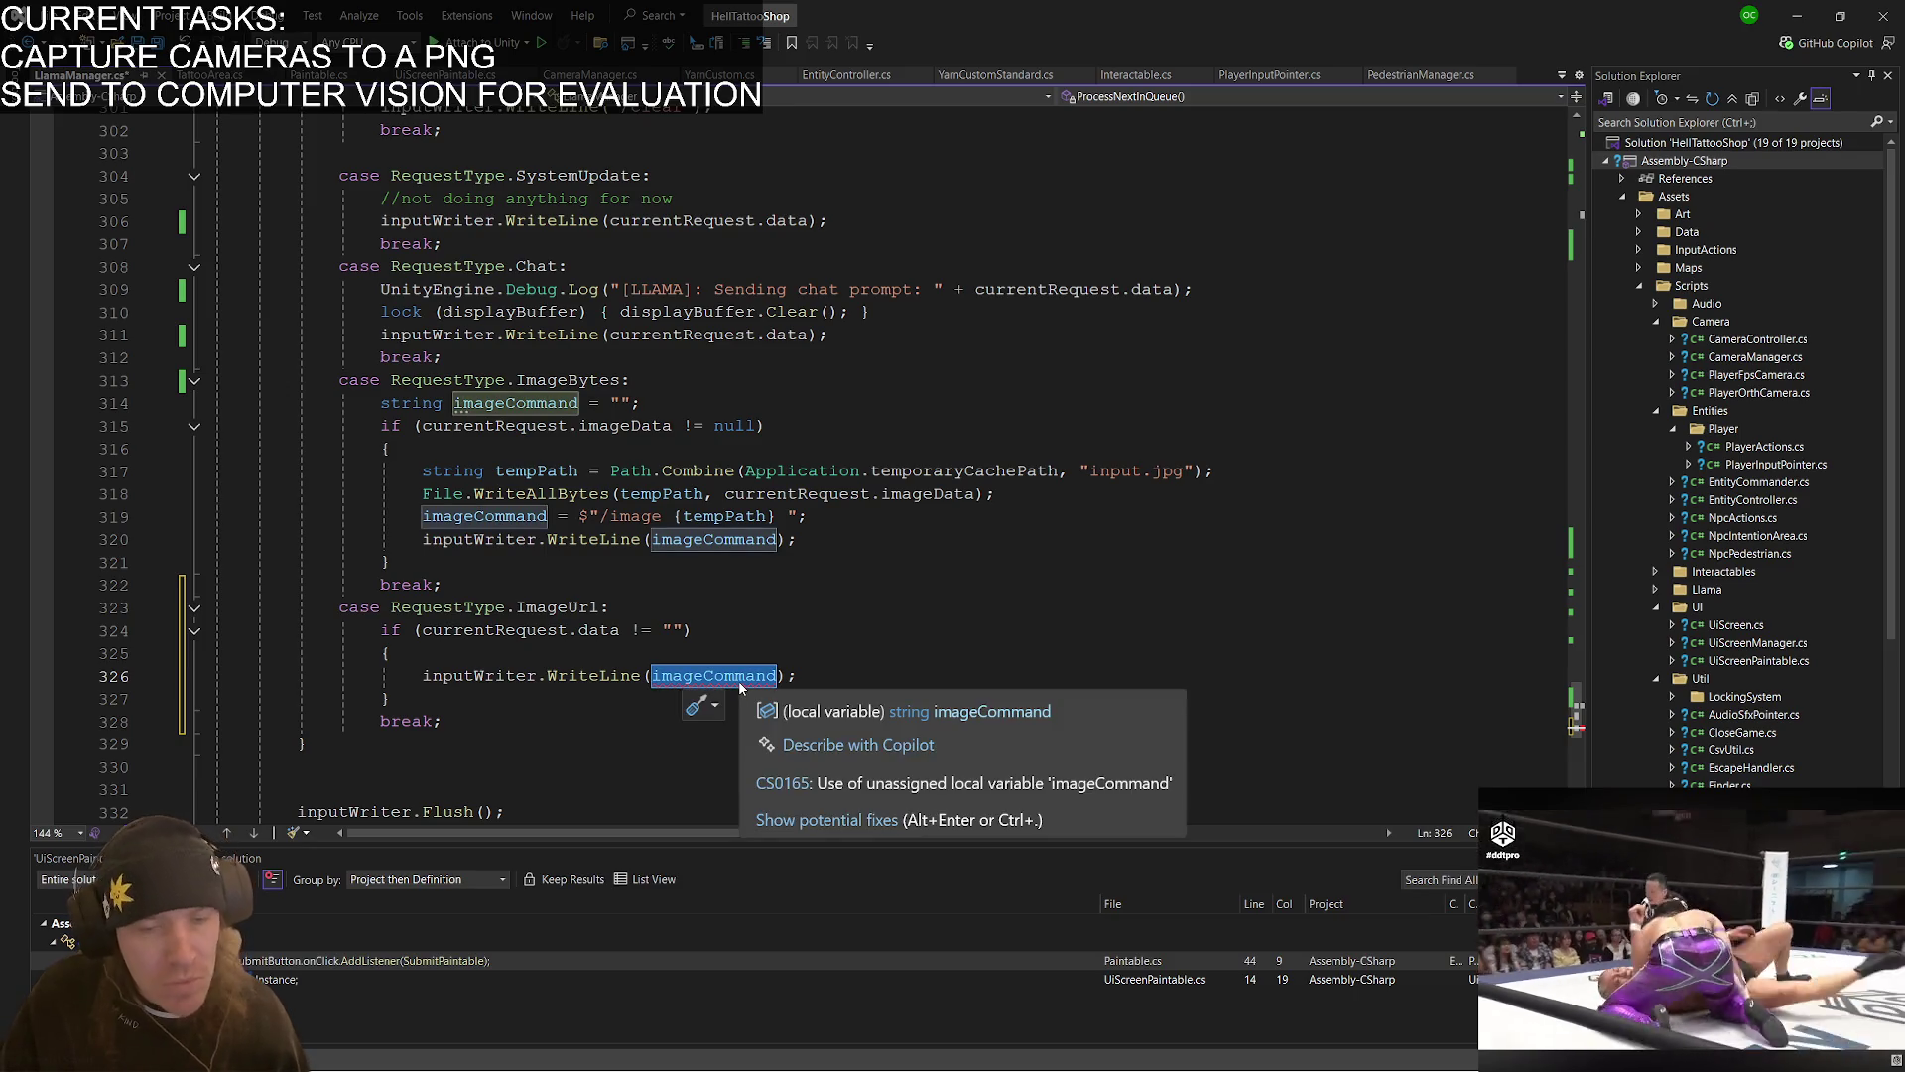
text("/image)
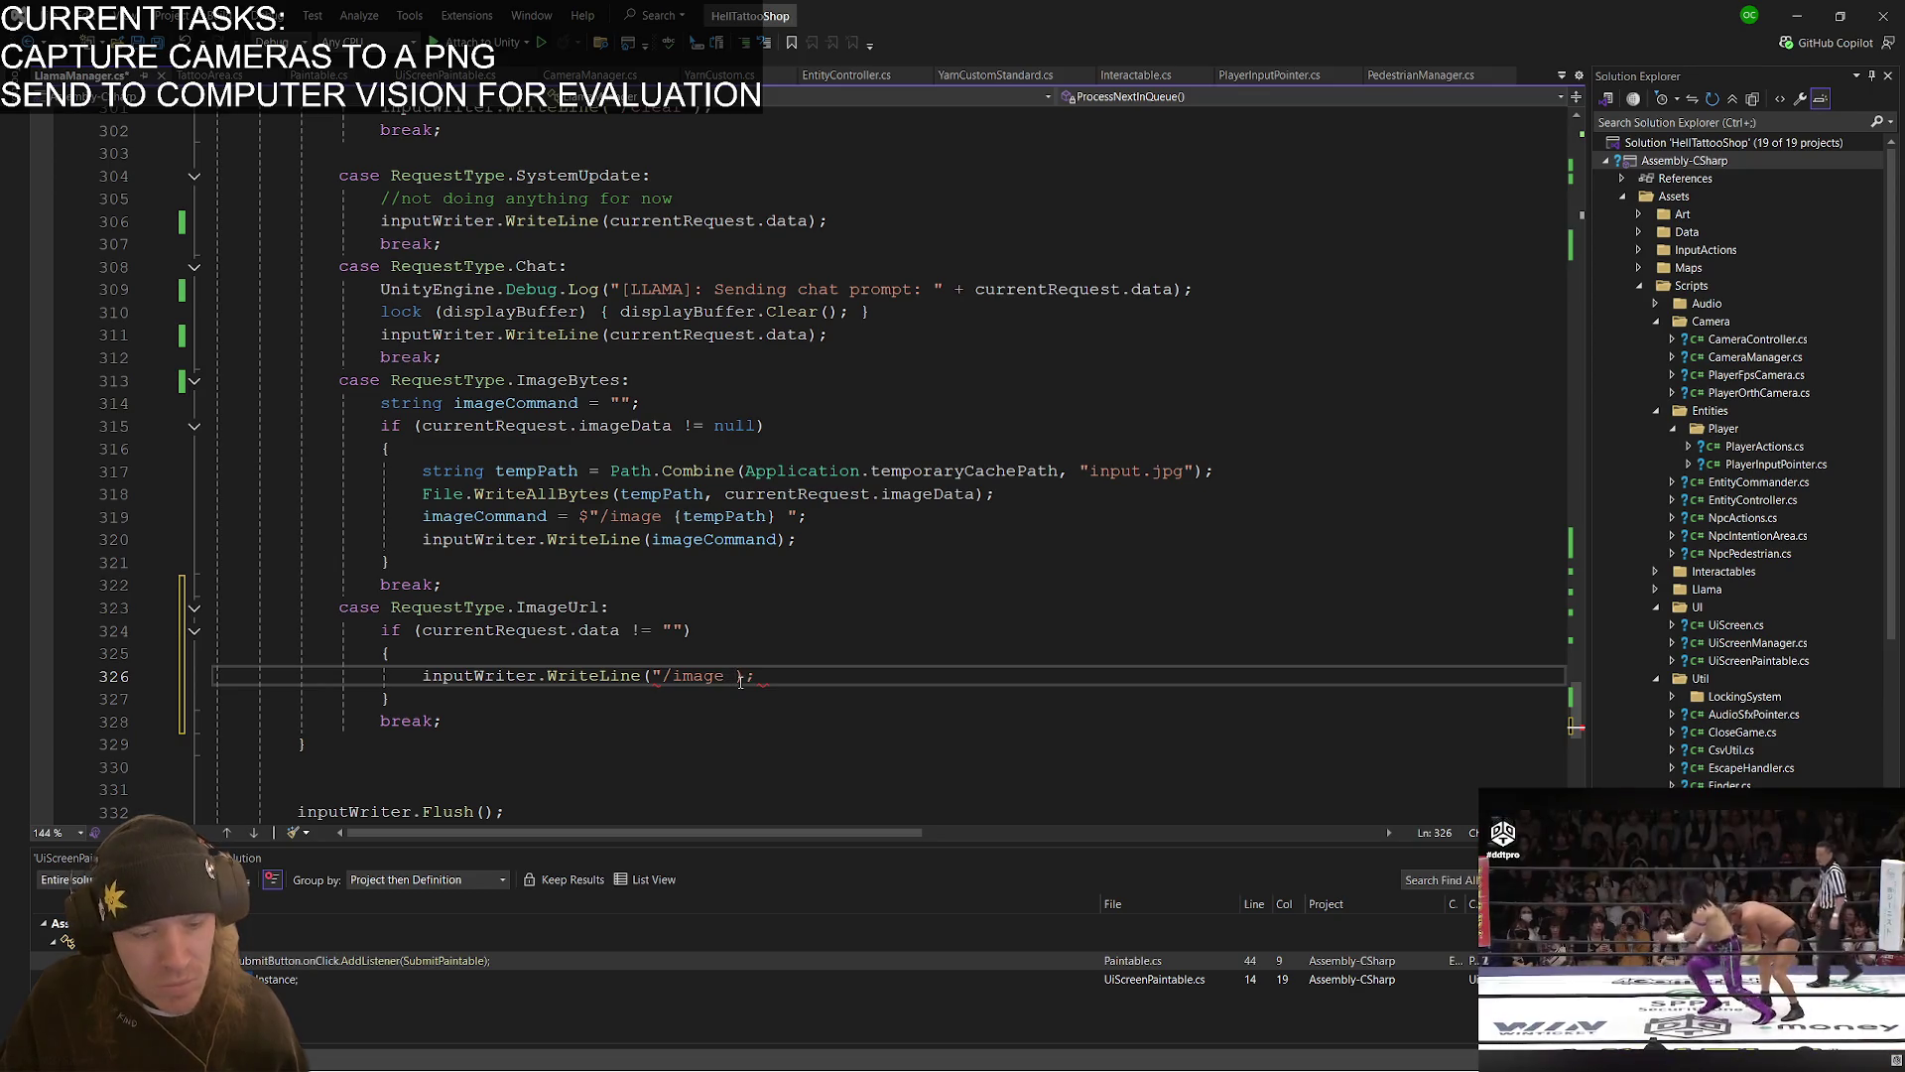
text( " + )
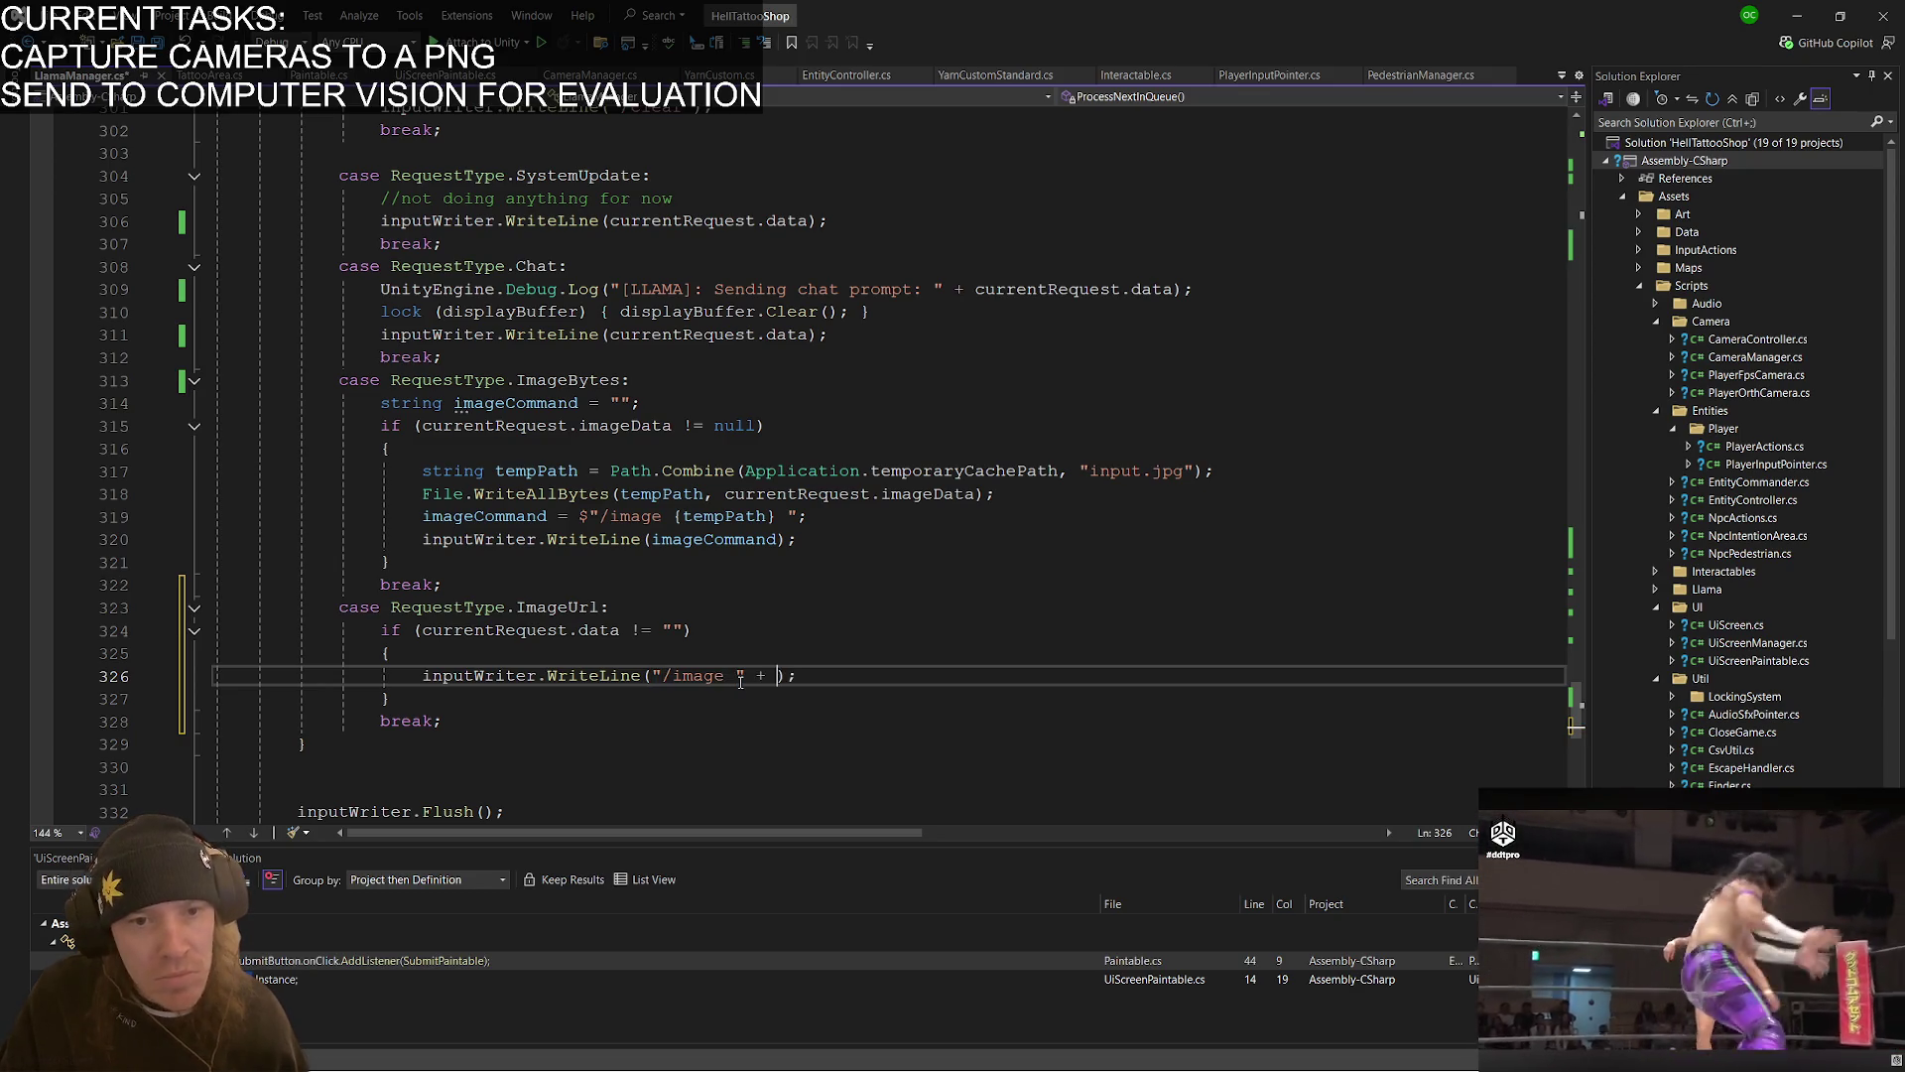
text(currentRequest.)
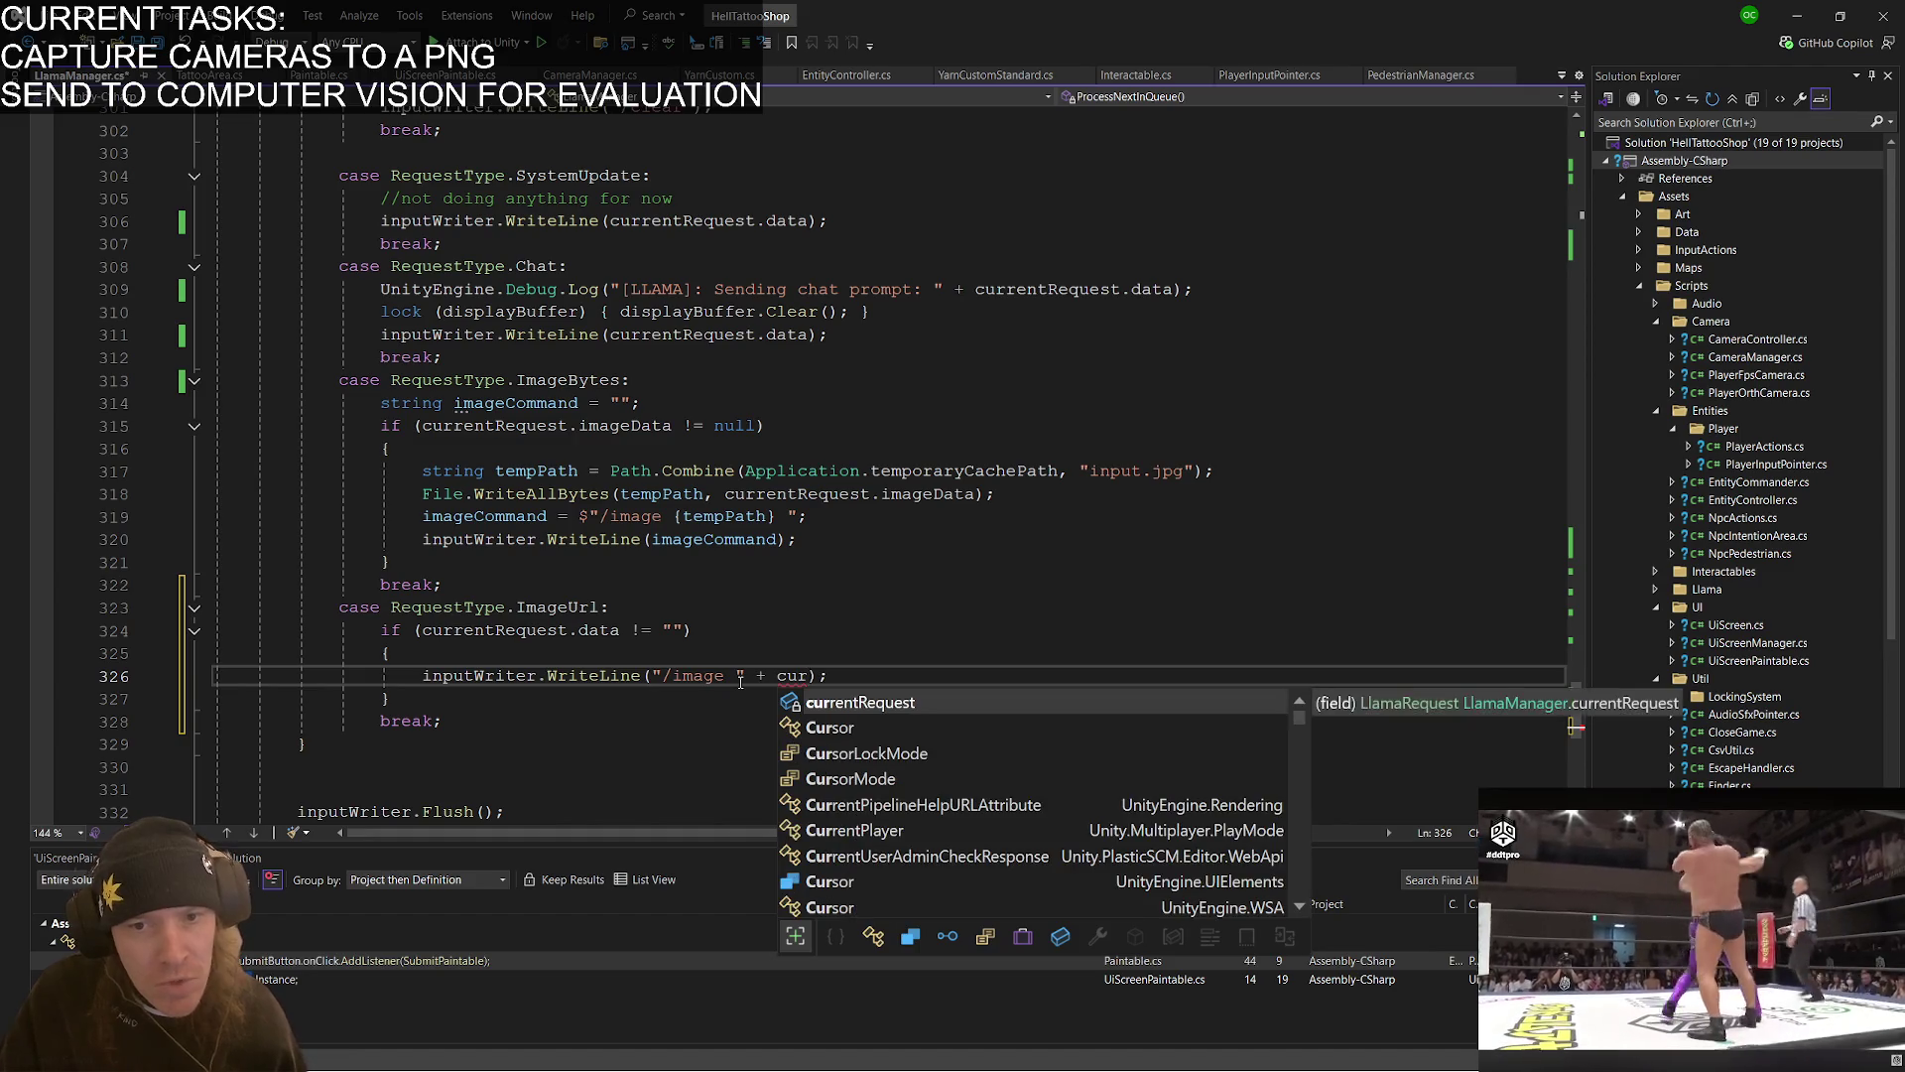
text(data)
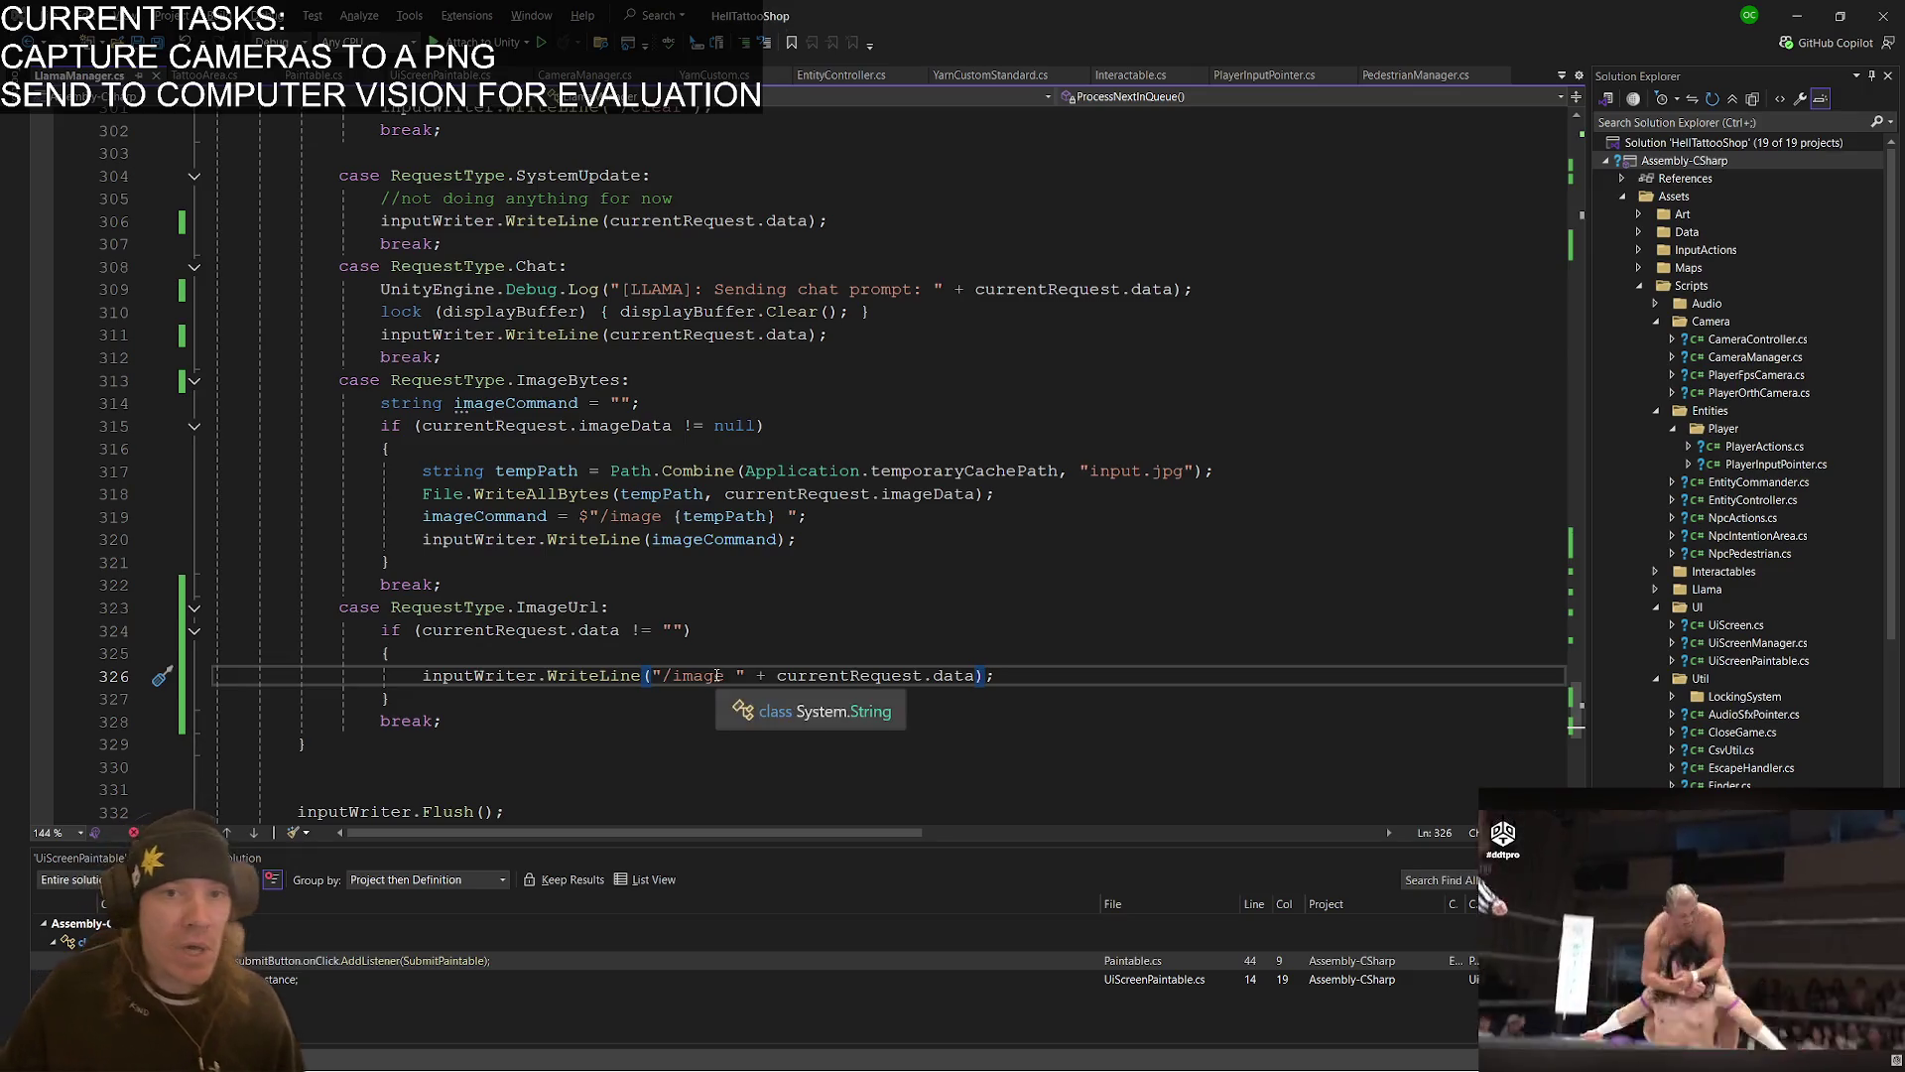
key(alt+Tab)
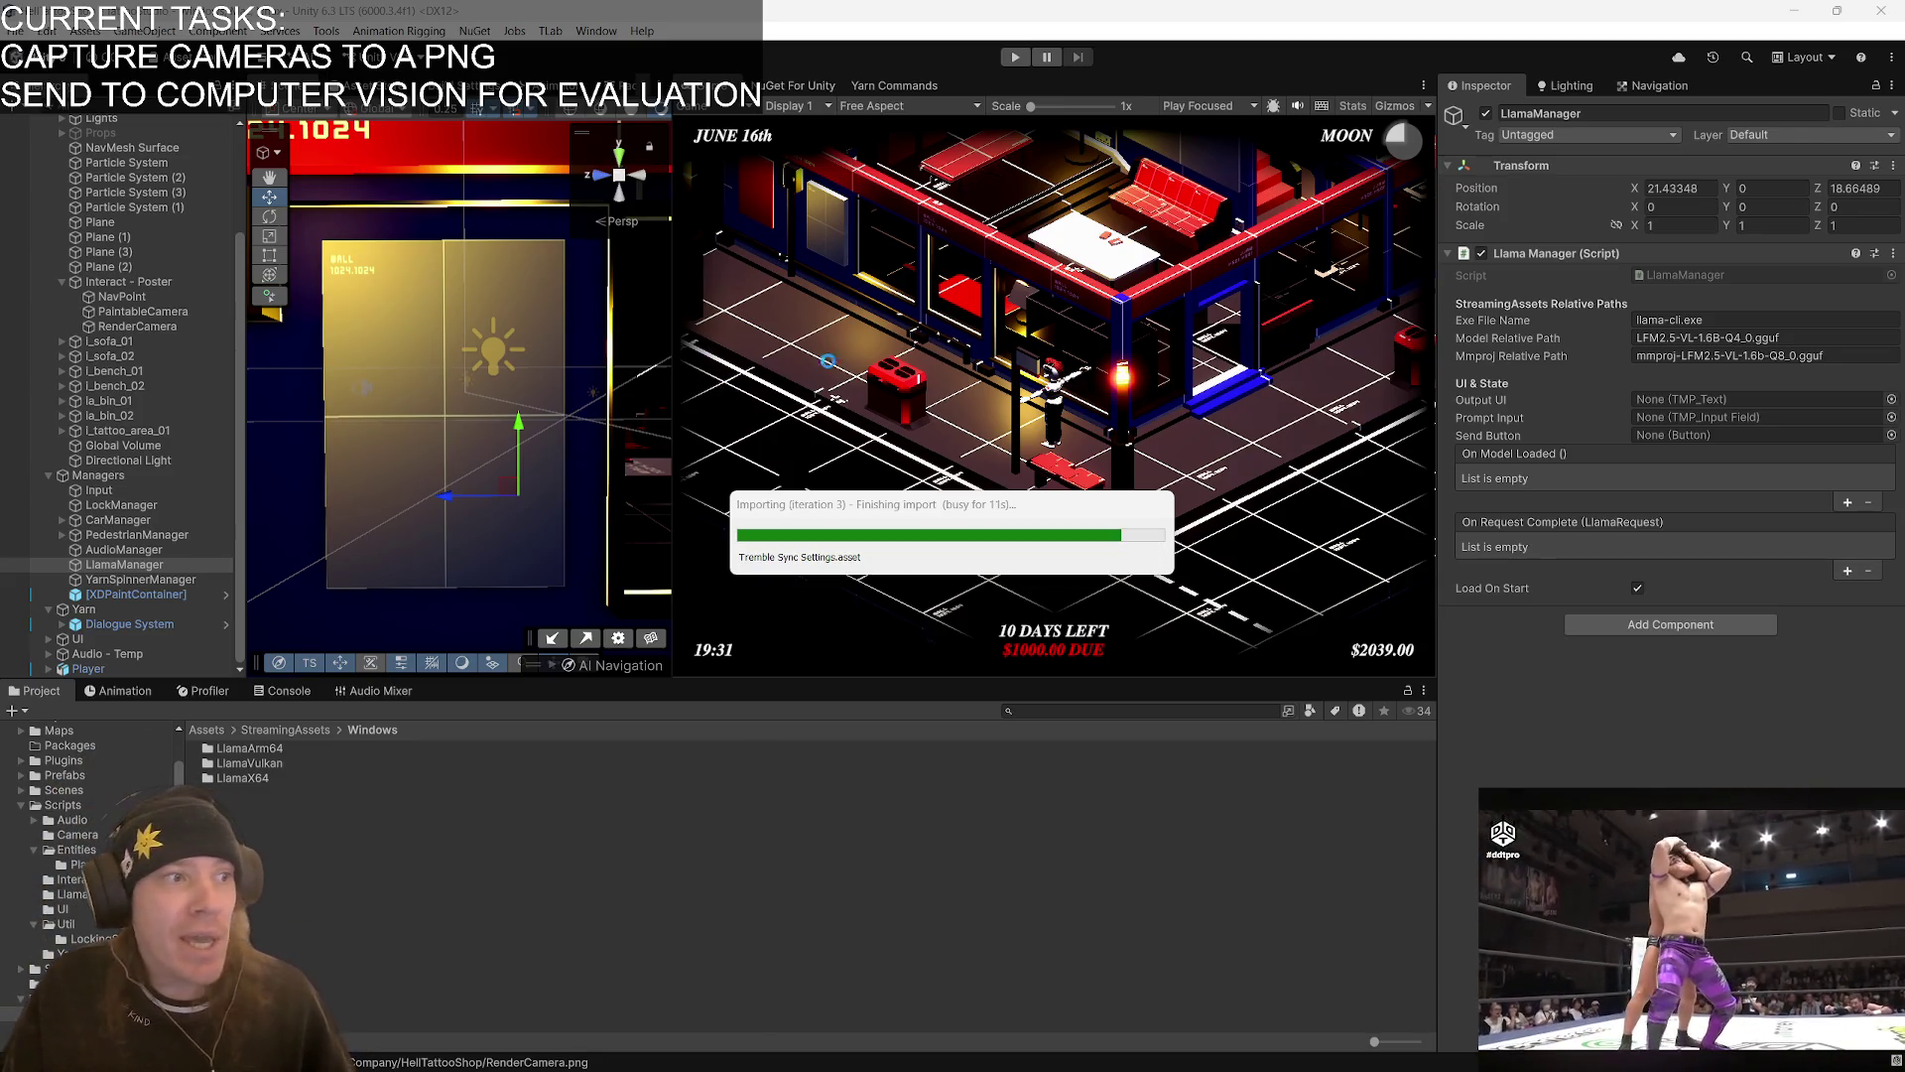
key(alt+Tab)
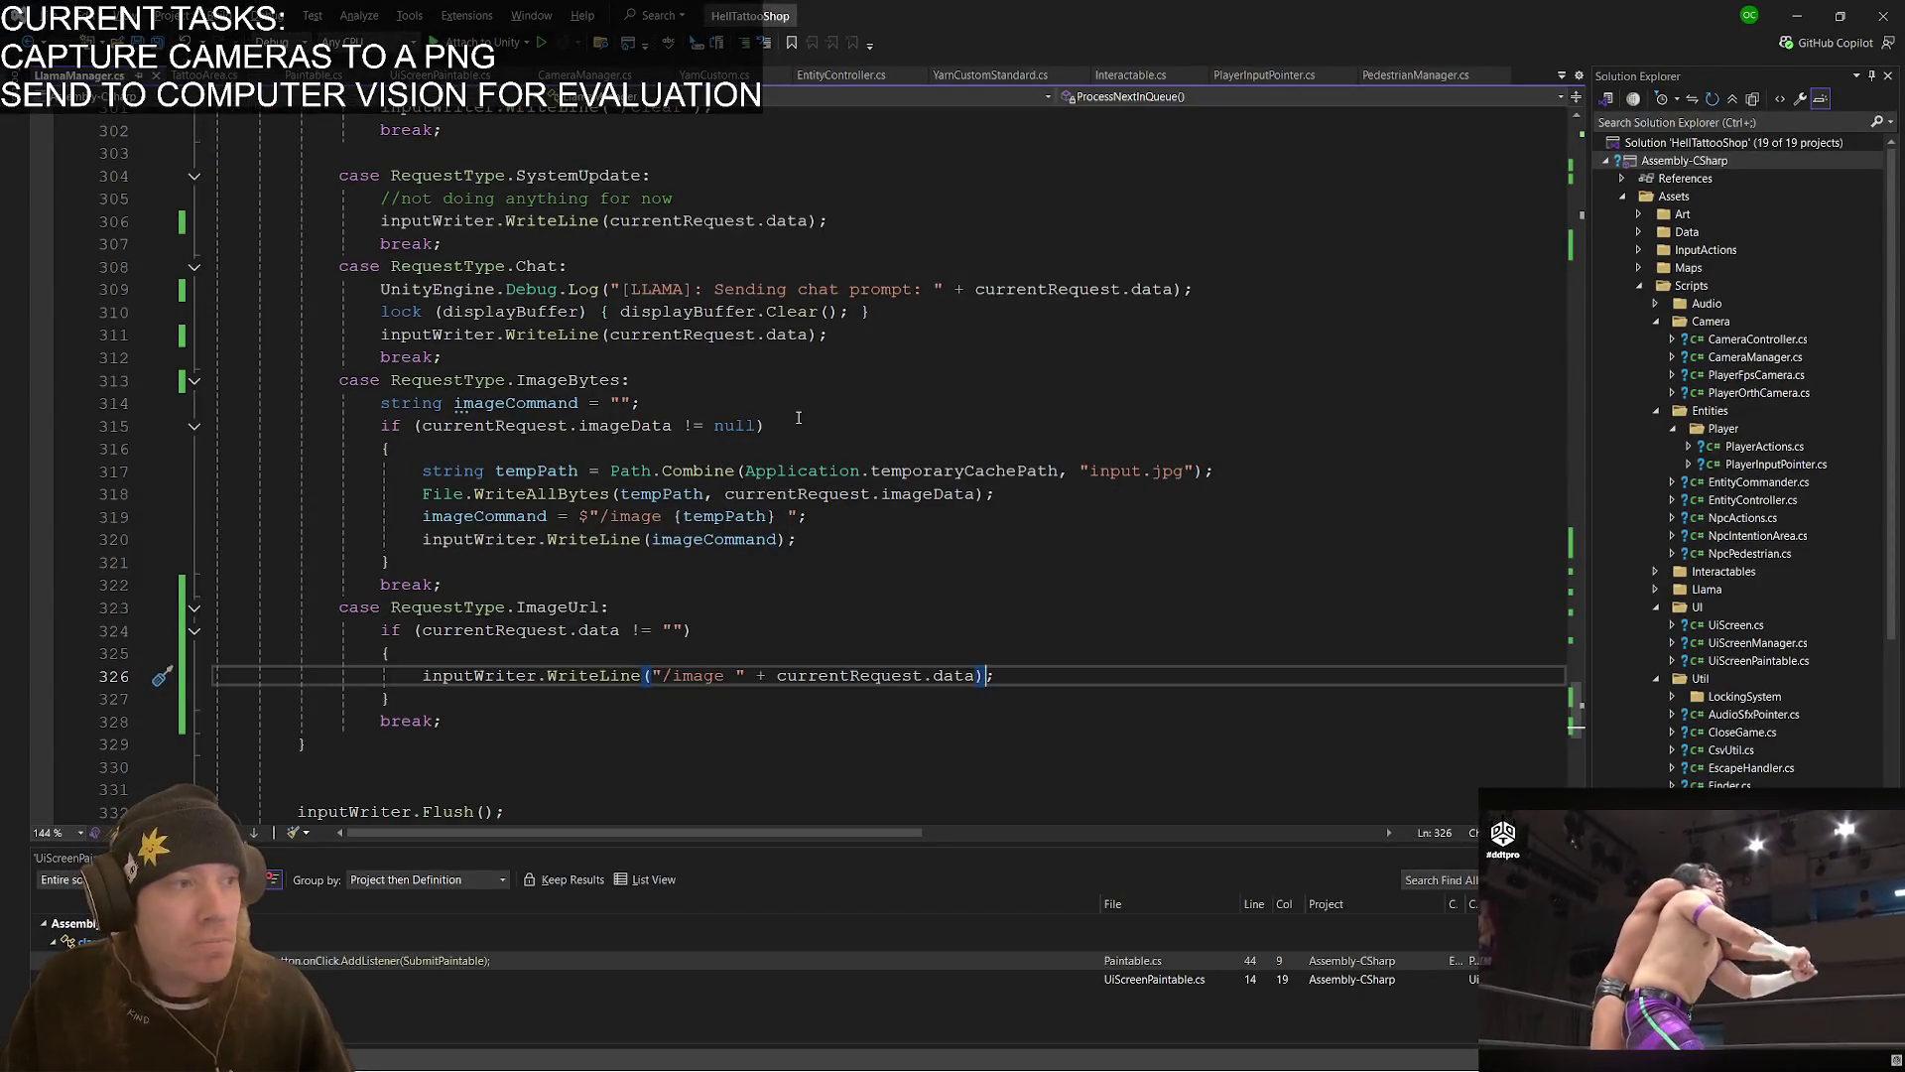
scroll(798, 418, up, 13)
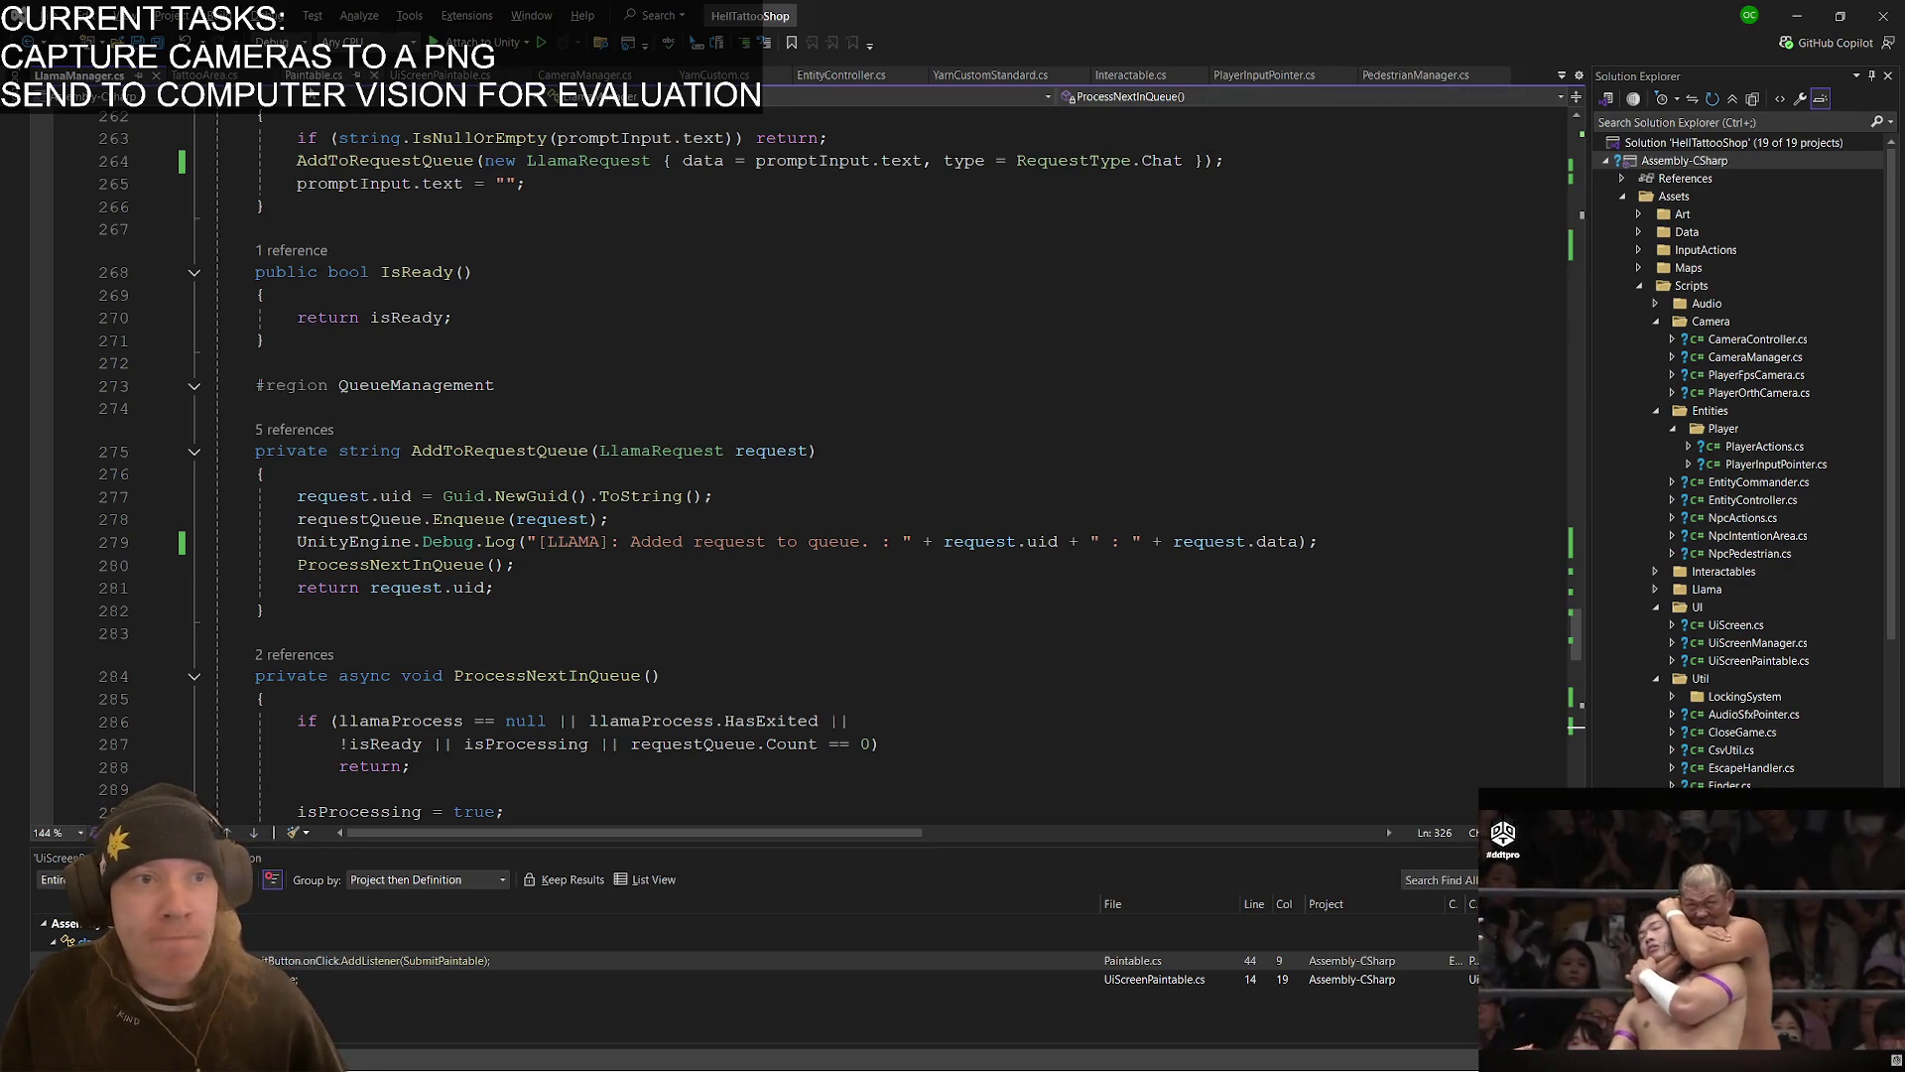
scroll(560, 438, up, 13)
scroll(560, 437, up, 20)
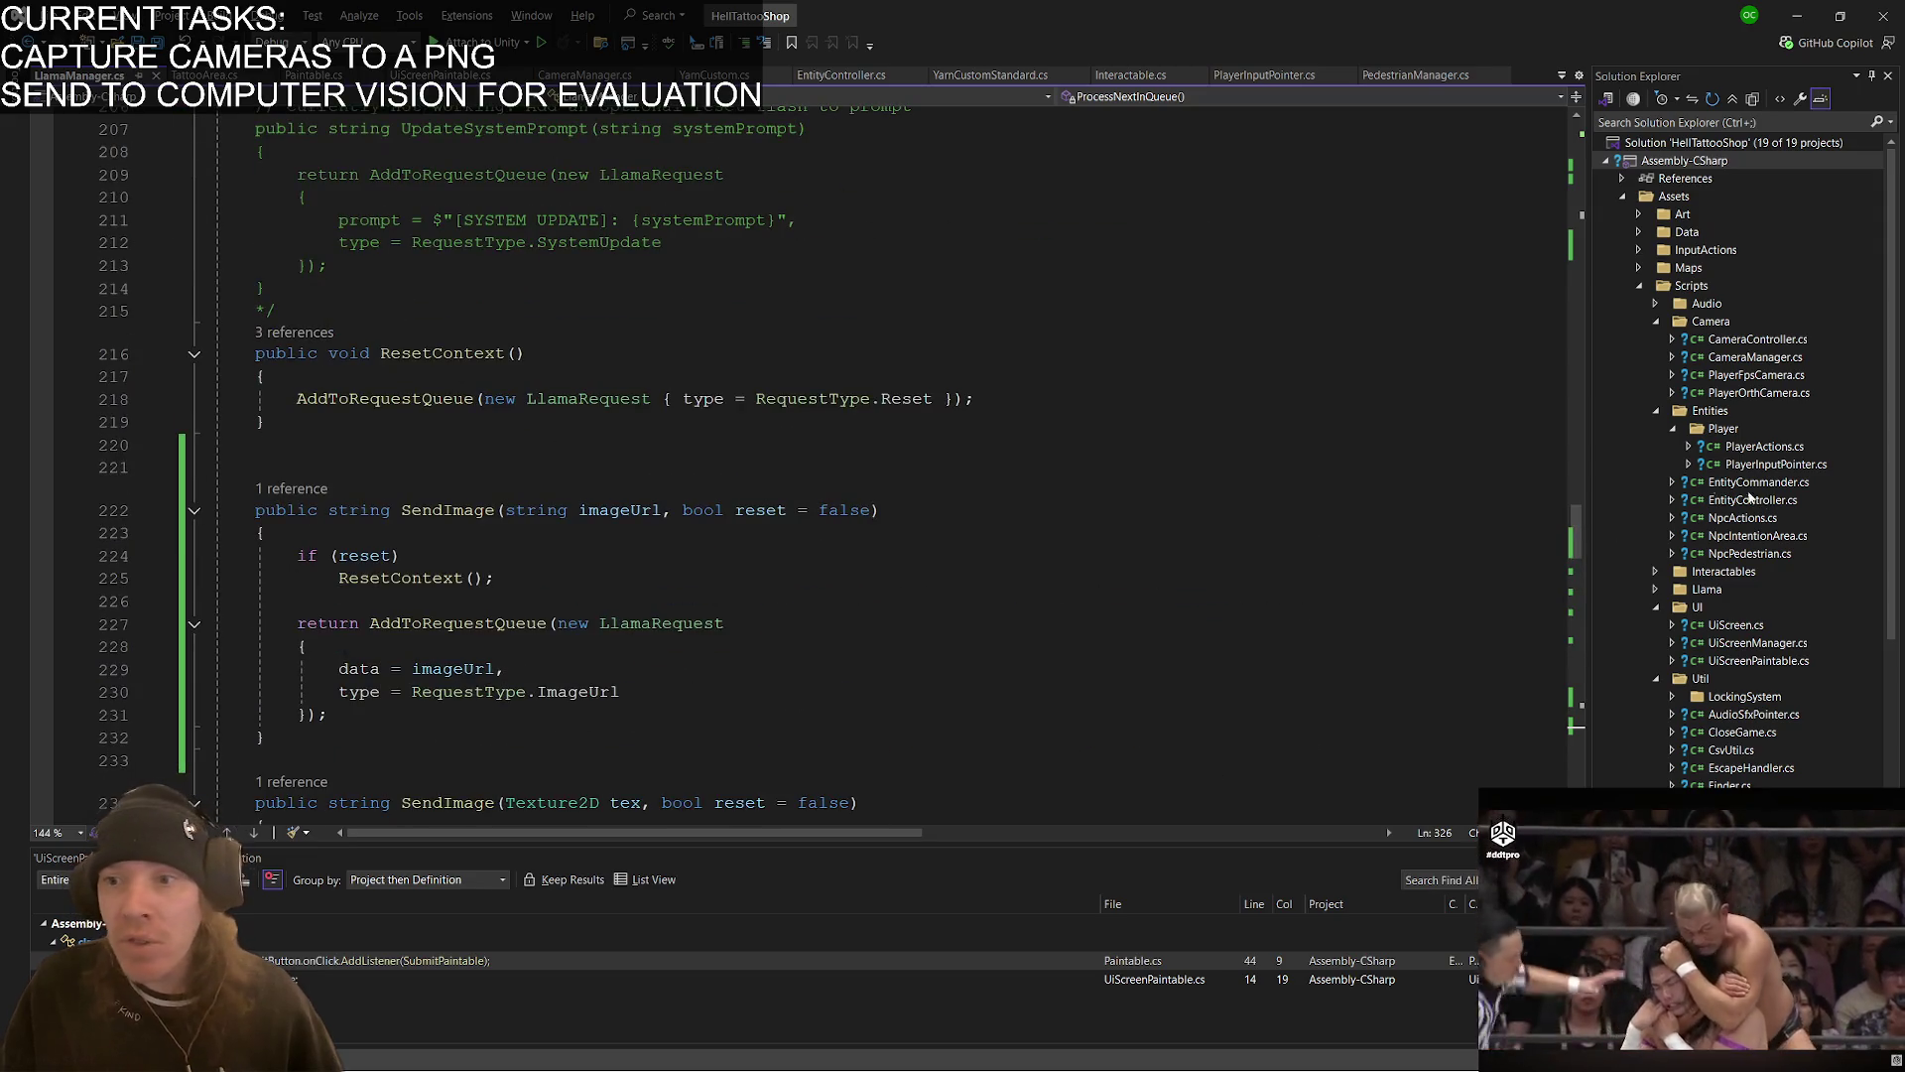
scroll(541, 477, down, 3)
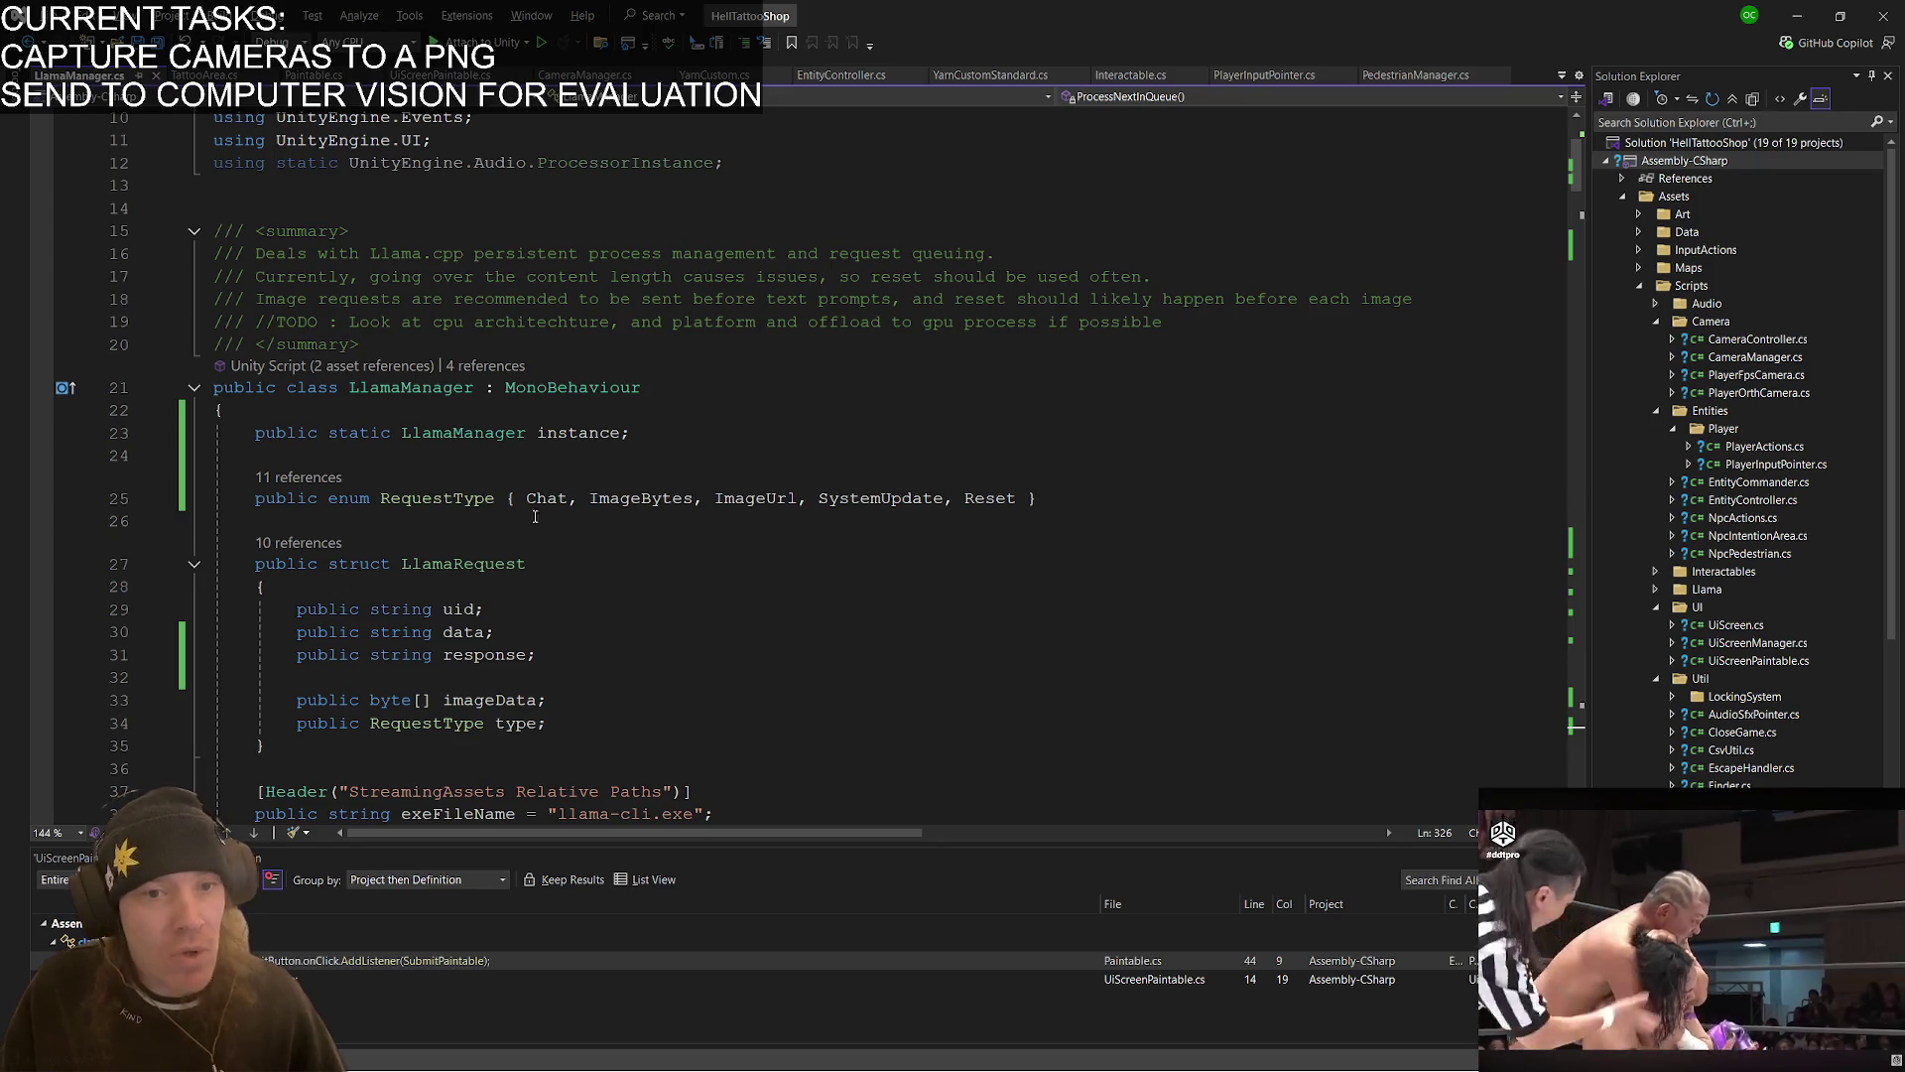
click(536, 498)
scroll(566, 397, down, 8)
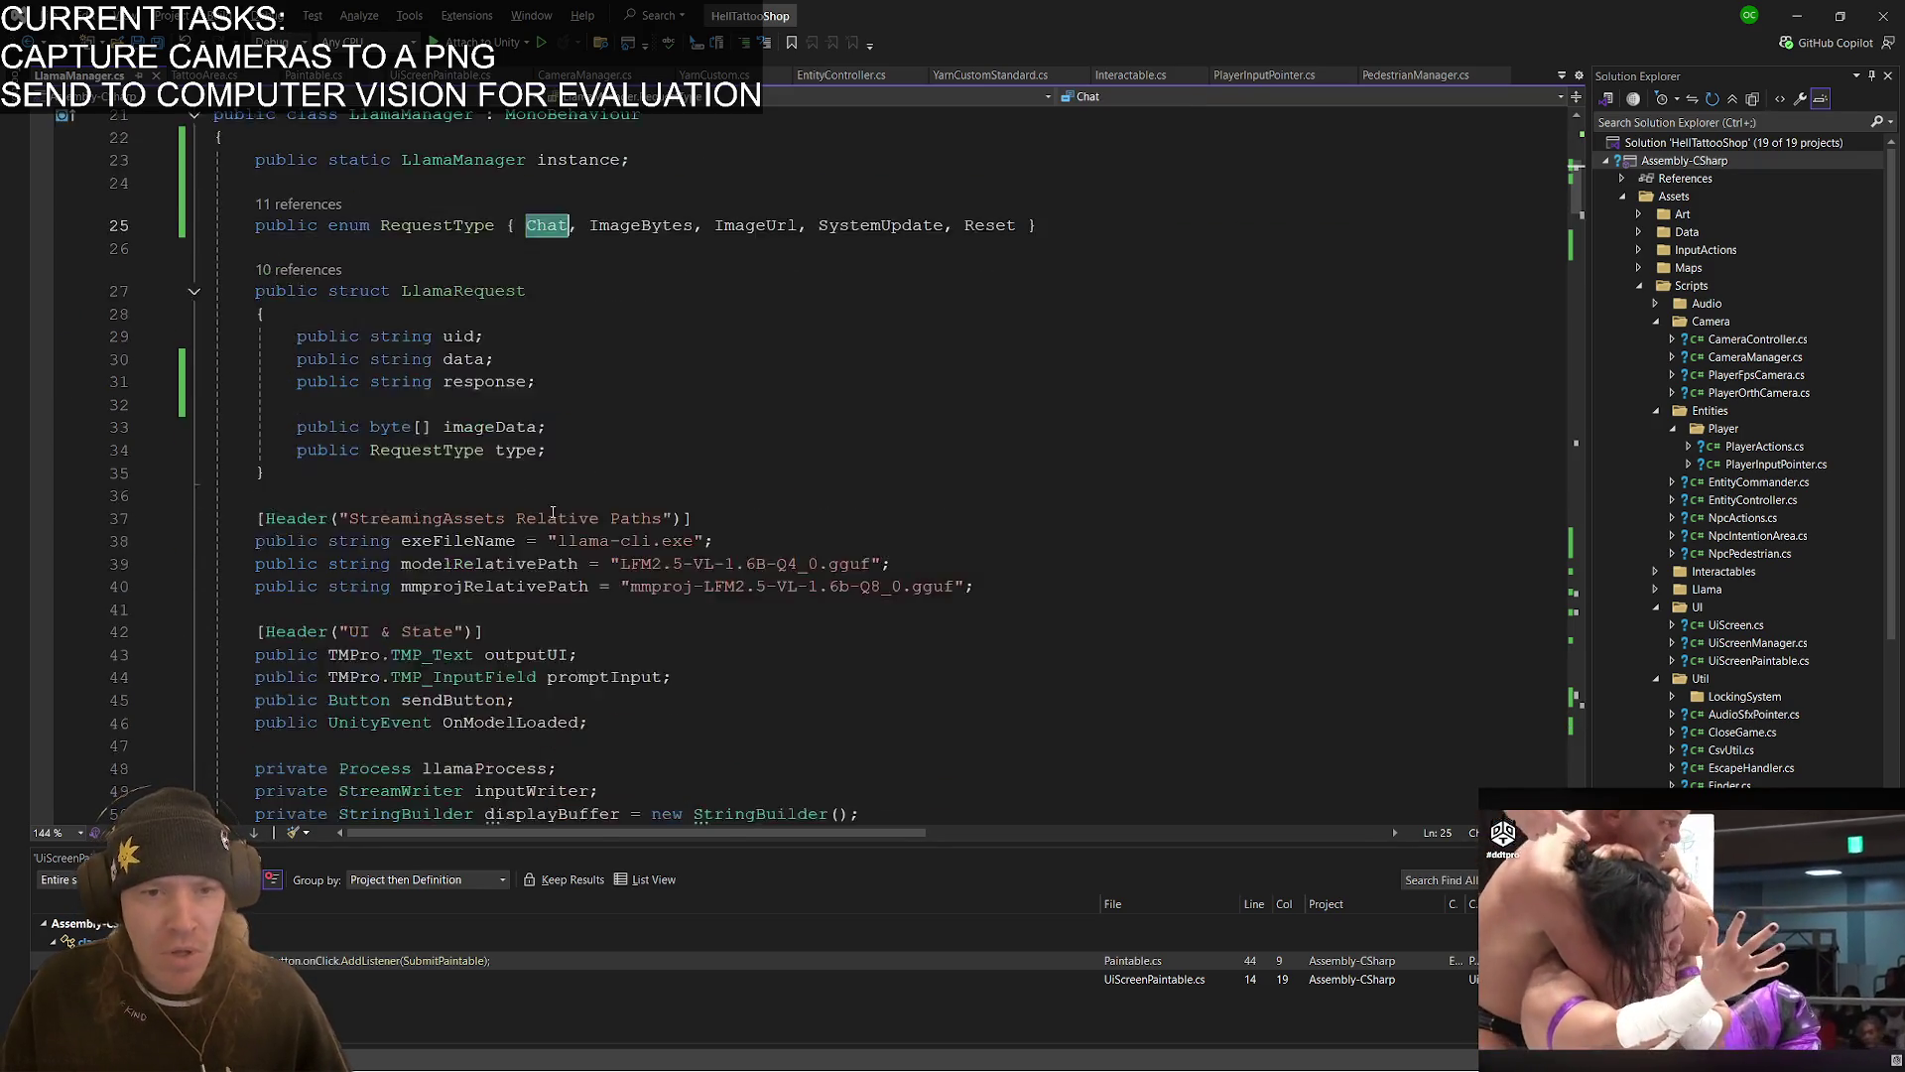
click(507, 318)
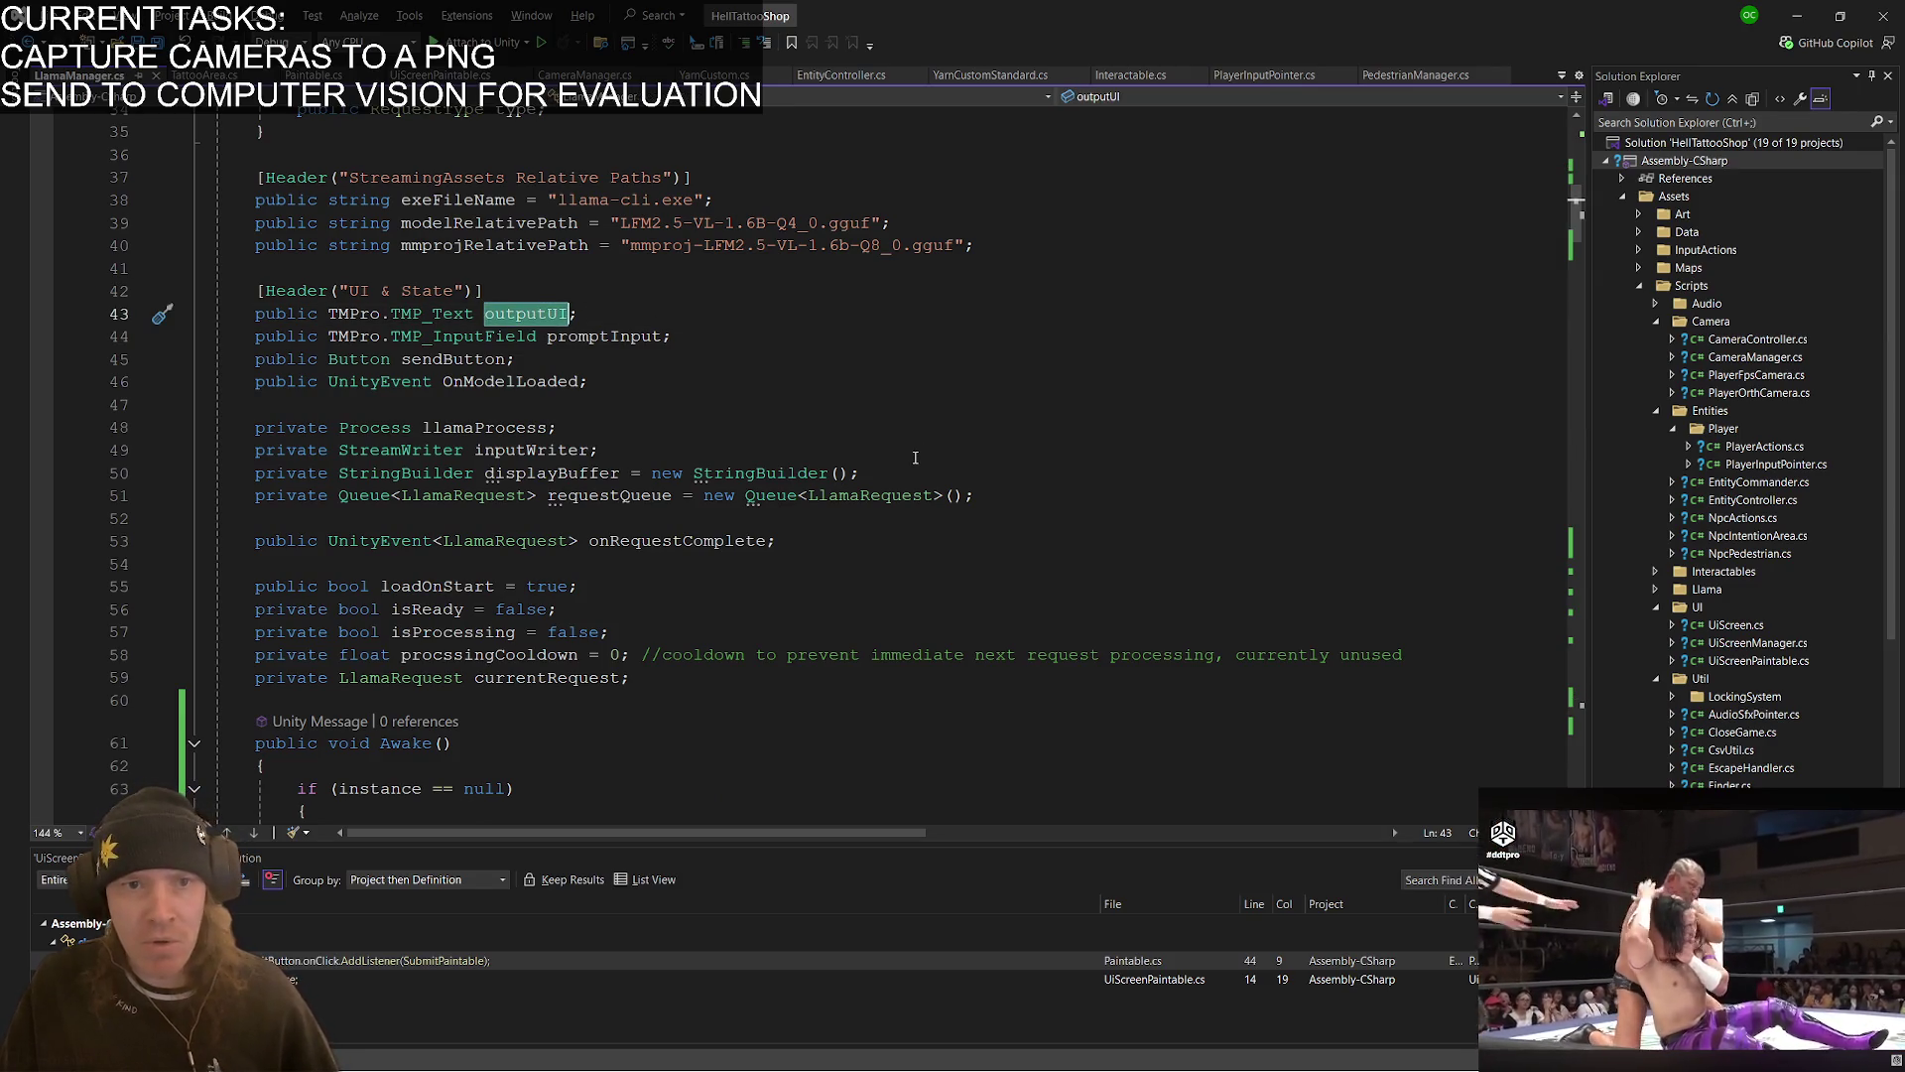
key(ctrl+f)
key(Return)
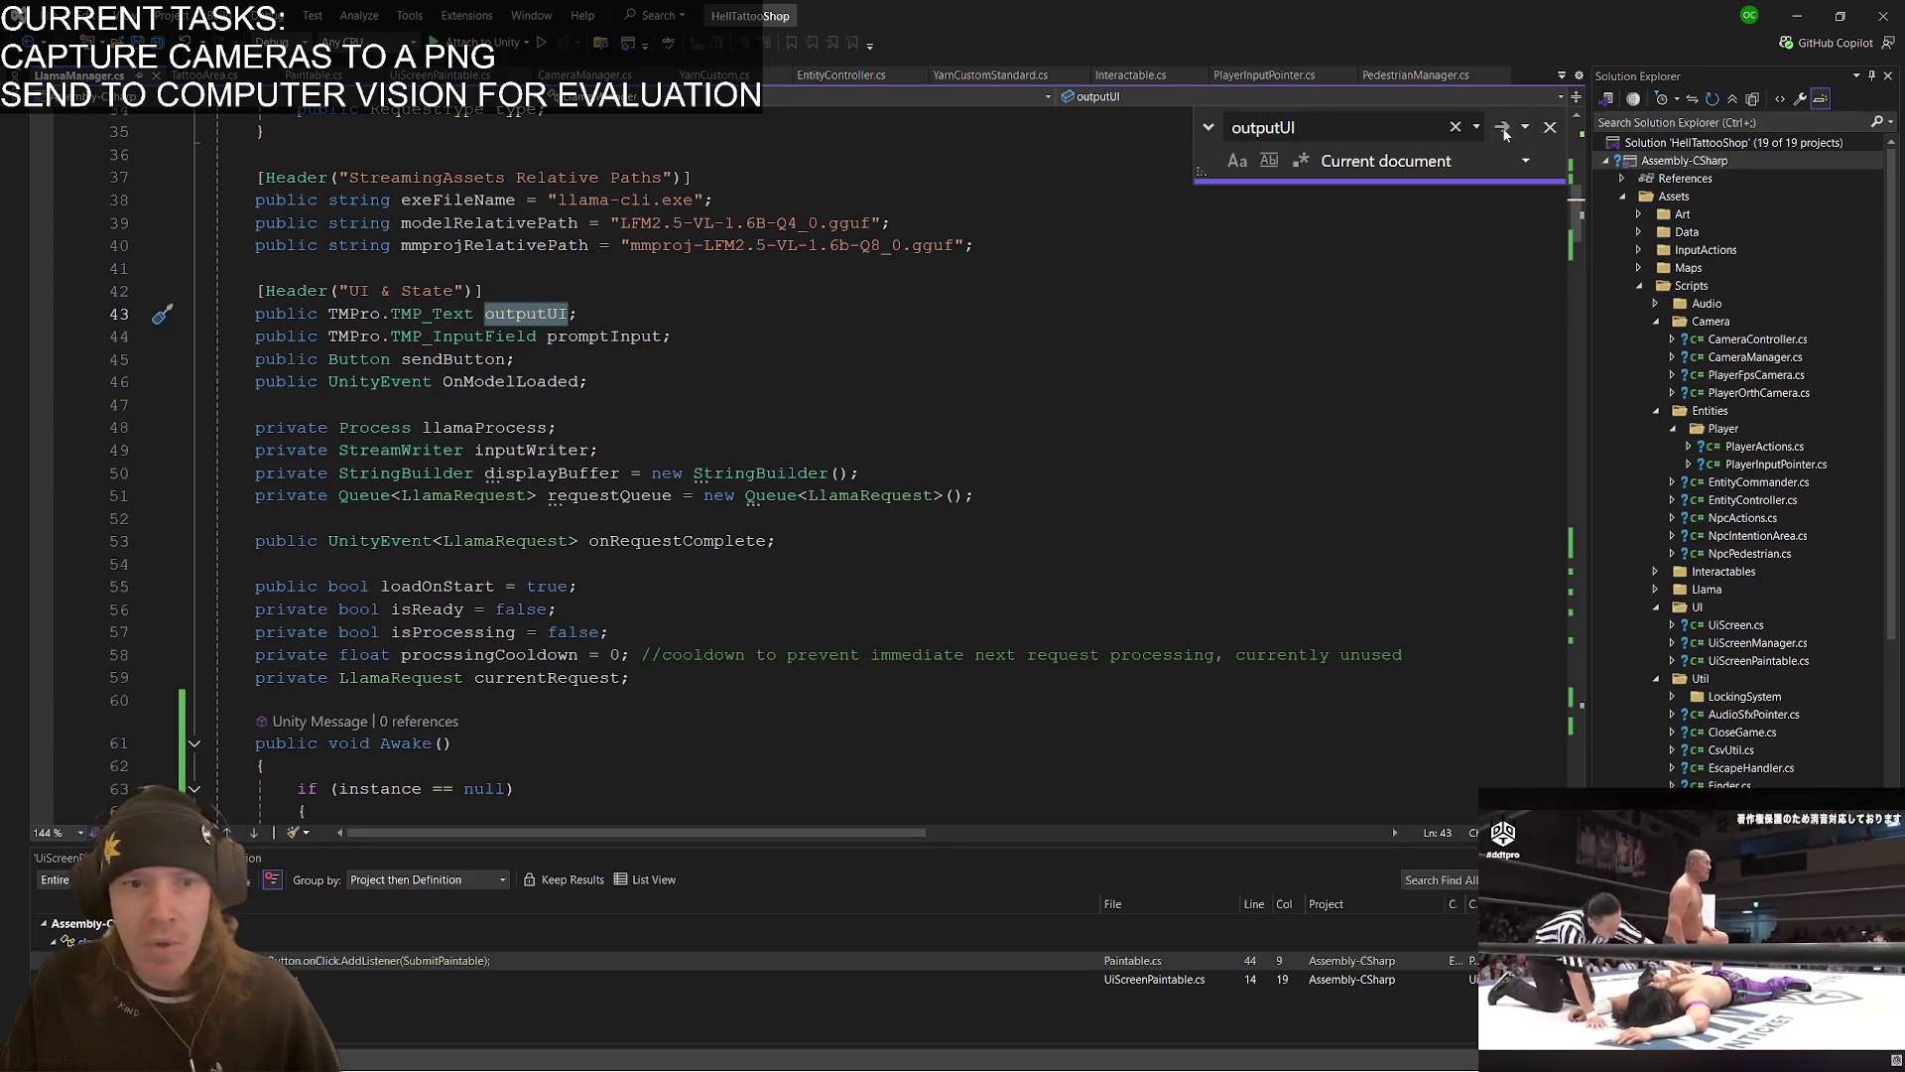
key(Return)
key(Down)
key(Down)
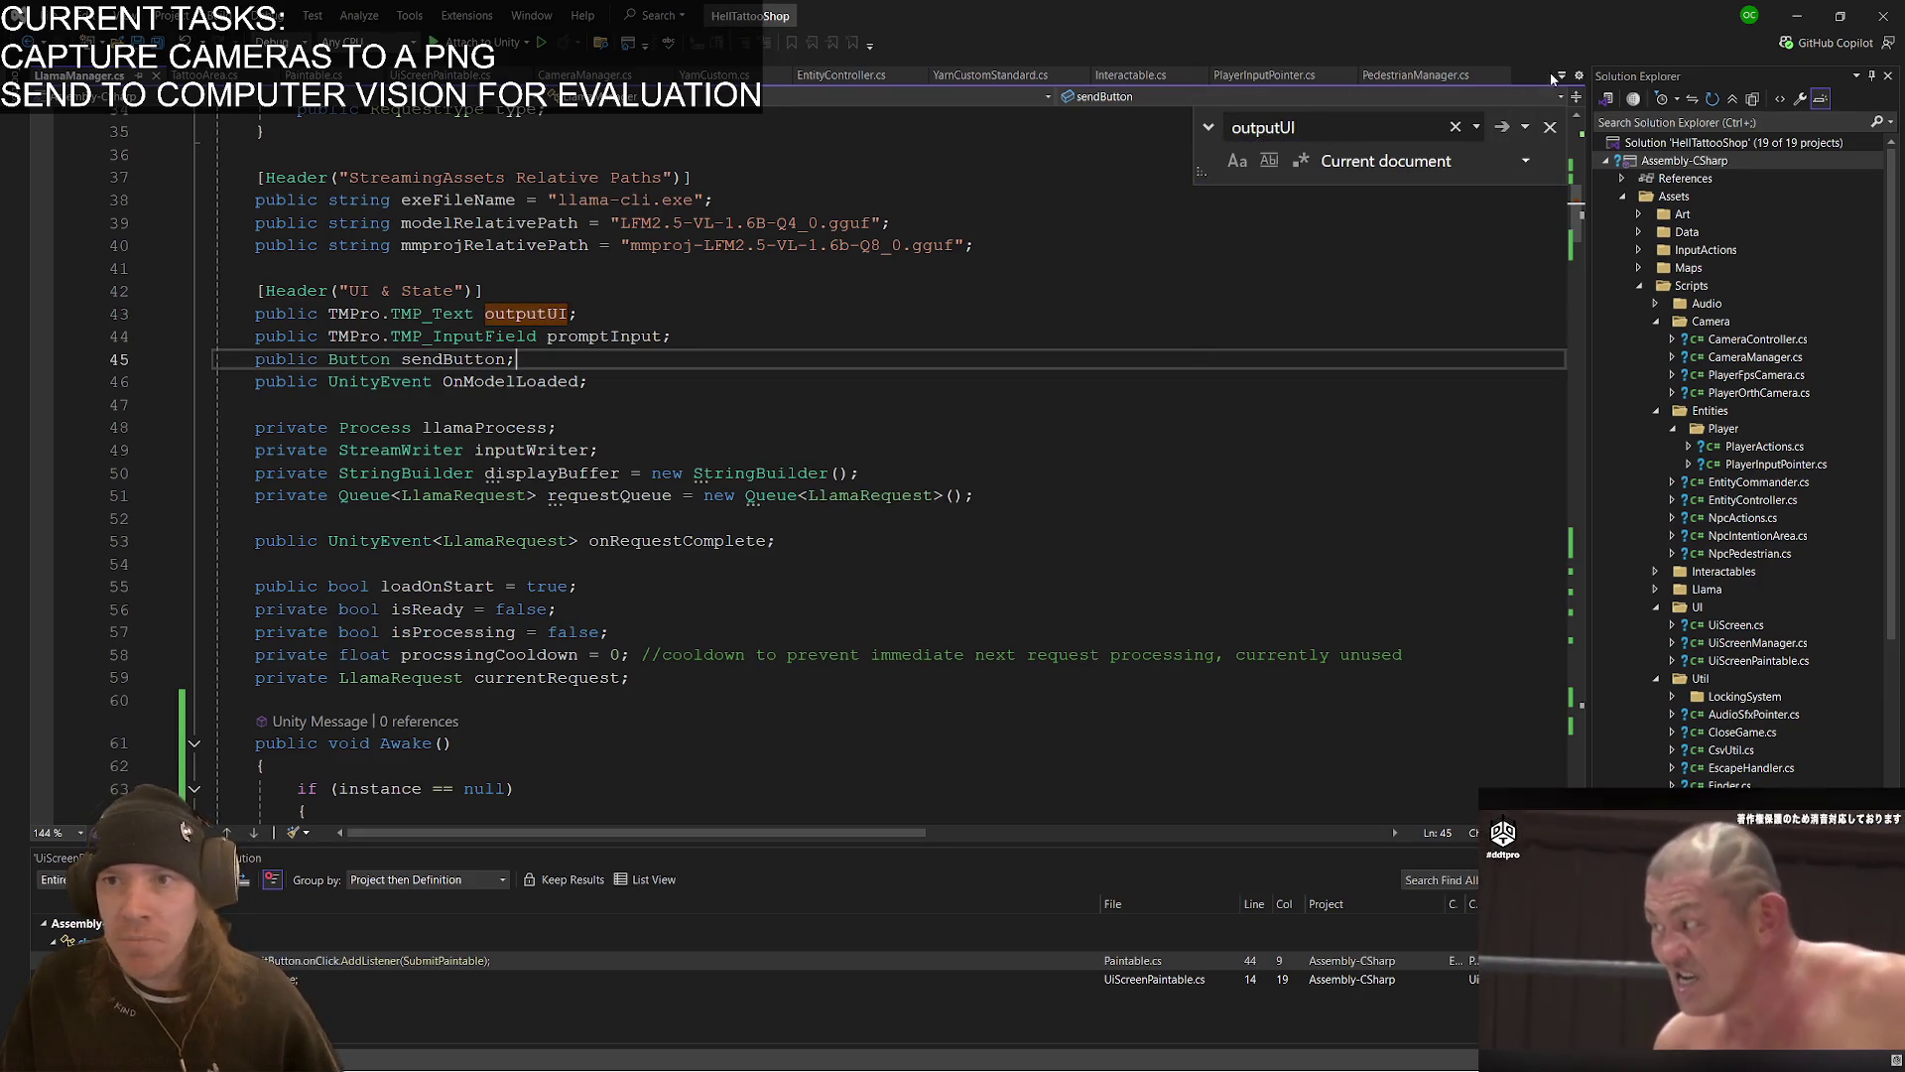
key(Escape)
scroll(873, 611, down, 6)
scroll(873, 611, down, 6)
scroll(712, 556, up, 2)
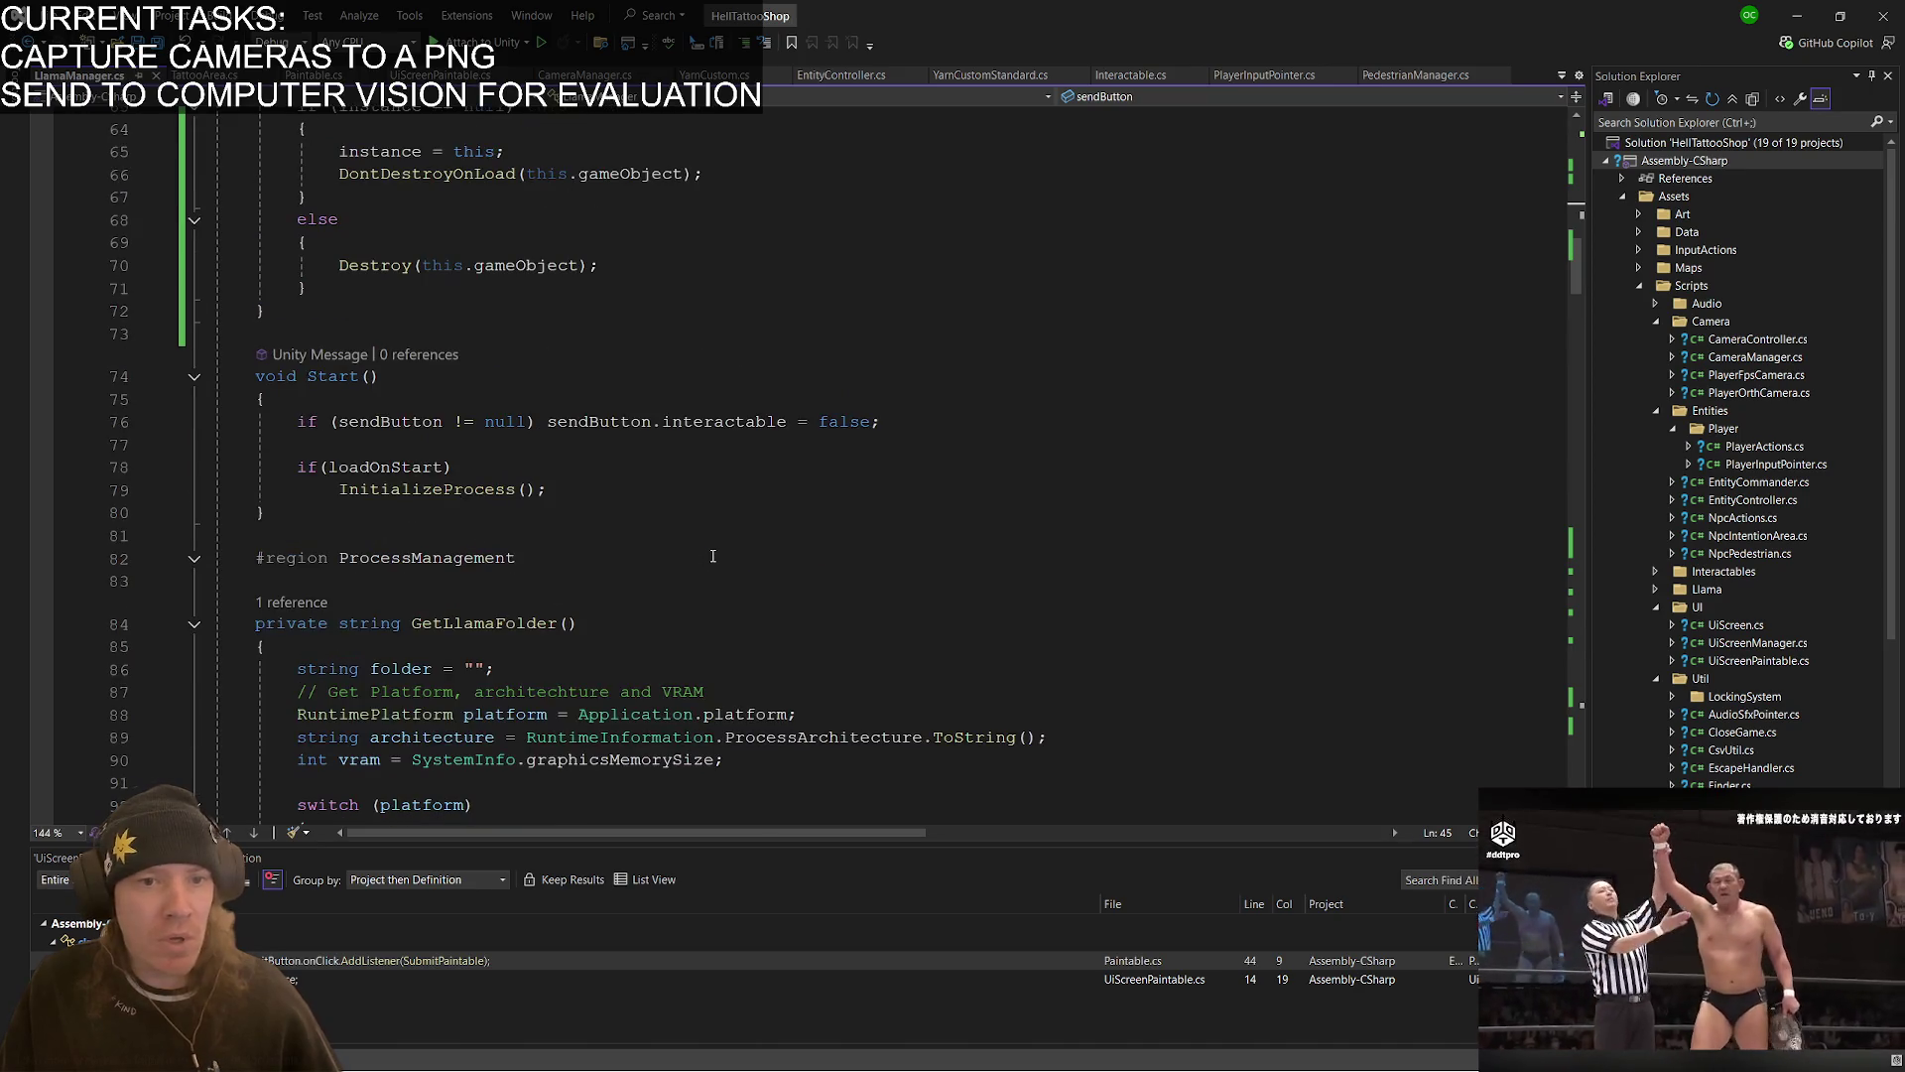
scroll(617, 540, down, 20)
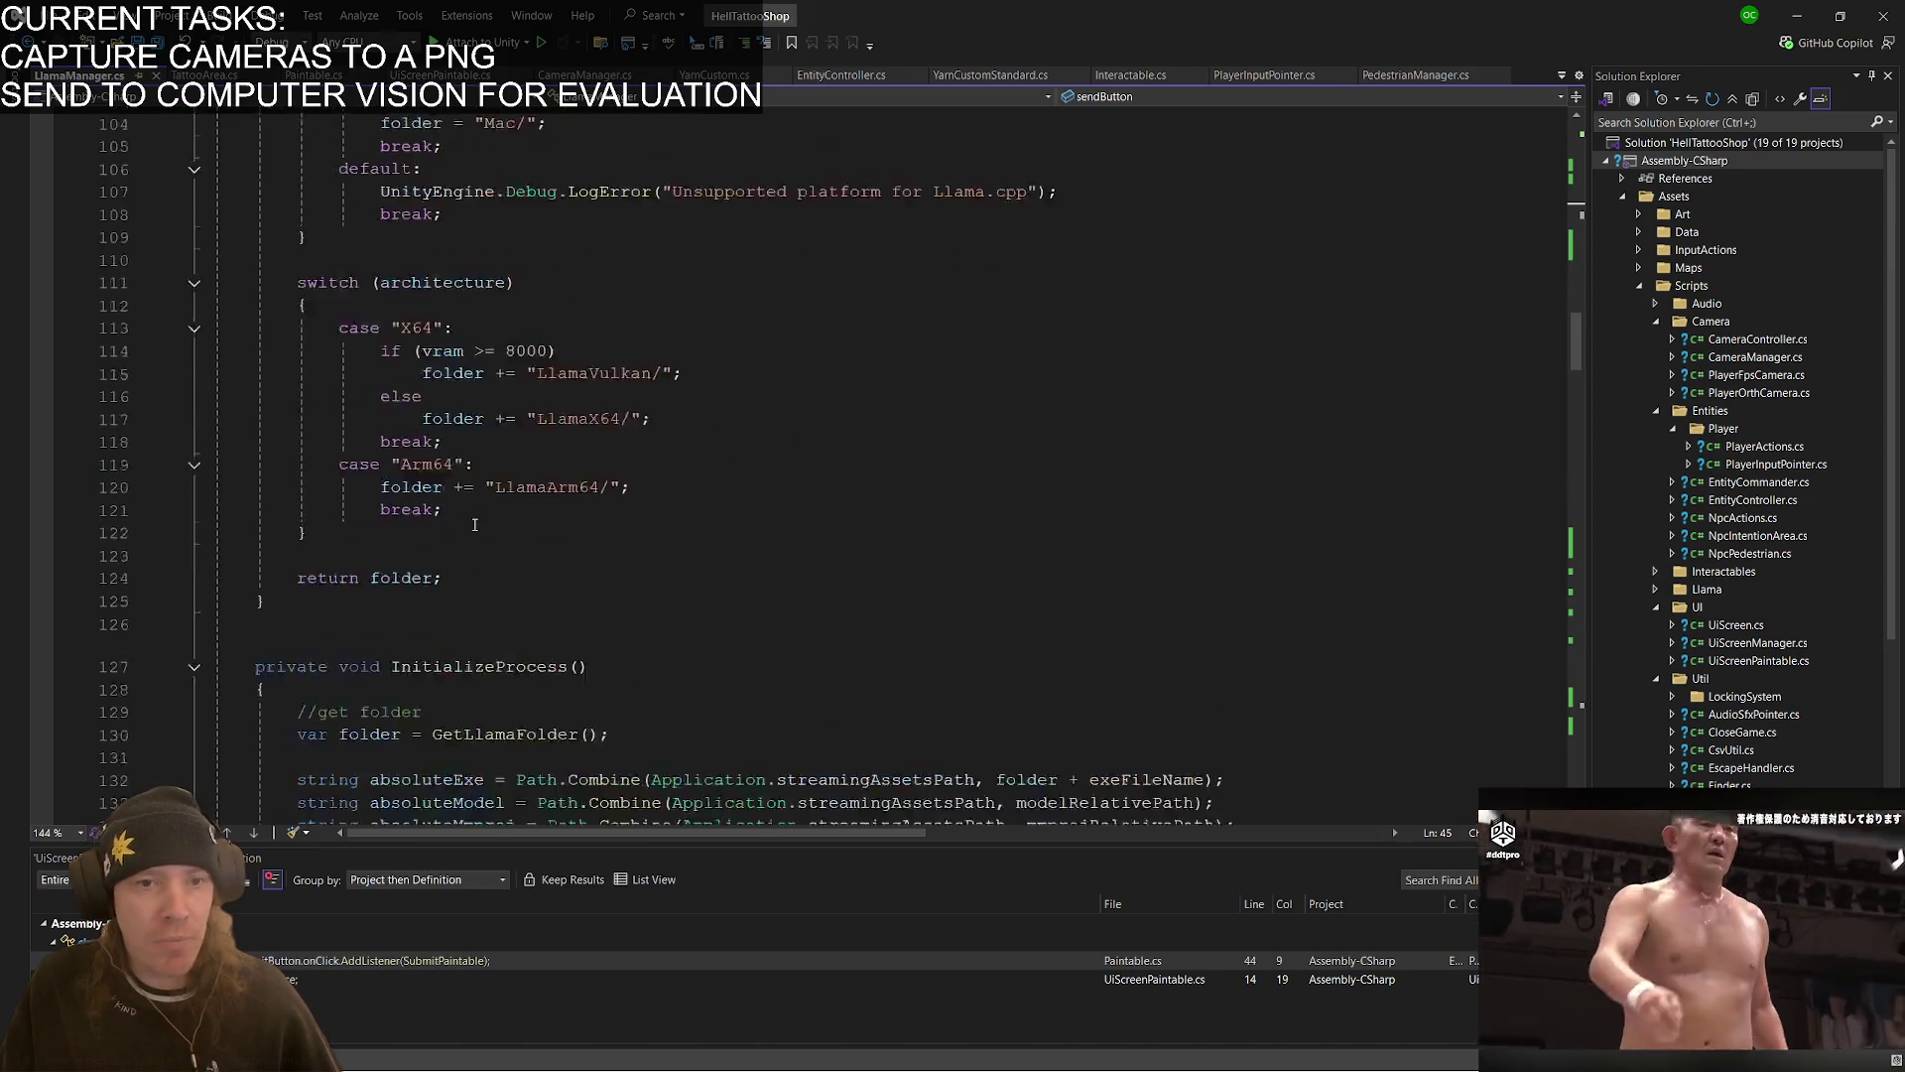
scroll(475, 525, down, 12)
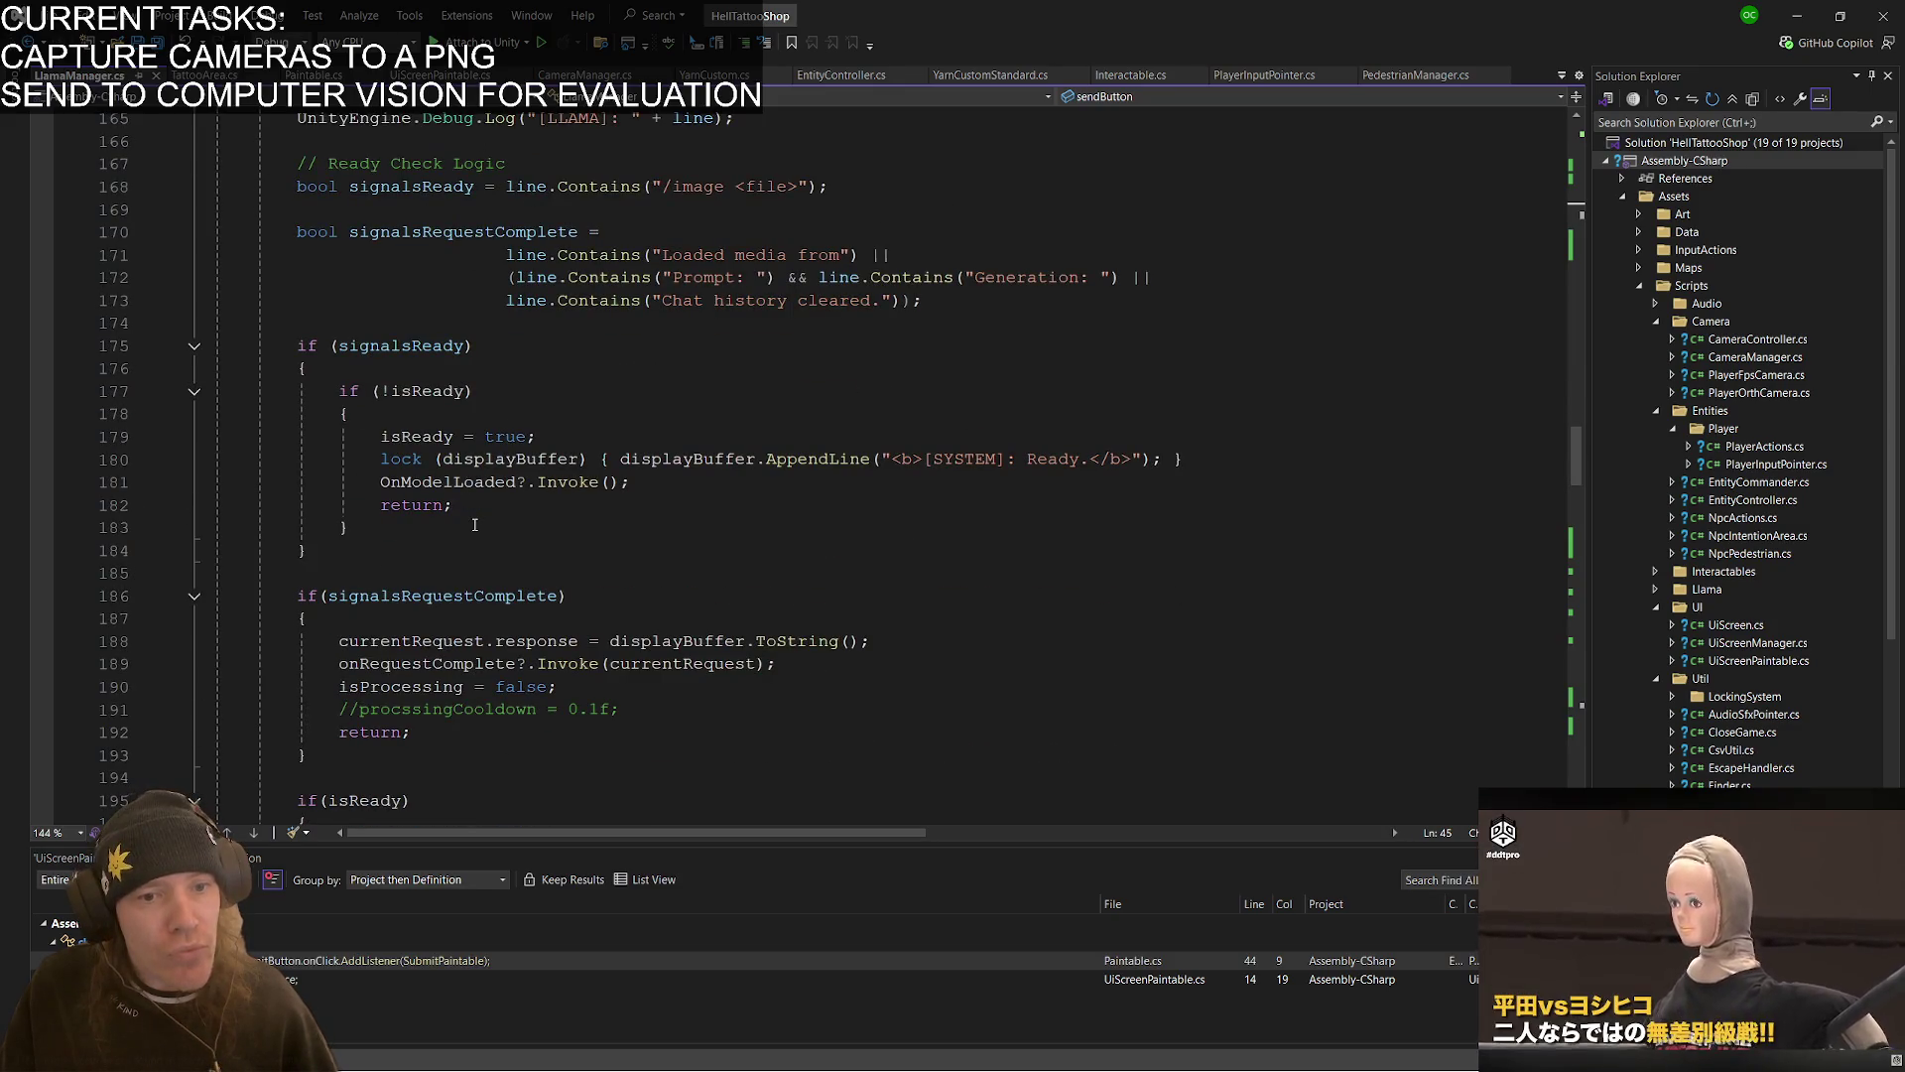
- Add a line assigning currentRequest.response to outputUI.text after the response assignment
click(919, 640)
key(Return)
text(outputUI)
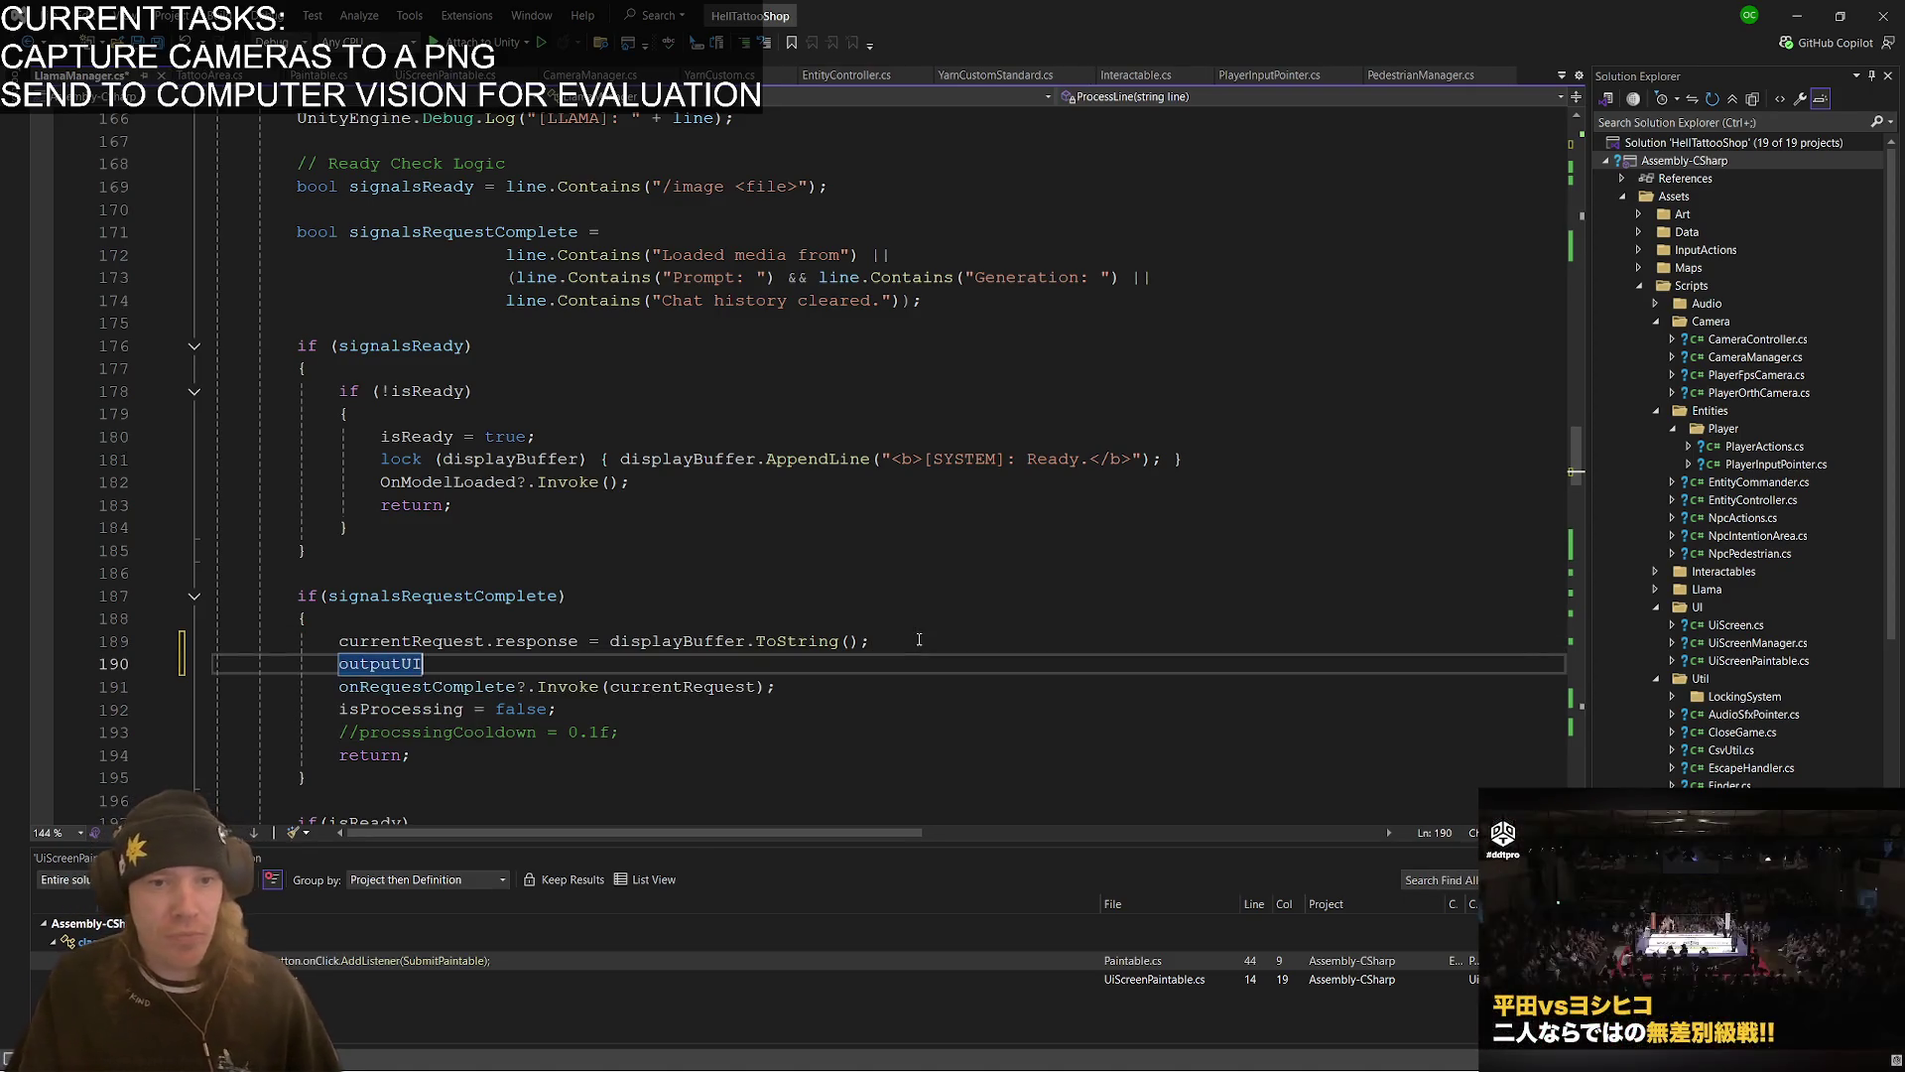
text(.text =)
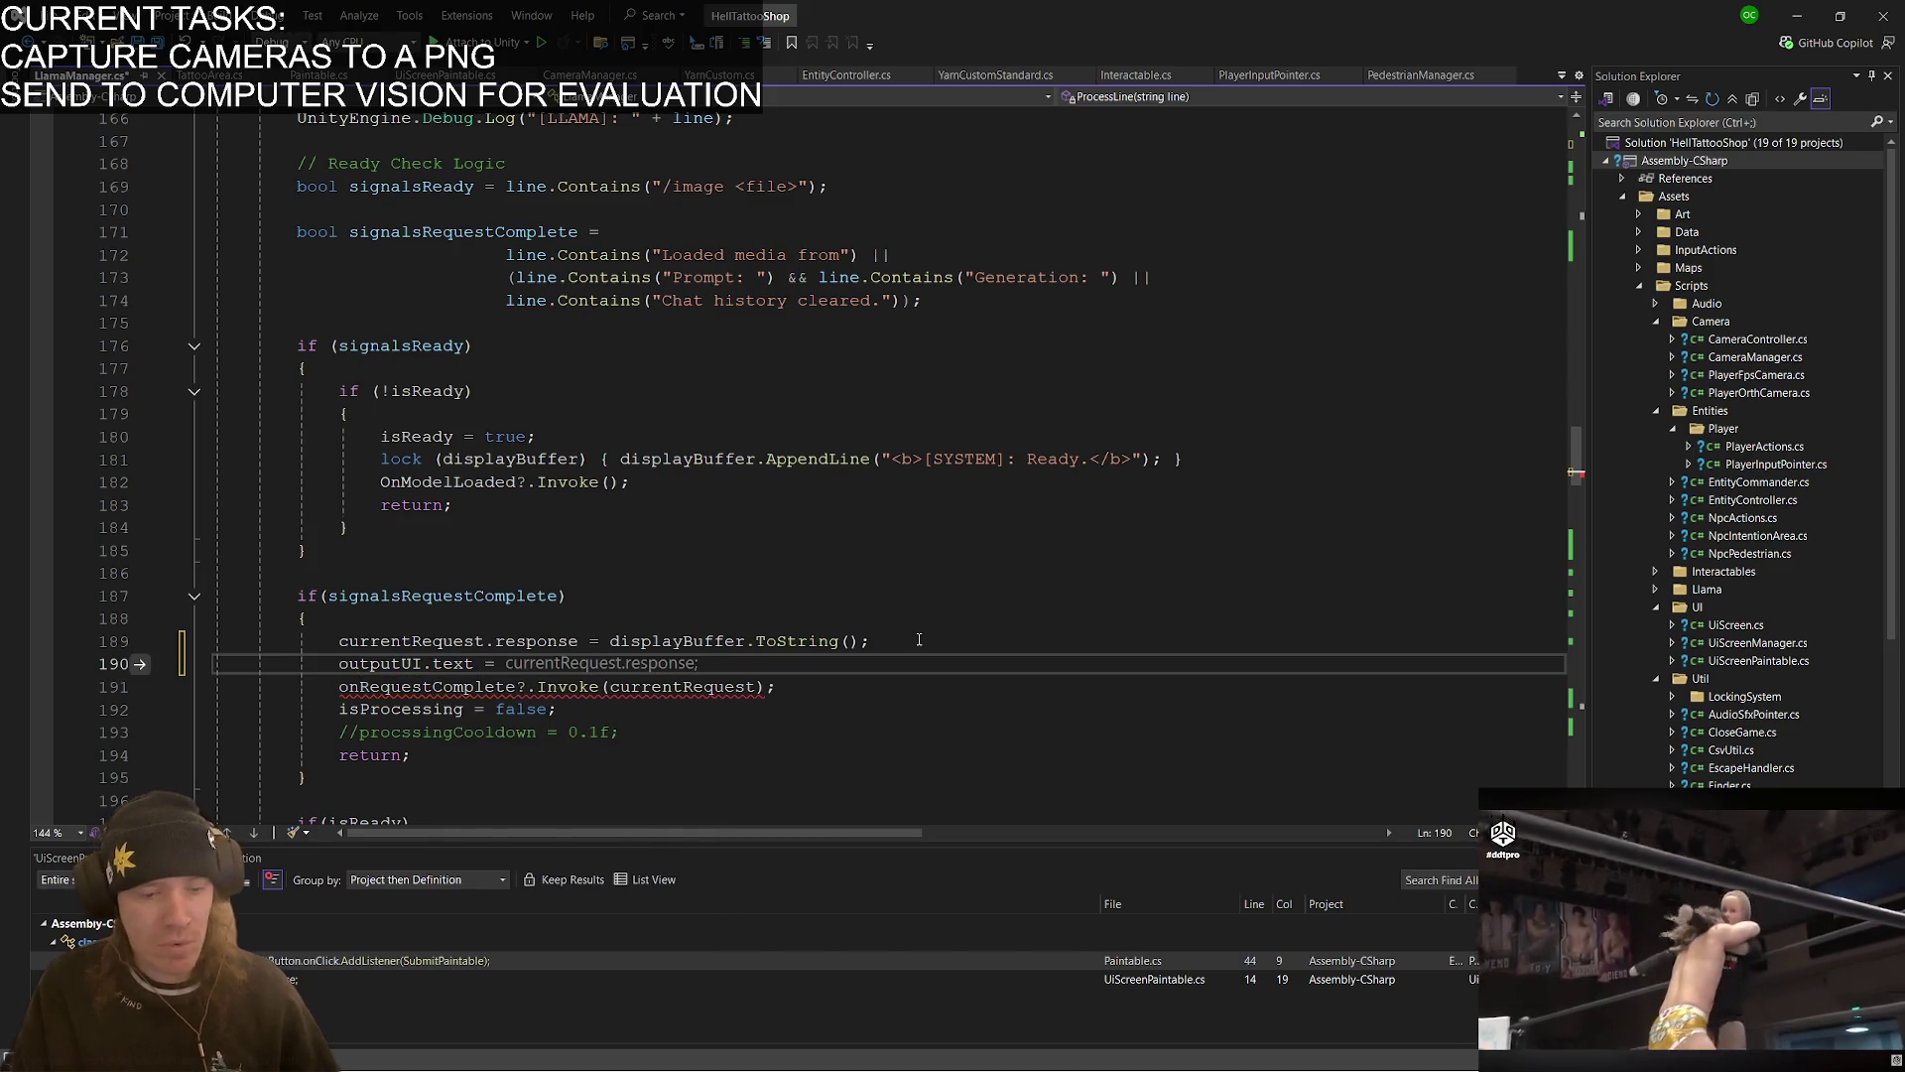
key(Tab)
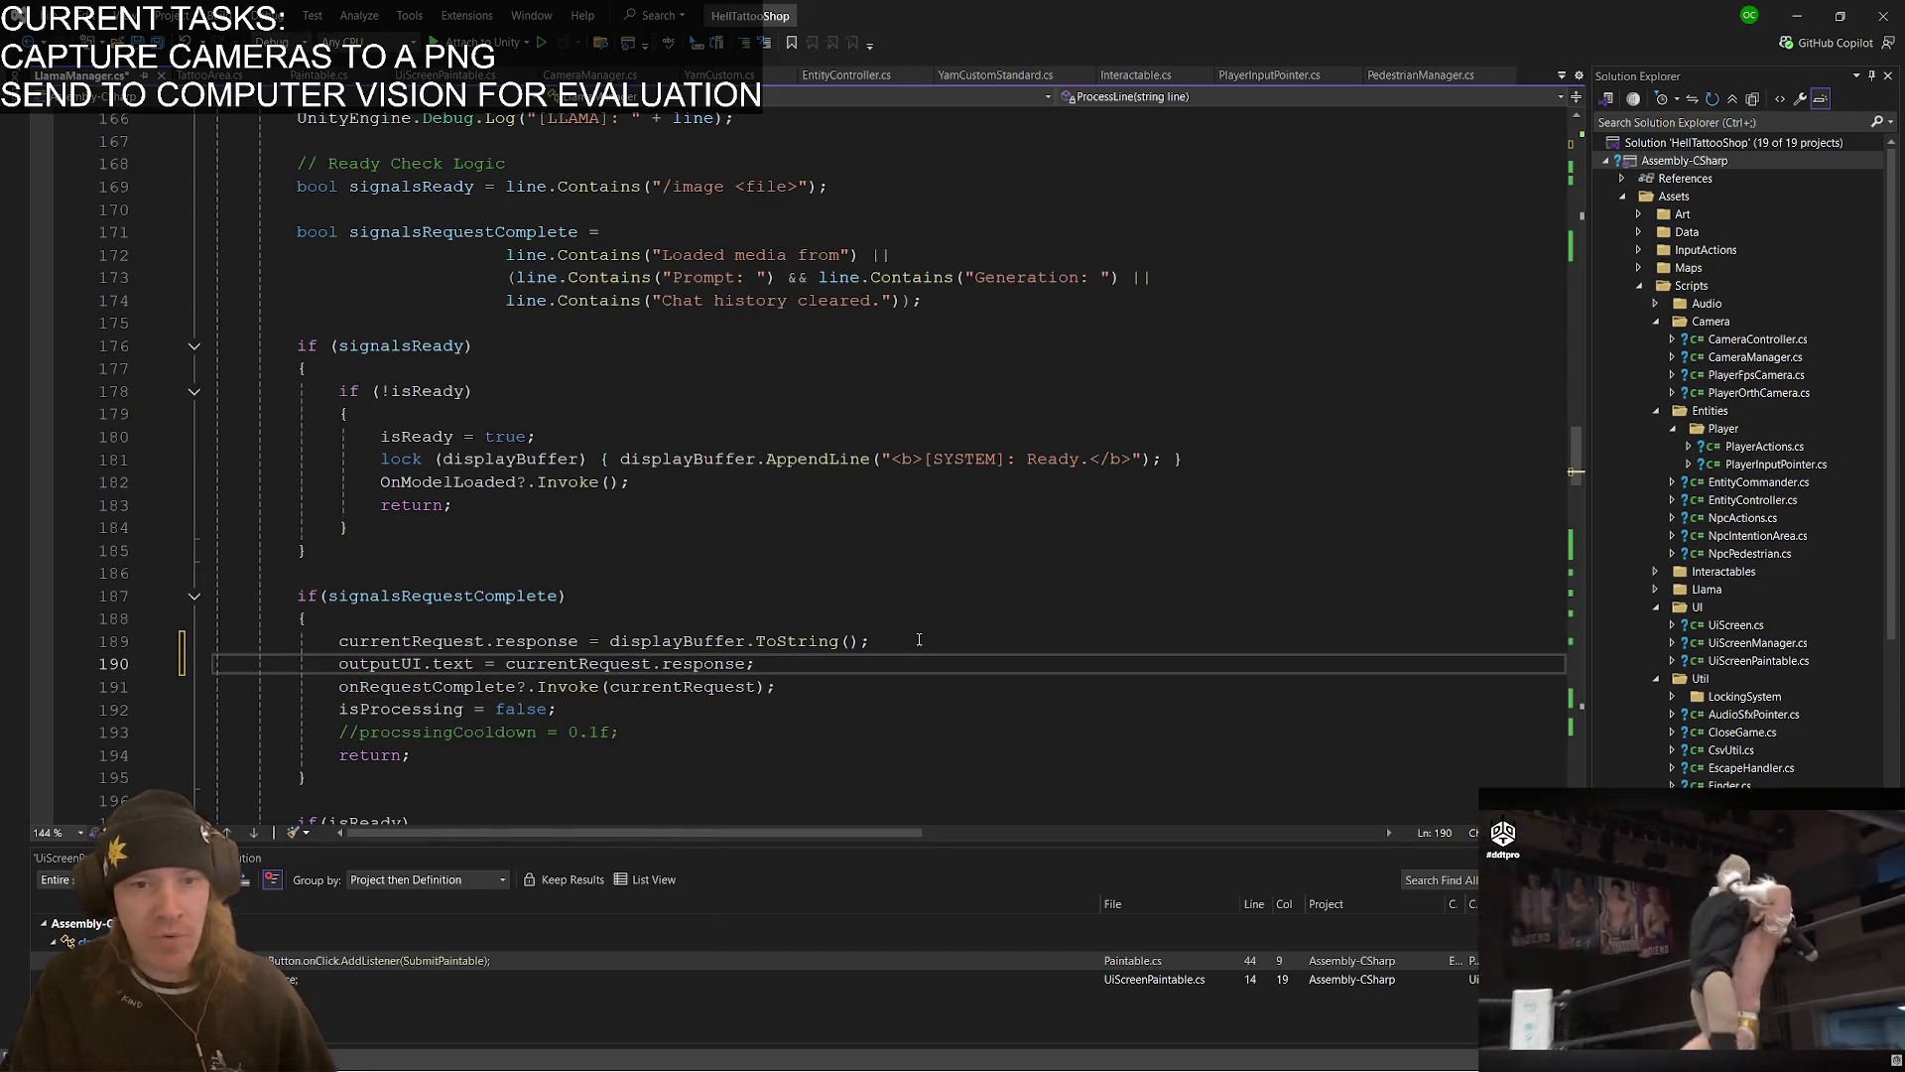
- Begin an 'if(outputUI !=' condition on a new line above that assignment
key(ctrl+Return)
text(if(outputUI )
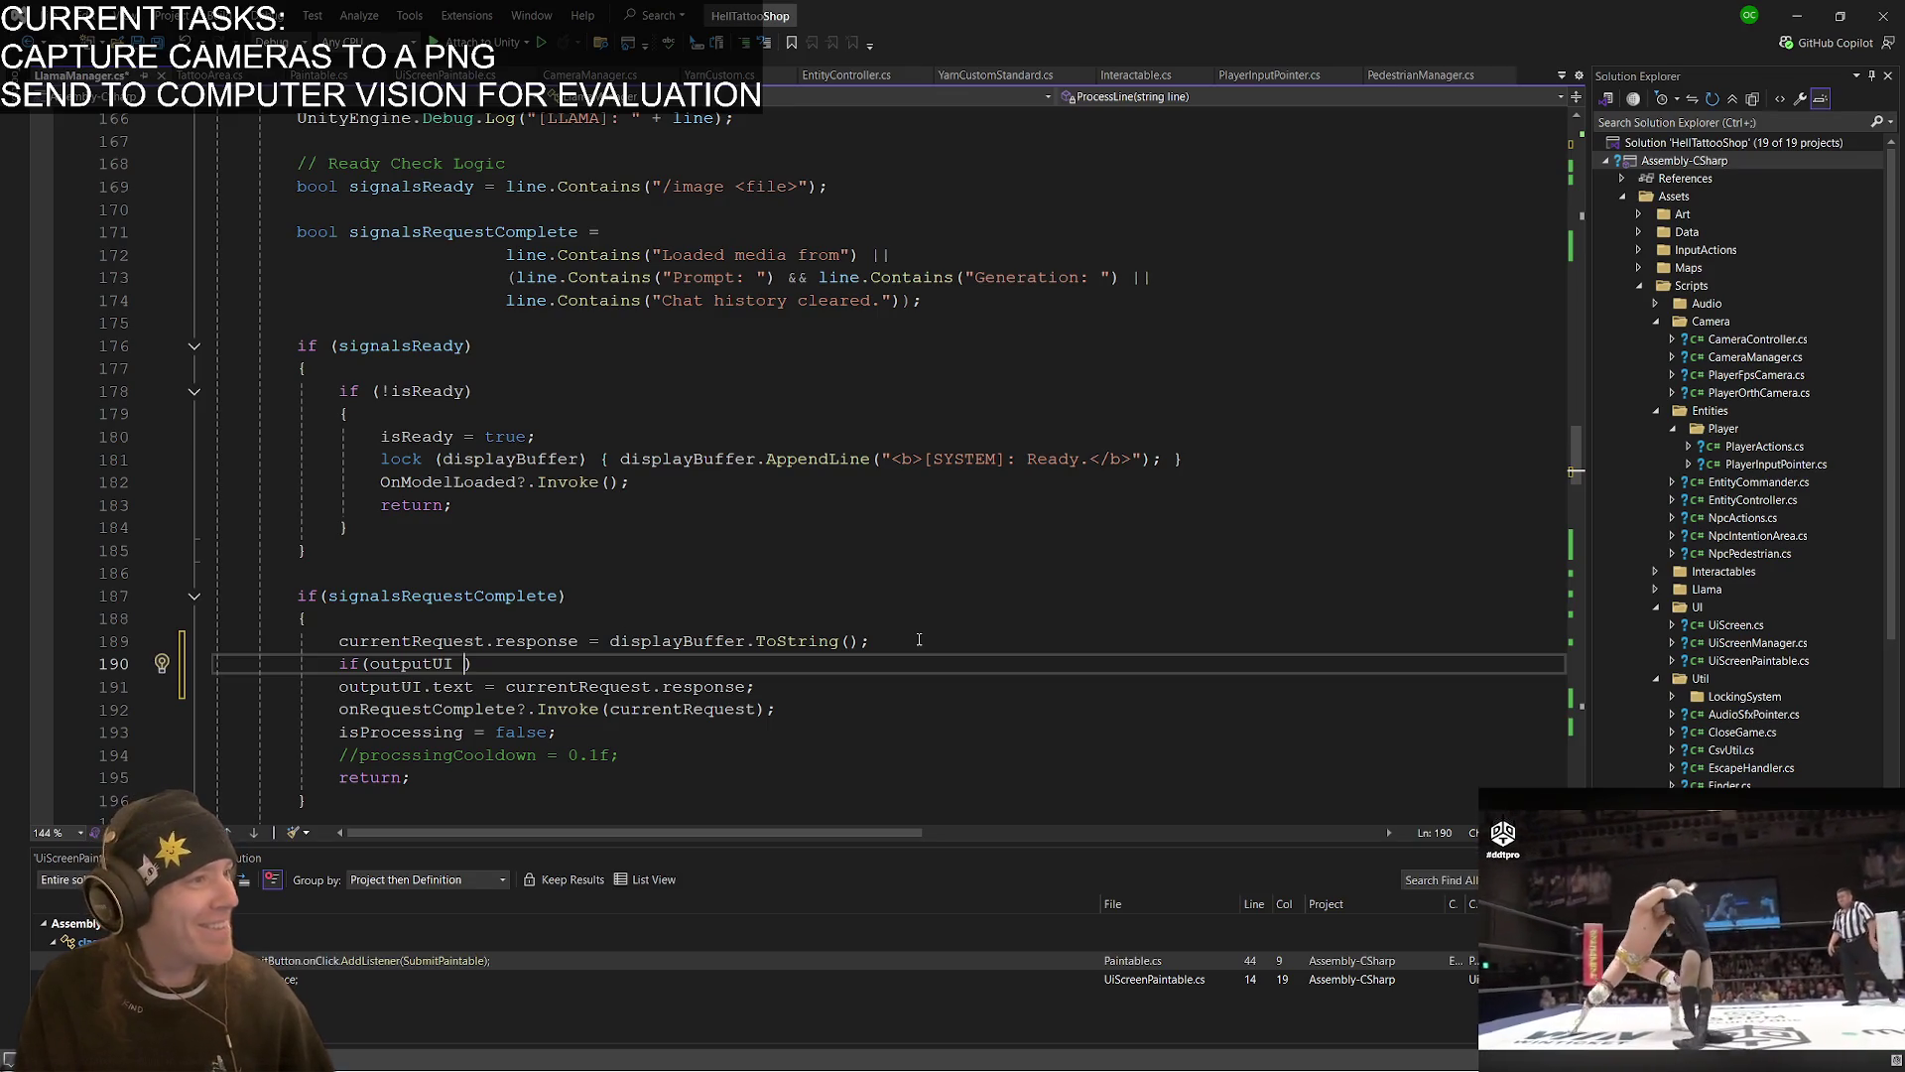
text(5)
key(BackSpace)
text(!=)
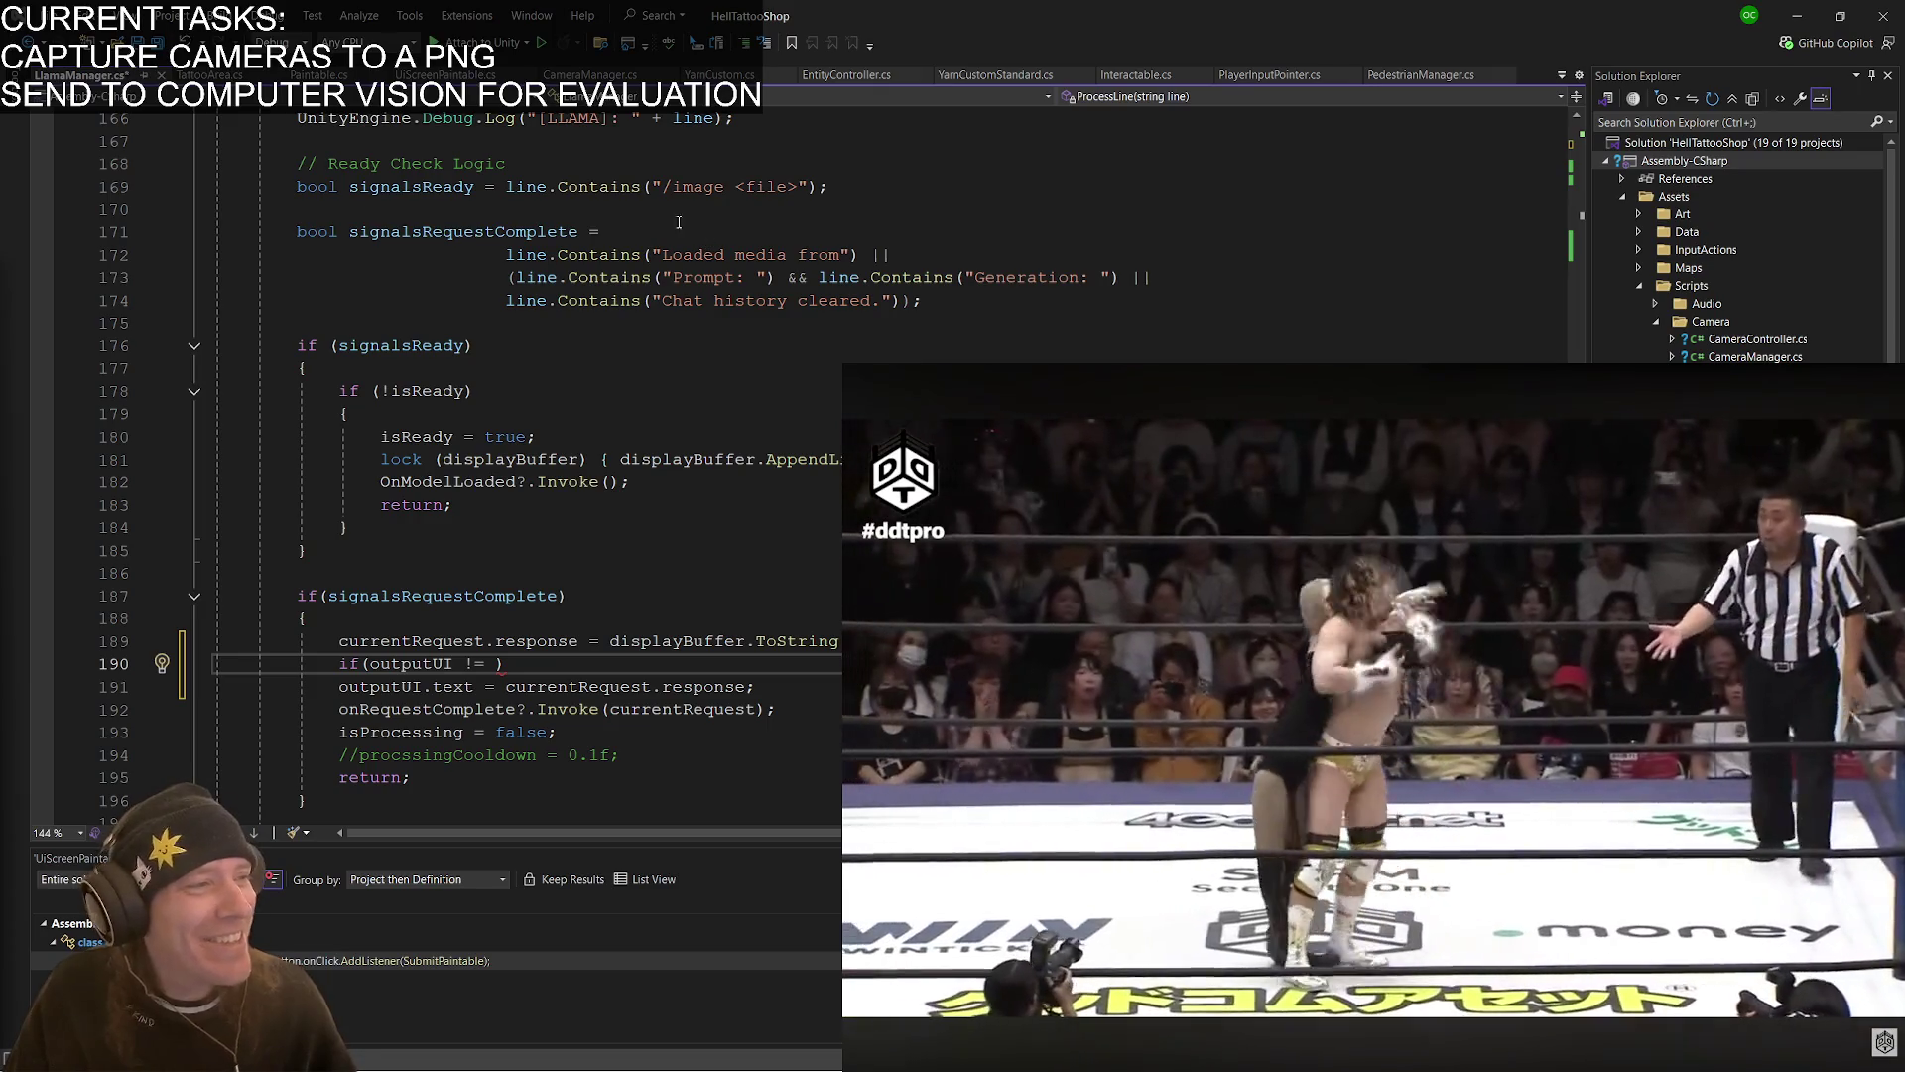
- Complete the condition as 'if(outputUI != null)' and indent the outputUI.text line beneath it
click(528, 667)
text(null)
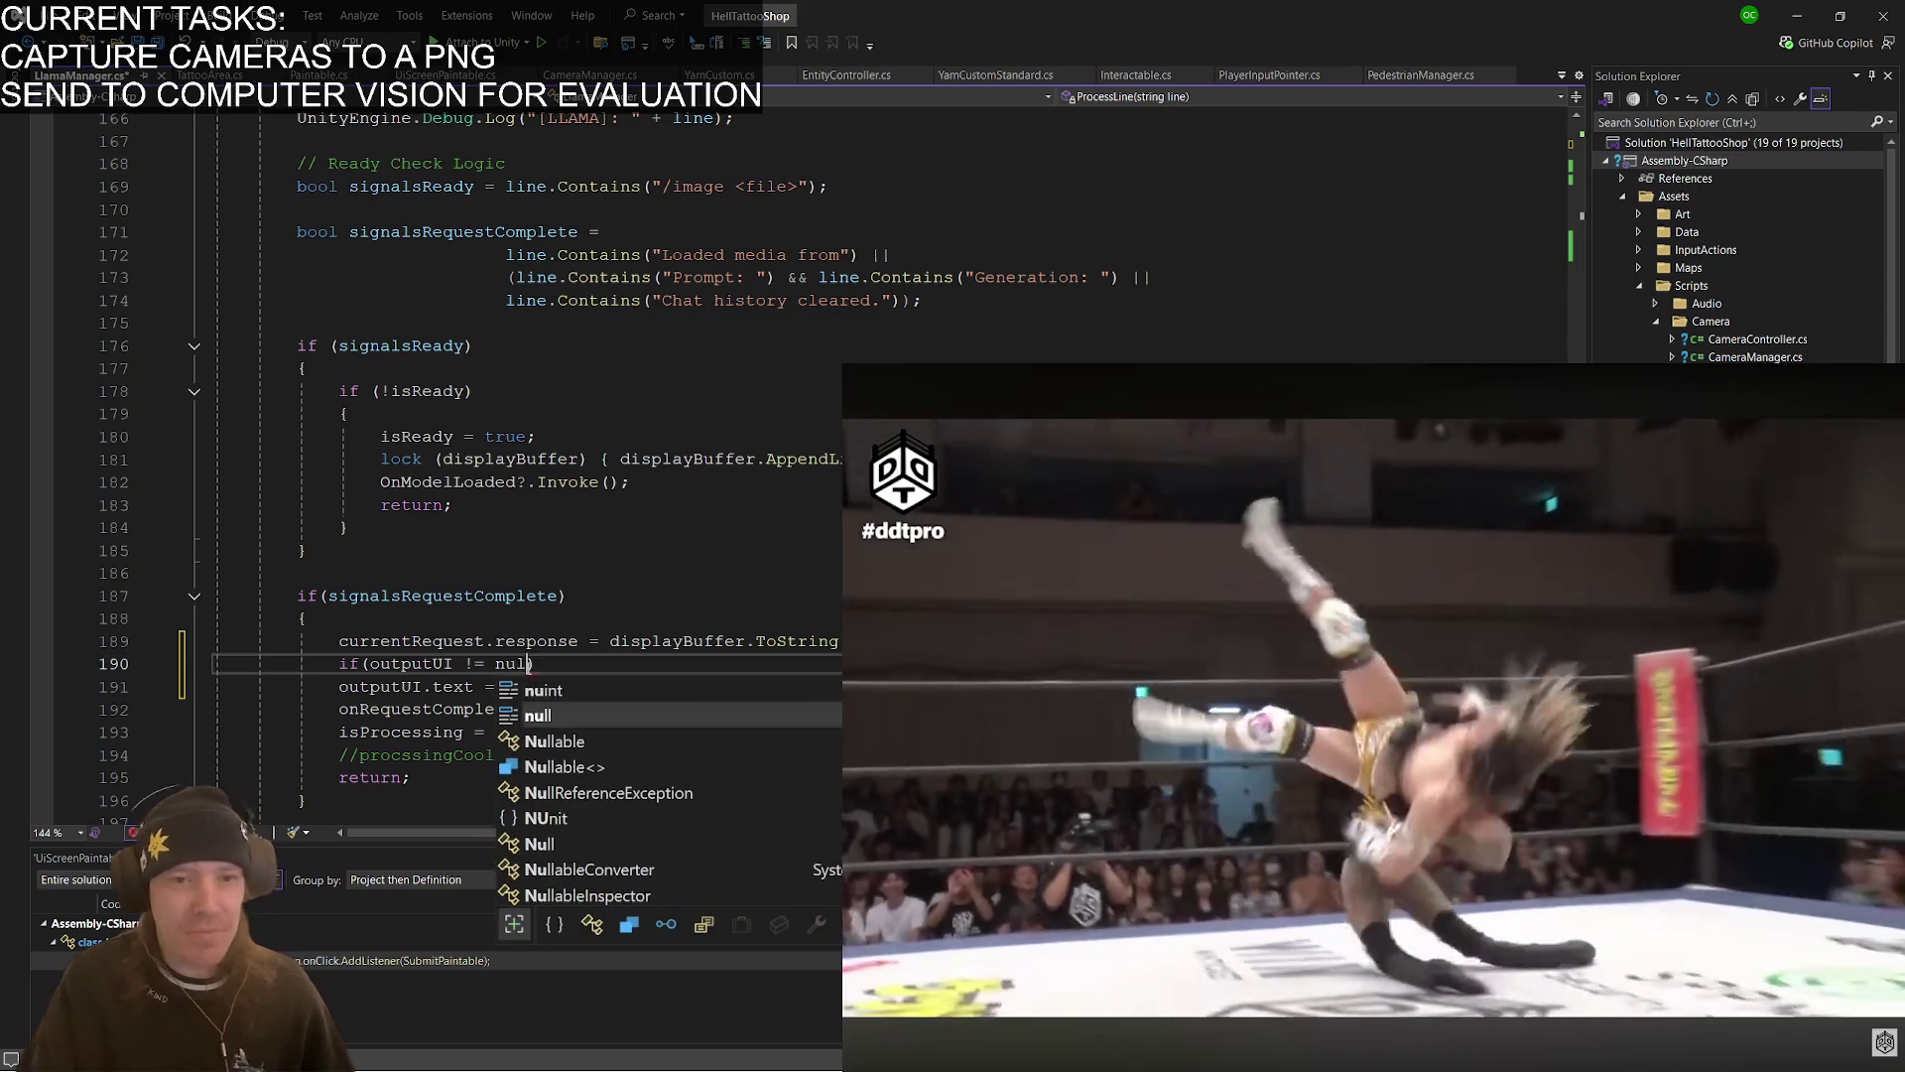
key(Down)
key(Left)
key(Left)
key(Left)
key(Home)
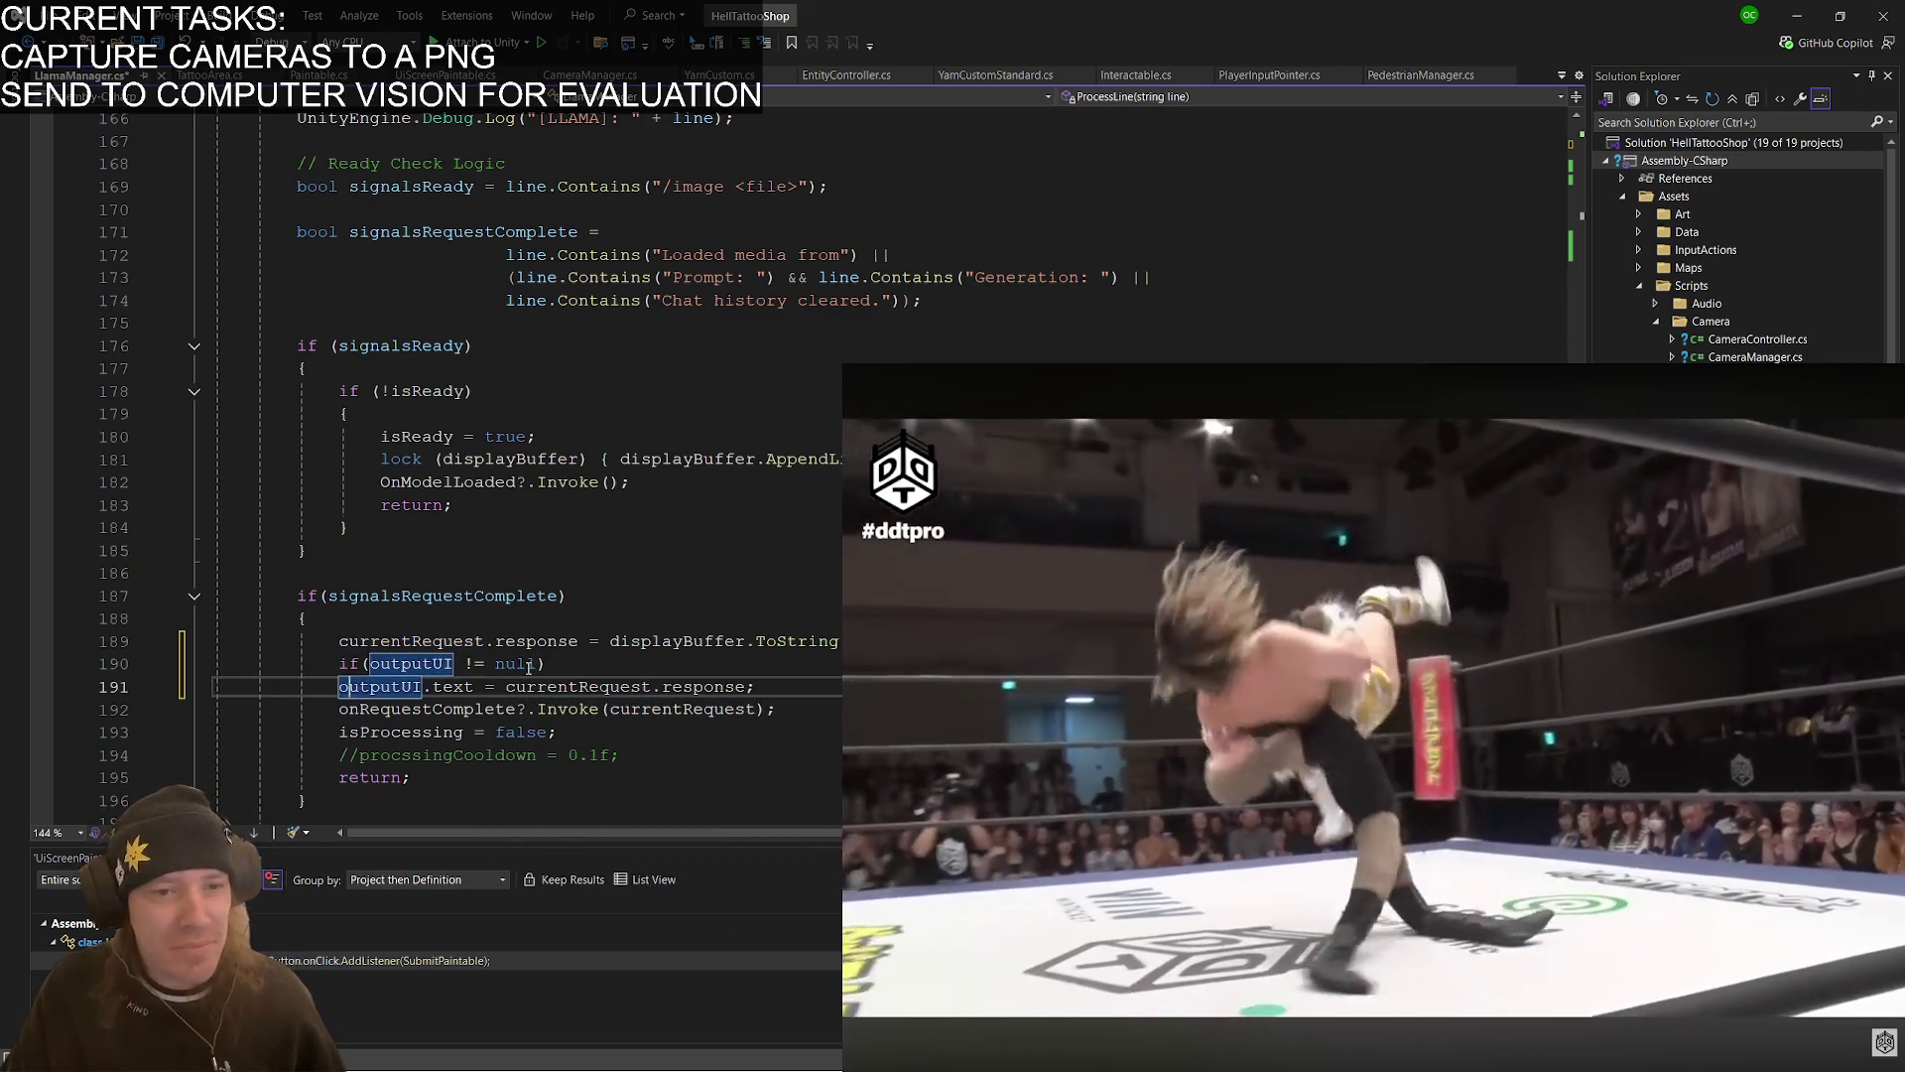
key(Tab)
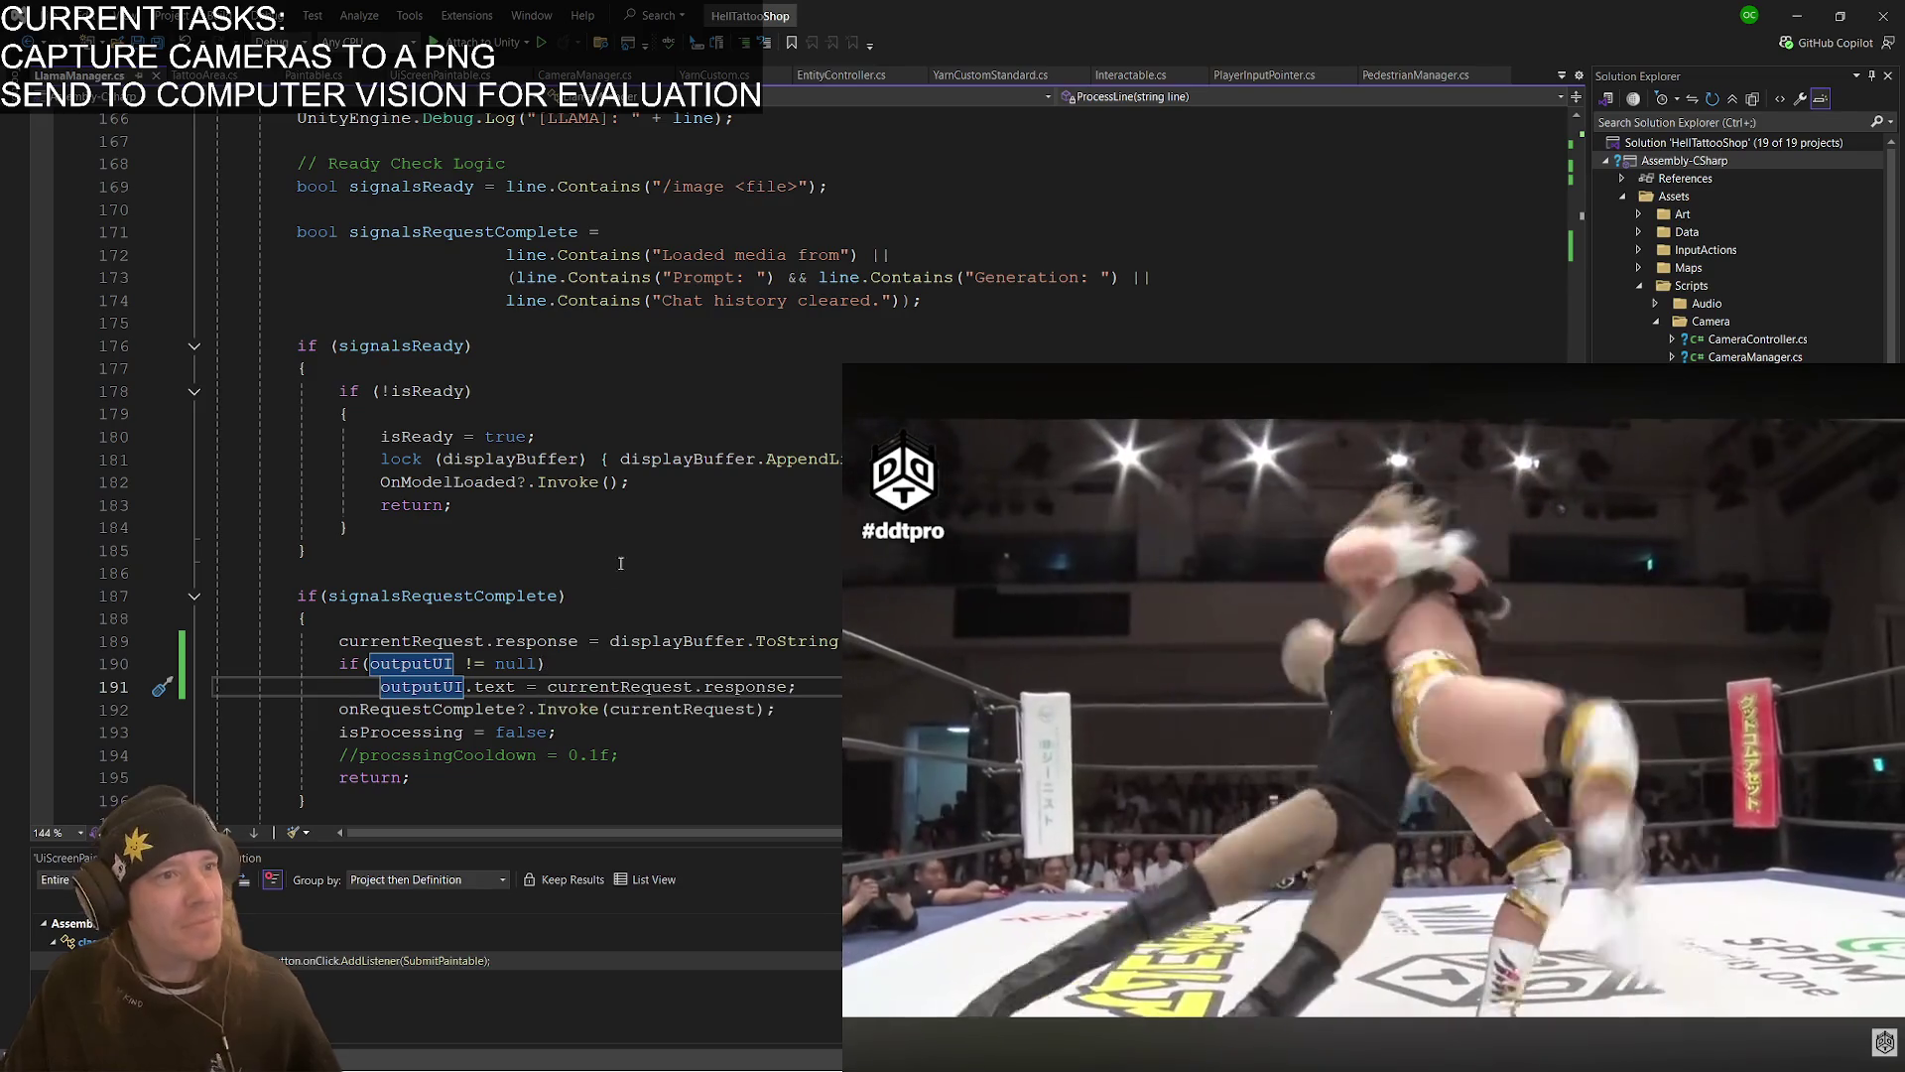
click(603, 620)
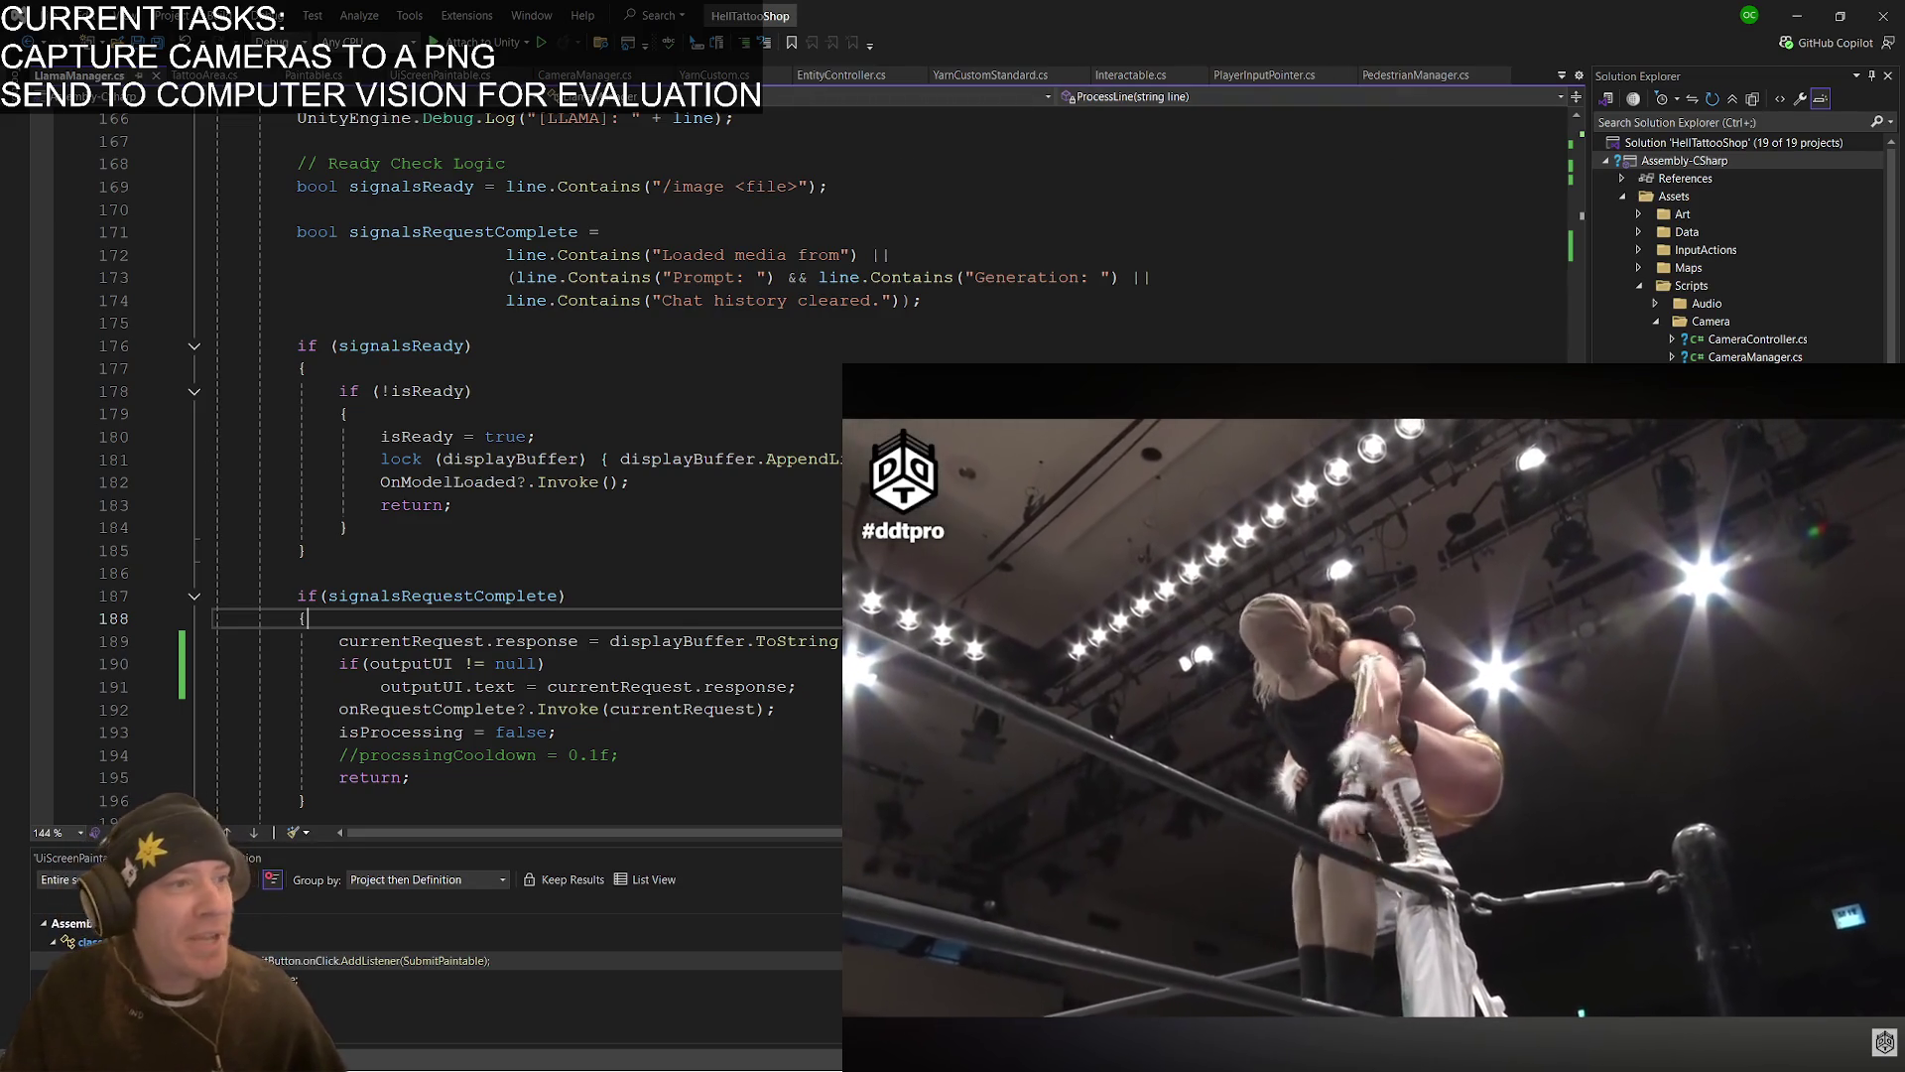
click(631, 482)
key(alt+Tab)
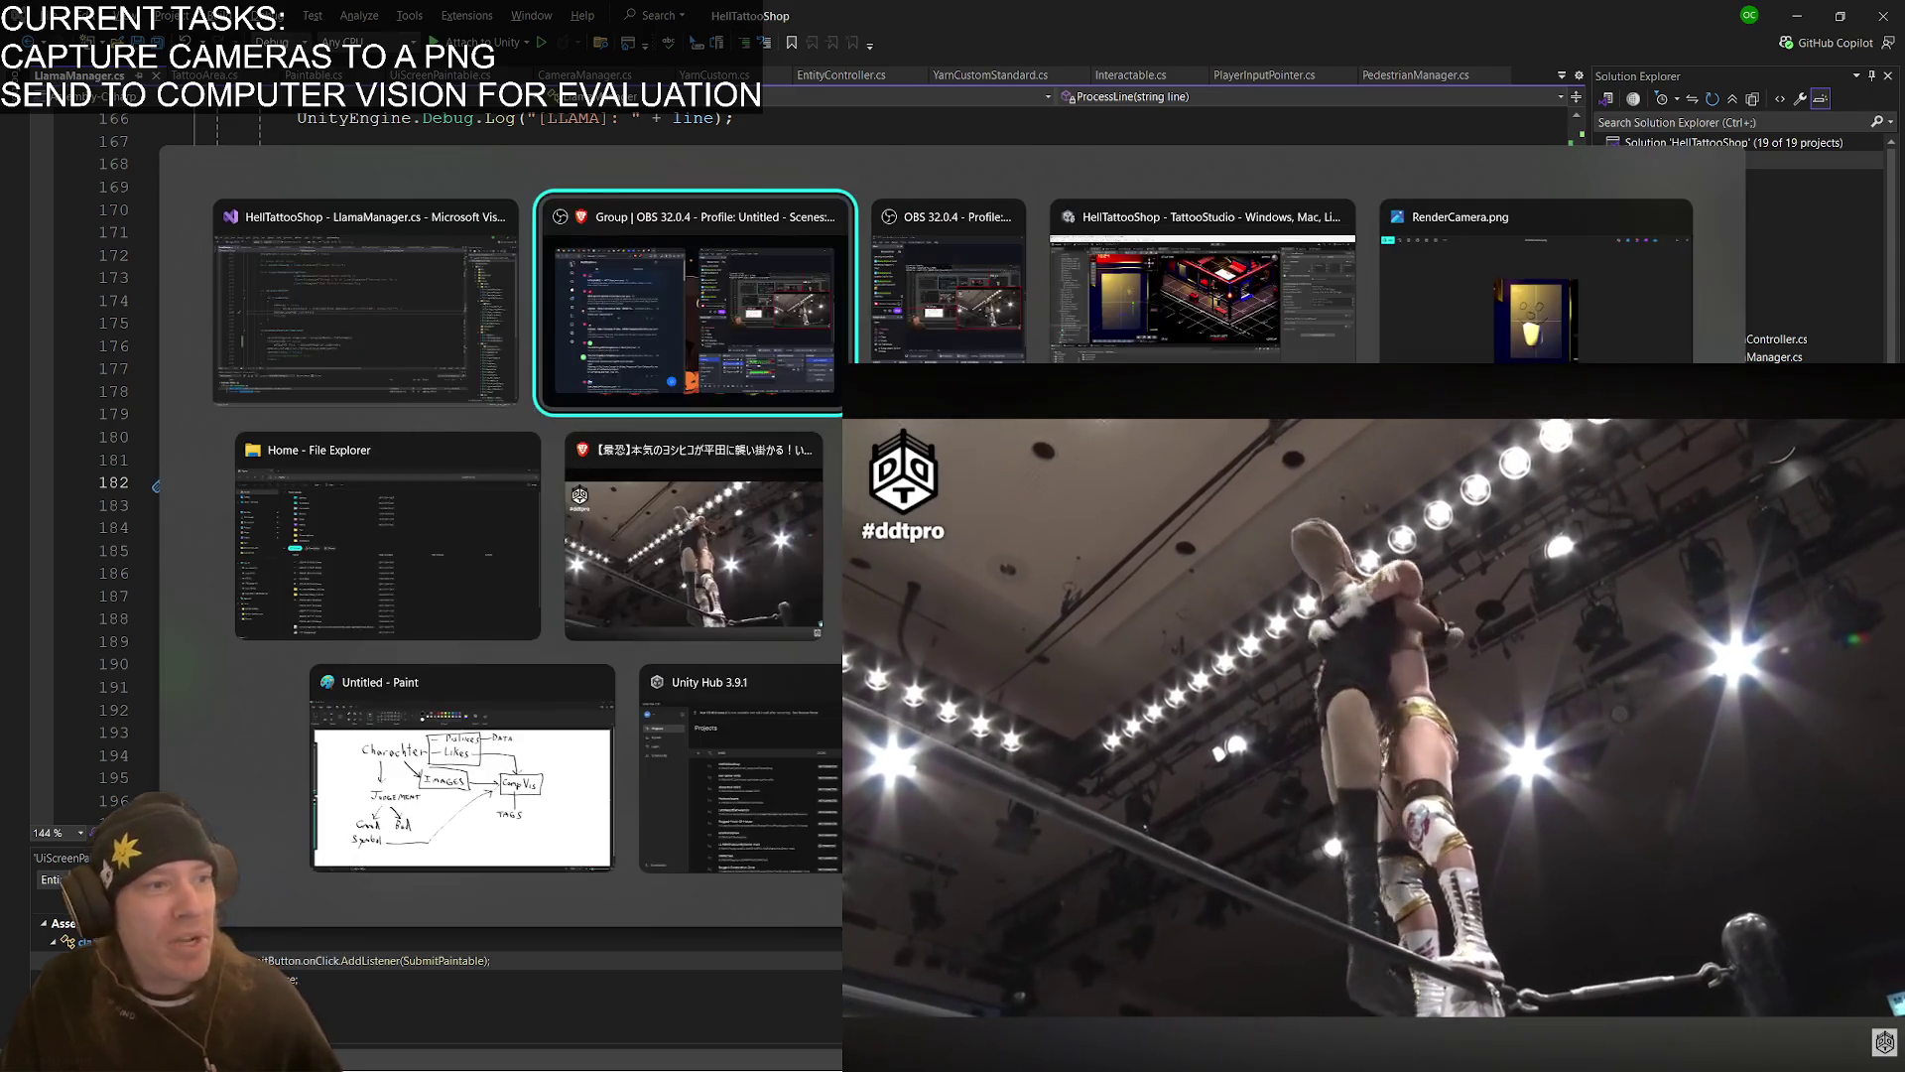
- Switch to Unity, expand the UI group in the Hierarchy and select Canvas
key(Tab)
key(Tab)
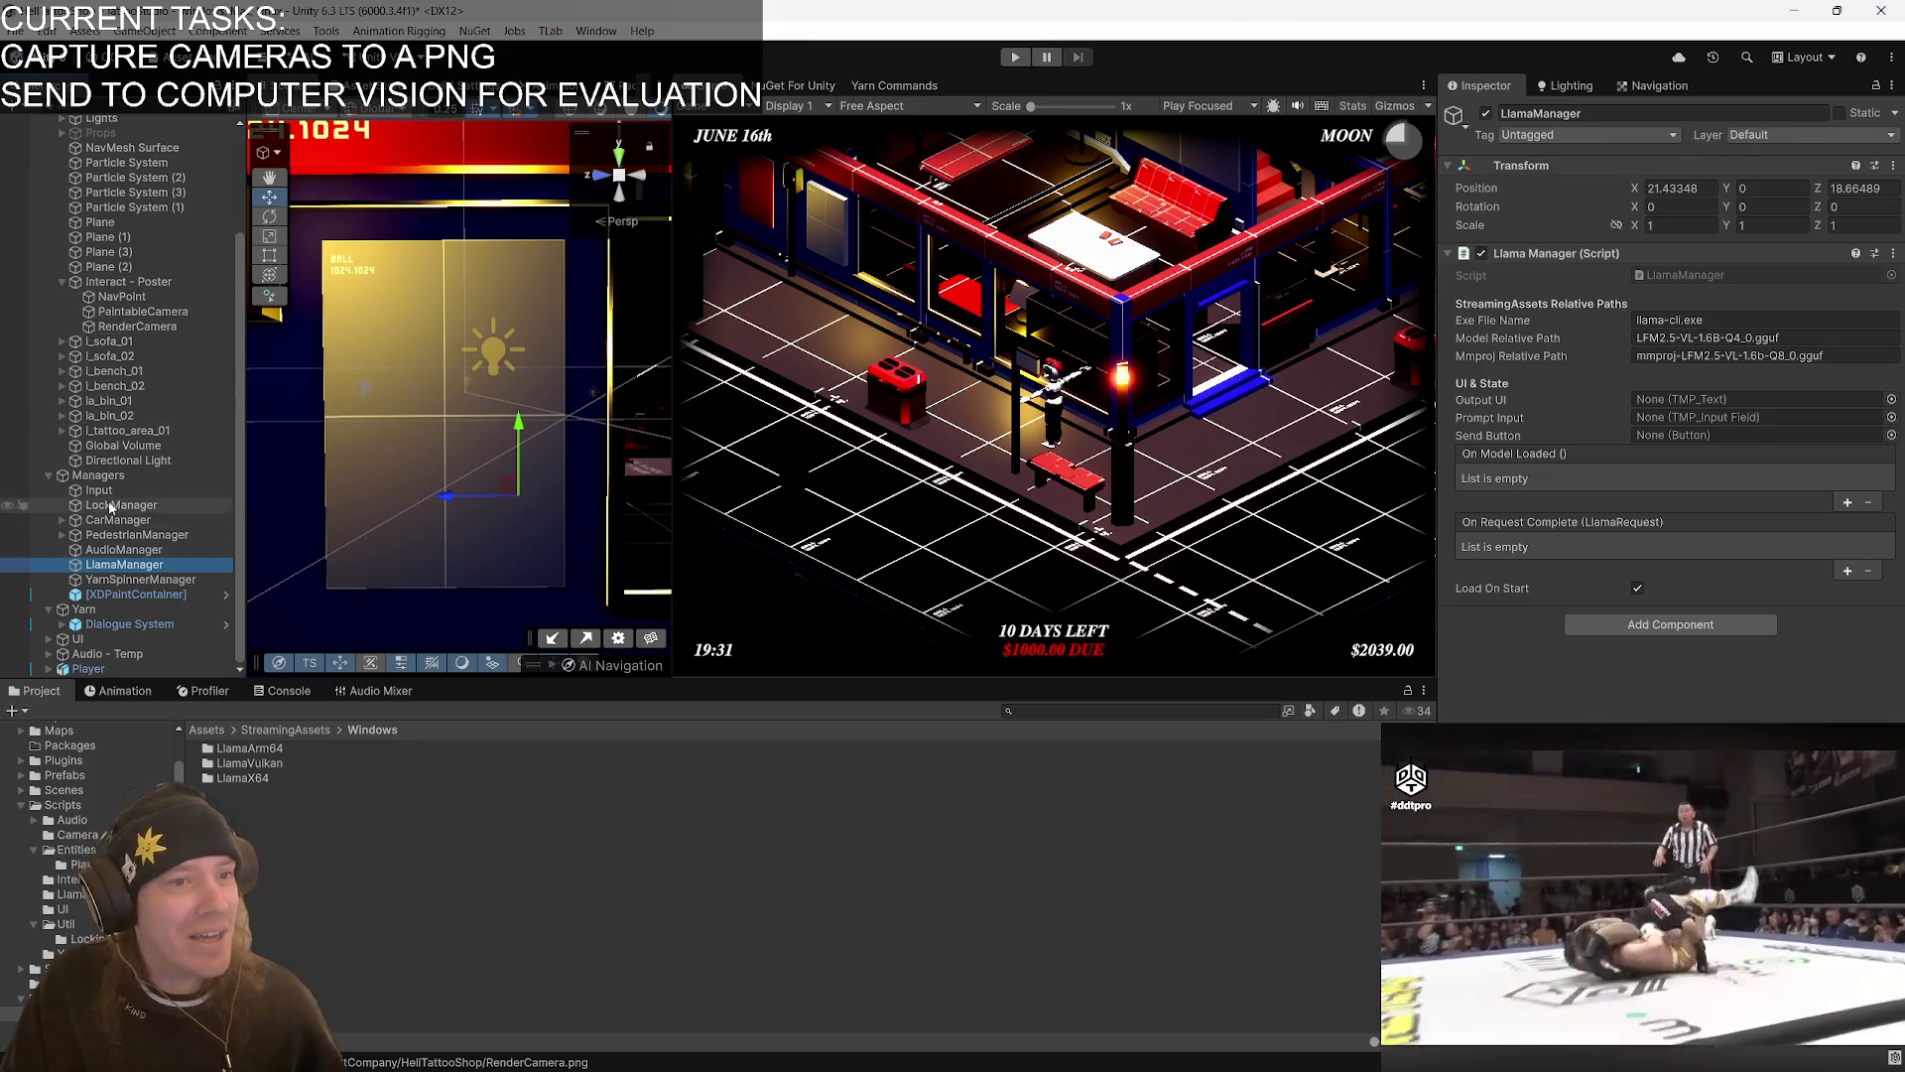
click(50, 641)
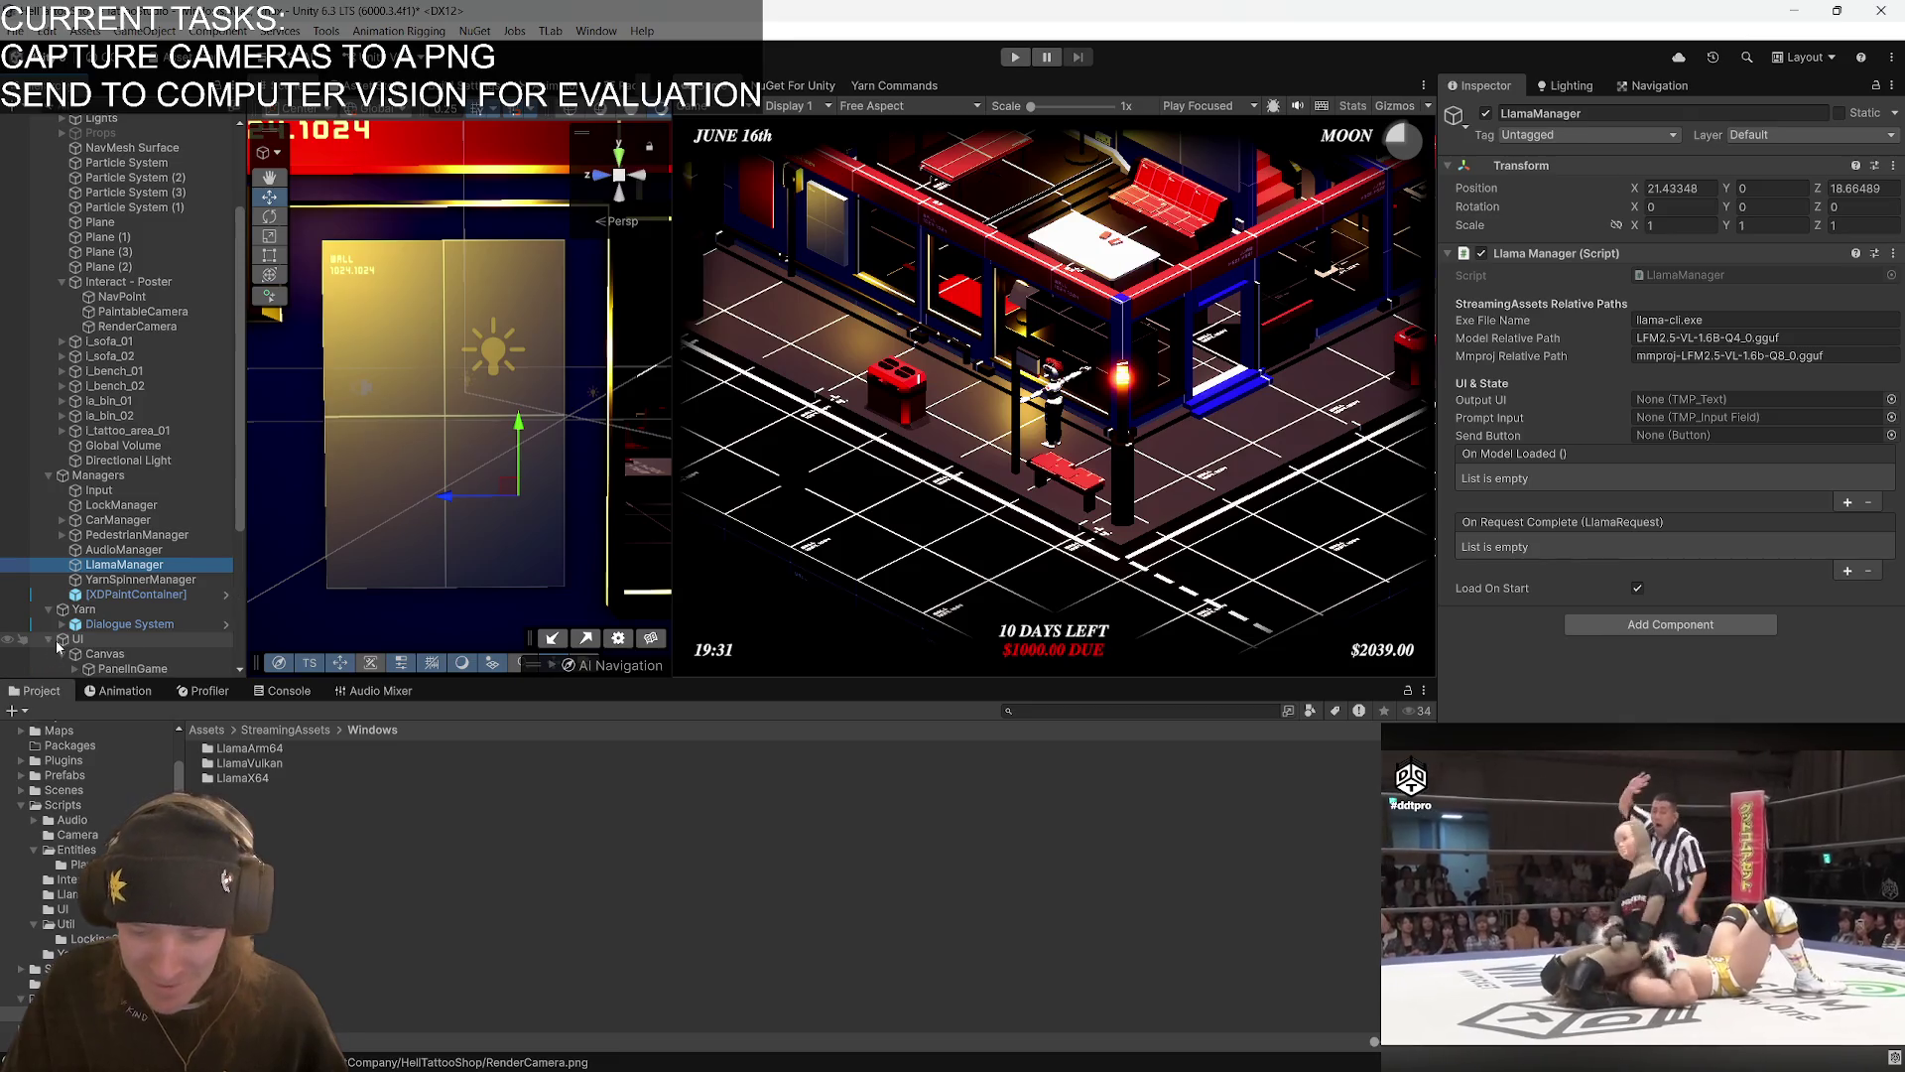
click(79, 639)
click(100, 653)
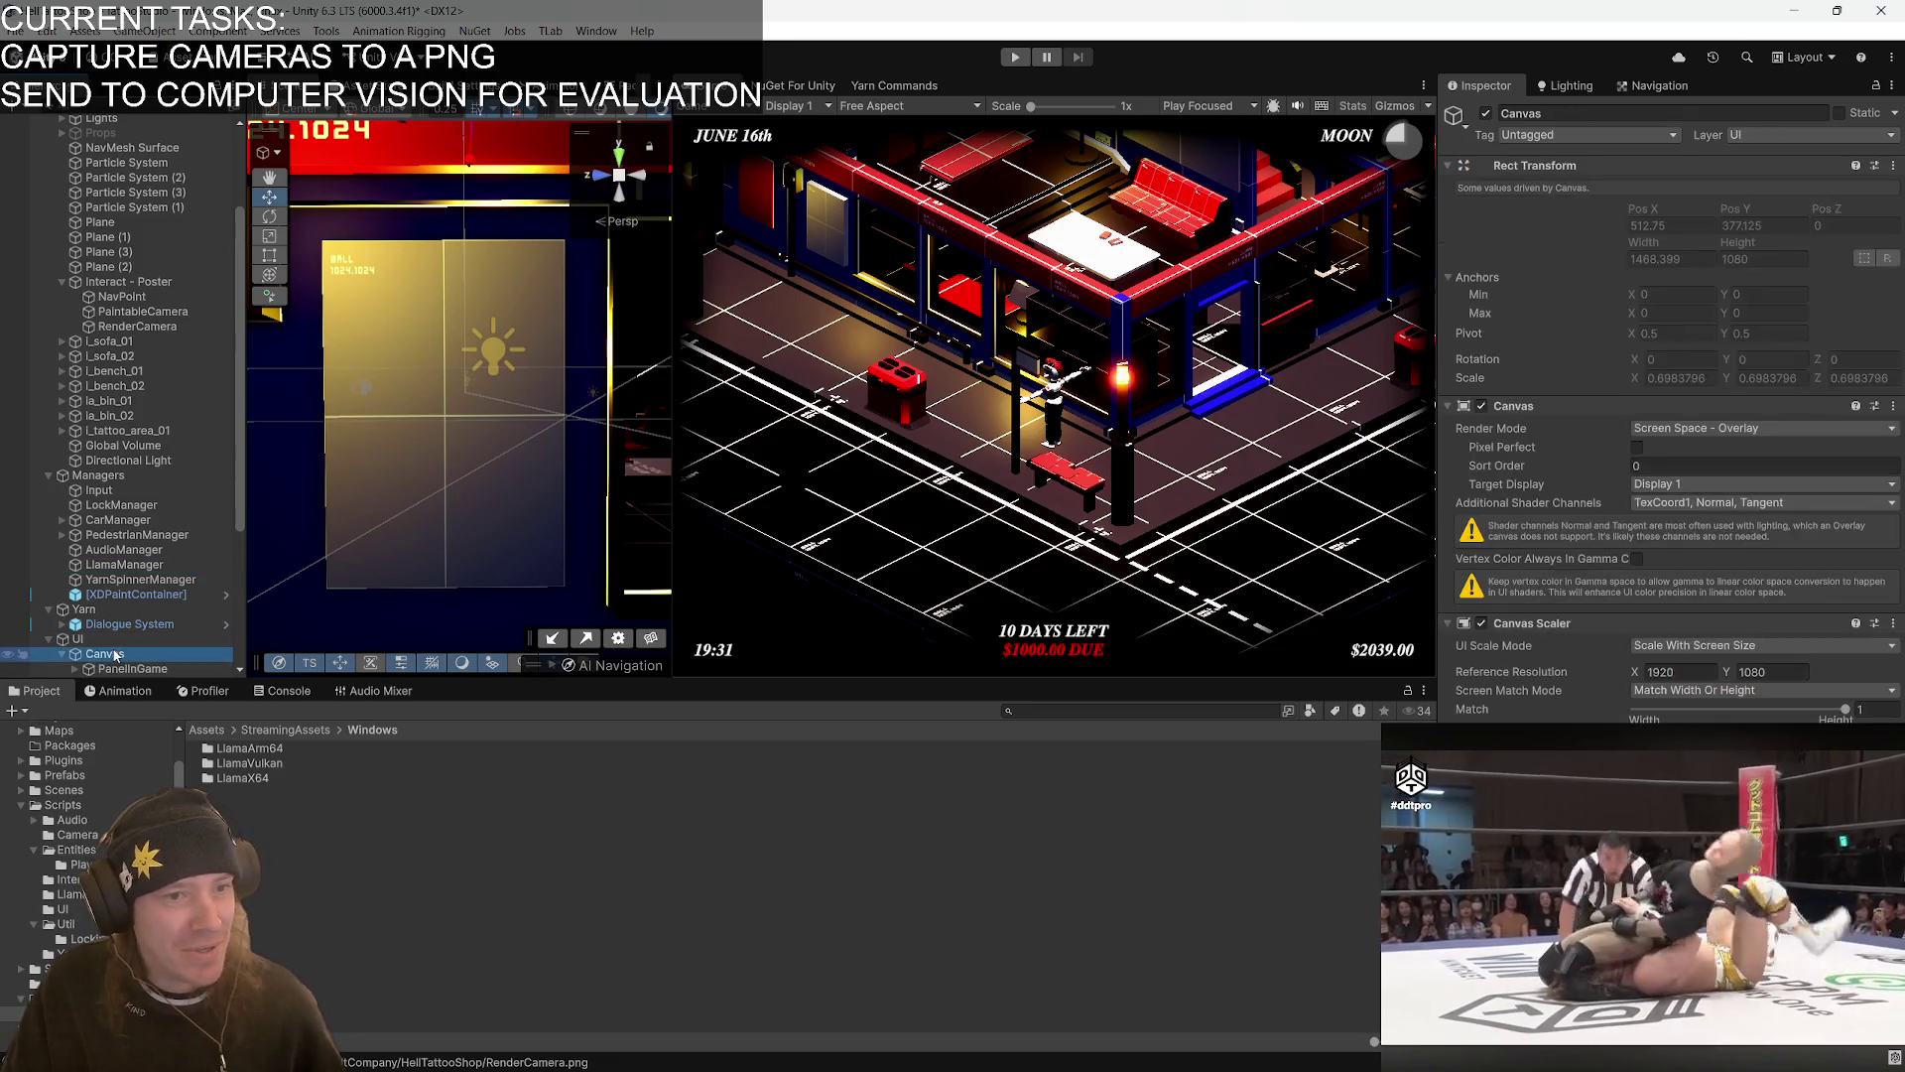
- Add a TextMeshPro text label under the Canvas at Pos Y -402.38 with width 1024
click(62, 653)
scroll(152, 506, down, 4)
click(75, 546)
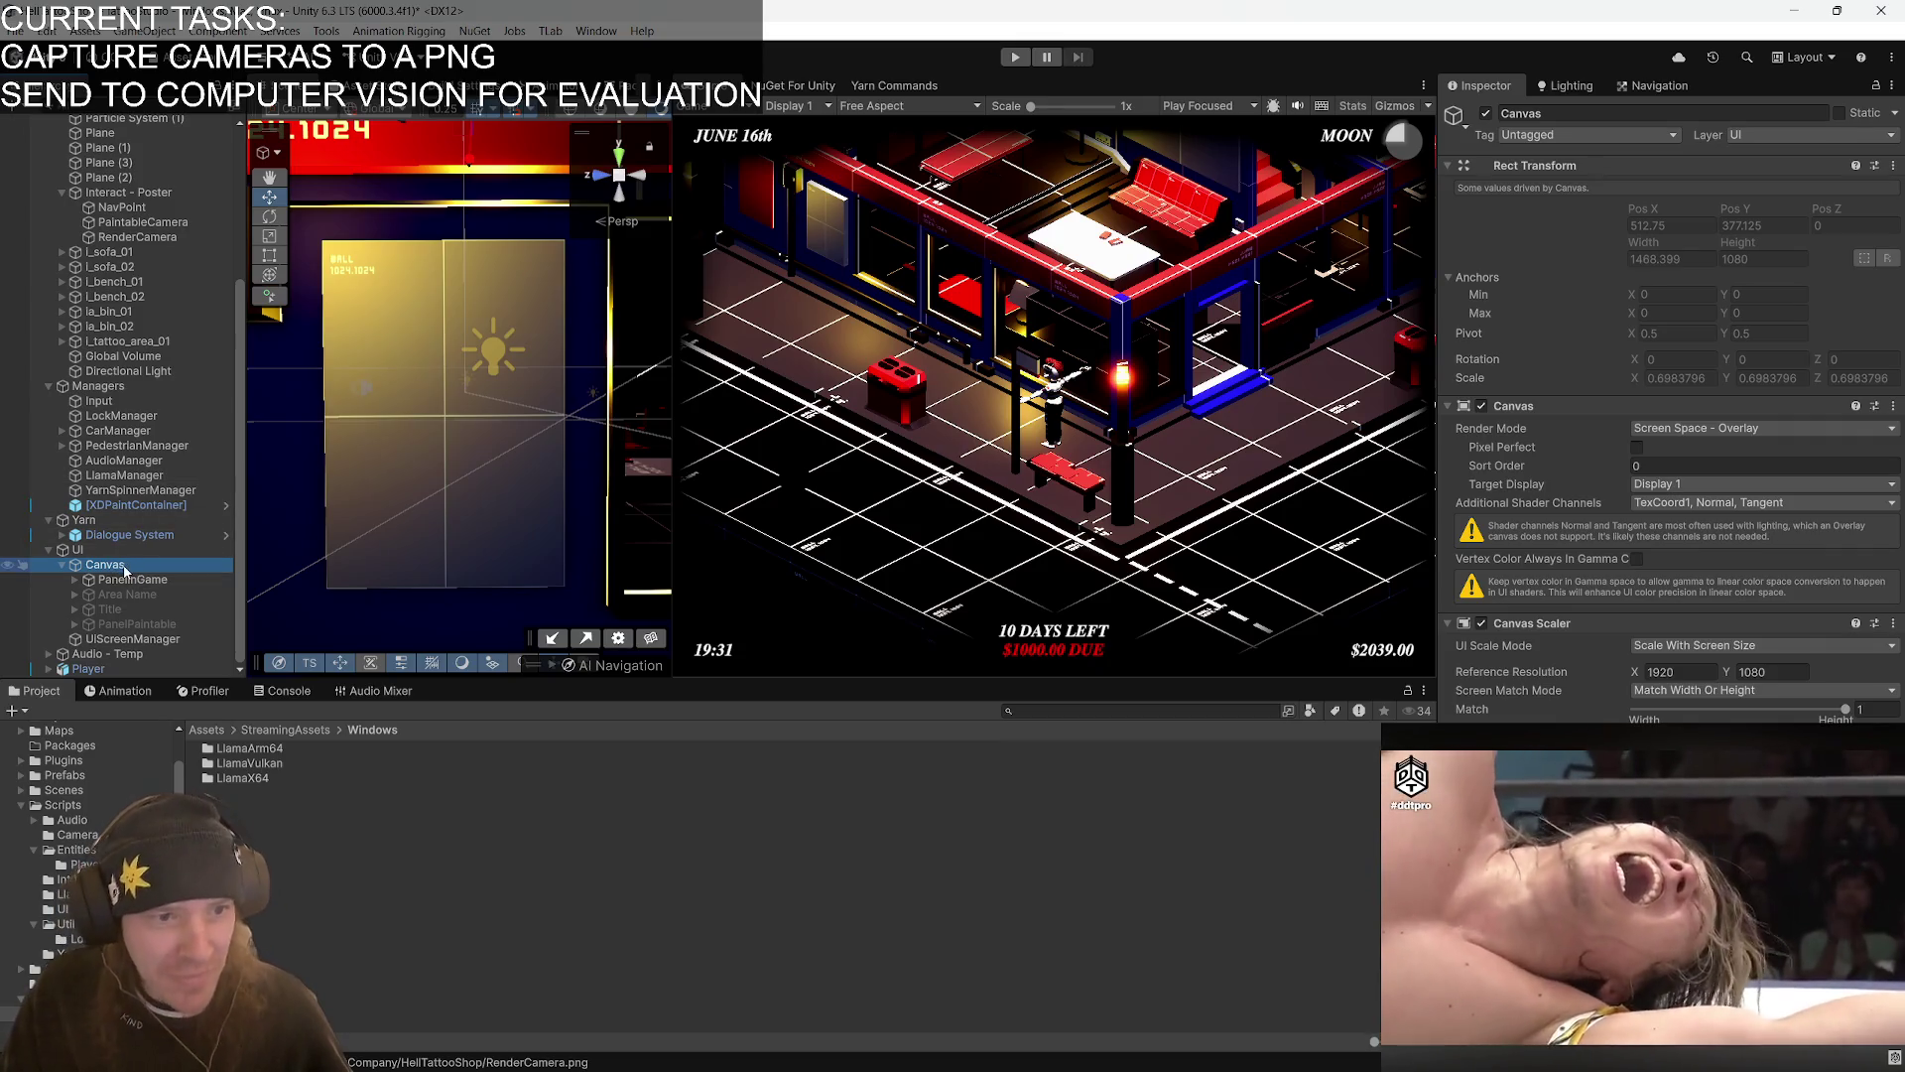
right_click(125, 569)
mouse_move(220, 685)
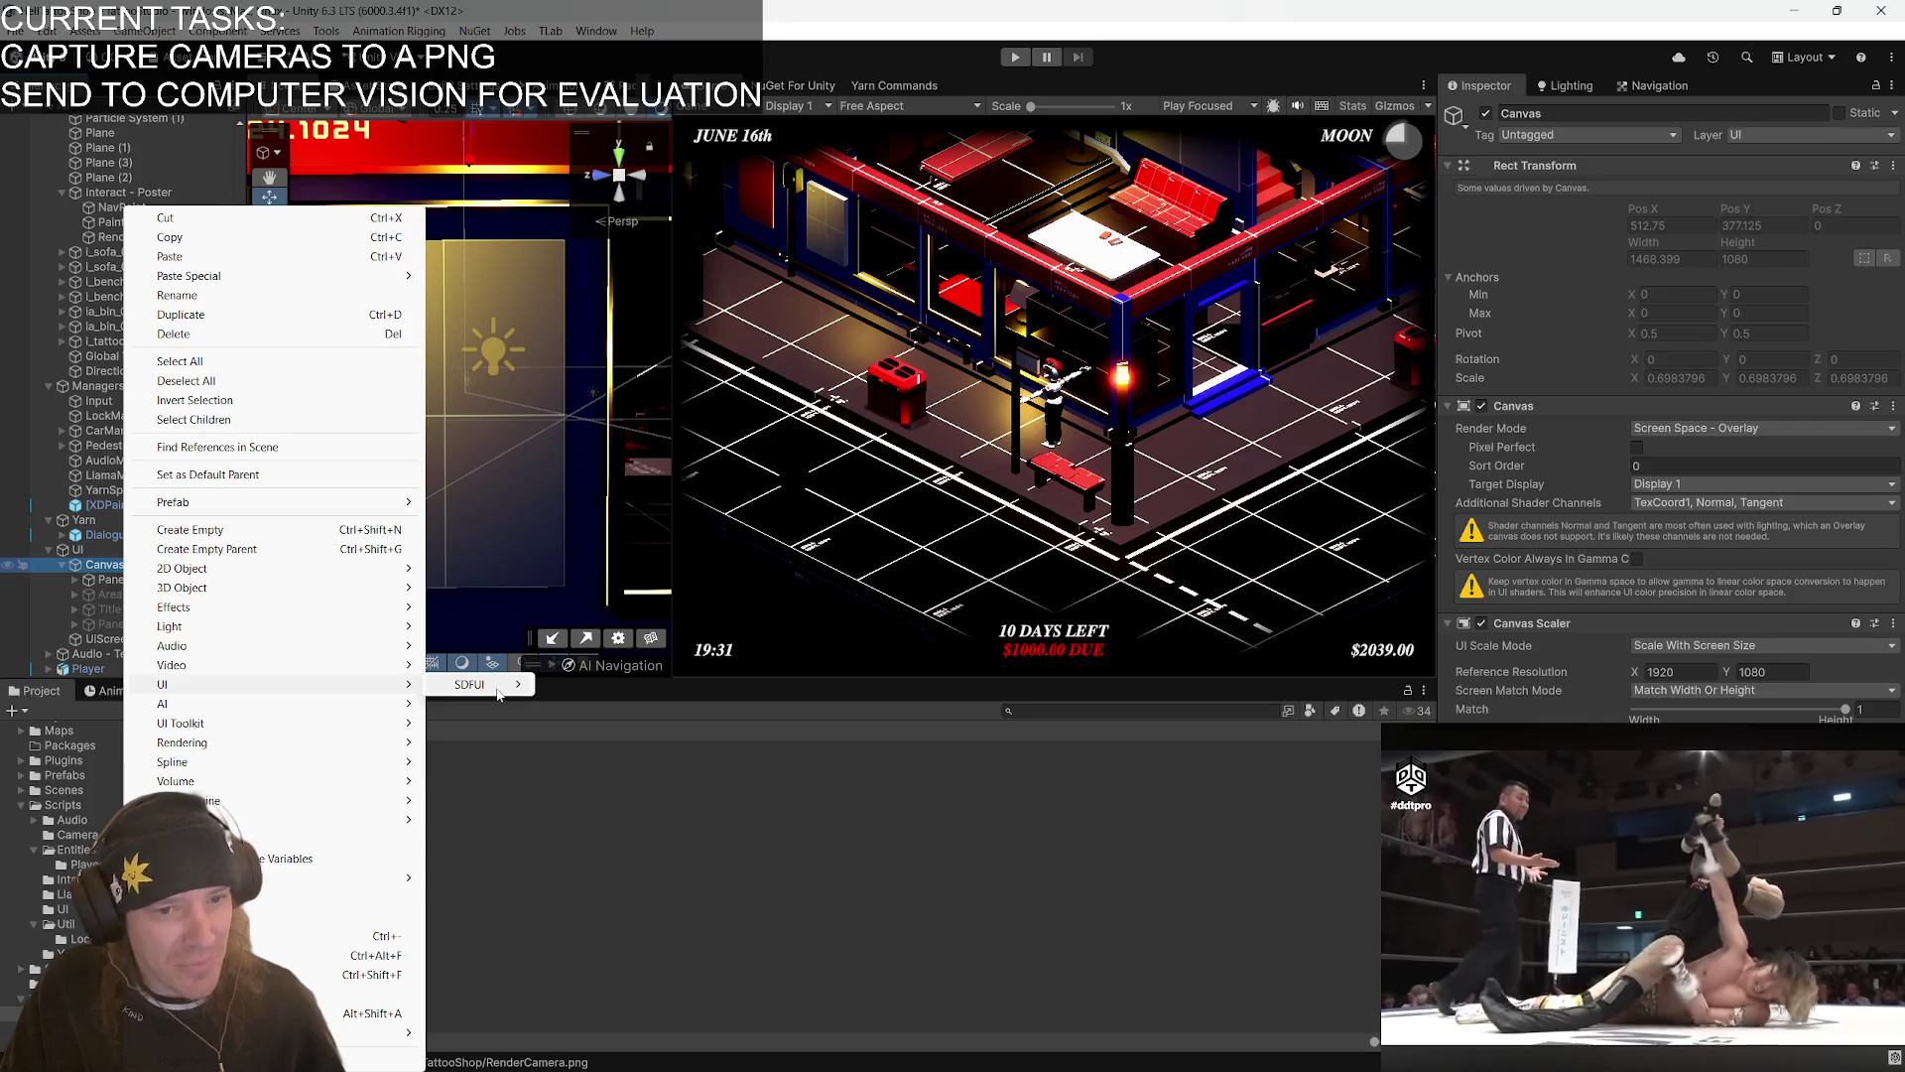
mouse_move(298, 819)
click(519, 784)
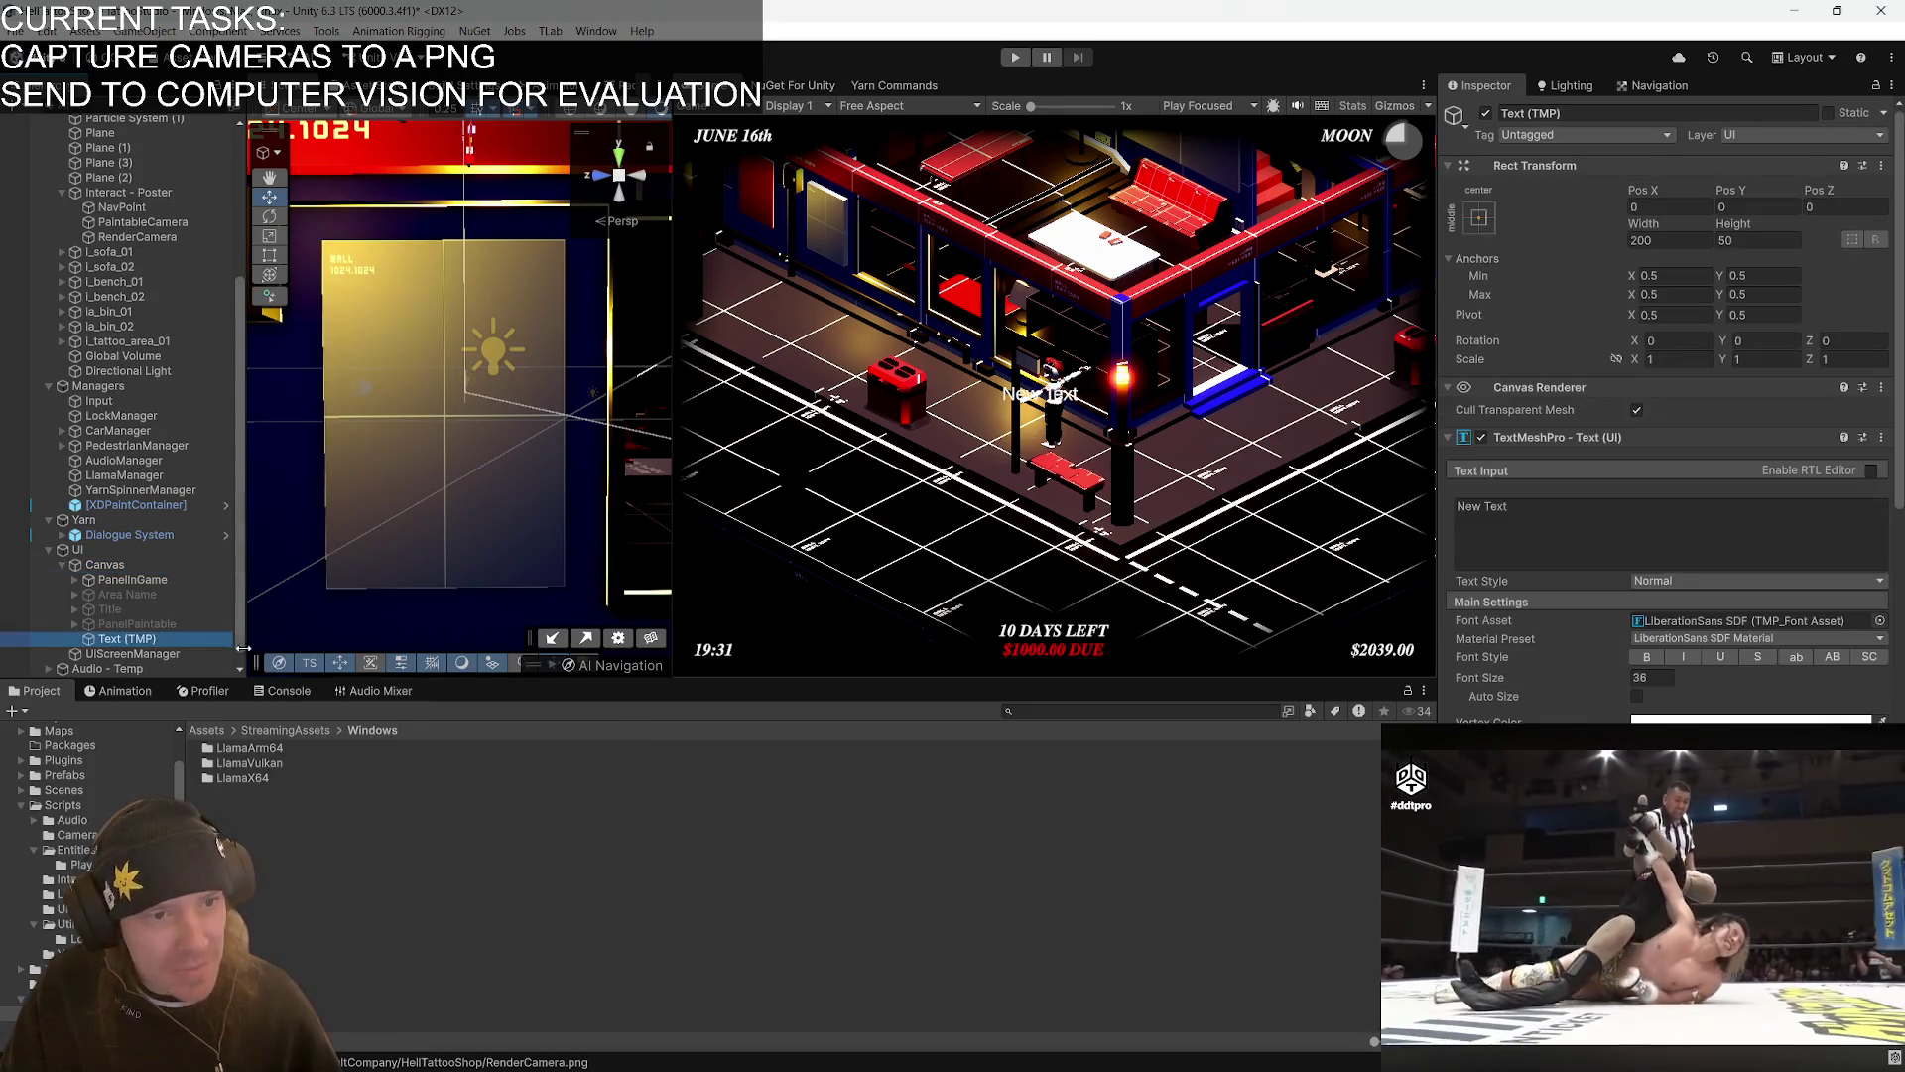
mouse_move(1726, 197)
mouse_down()
mouse_move(1422, 256)
mouse_move(556, 126)
mouse_up()
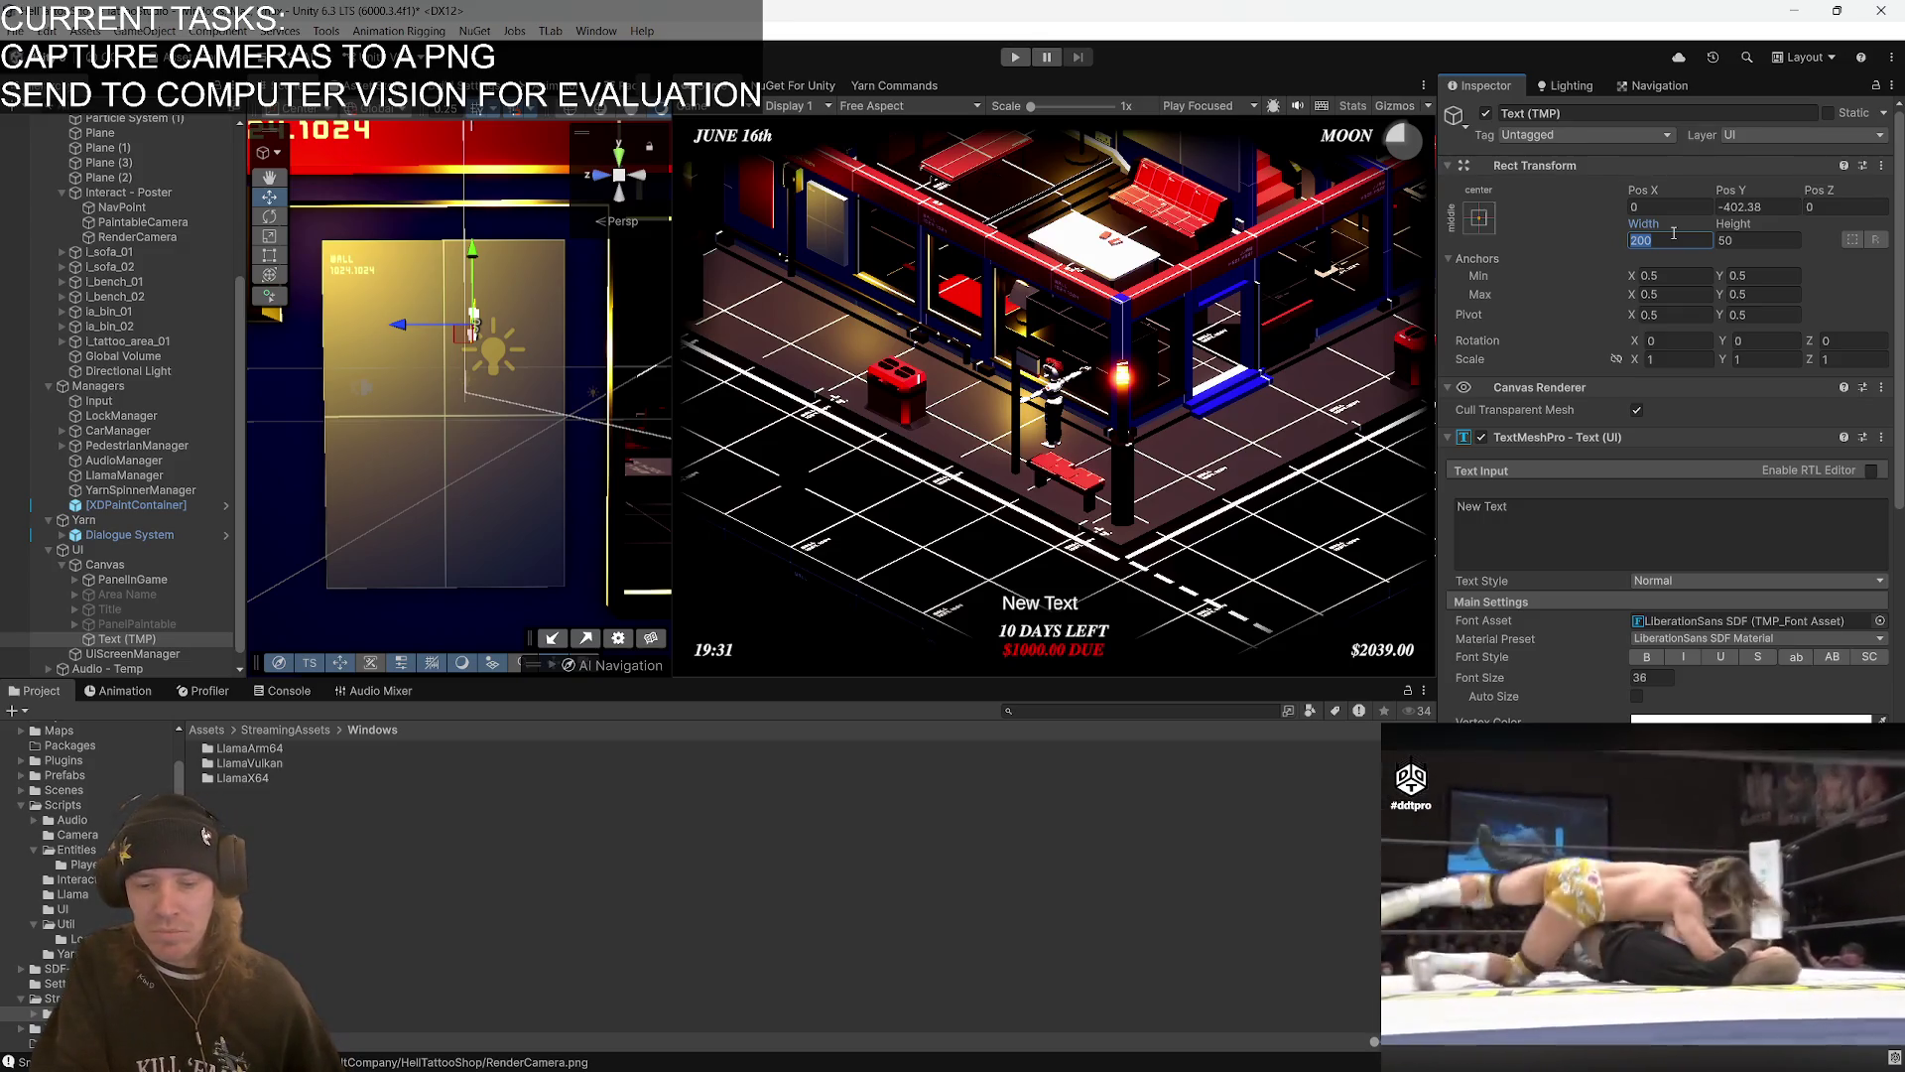
text(1025)
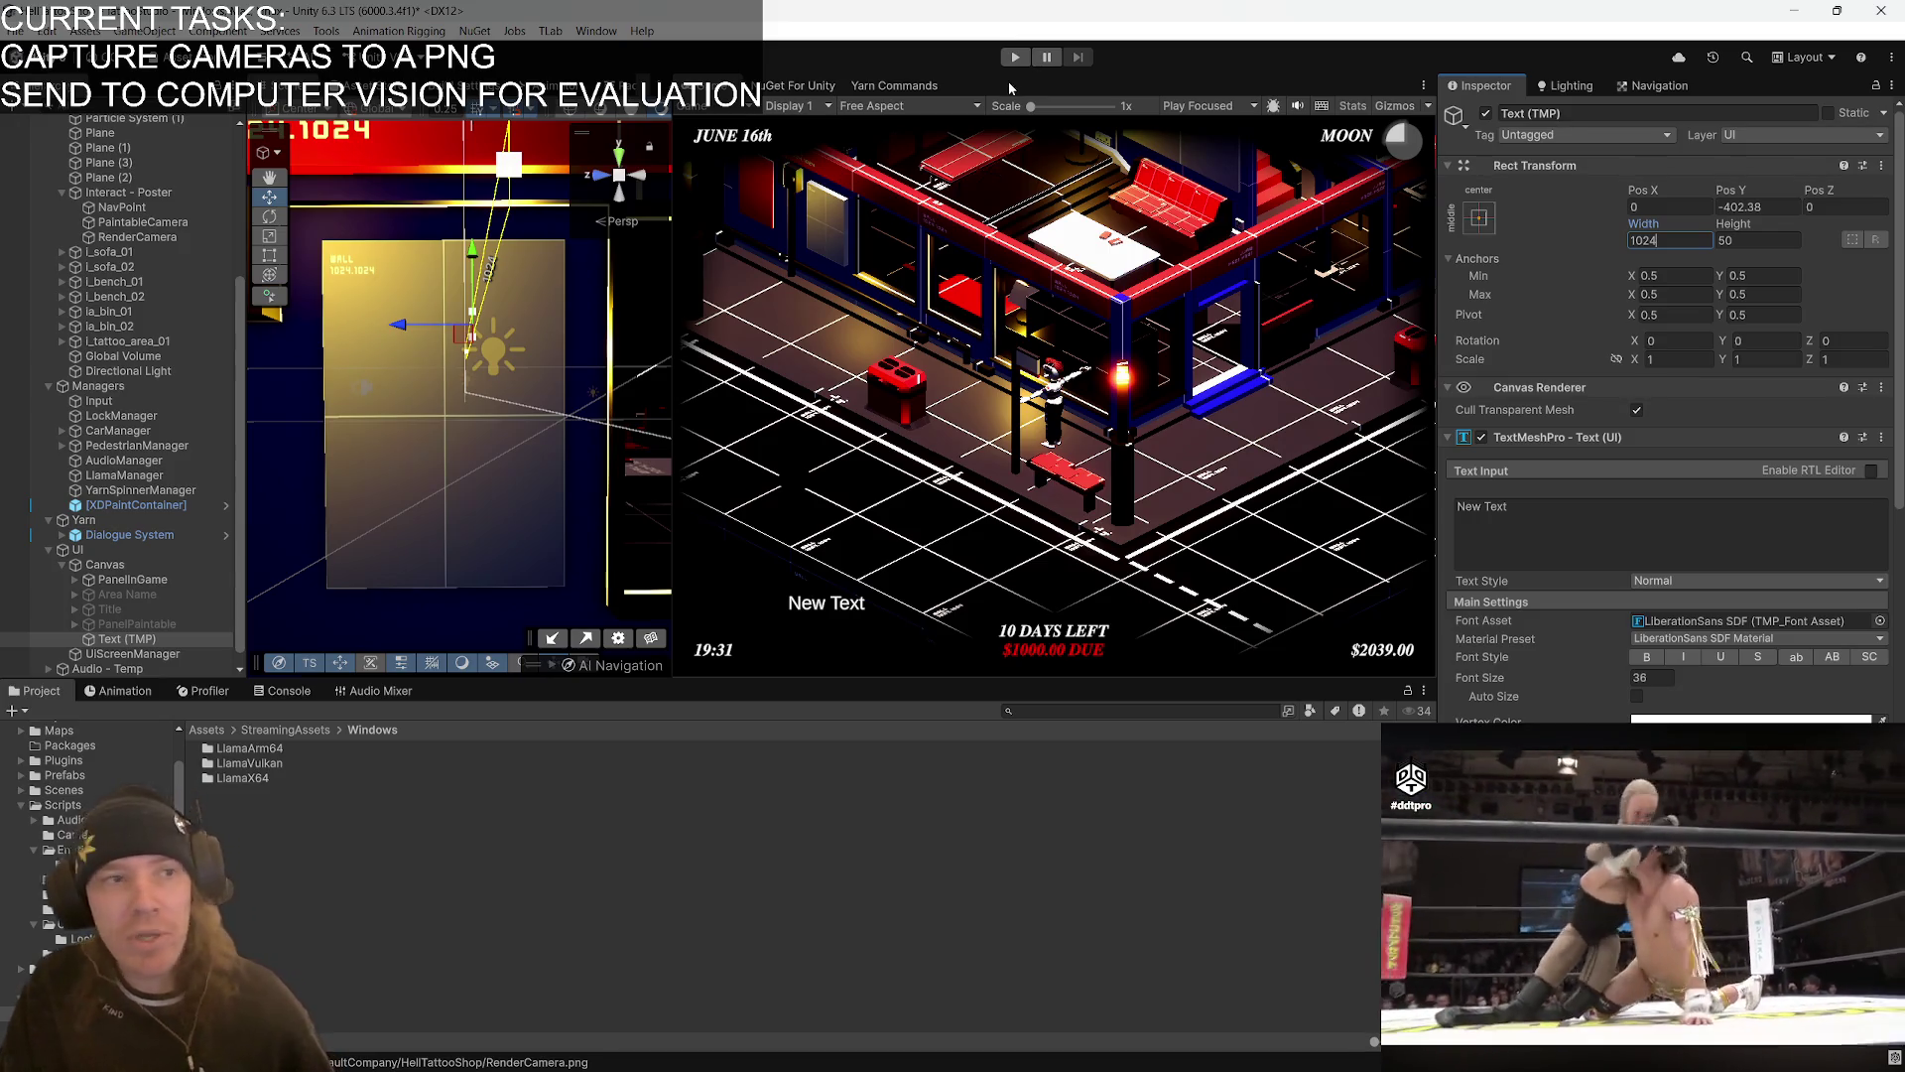
- Set the Game view to Play Maximized, save the scene, and select the LlamaManager object
click(1212, 106)
click(1233, 146)
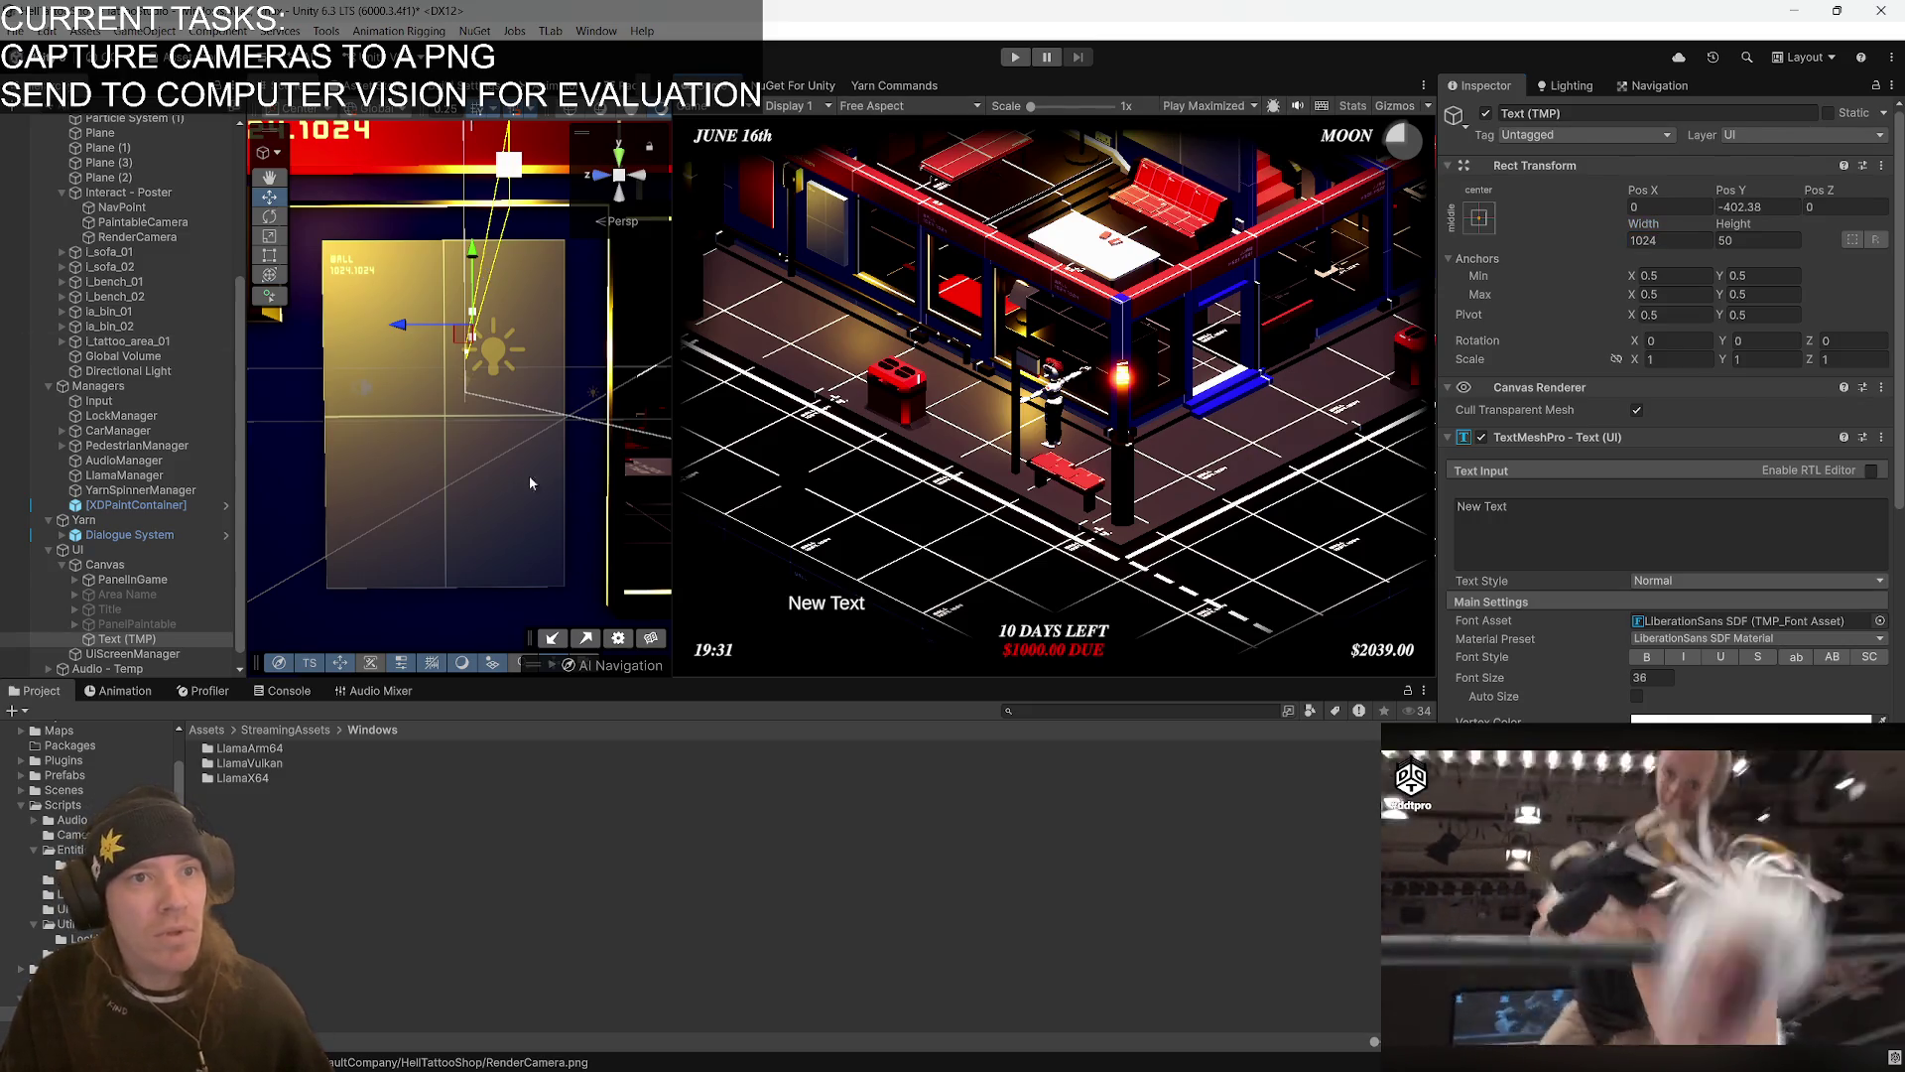
click(16, 31)
click(40, 120)
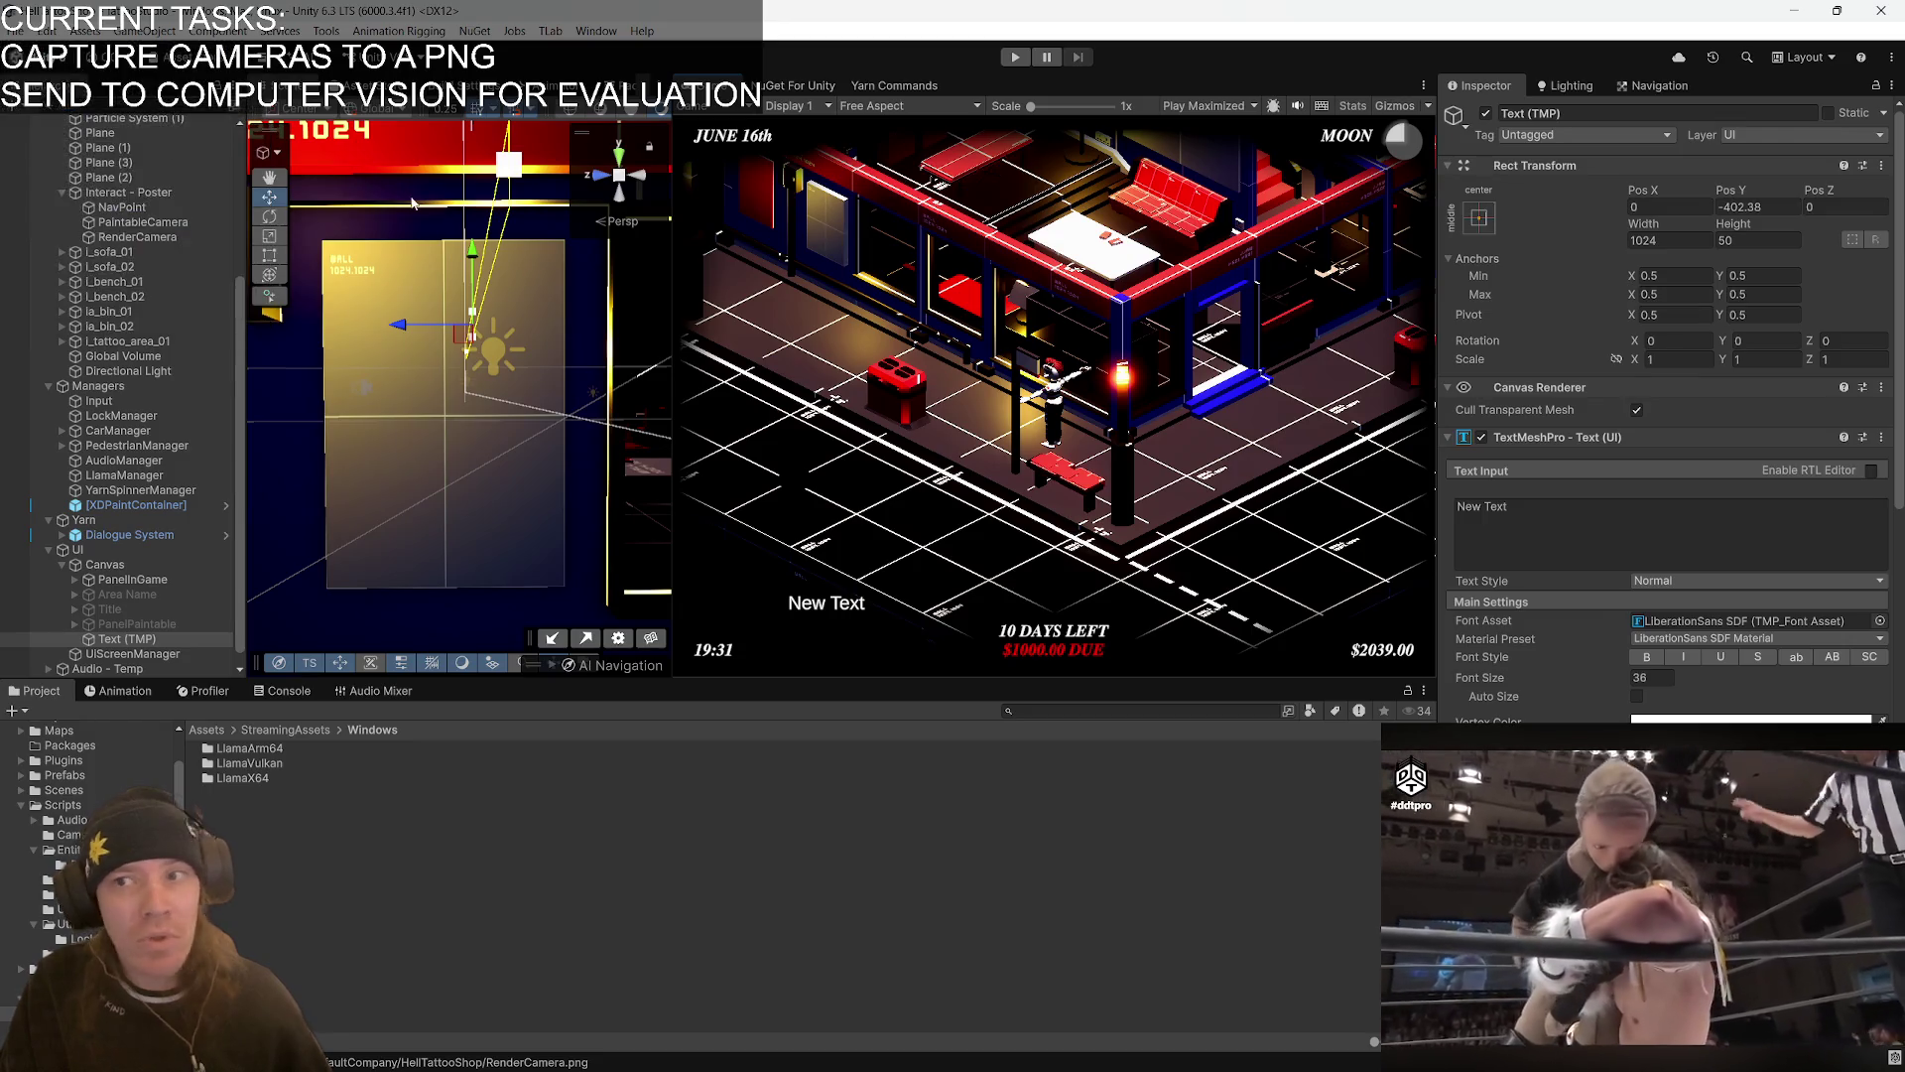
click(165, 490)
click(163, 475)
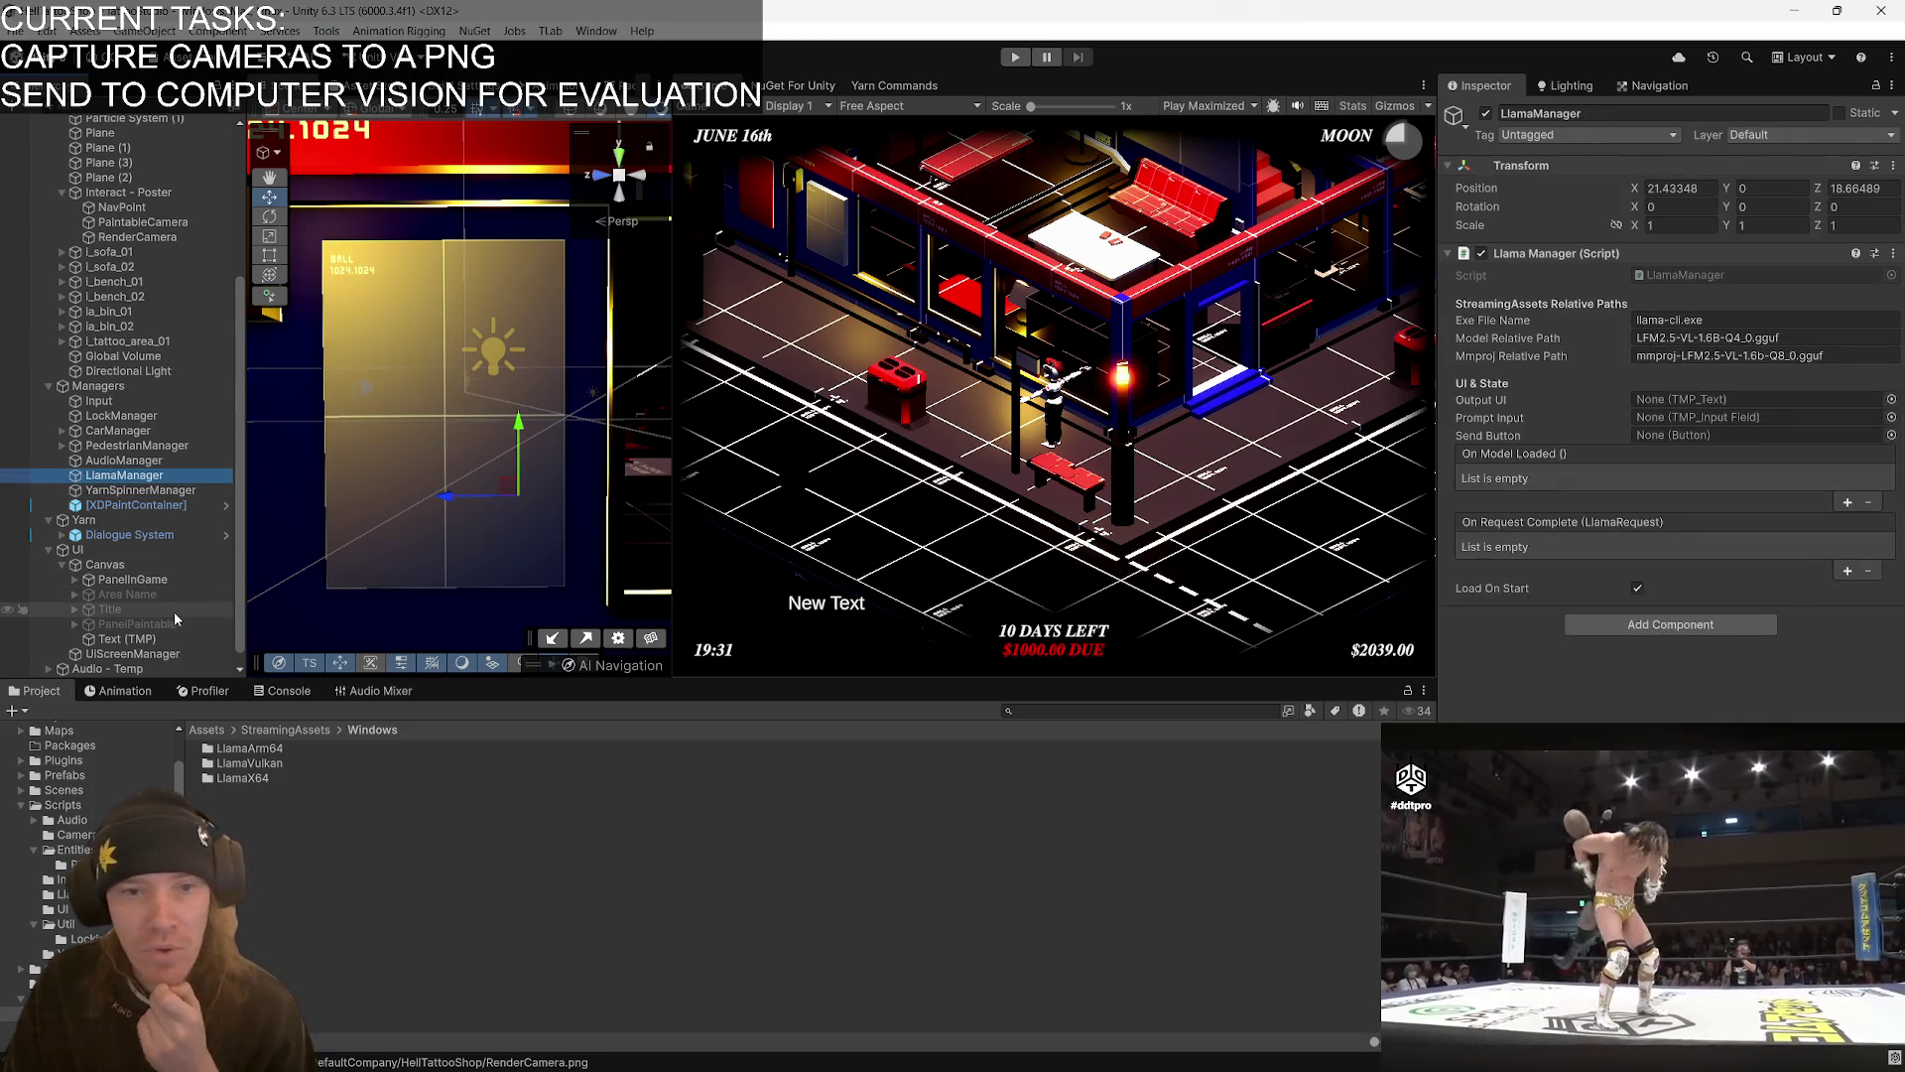
- Assign the new Text (TMP) label to the LlamaManager inspector and start Play mode
mouse_move(127, 639)
mouse_down()
mouse_move(1688, 450)
mouse_move(1726, 402)
mouse_up()
click(1011, 57)
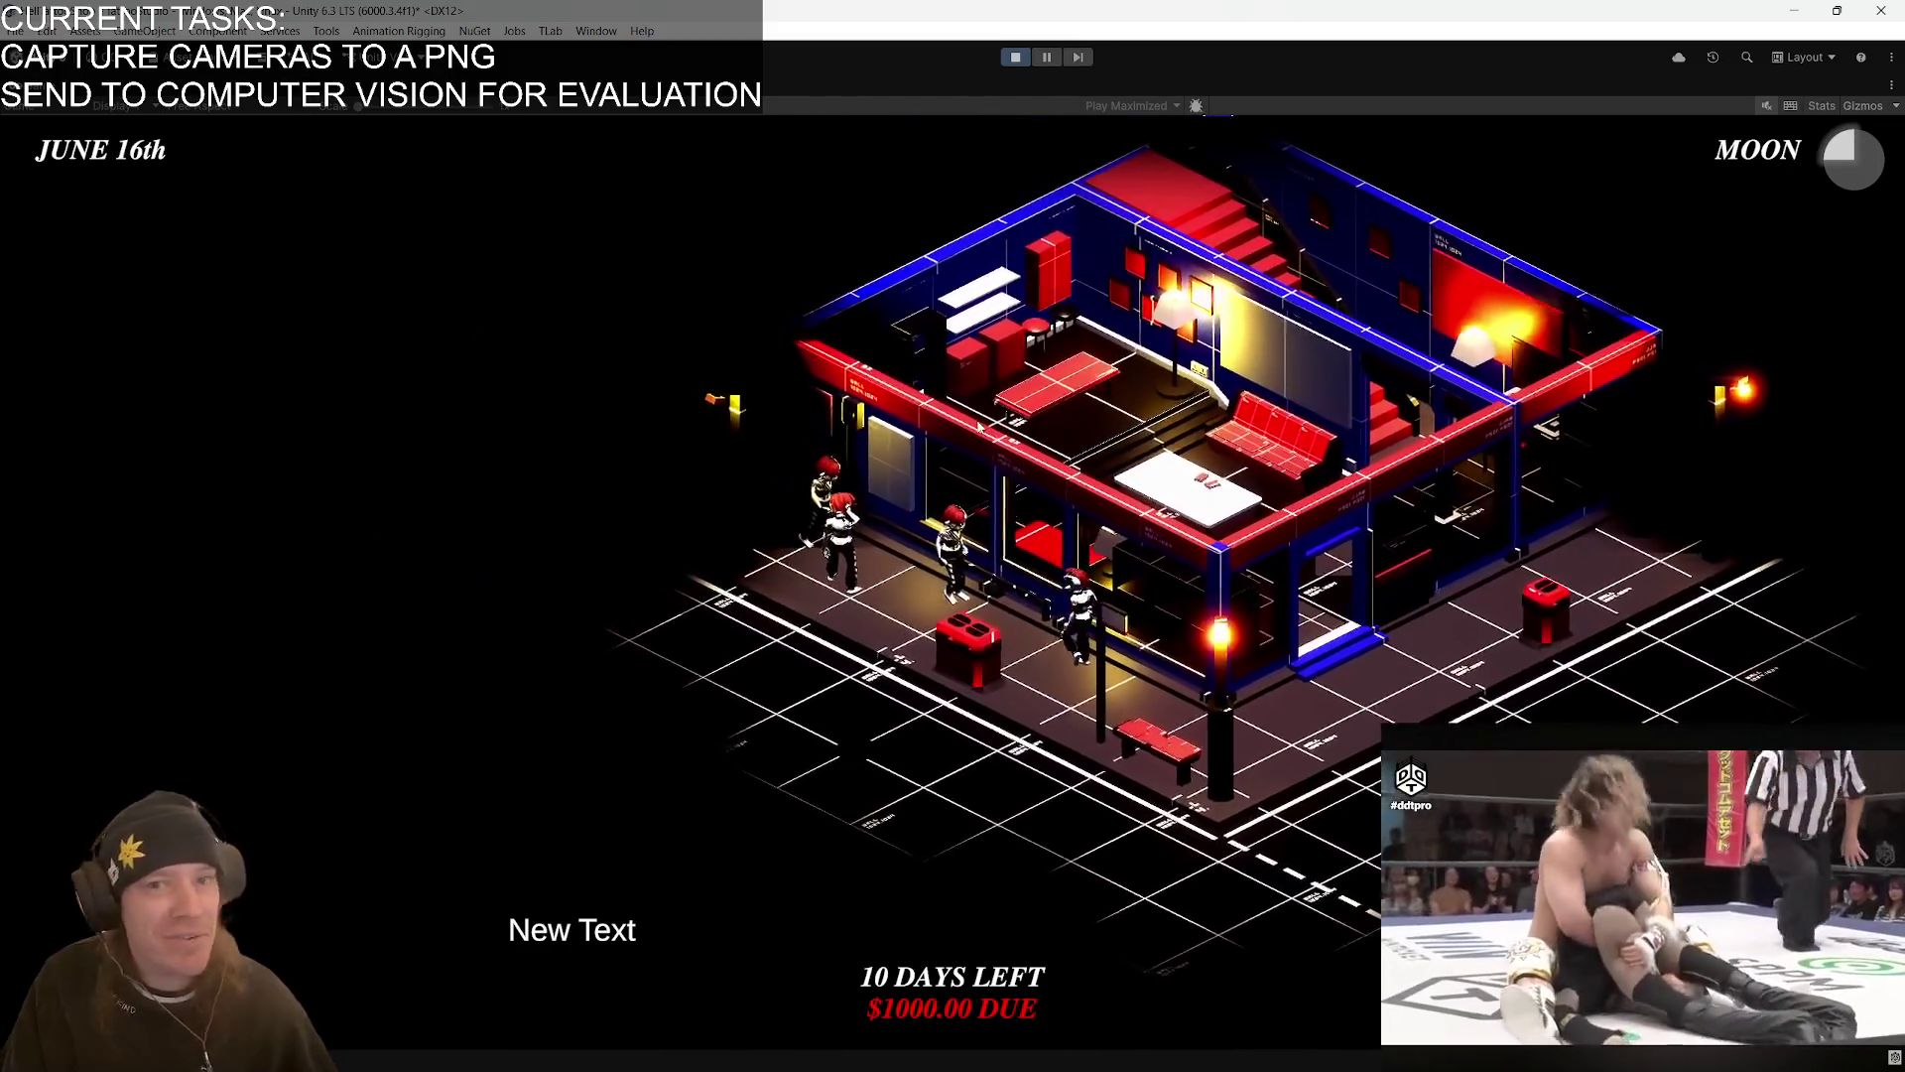
- Move up to the blank WALL 1024.1024 paint wall in the running game
click(918, 473)
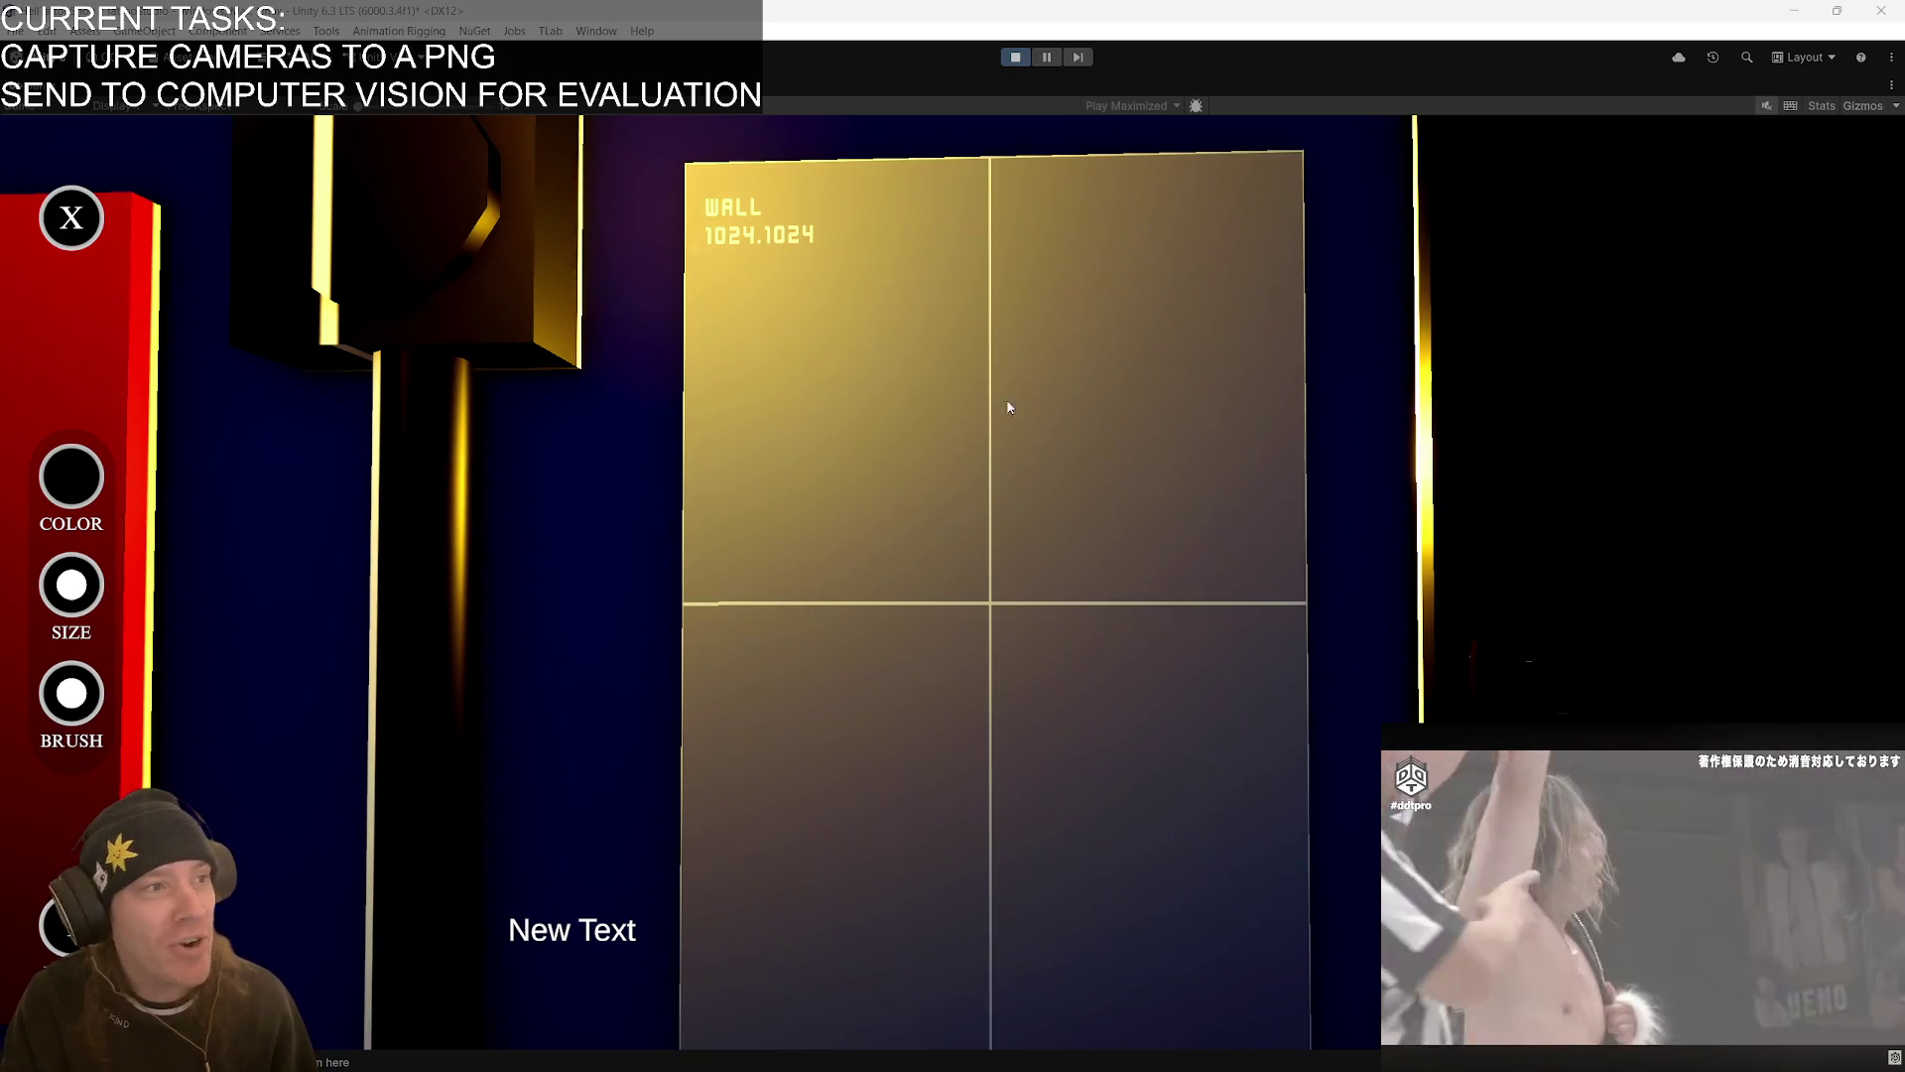
- Pick a smaller brush and draw the head outline on the wall
click(85, 636)
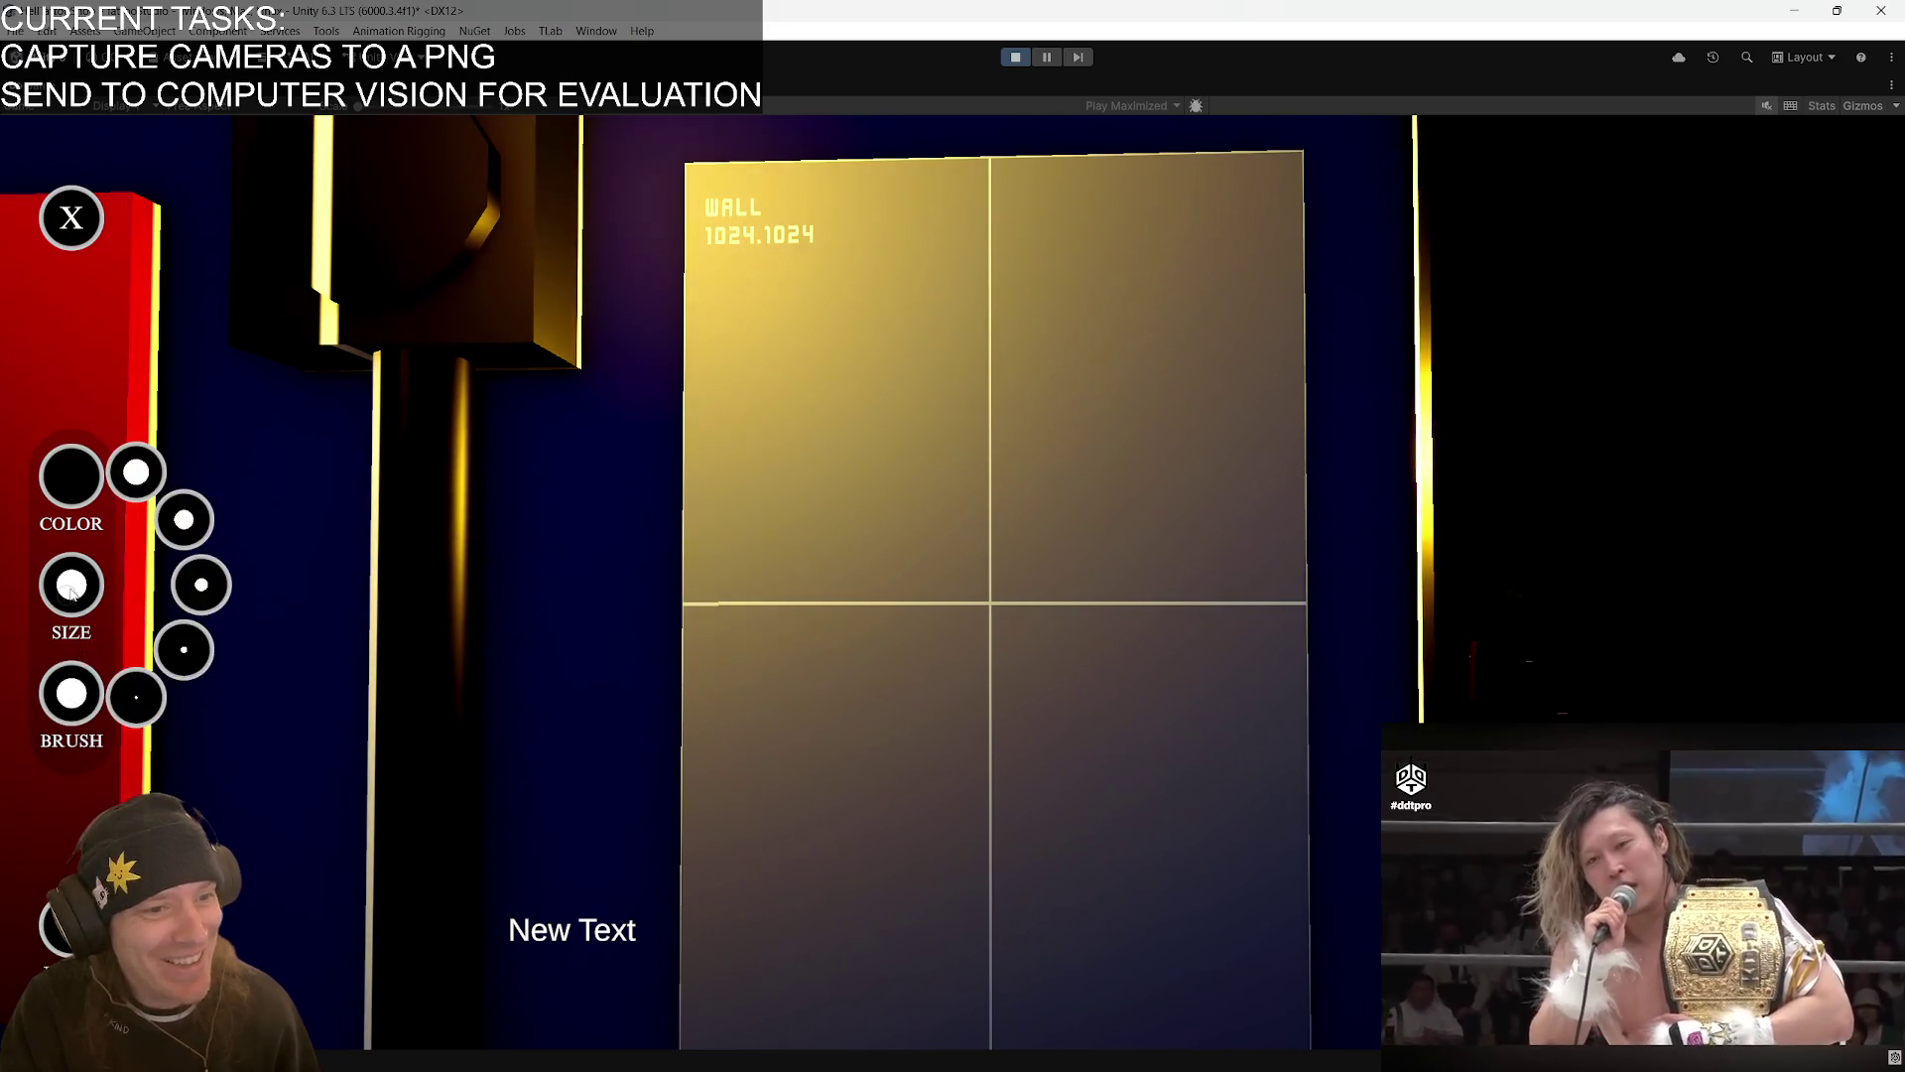
click(199, 585)
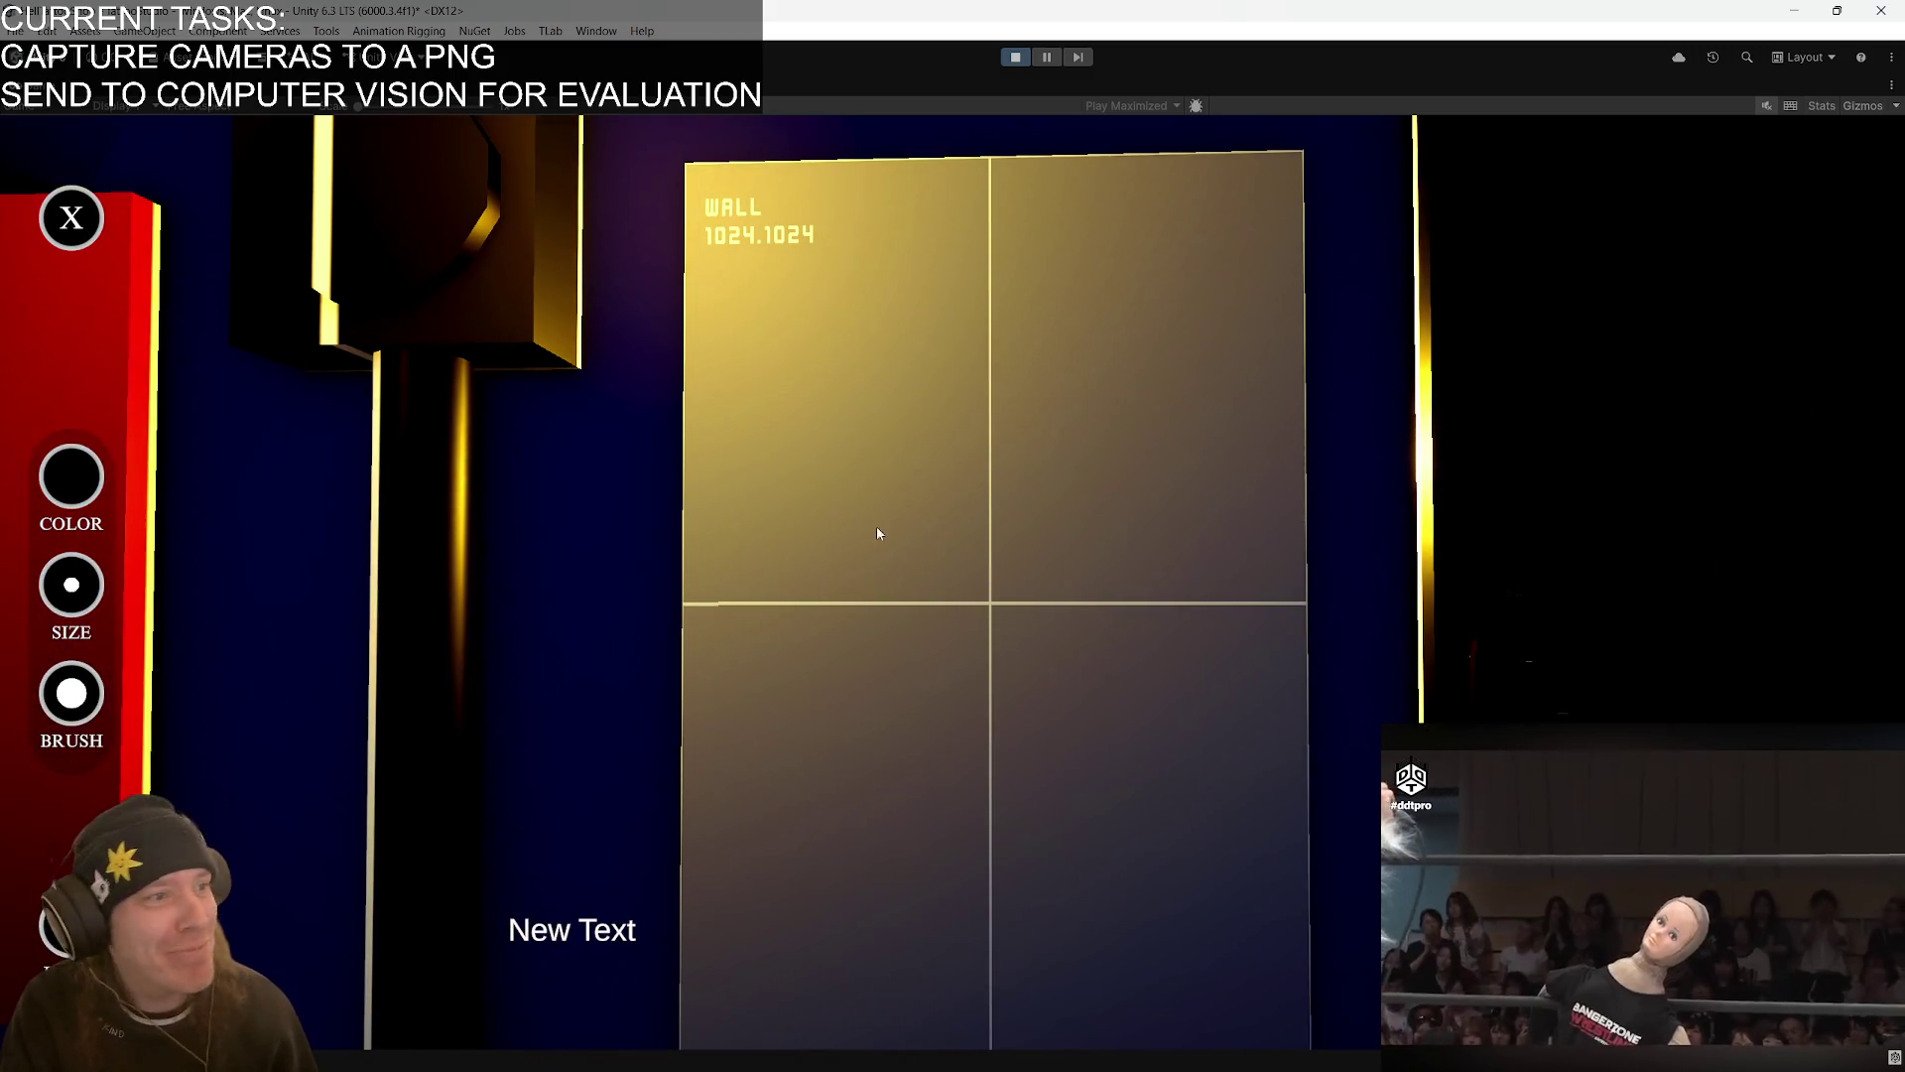
mouse_move(897, 580)
mouse_down()
mouse_move(833, 438)
mouse_move(843, 260)
mouse_move(1076, 236)
mouse_move(1151, 468)
mouse_up()
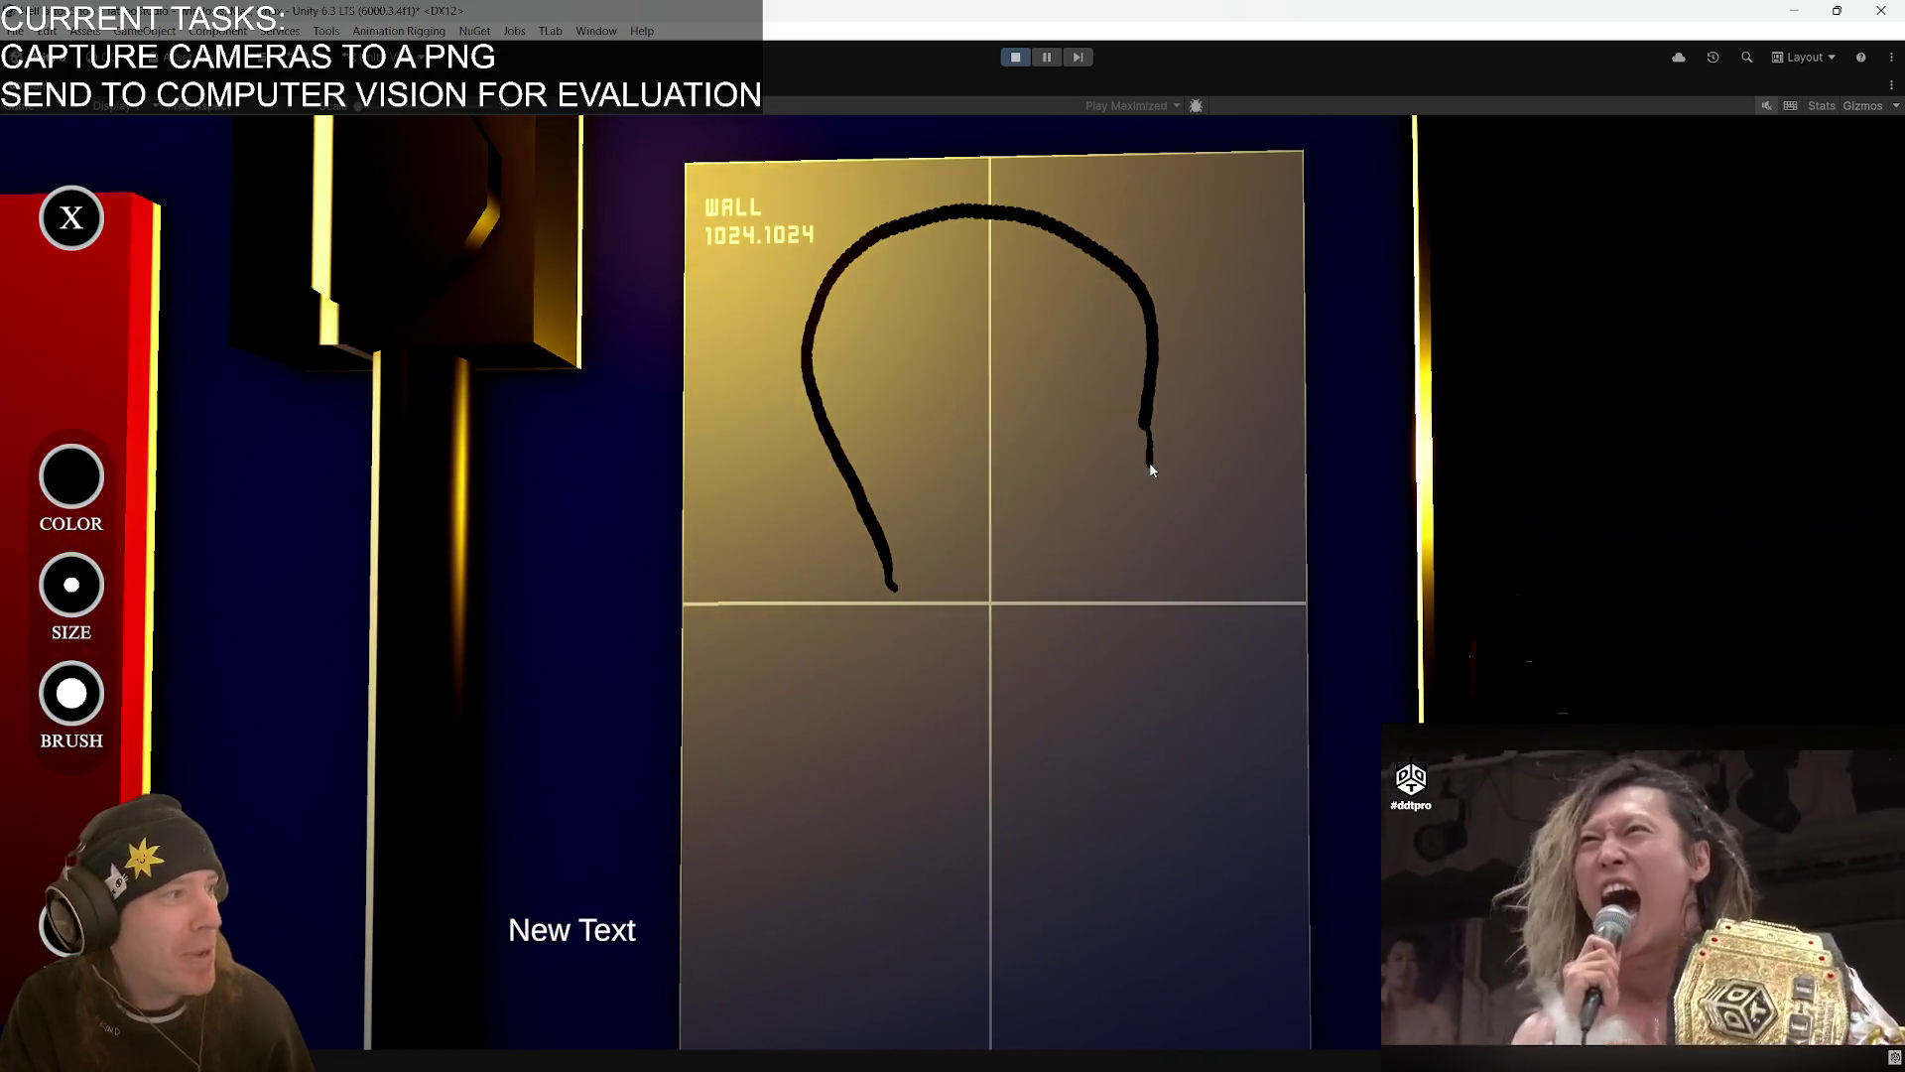
mouse_move(1000, 695)
mouse_down()
mouse_move(891, 639)
mouse_move(838, 519)
mouse_up()
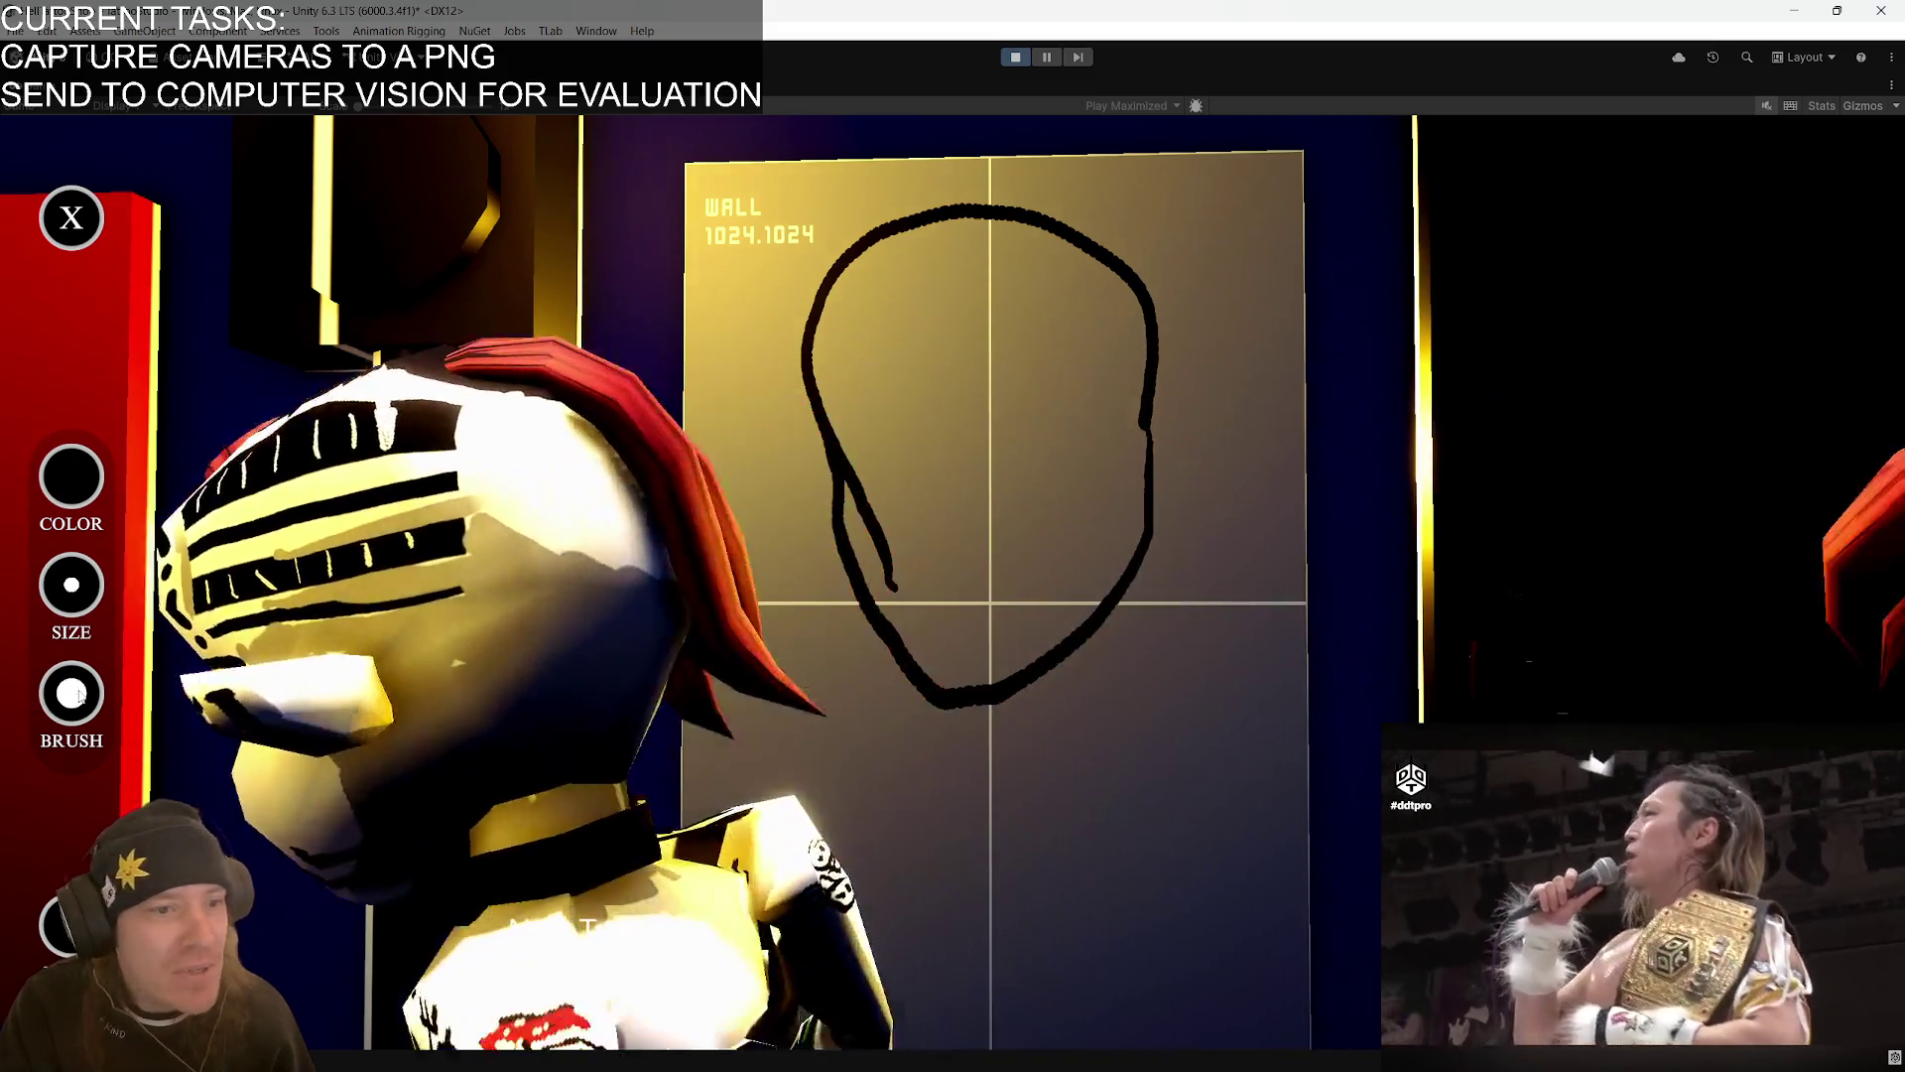
- Fill the inside of the head with light grey
click(64, 507)
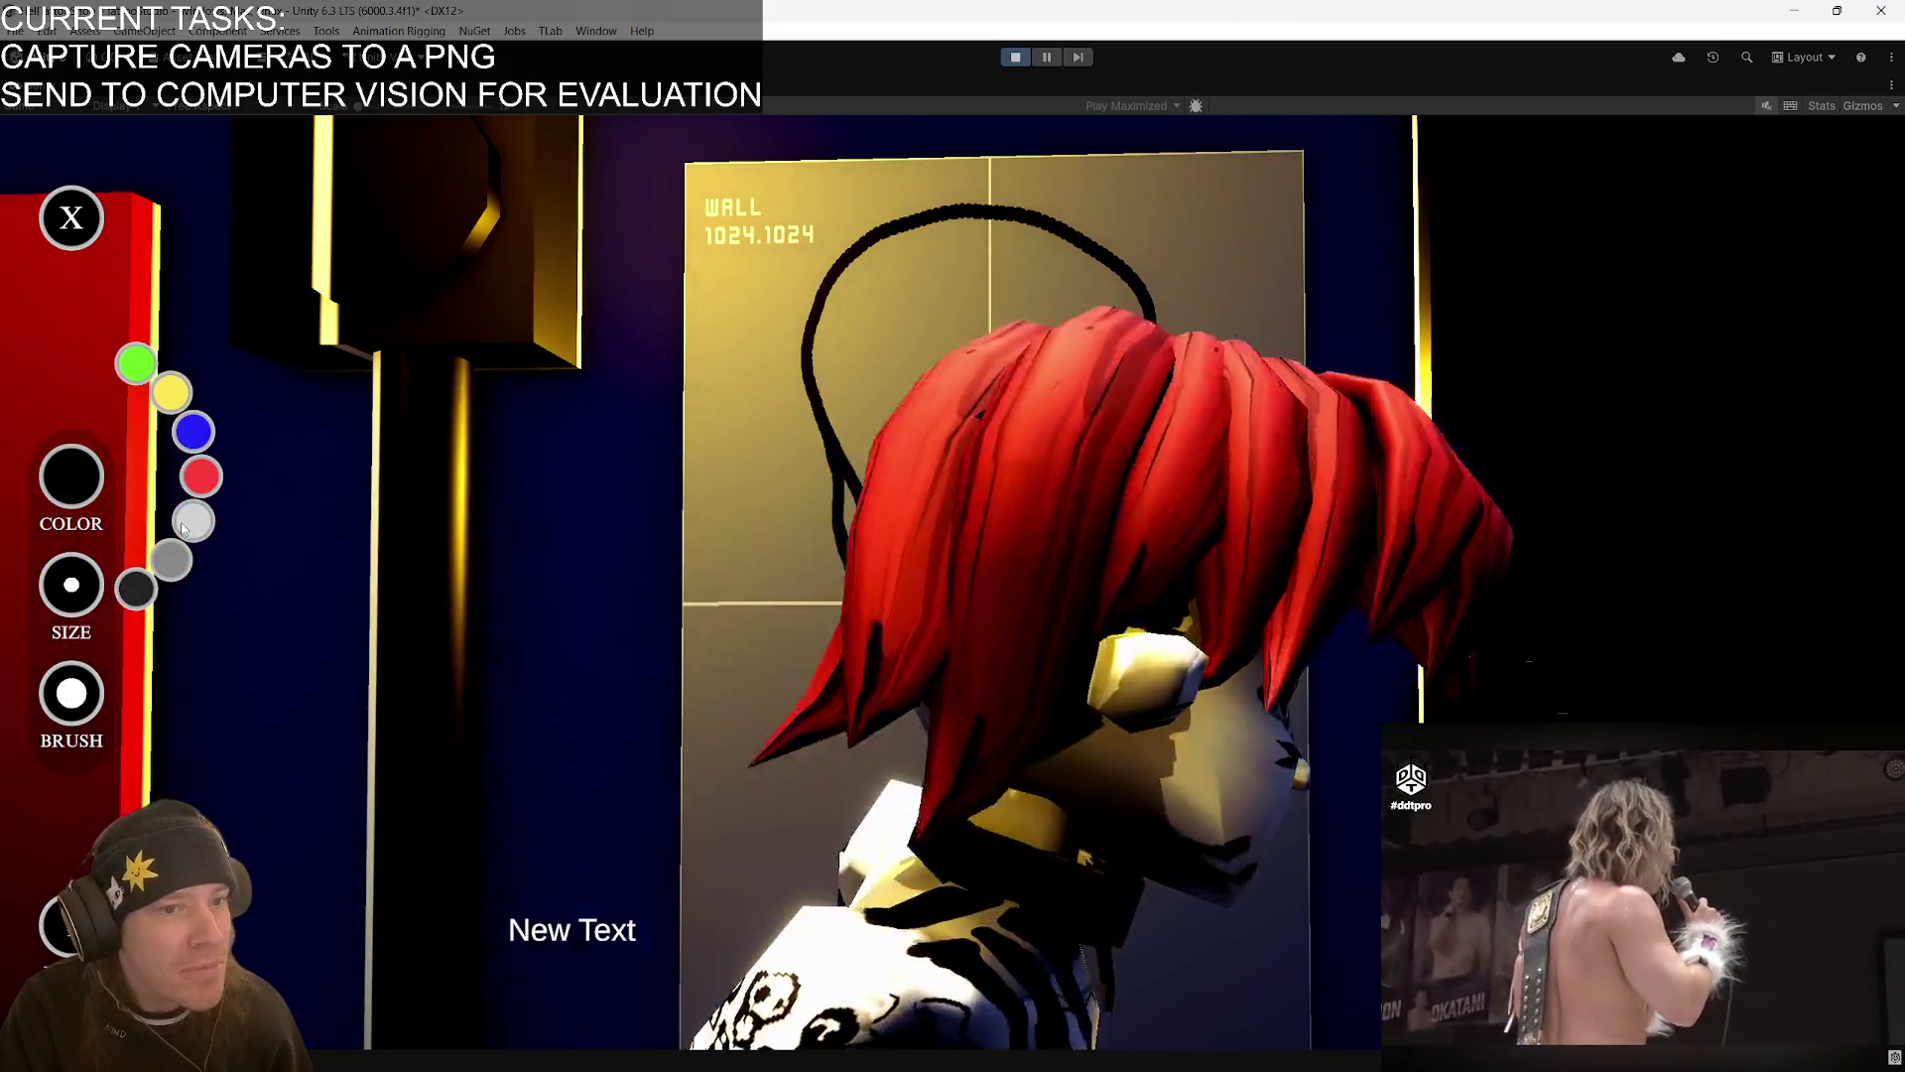
click(192, 520)
drag(881, 485, 892, 591)
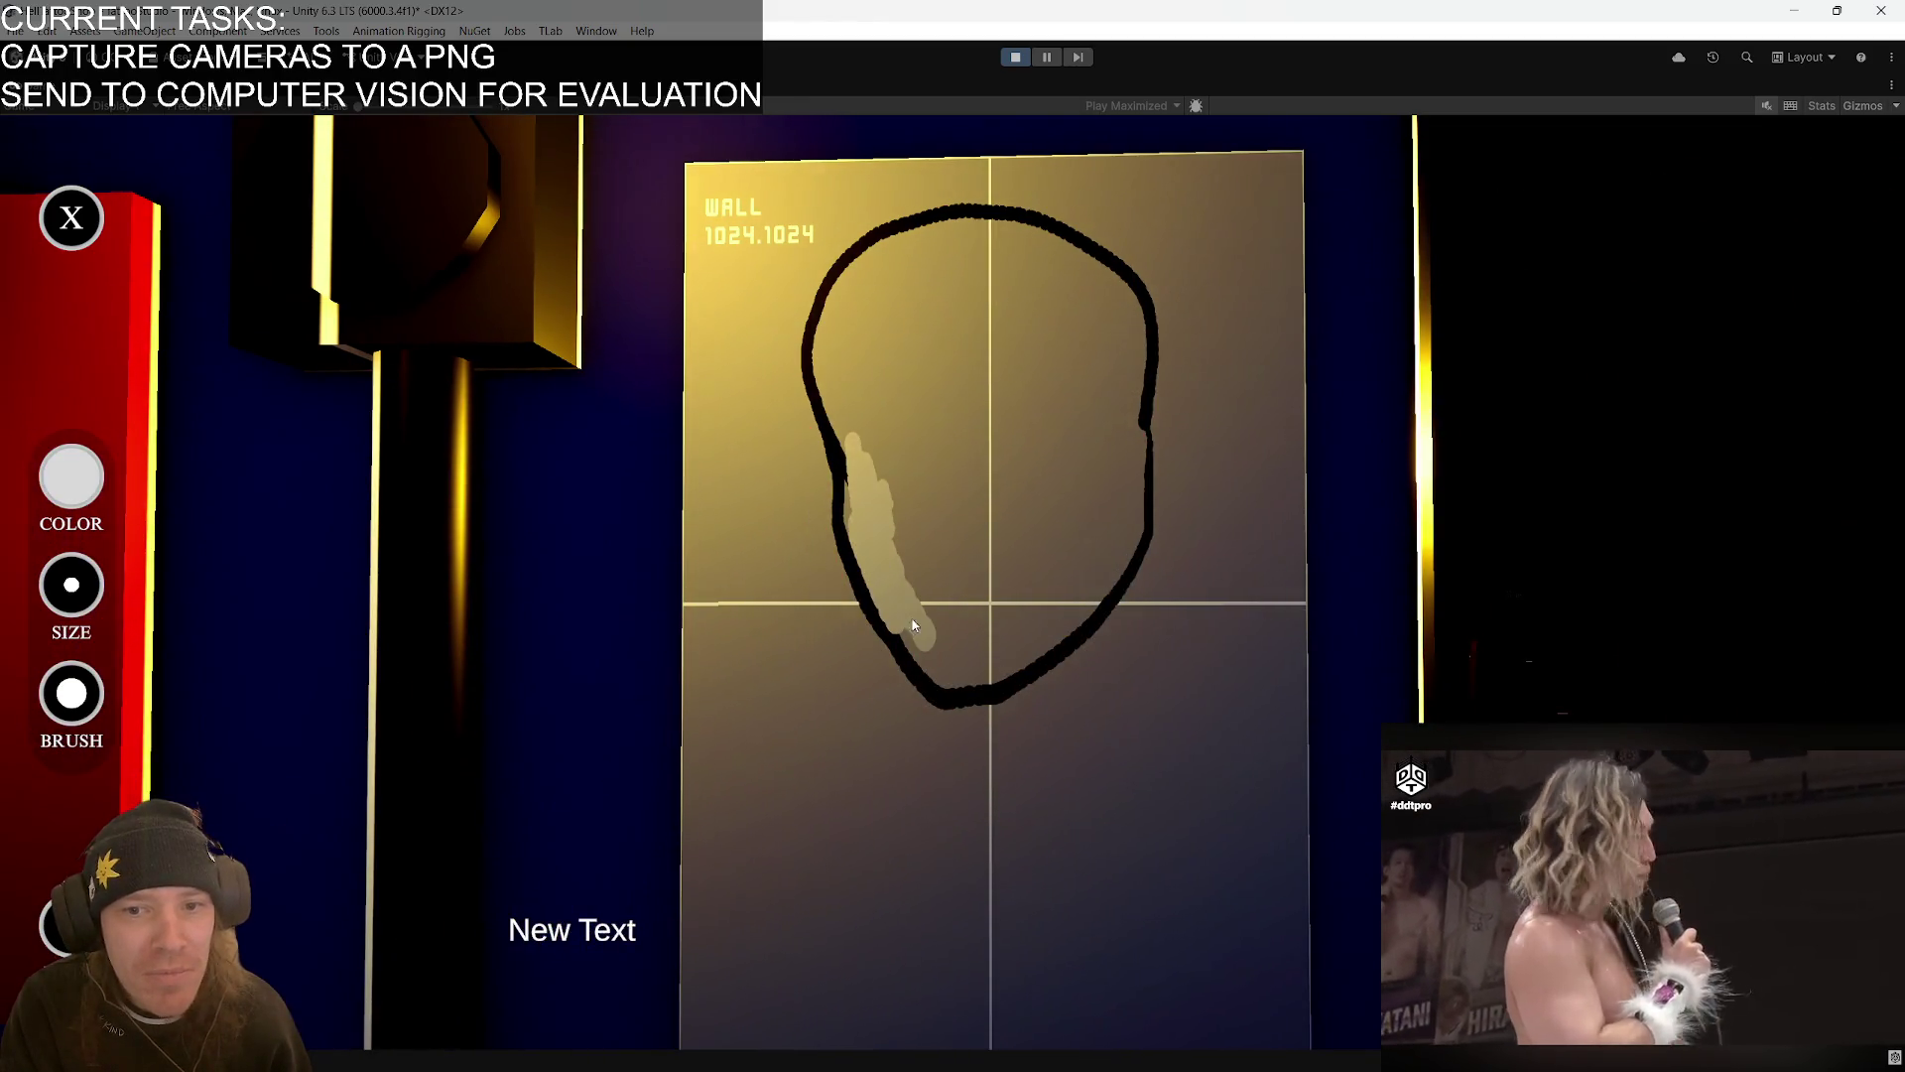
mouse_move(1002, 667)
mouse_down()
mouse_move(1080, 618)
mouse_move(1120, 526)
mouse_move(1122, 387)
mouse_move(1087, 271)
mouse_move(927, 243)
mouse_move(829, 341)
mouse_move(881, 409)
mouse_move(958, 343)
mouse_move(933, 585)
mouse_move(1012, 636)
mouse_move(983, 586)
mouse_move(1075, 569)
mouse_move(1103, 382)
mouse_move(1000, 276)
mouse_move(1089, 386)
mouse_up()
mouse_move(1033, 318)
mouse_down()
mouse_move(878, 282)
mouse_move(1117, 369)
mouse_up()
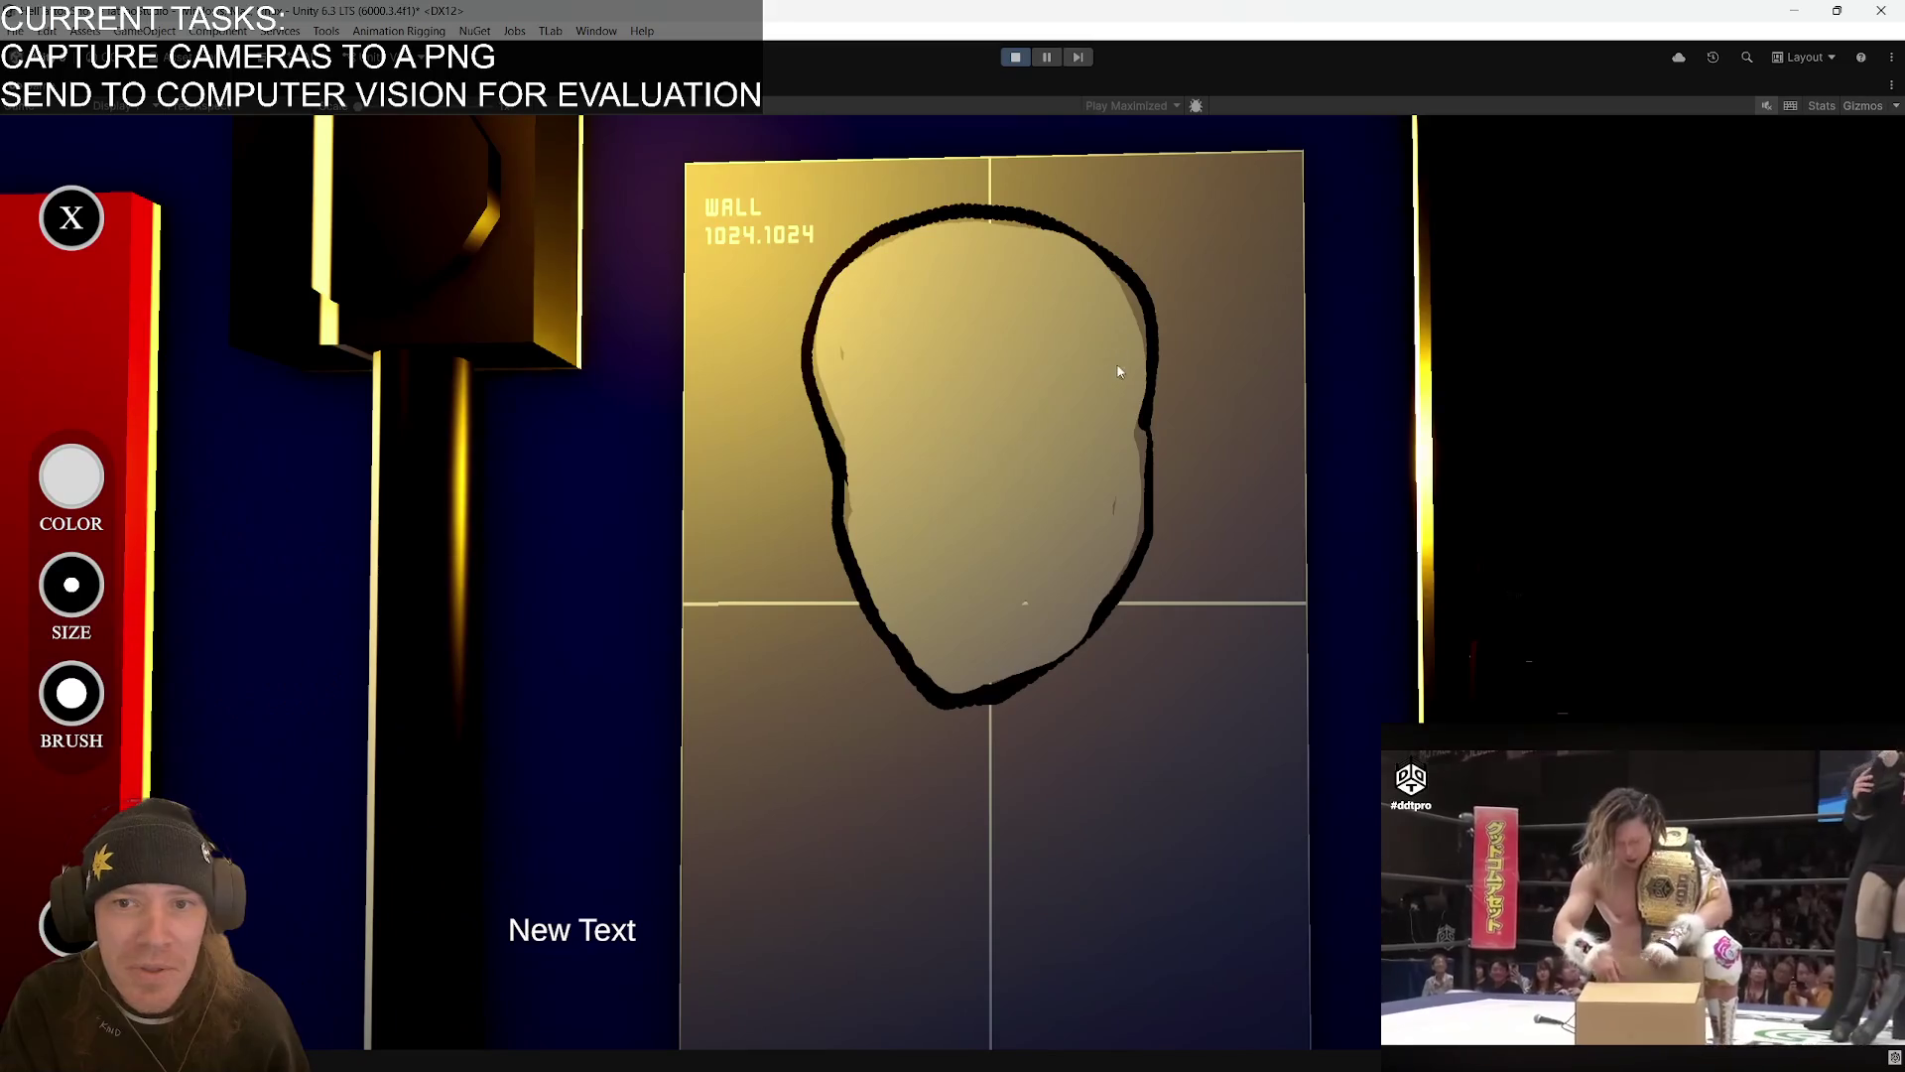
- Switch to black and paint both eyes, an eyebrow, and the two pupils
click(72, 476)
click(133, 583)
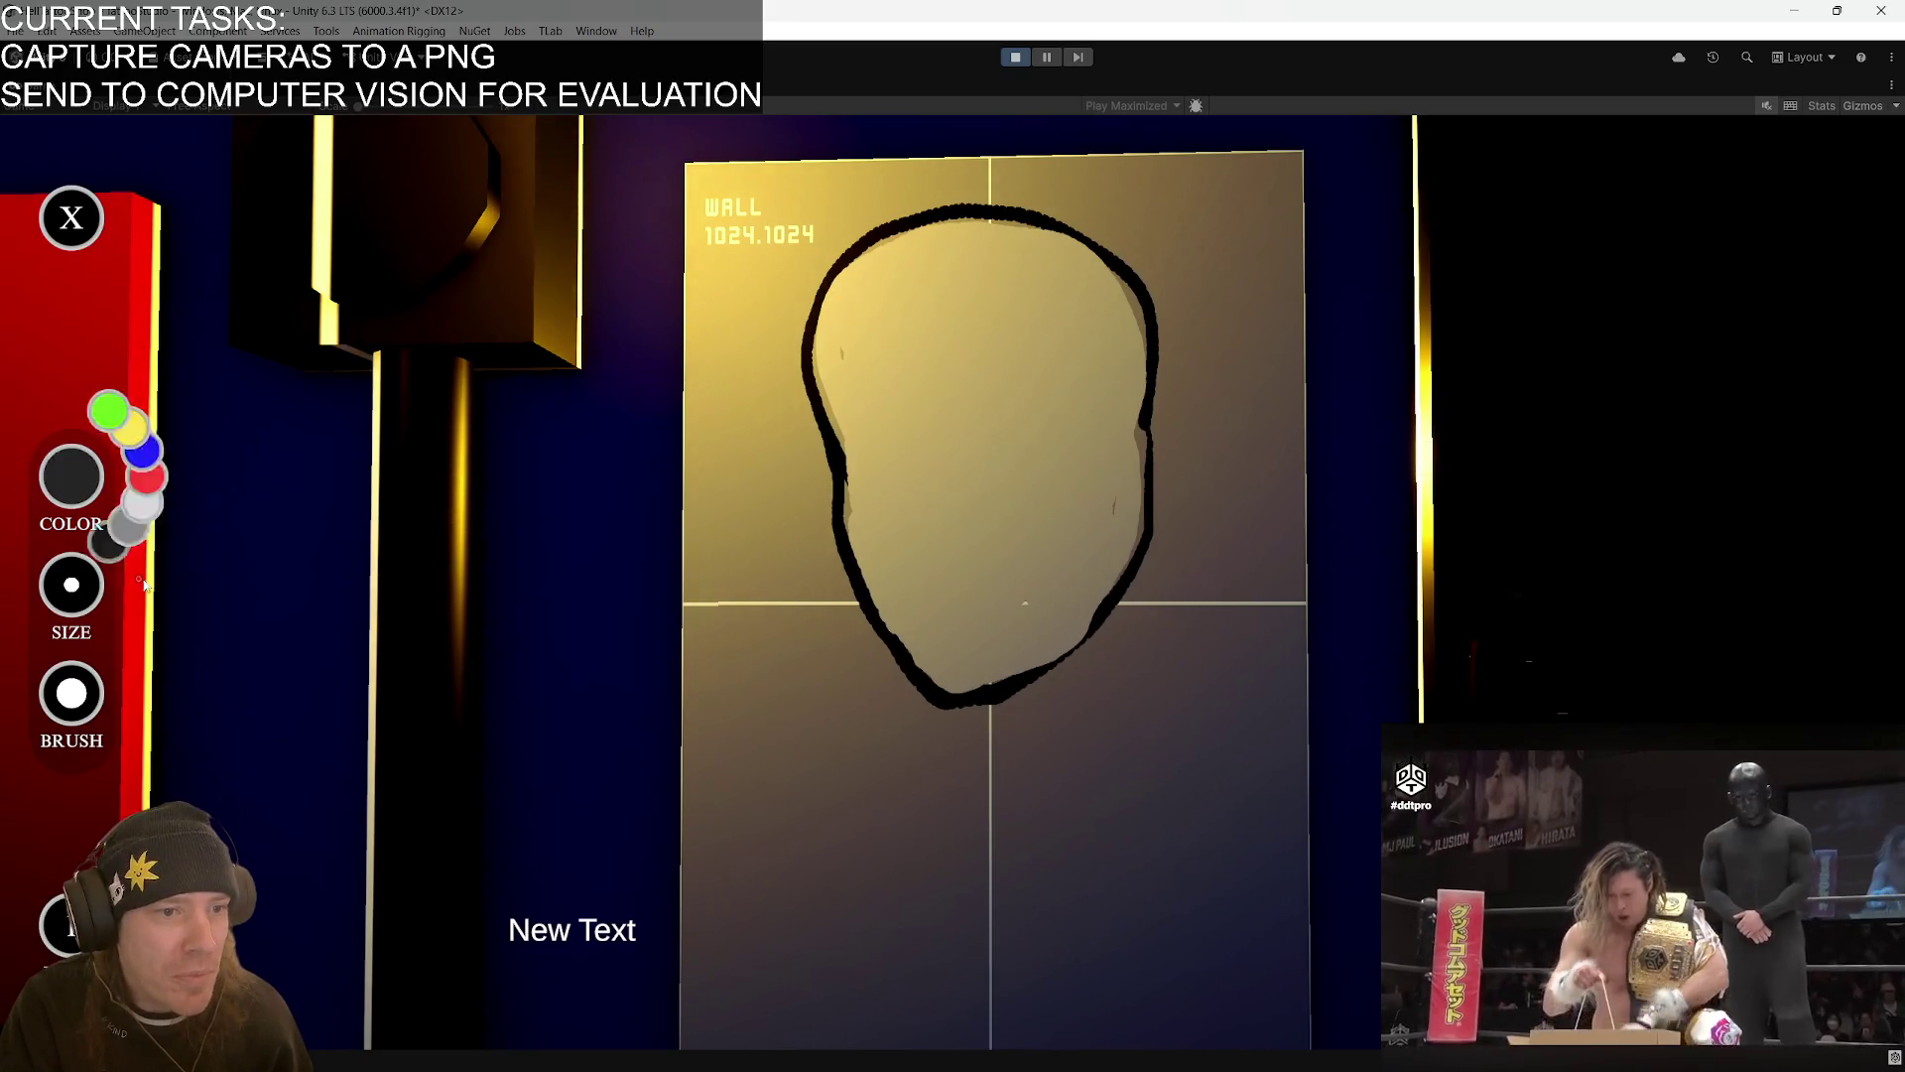
click(870, 444)
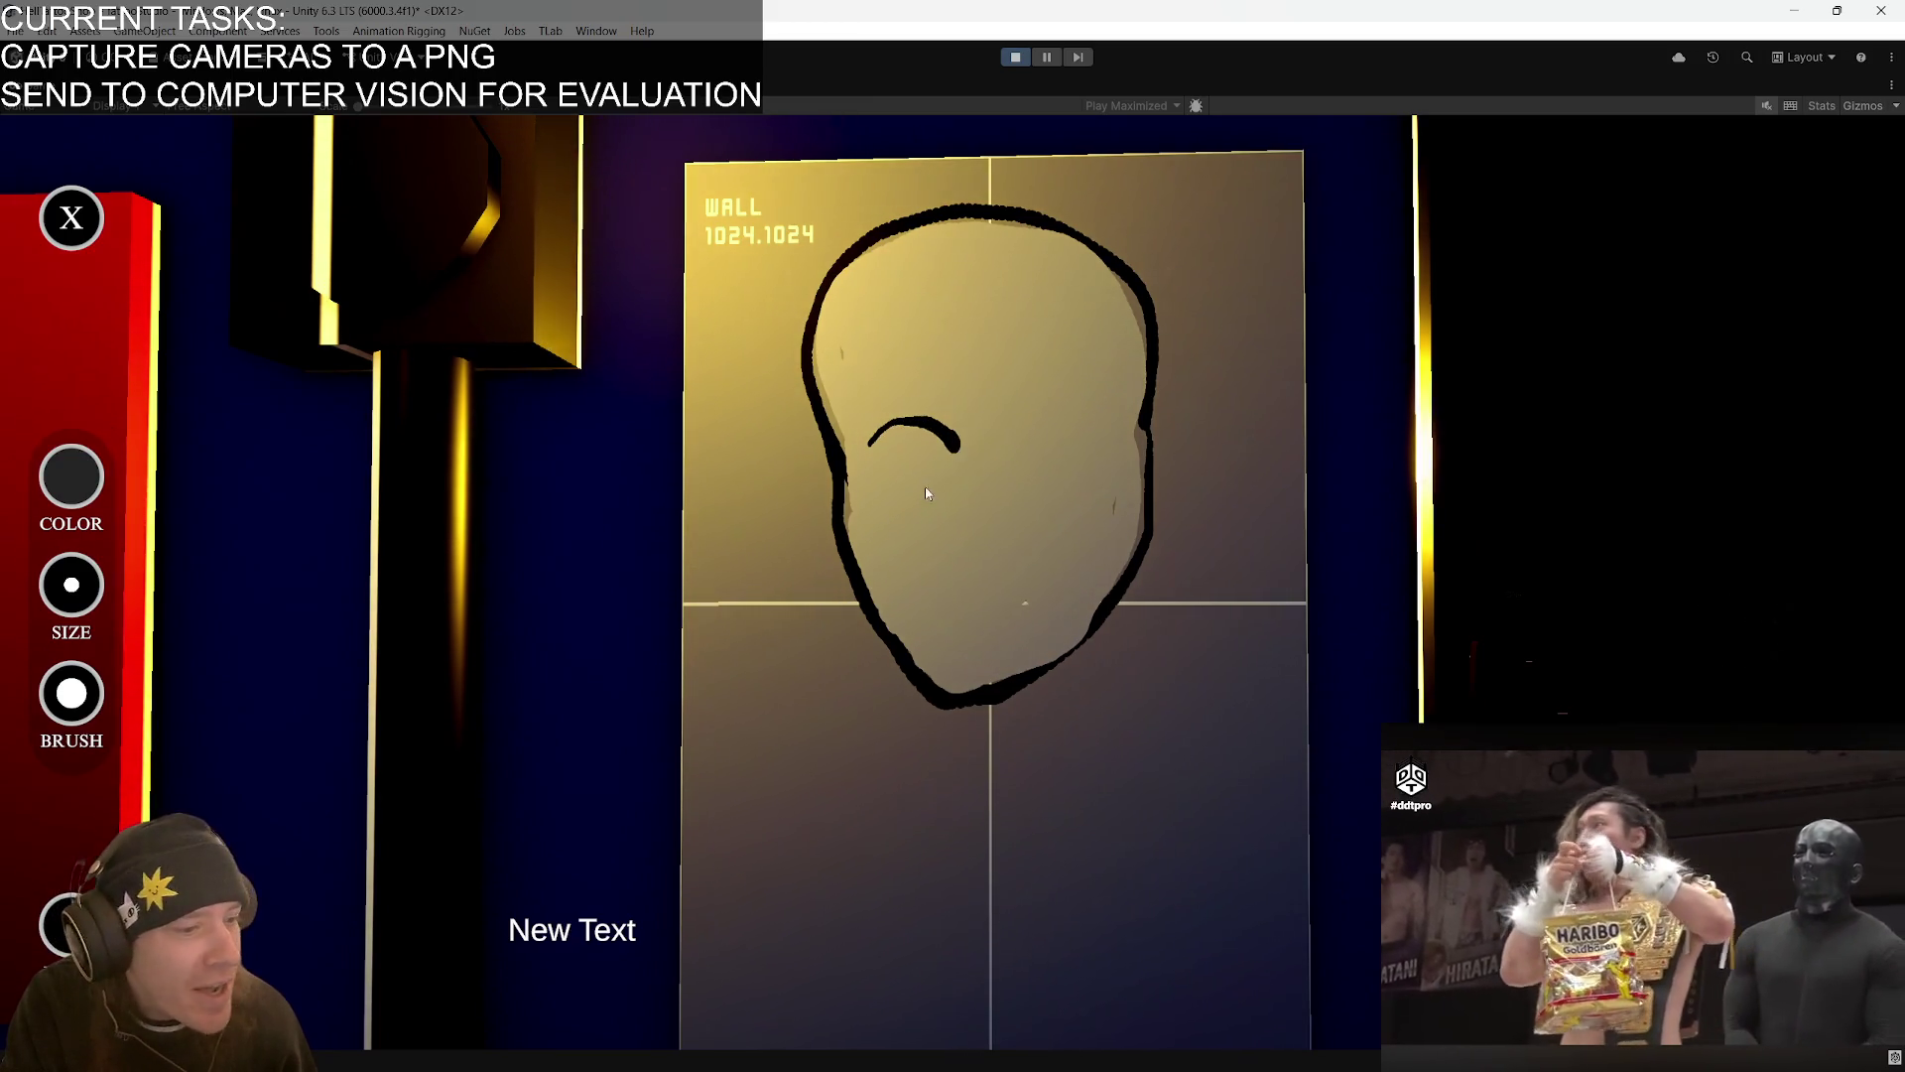
drag(872, 448, 898, 474)
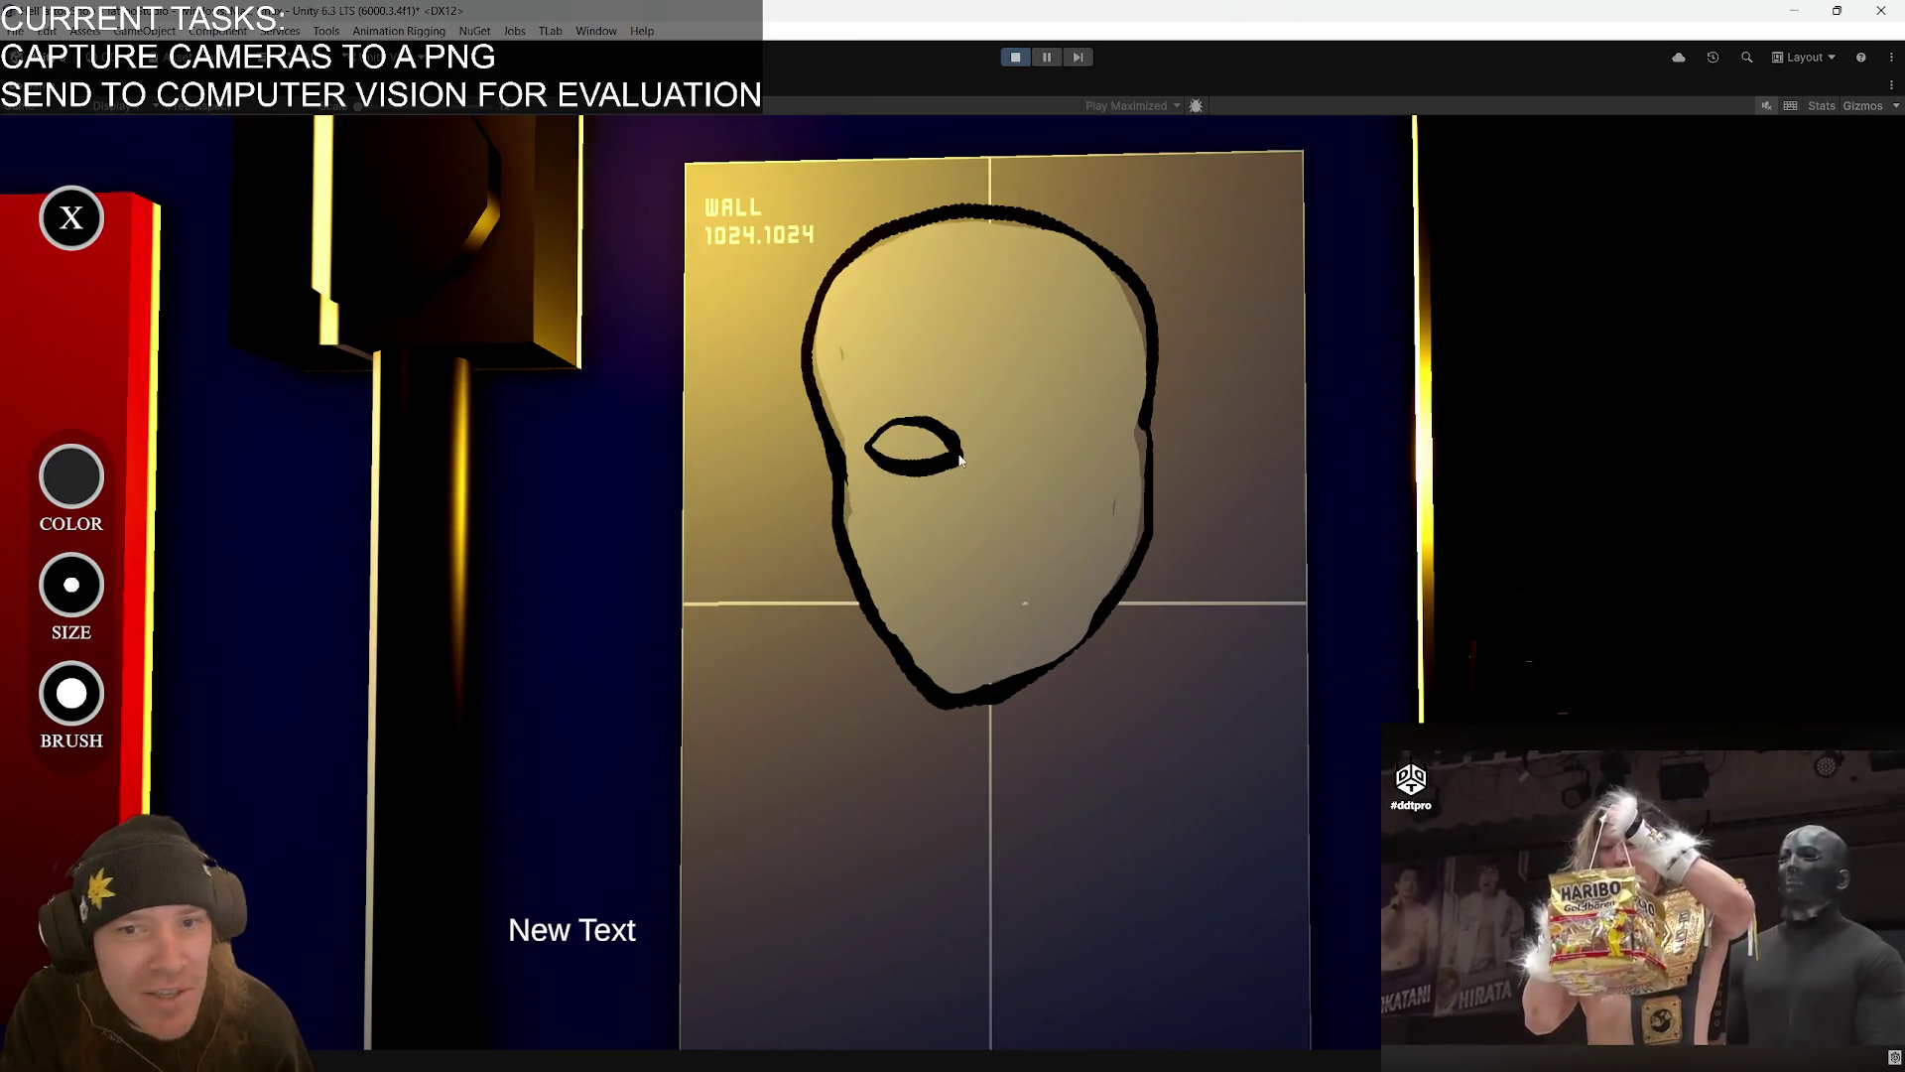
mouse_move(1028, 451)
mouse_down()
mouse_move(1022, 427)
mouse_move(1116, 449)
mouse_up()
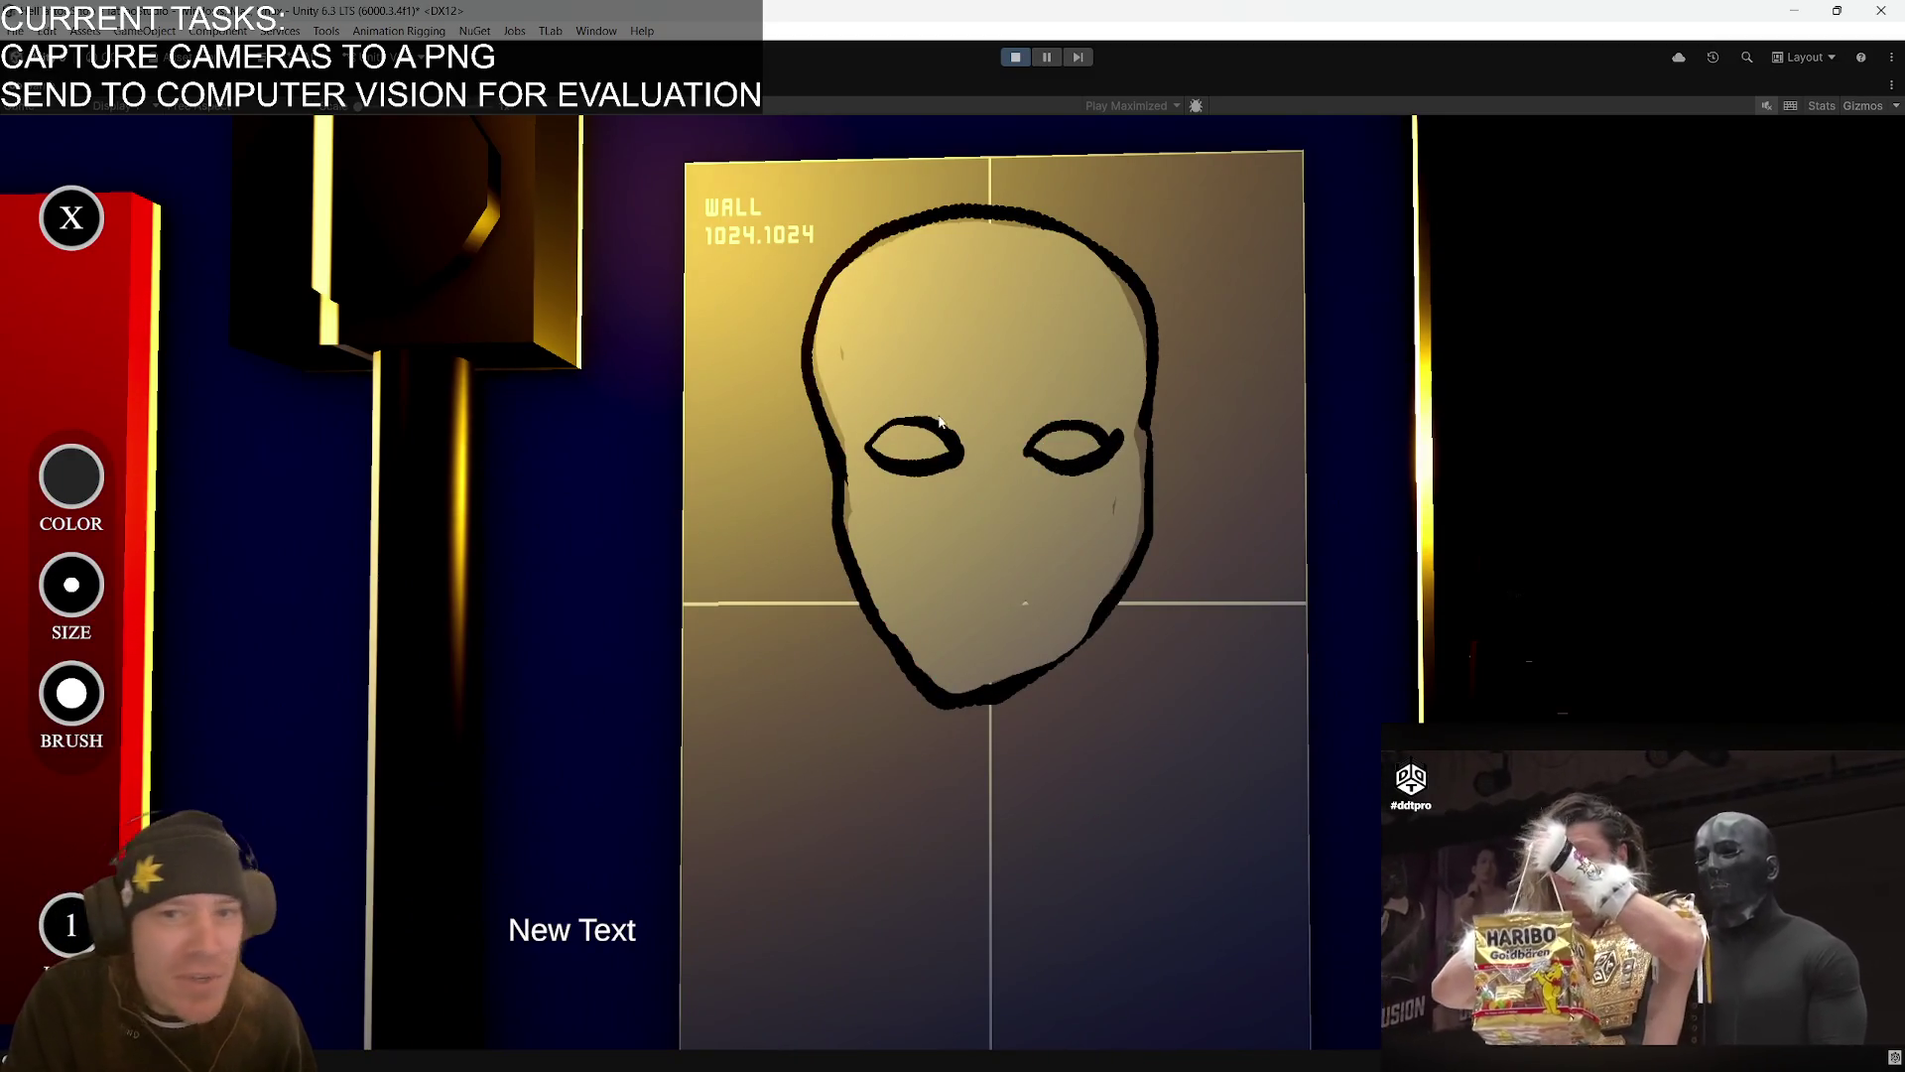
drag(916, 401, 1109, 399)
click(1025, 412)
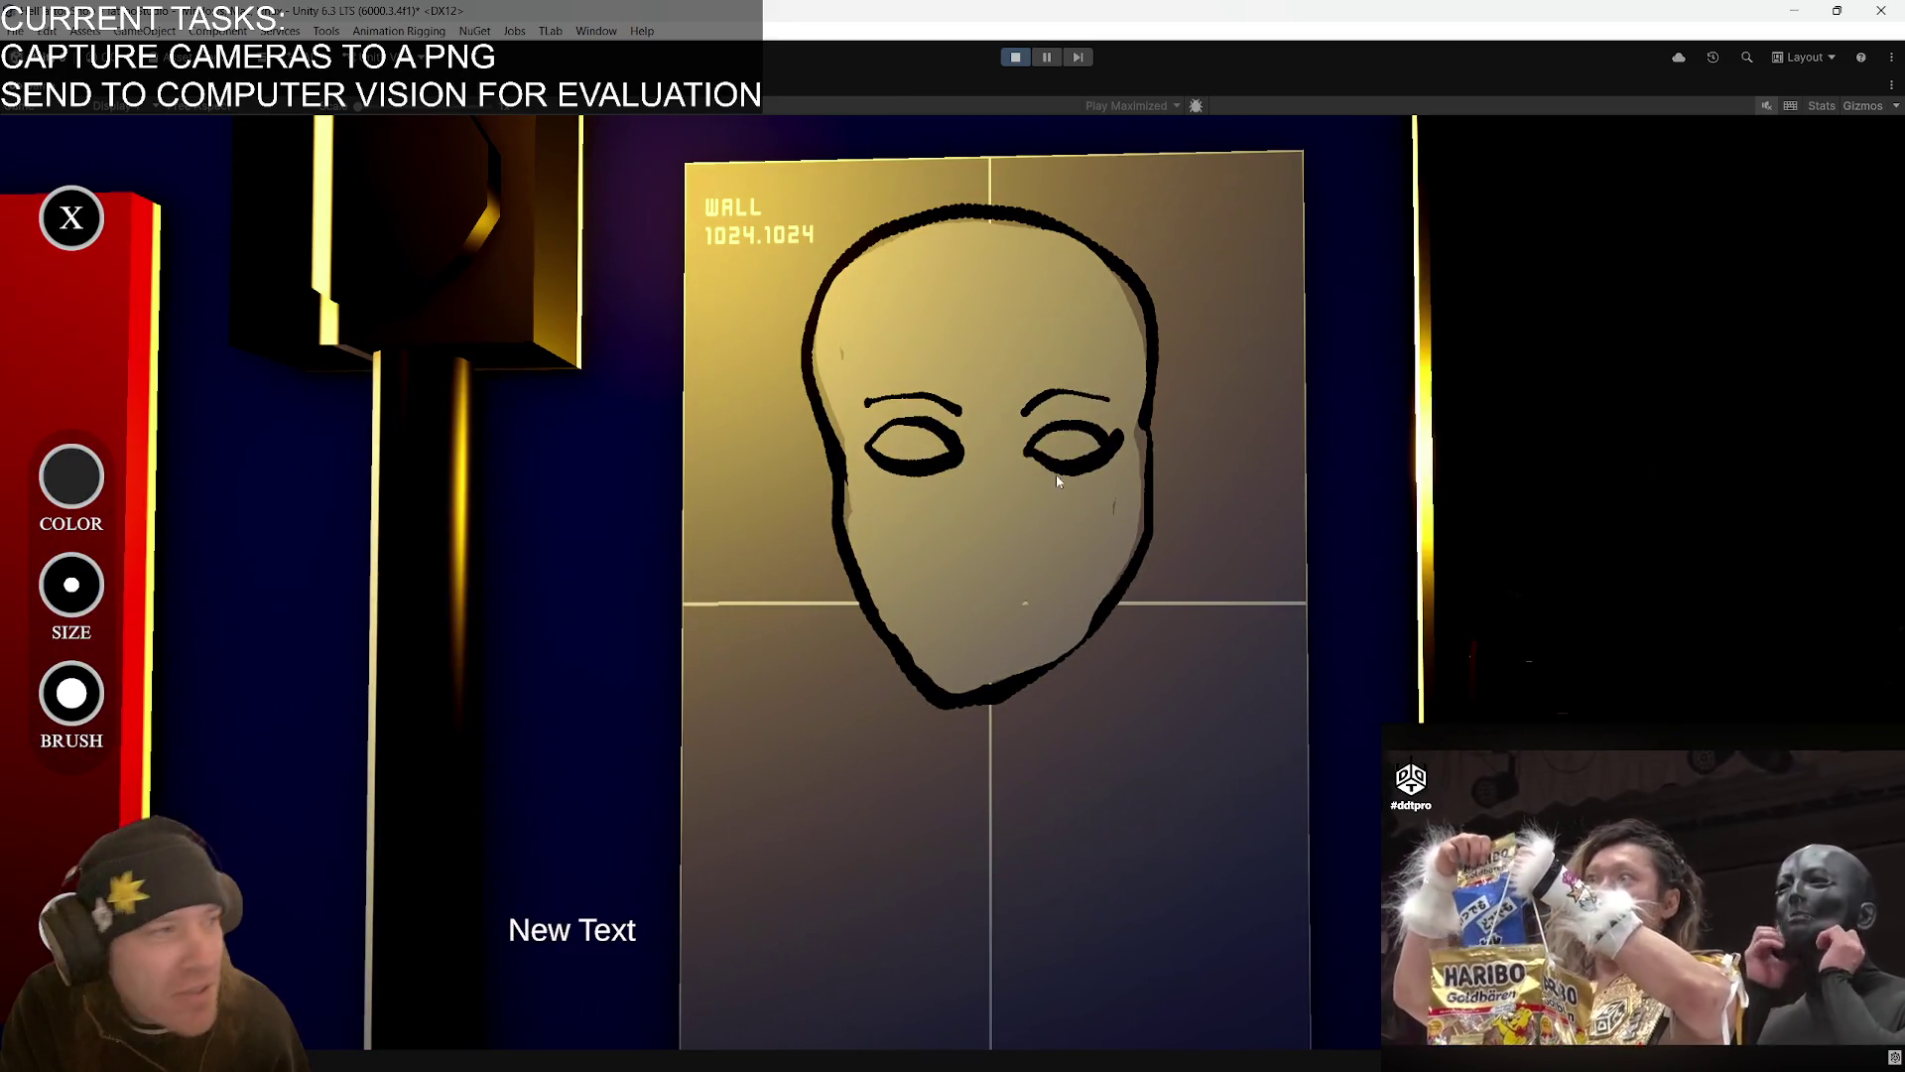
drag(873, 453, 1098, 437)
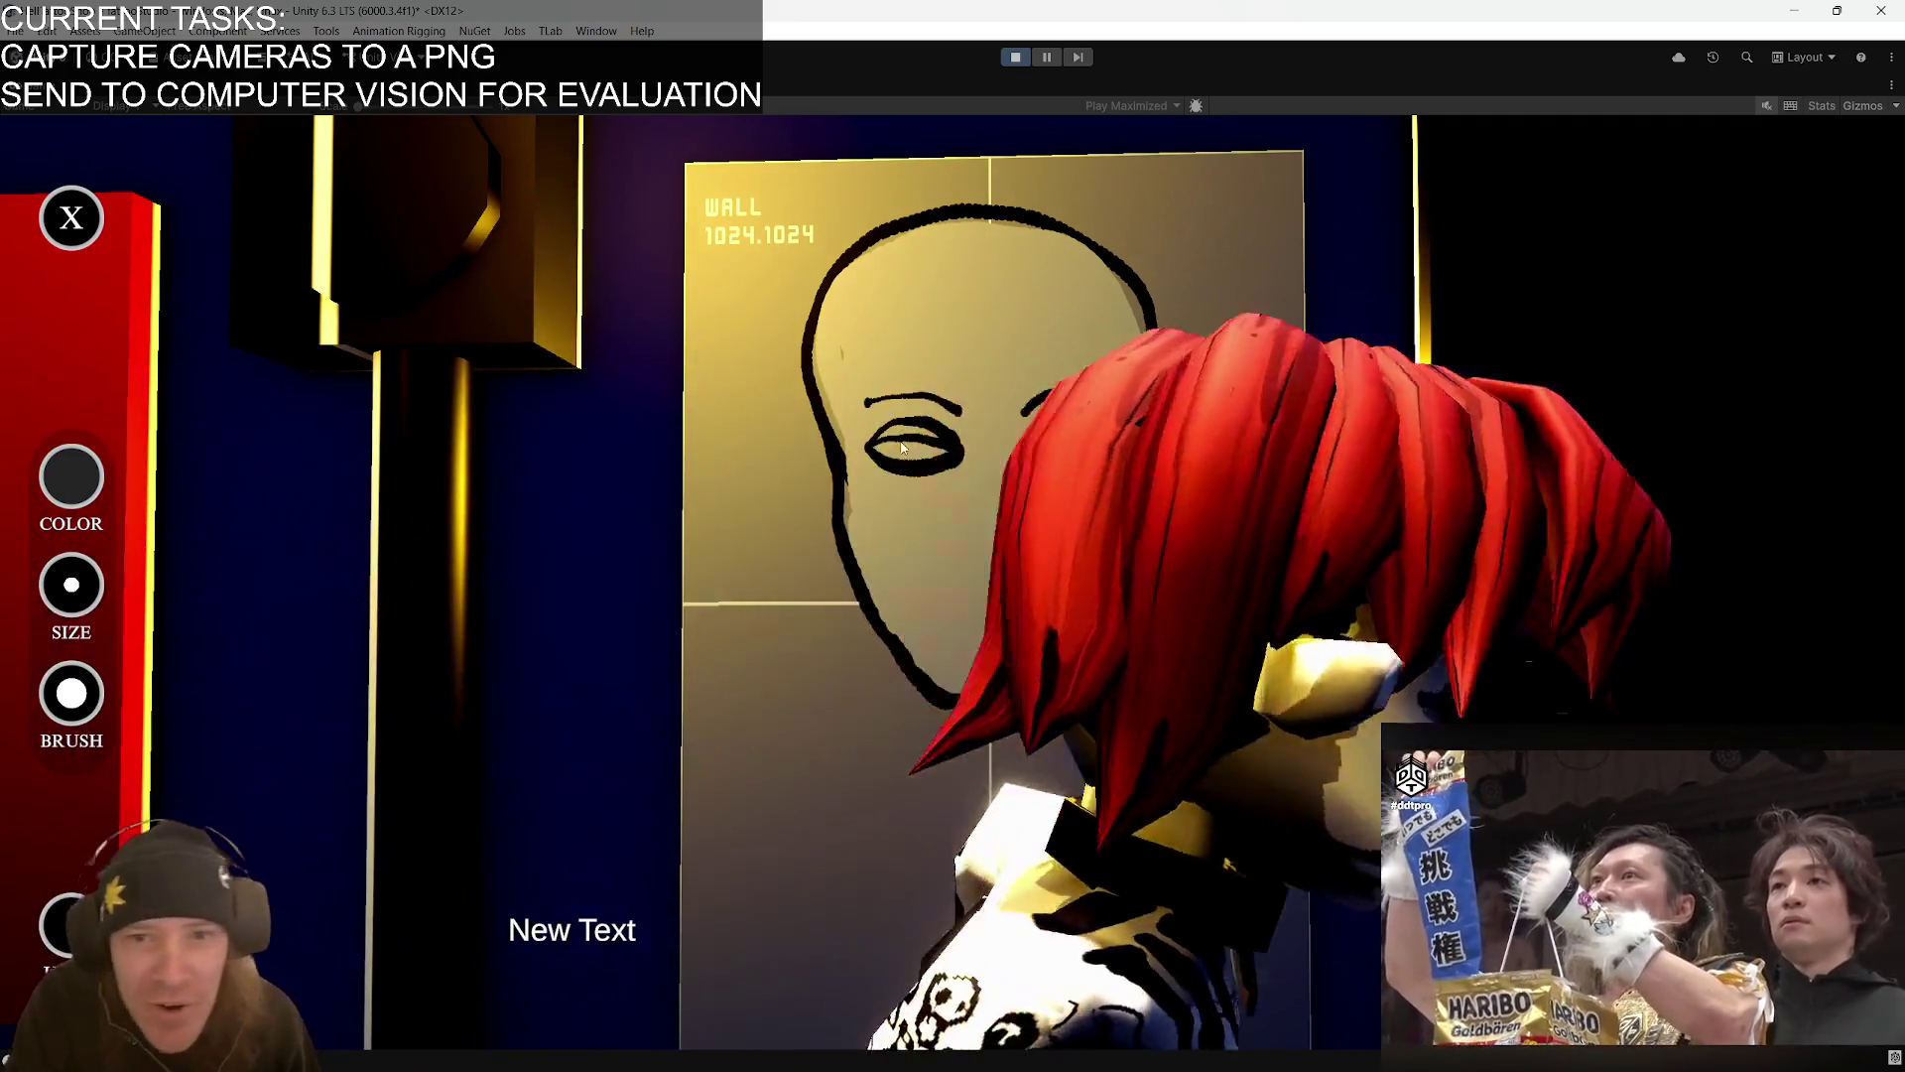
click(901, 452)
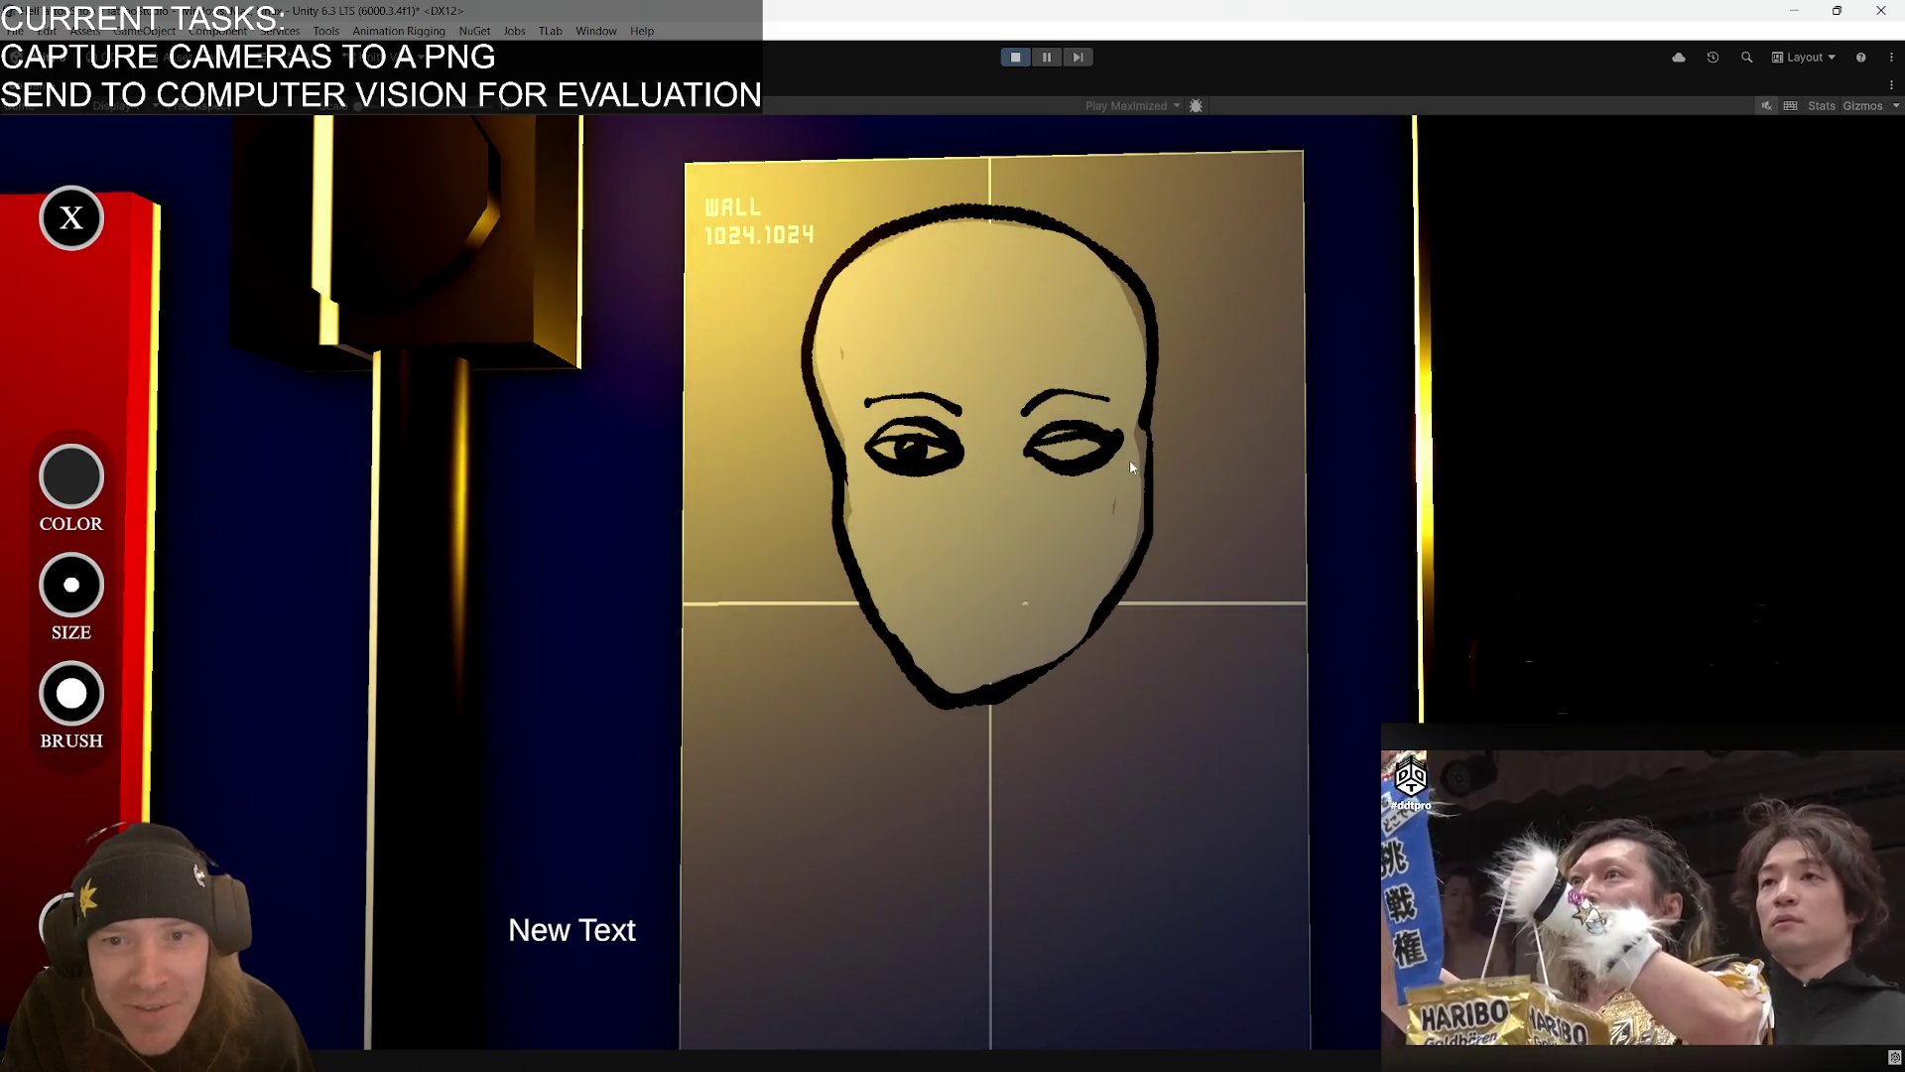
click(1068, 455)
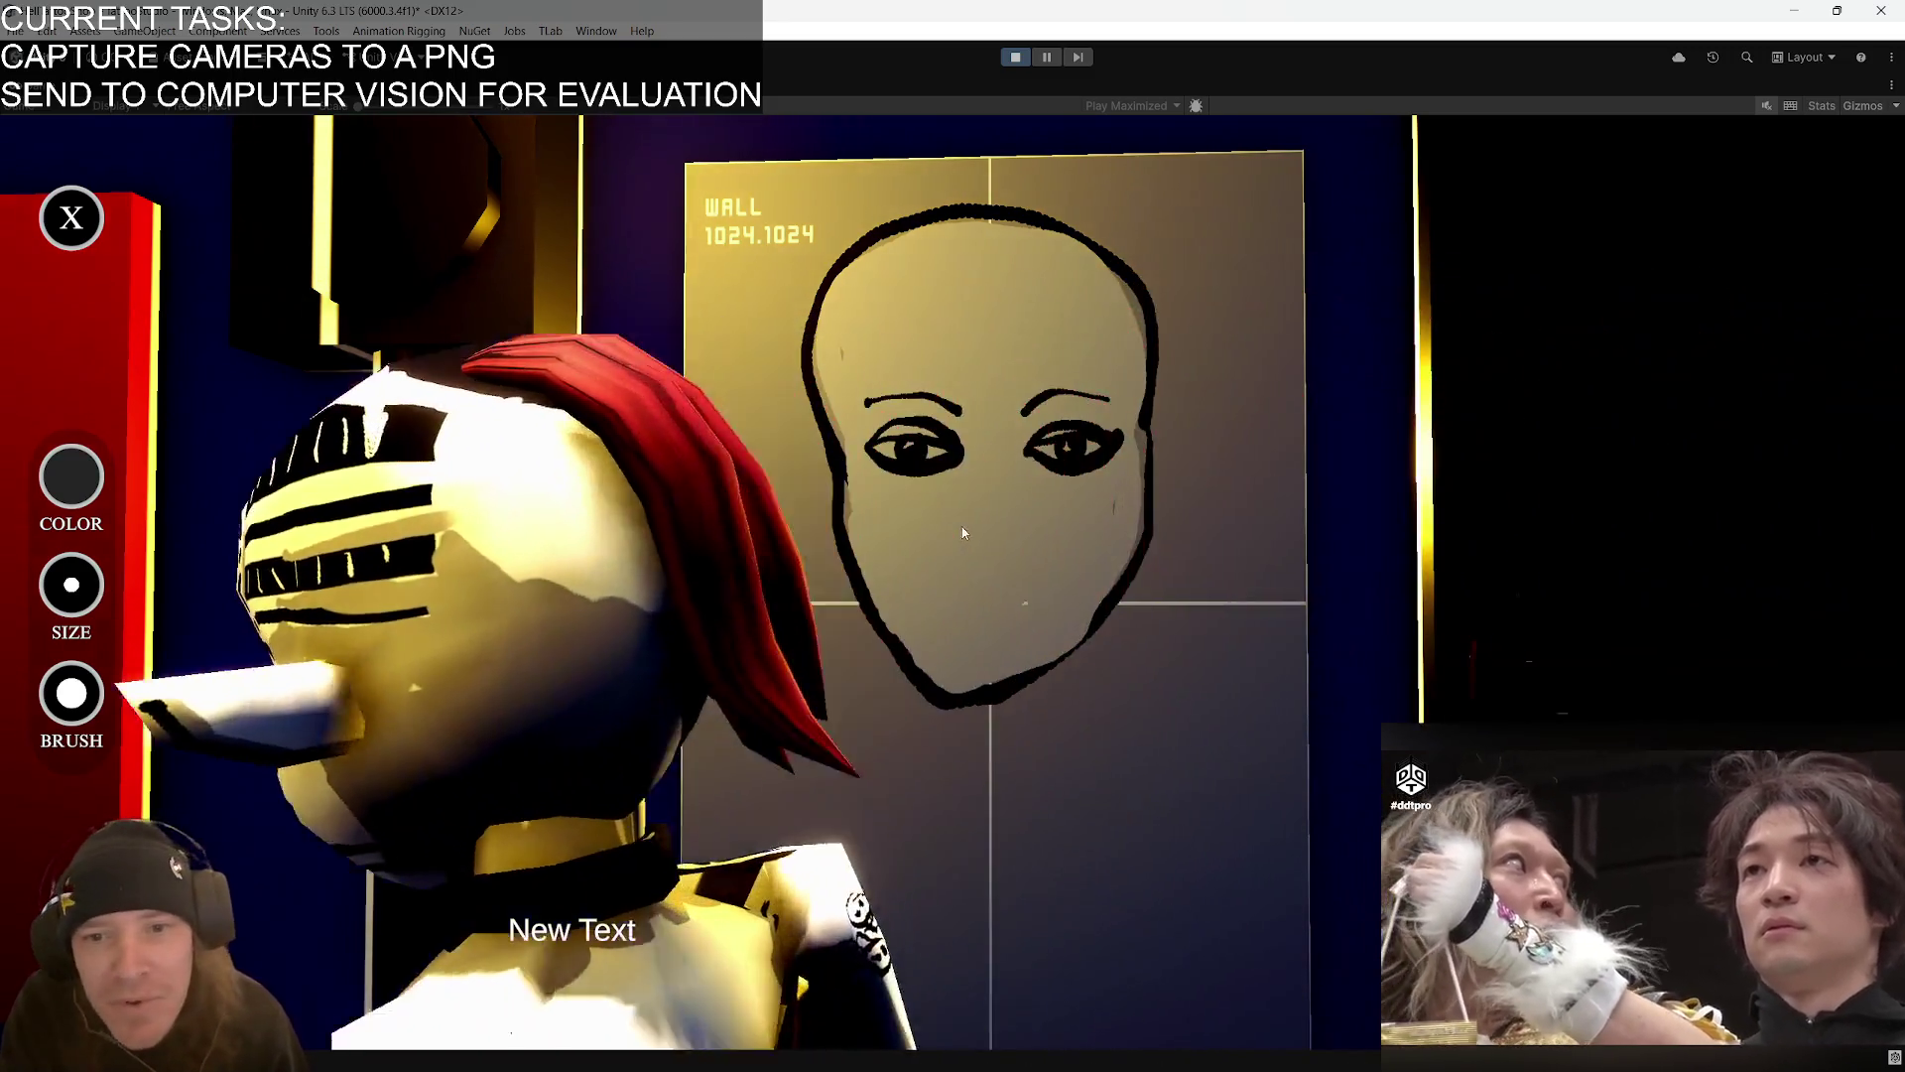
- Draw the nose and a smiling mouth in black below the eyes
mouse_move(942, 534)
mouse_down()
mouse_move(953, 561)
mouse_move(1025, 557)
mouse_up()
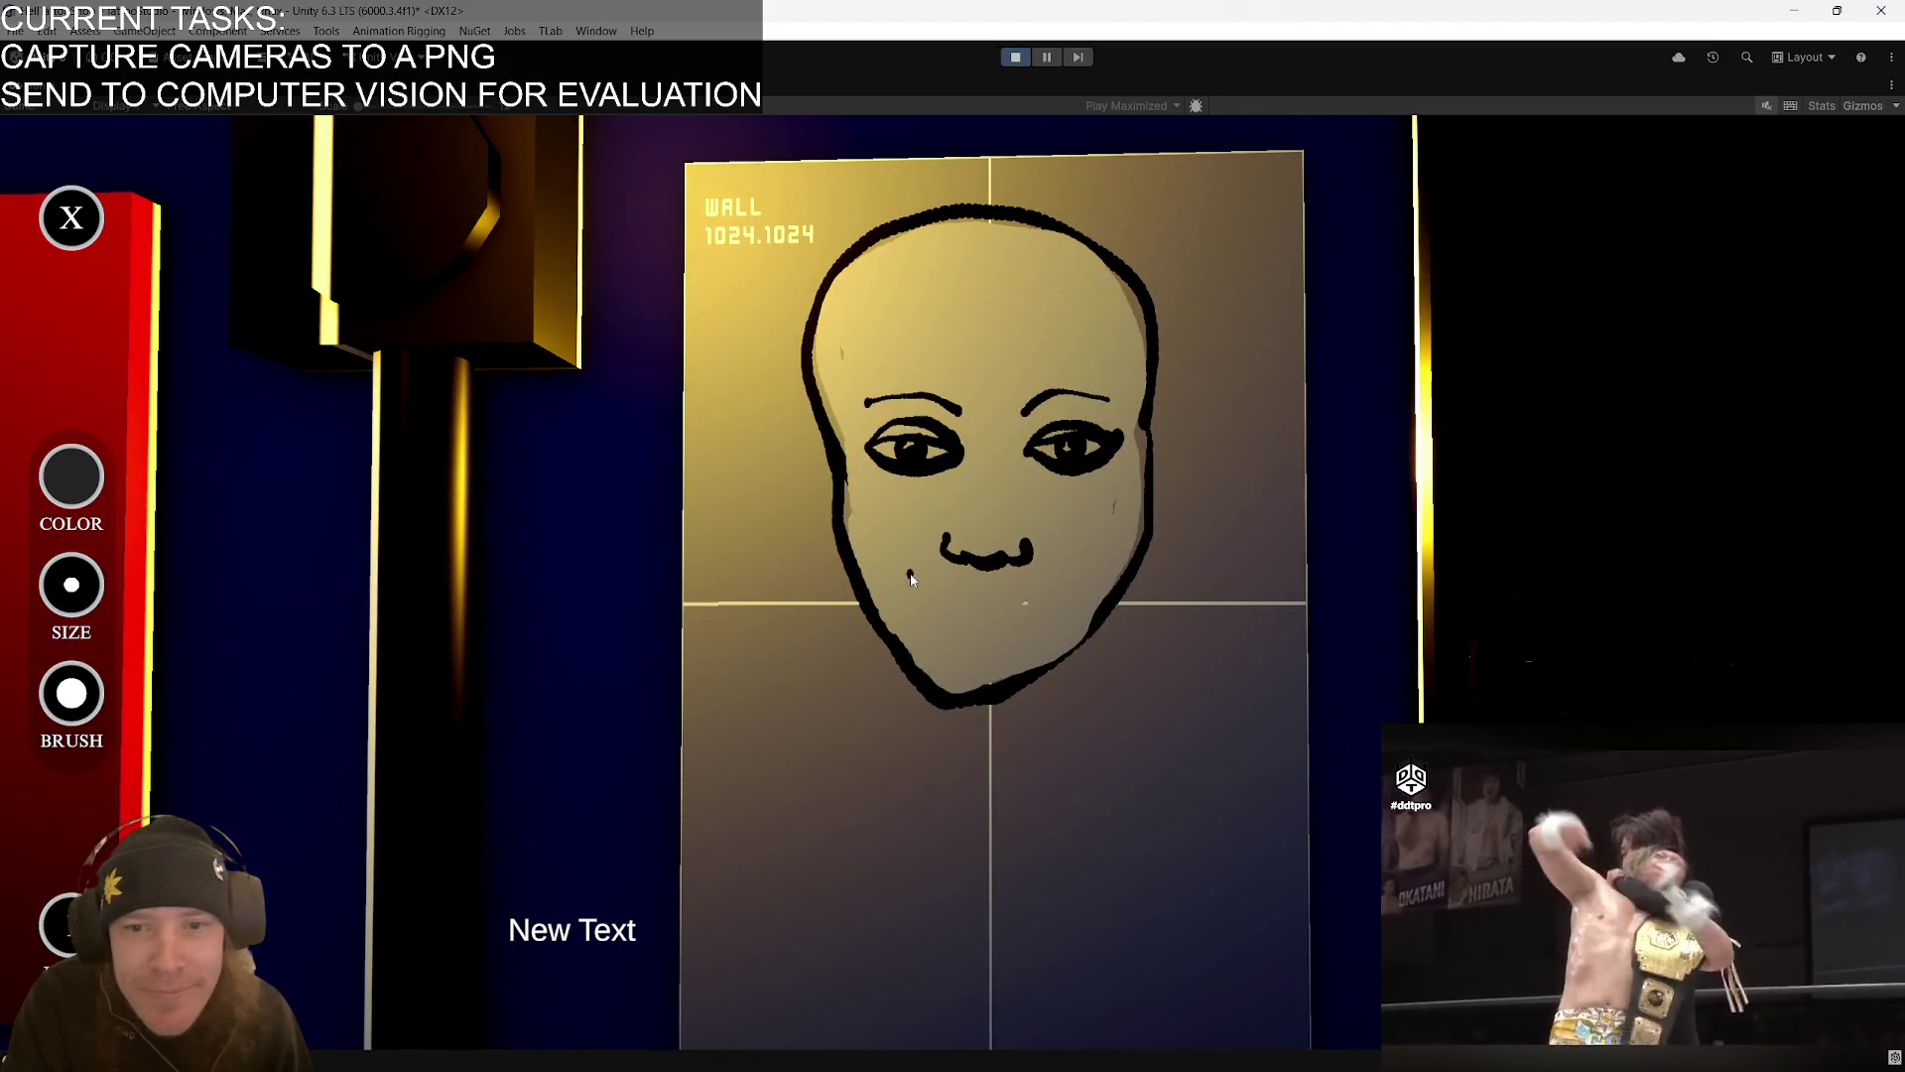
drag(986, 612, 1090, 573)
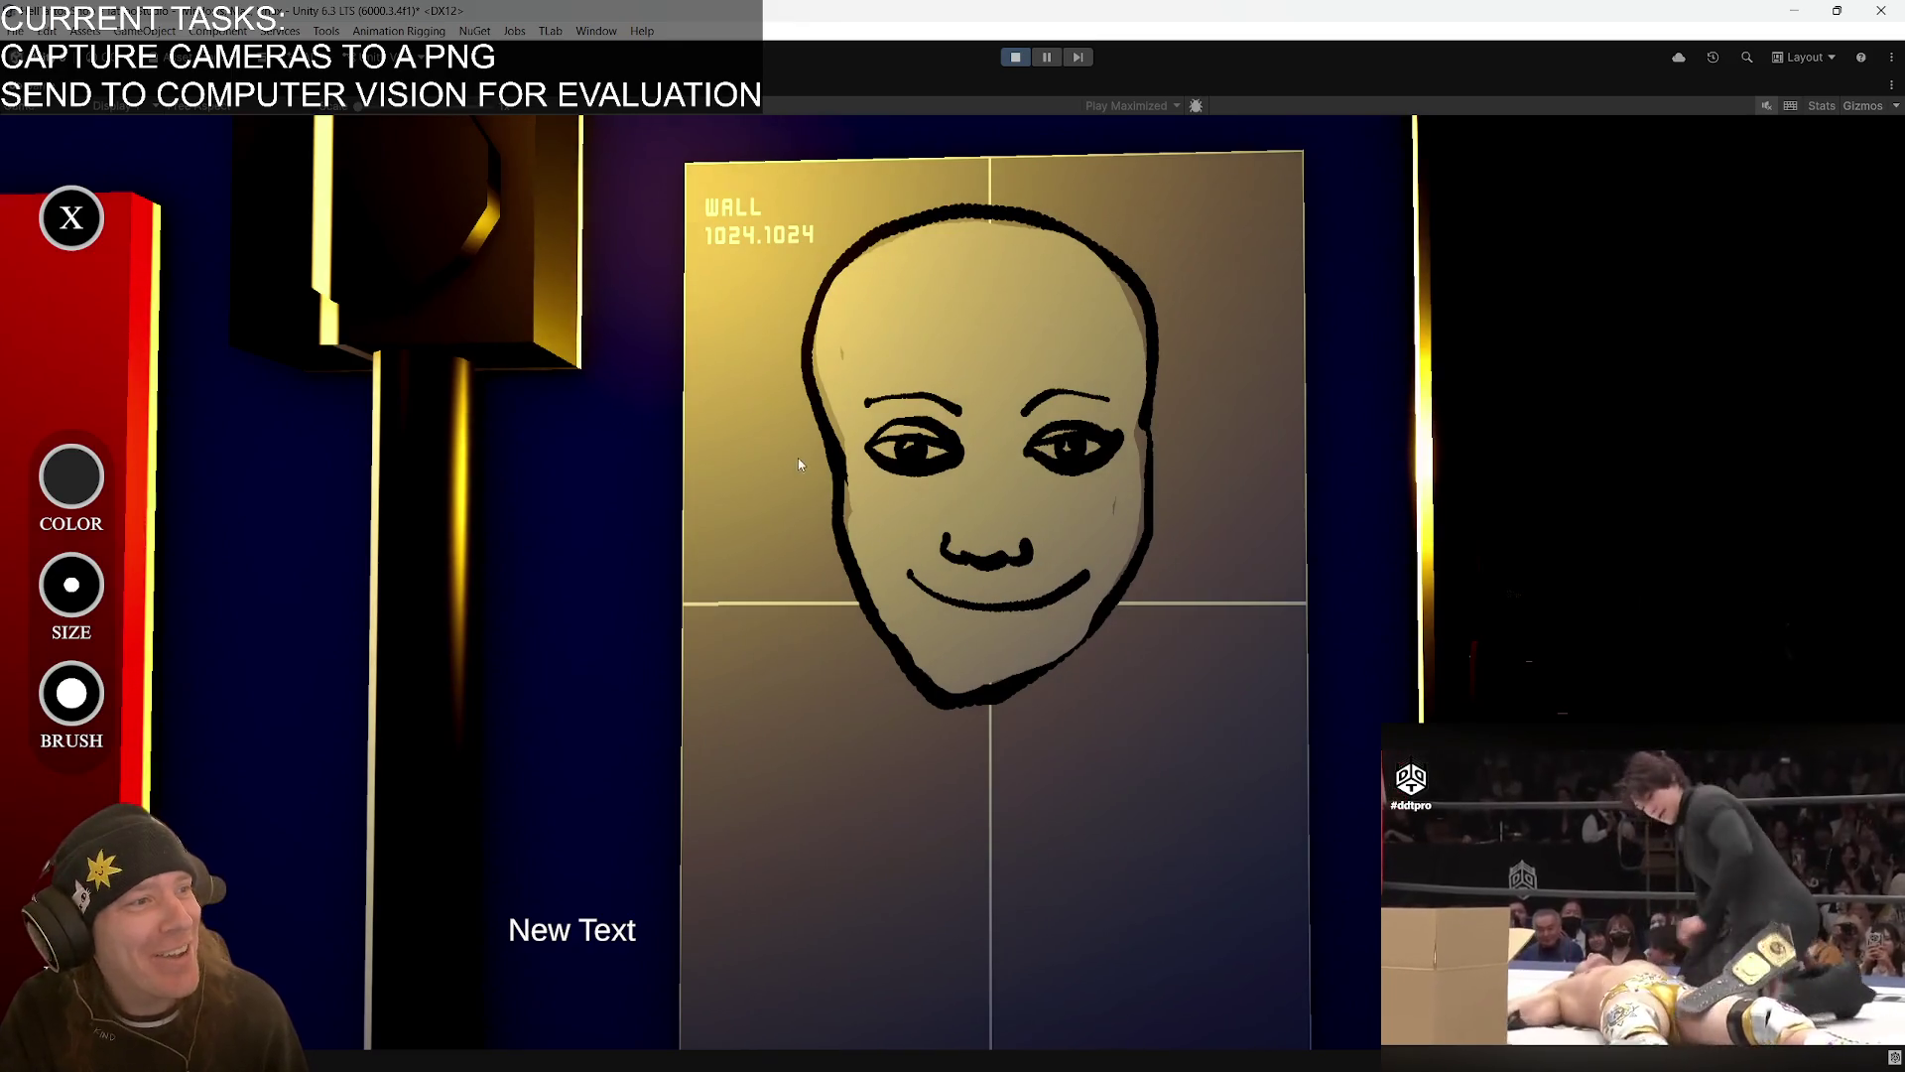
click(71, 486)
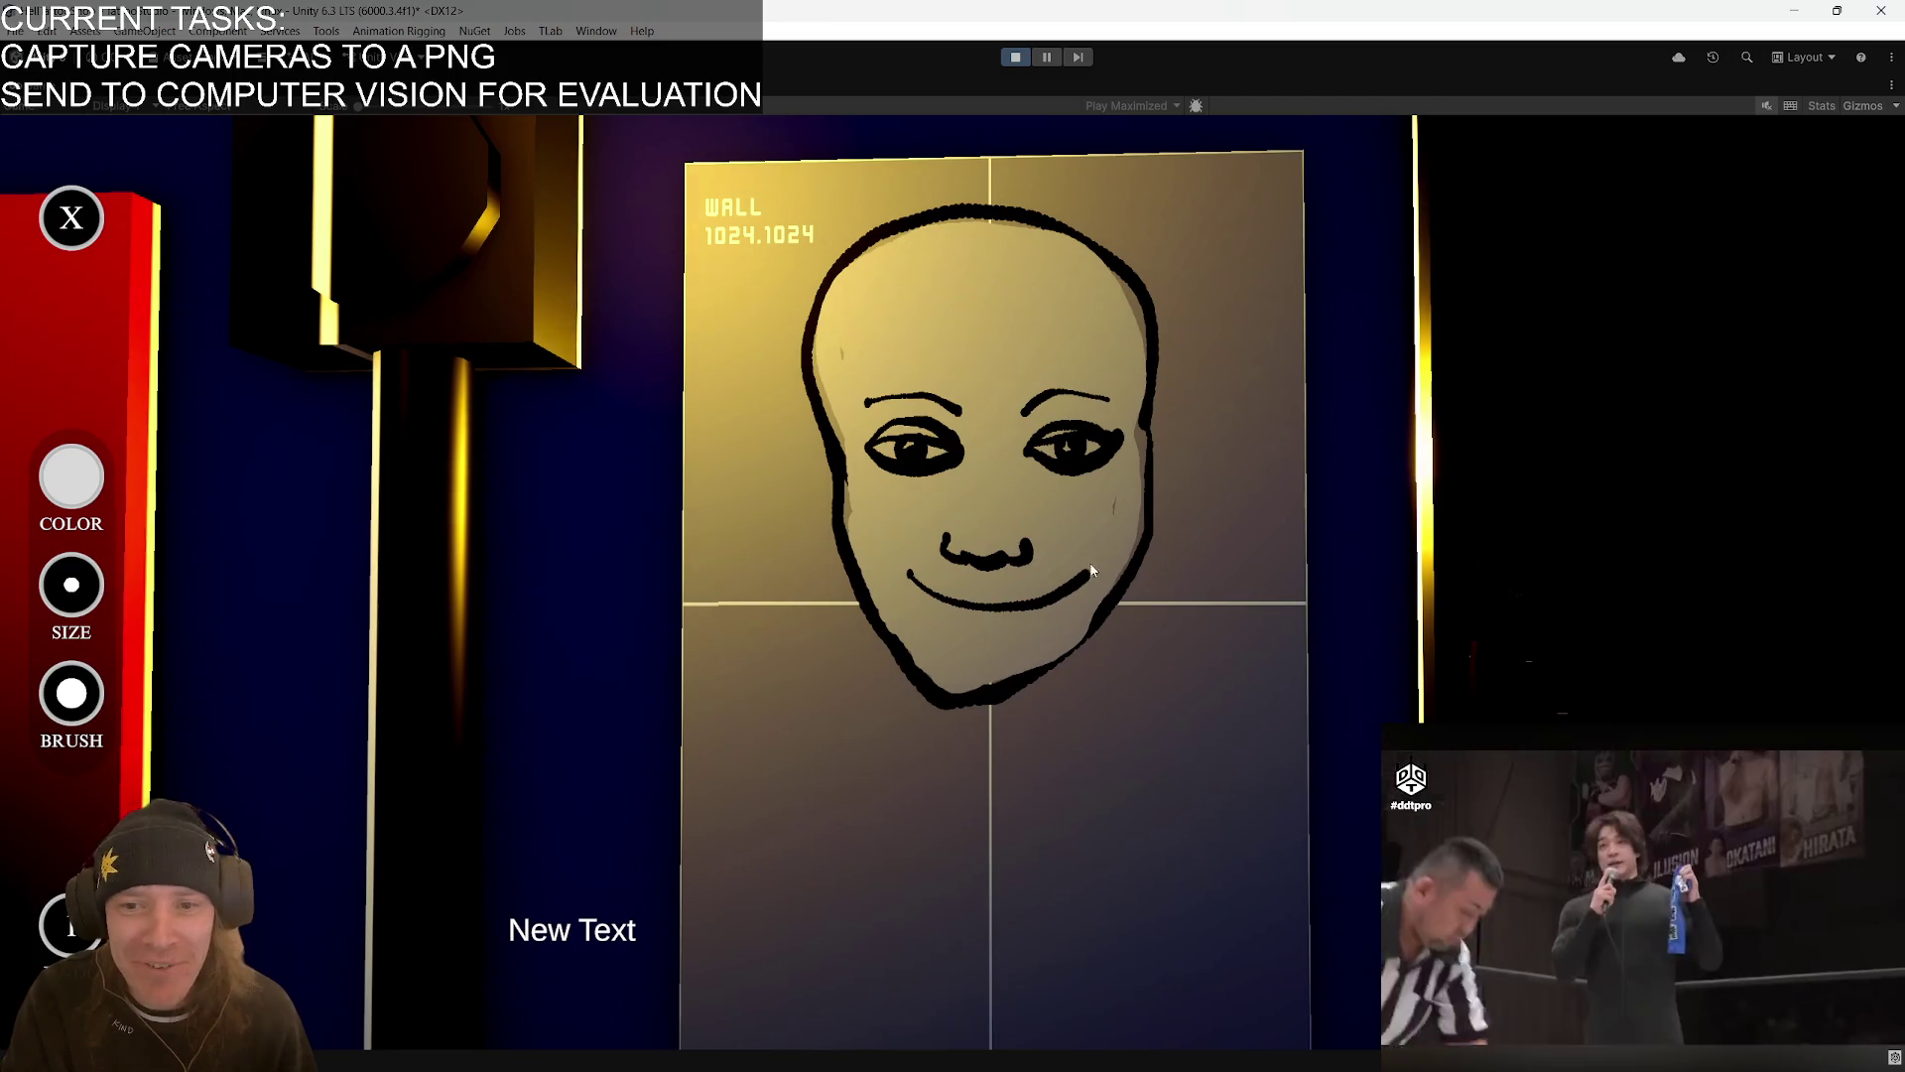
drag(1087, 576, 1082, 588)
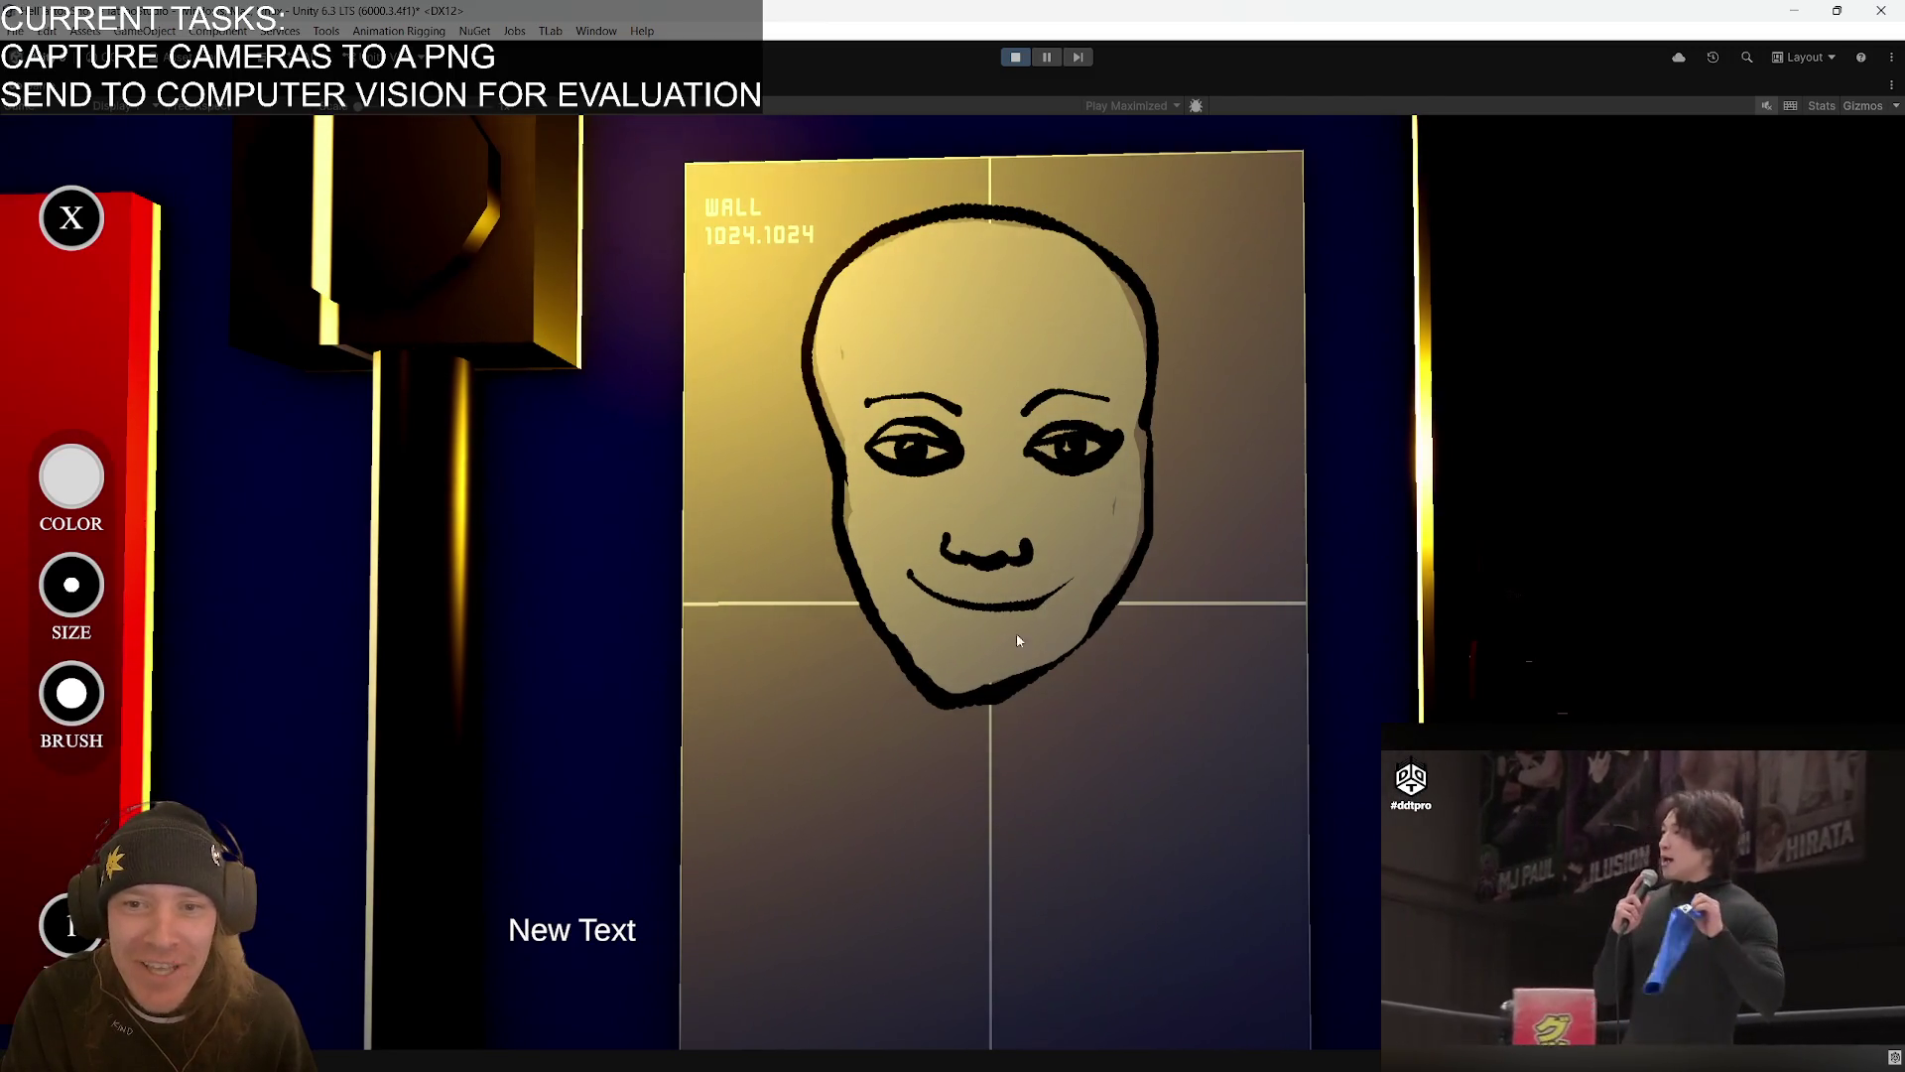
click(71, 477)
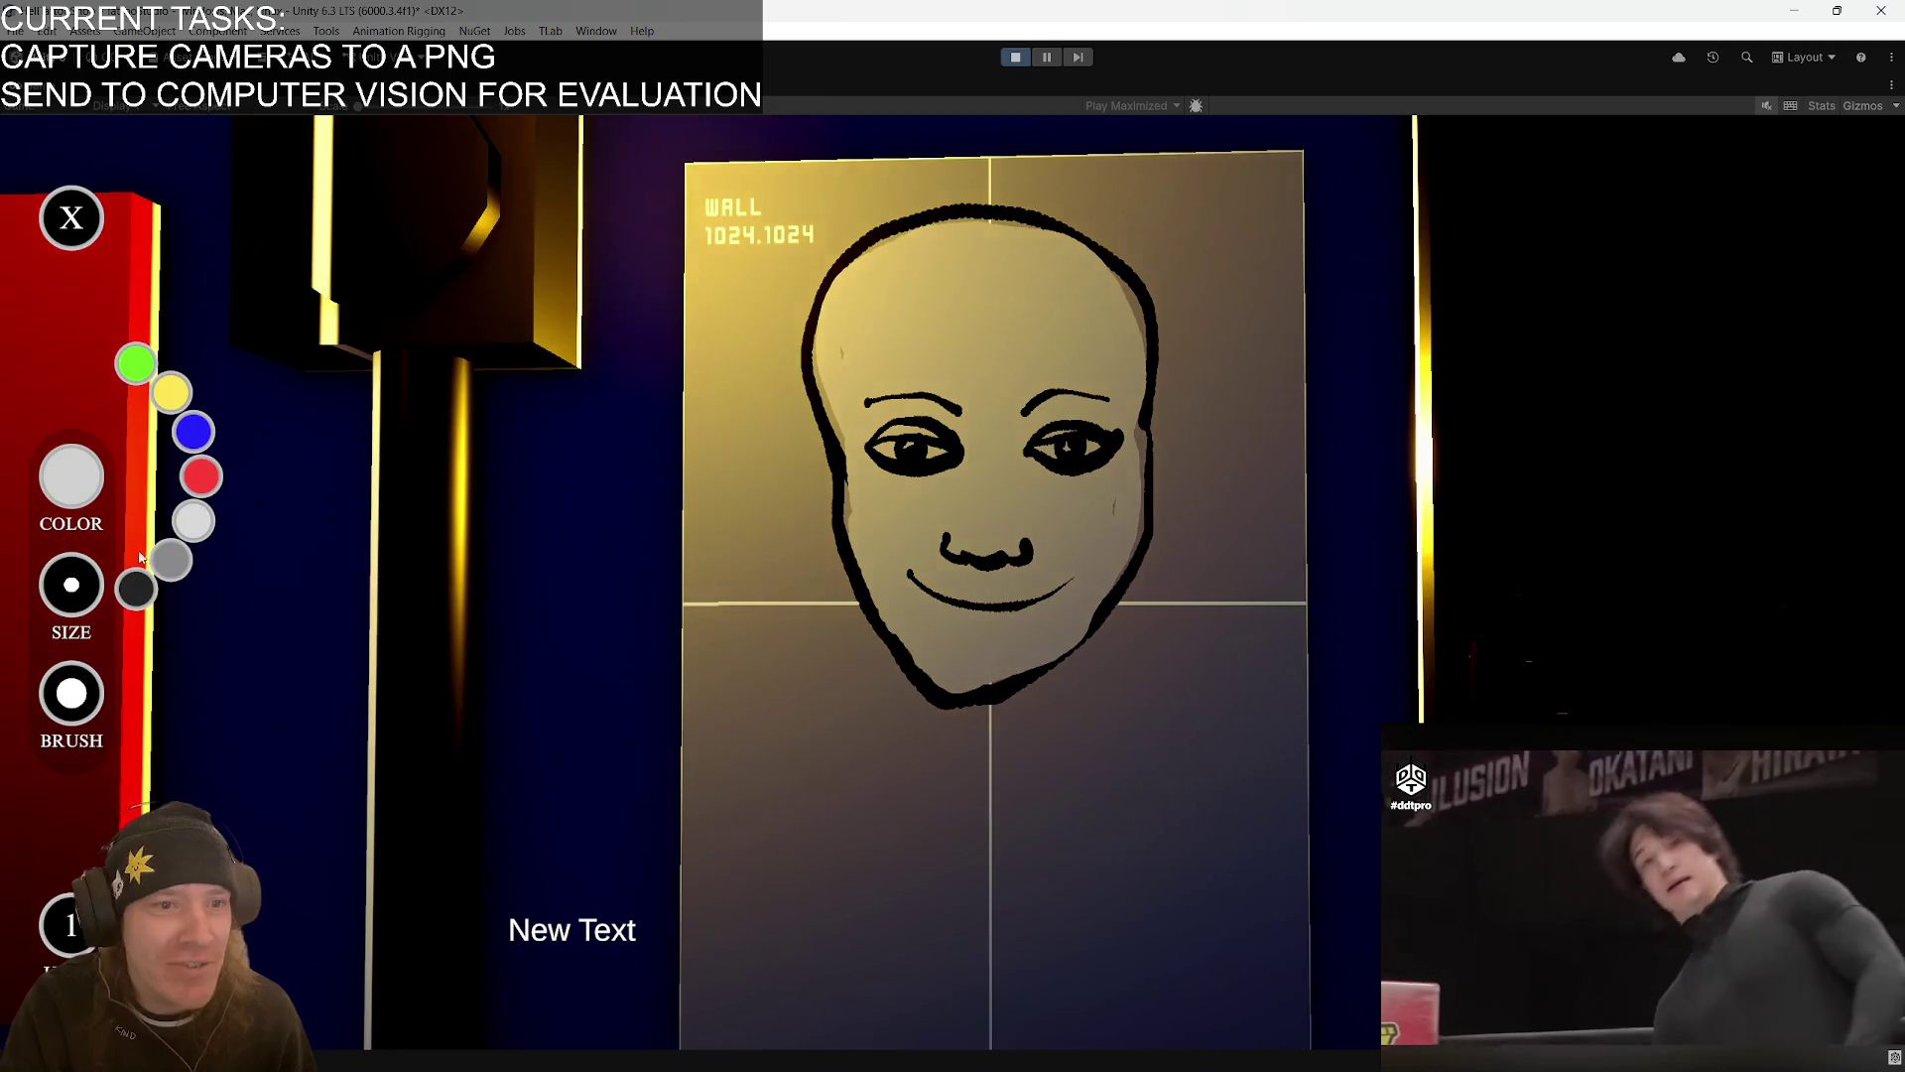
click(135, 582)
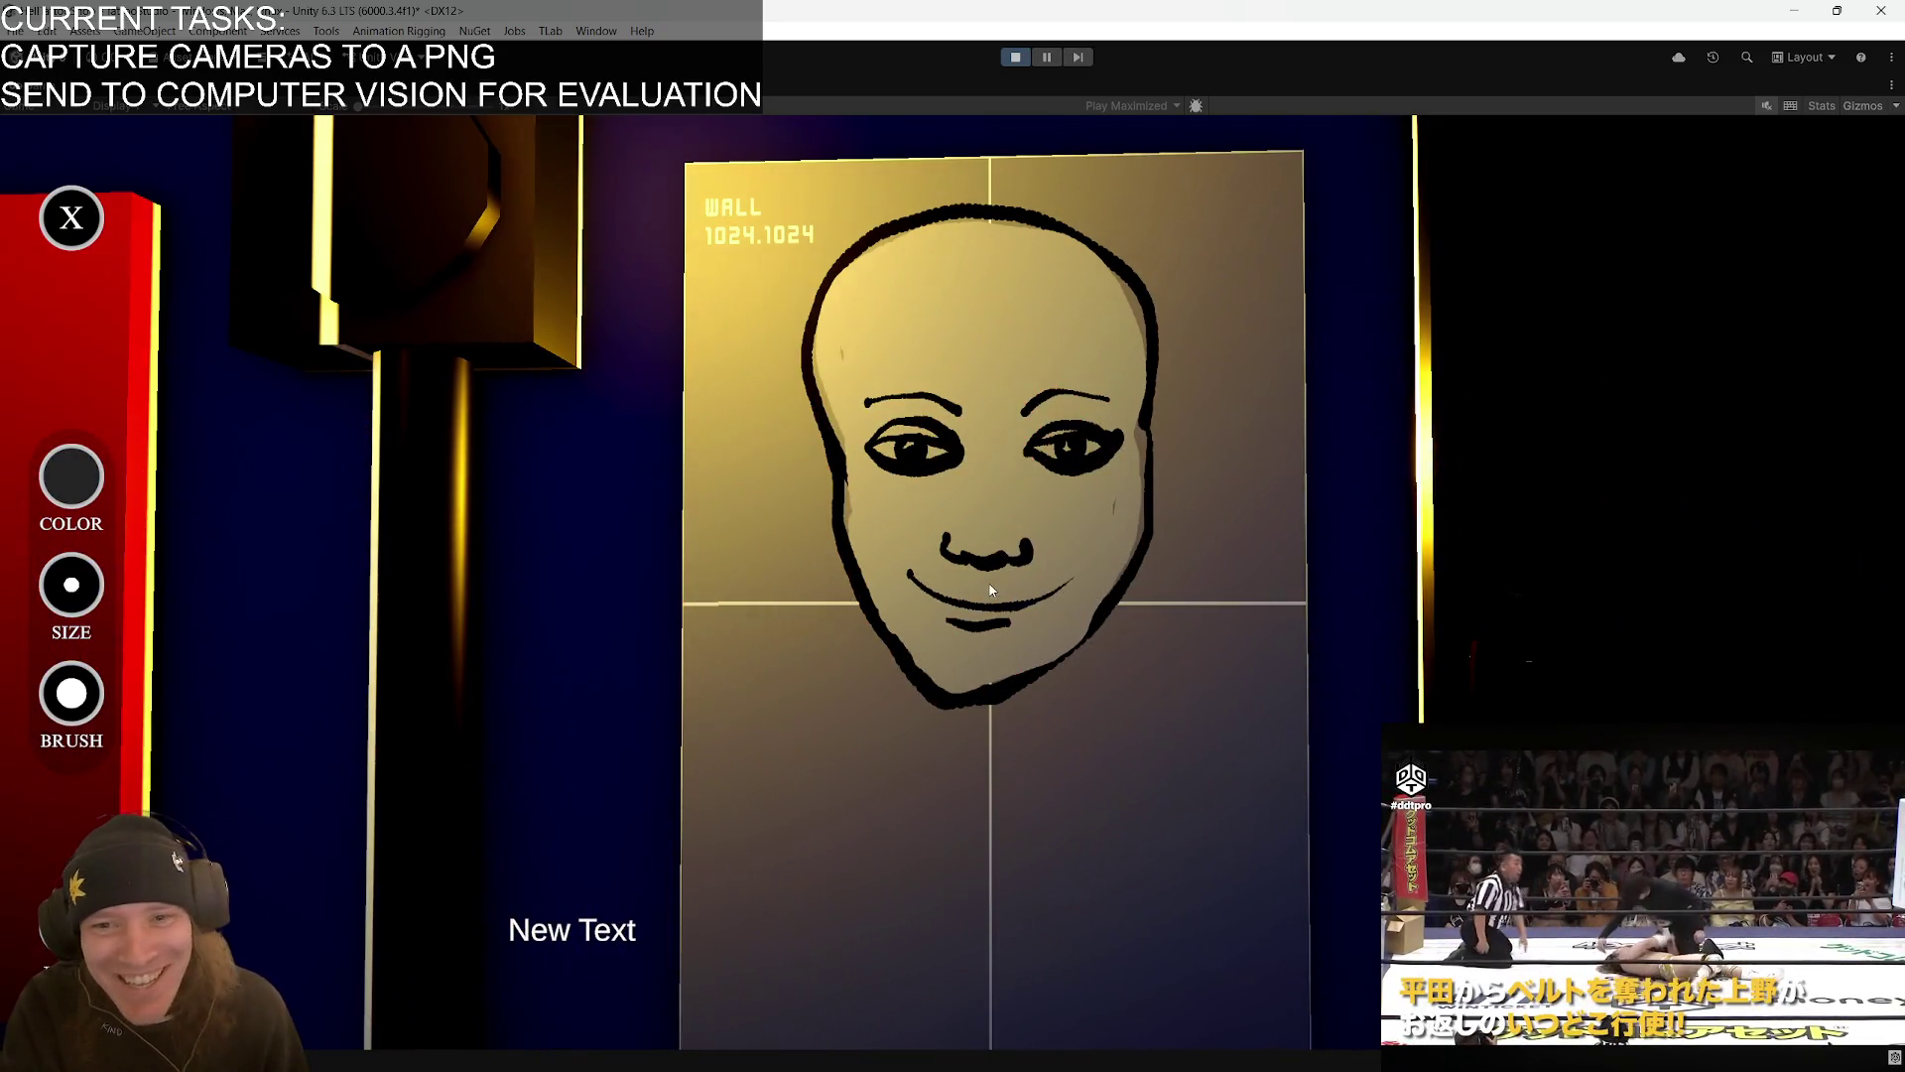
drag(956, 592, 1006, 592)
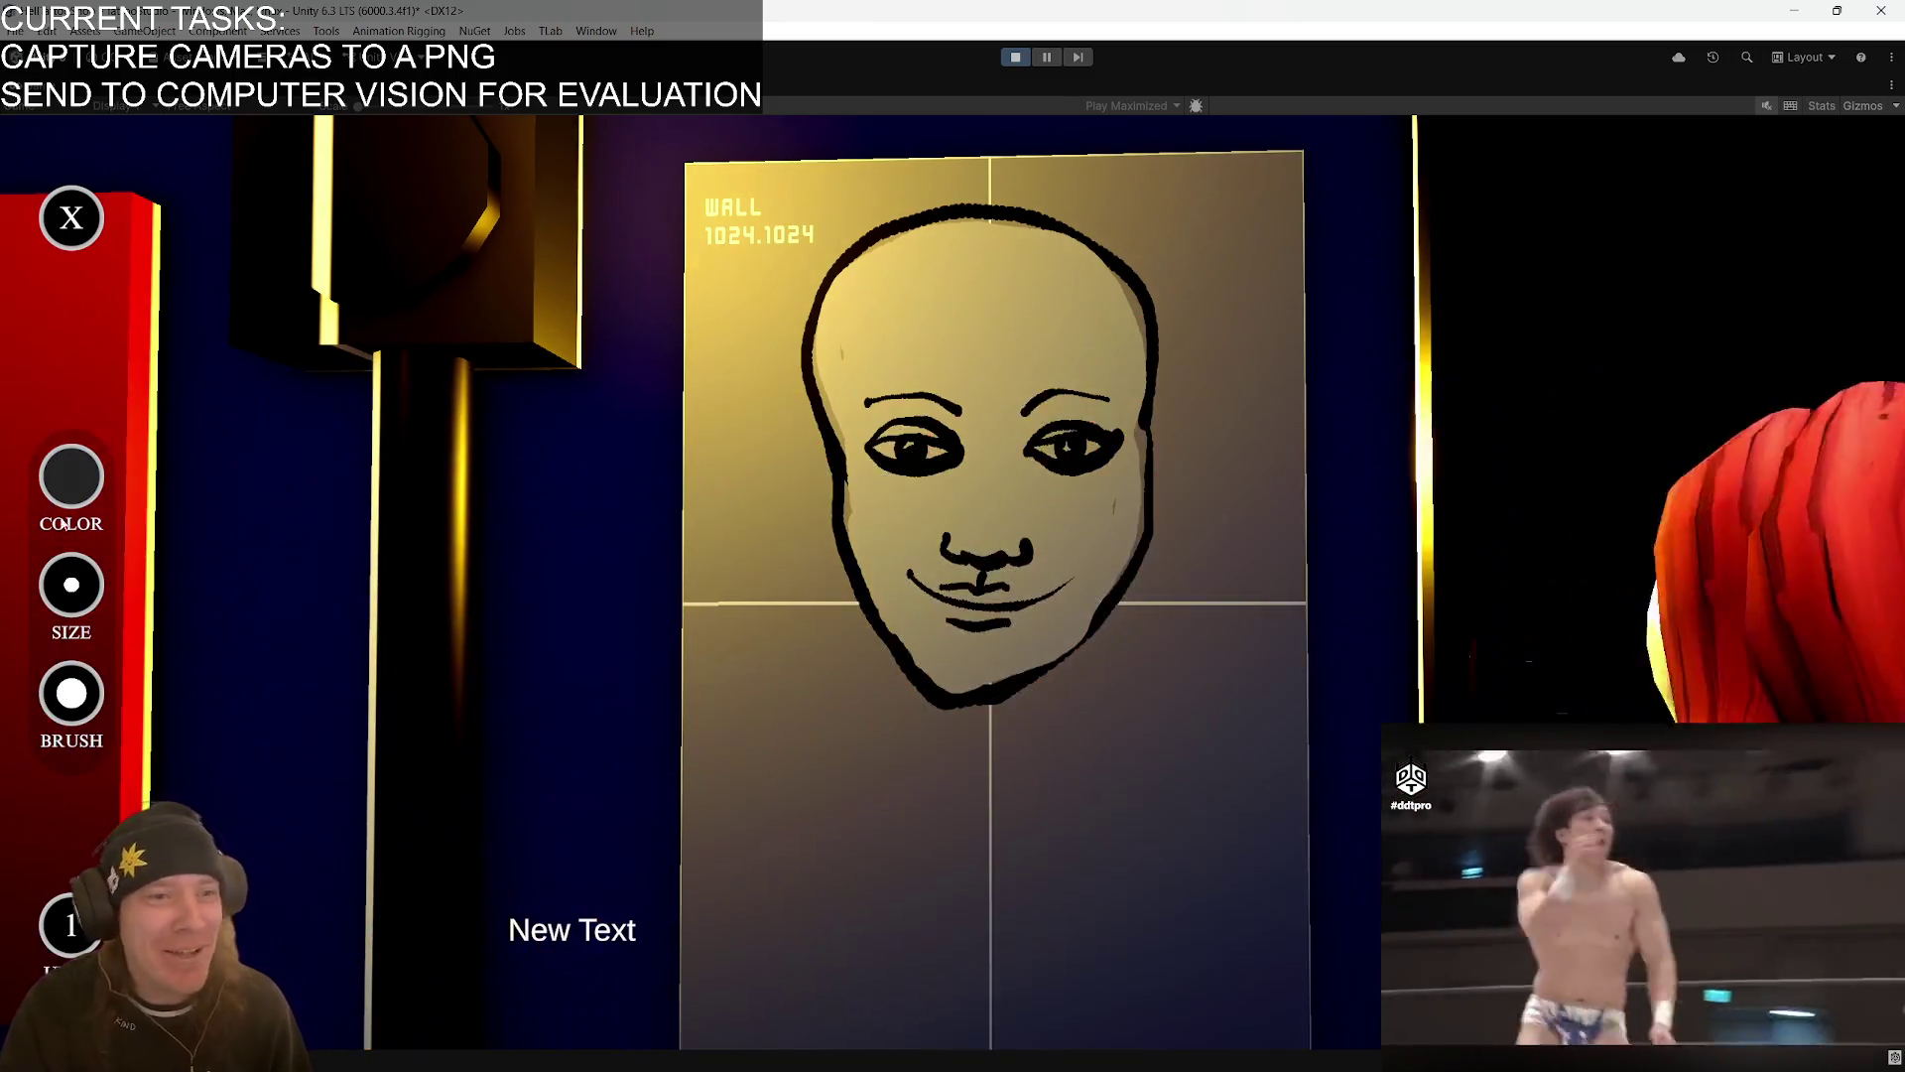
- Undo the cheek heart and the last mouth stroke, then reselect black
click(73, 488)
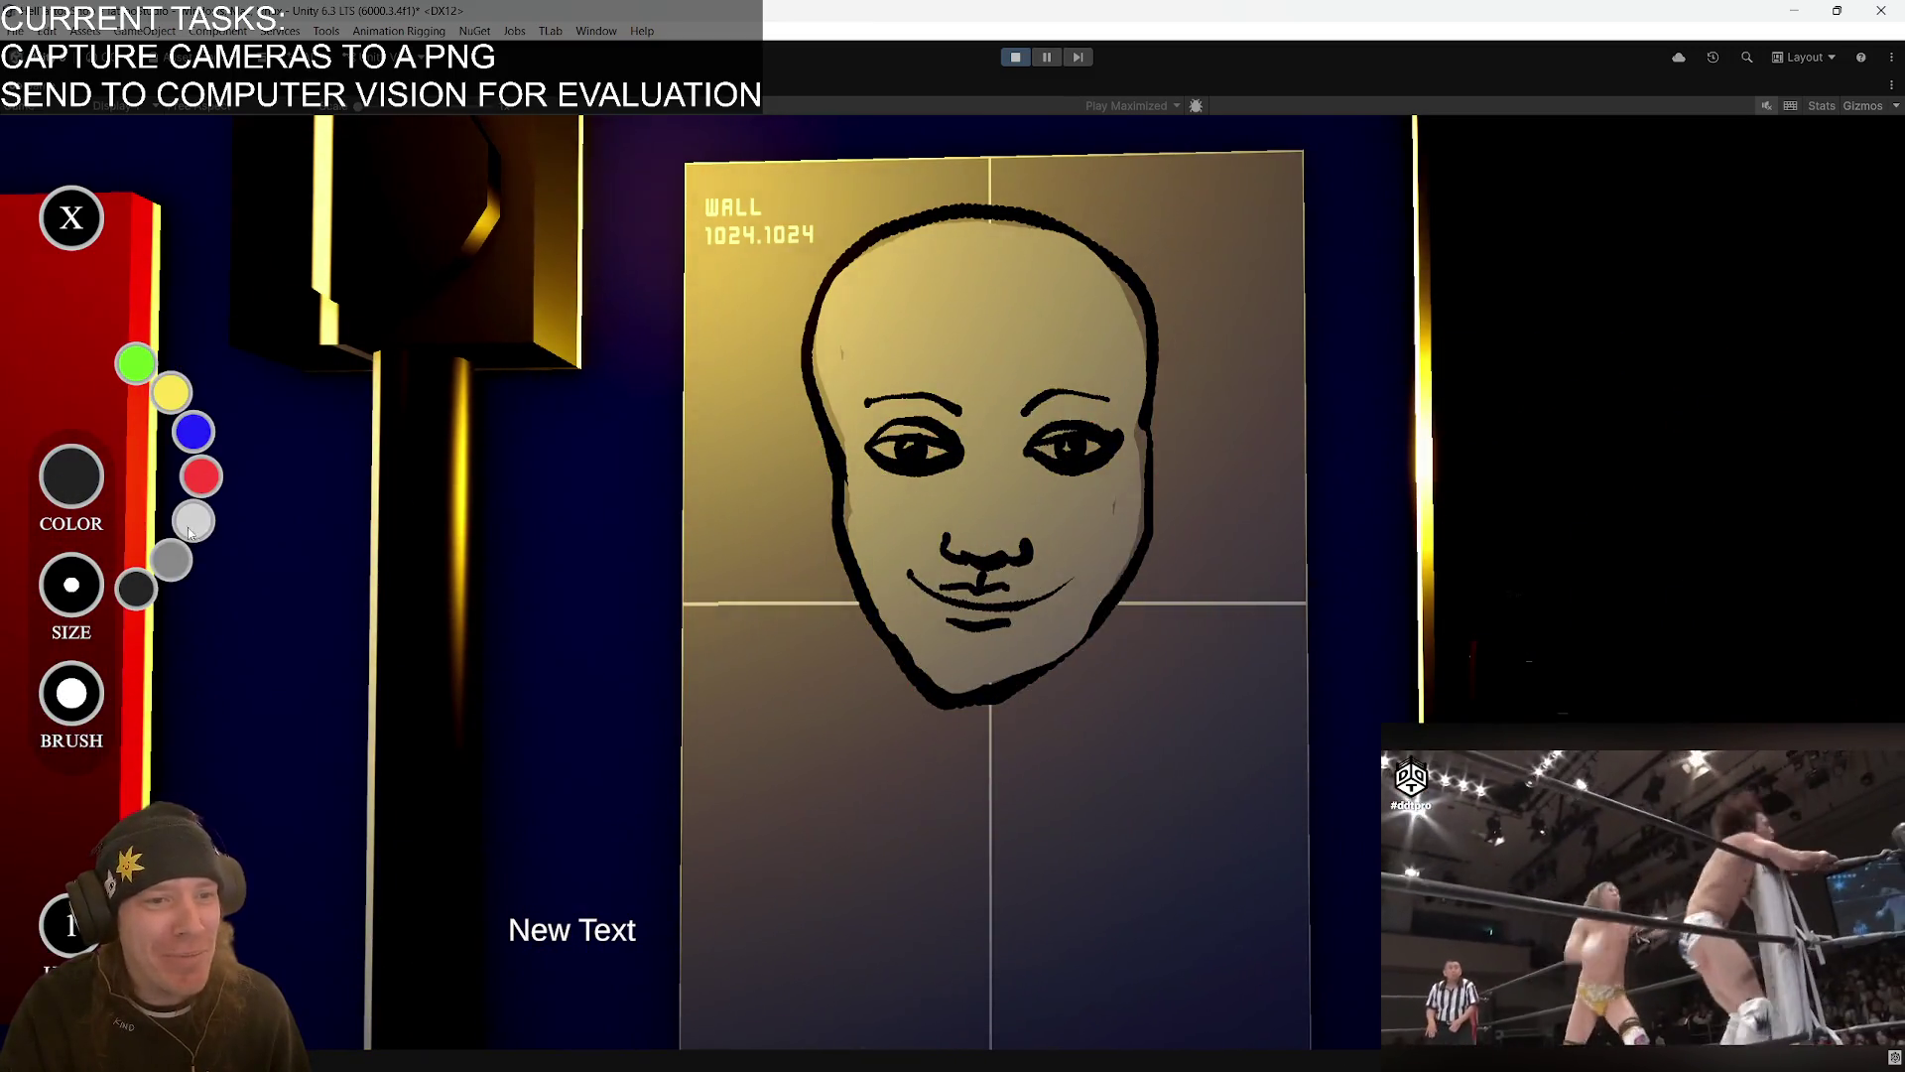
click(913, 564)
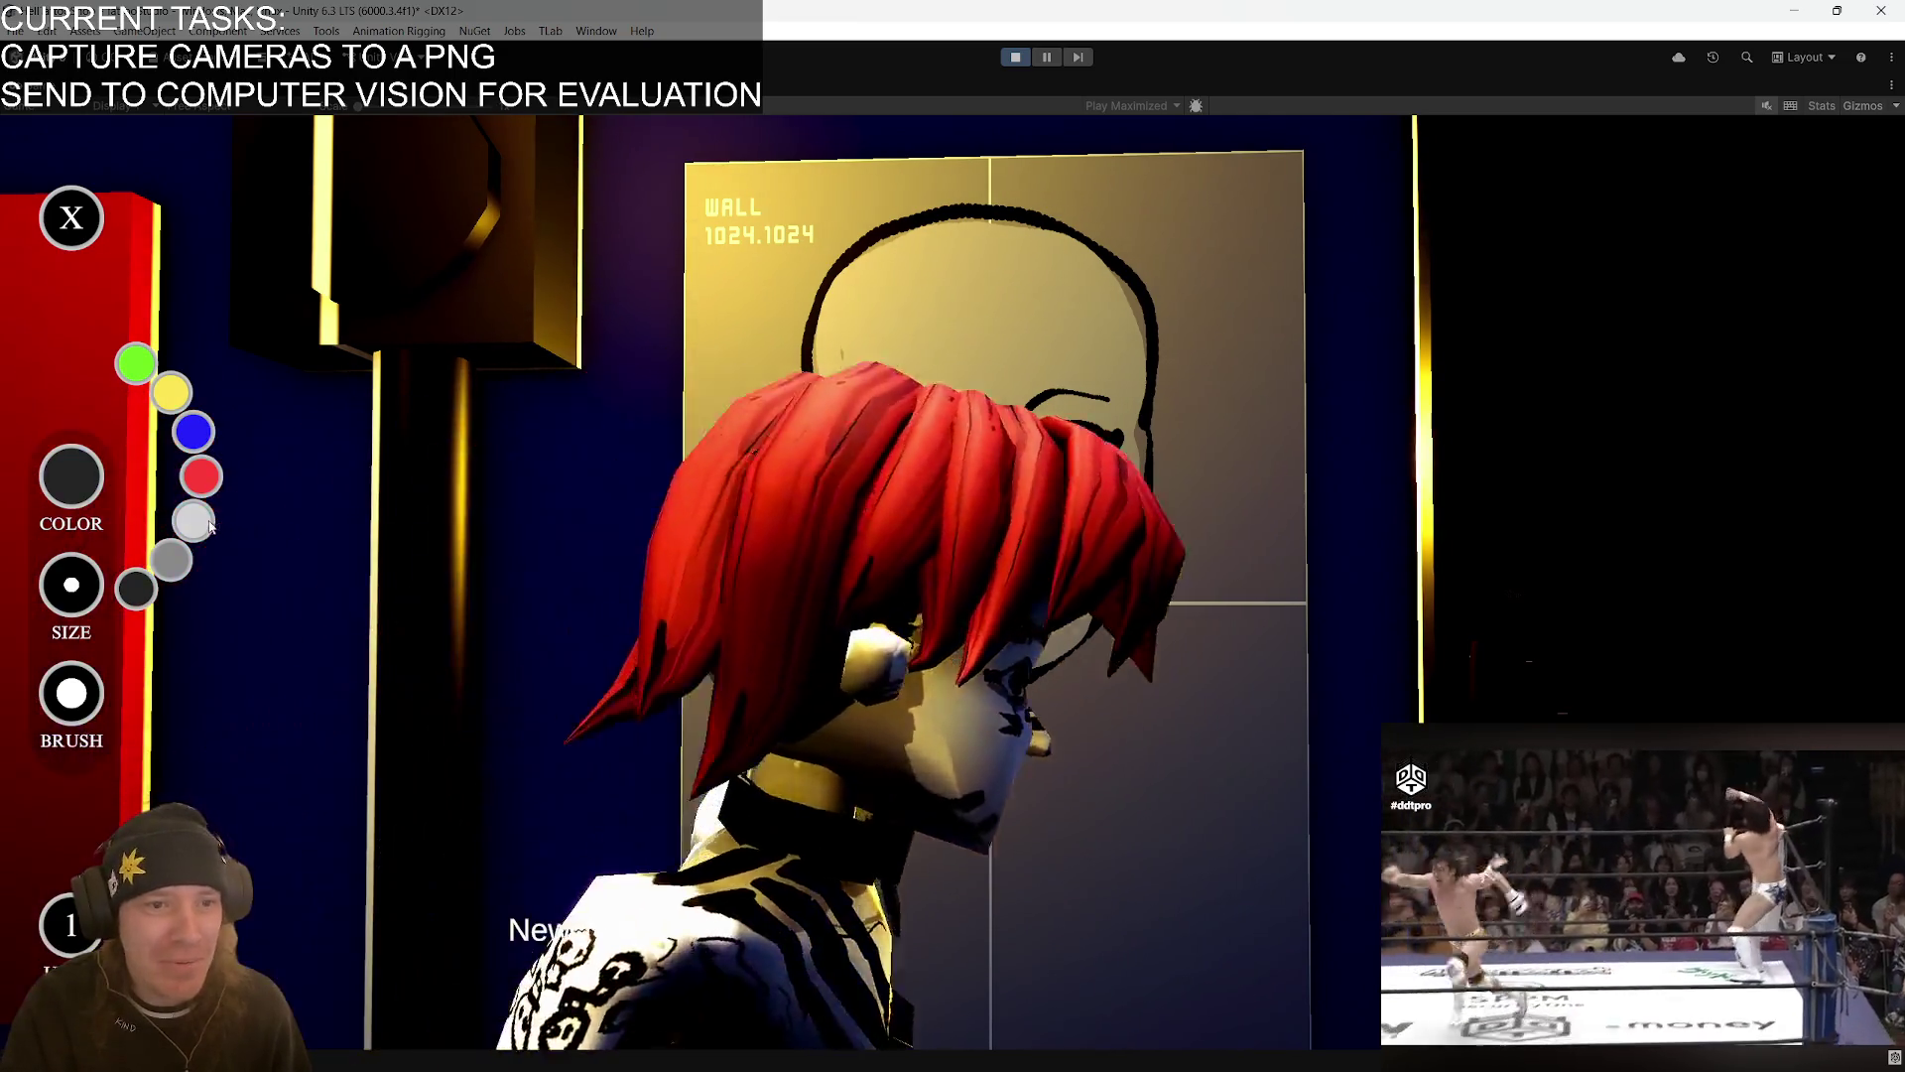
key(ctrl+z)
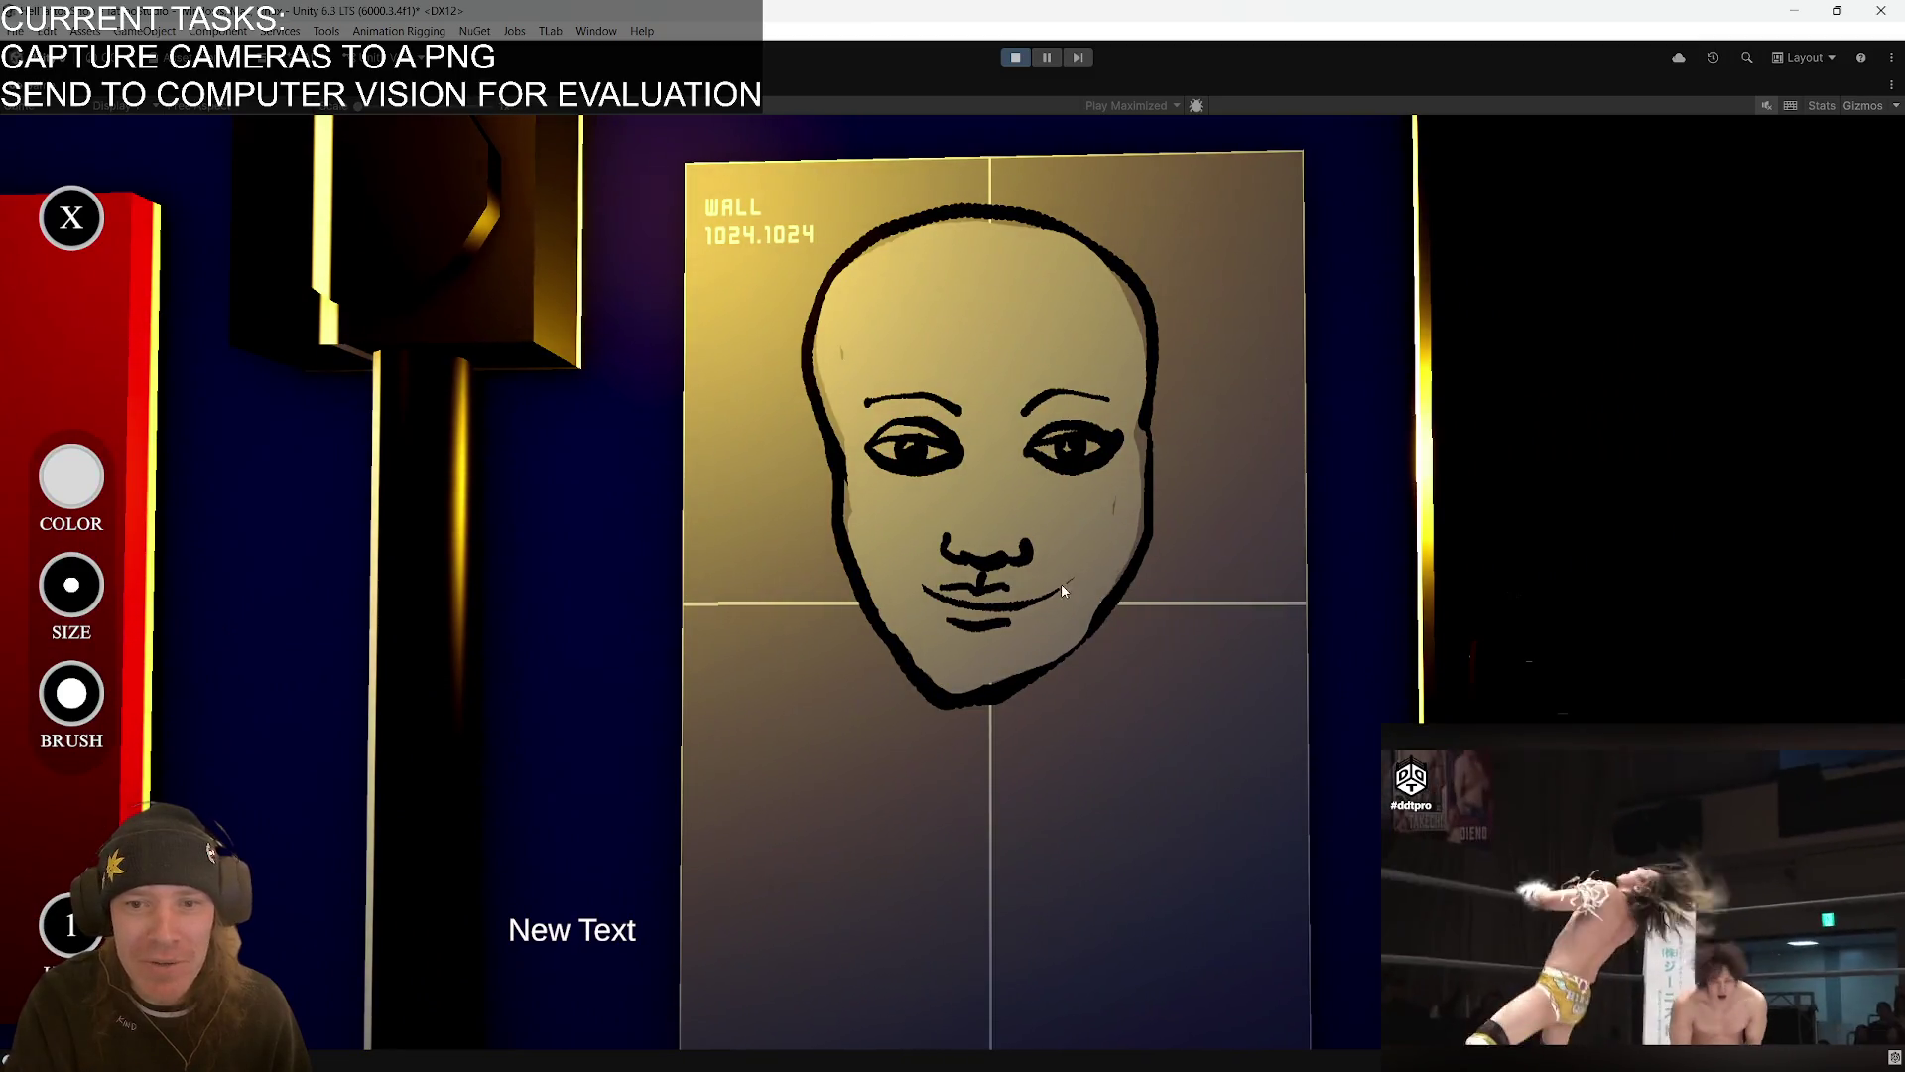
key(ctrl+z)
click(75, 474)
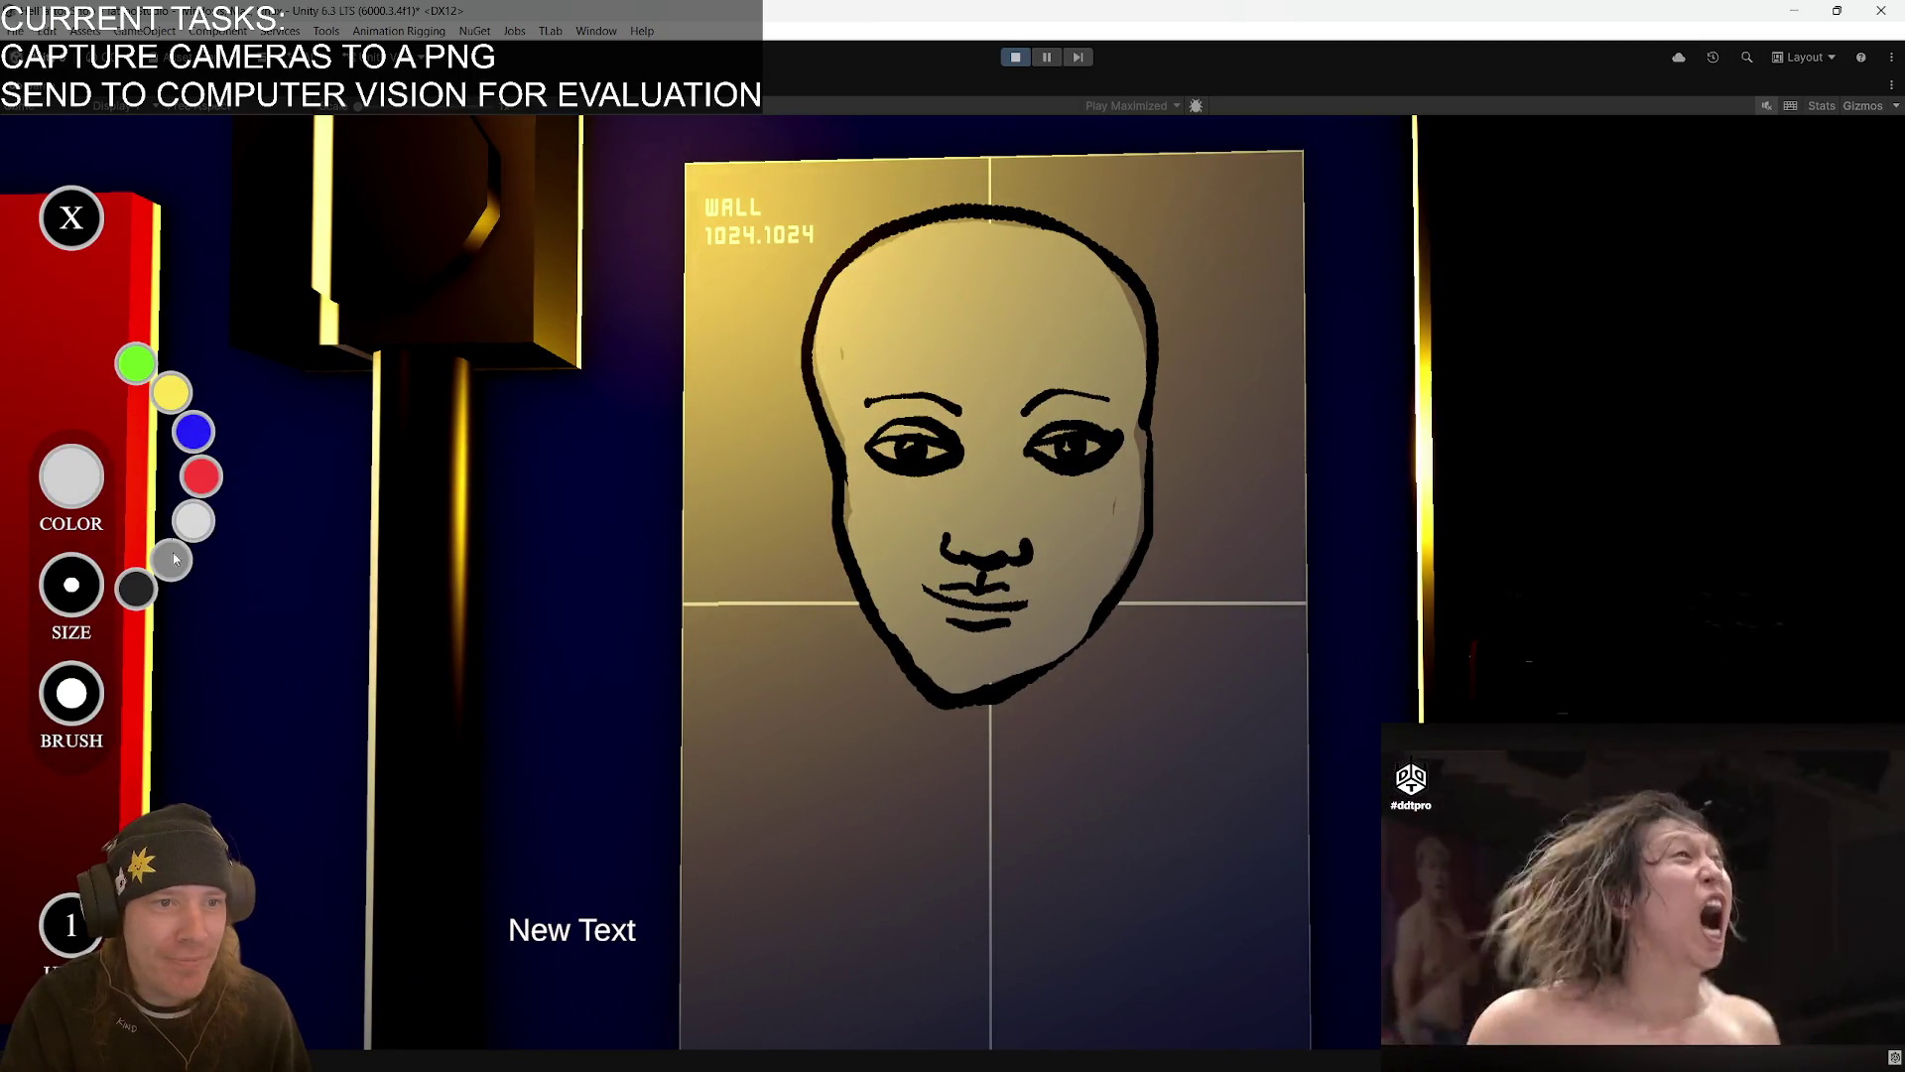
click(155, 597)
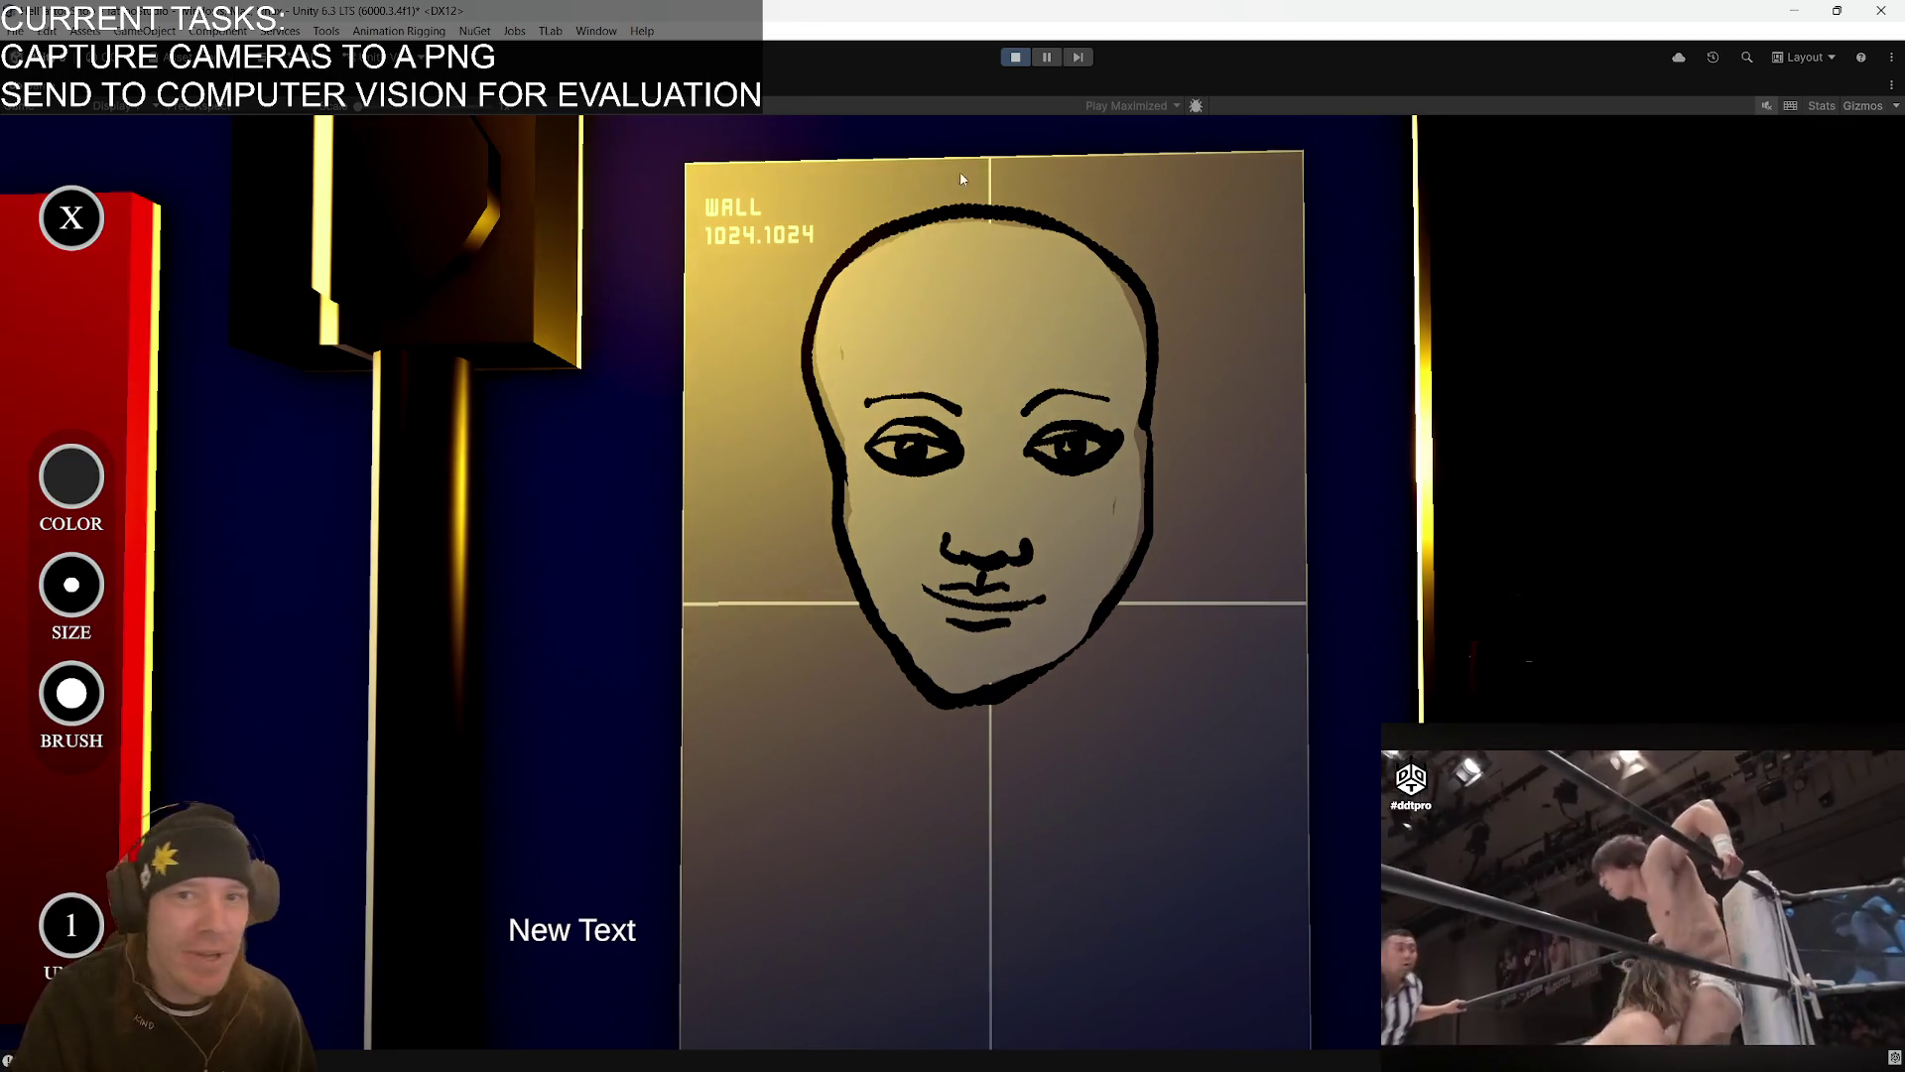
- Outline the hair, neck and right shoulder, then open the log console
mouse_move(898, 190)
mouse_down()
mouse_move(781, 302)
mouse_move(771, 370)
mouse_up()
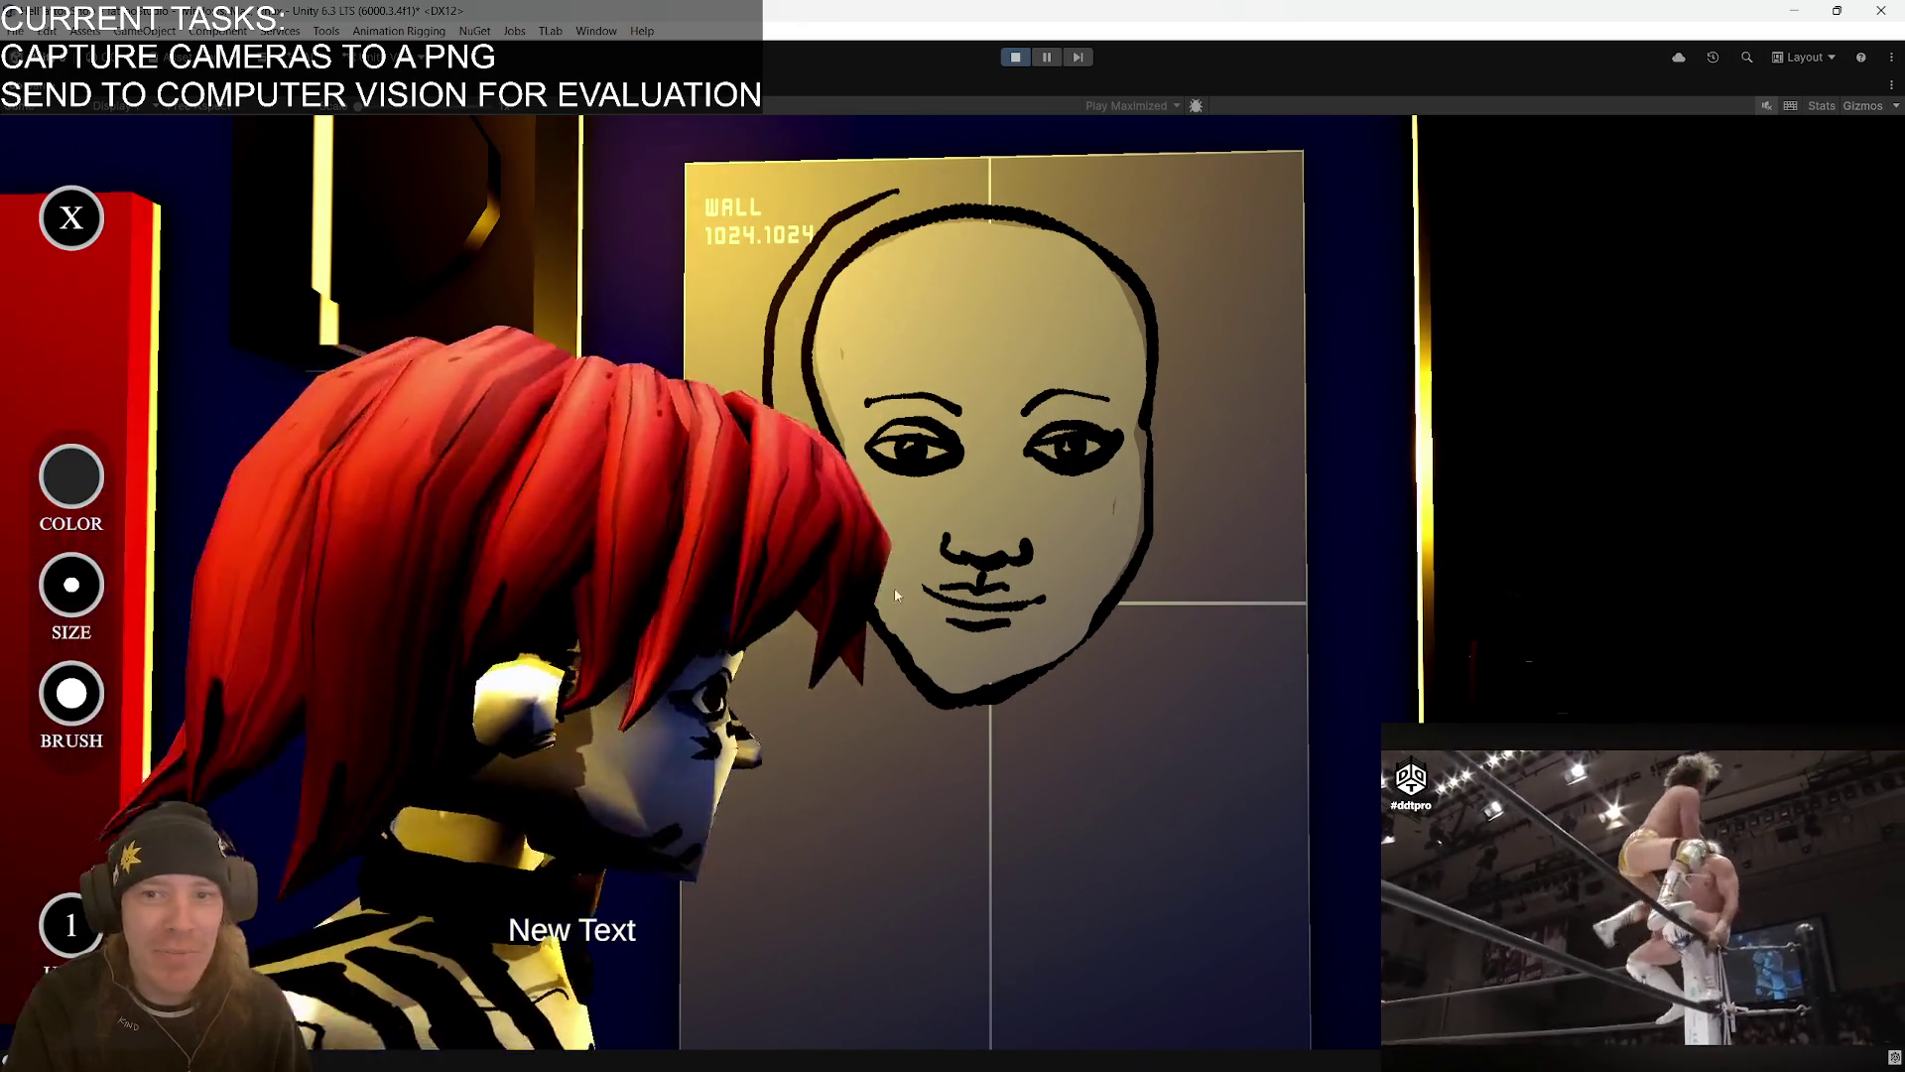
mouse_move(898, 188)
mouse_down()
mouse_move(1052, 193)
mouse_move(1186, 327)
mouse_move(1181, 467)
mouse_move(1146, 566)
mouse_up()
mouse_move(871, 623)
mouse_down()
mouse_move(877, 716)
mouse_move(1049, 722)
mouse_up()
mouse_move(877, 716)
mouse_down()
mouse_move(875, 787)
mouse_move(1075, 786)
mouse_move(1068, 693)
mouse_move(961, 819)
mouse_move(677, 878)
mouse_up()
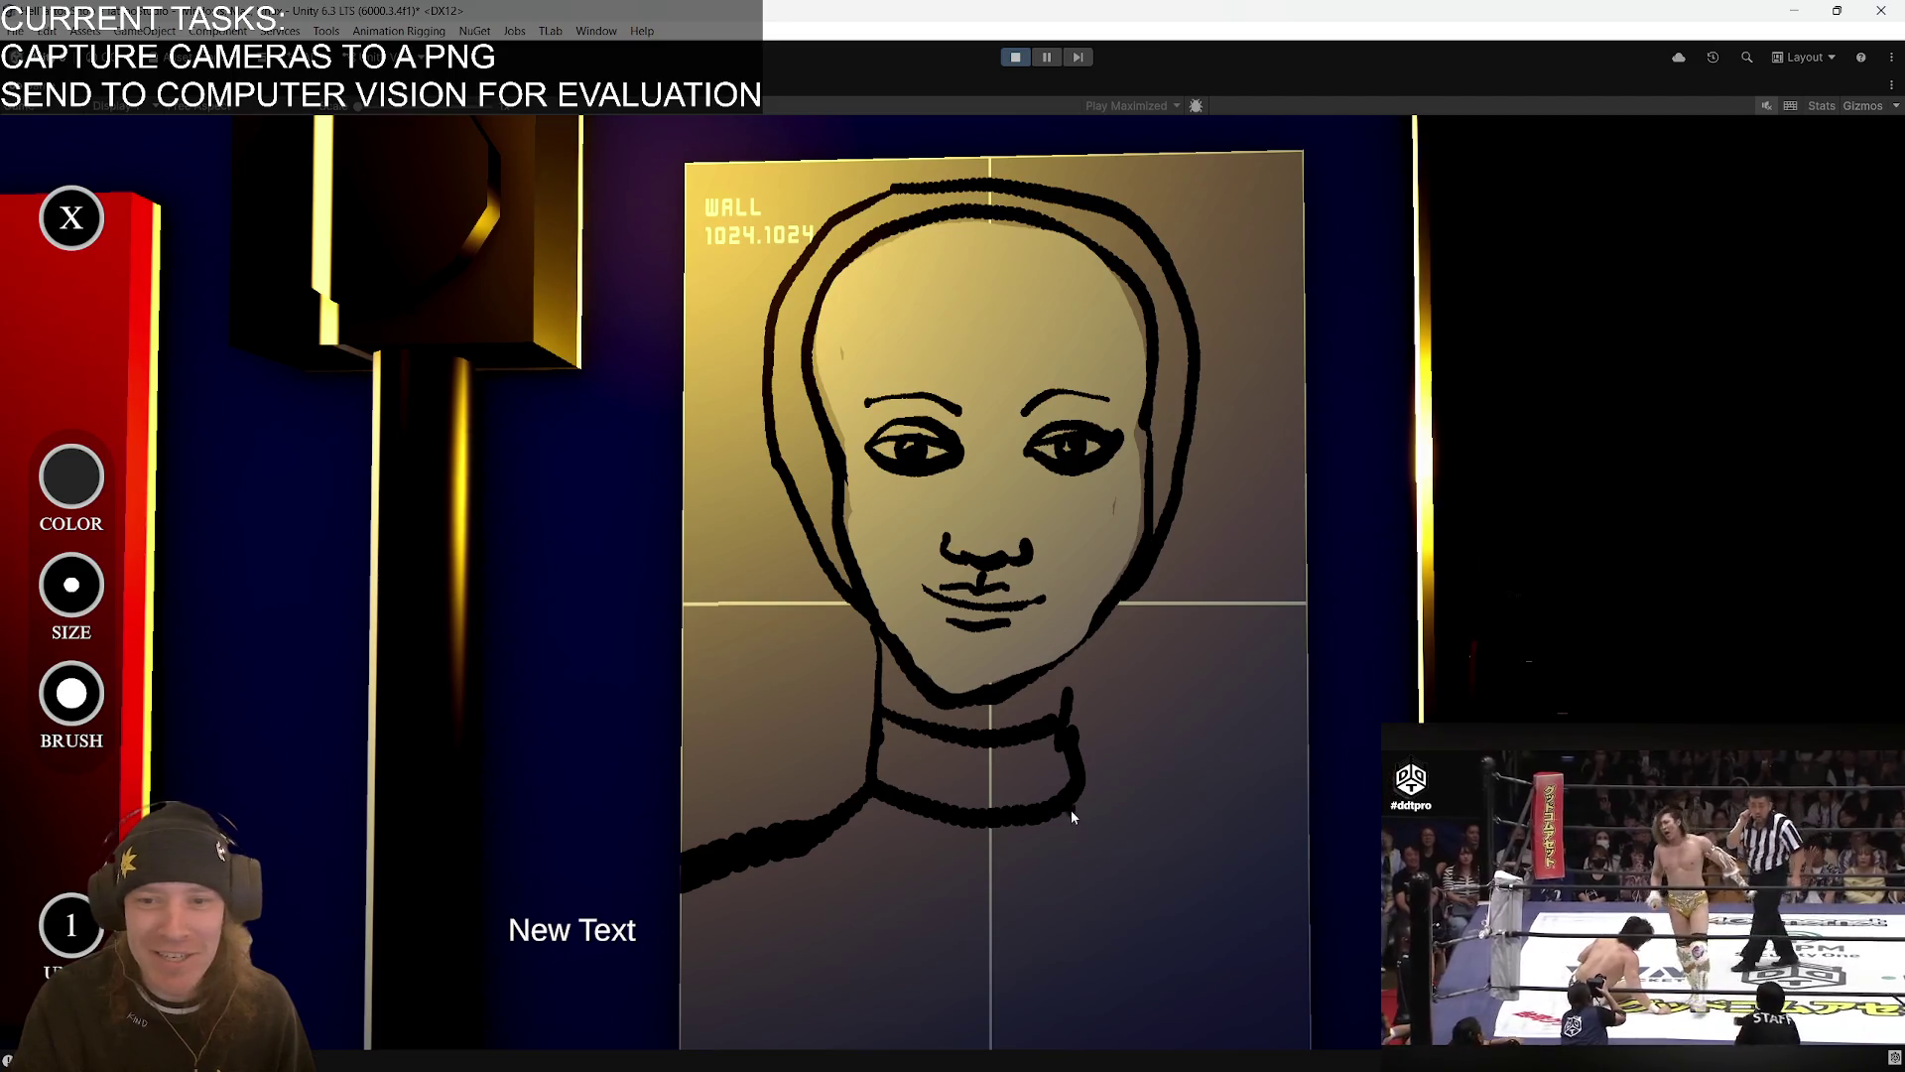
drag(1071, 806, 1295, 862)
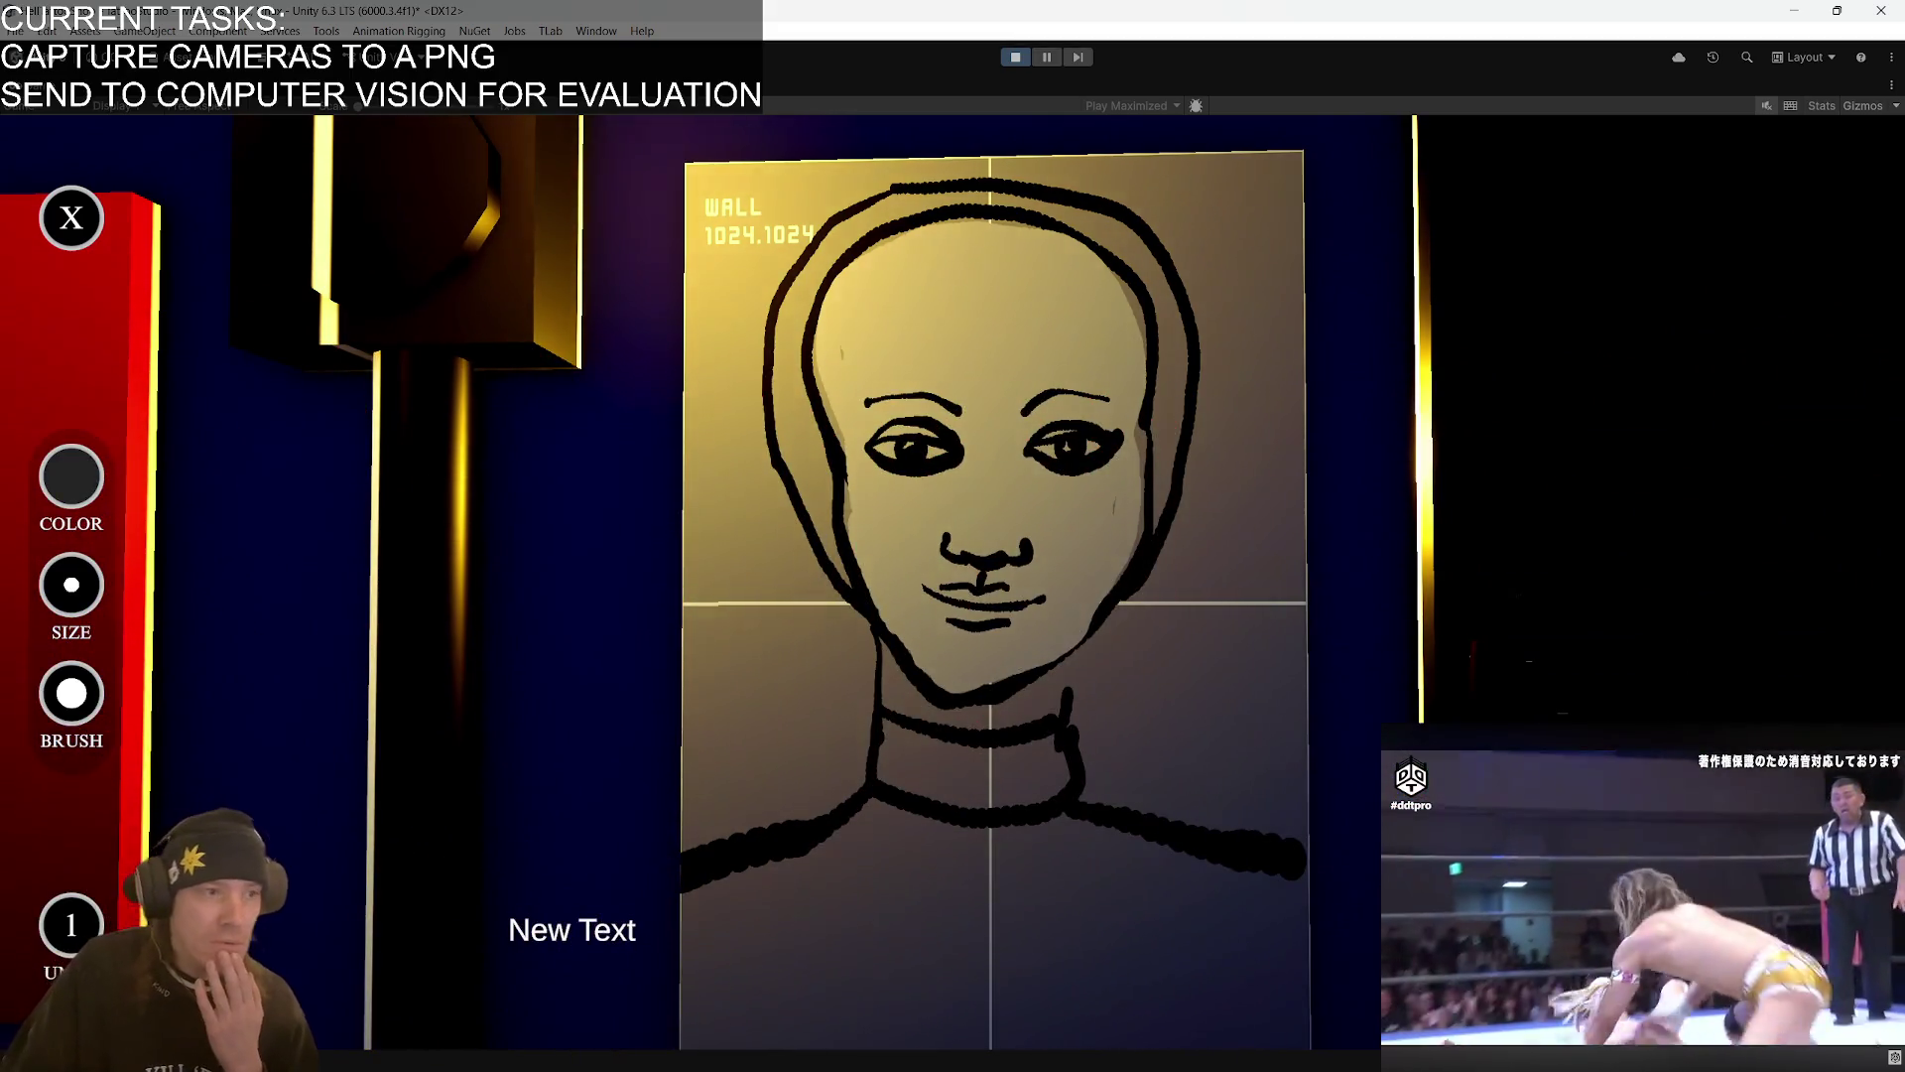
key(ctrl+shift+c)
- Read the 'Processing next request' and 'SendMessage has no receiver' log entries, then return to Visual Studio
key(alt+Tab)
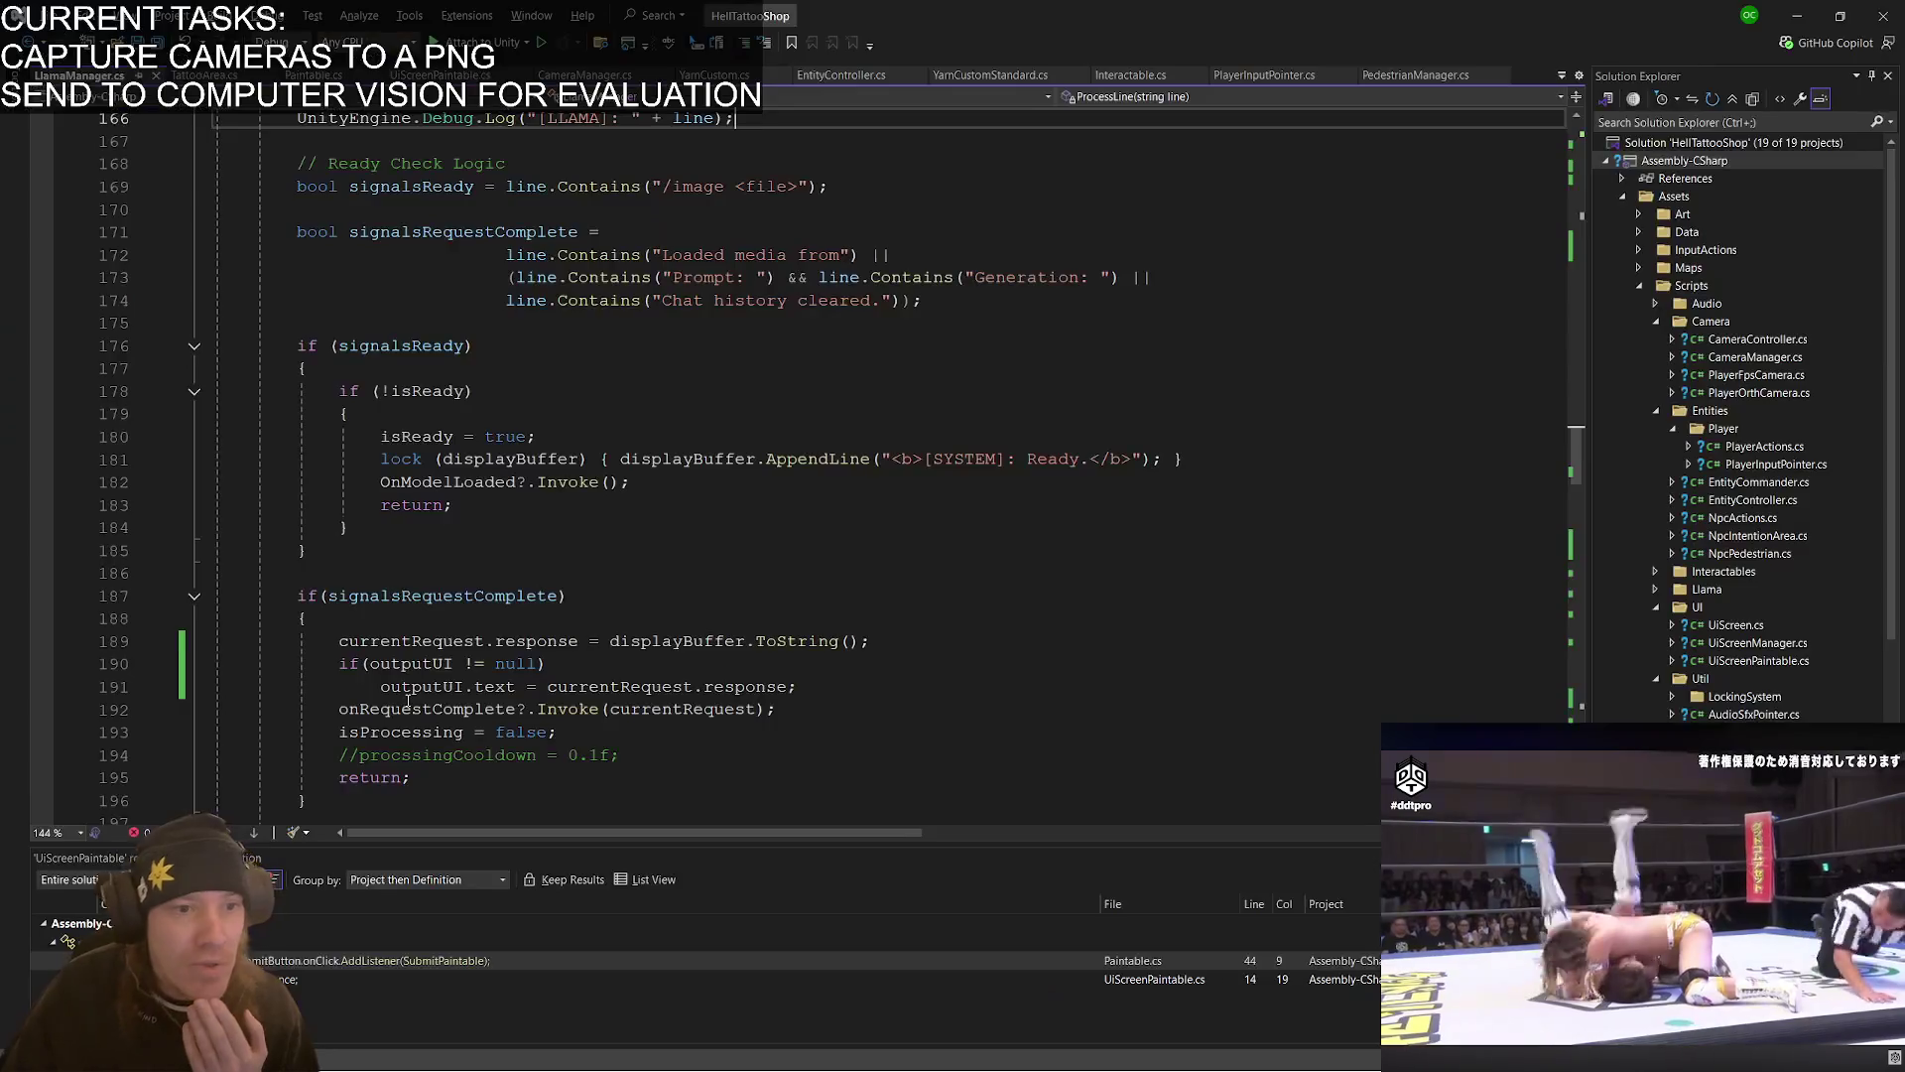
click(1815, 18)
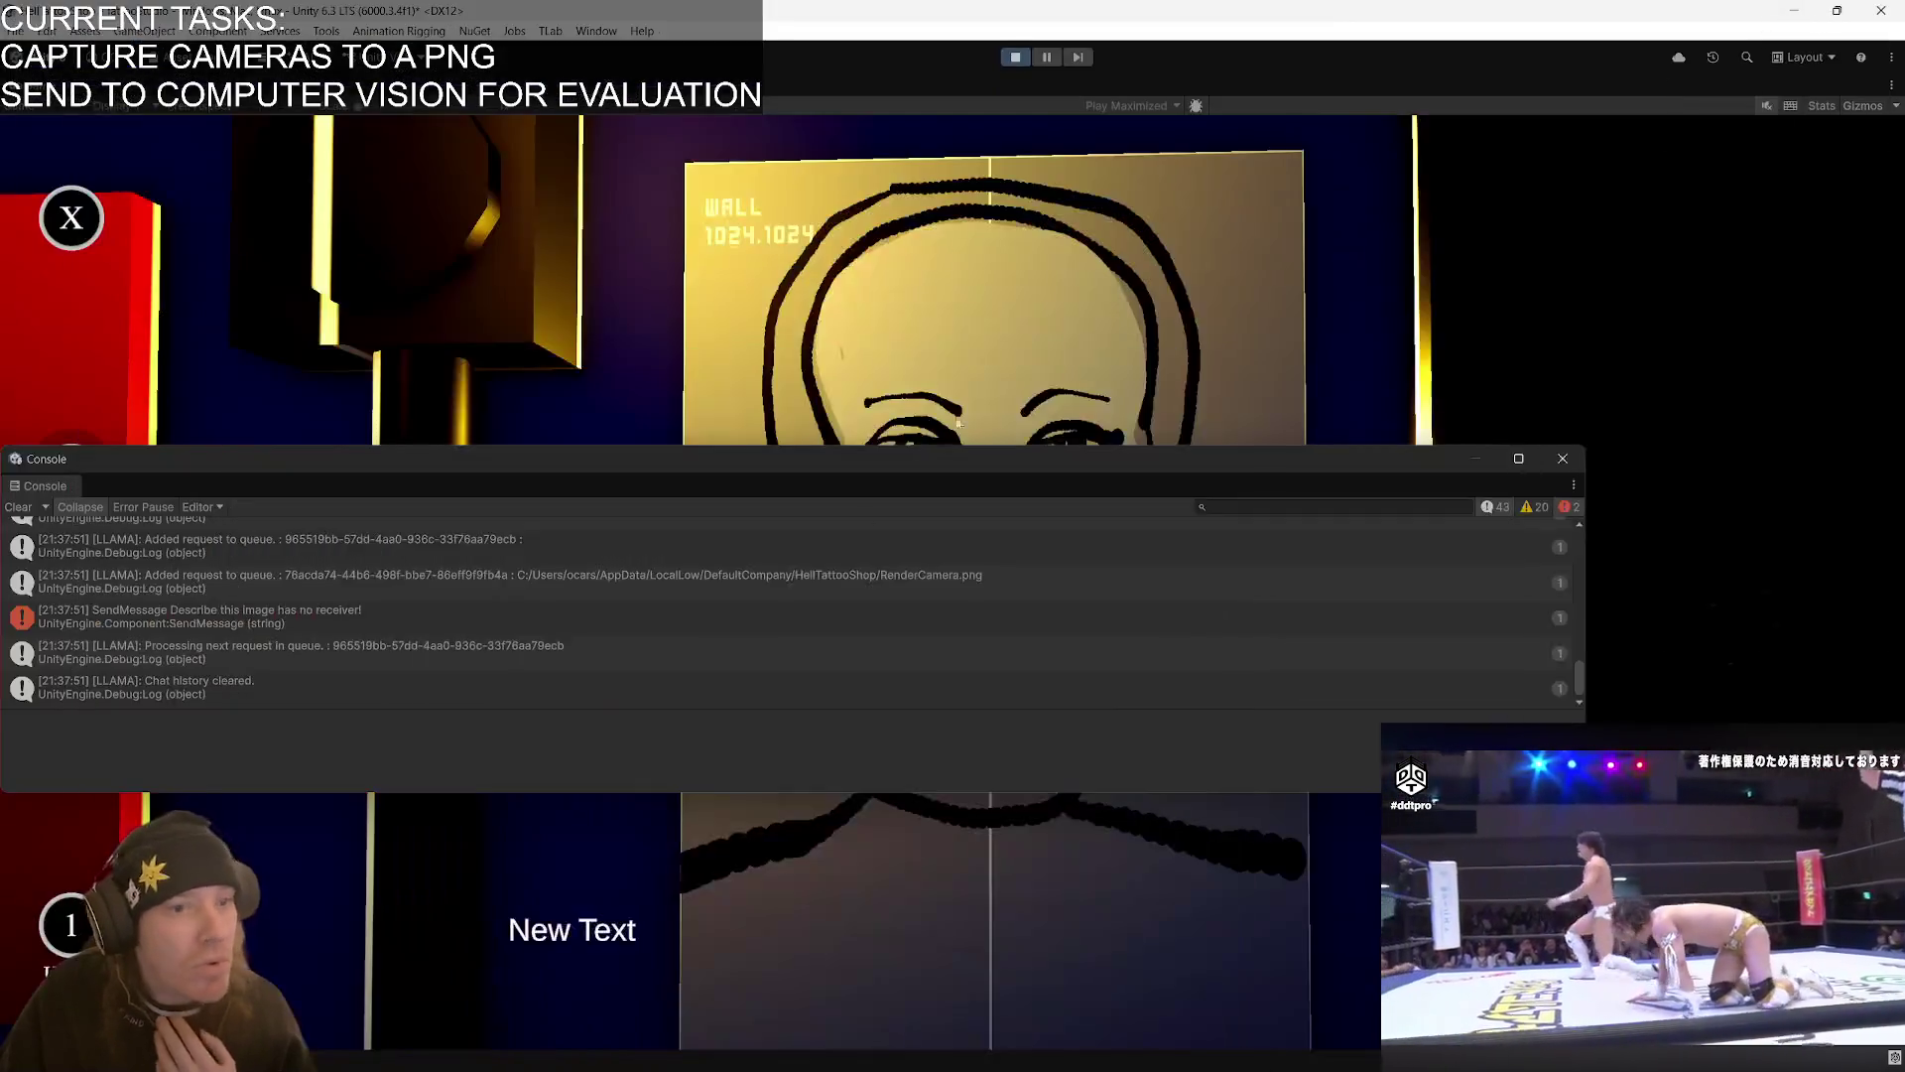
click(352, 660)
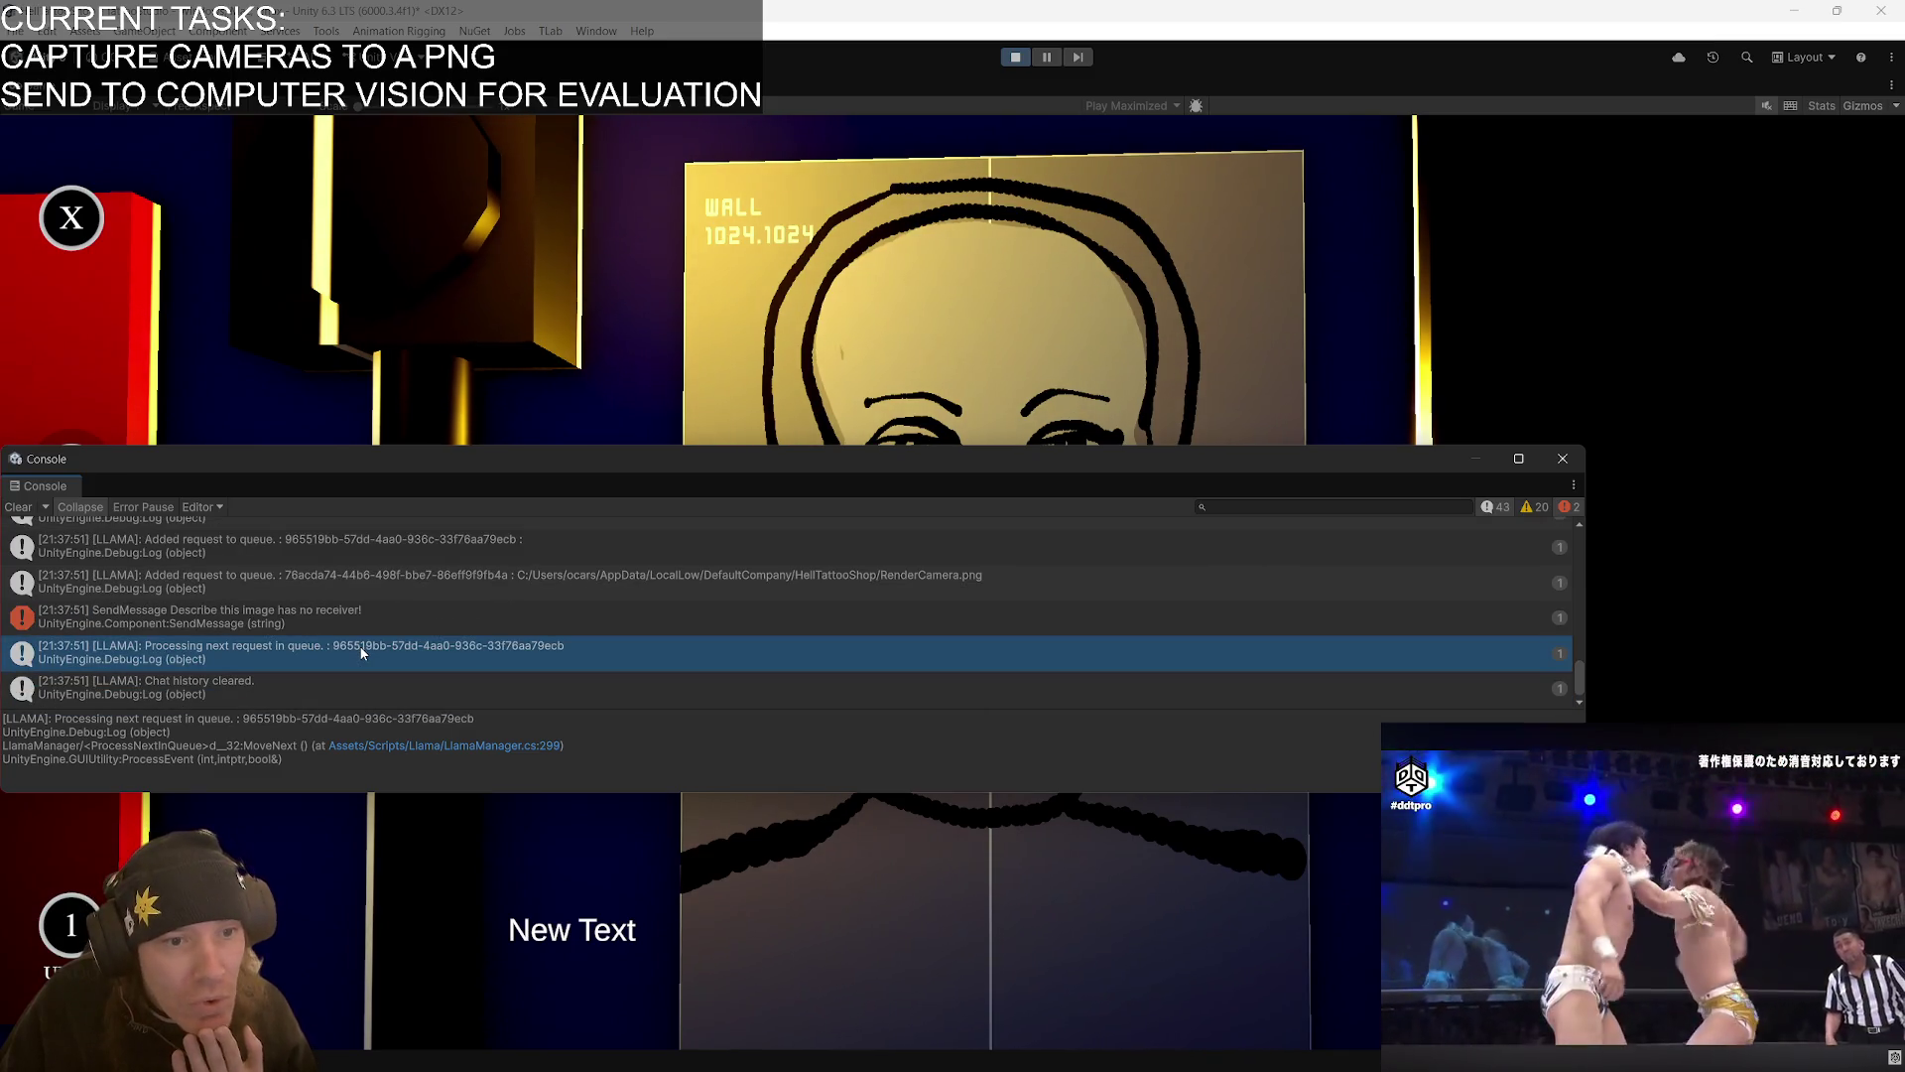
click(307, 620)
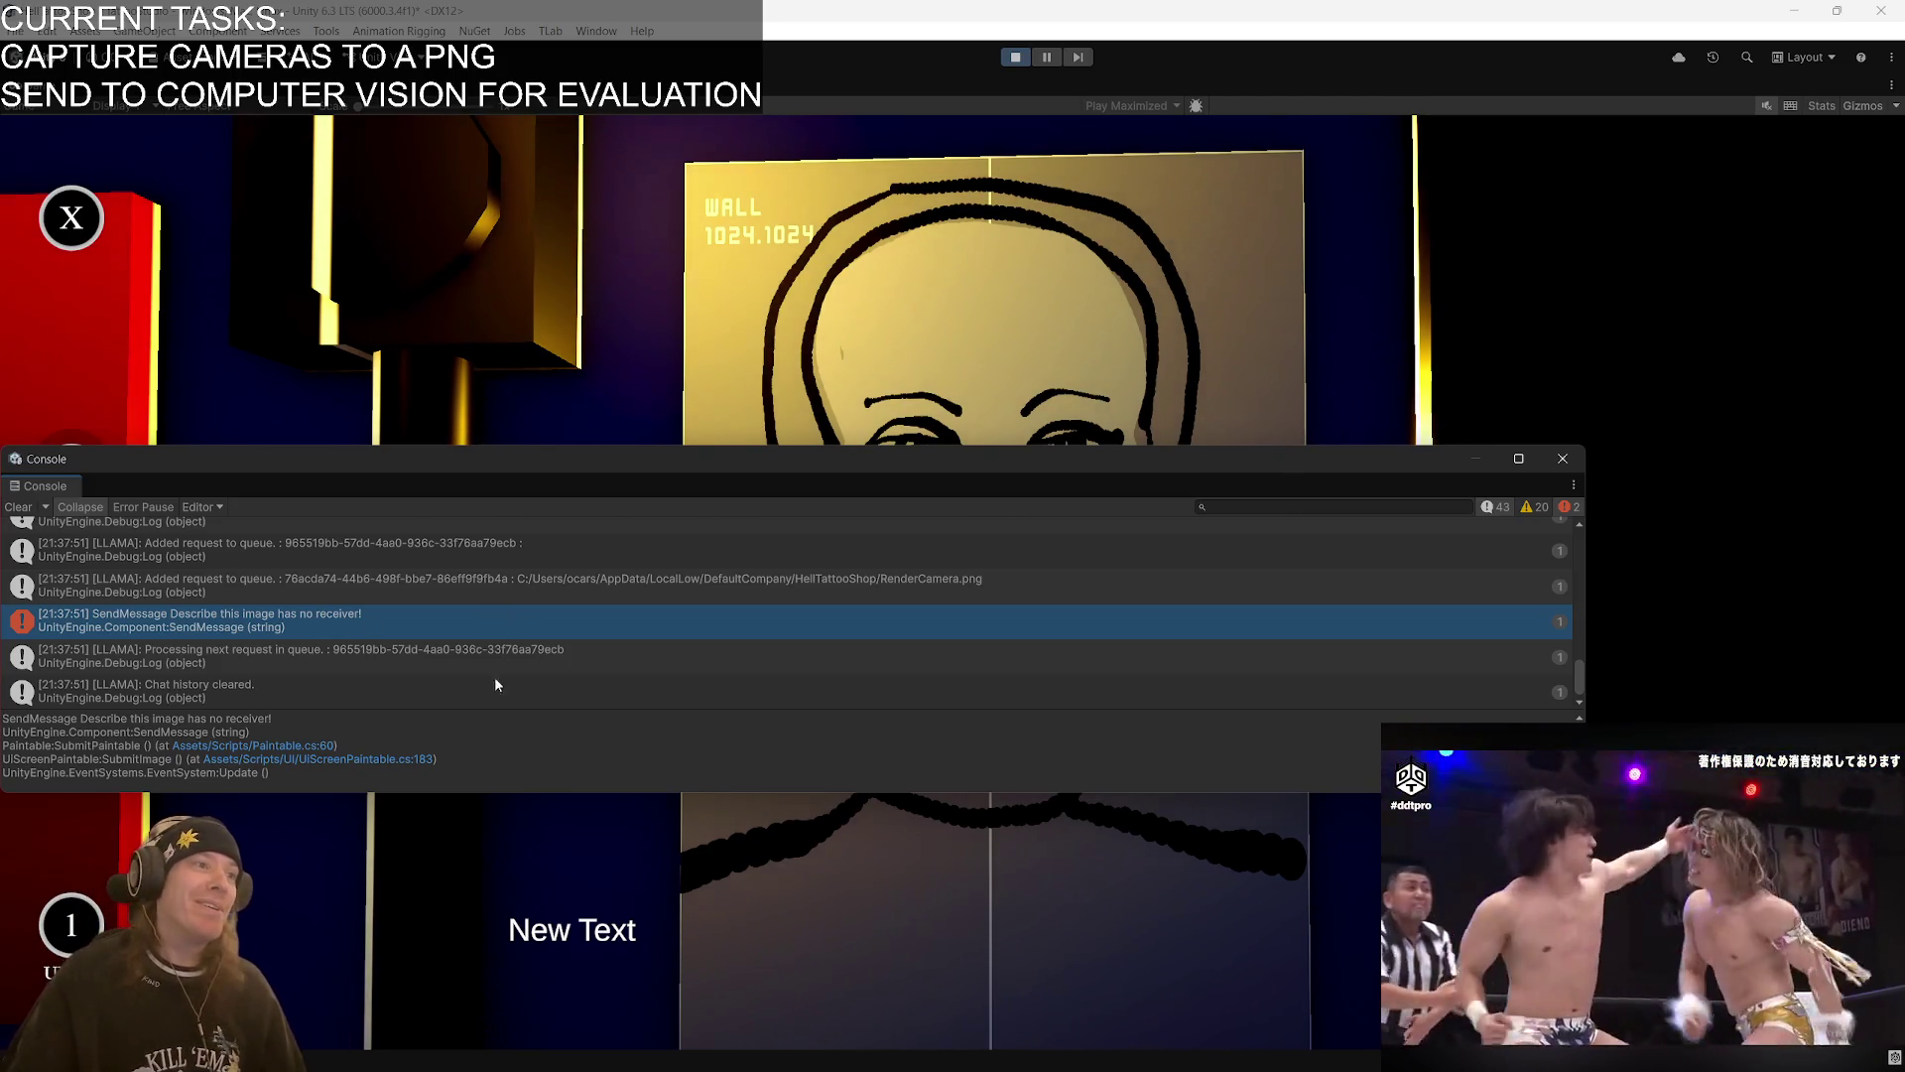
click(1564, 462)
key(alt+Tab)
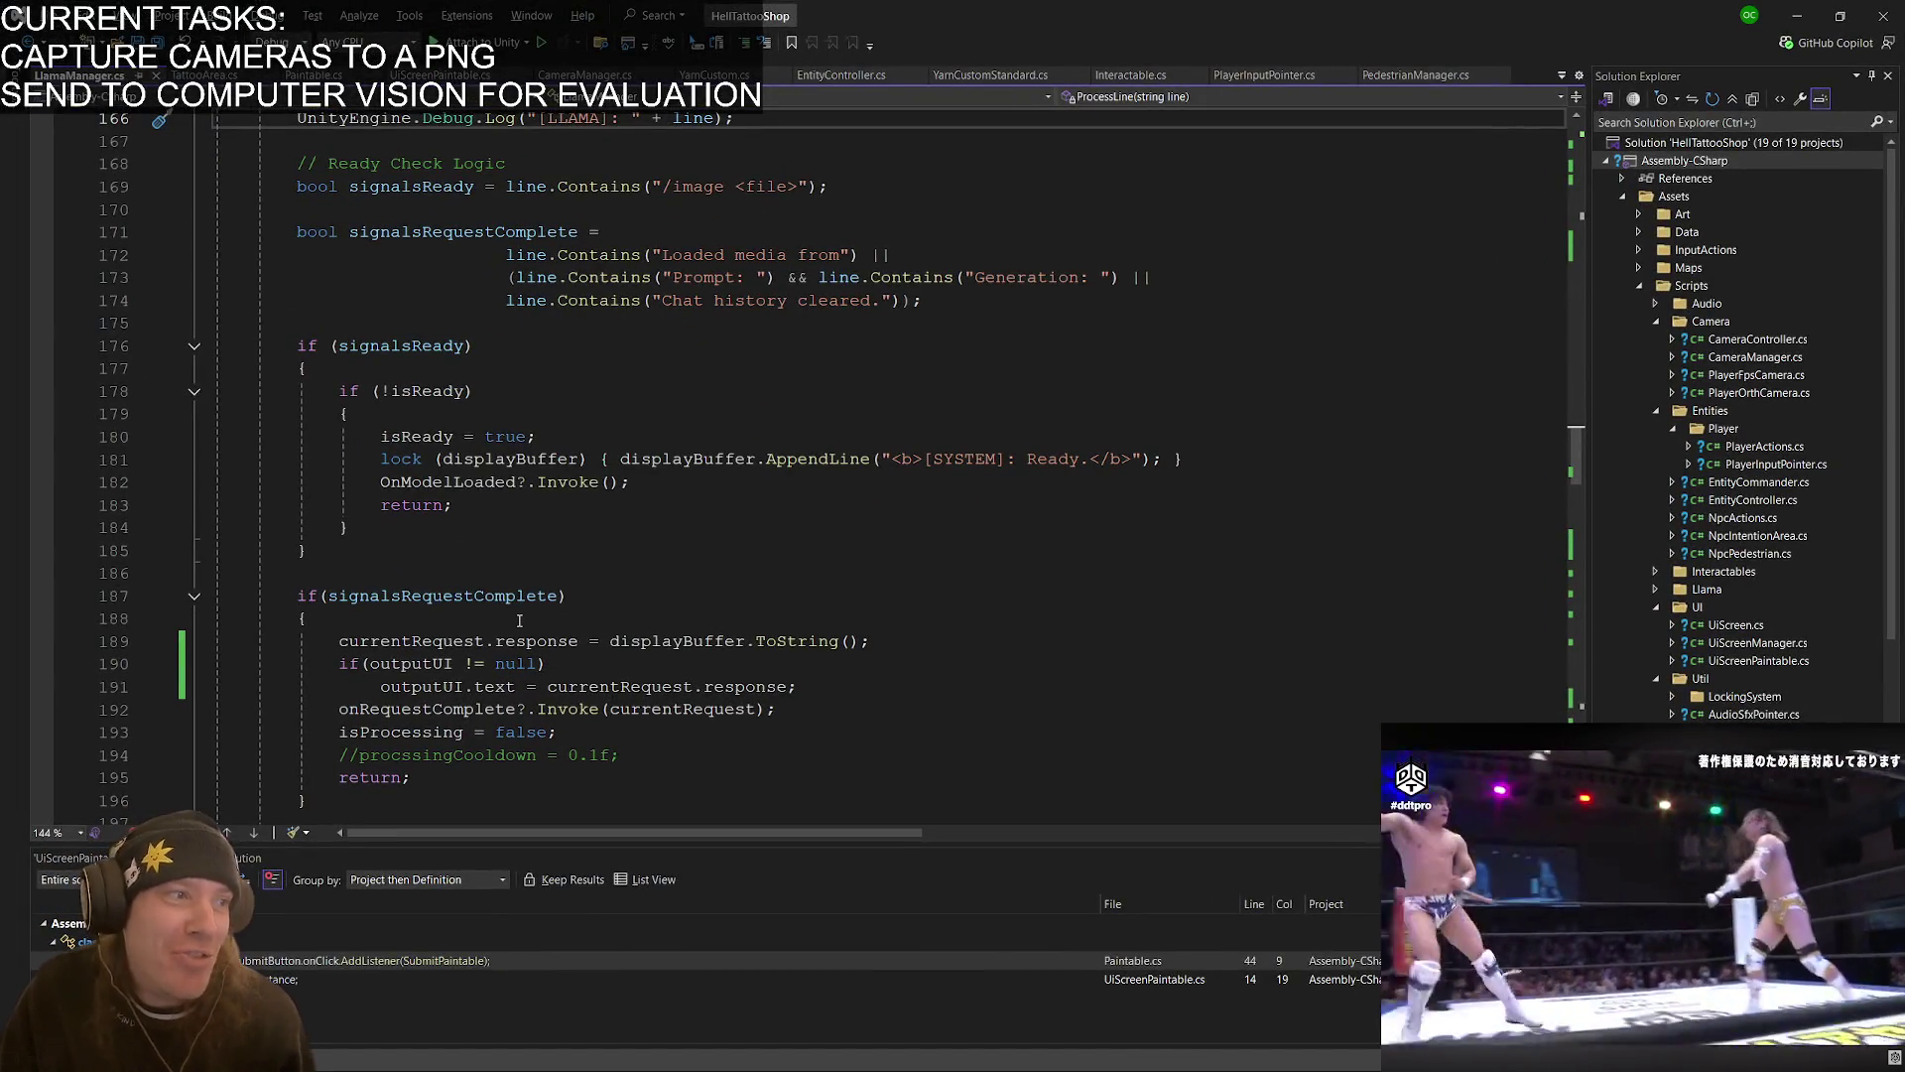
- Replace SendMessage with SendPrompt("Describe this image") on line 60 of Paintable.cs, then return to Unity
click(559, 687)
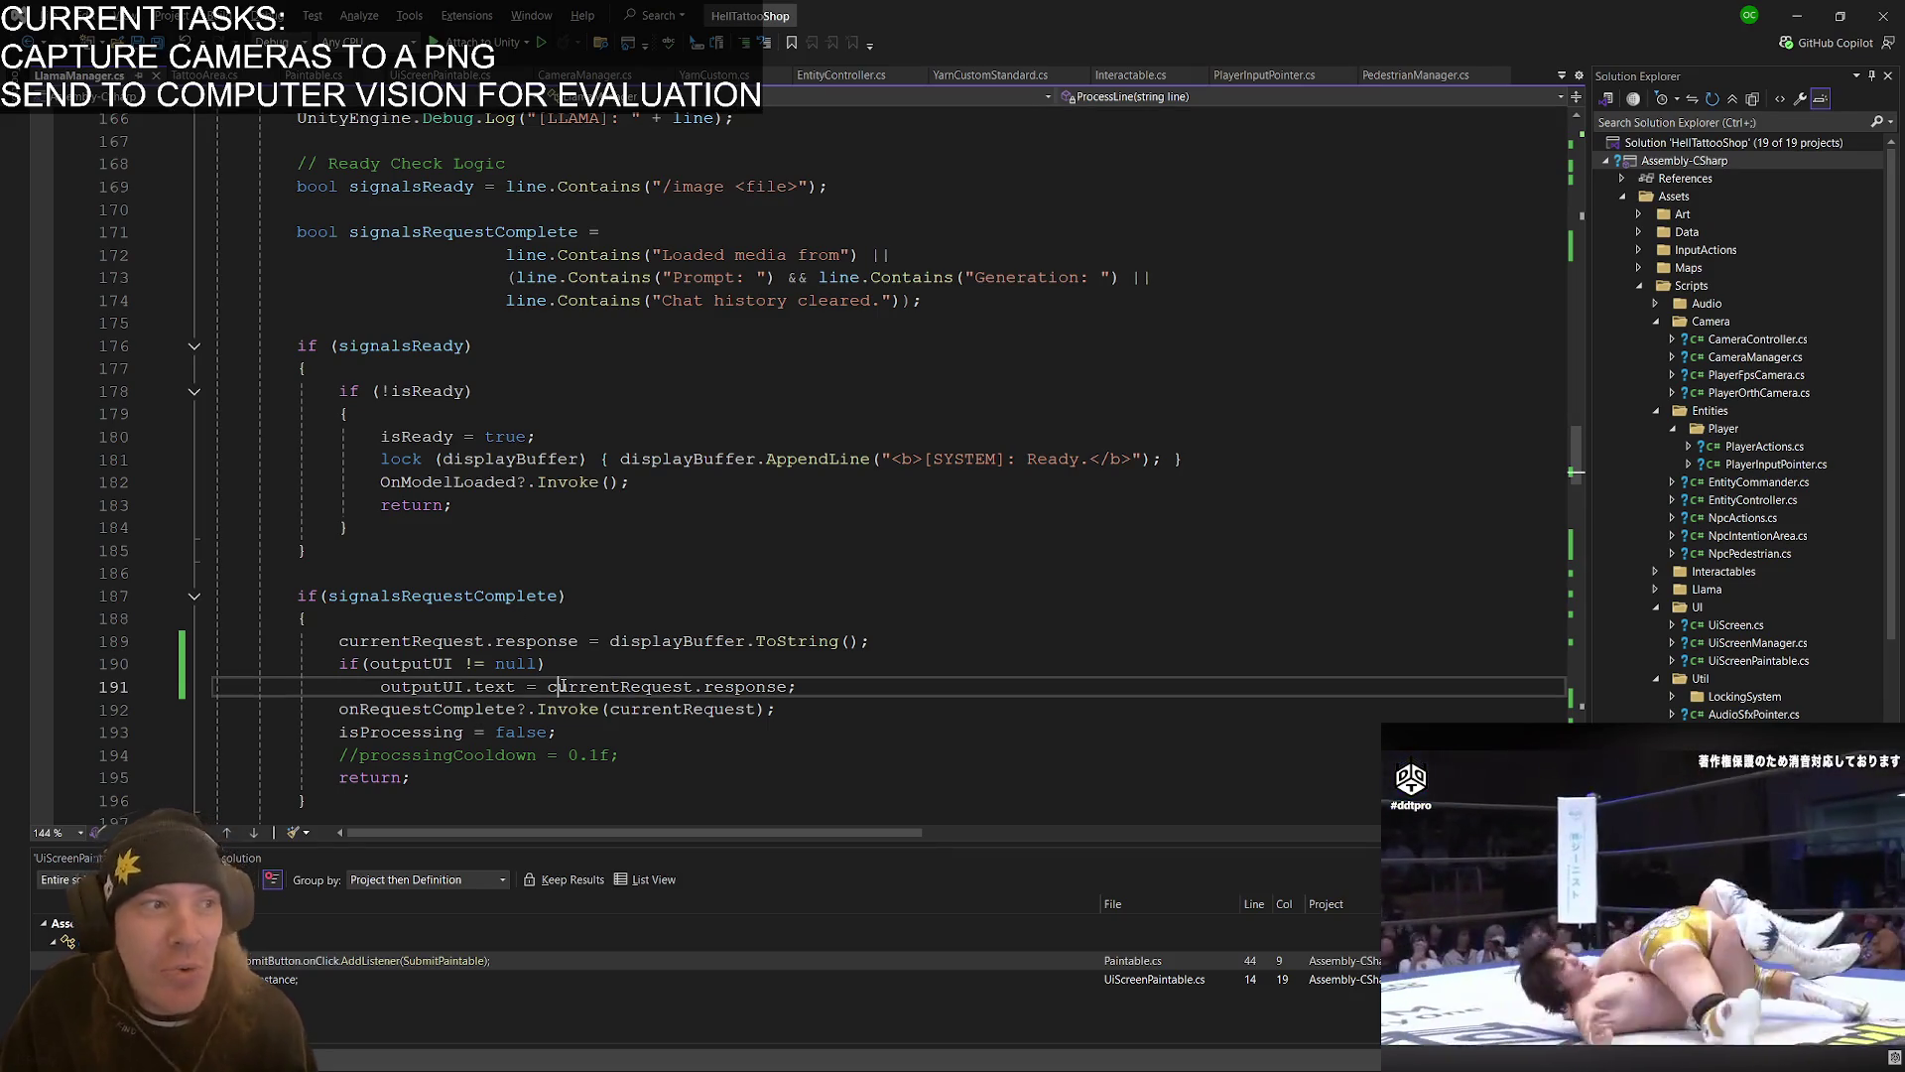
key(Up)
key(Up)
key(Up)
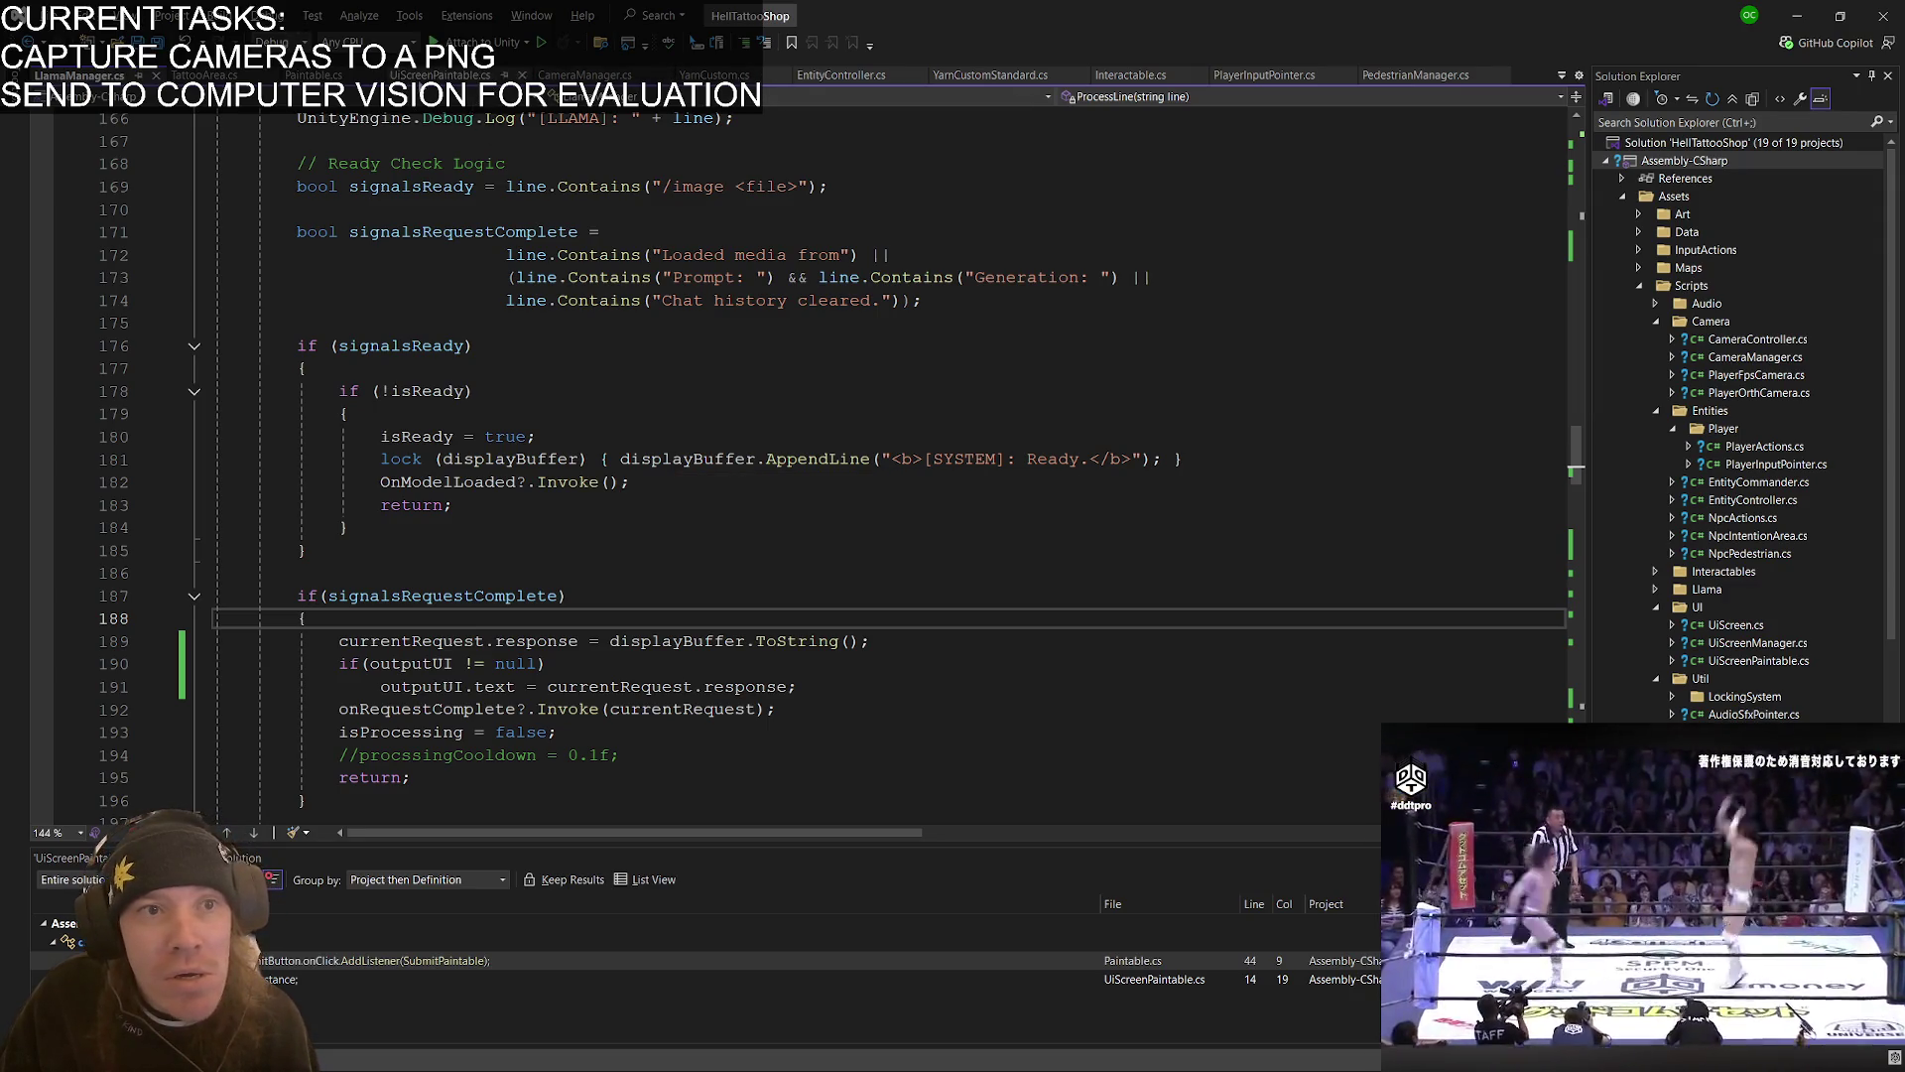
click(330, 77)
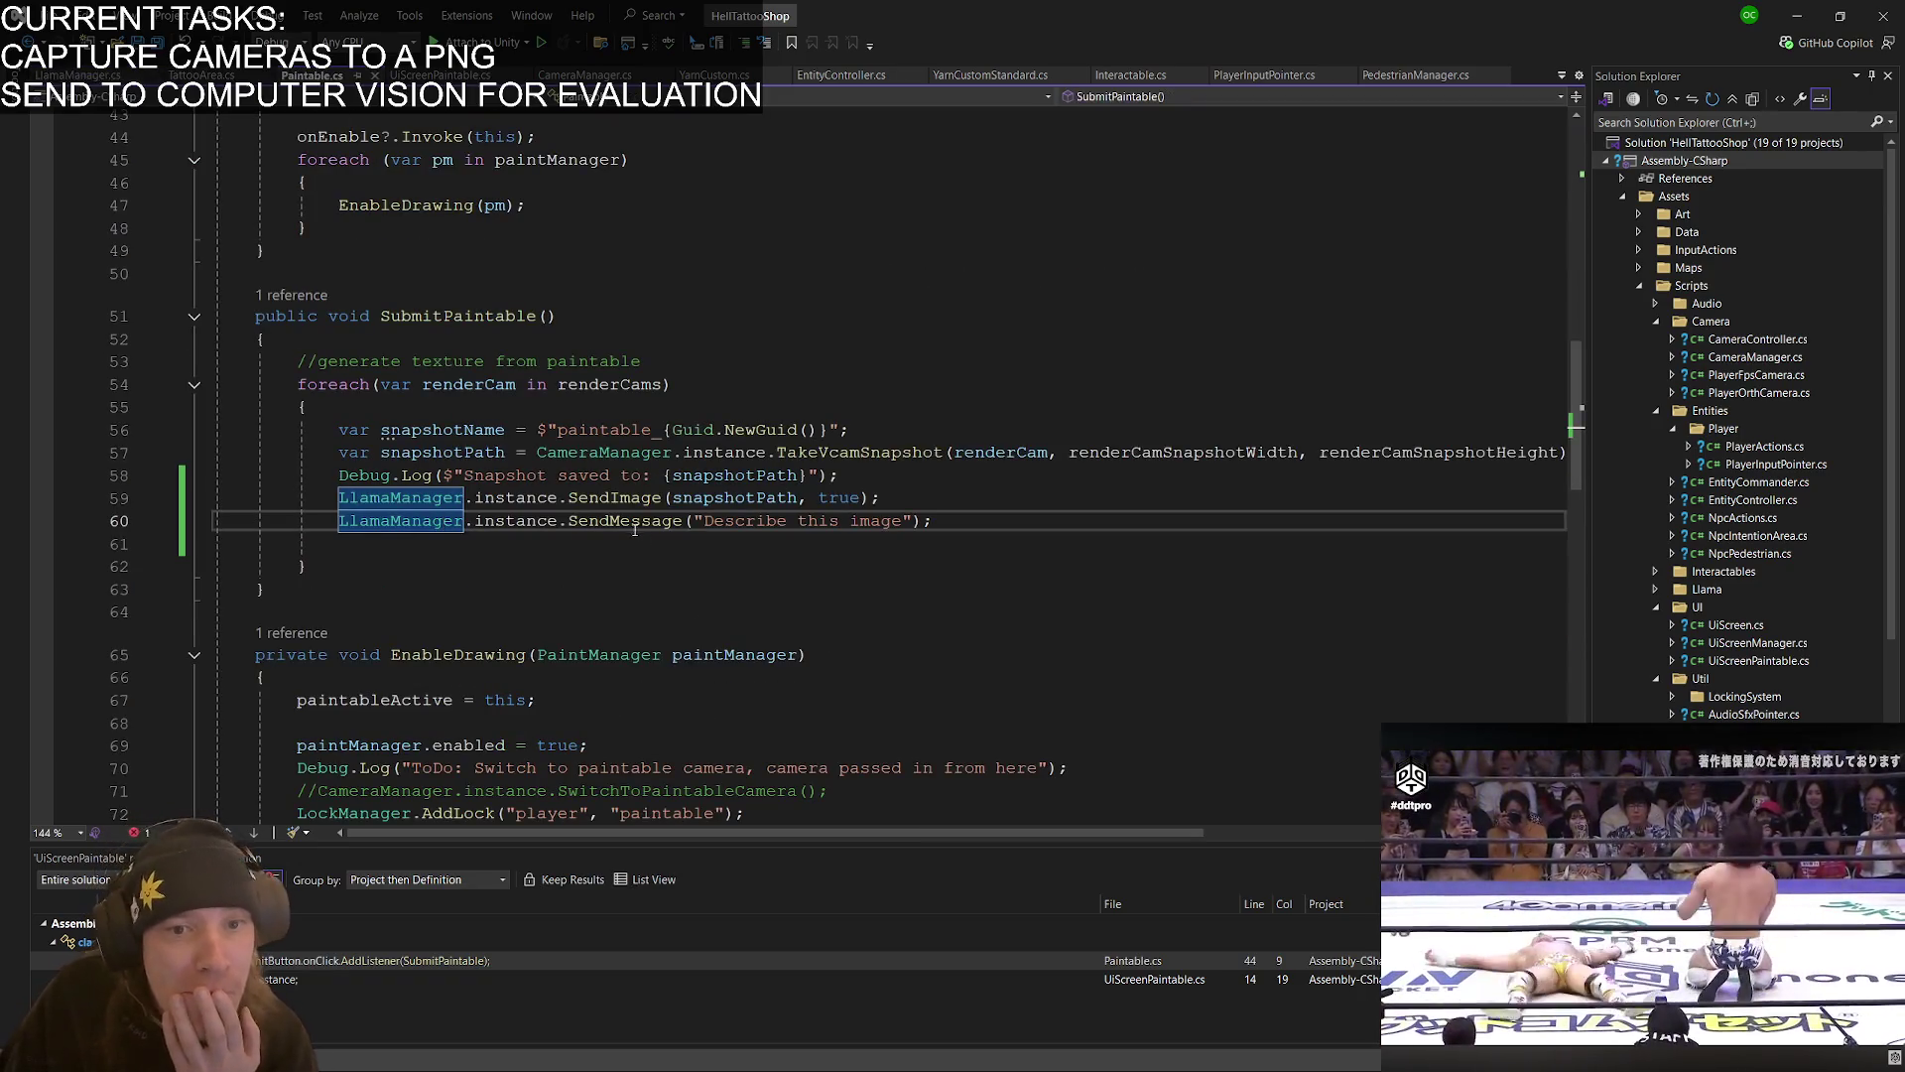
click(638, 523)
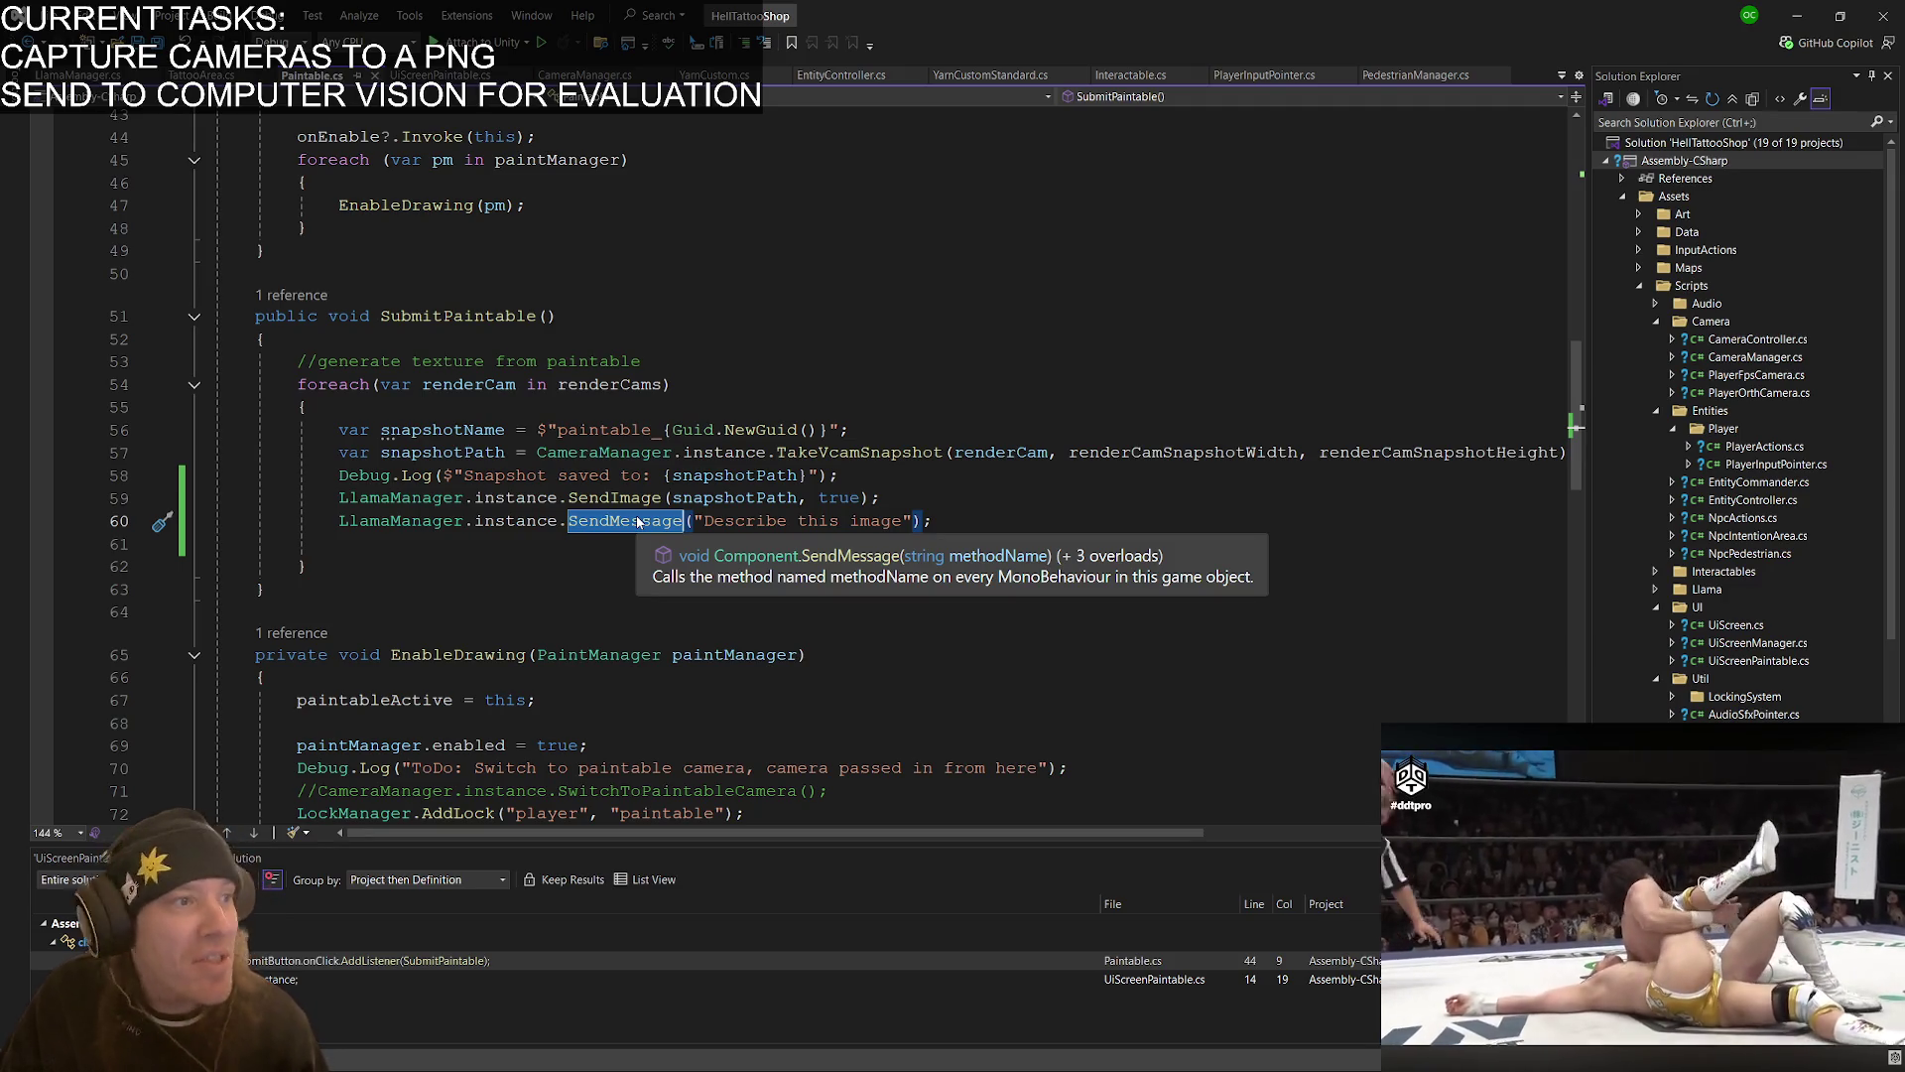
key(BackSpace)
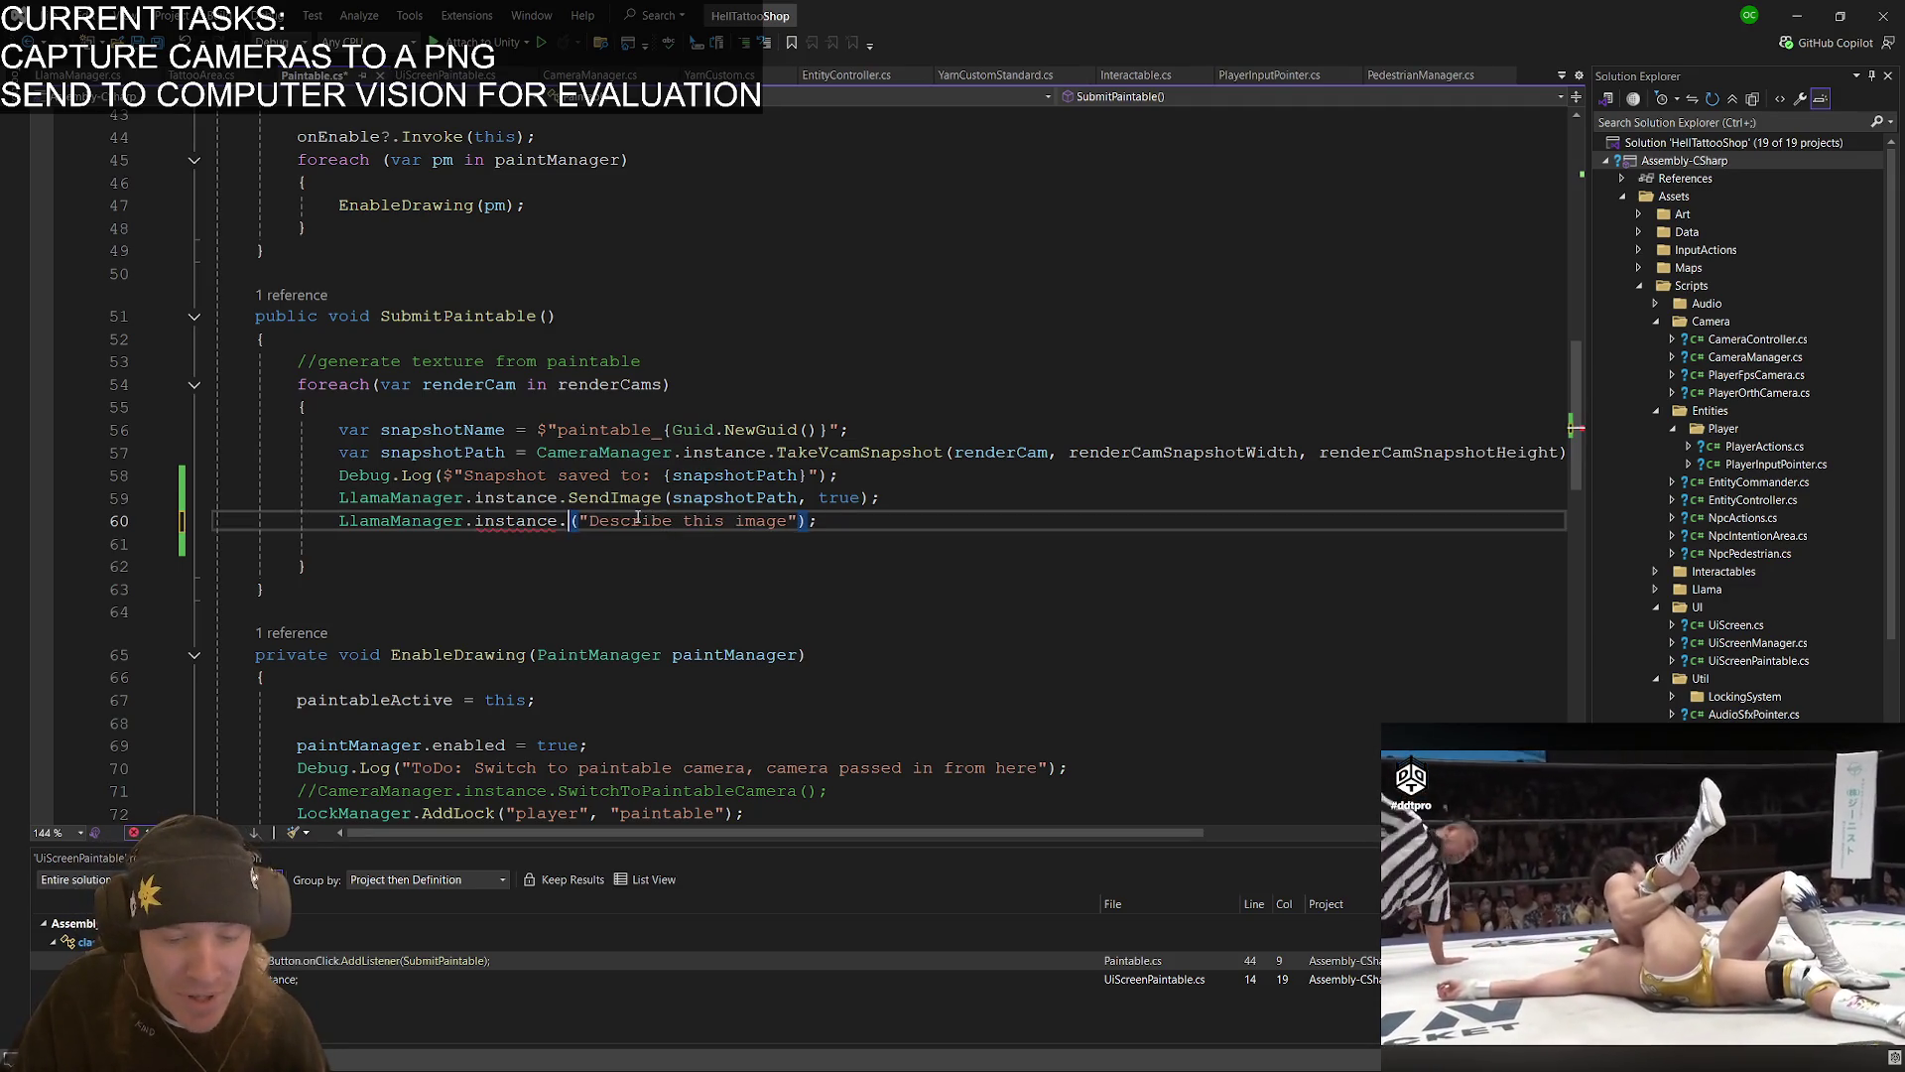
text(S)
key(Down)
key(Down)
key(Tab)
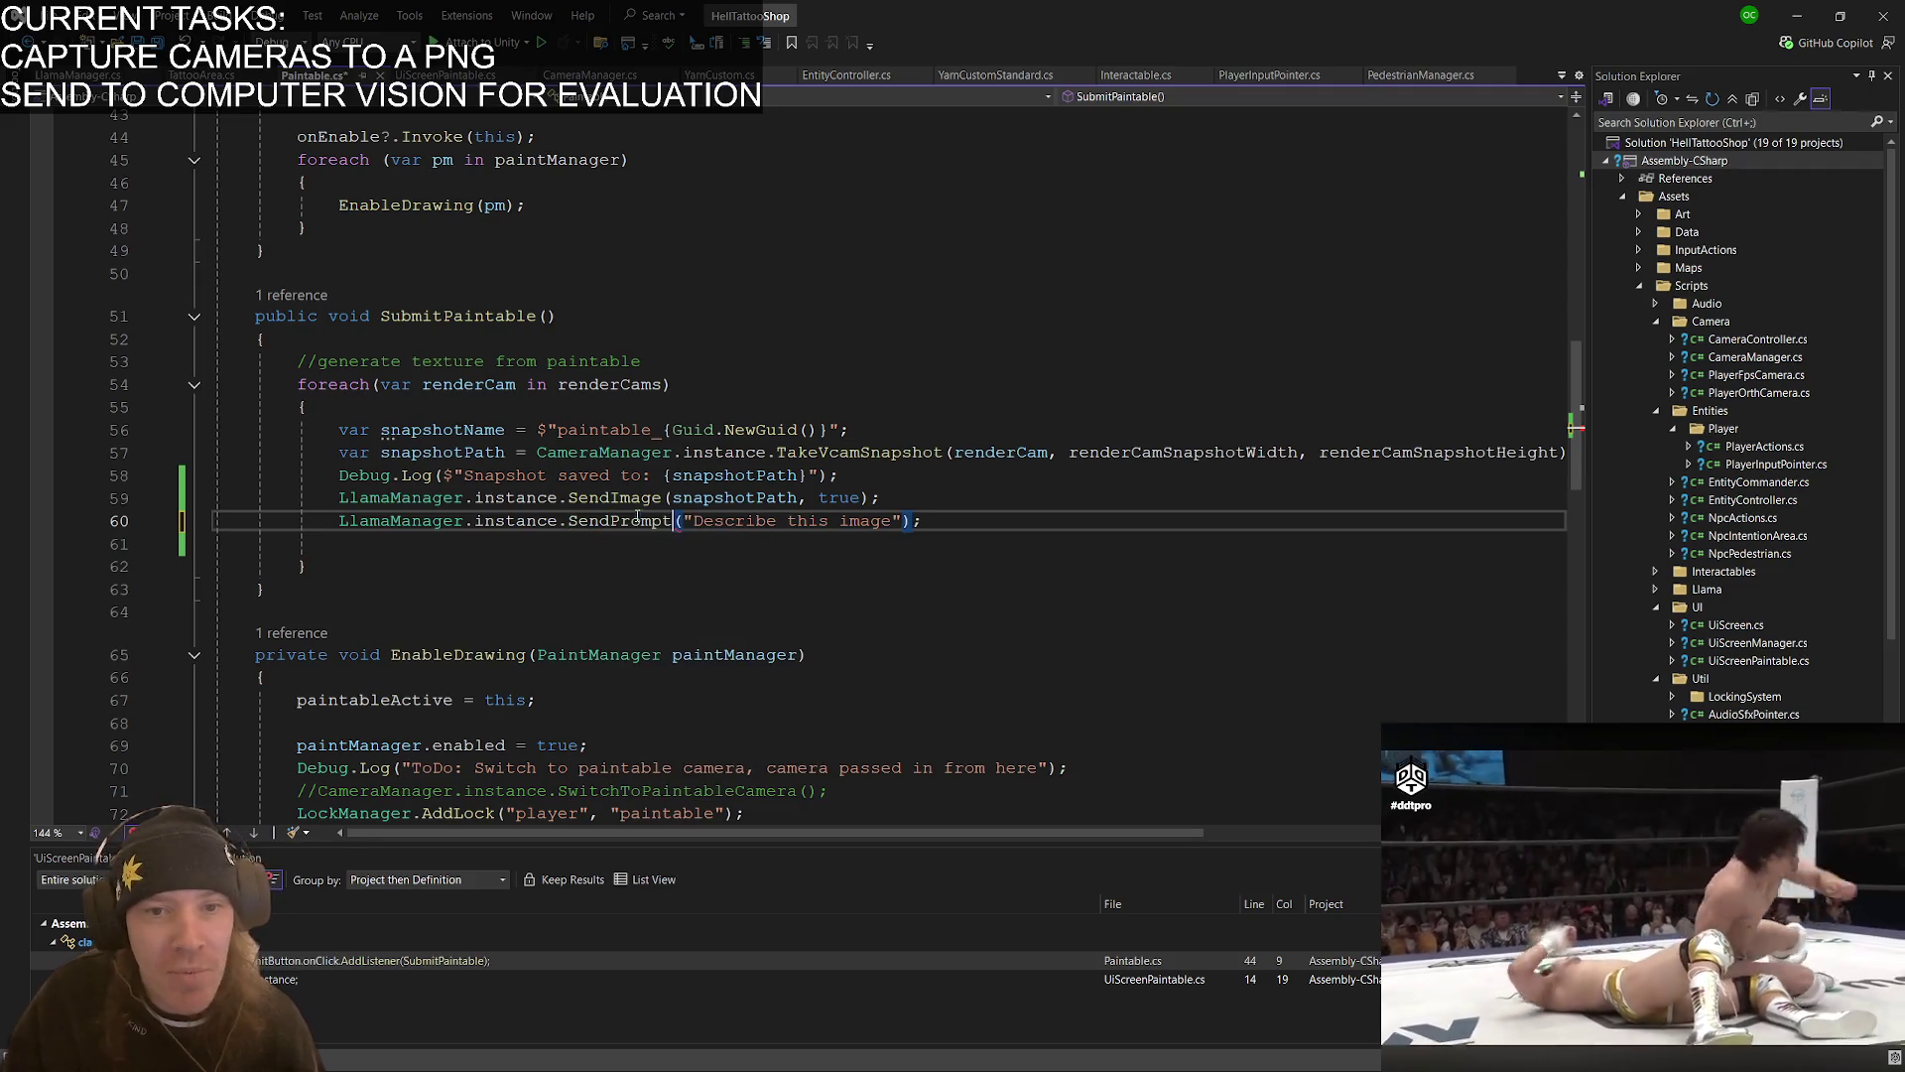
key(alt+Tab)
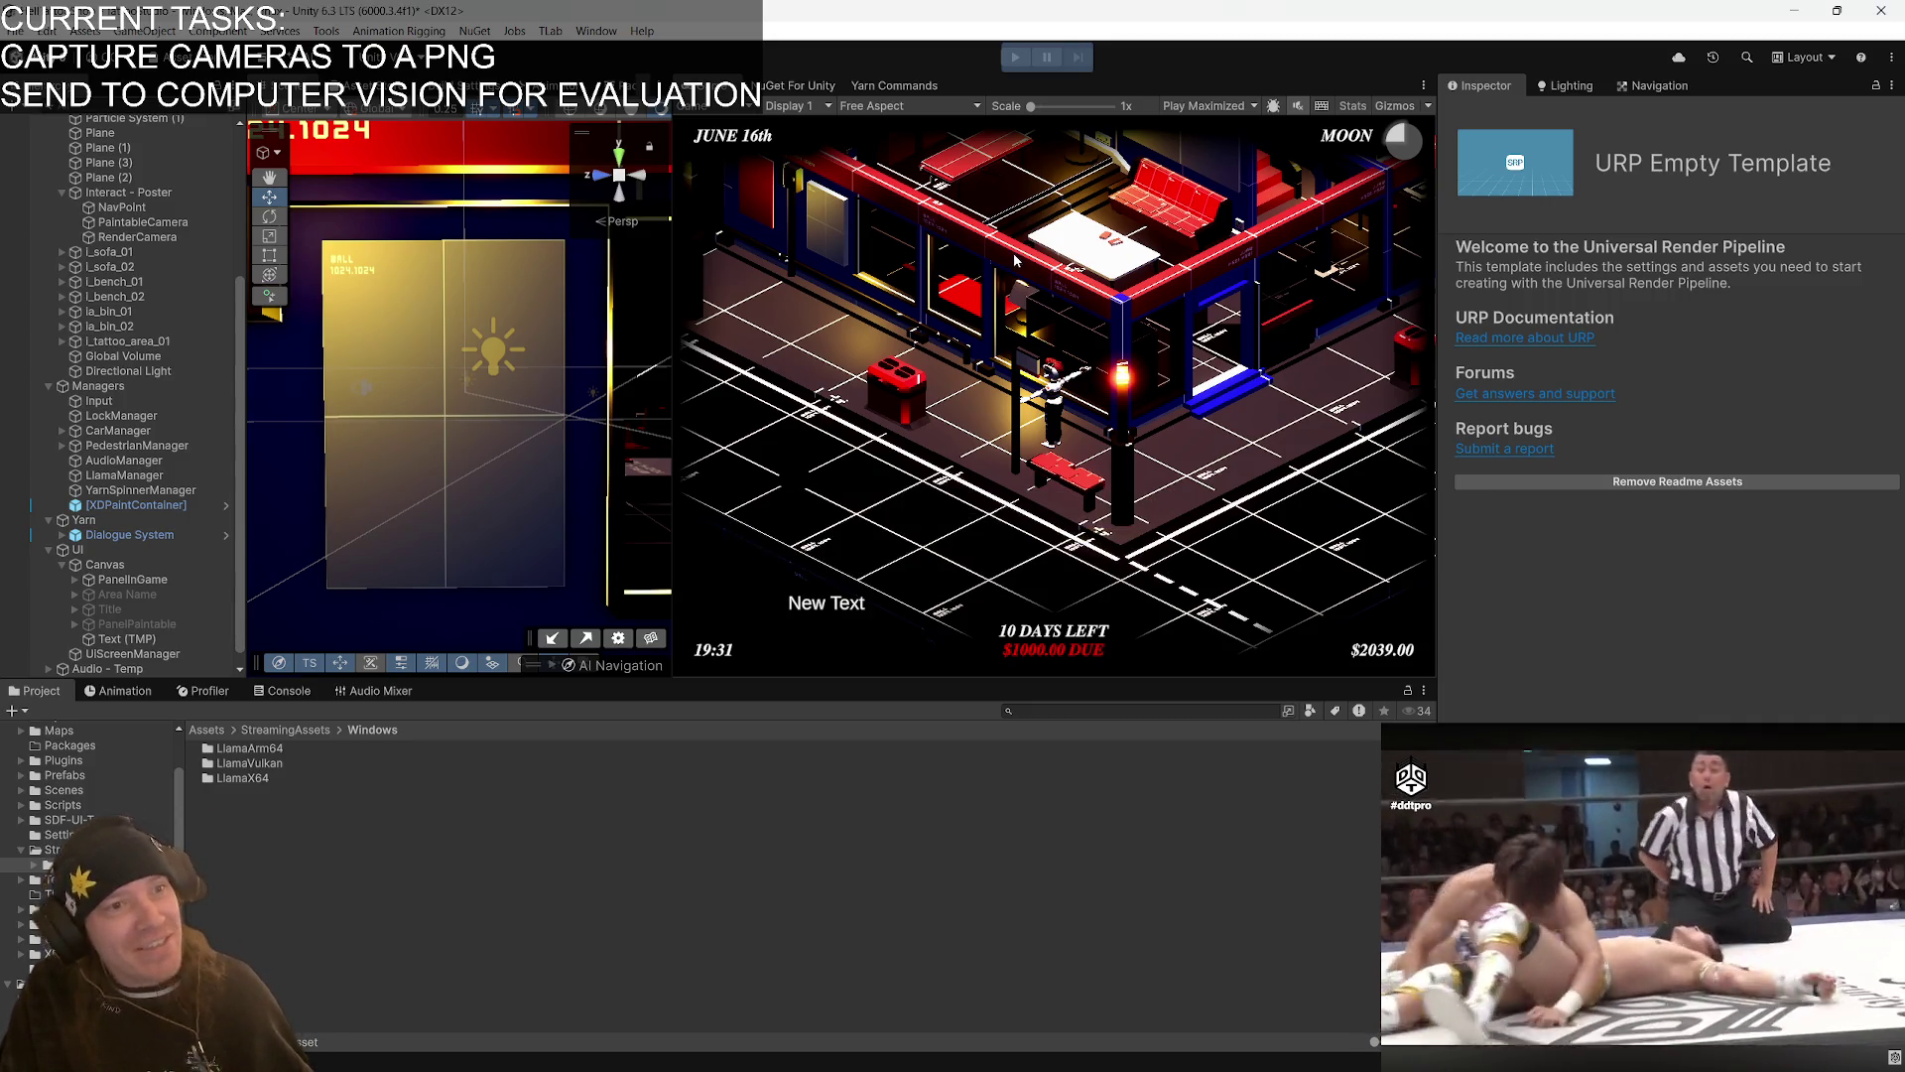
- Start Play mode, walk the character left with A, and press E at the wall to paint
click(1011, 59)
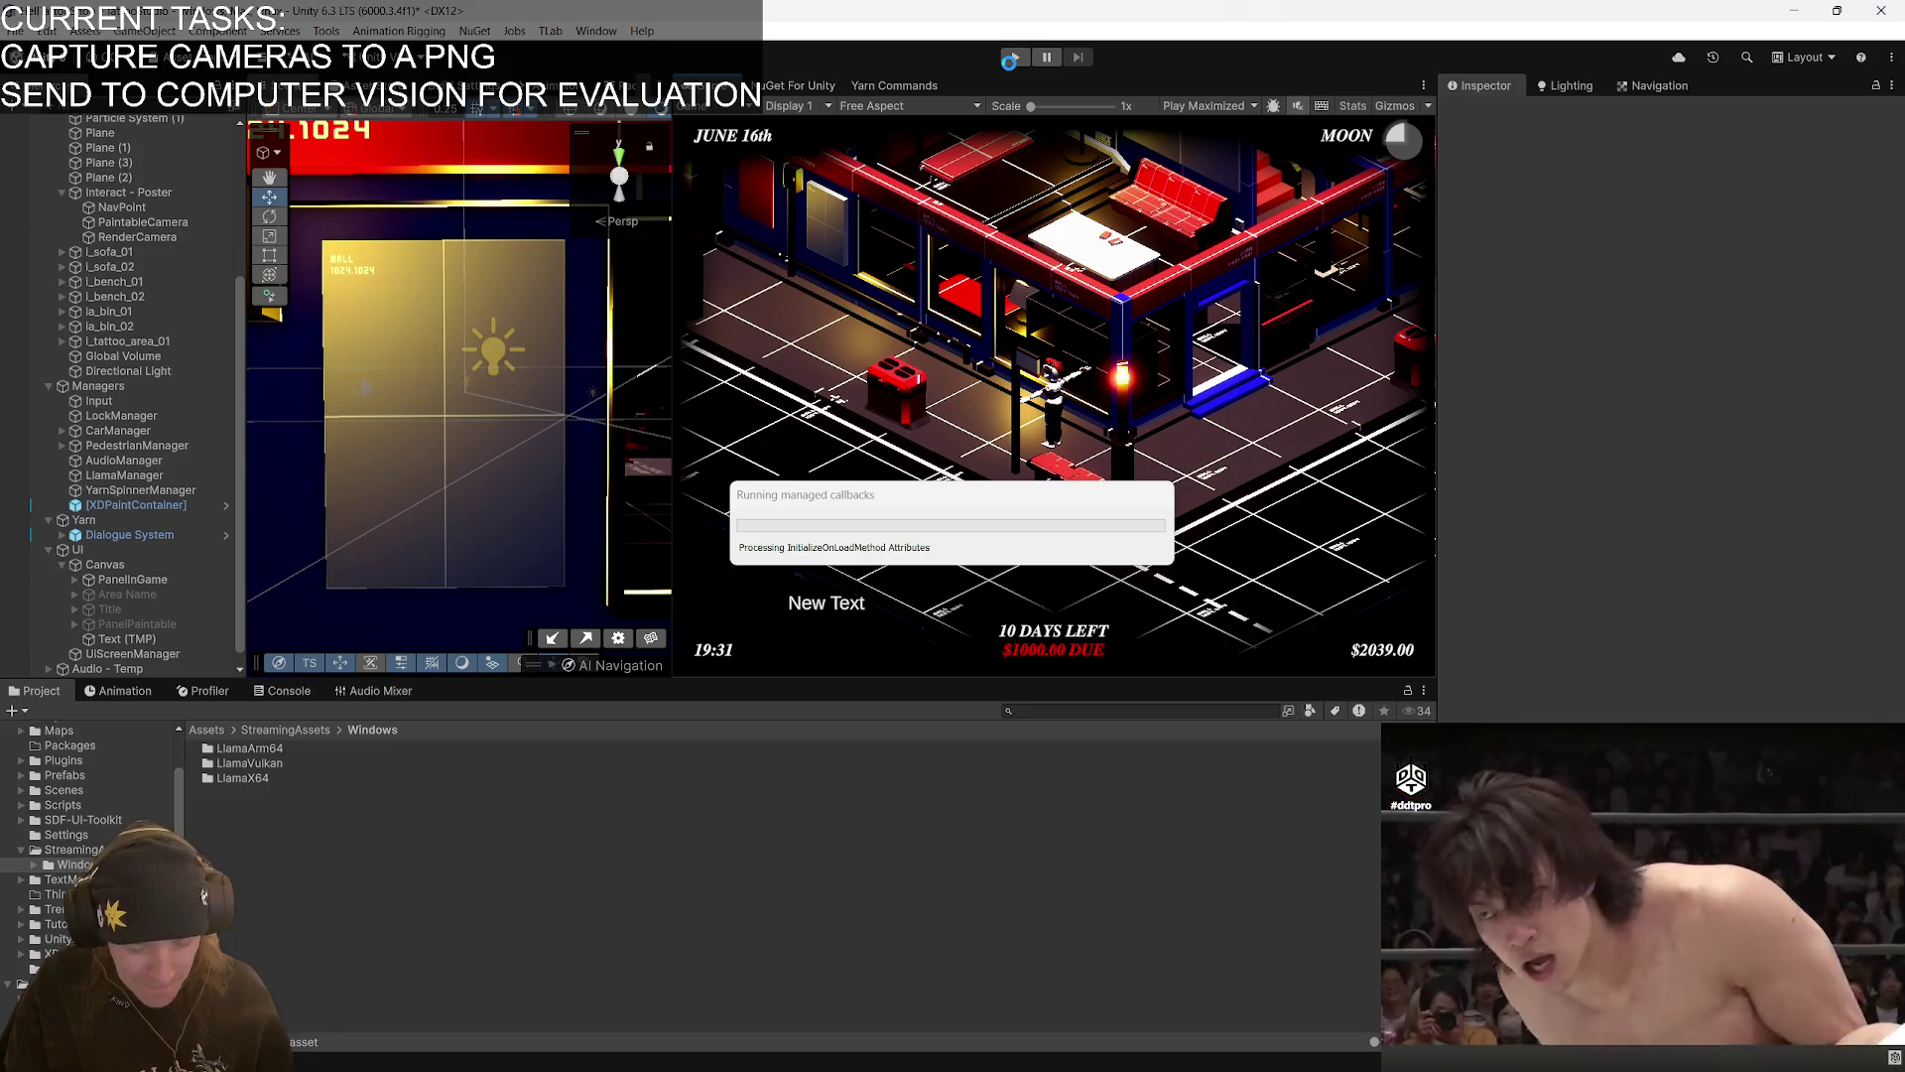
click(1012, 59)
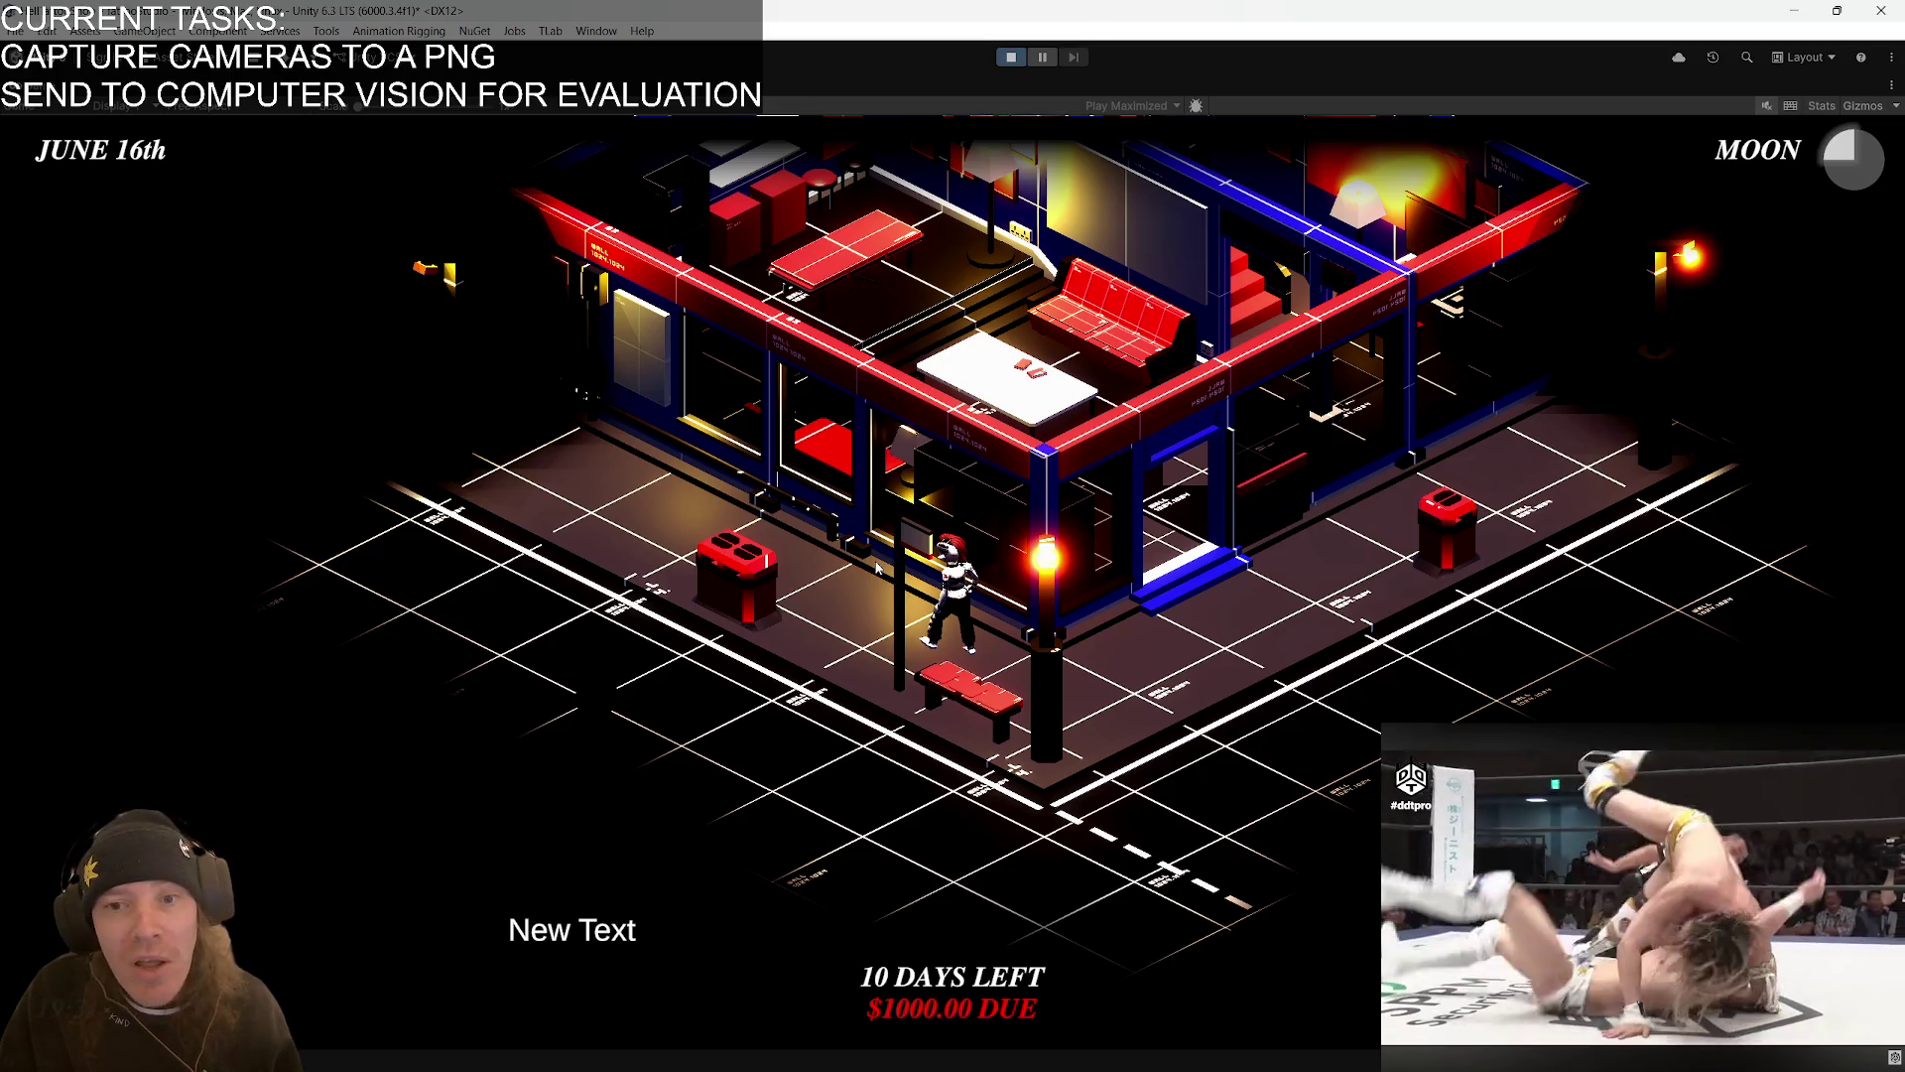
key(a)
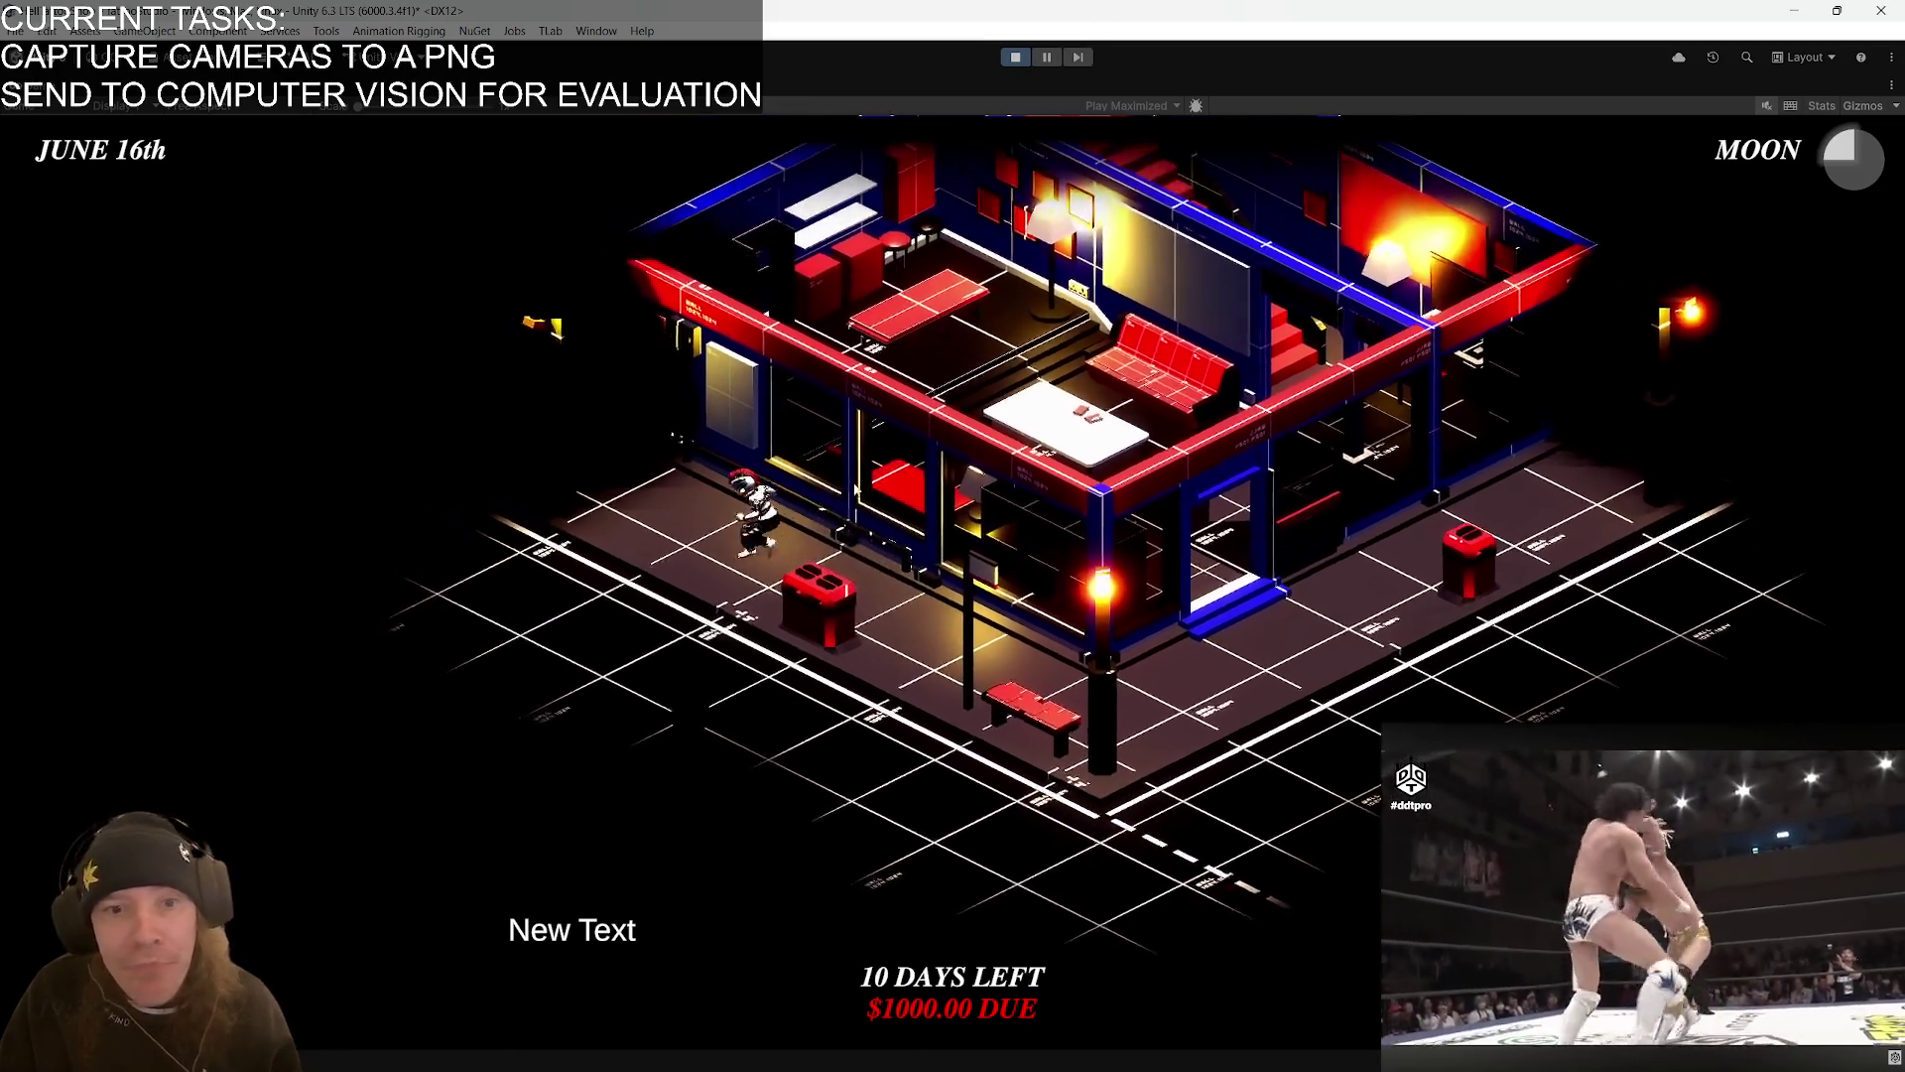
key(e)
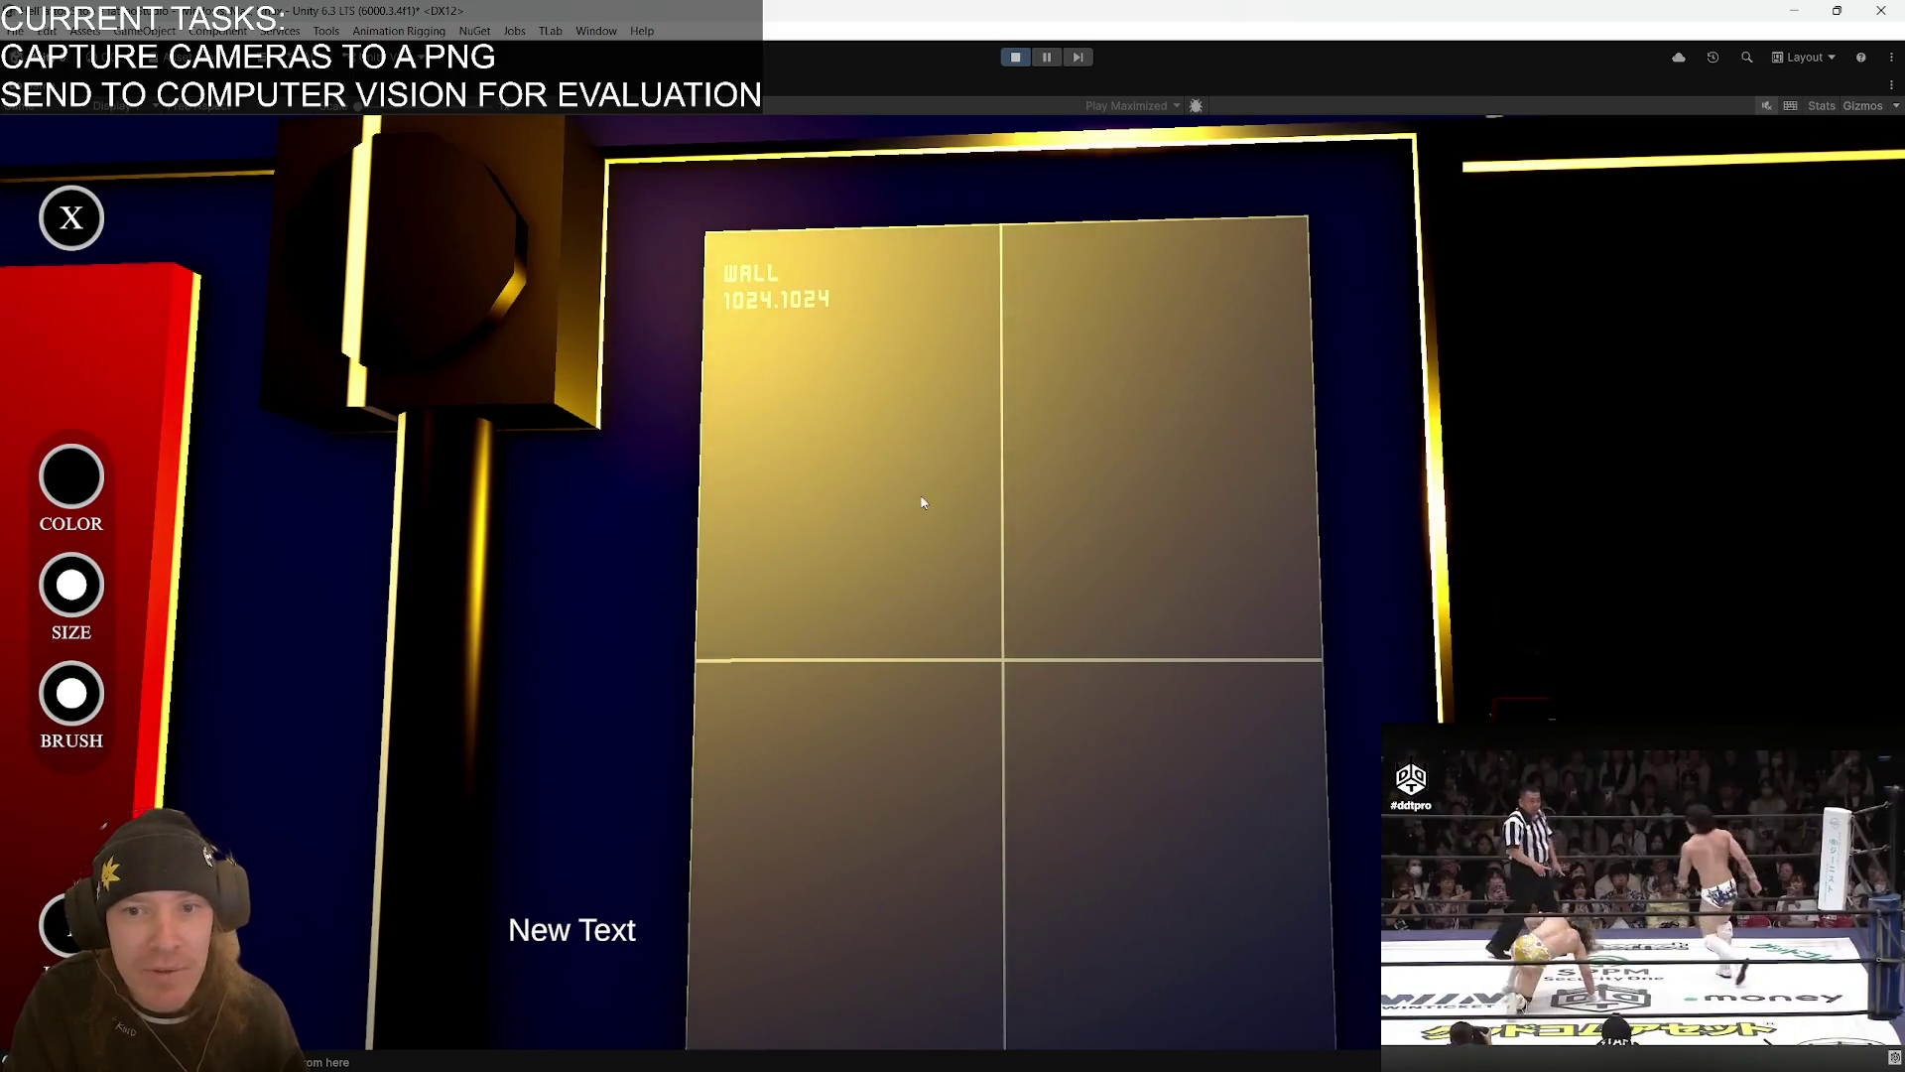
- Sketch the face with a mustache, an M cap, and the ear, jaw and chin
mouse_move(890, 540)
mouse_down()
mouse_move(891, 569)
mouse_move(935, 568)
mouse_move(928, 582)
mouse_move(815, 652)
mouse_move(919, 687)
mouse_move(990, 651)
mouse_up()
mouse_move(873, 662)
mouse_down()
mouse_move(983, 650)
mouse_move(863, 684)
mouse_move(948, 689)
mouse_up()
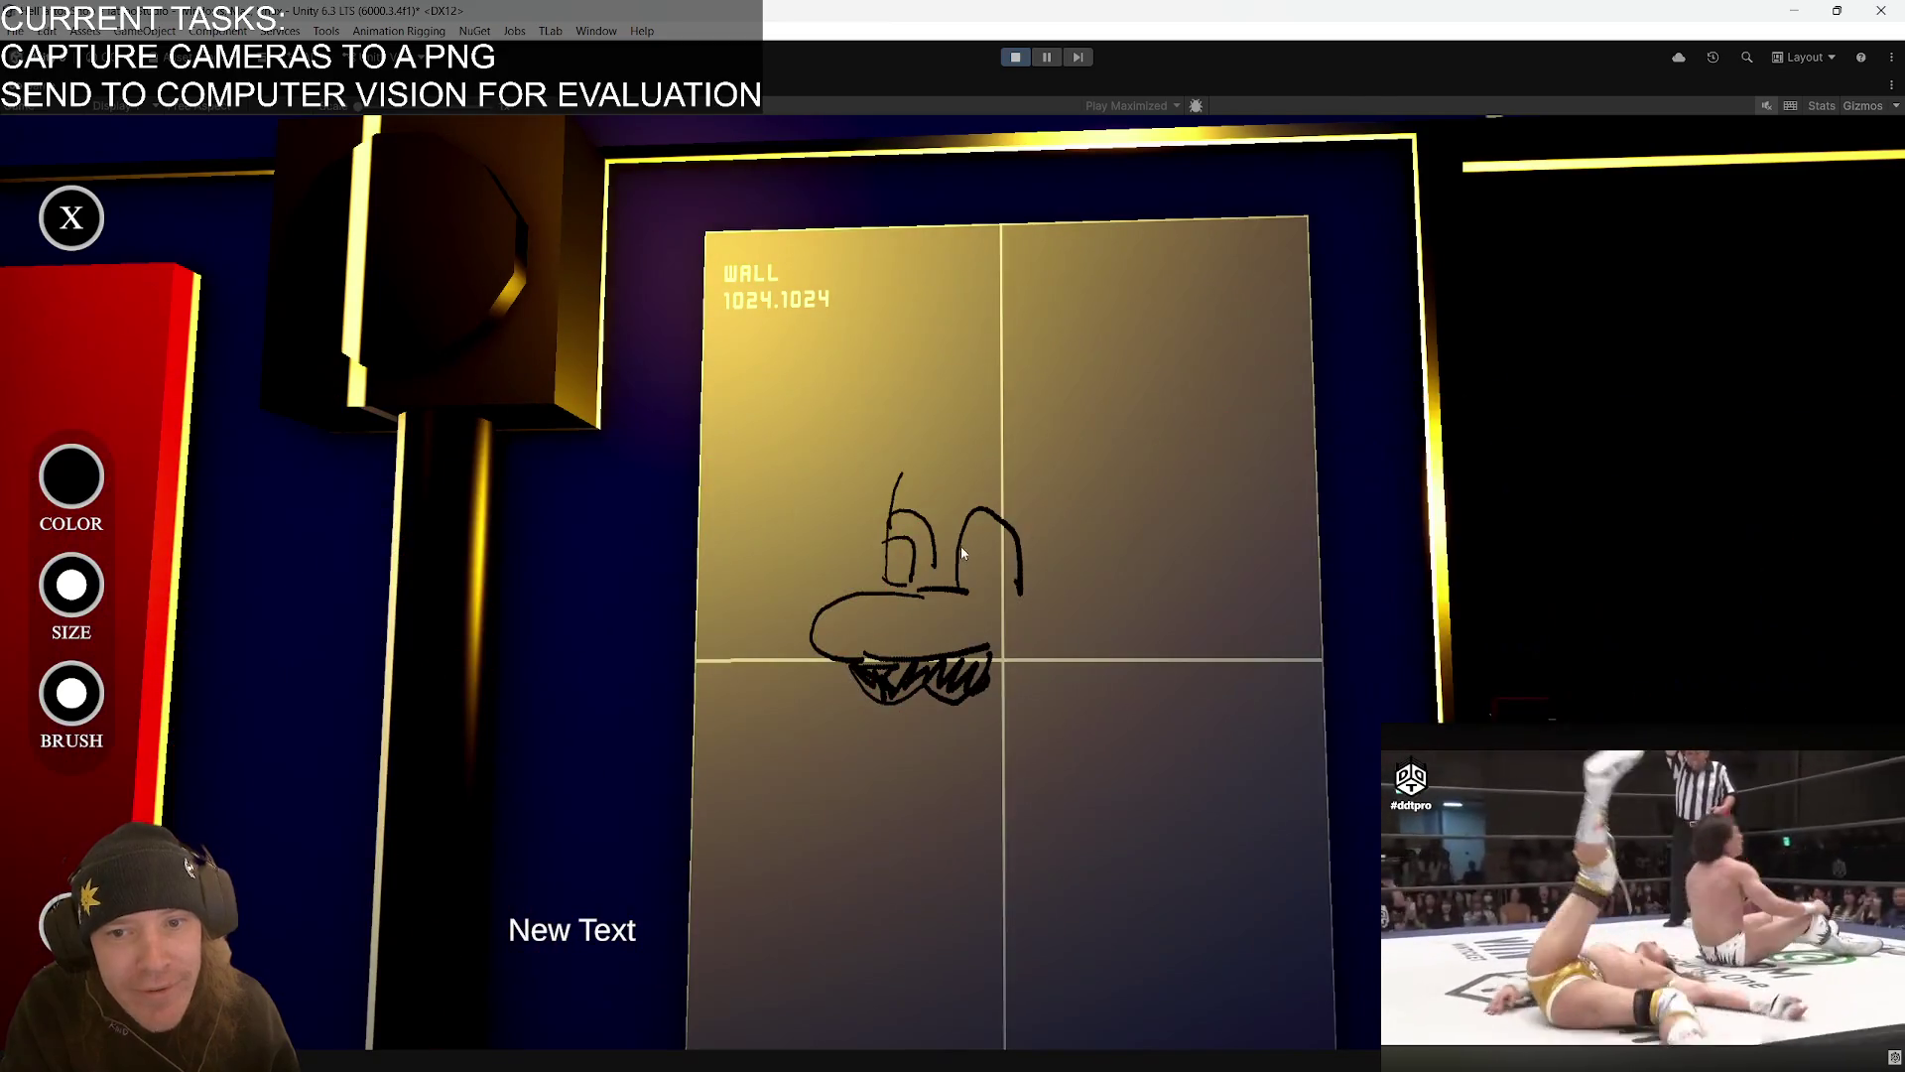
click(971, 484)
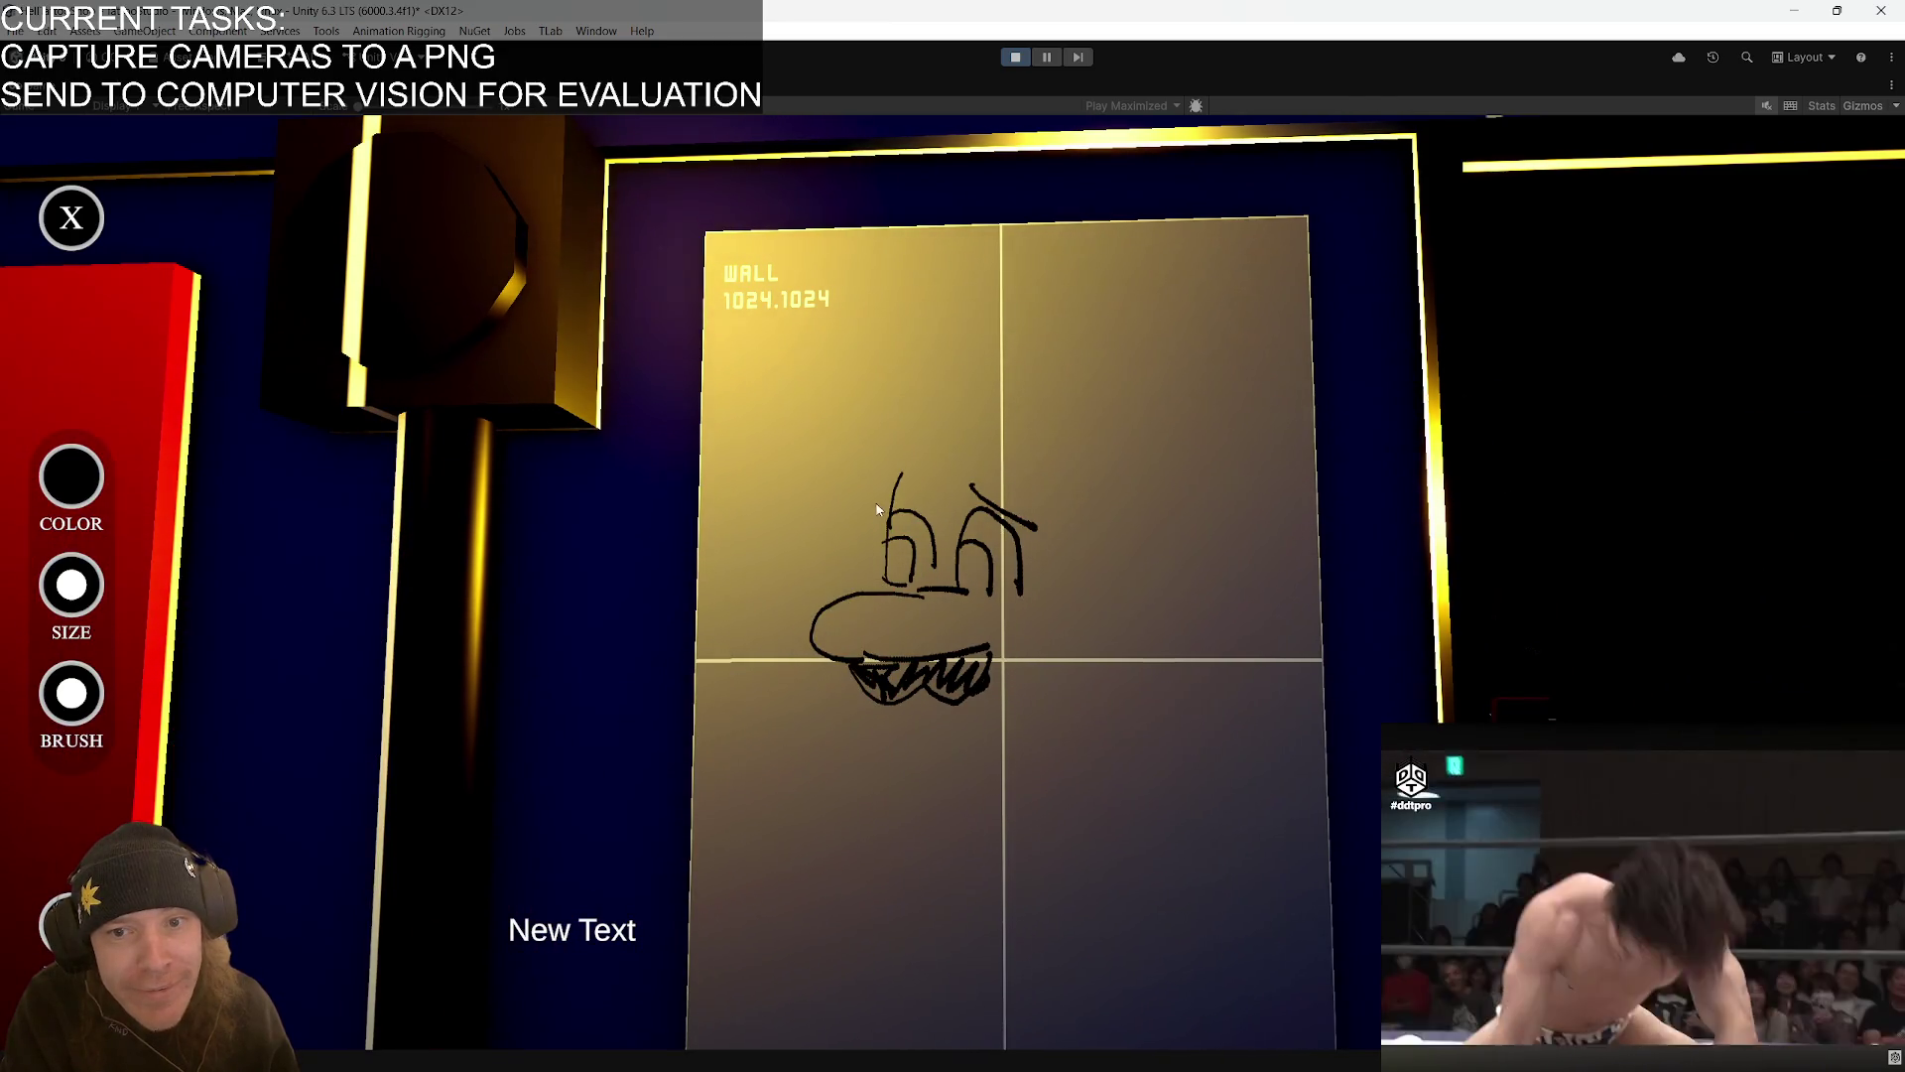
drag(795, 483, 1048, 474)
drag(894, 468, 1119, 476)
mouse_move(901, 398)
mouse_down()
mouse_move(933, 477)
mouse_move(931, 425)
mouse_up()
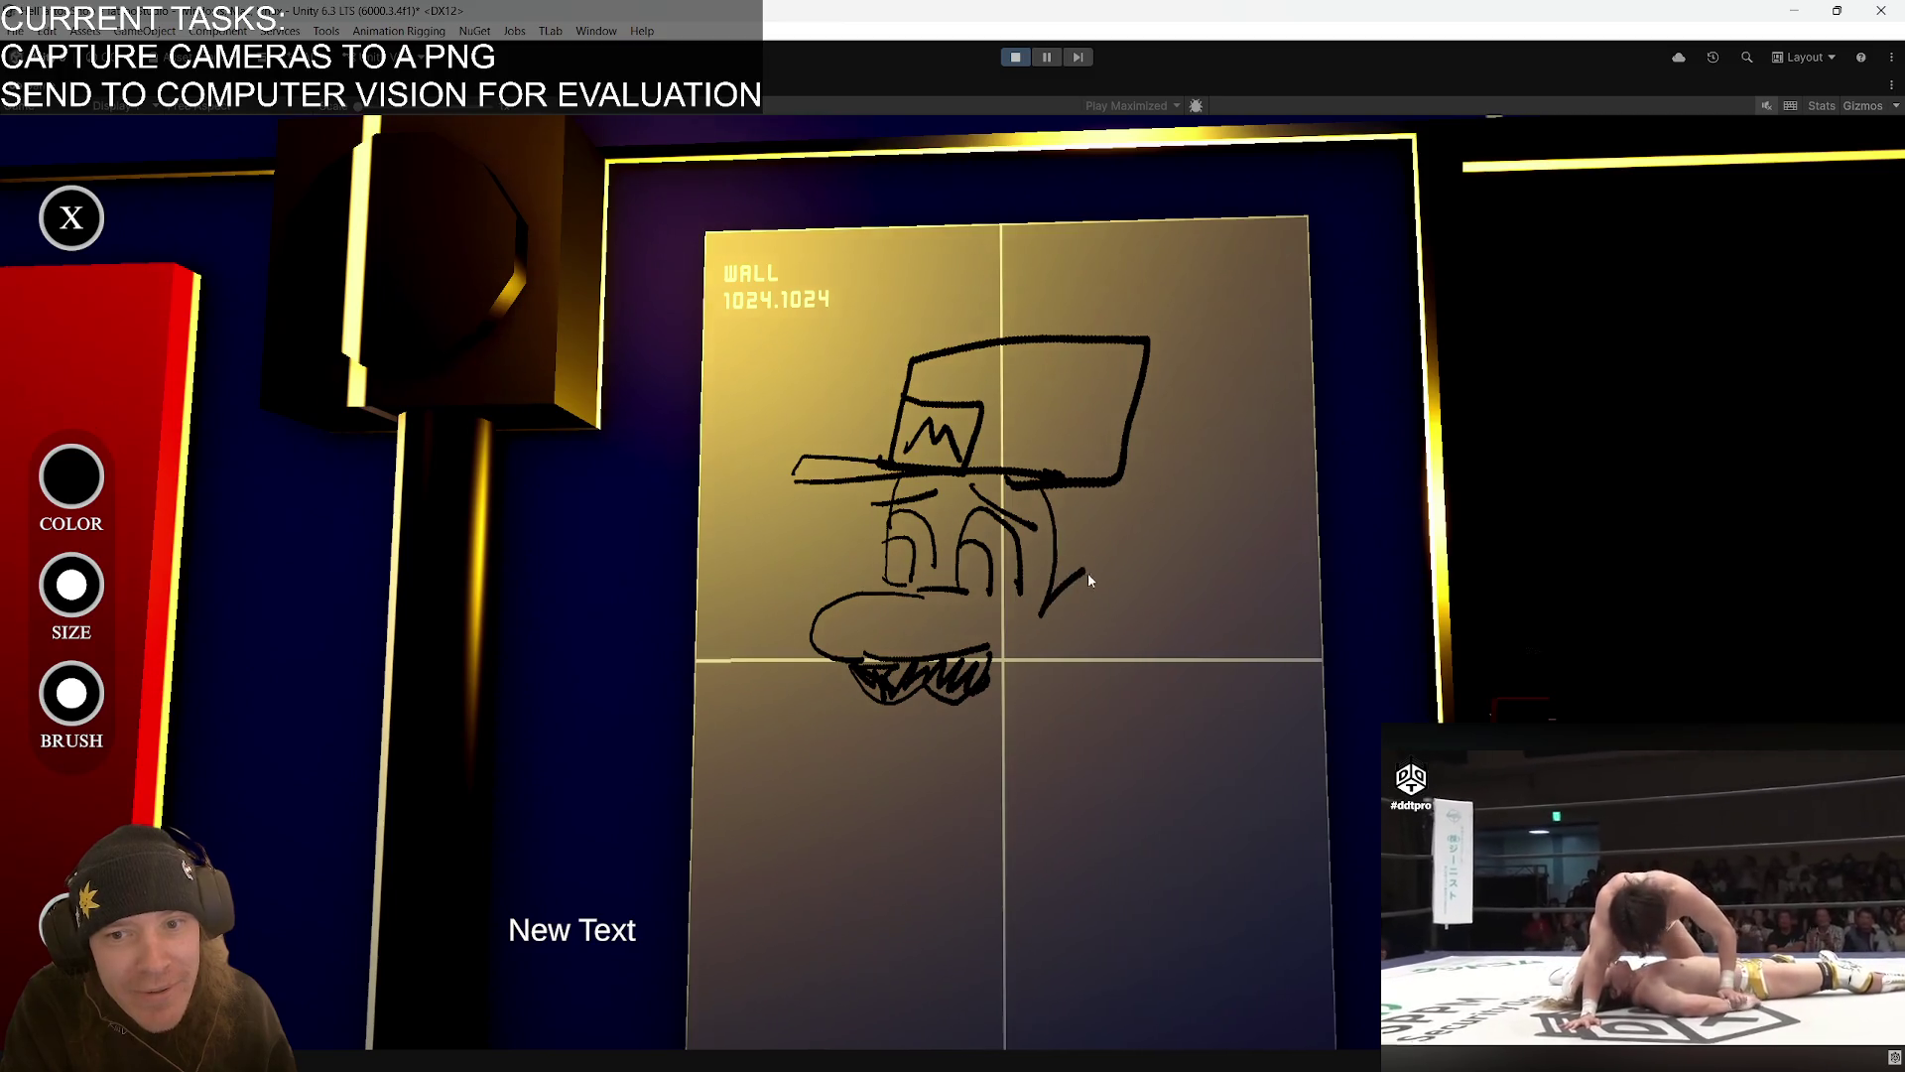
mouse_move(1120, 627)
mouse_down()
mouse_move(1093, 625)
mouse_move(1034, 712)
mouse_move(914, 702)
mouse_up()
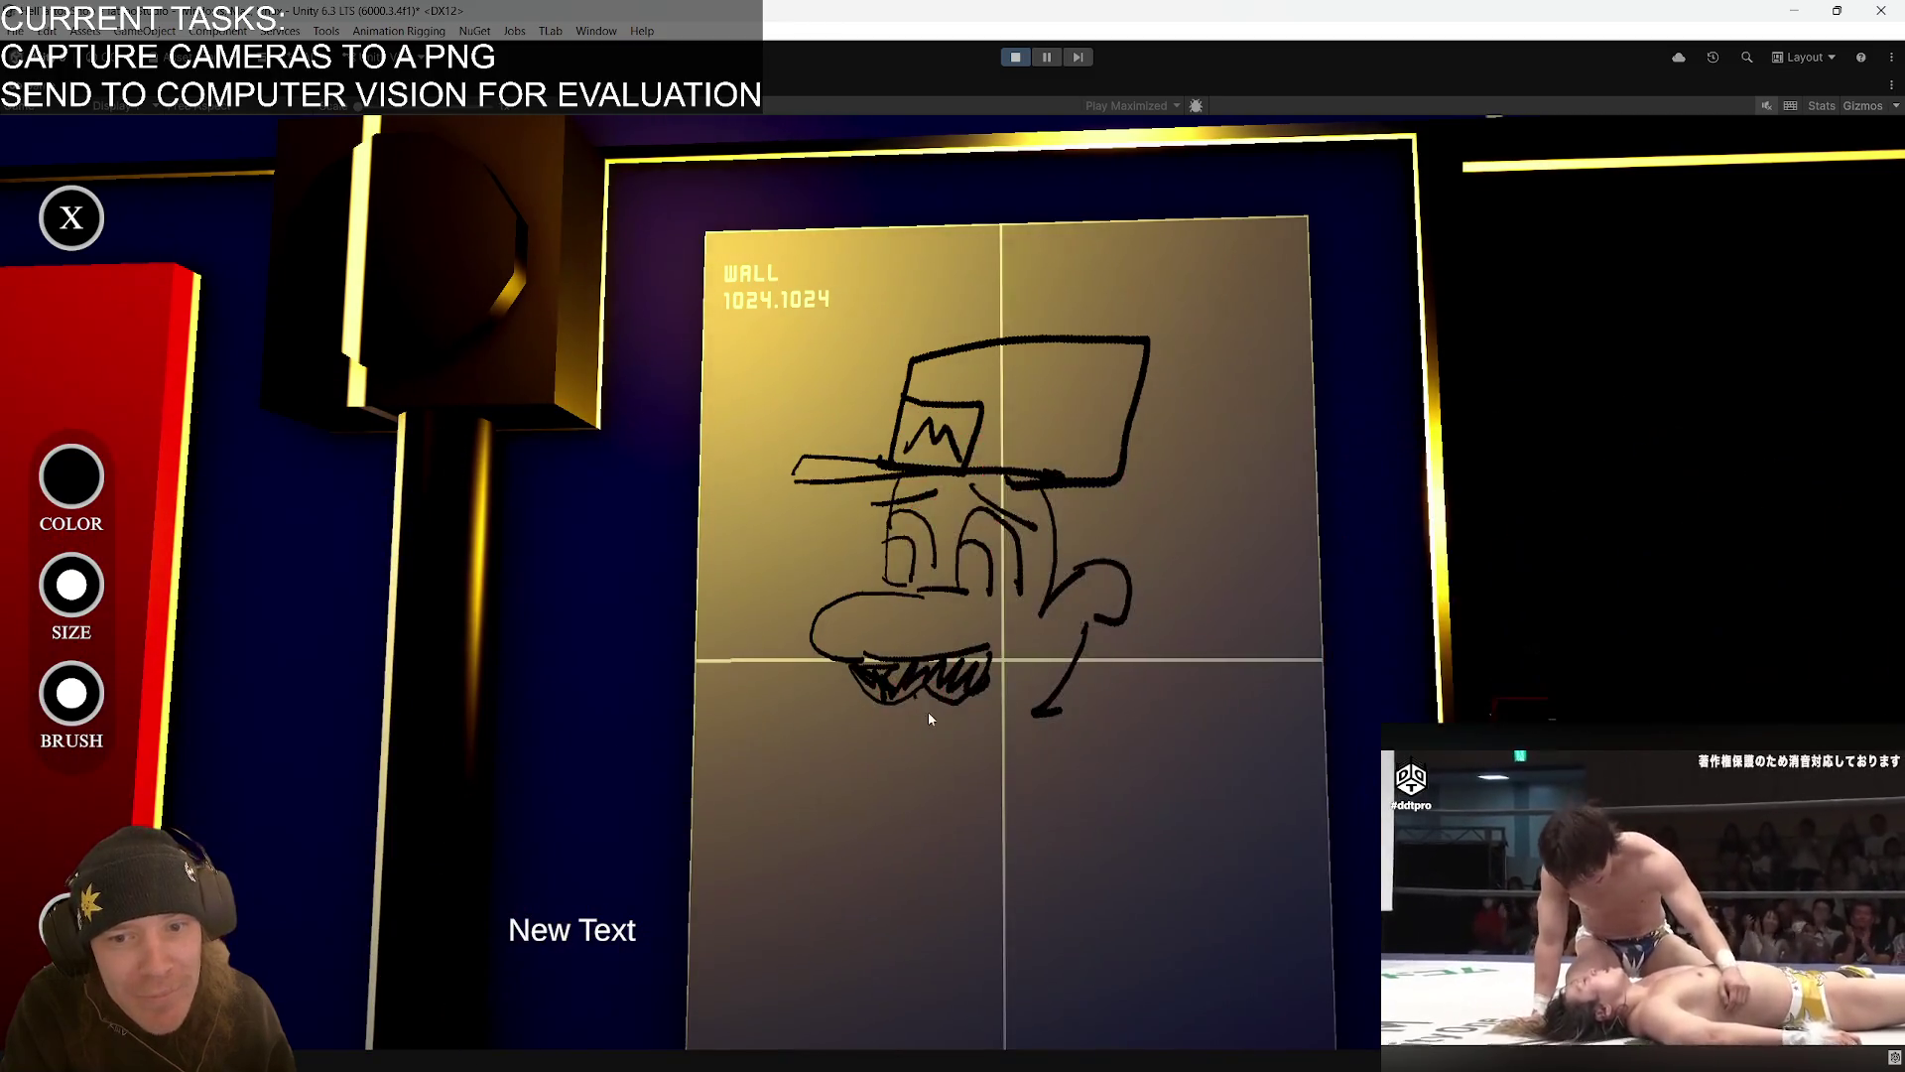
drag(888, 596, 980, 594)
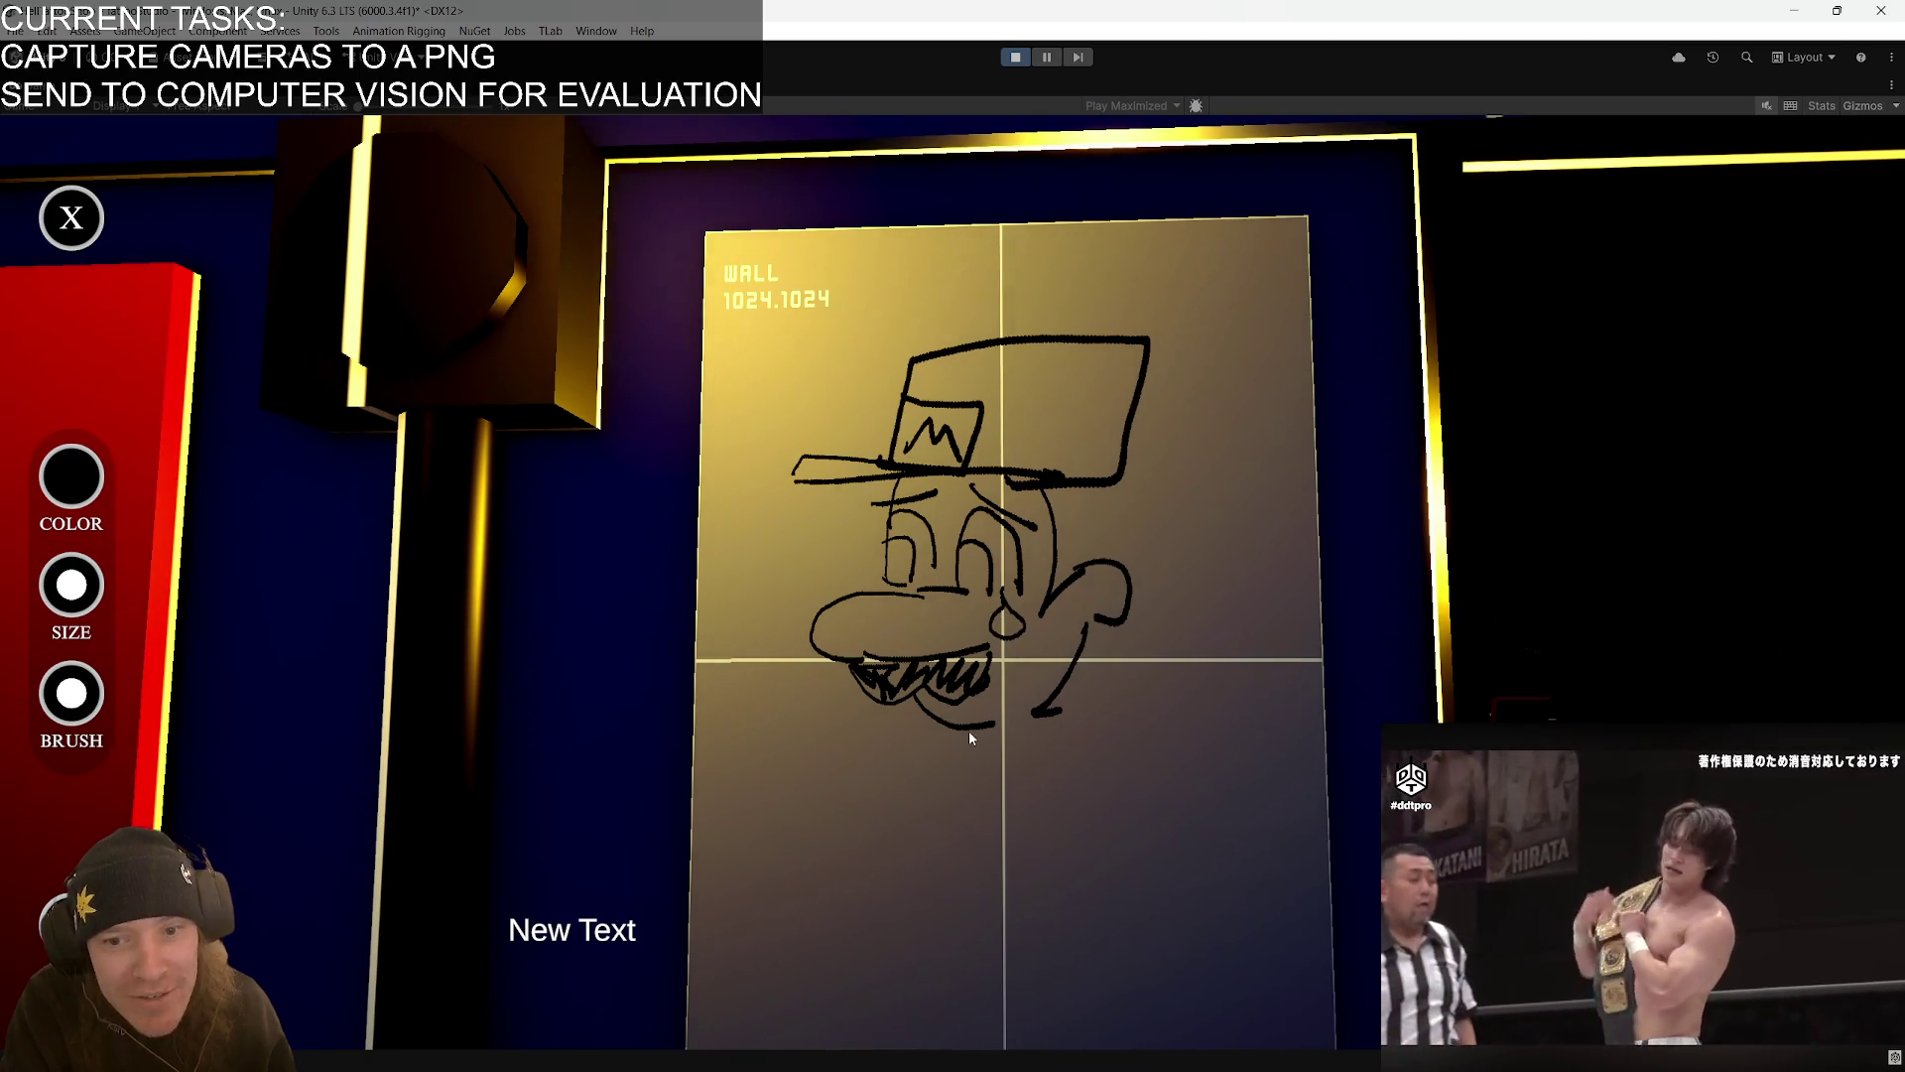
- Add the chin curve and raised arm at lower left, submit the drawing, and open a LLAMA log entry
drag(1058, 730, 1151, 776)
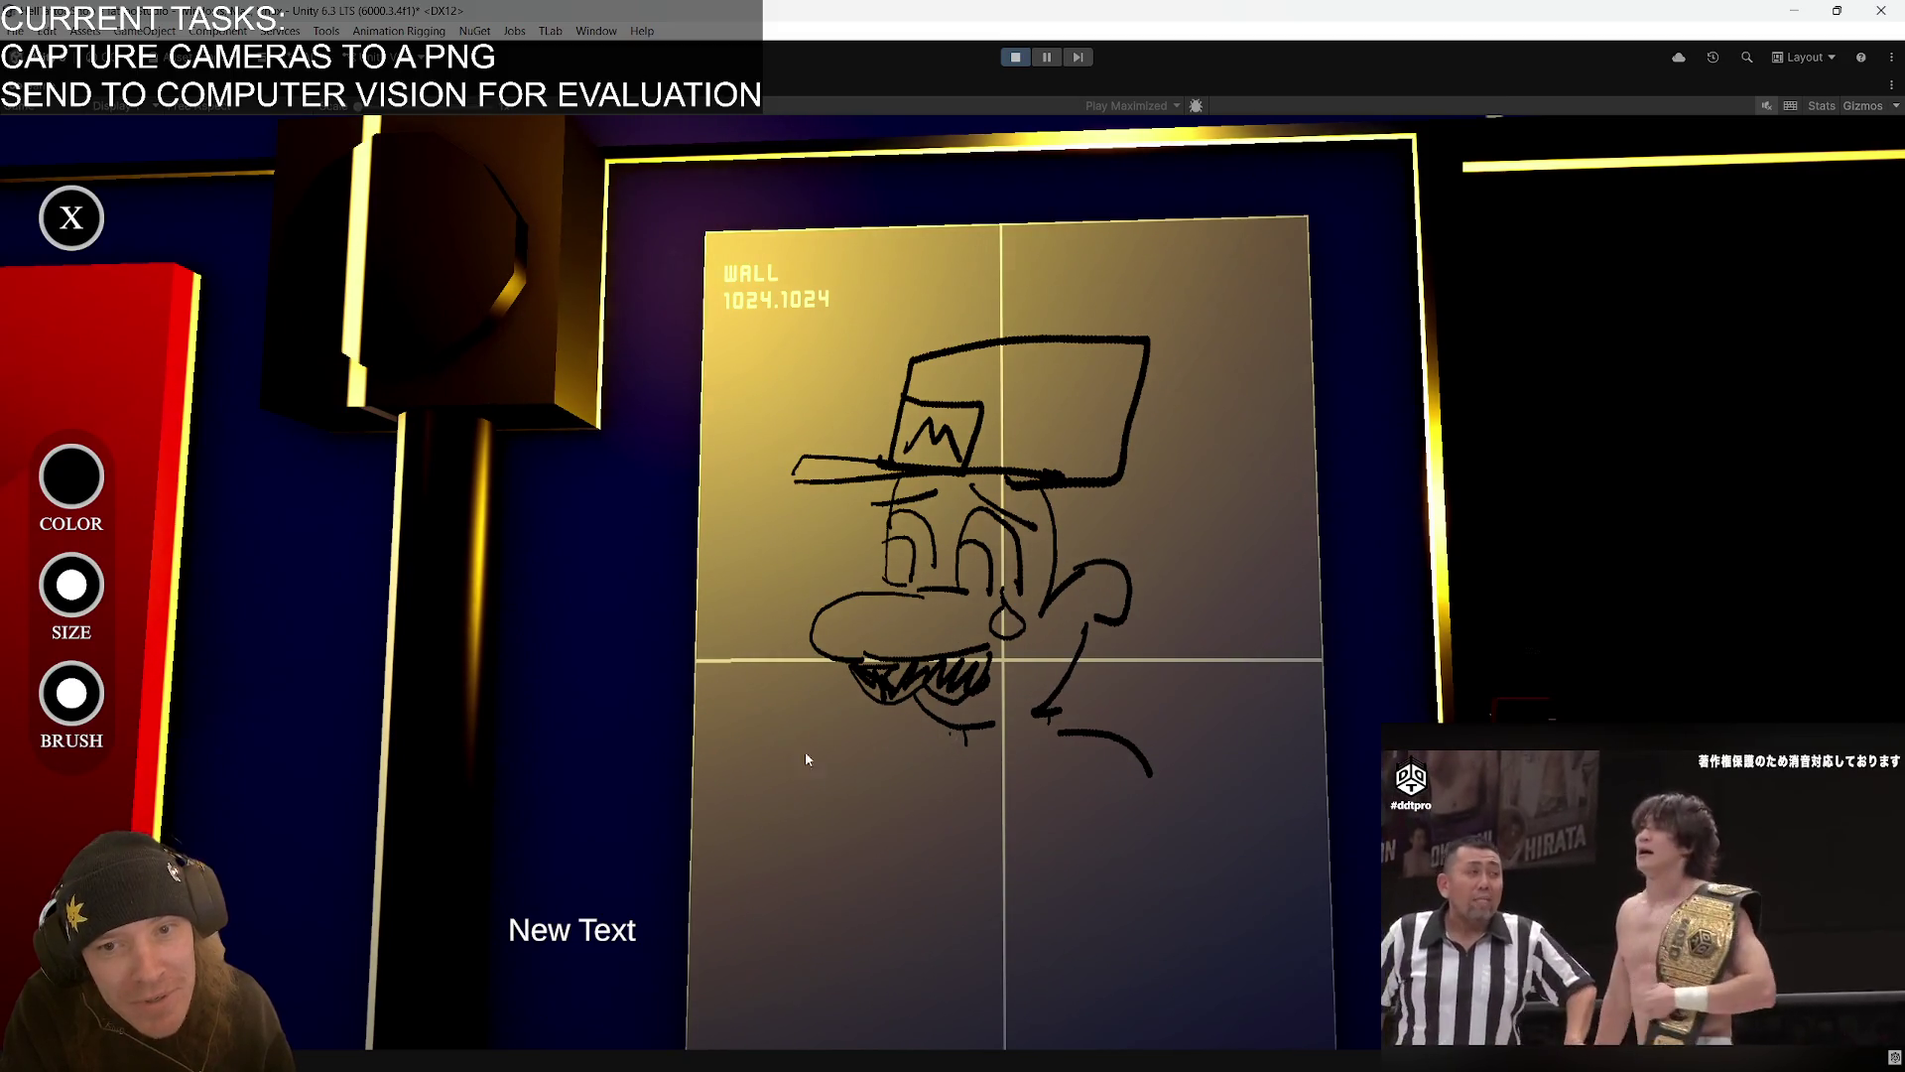
drag(786, 785, 794, 880)
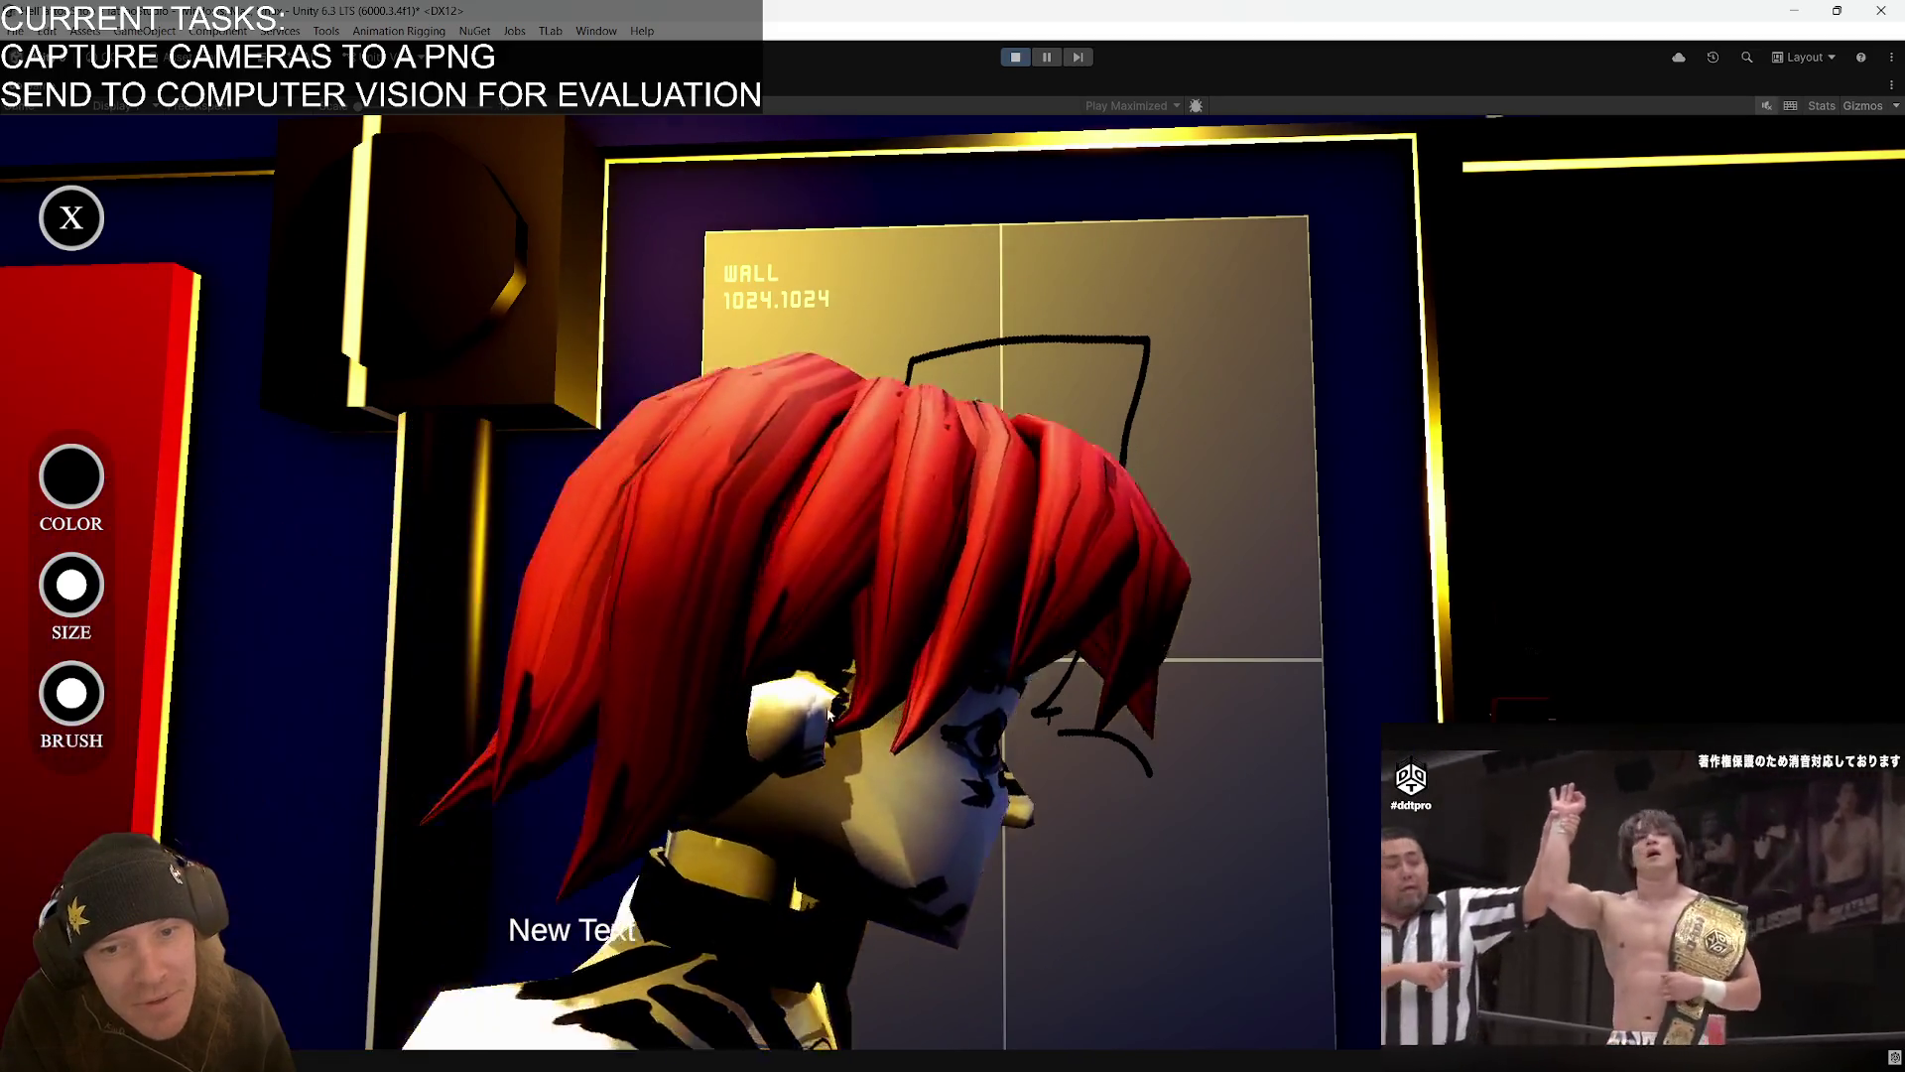
mouse_move(740, 573)
mouse_down()
mouse_move(755, 648)
mouse_move(716, 685)
mouse_move(708, 714)
mouse_move(724, 710)
mouse_up()
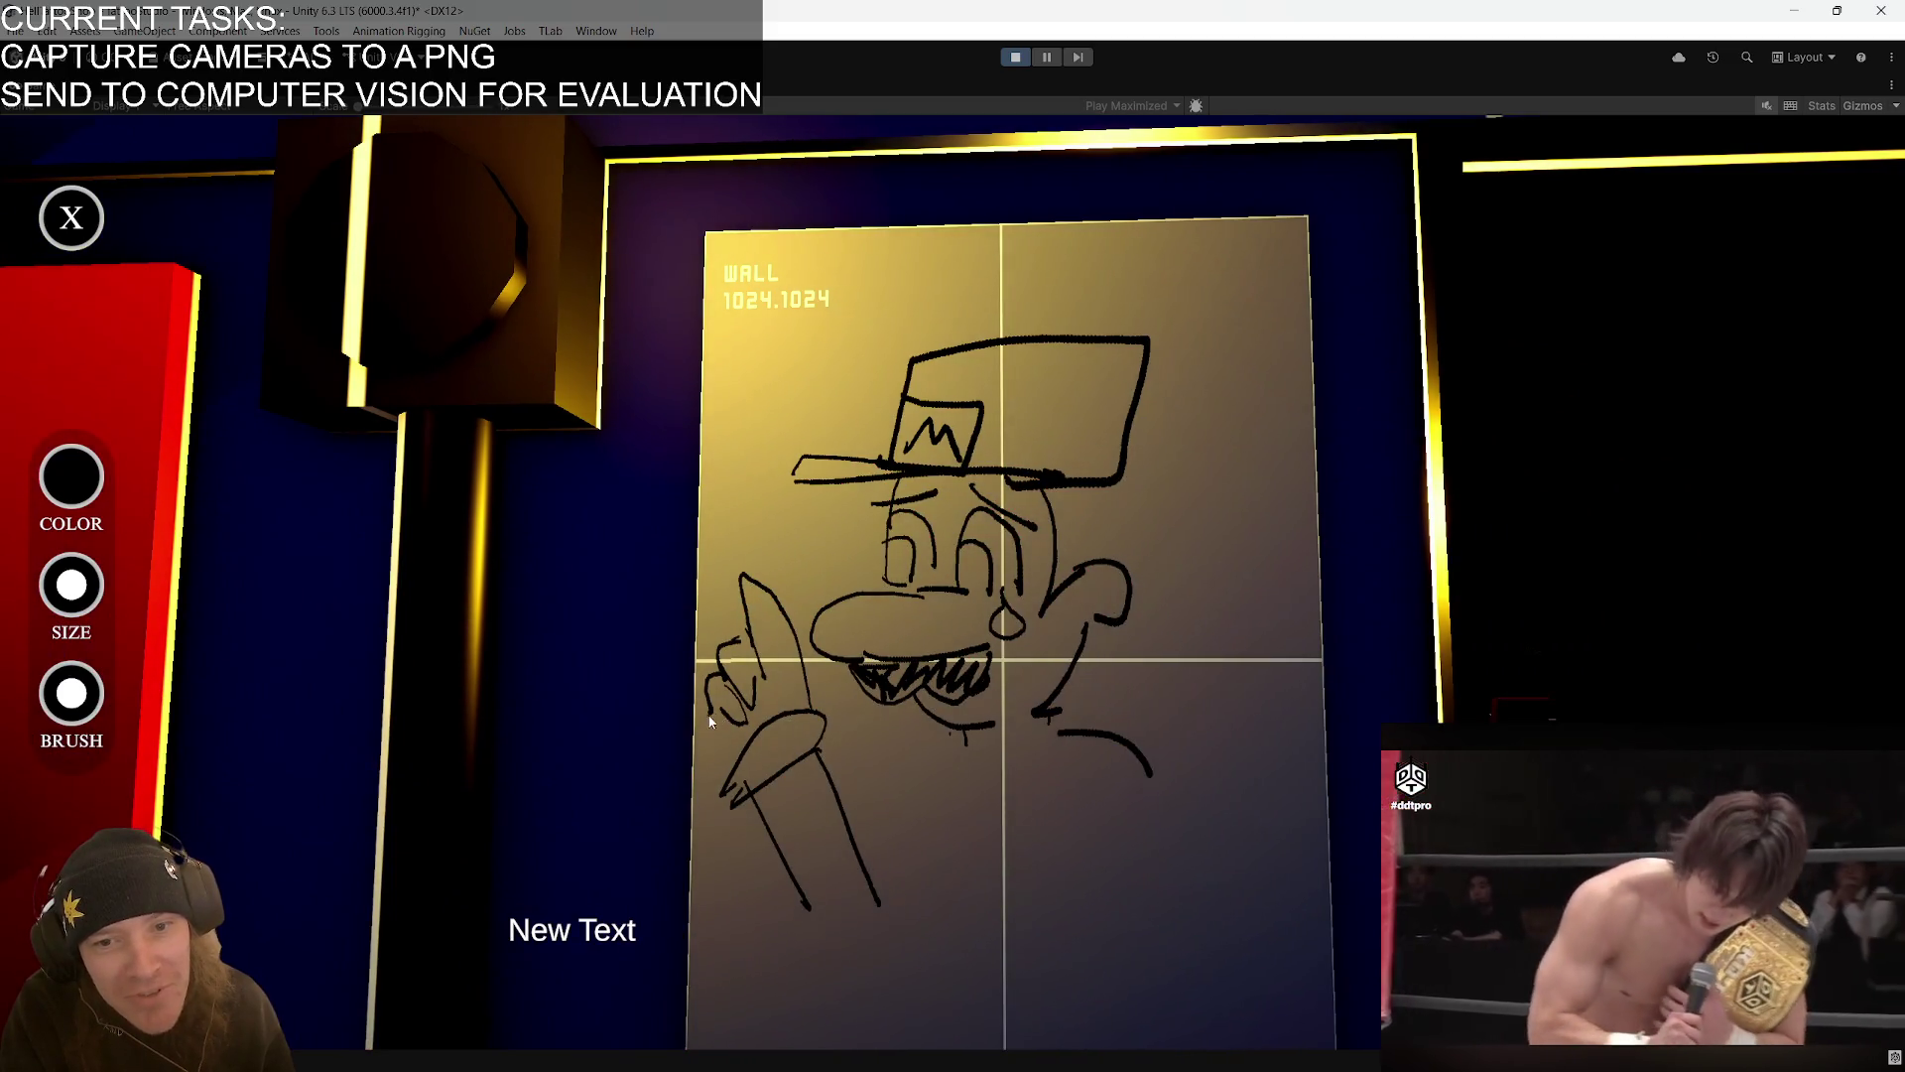
mouse_move(764, 679)
mouse_down()
mouse_move(847, 687)
mouse_move(783, 688)
mouse_up()
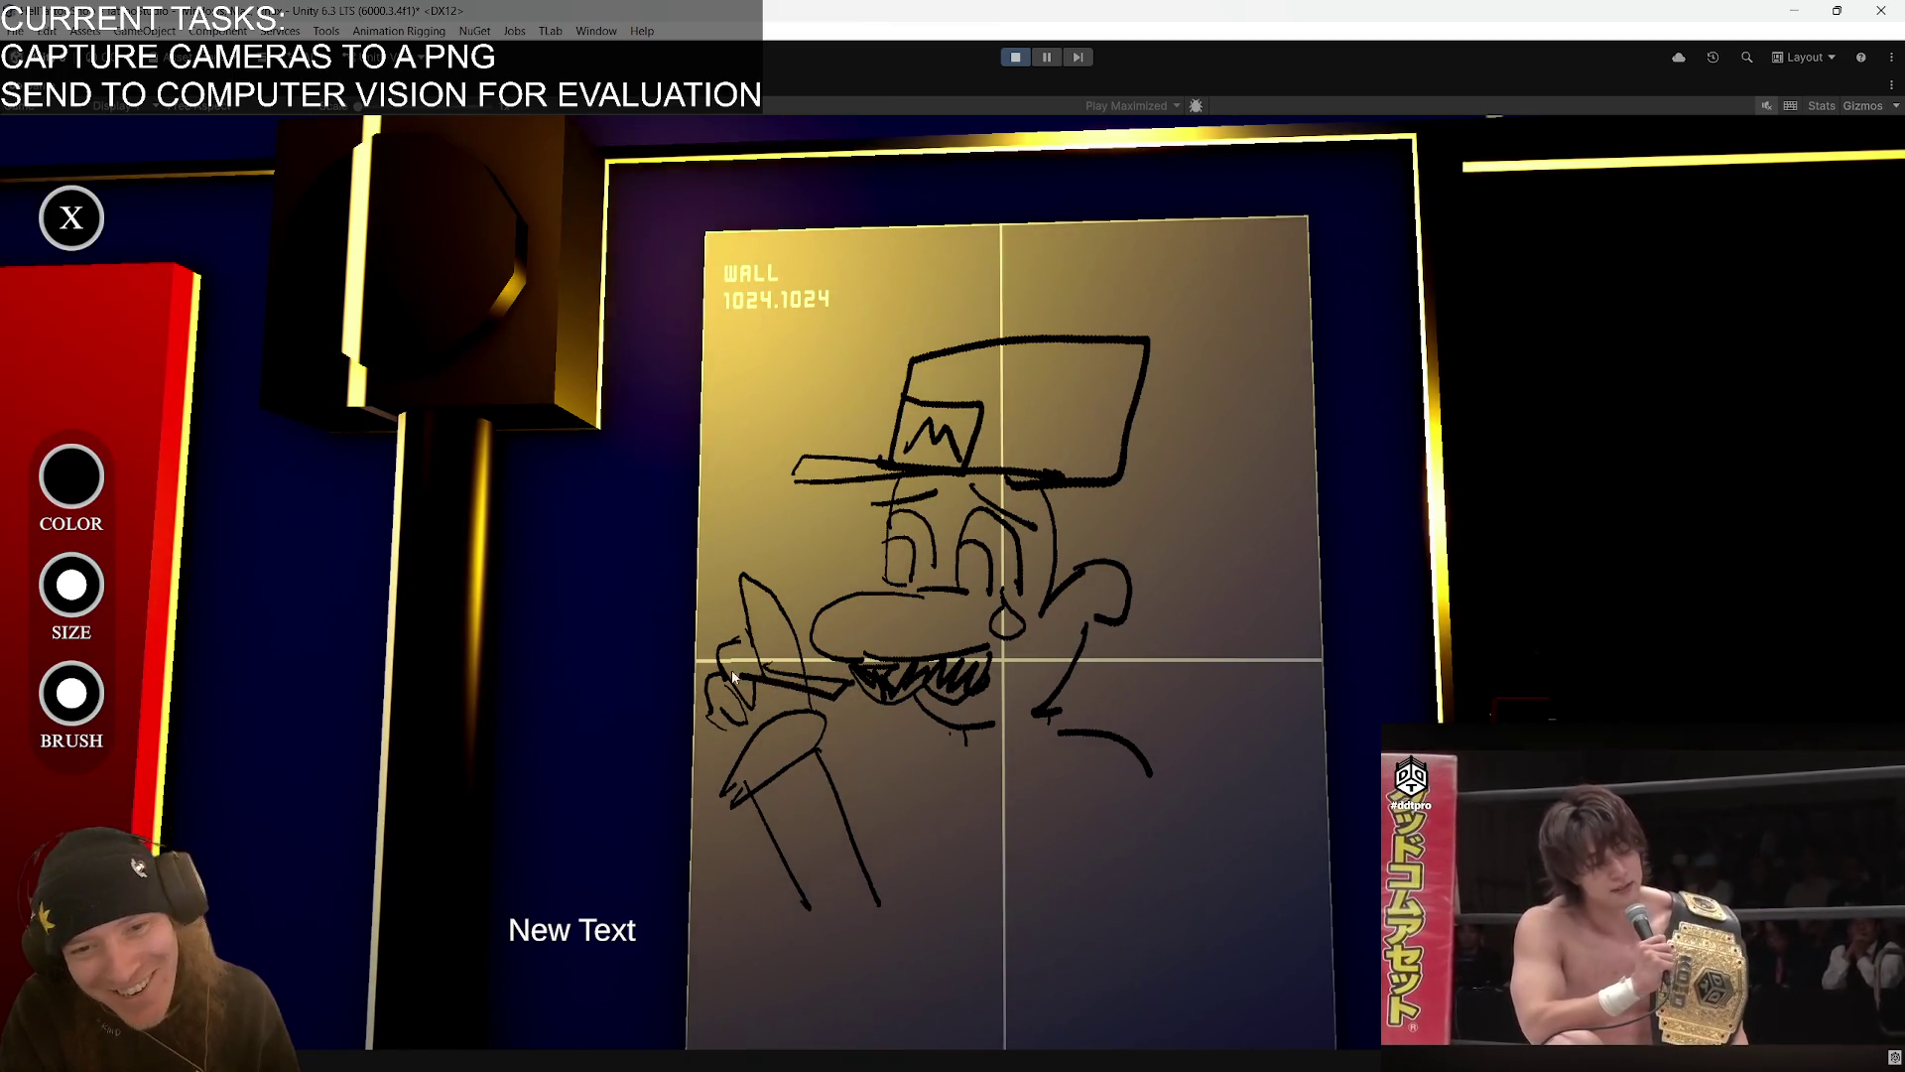
mouse_move(737, 677)
mouse_down()
mouse_move(707, 655)
mouse_move(767, 405)
mouse_move(743, 374)
mouse_up()
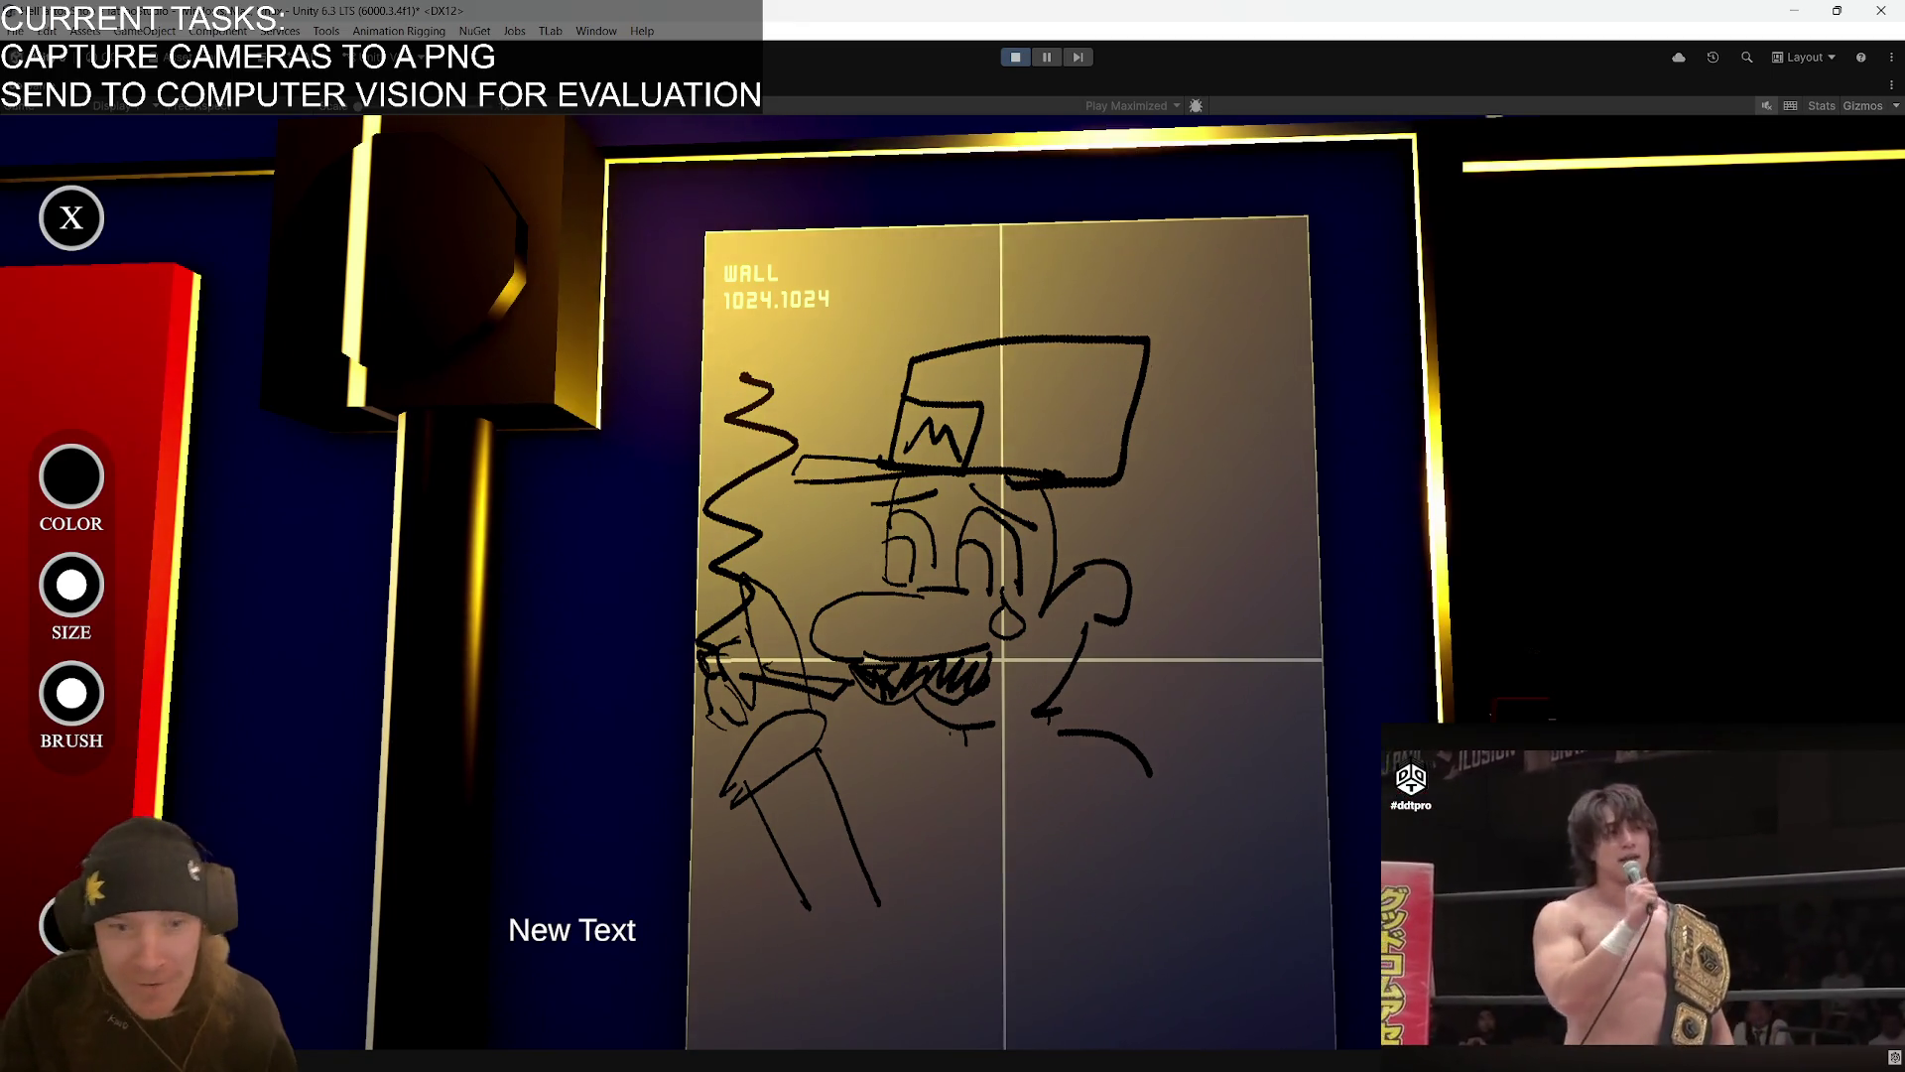
key(ctrl+shift+c)
double_click(388, 619)
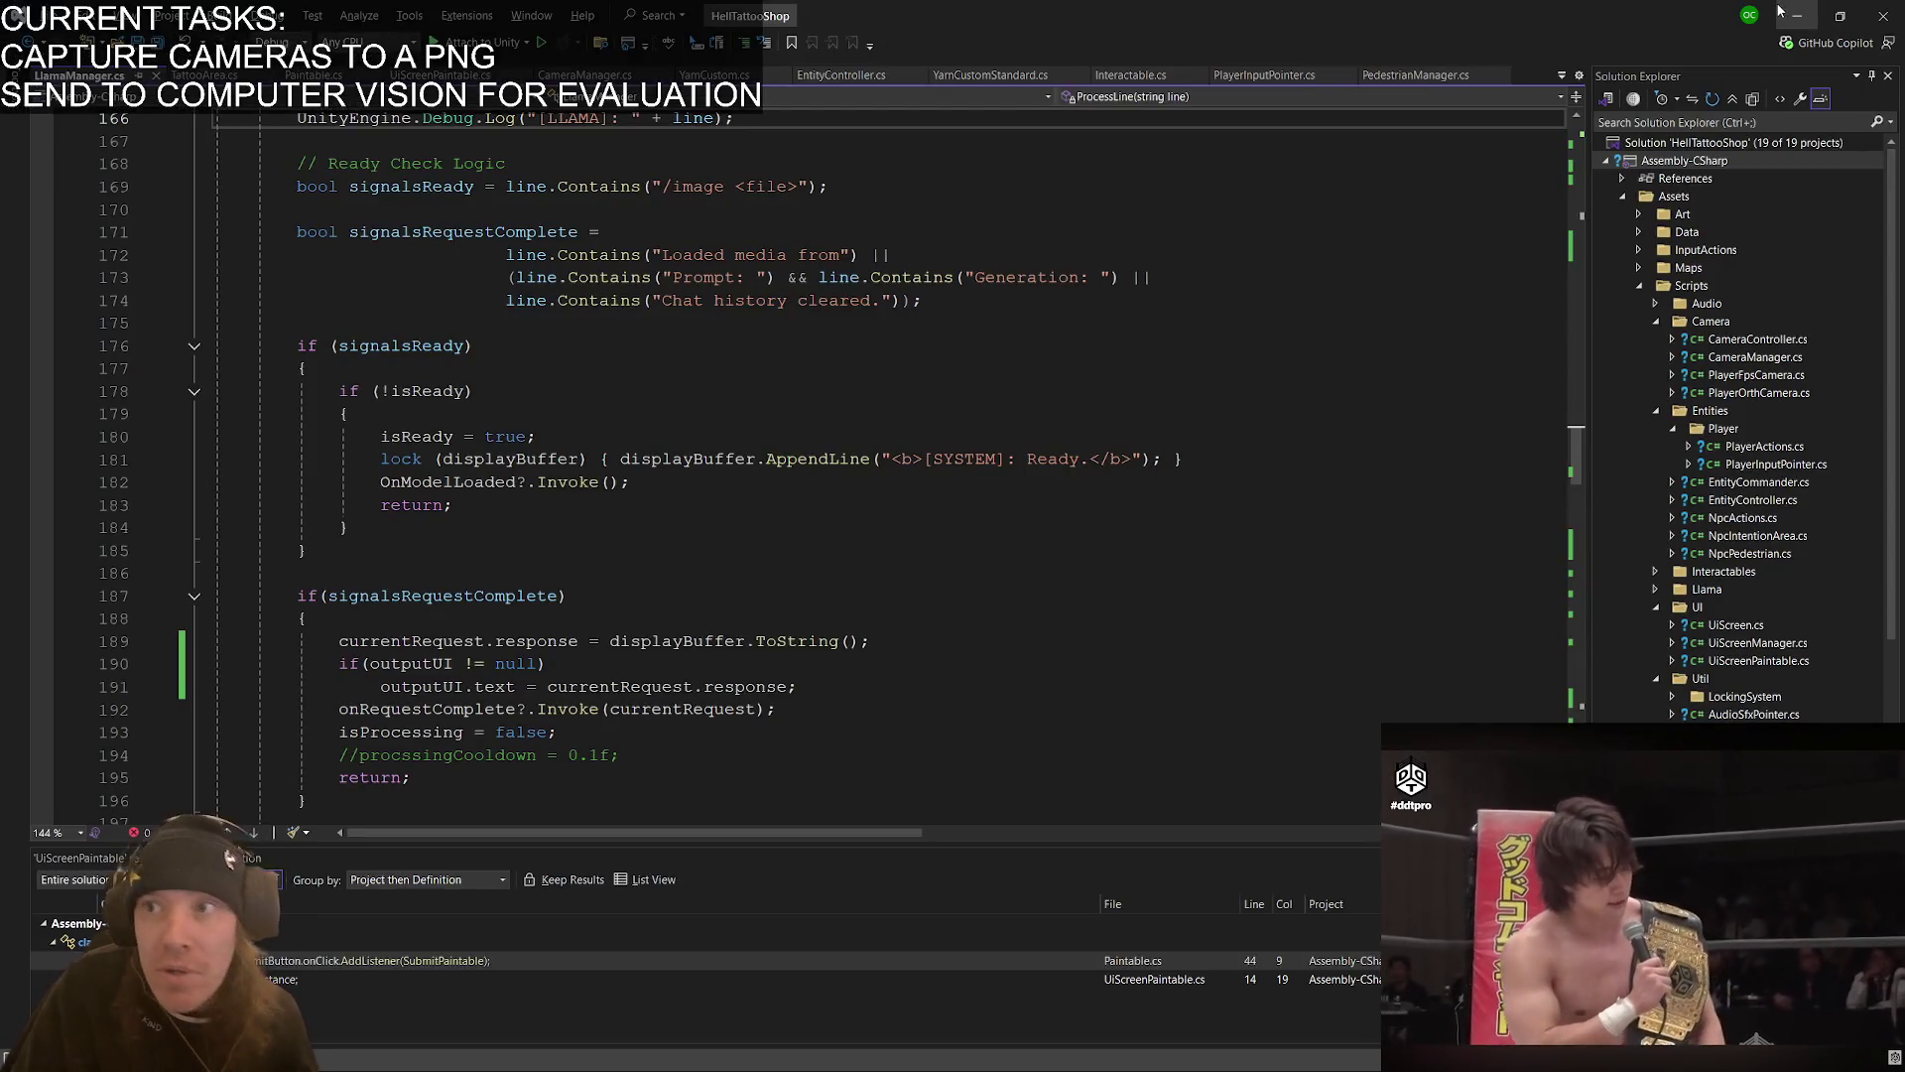
key(alt+Tab)
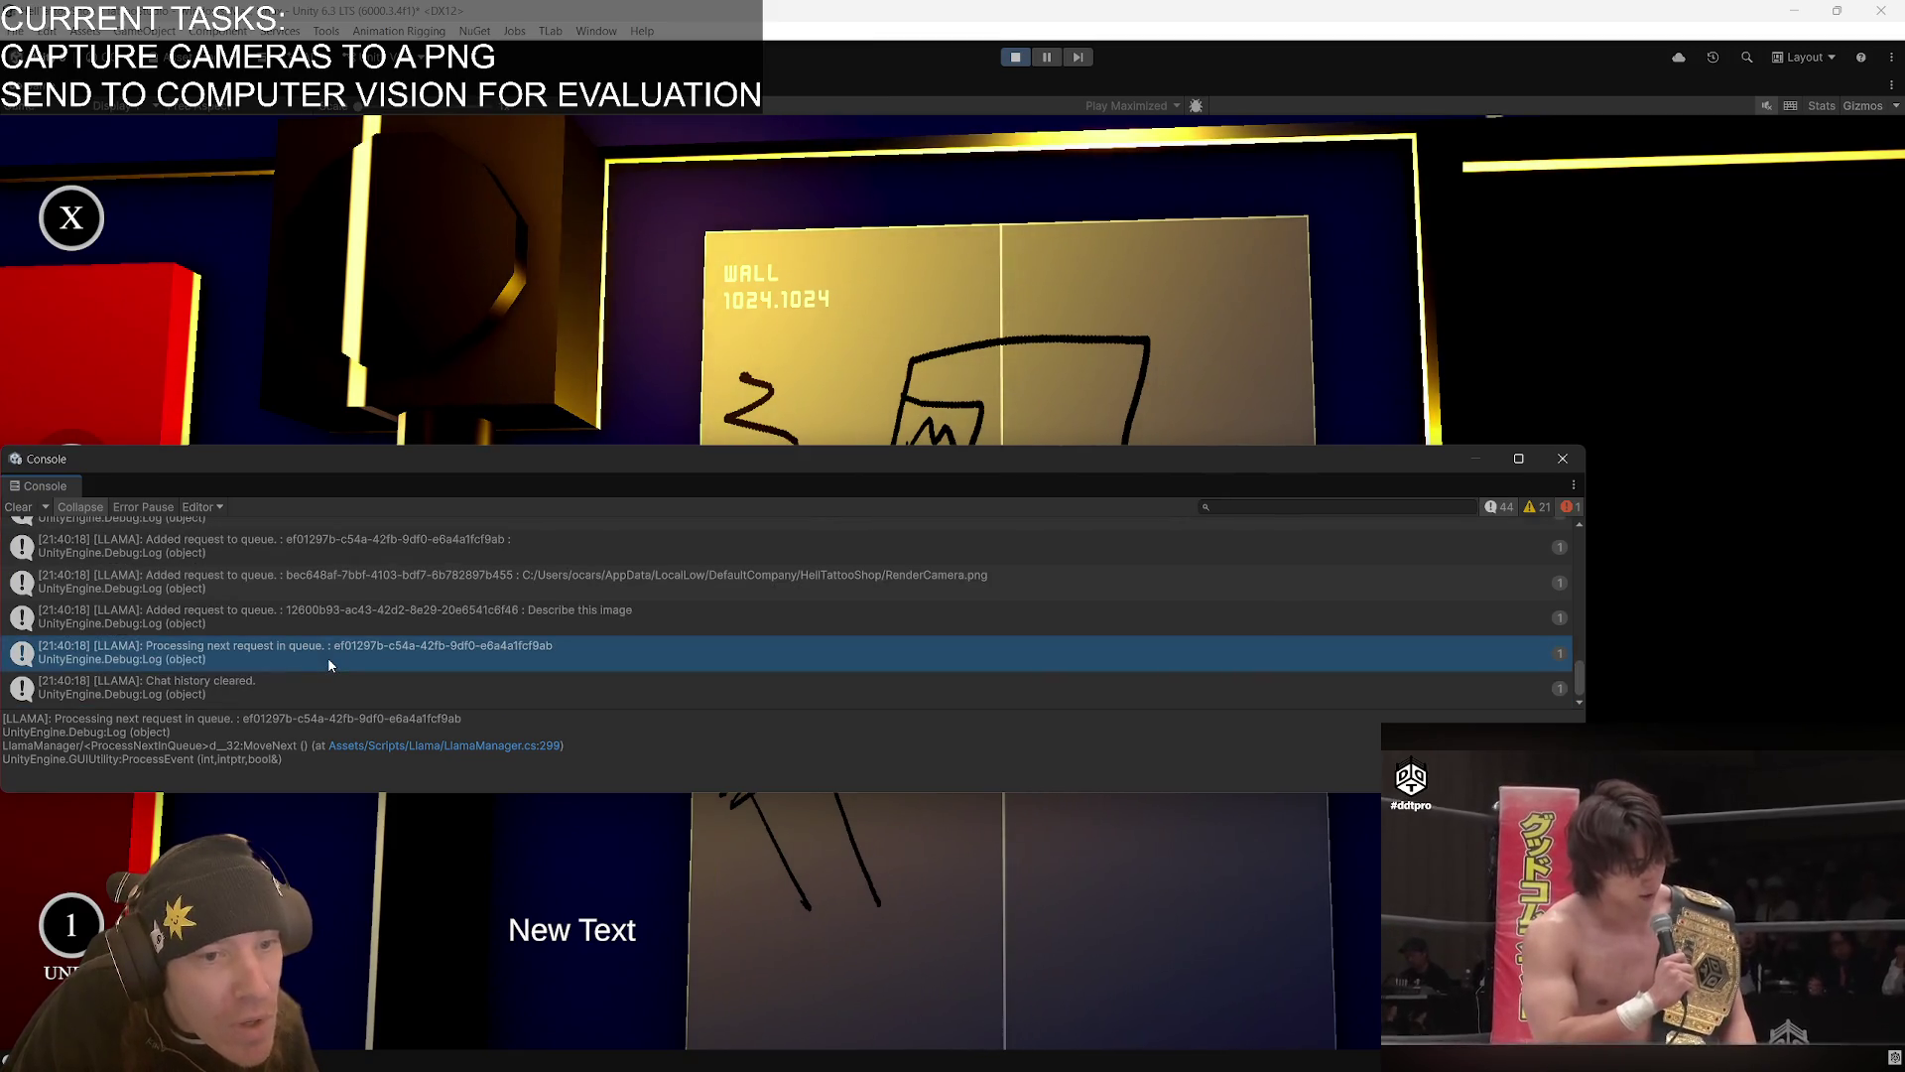
- Inspect the 'Describe this image' and 'Processing next request' log entries and open the latter's source code
click(474, 615)
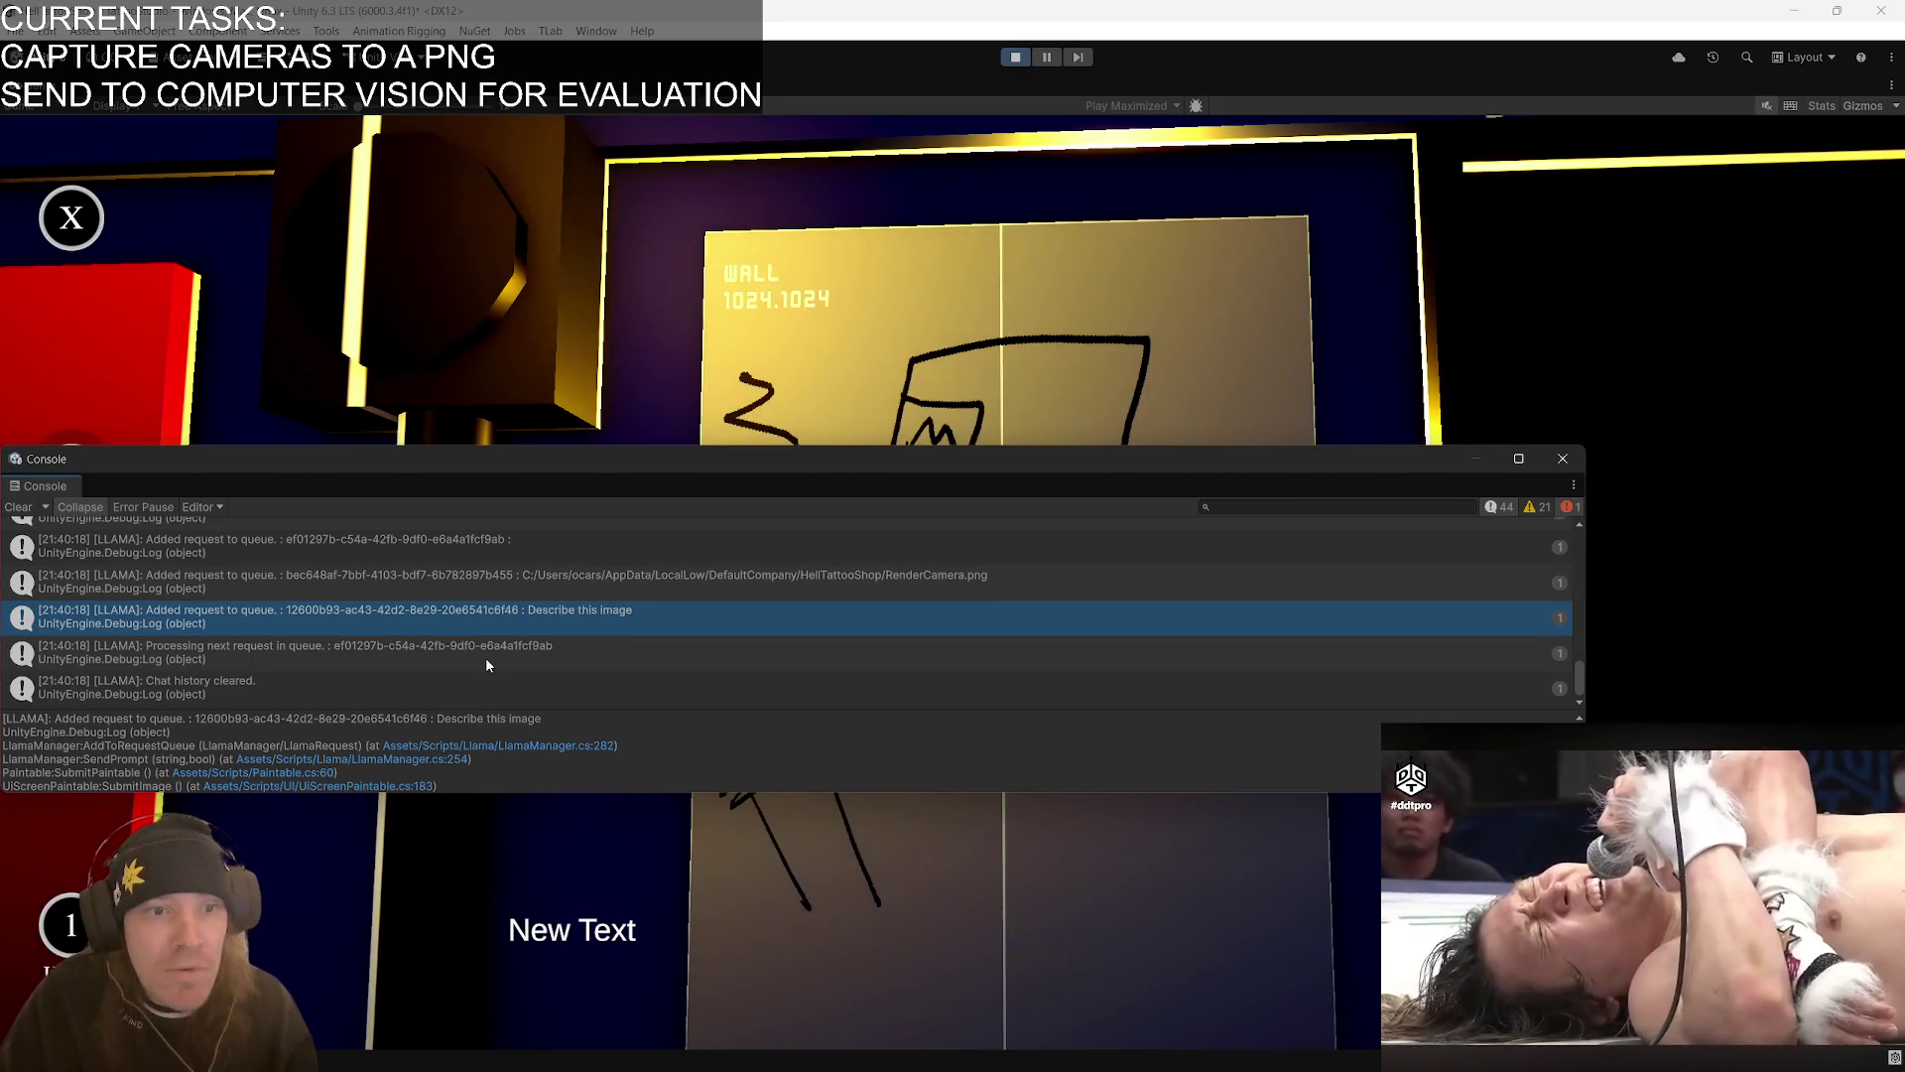
click(486, 664)
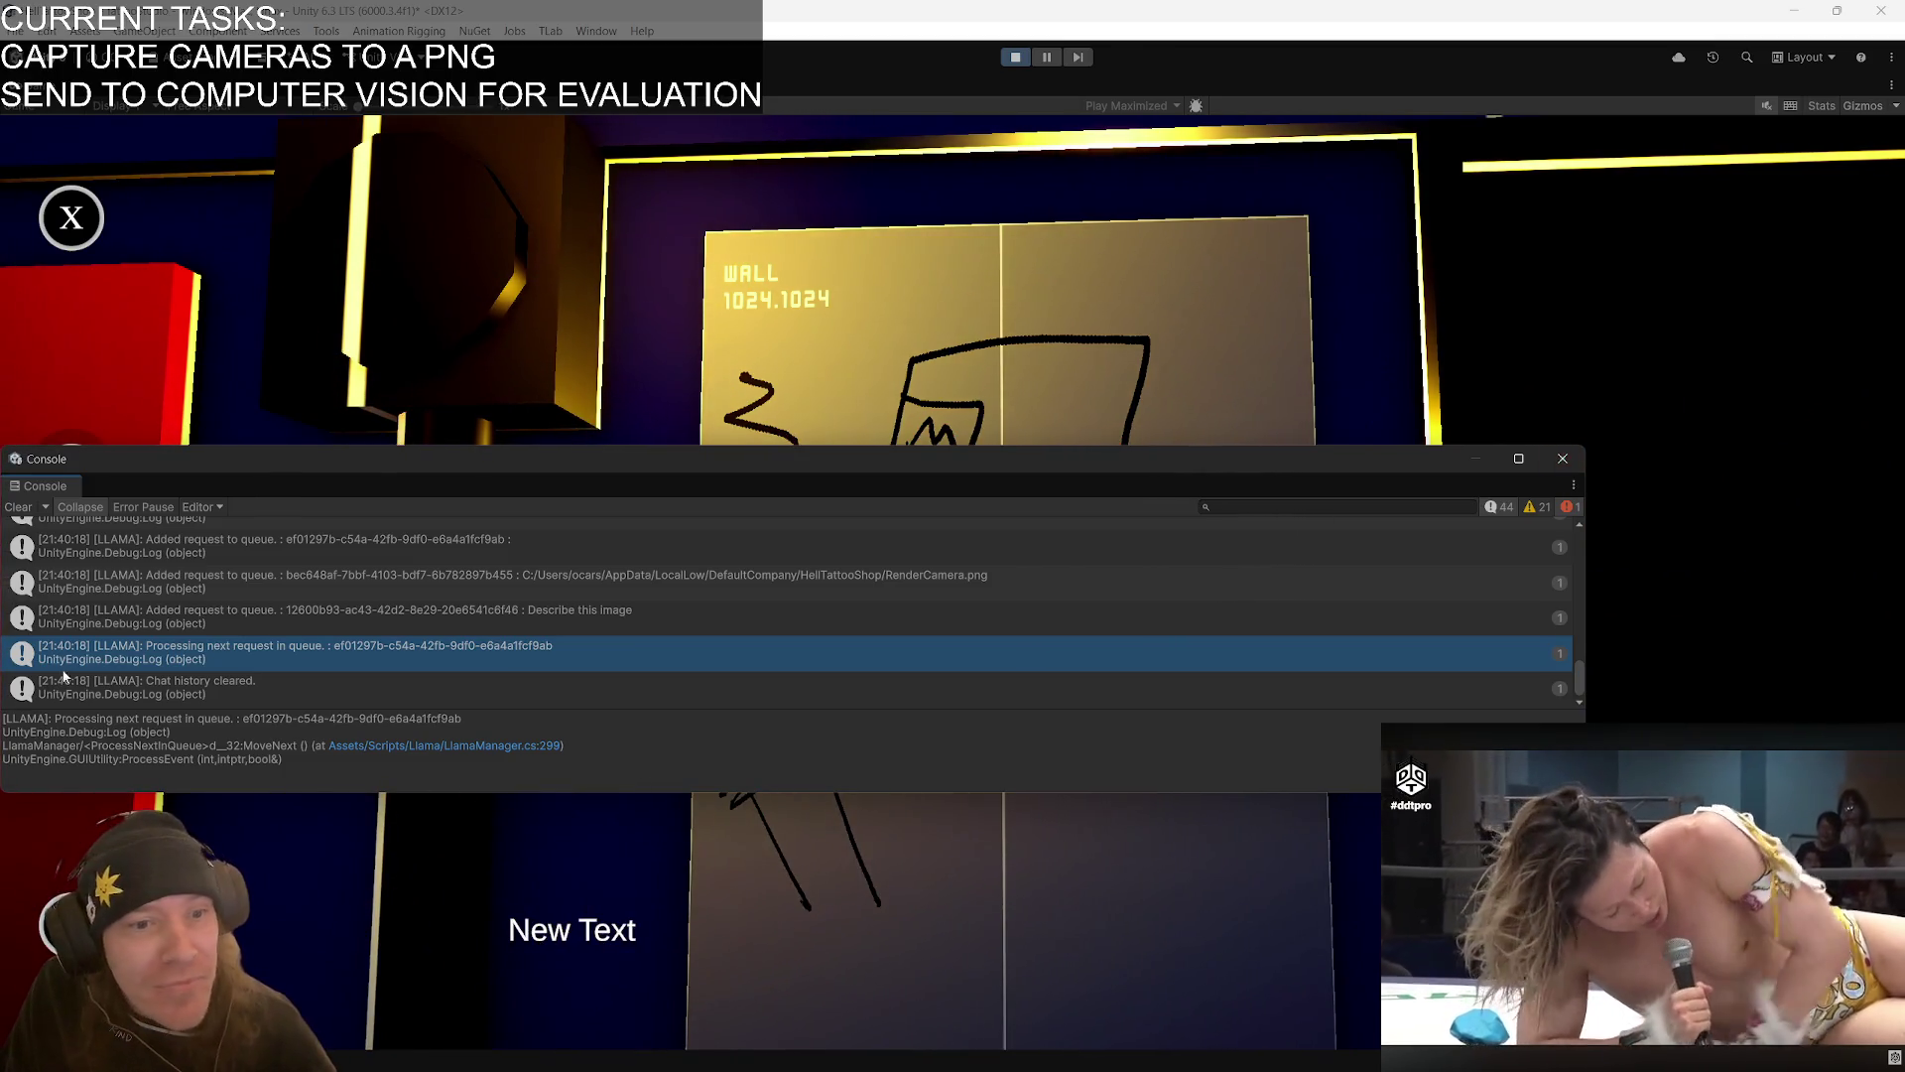
double_click(272, 654)
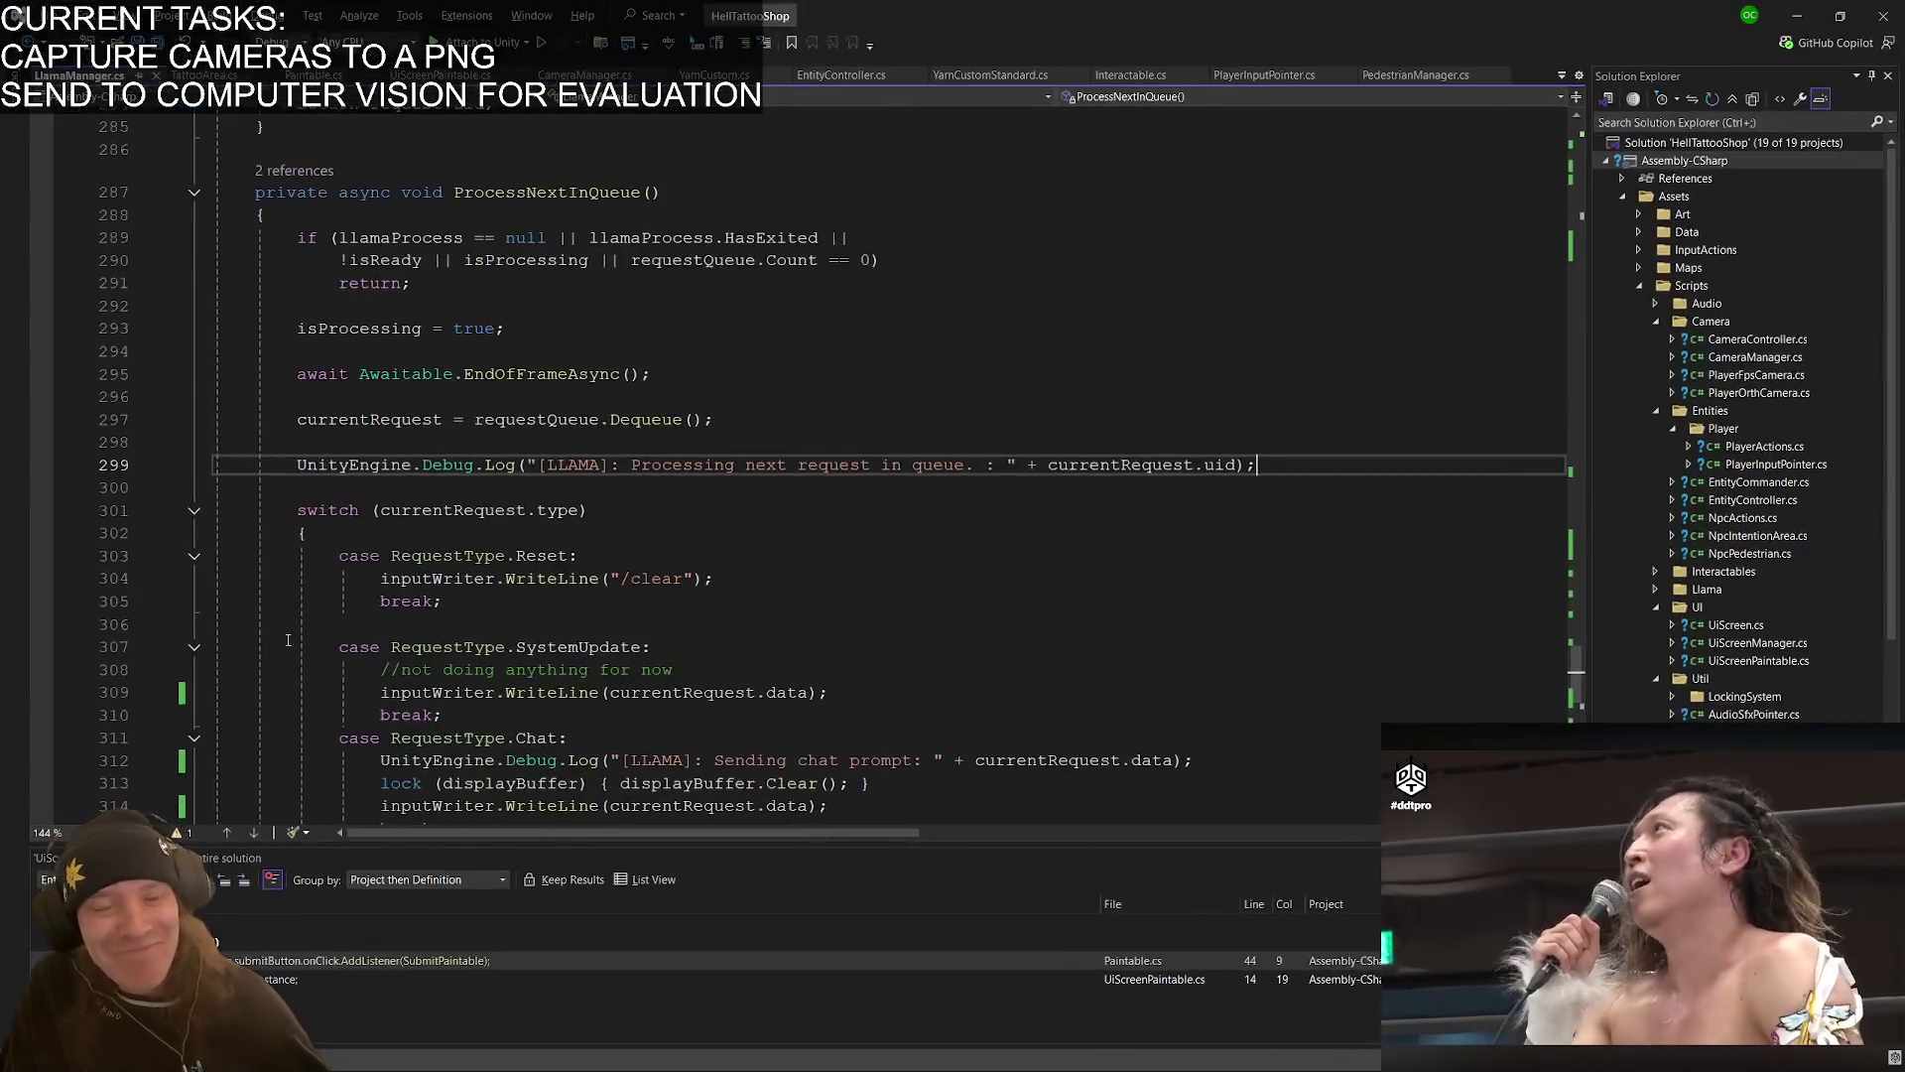
- Scroll through LlamaManager's switch on currentRequest.type from line 297, then return to Unity
click(798, 425)
scroll(595, 488, down, 3)
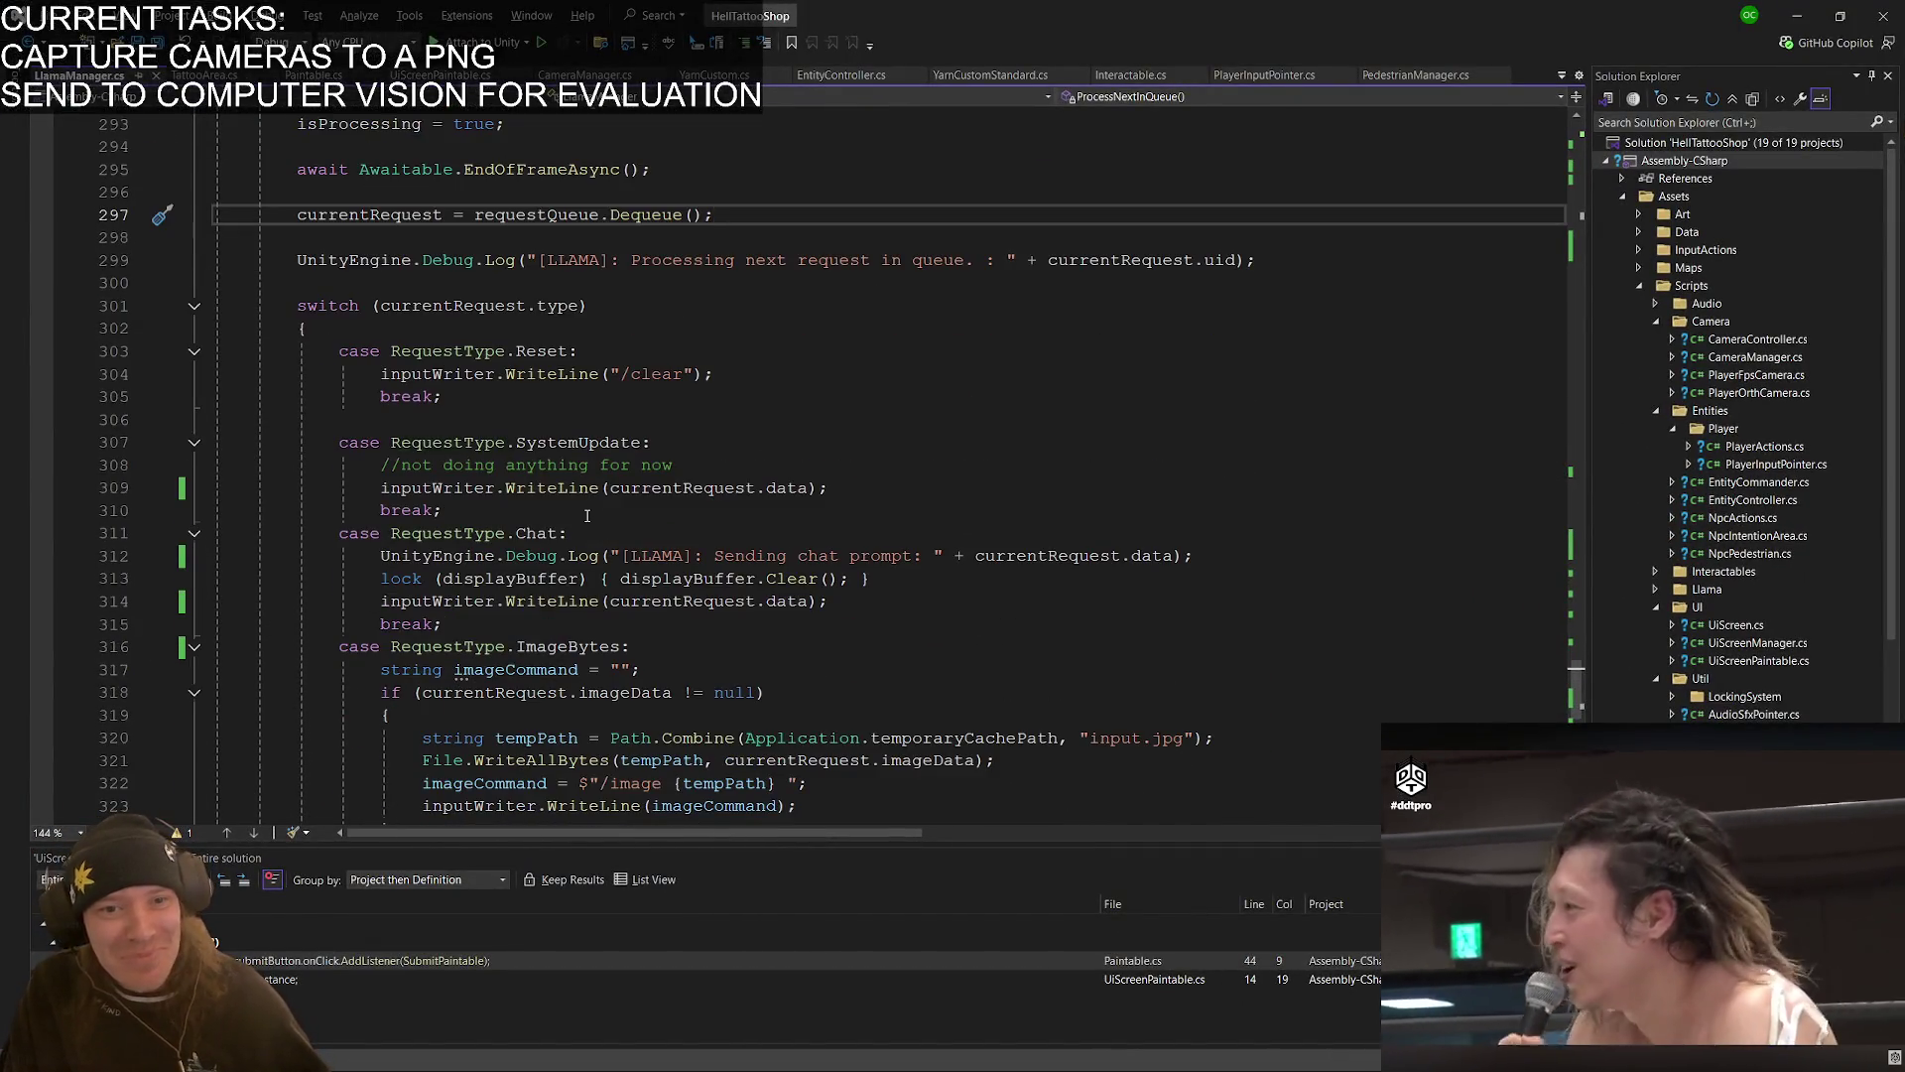
scroll(587, 515, down, 3)
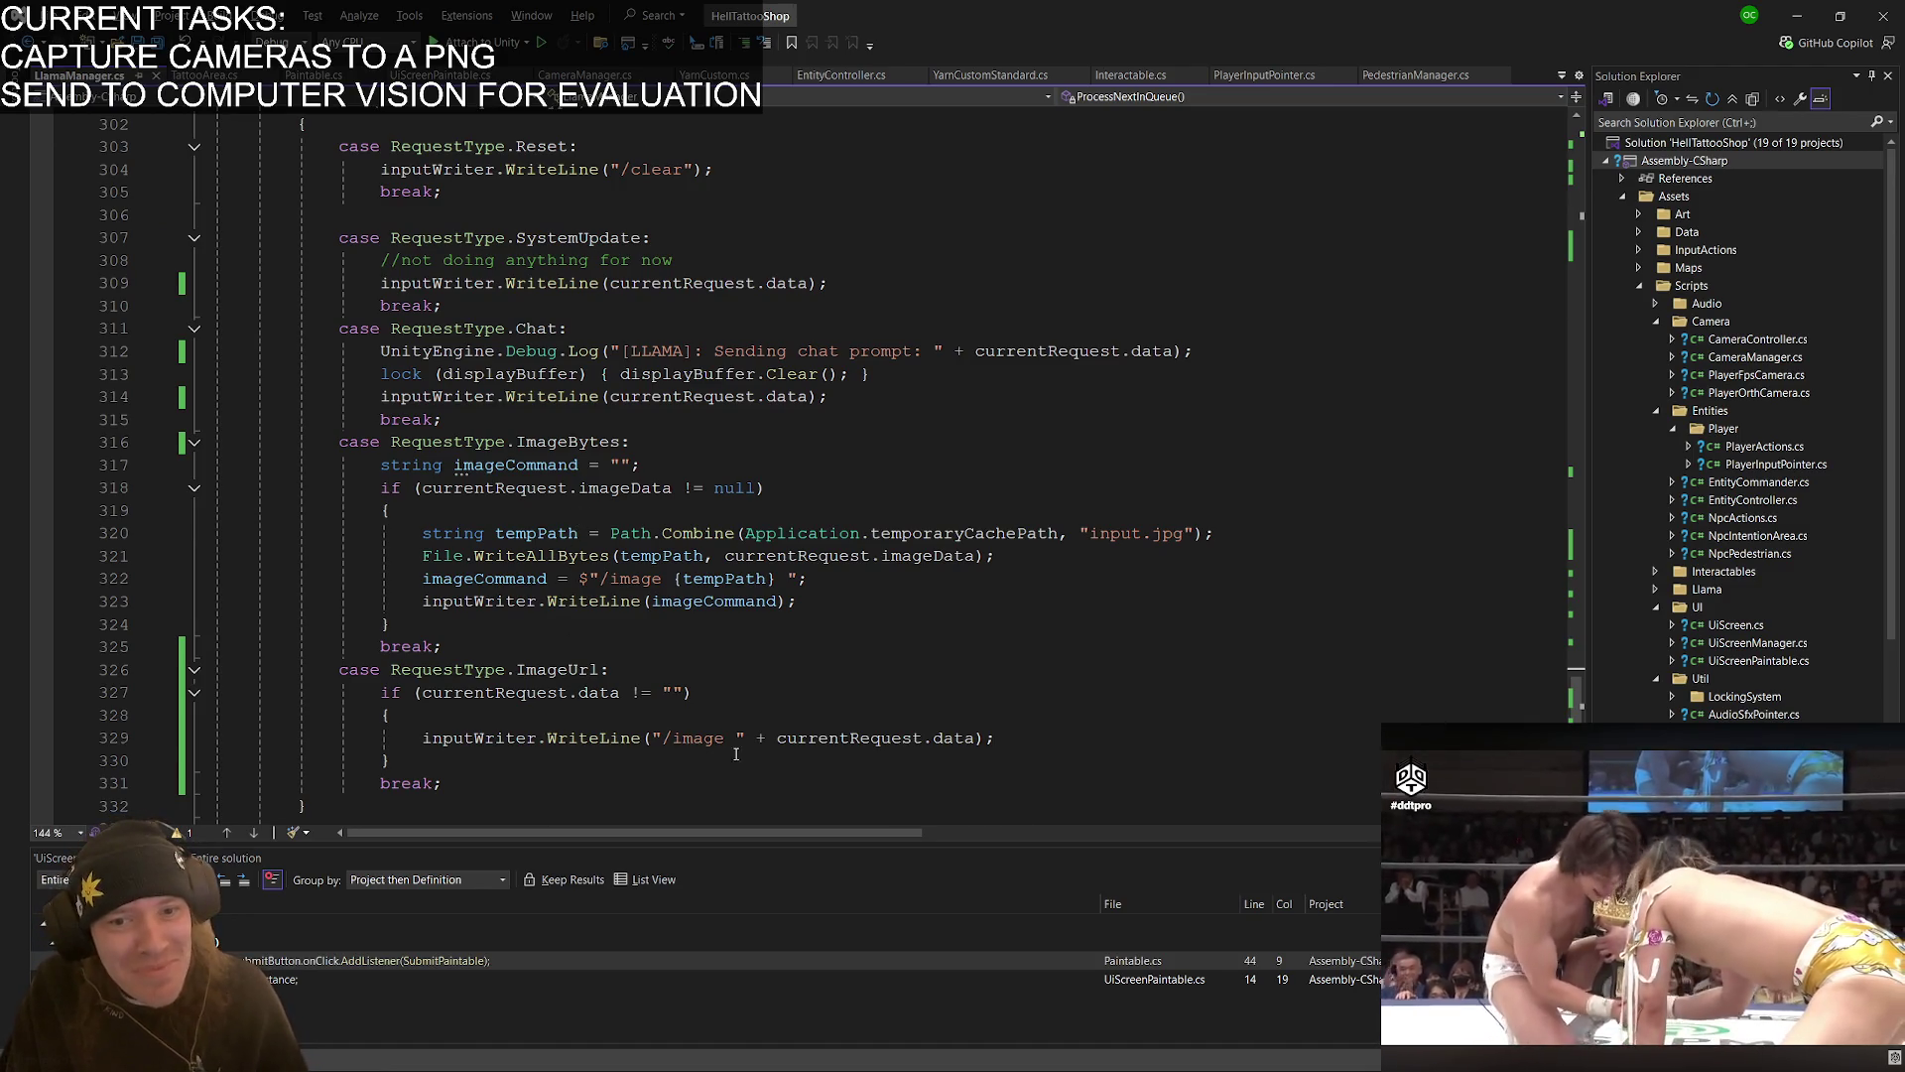
key(alt+Tab)
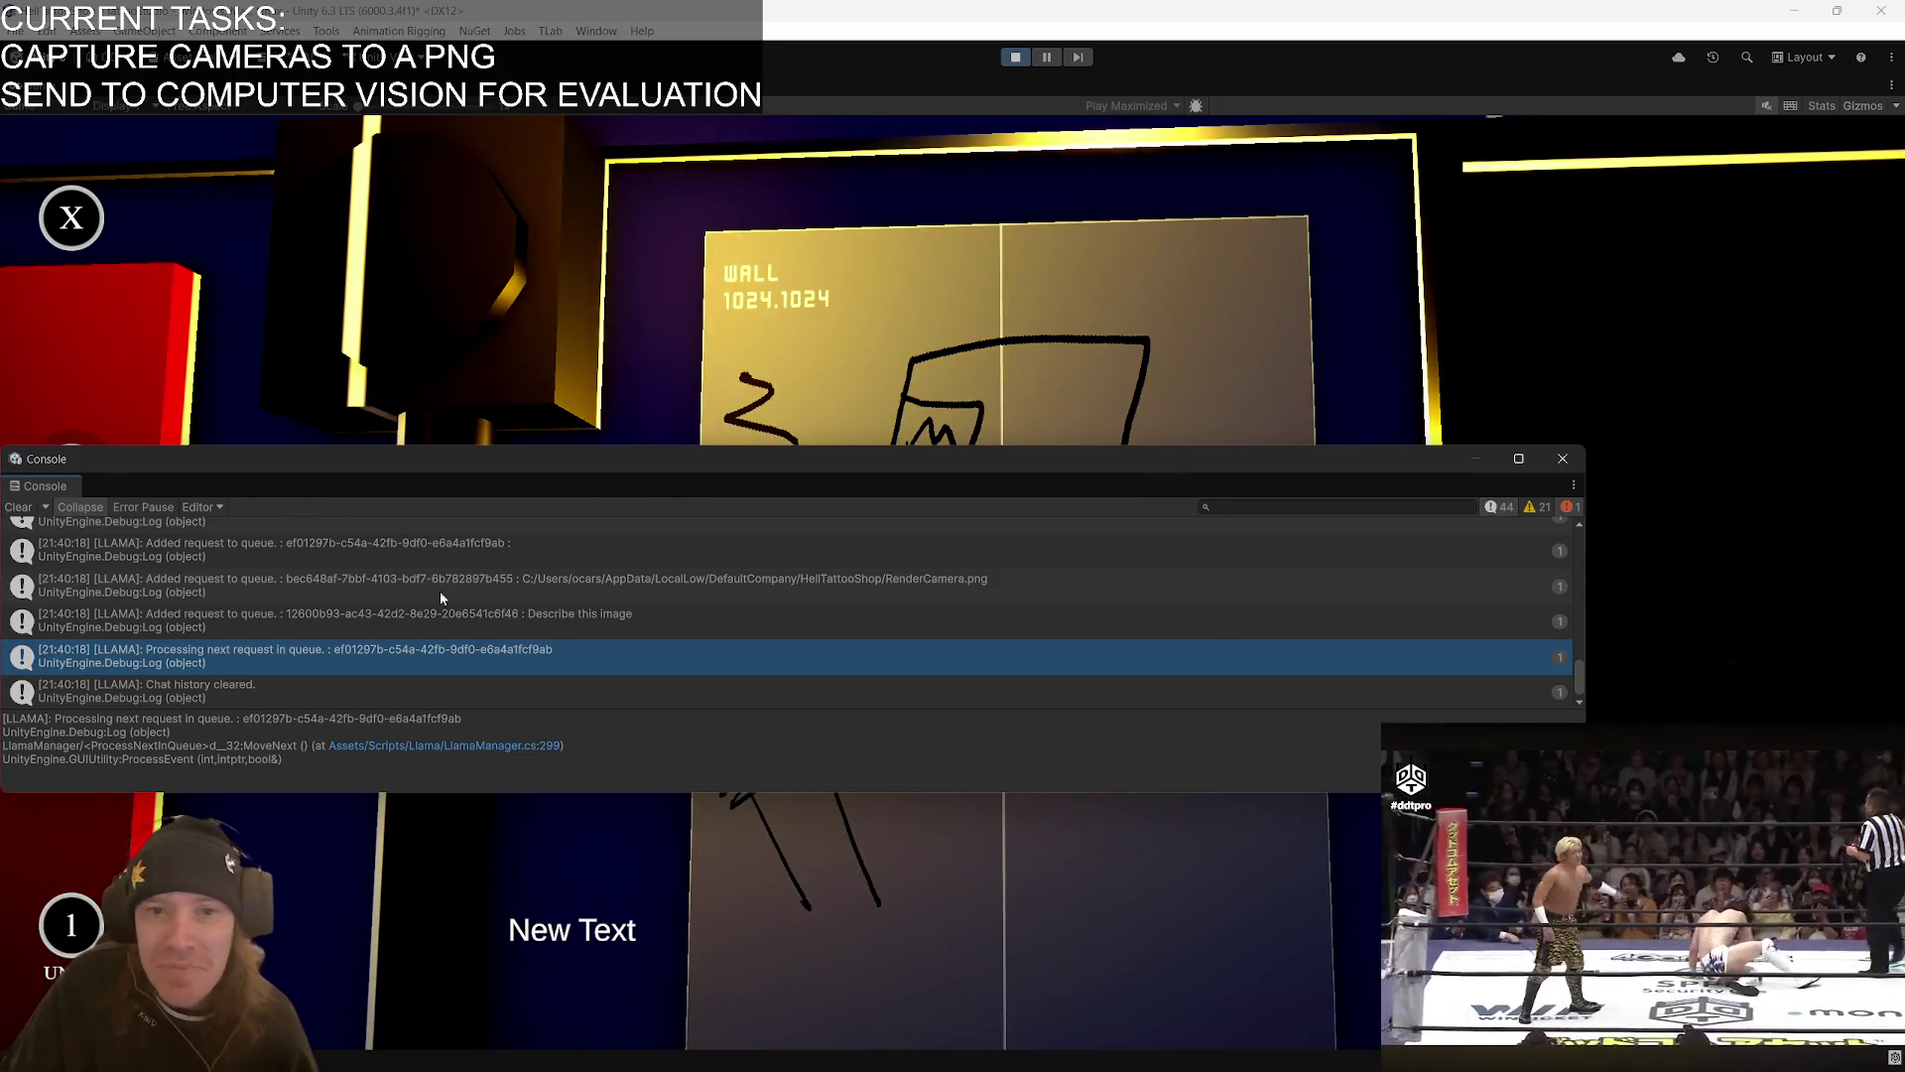
- Clear the Unity console log, then return to LlamaManager.cs at the Chat request case
click(18, 506)
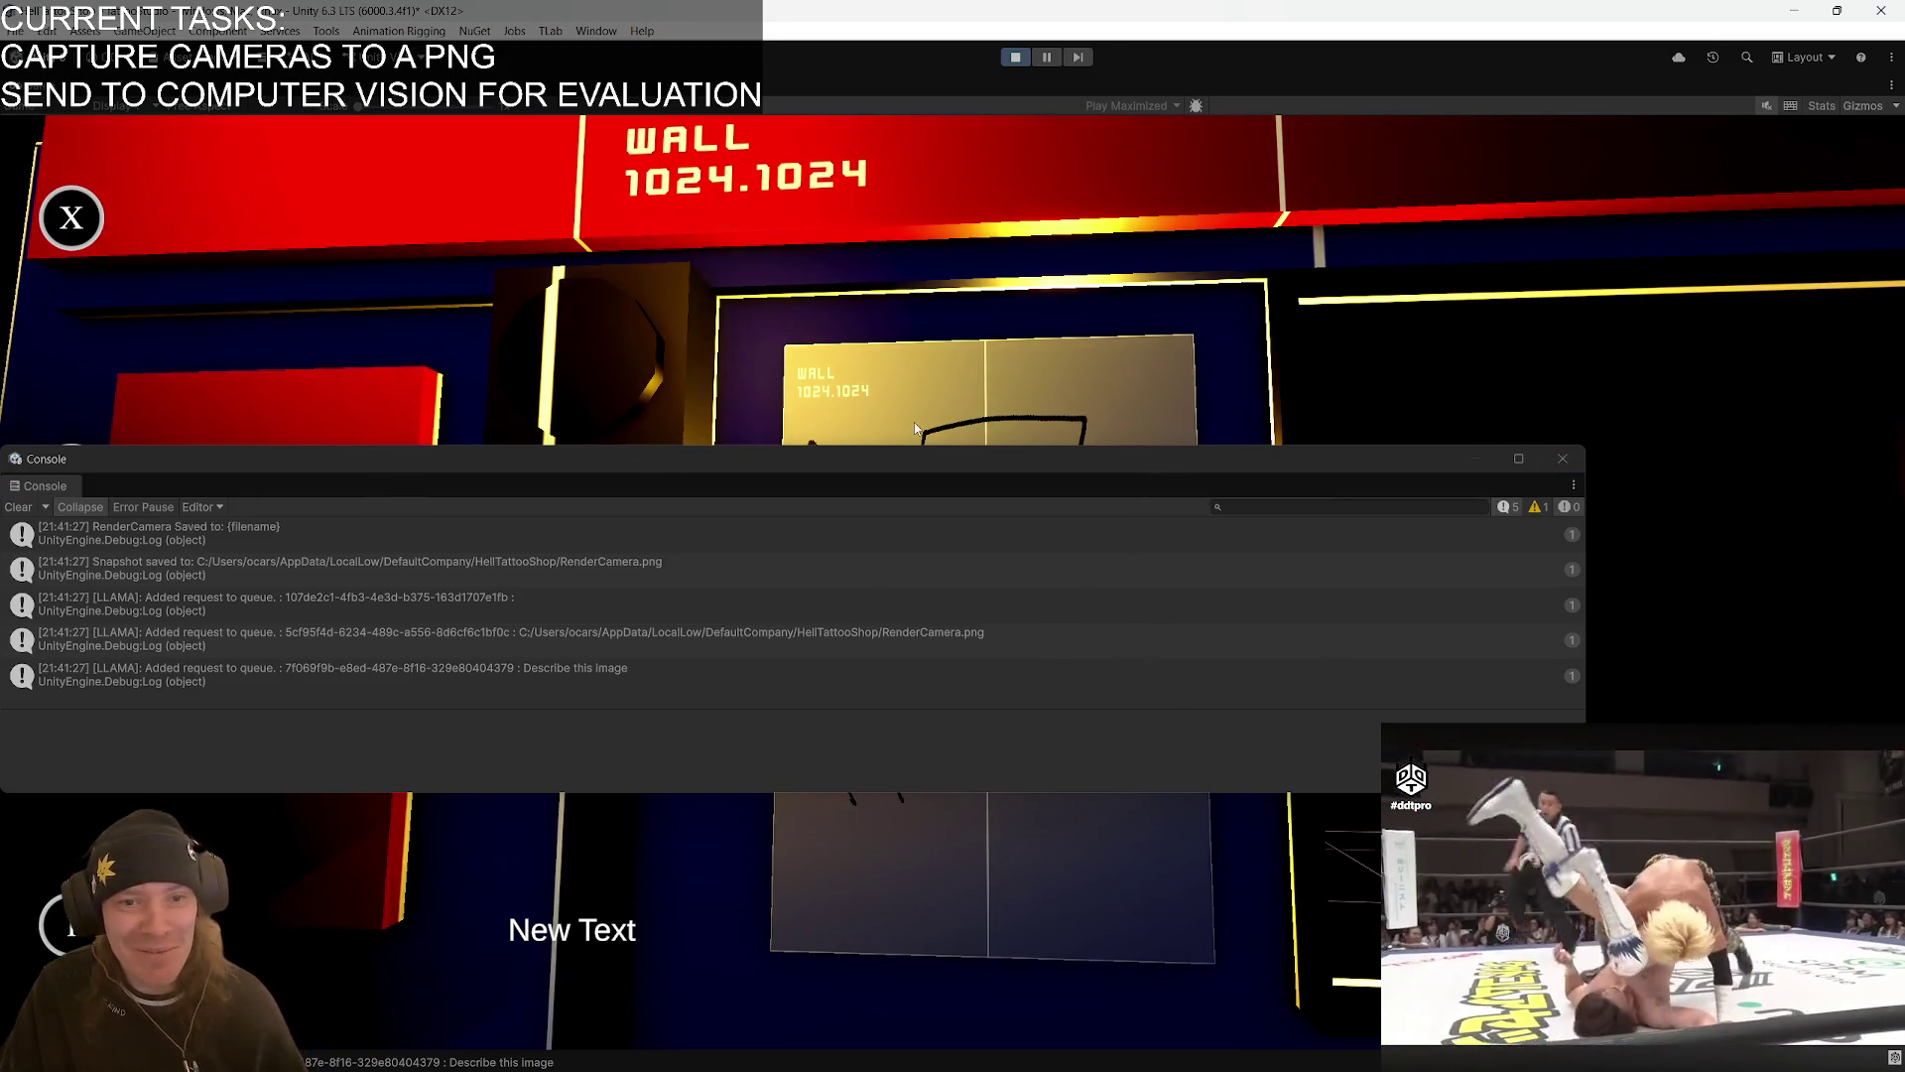
key(alt+Tab)
click(754, 329)
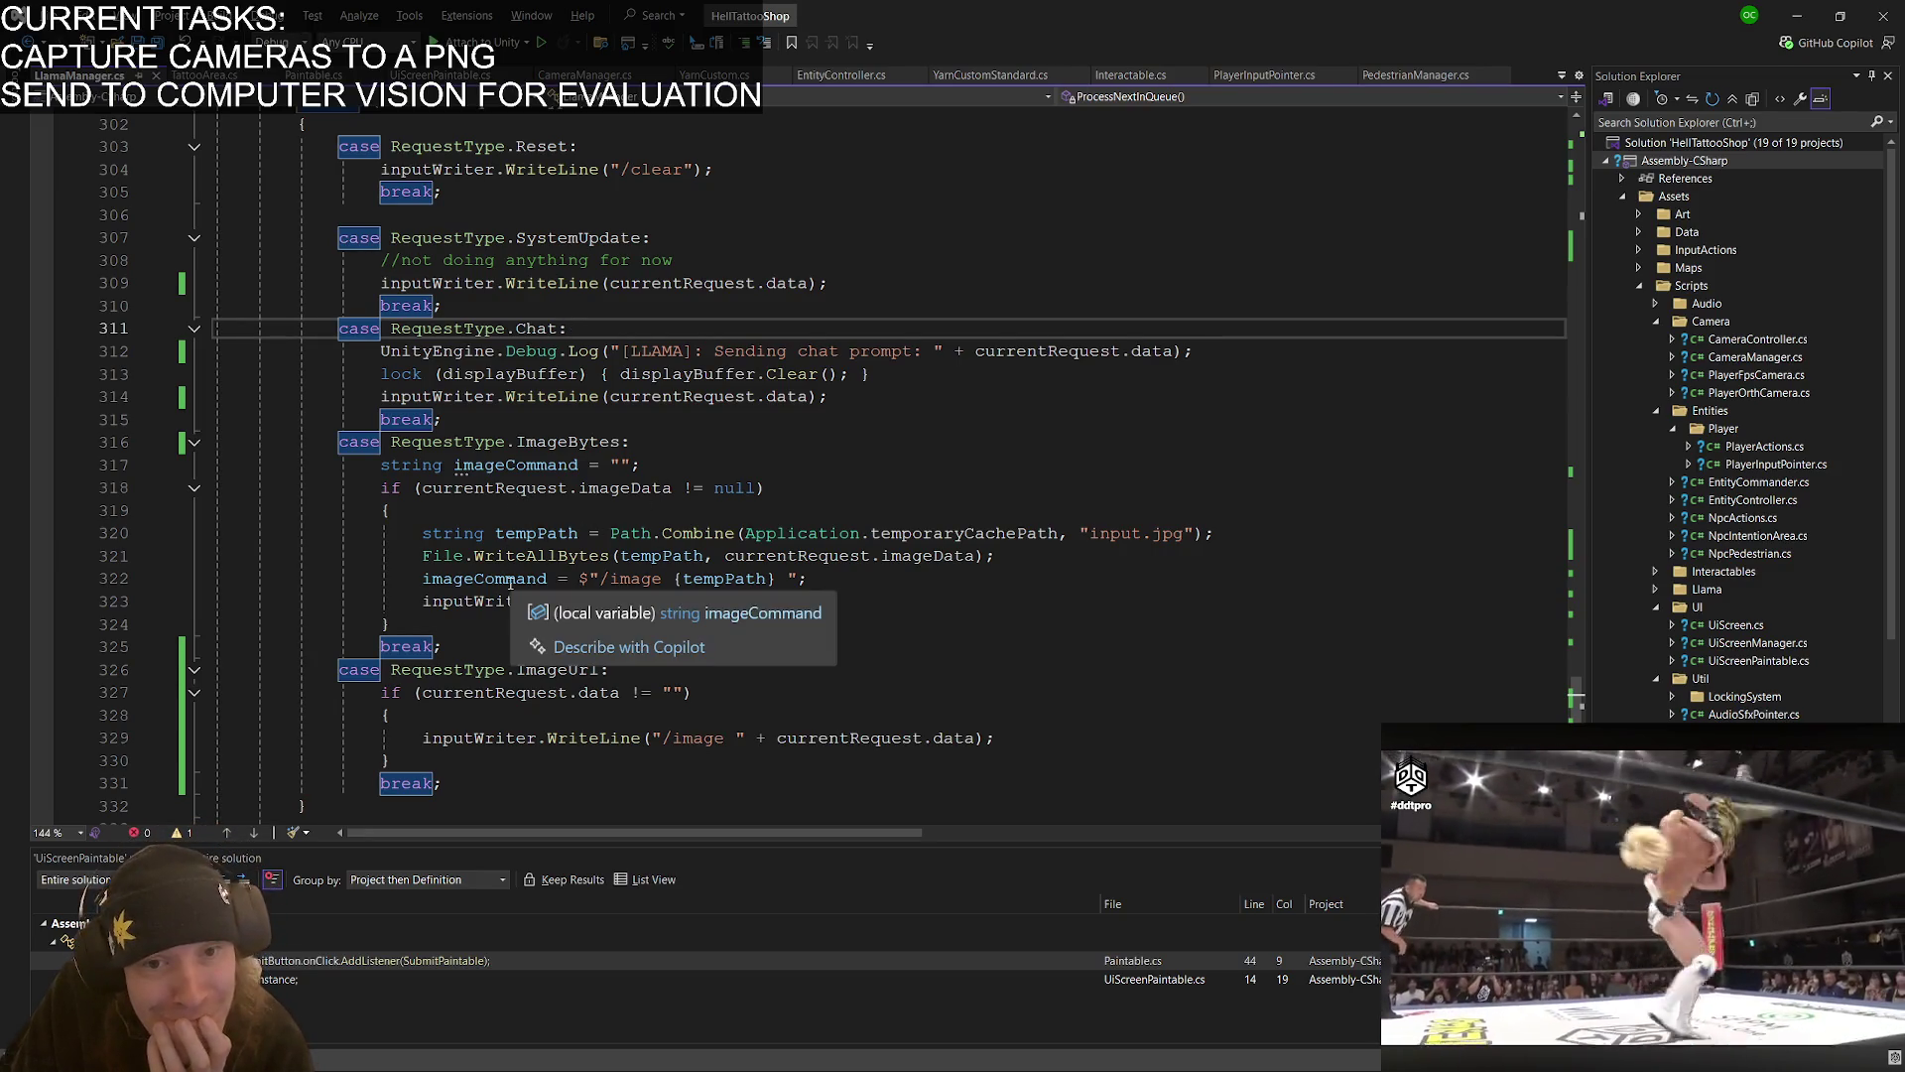
double_click(483, 584)
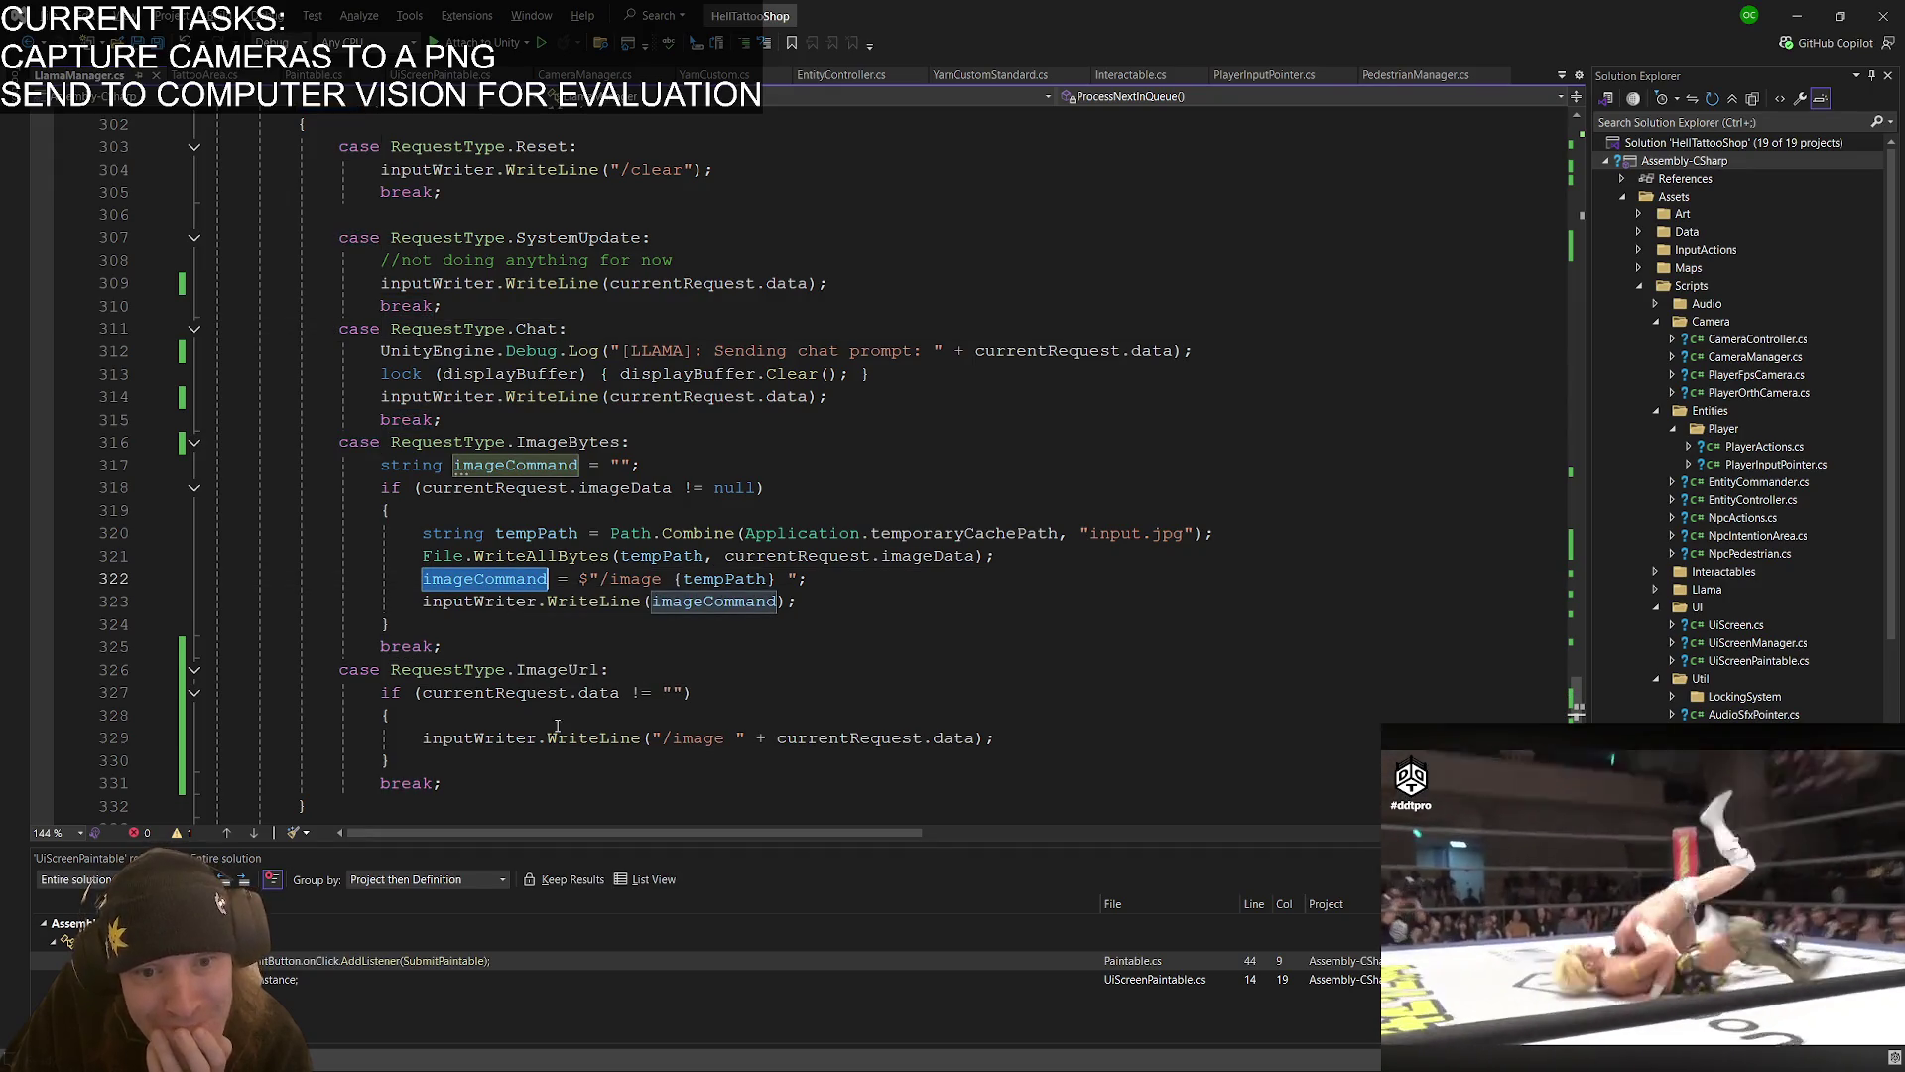
double_click(509, 736)
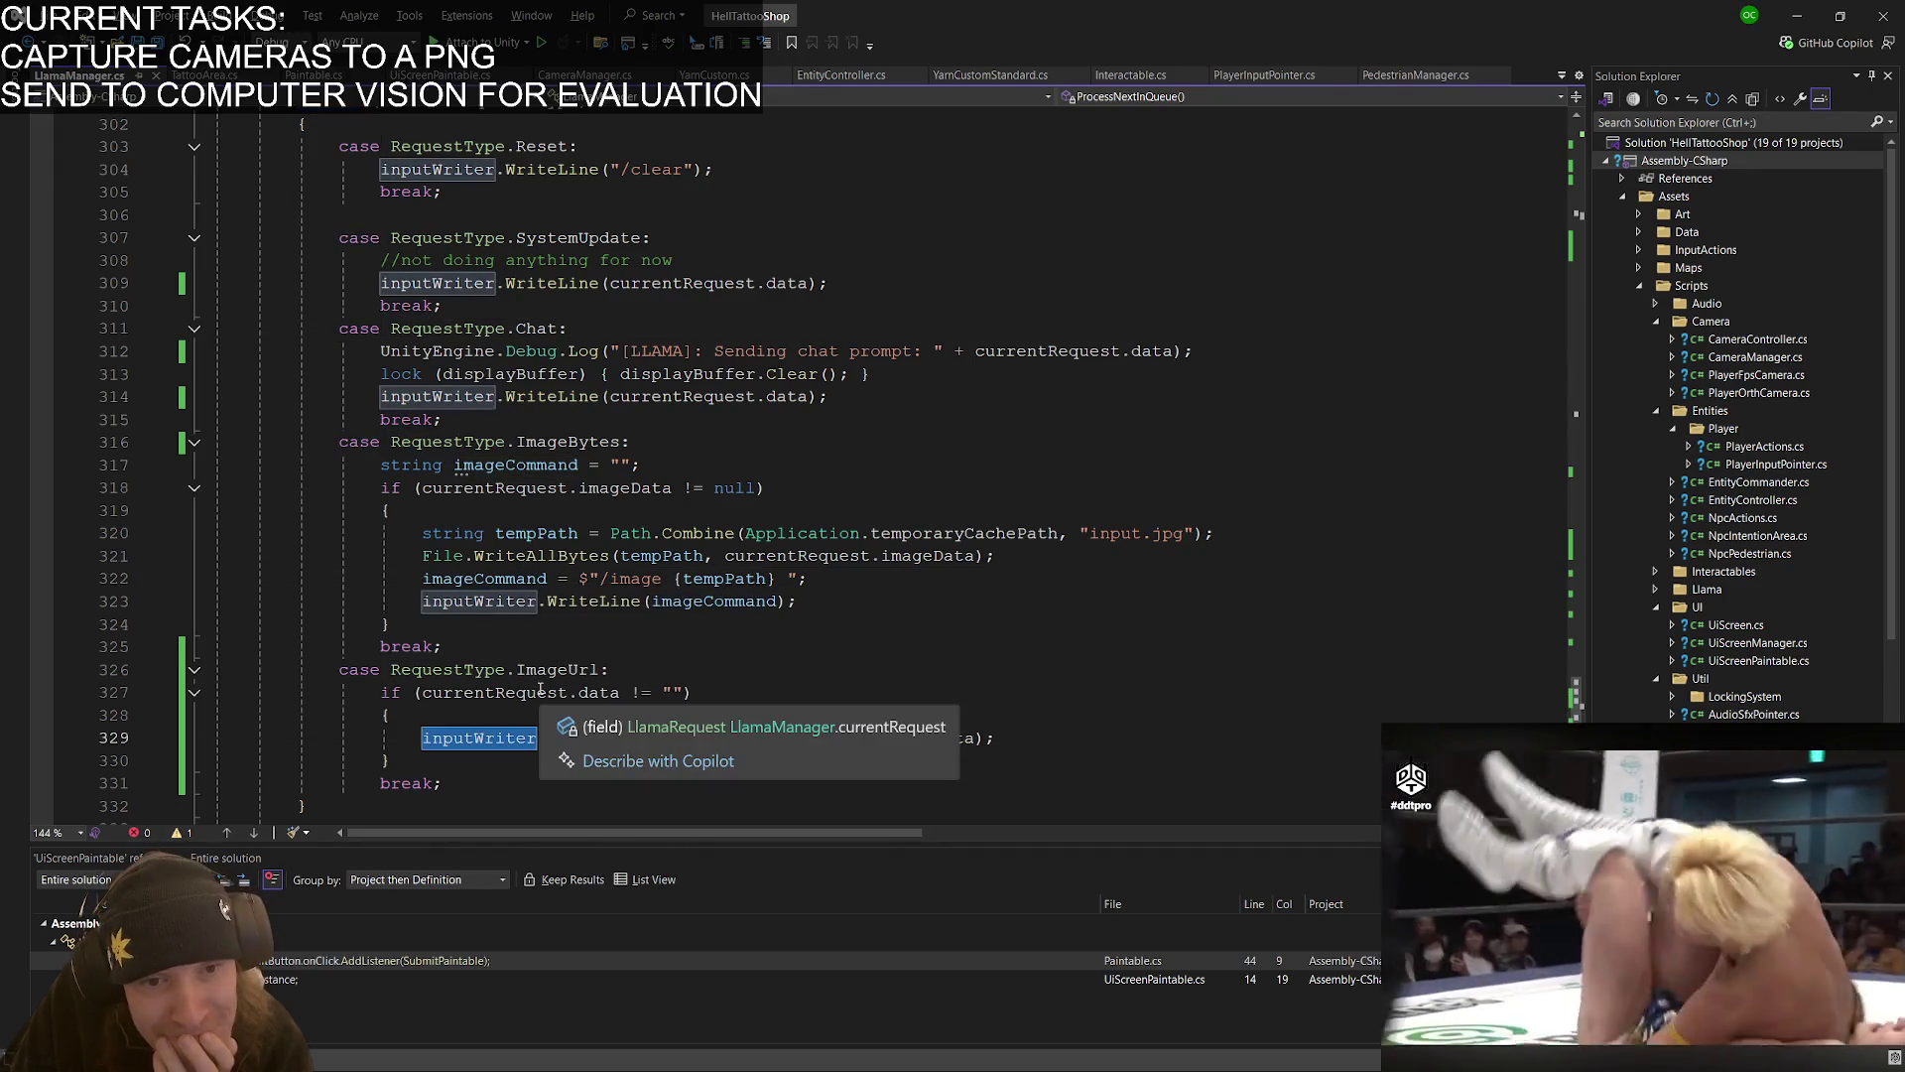
double_click(496, 692)
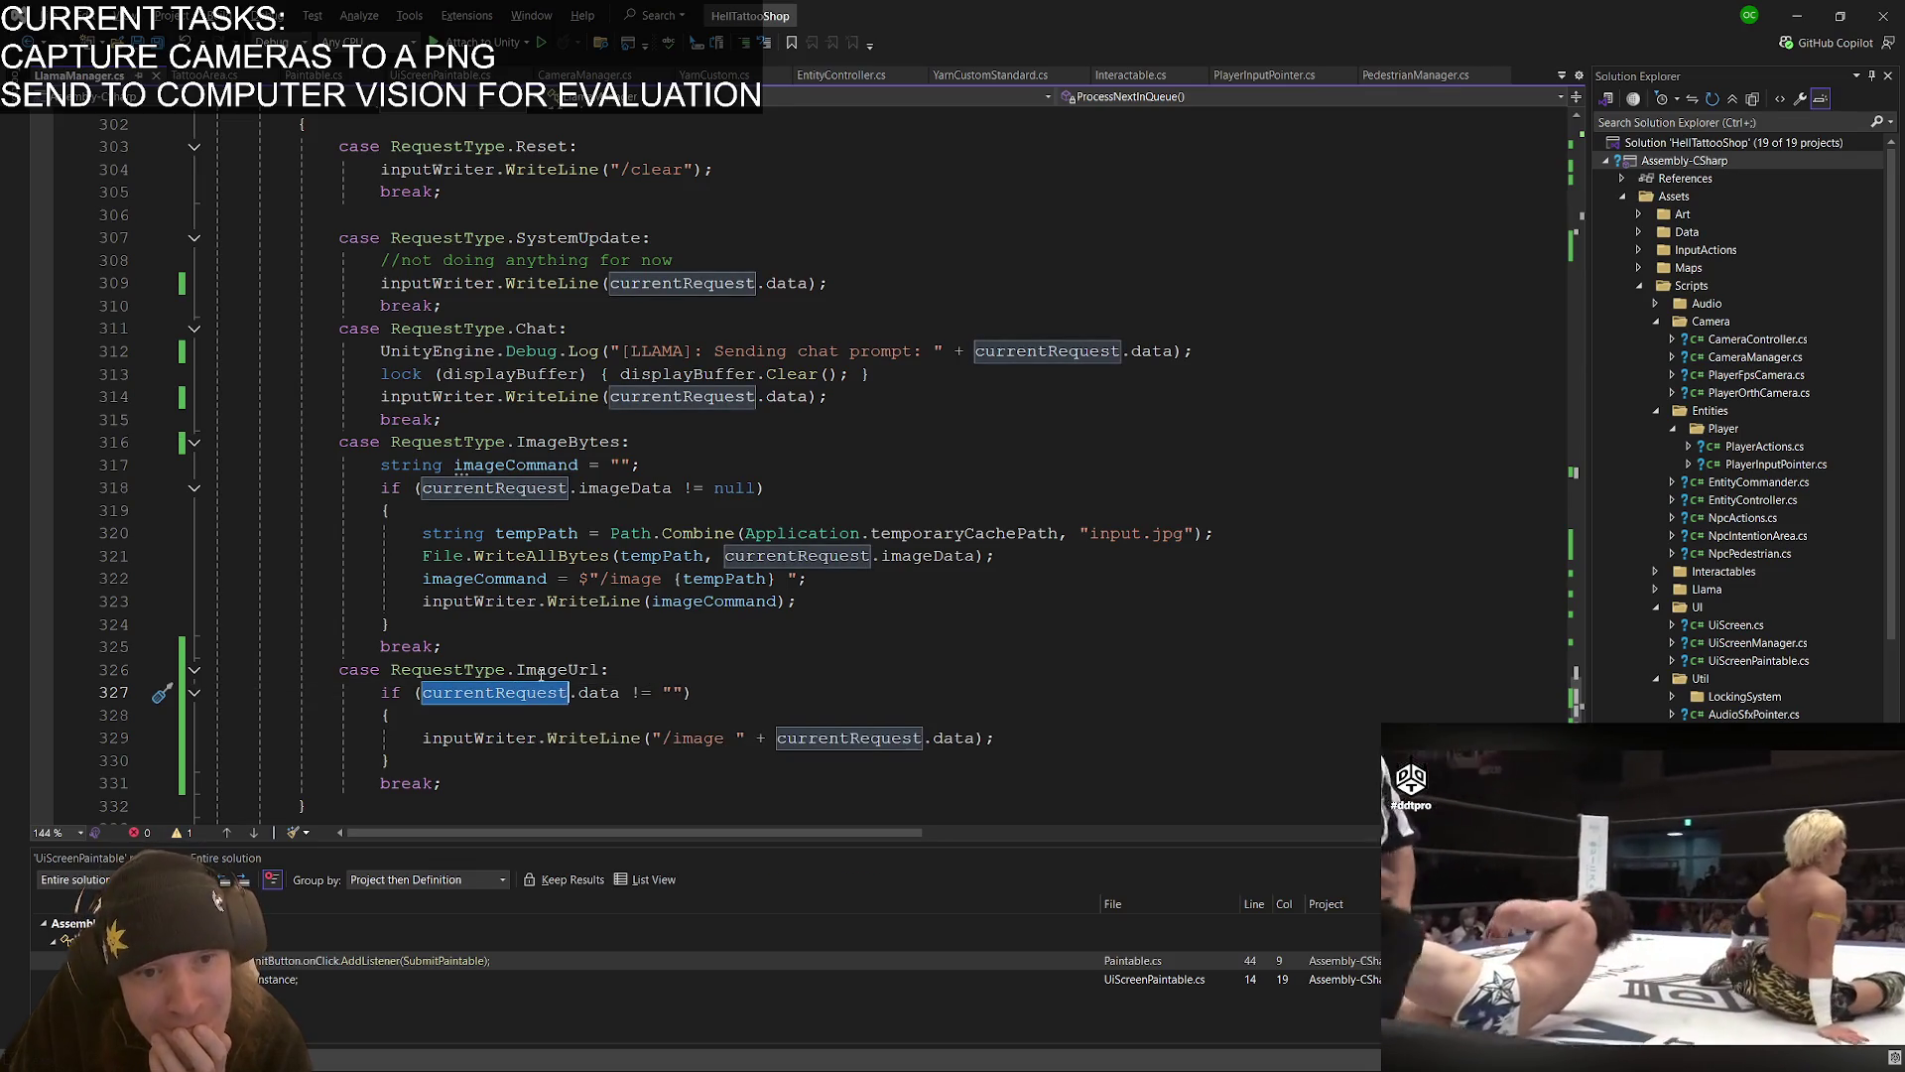
scroll(495, 712, down, 2)
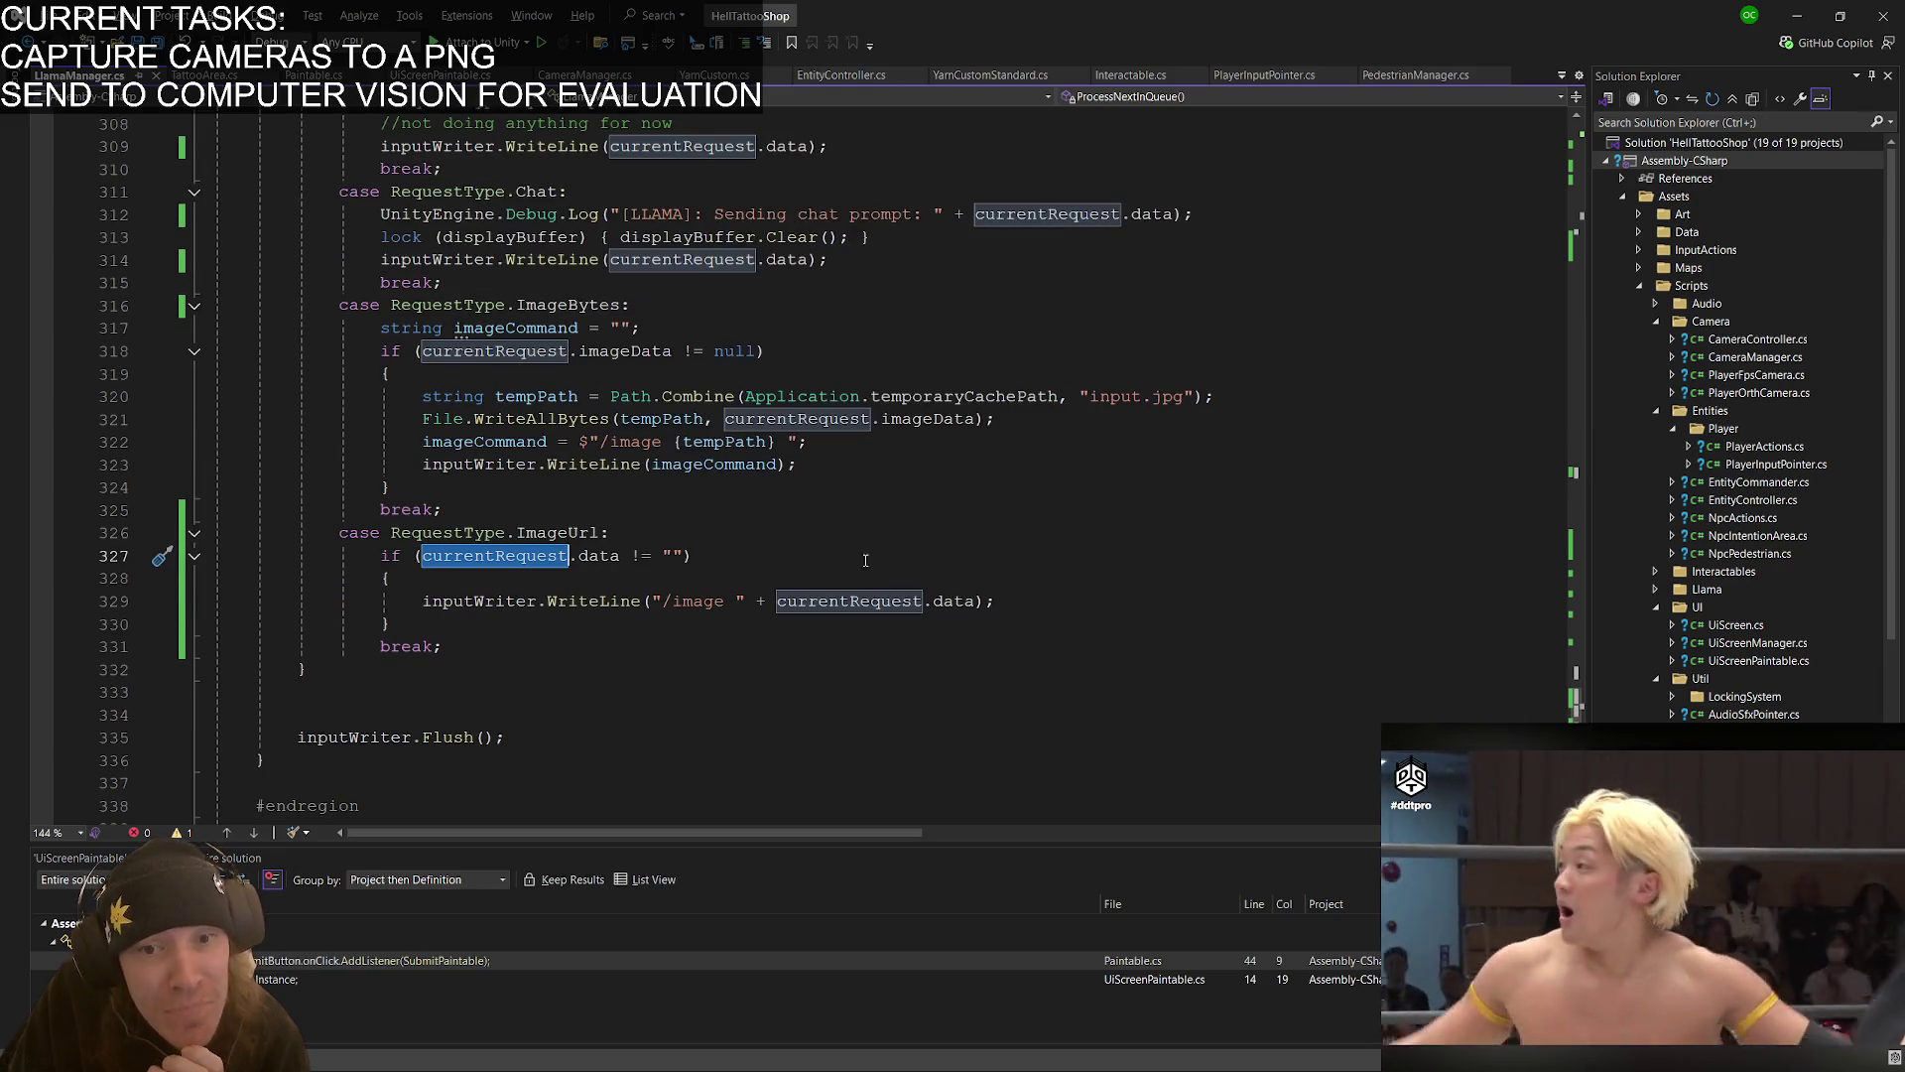
double_click(813, 603)
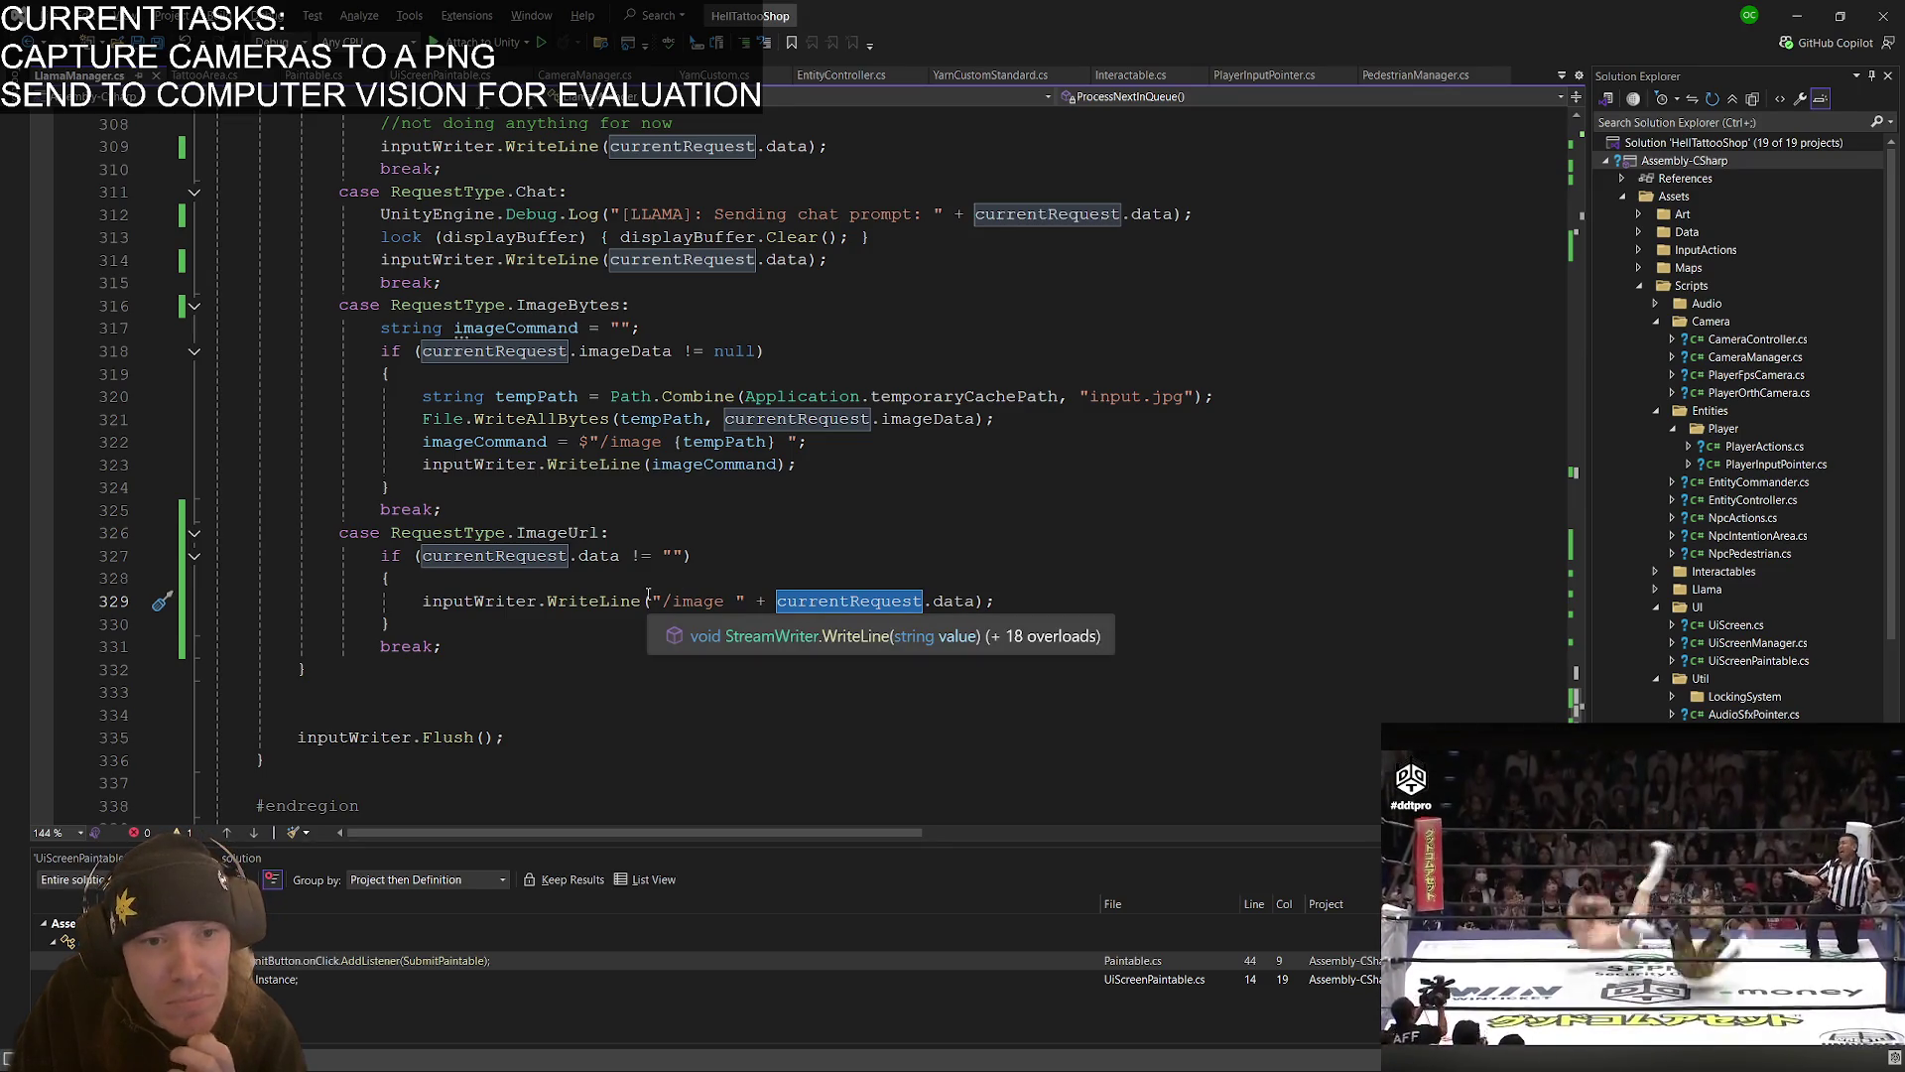
key(alt+Tab)
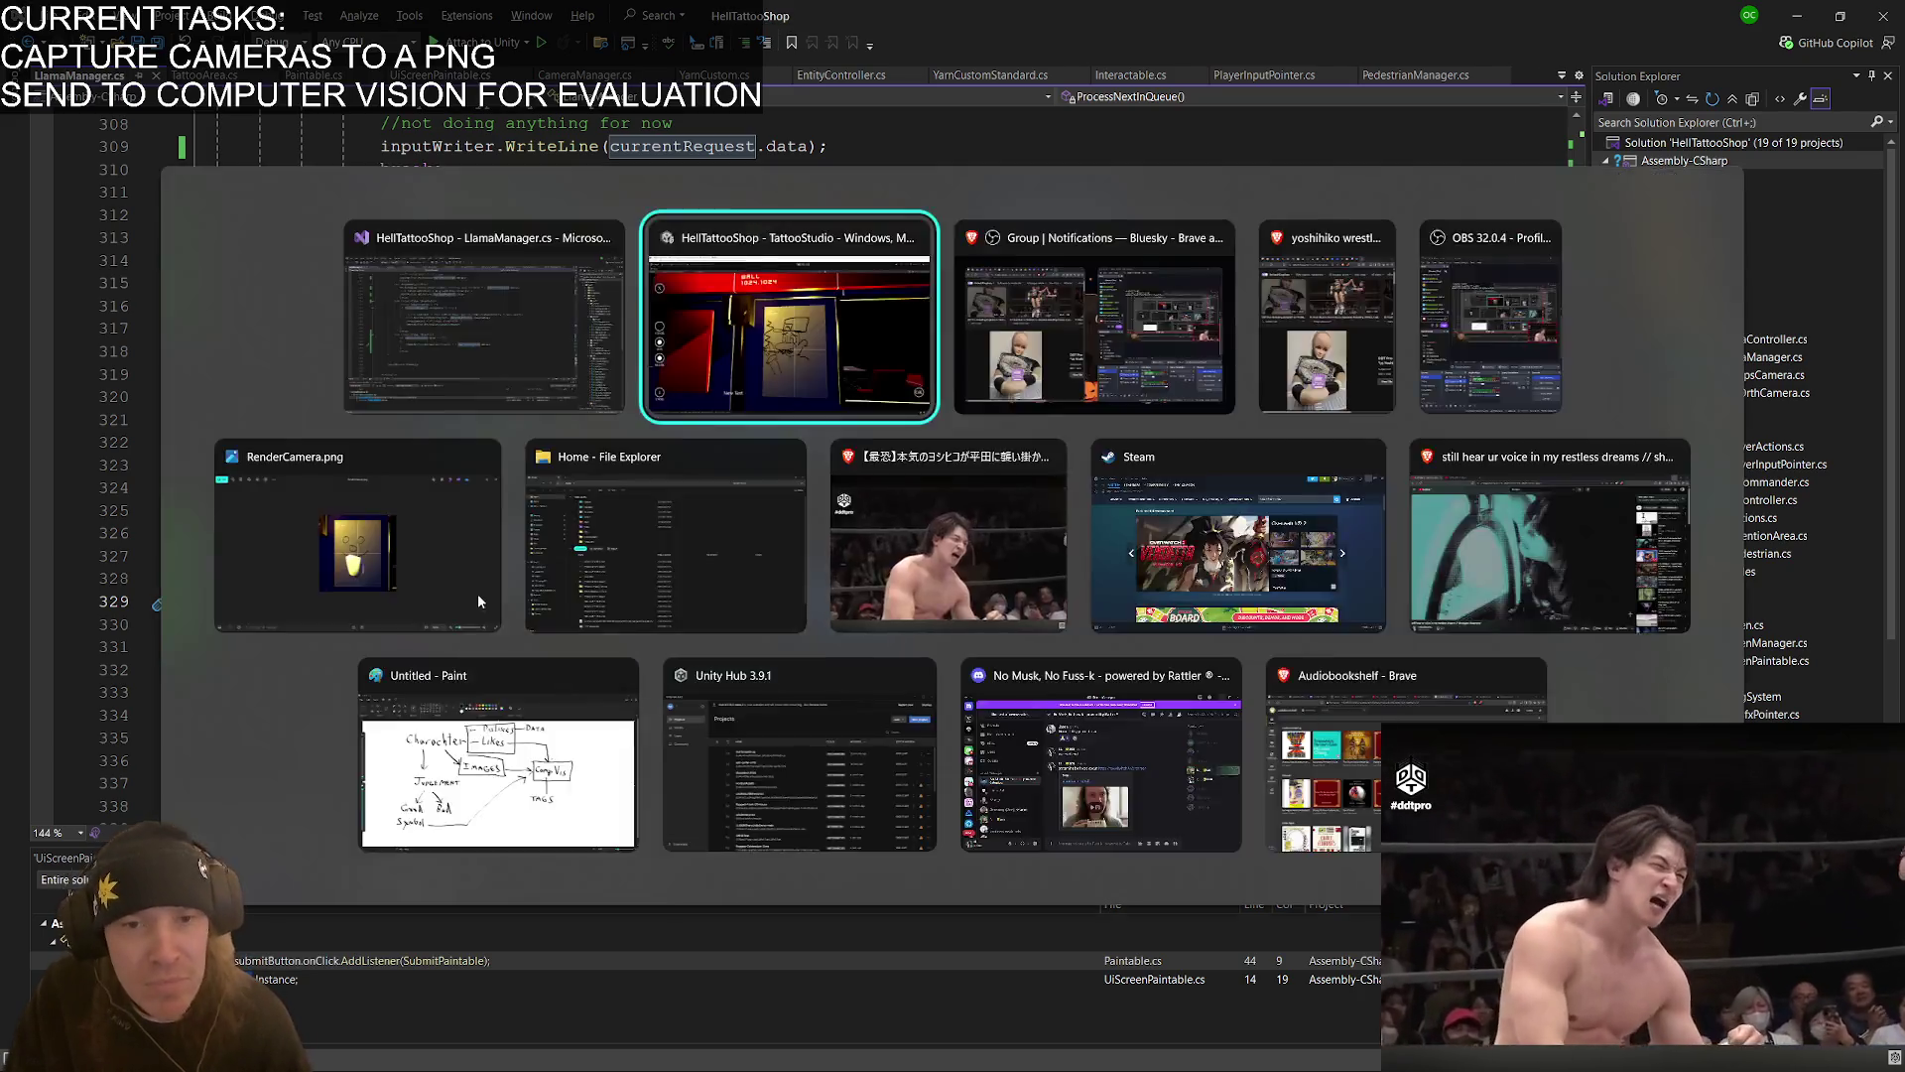
click(477, 600)
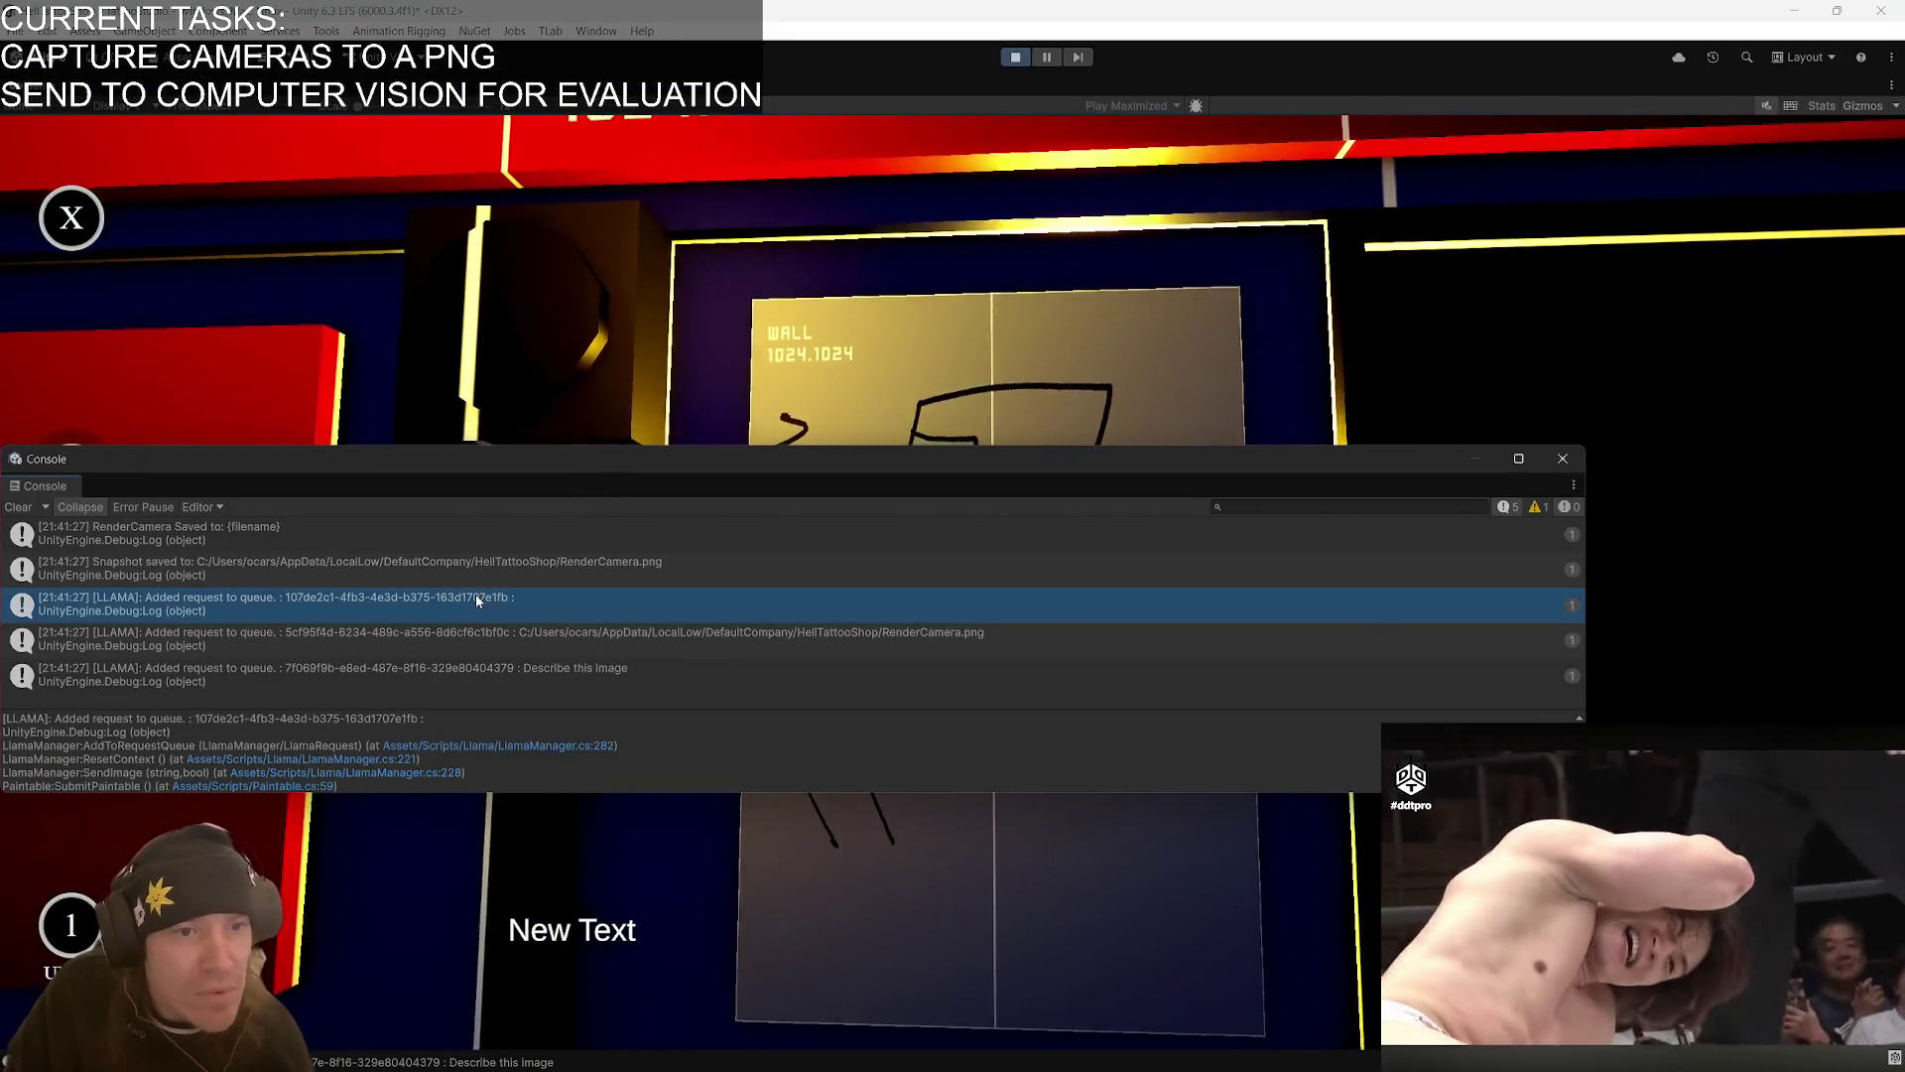
key(alt+Tab)
scroll(577, 550, up, 7)
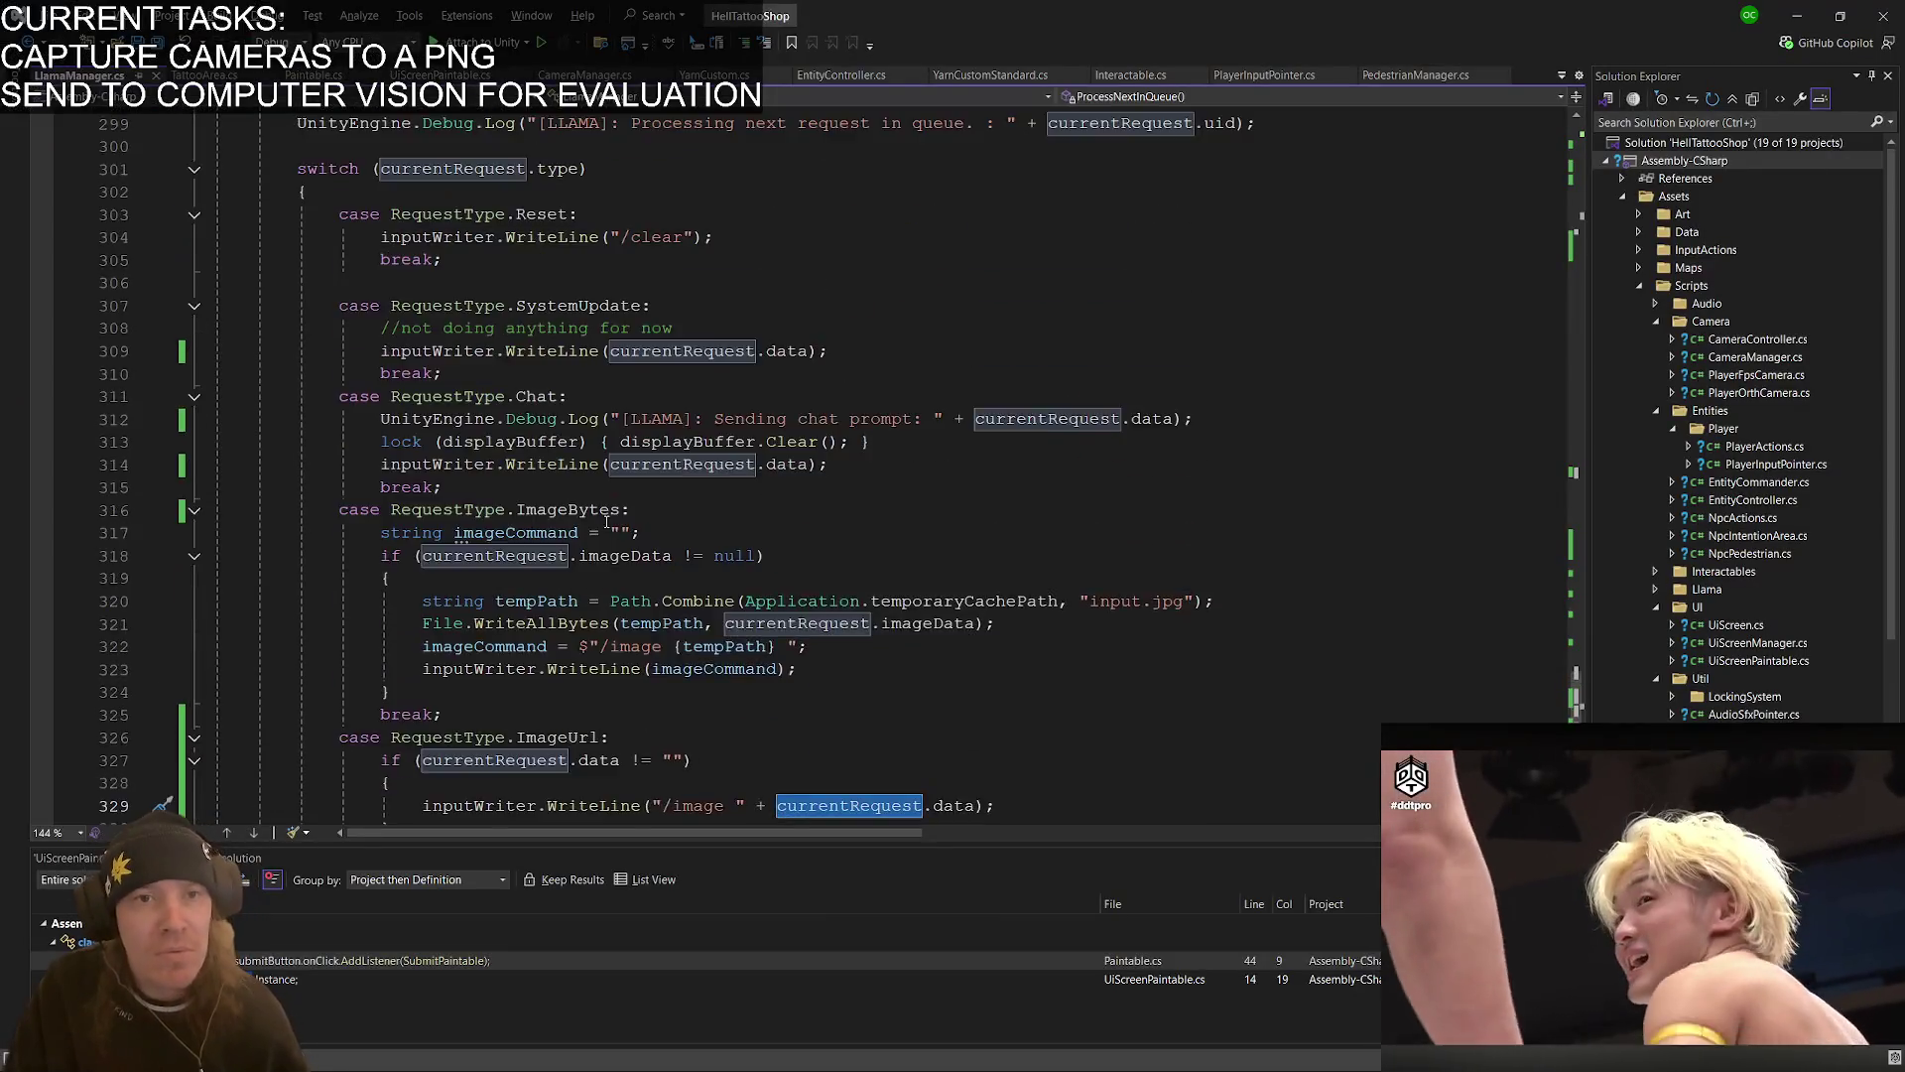
- Paste the "[LLAMA]: " + line Debug.Log at the top of ProcessLine, before the early-return check
scroll(564, 510, up, 20)
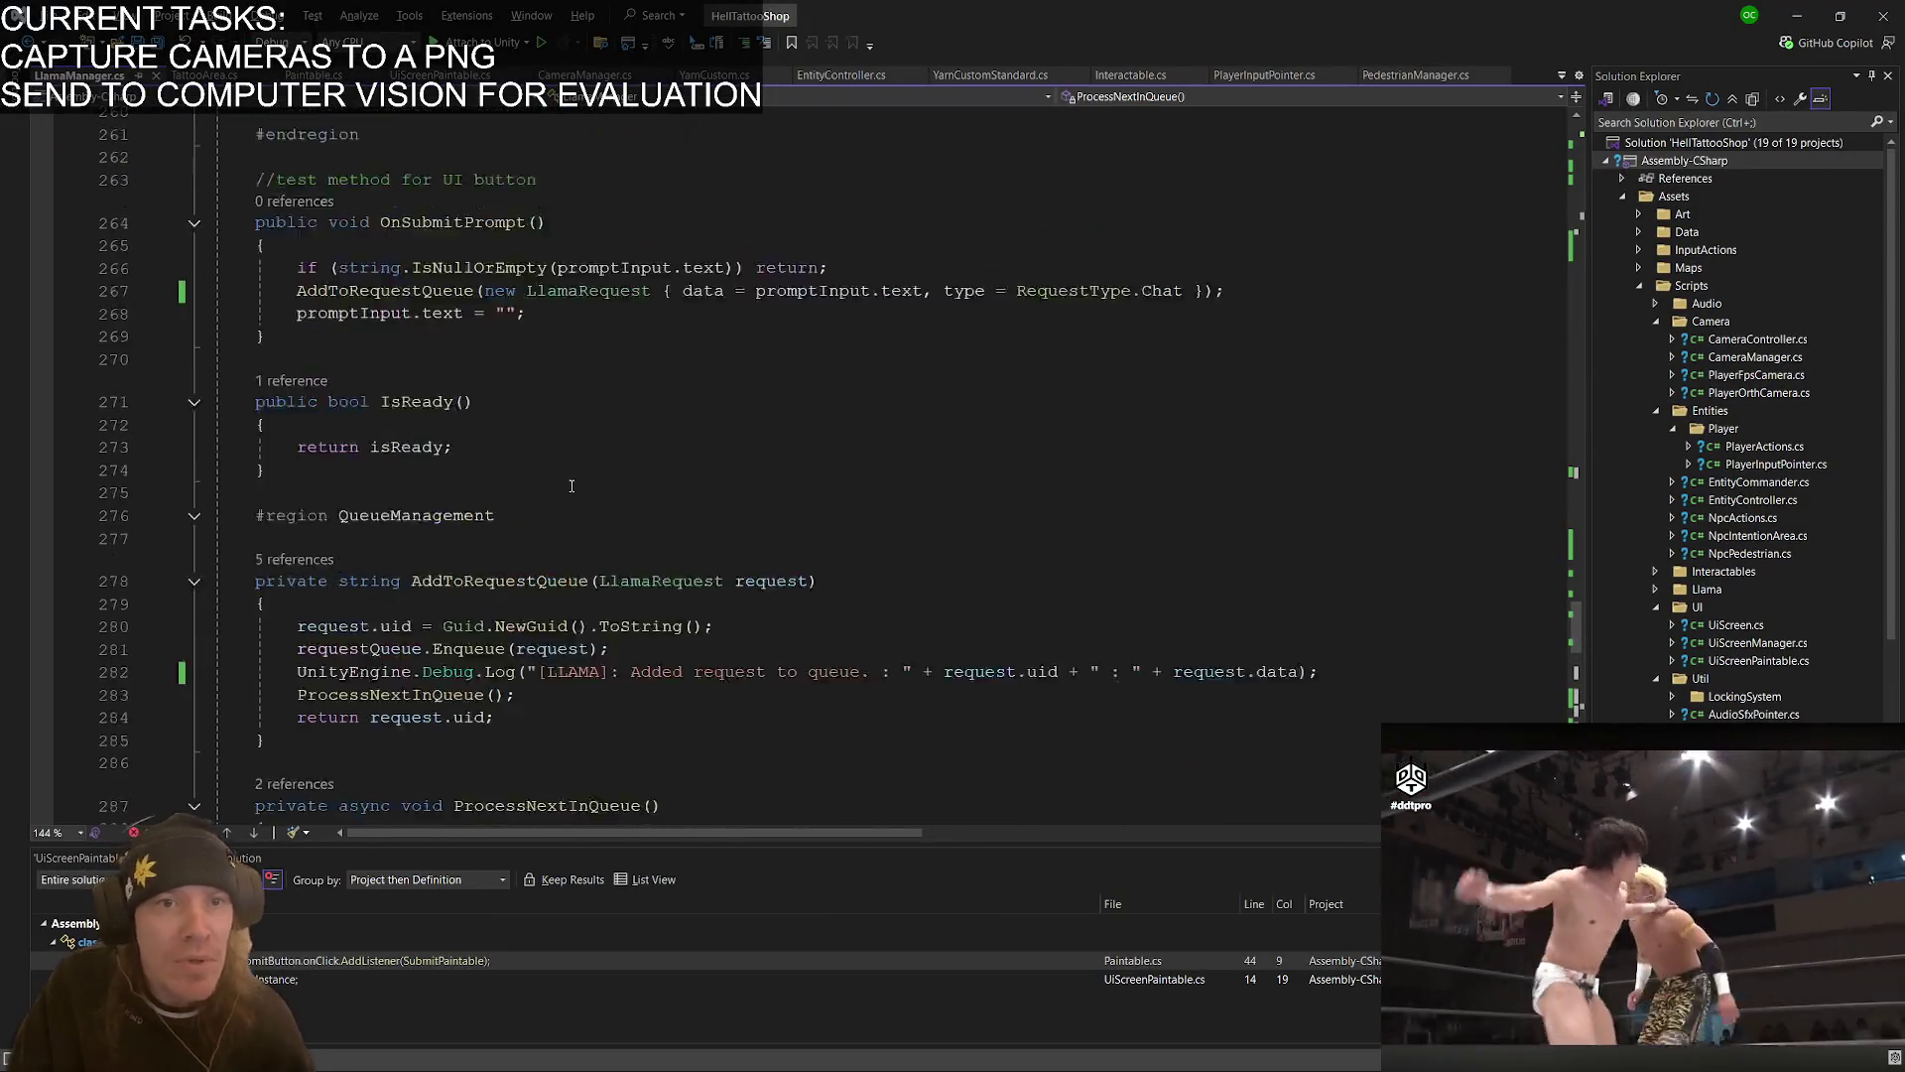
scroll(544, 491, up, 20)
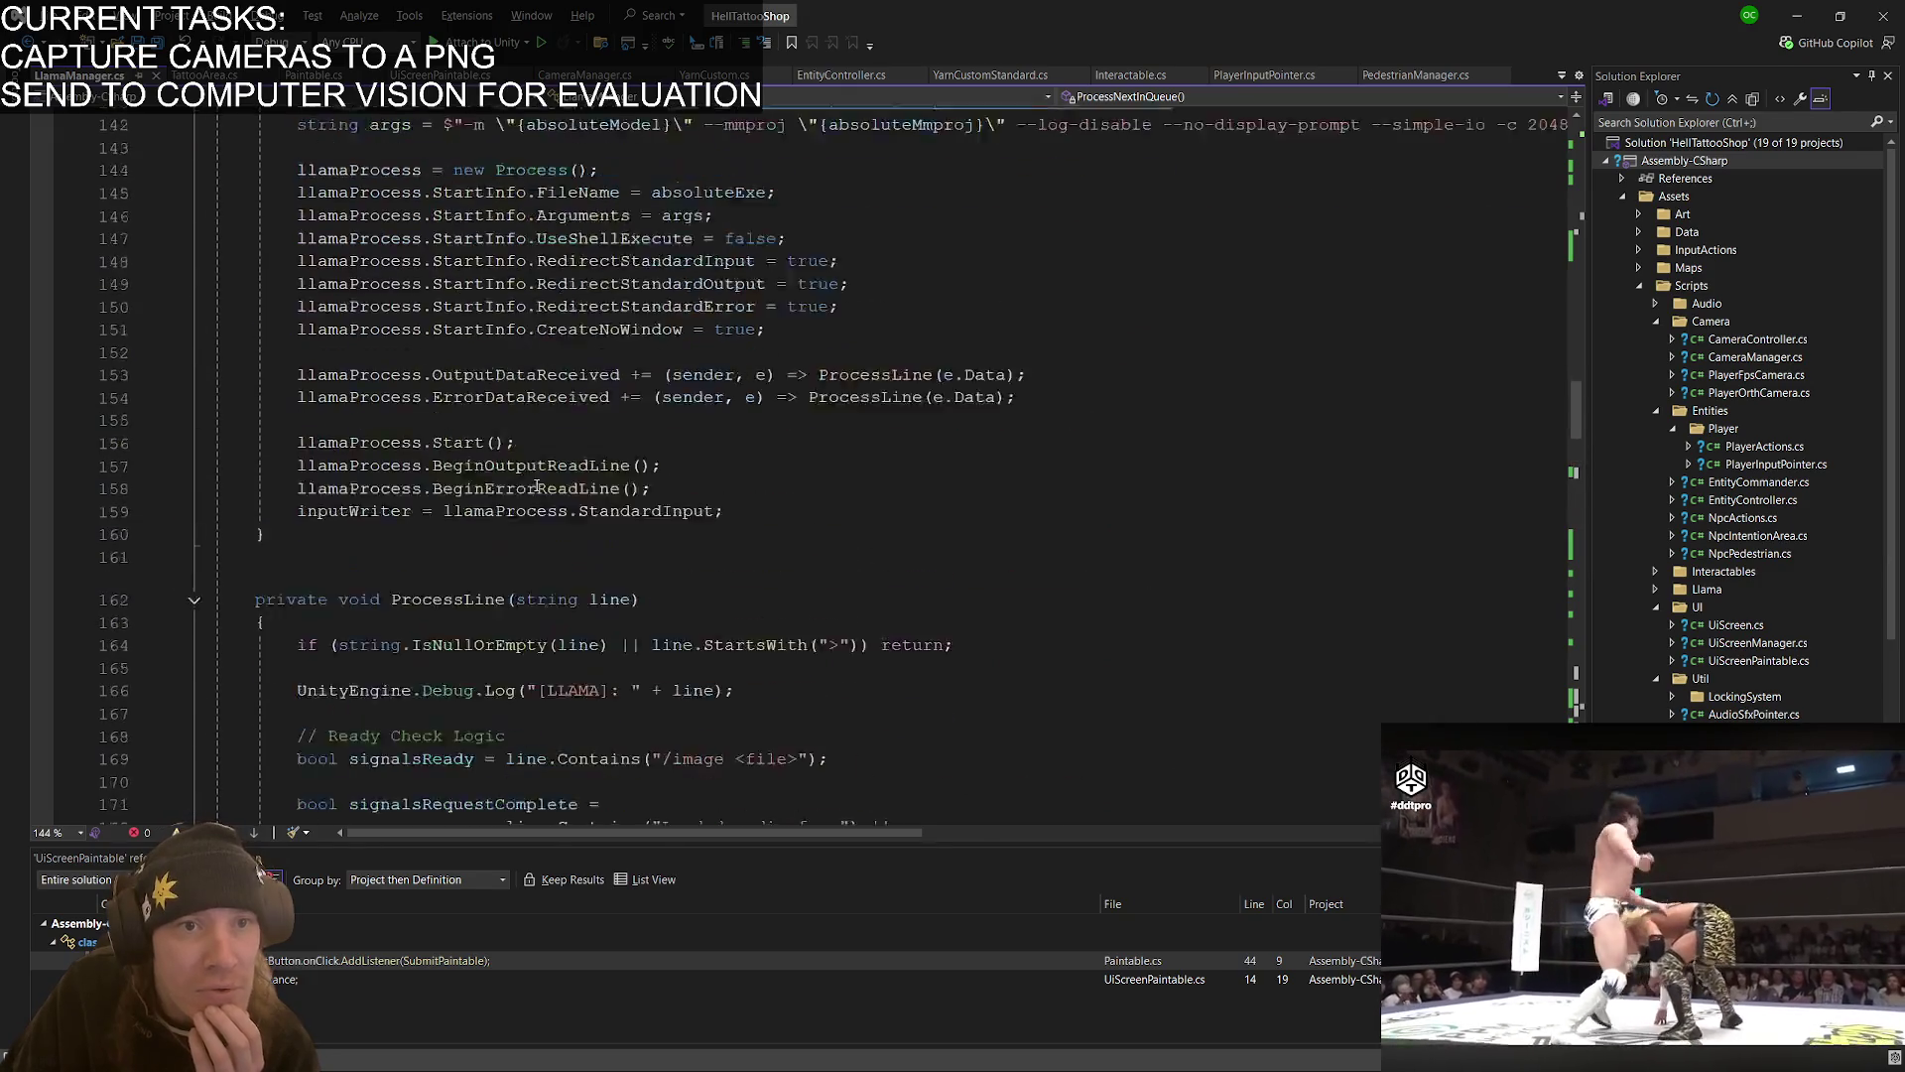
scroll(548, 486, up, 17)
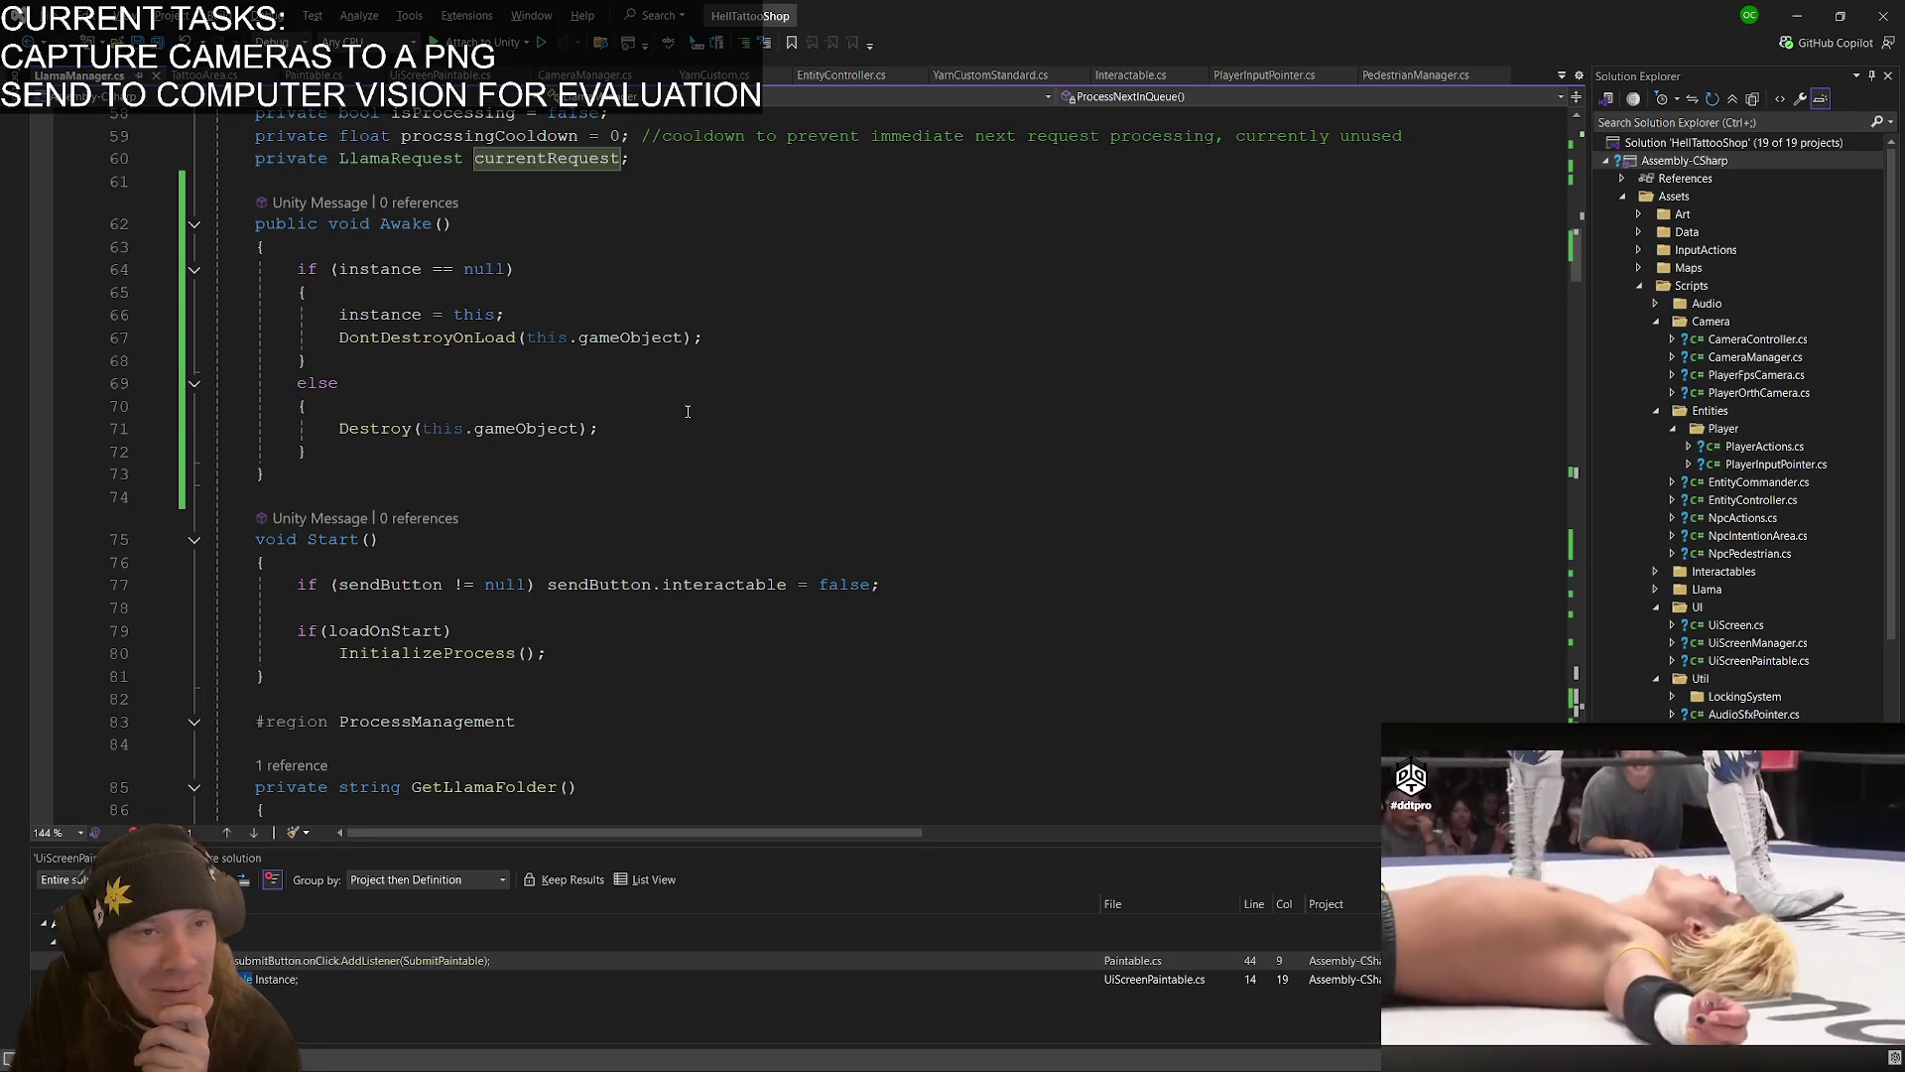
click(688, 411)
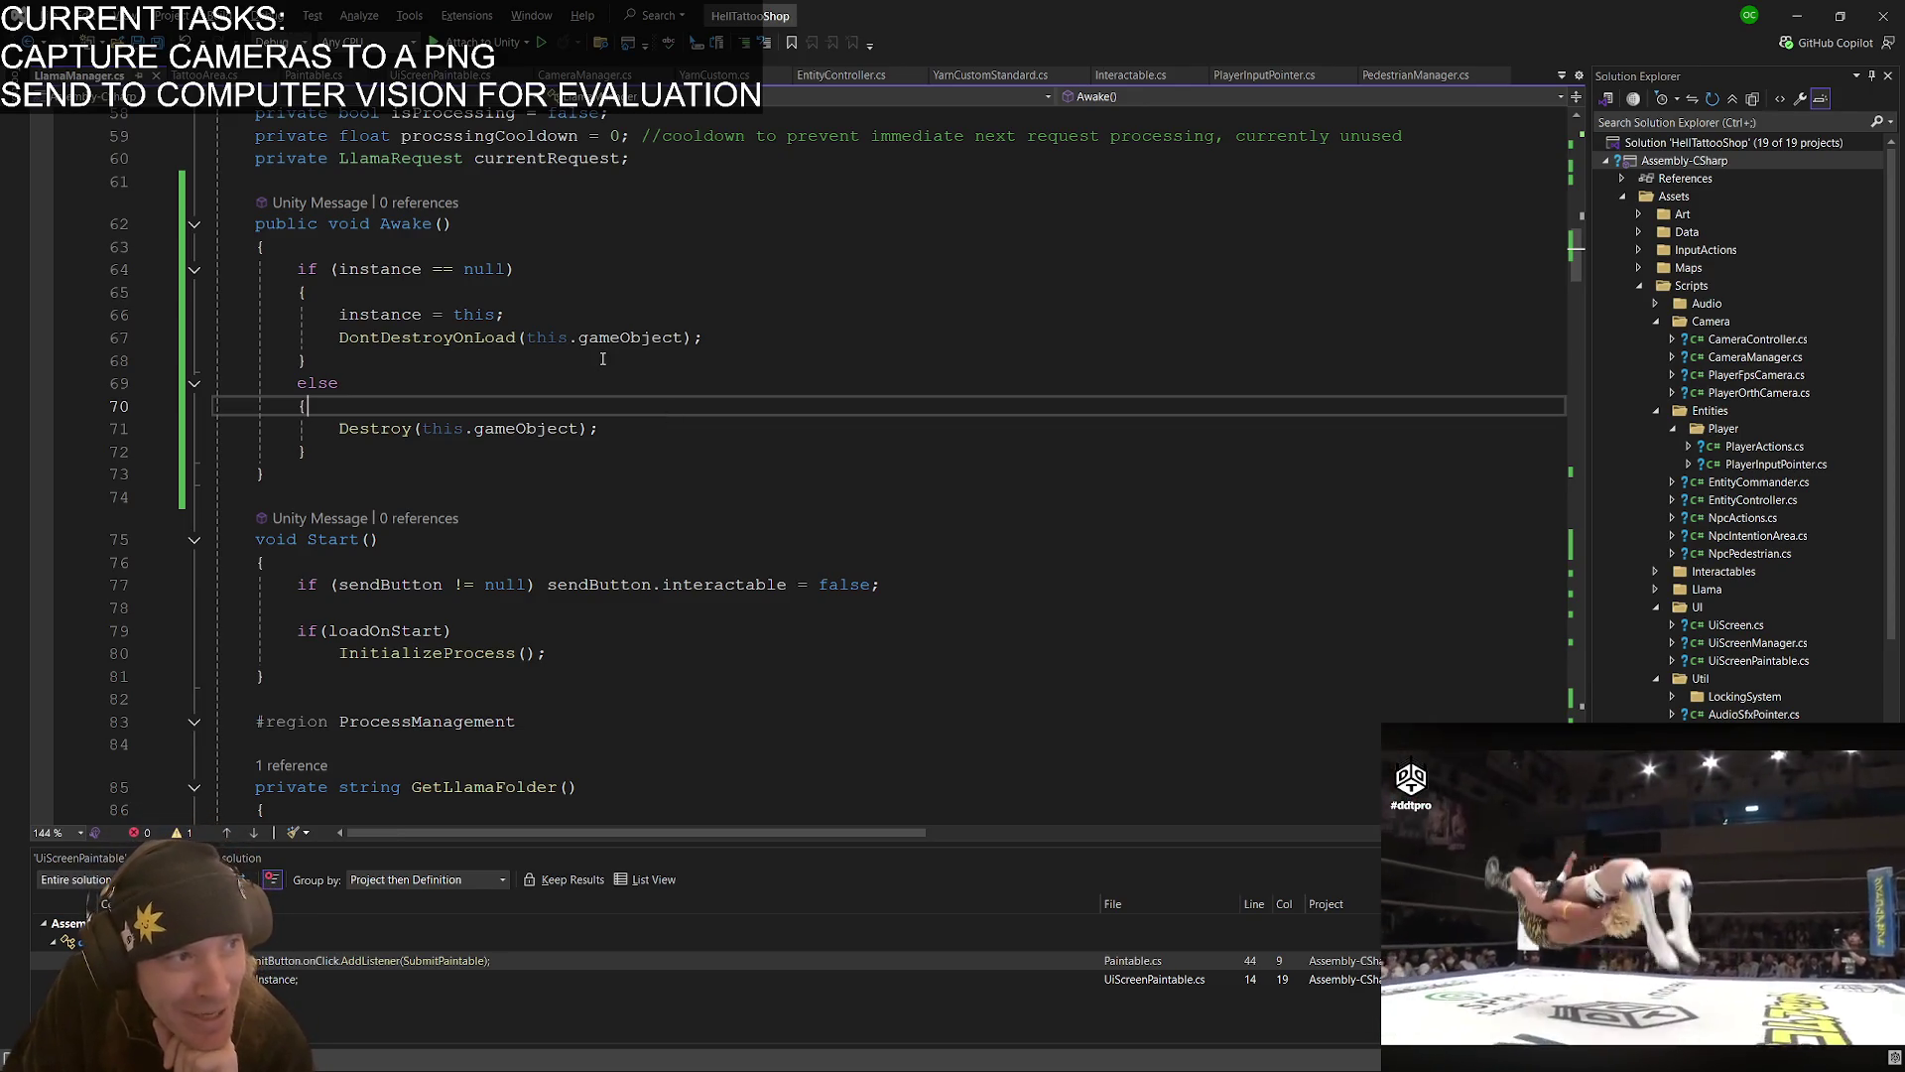
click(602, 358)
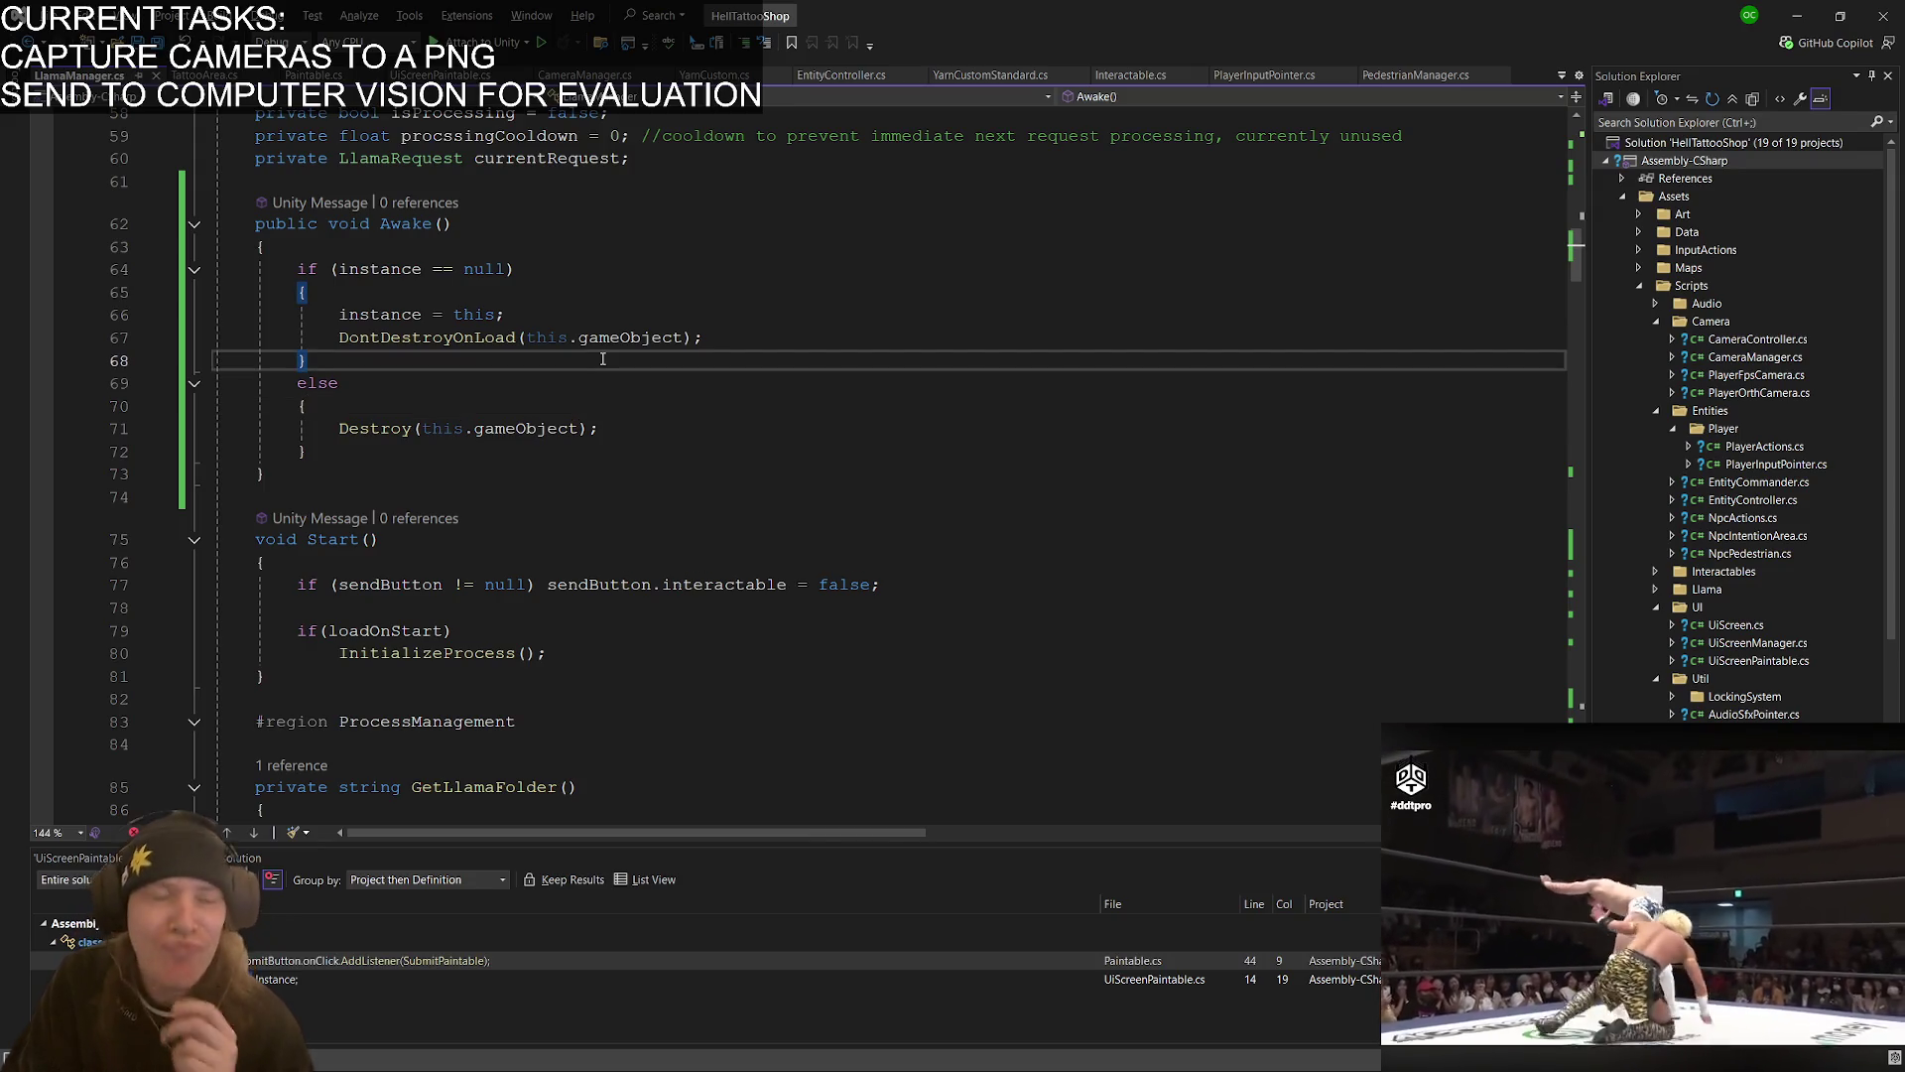
scroll(342, 243, down, 7)
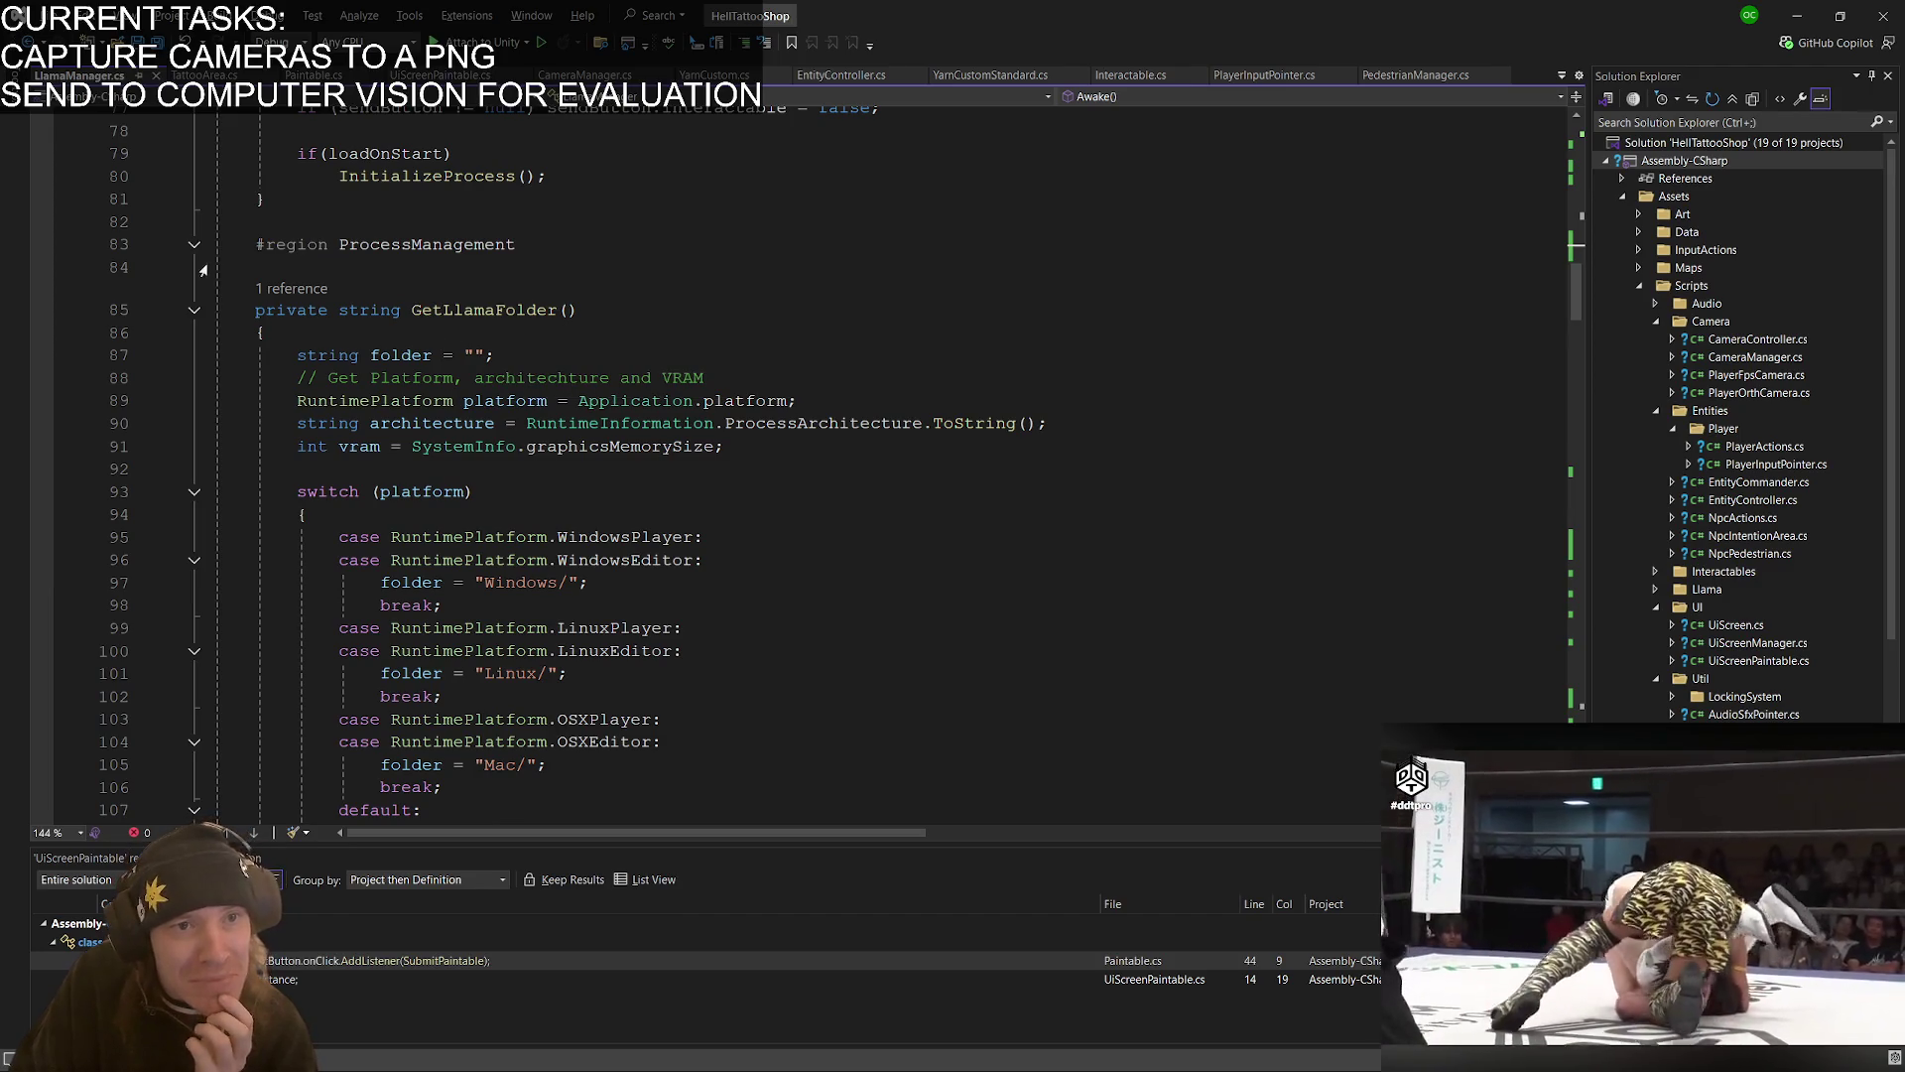
scroll(204, 270, down, 14)
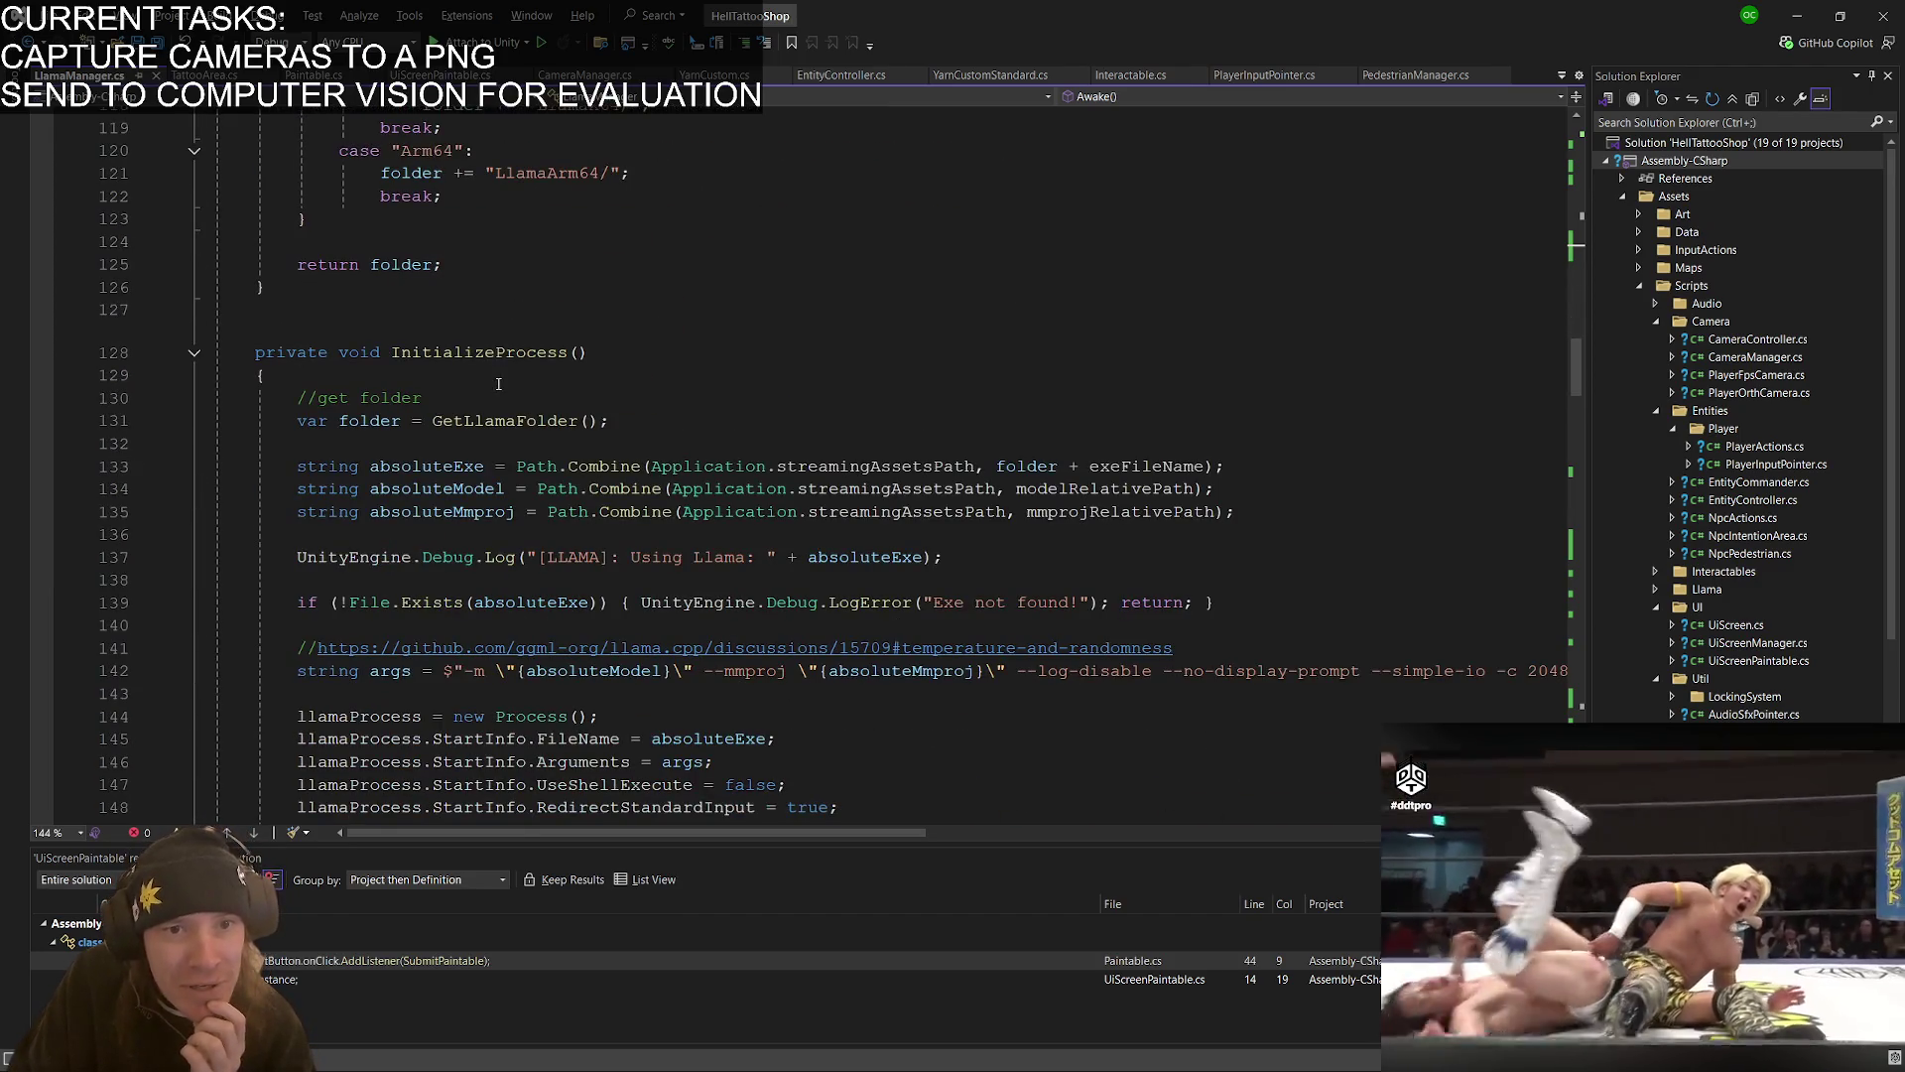
scroll(498, 384, down, 12)
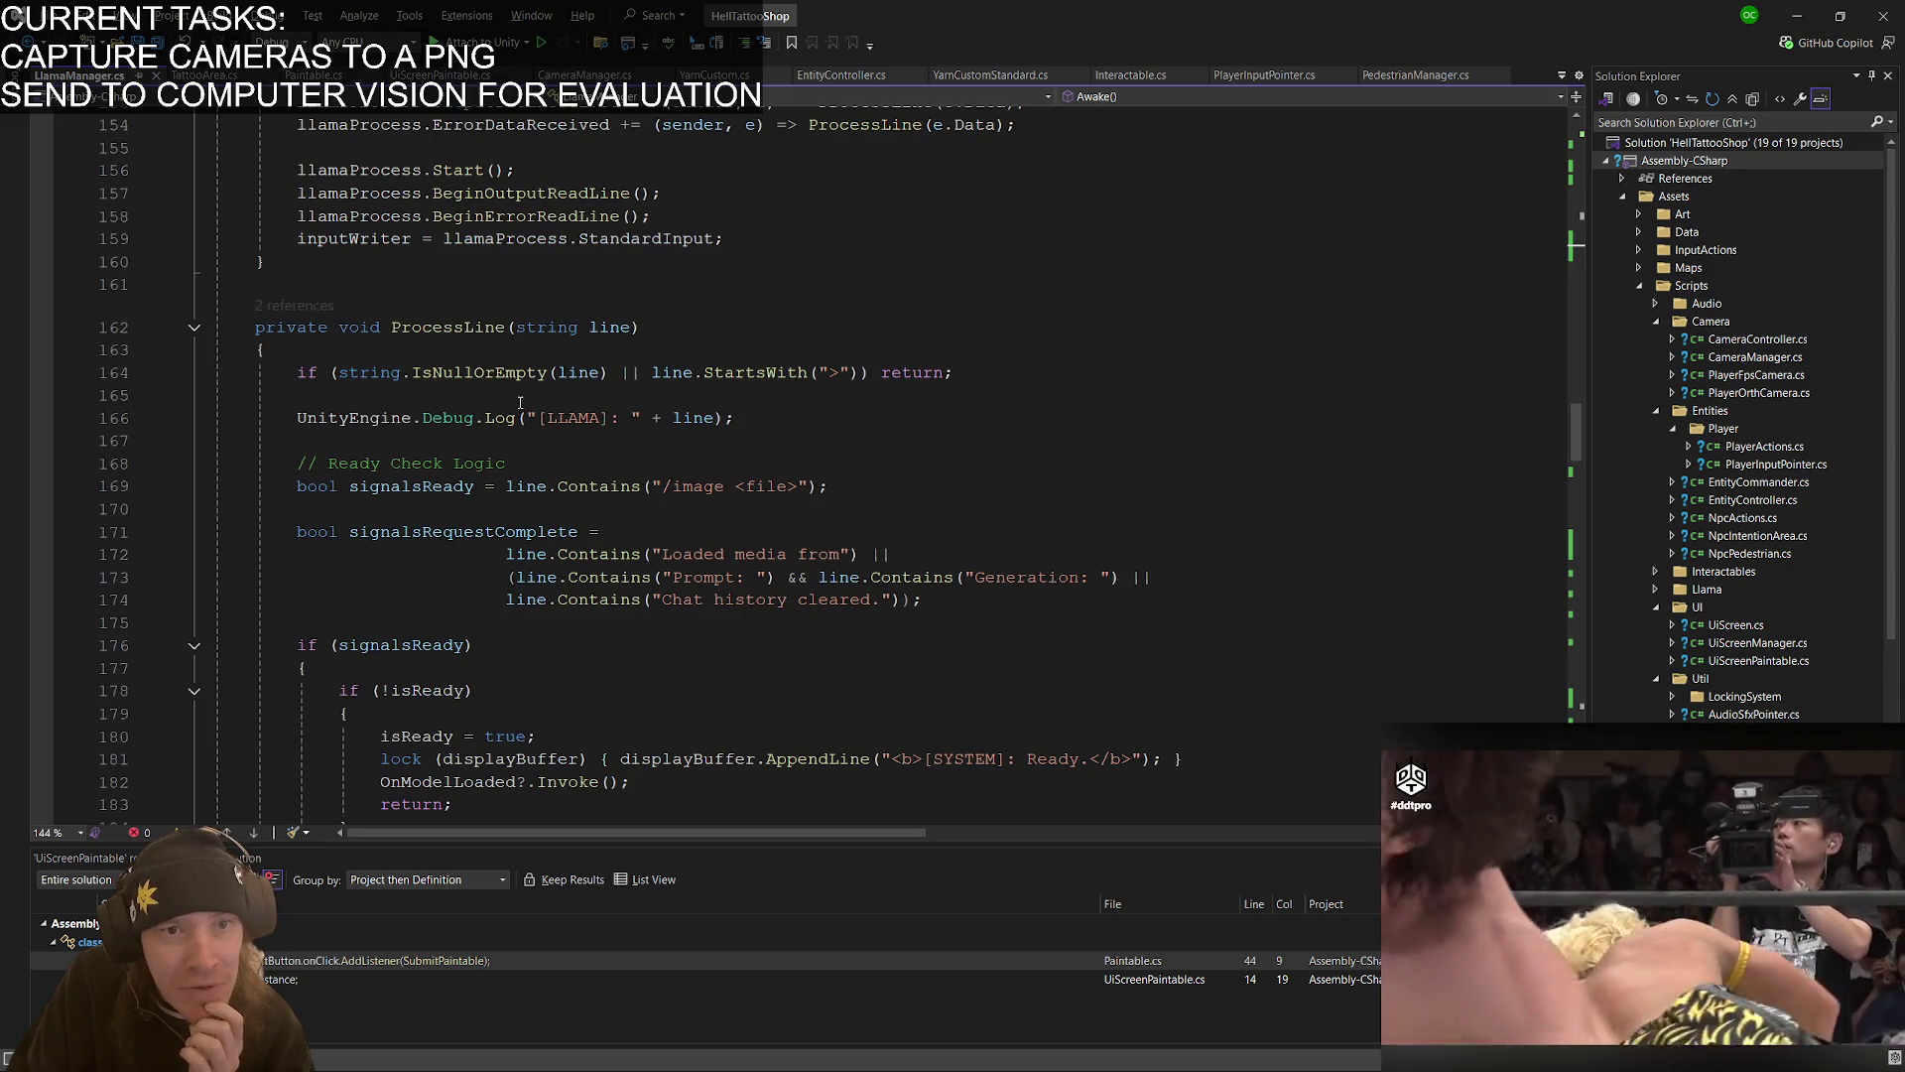
text(UnityEngine.Debug.Log("[LLAMA]: " + line);)
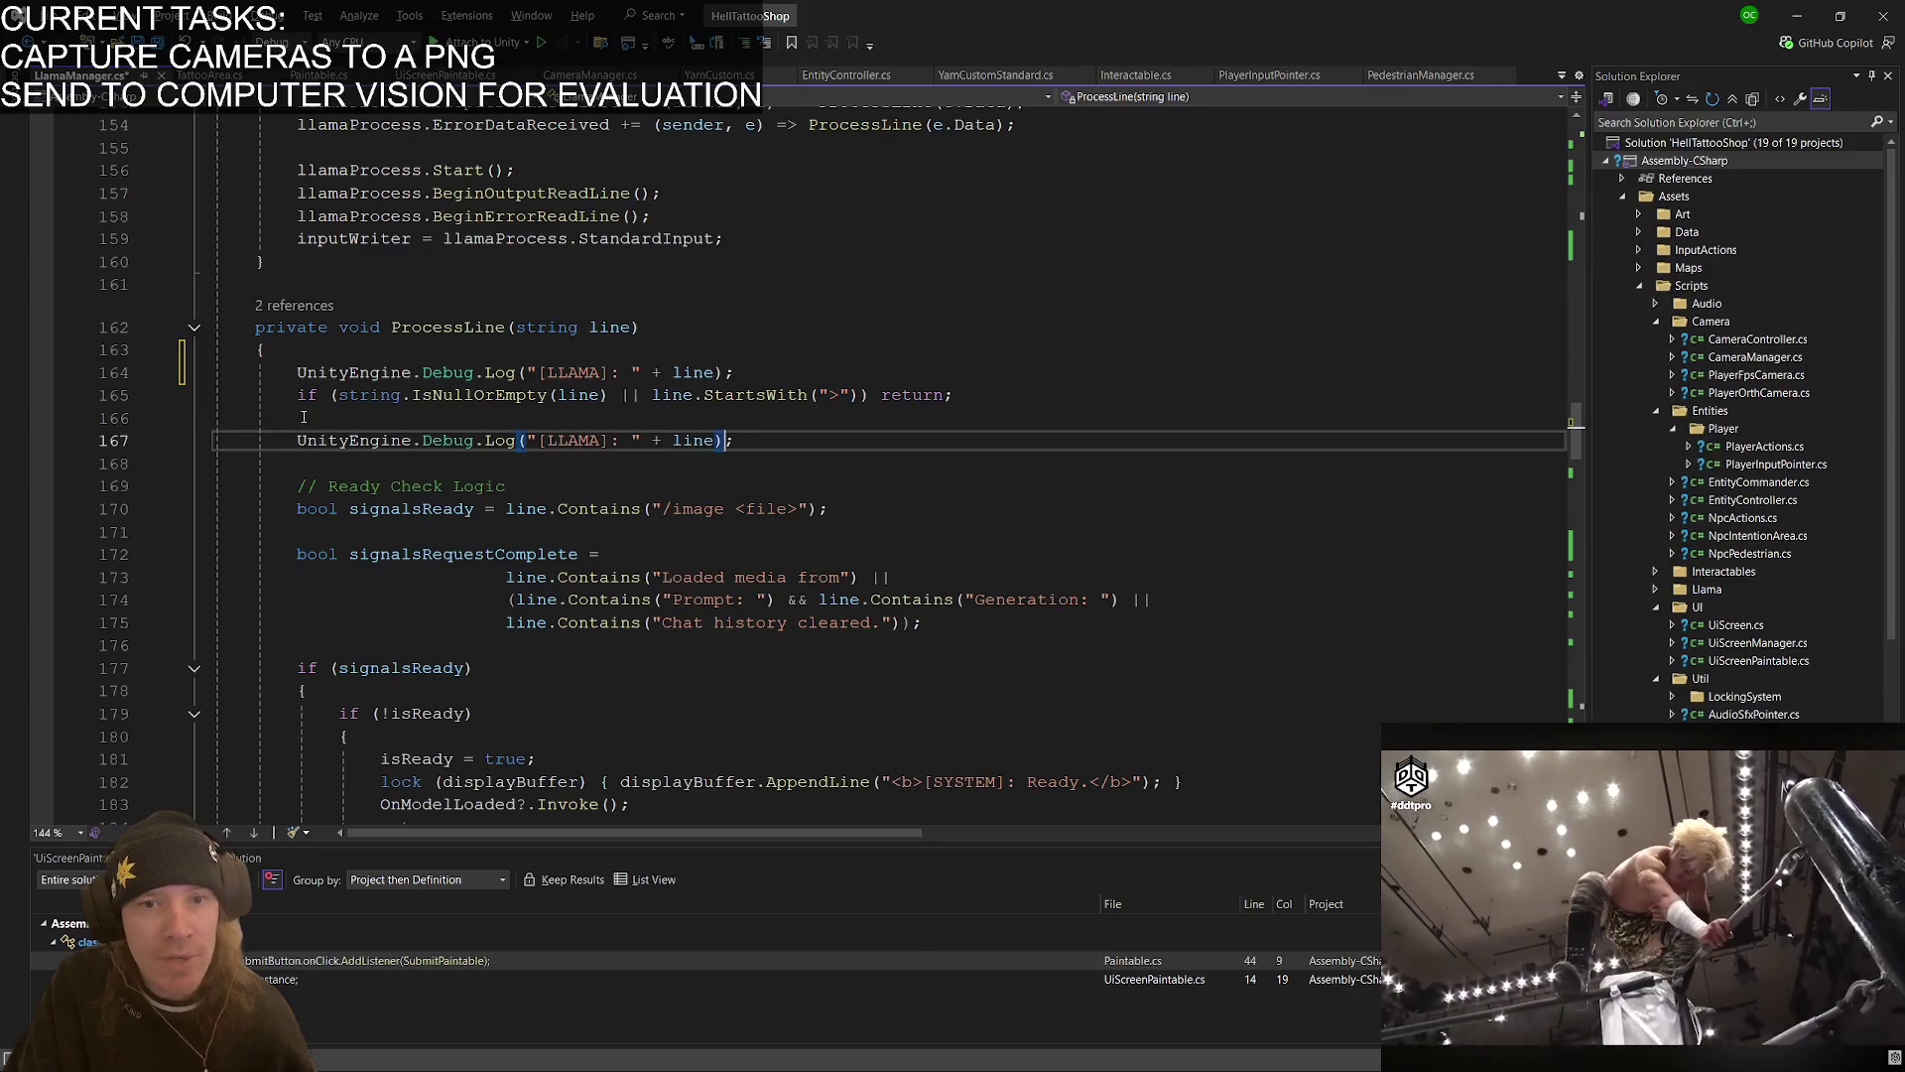
- Comment out the original later [LLAMA] log line in ProcessLine with // and return to Unity
key(ctrl+Left)
key(ctrl+Left)
key(ctrl+Left)
text(//)
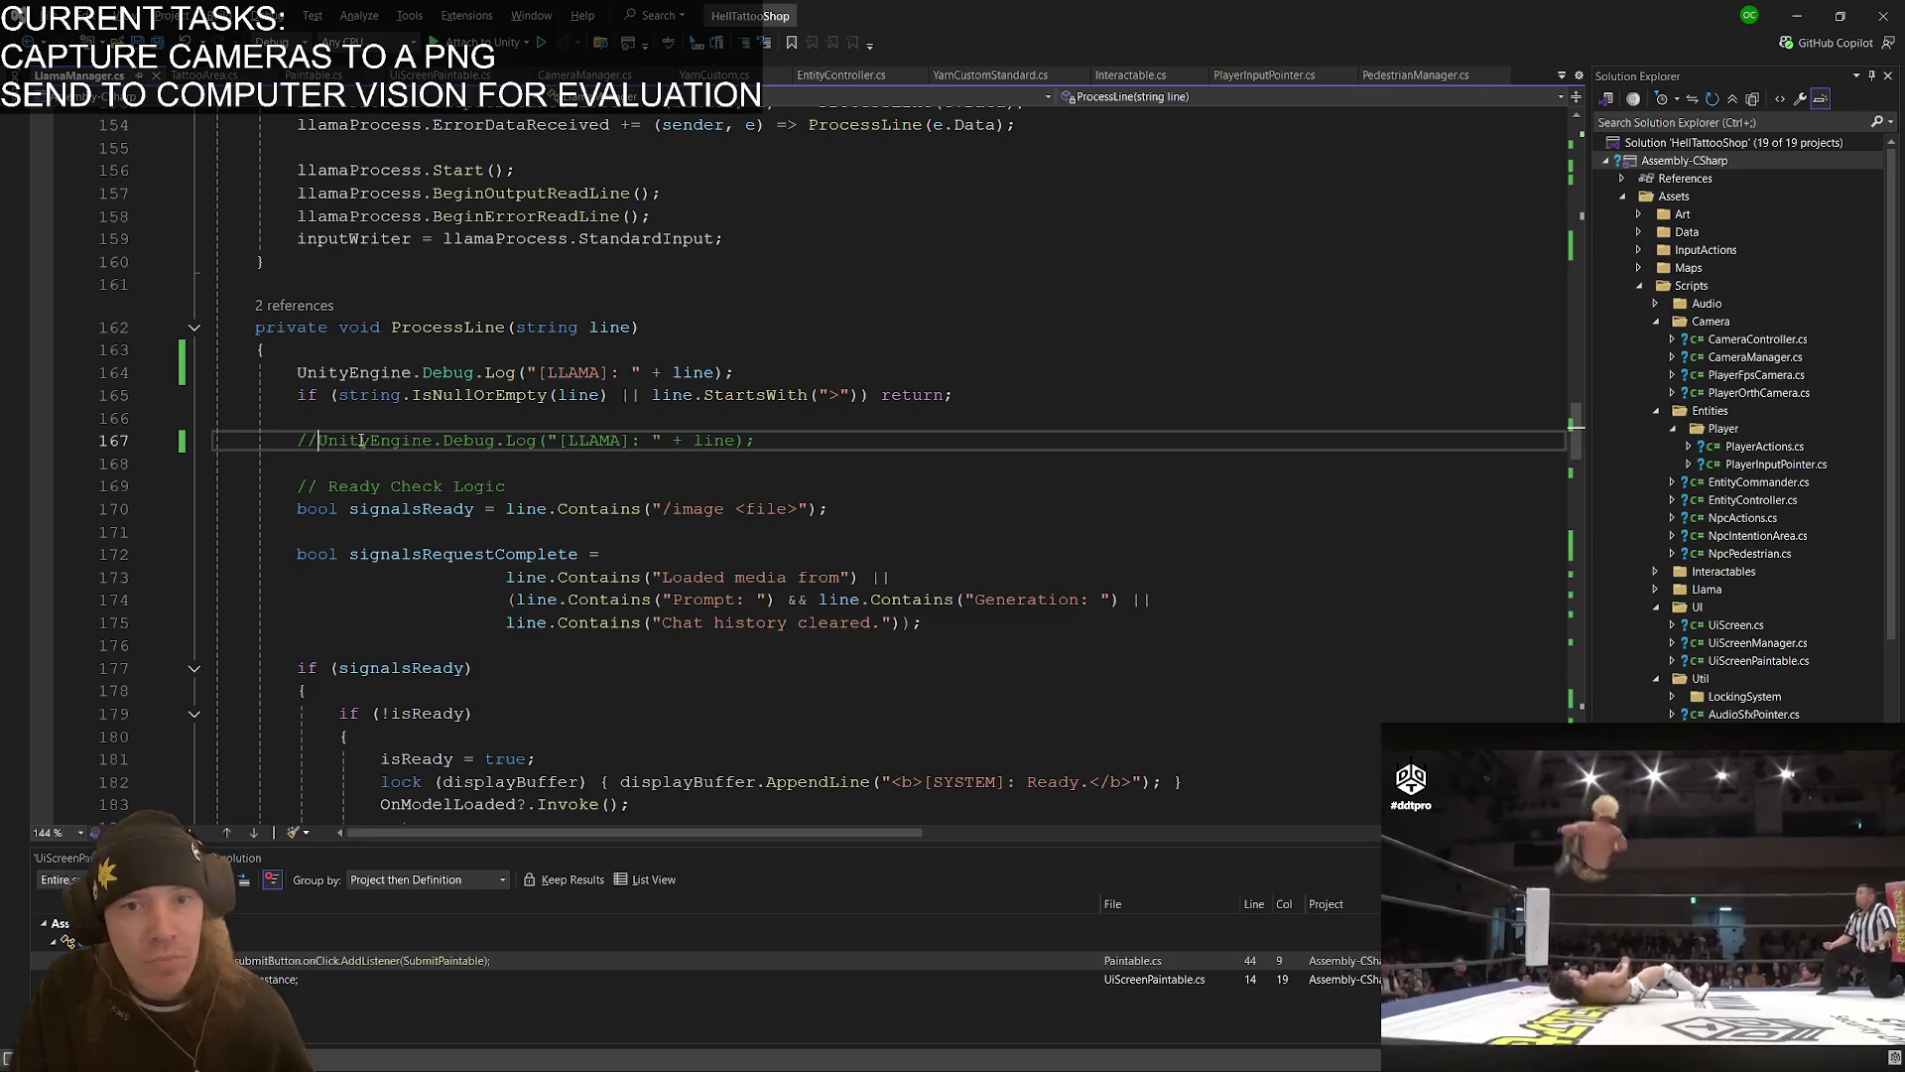
scroll(573, 524, down, 6)
scroll(573, 523, up, 6)
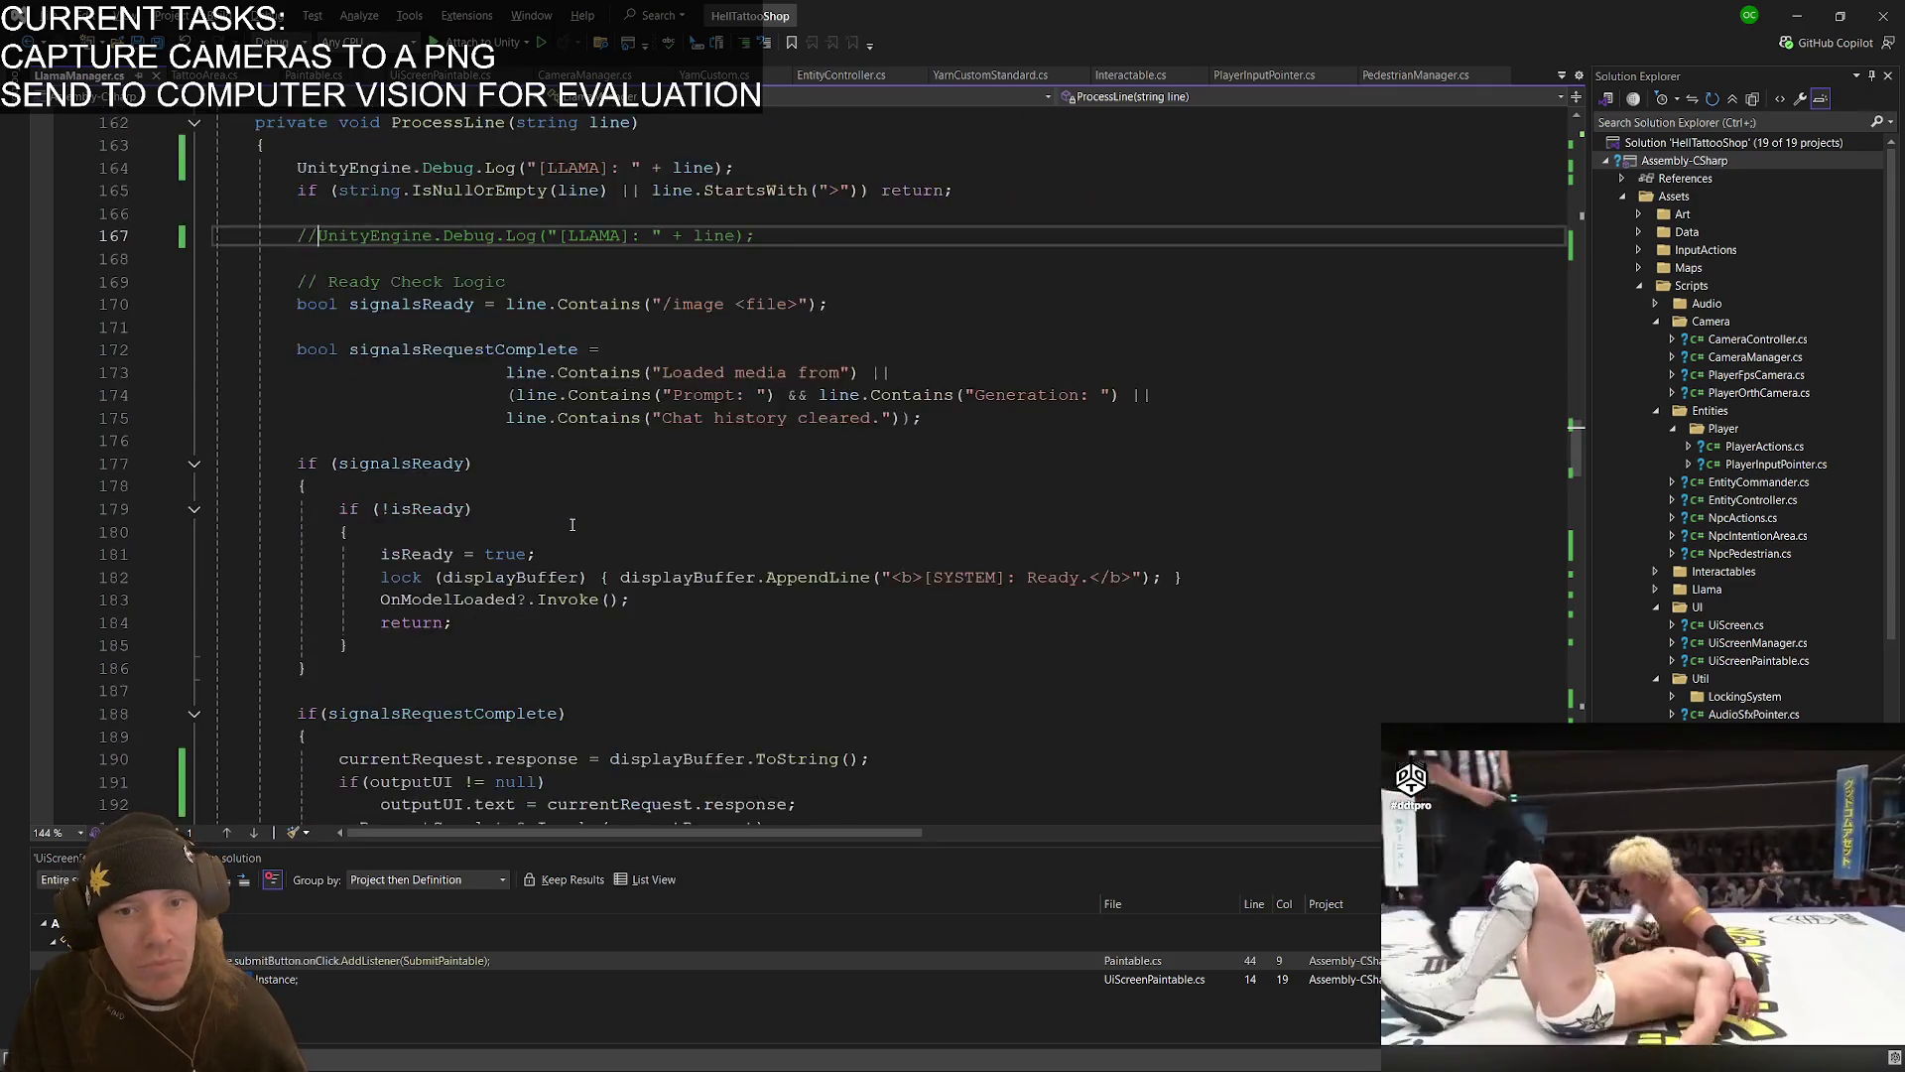
key(alt+Tab)
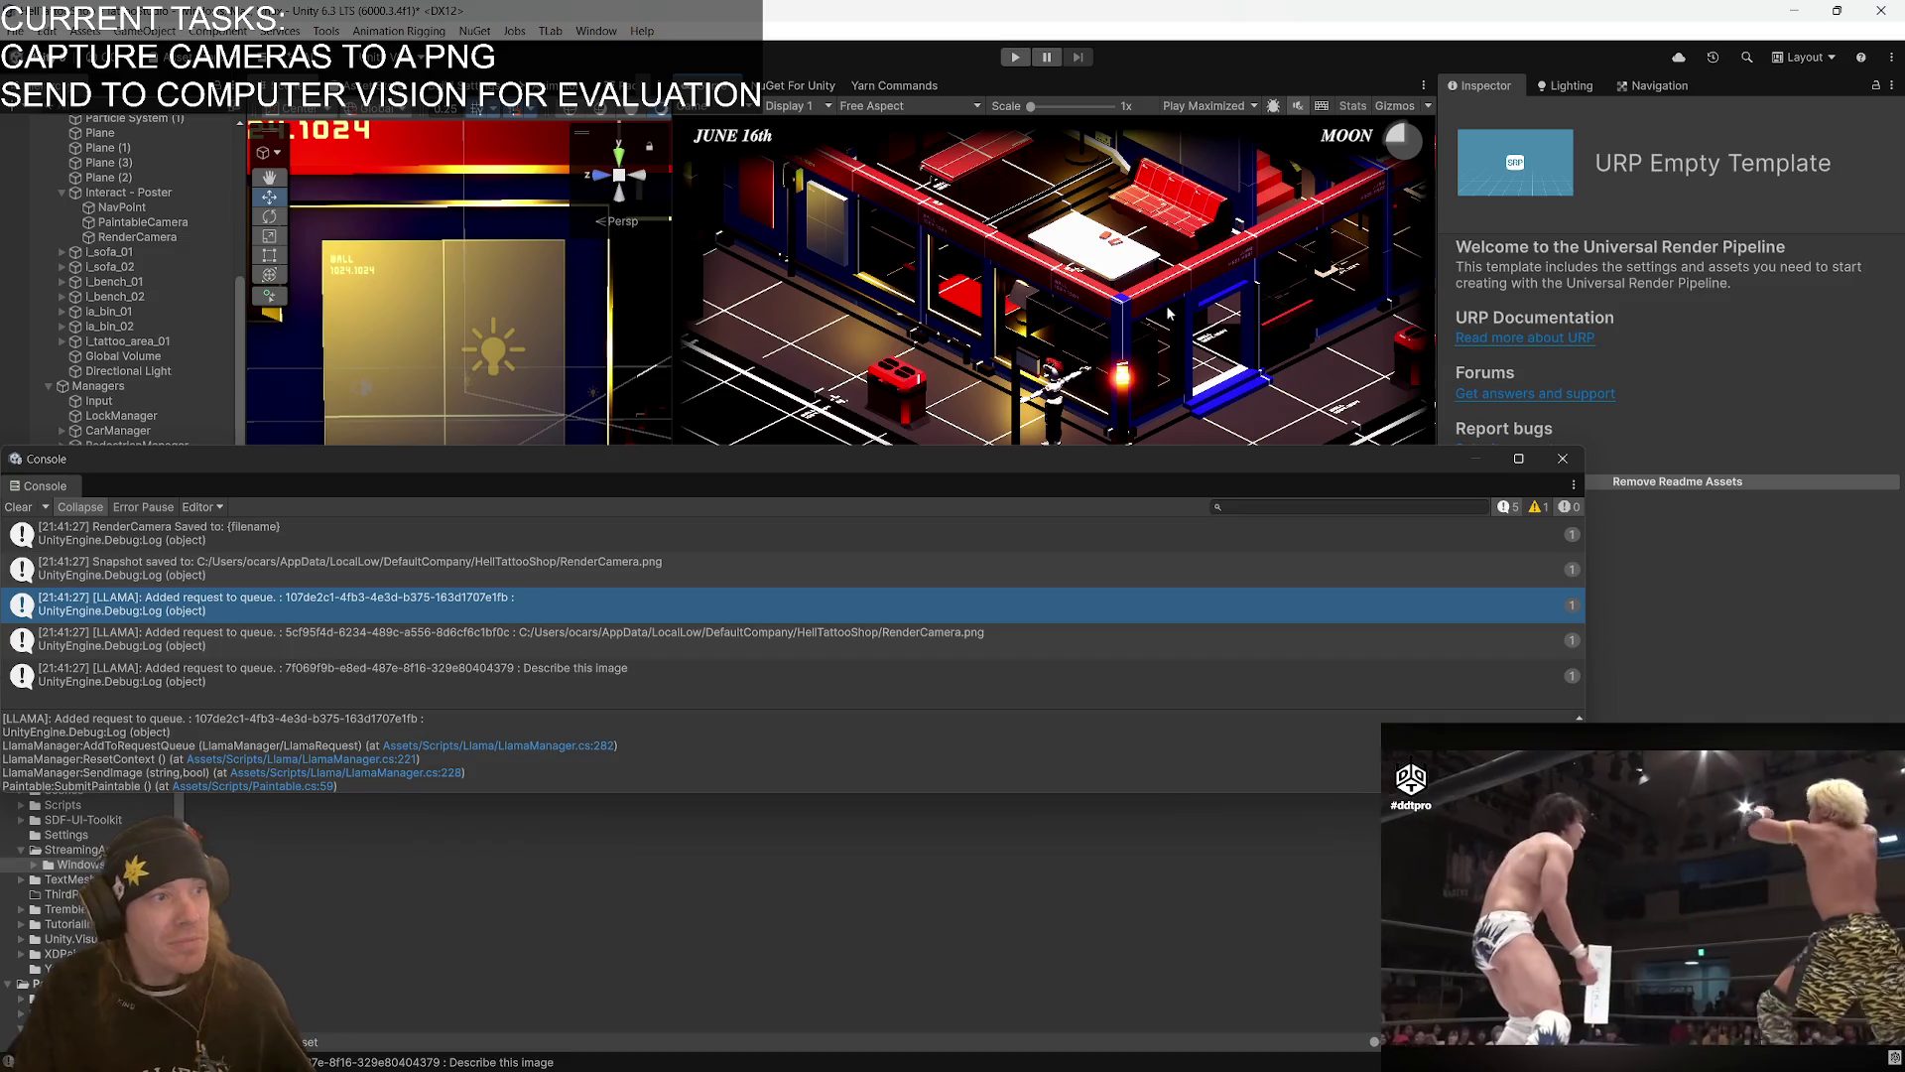
- Start Play mode, drag the Console window lower, and focus the gold paint wall for drawing
click(1014, 57)
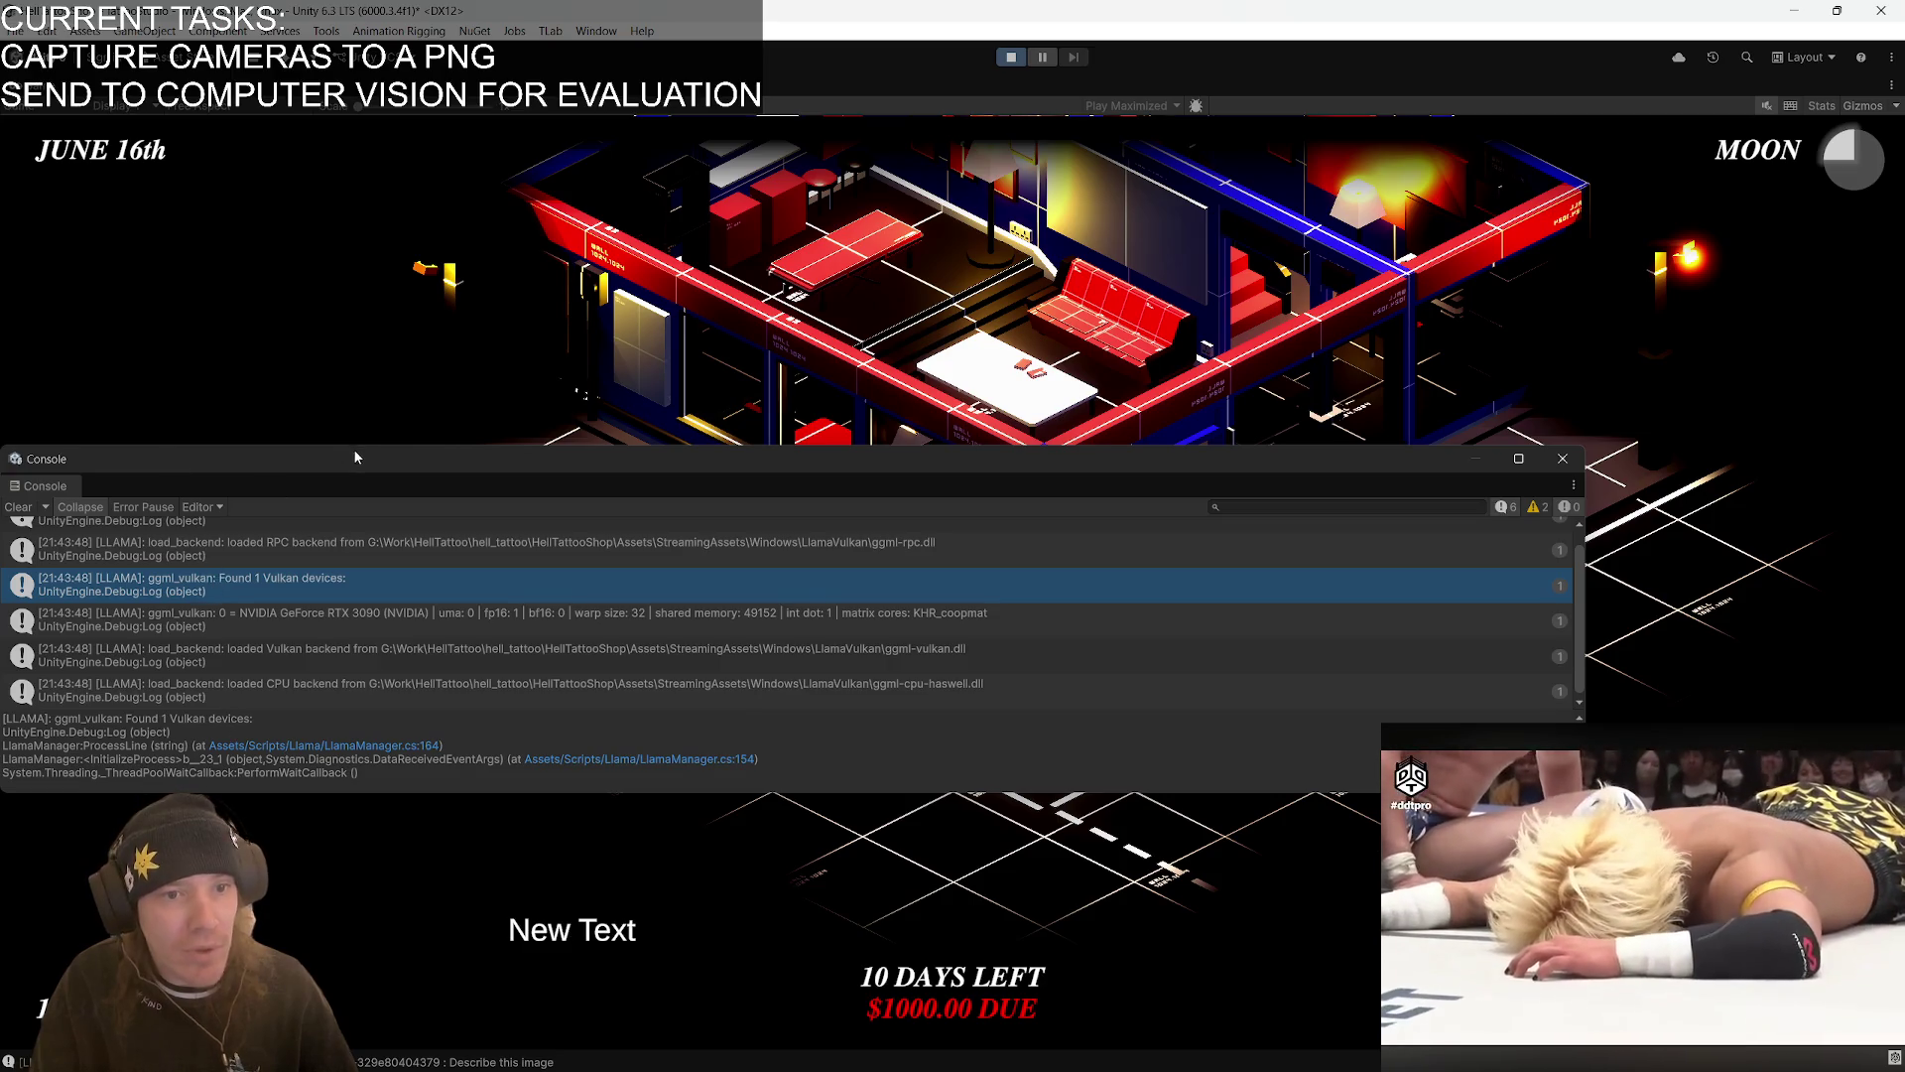
mouse_move(476, 459)
mouse_down()
mouse_move(526, 568)
mouse_move(590, 628)
mouse_move(569, 699)
mouse_up()
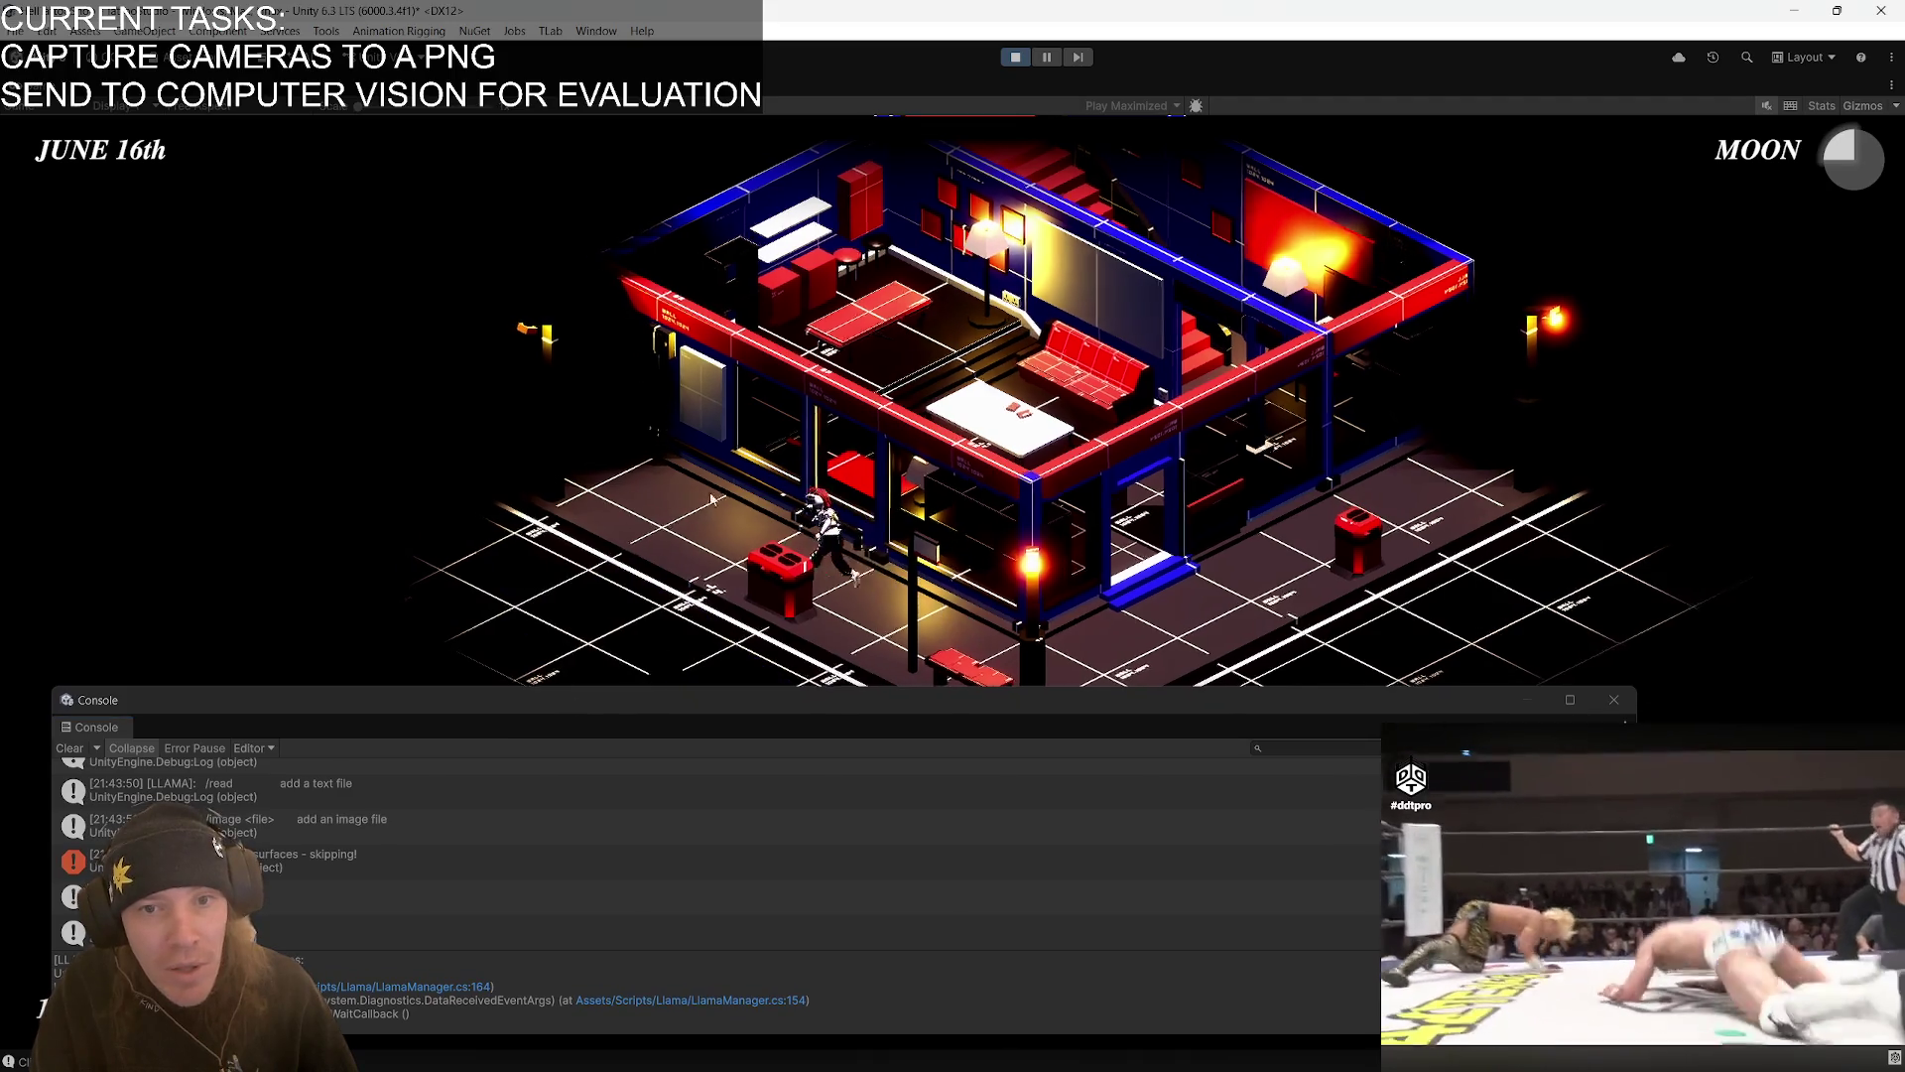
click(978, 477)
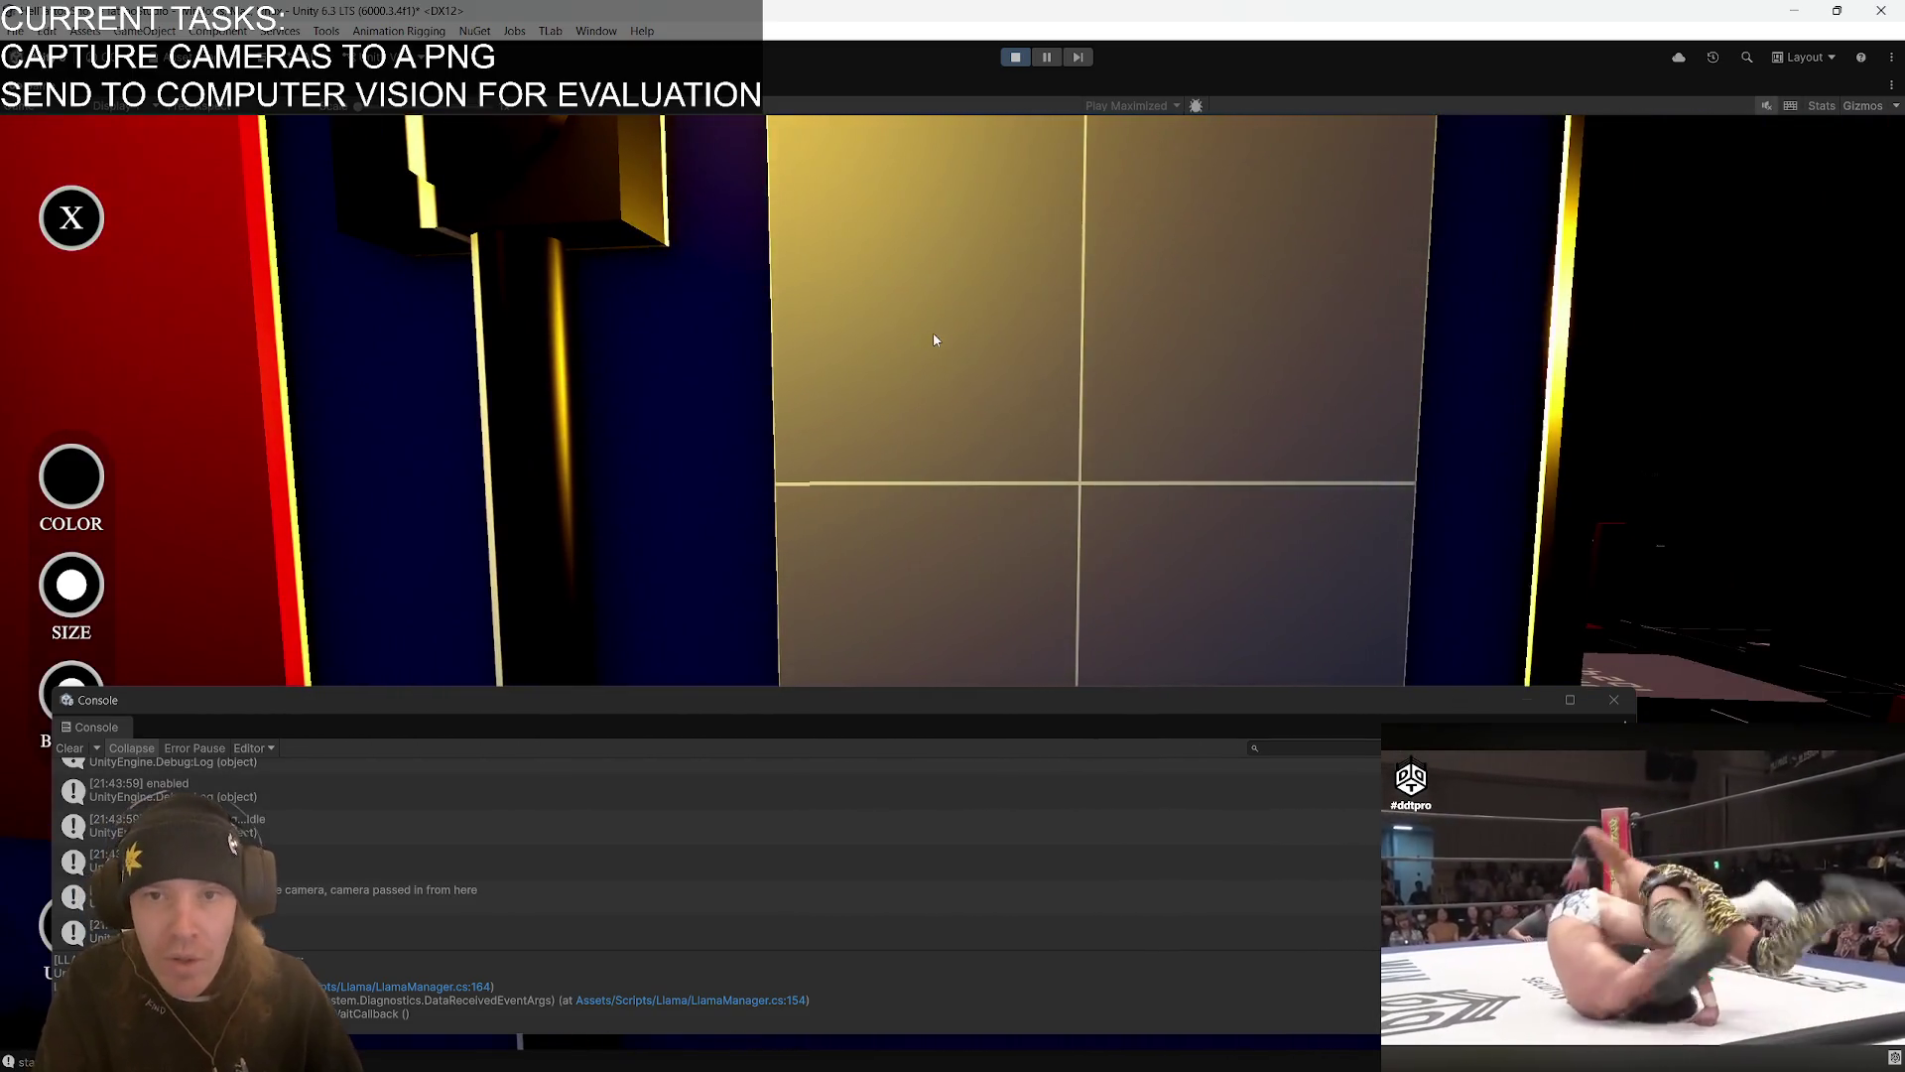
- Write 'Hello' and draw a smiley face with eyes on the gold paint wall
mouse_move(874, 266)
mouse_down()
mouse_move(872, 377)
mouse_move(976, 371)
mouse_up()
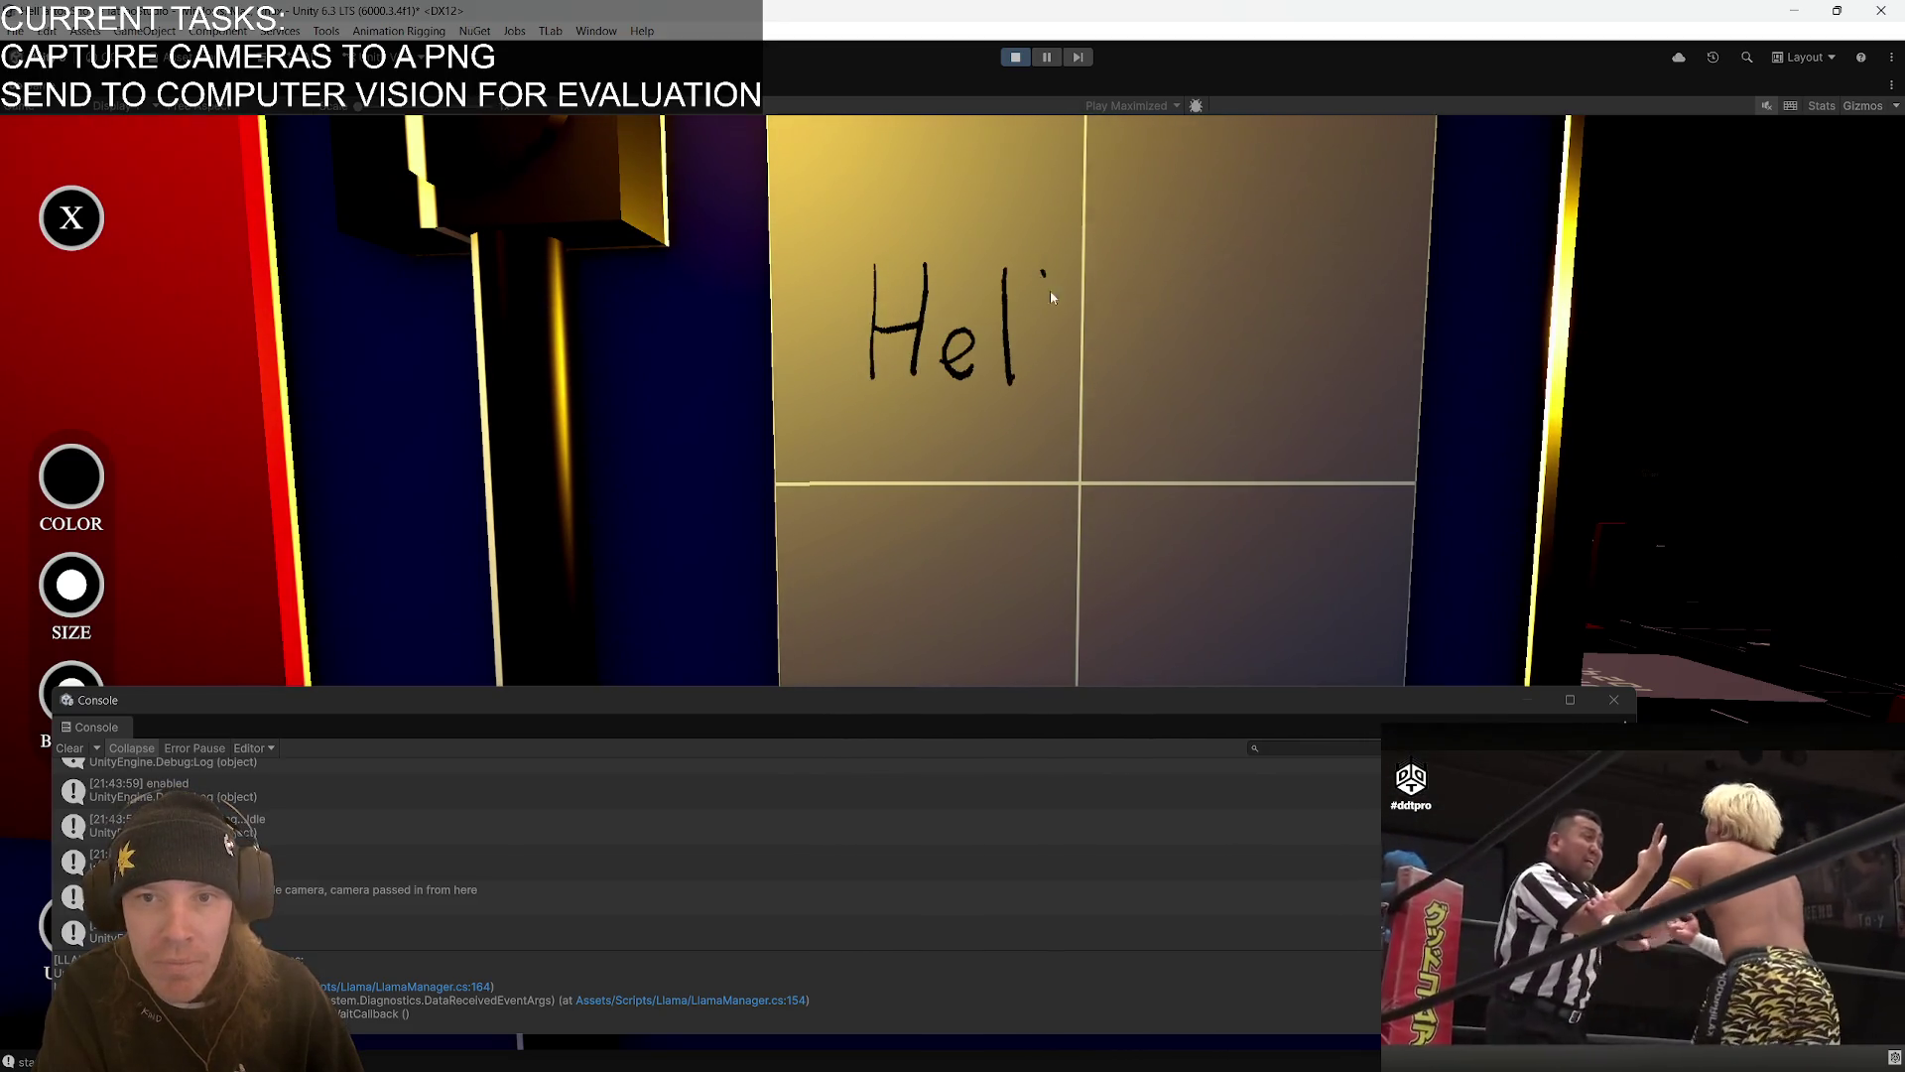
drag(1113, 369, 1108, 343)
drag(1261, 315, 1270, 391)
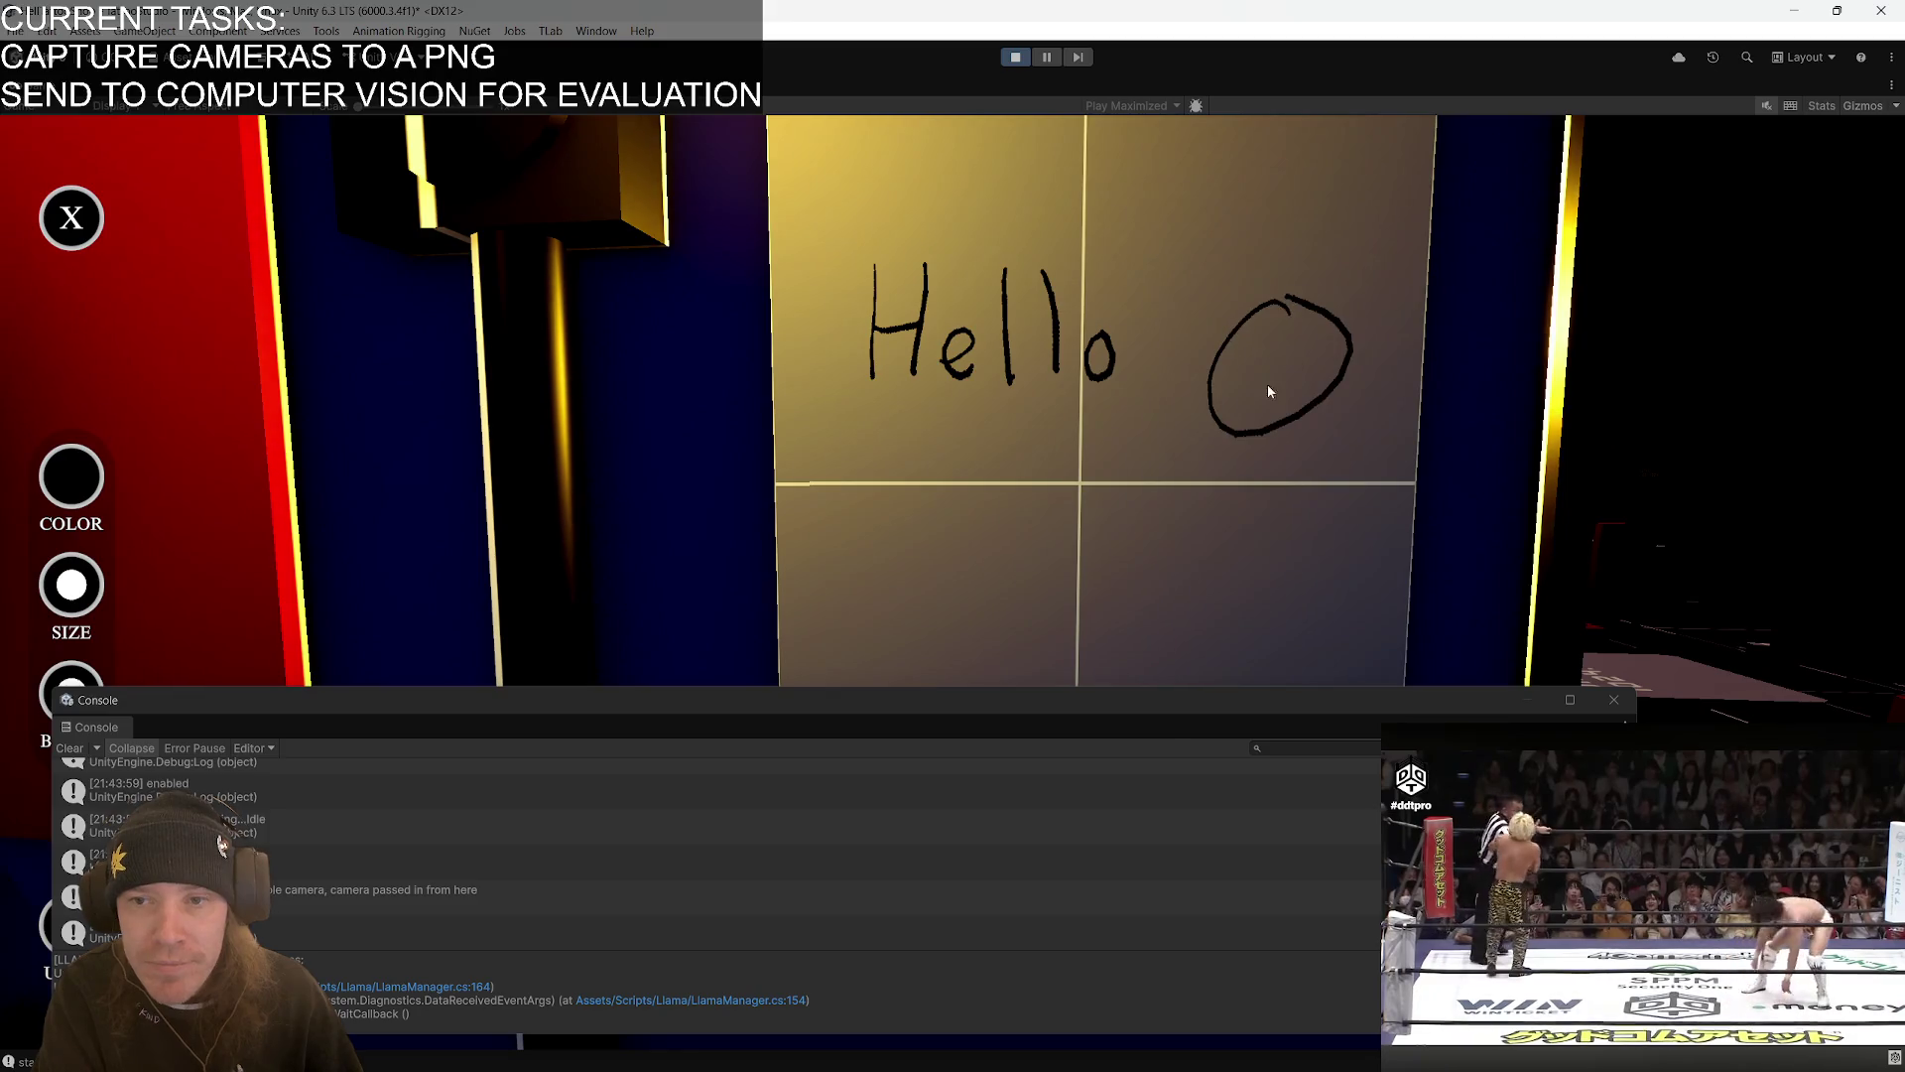
drag(1271, 308, 1274, 317)
drag(1292, 334, 1289, 342)
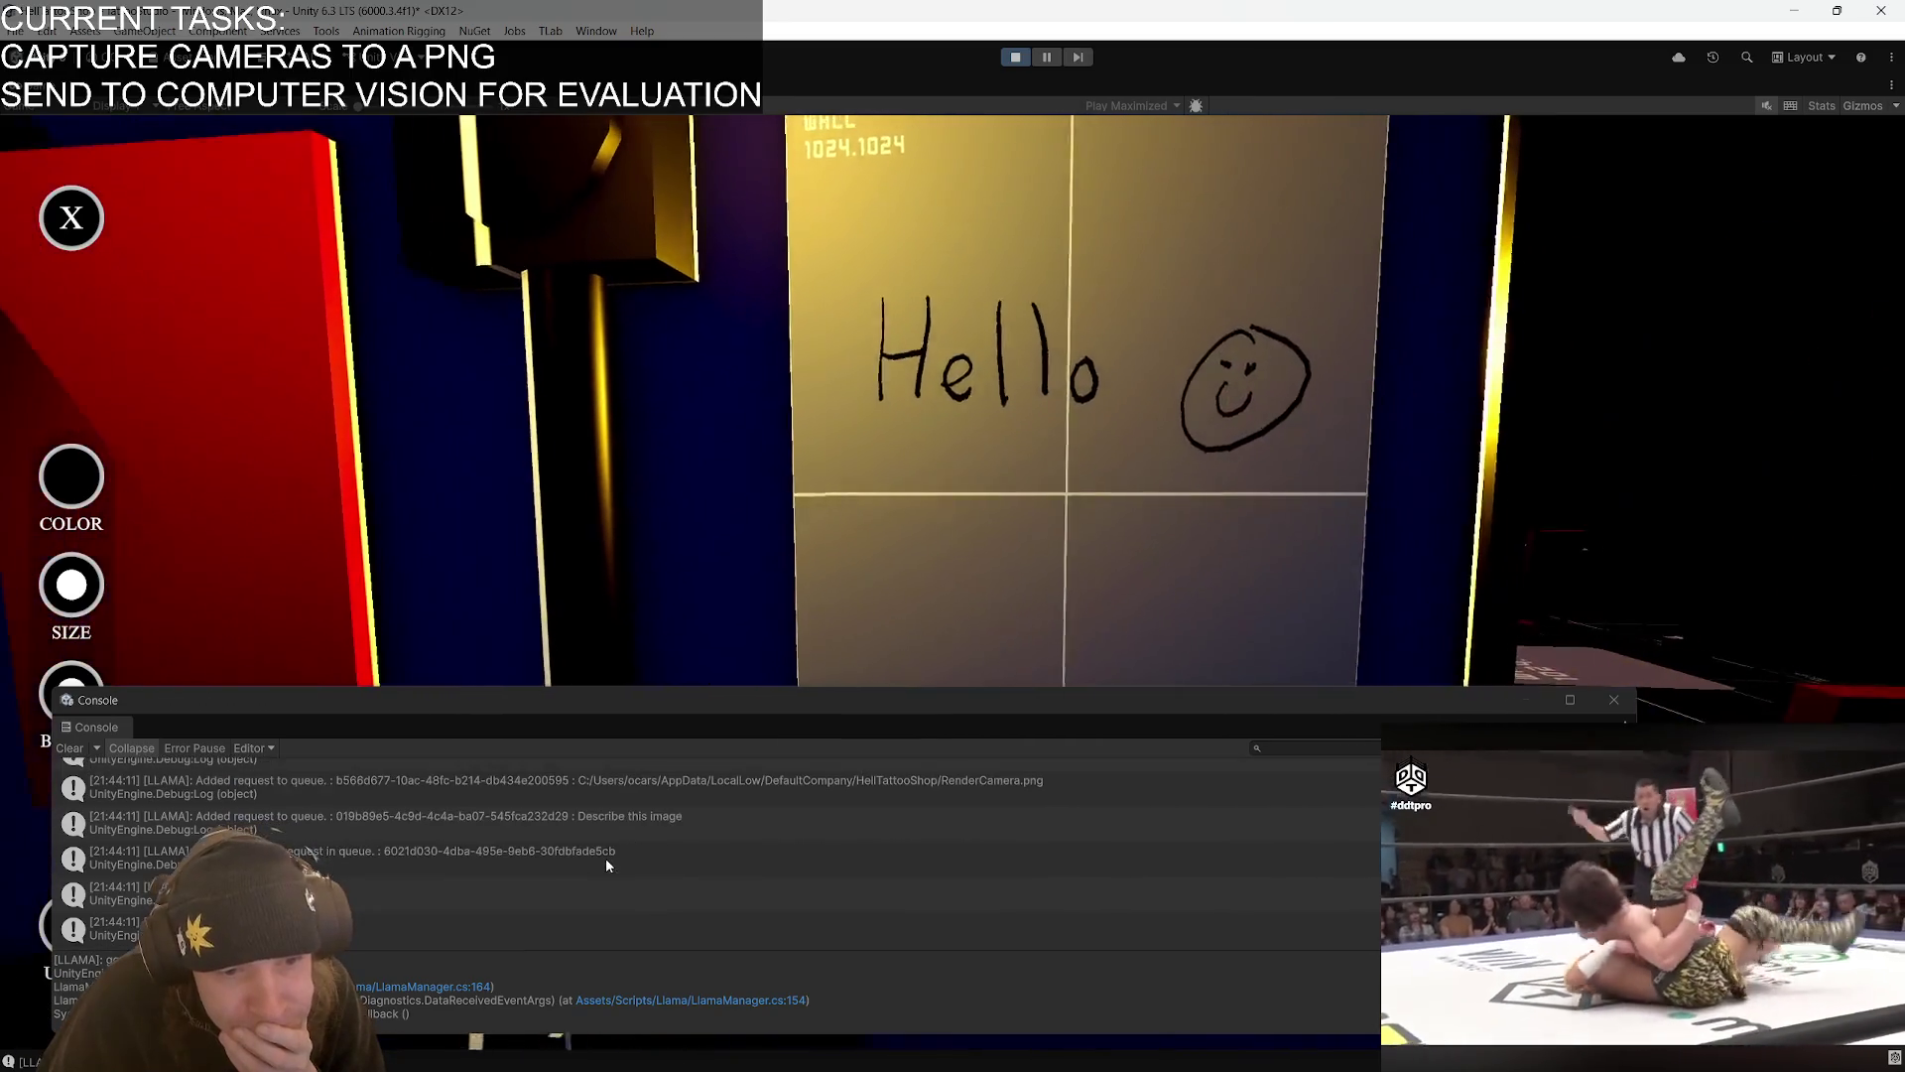
- Check the Console for the saved RenderCamera.png and queued 'Describe this image' request
scroll(605, 865, up, 2)
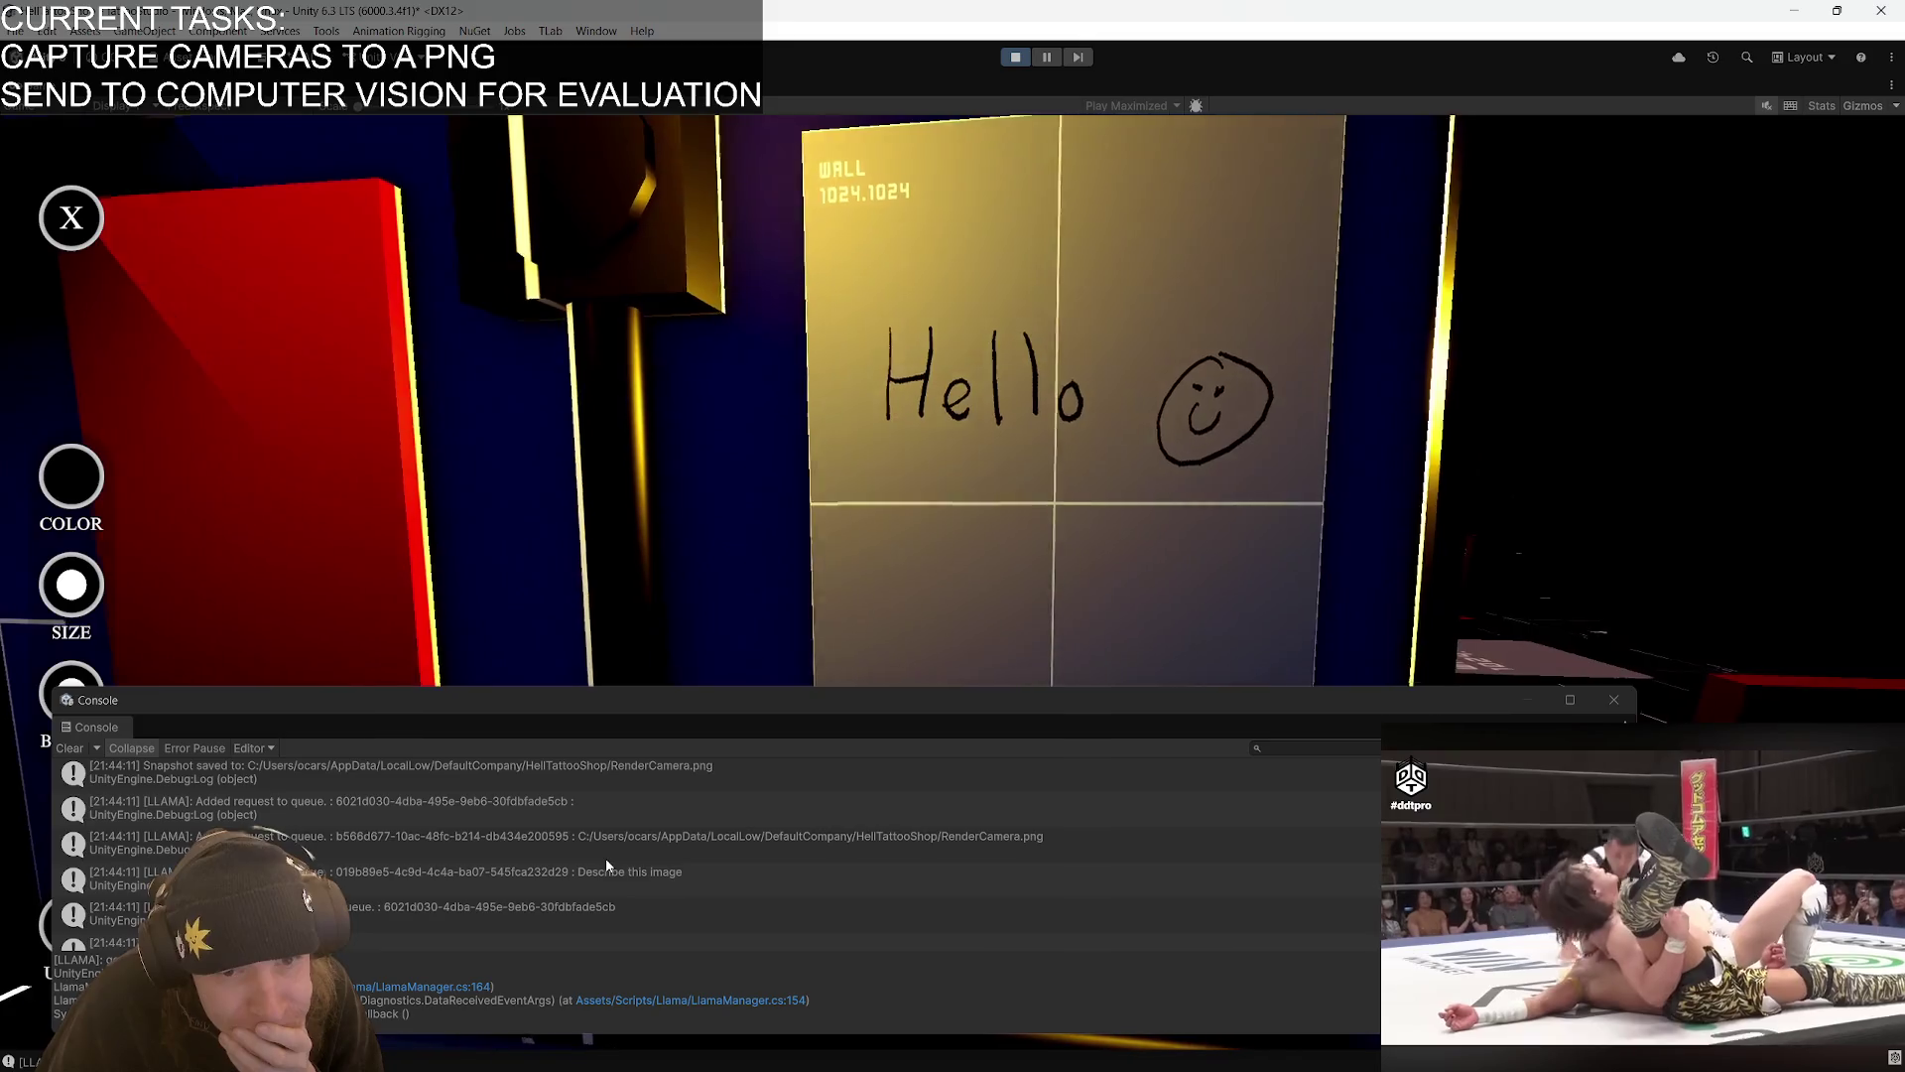
scroll(606, 861, down, 2)
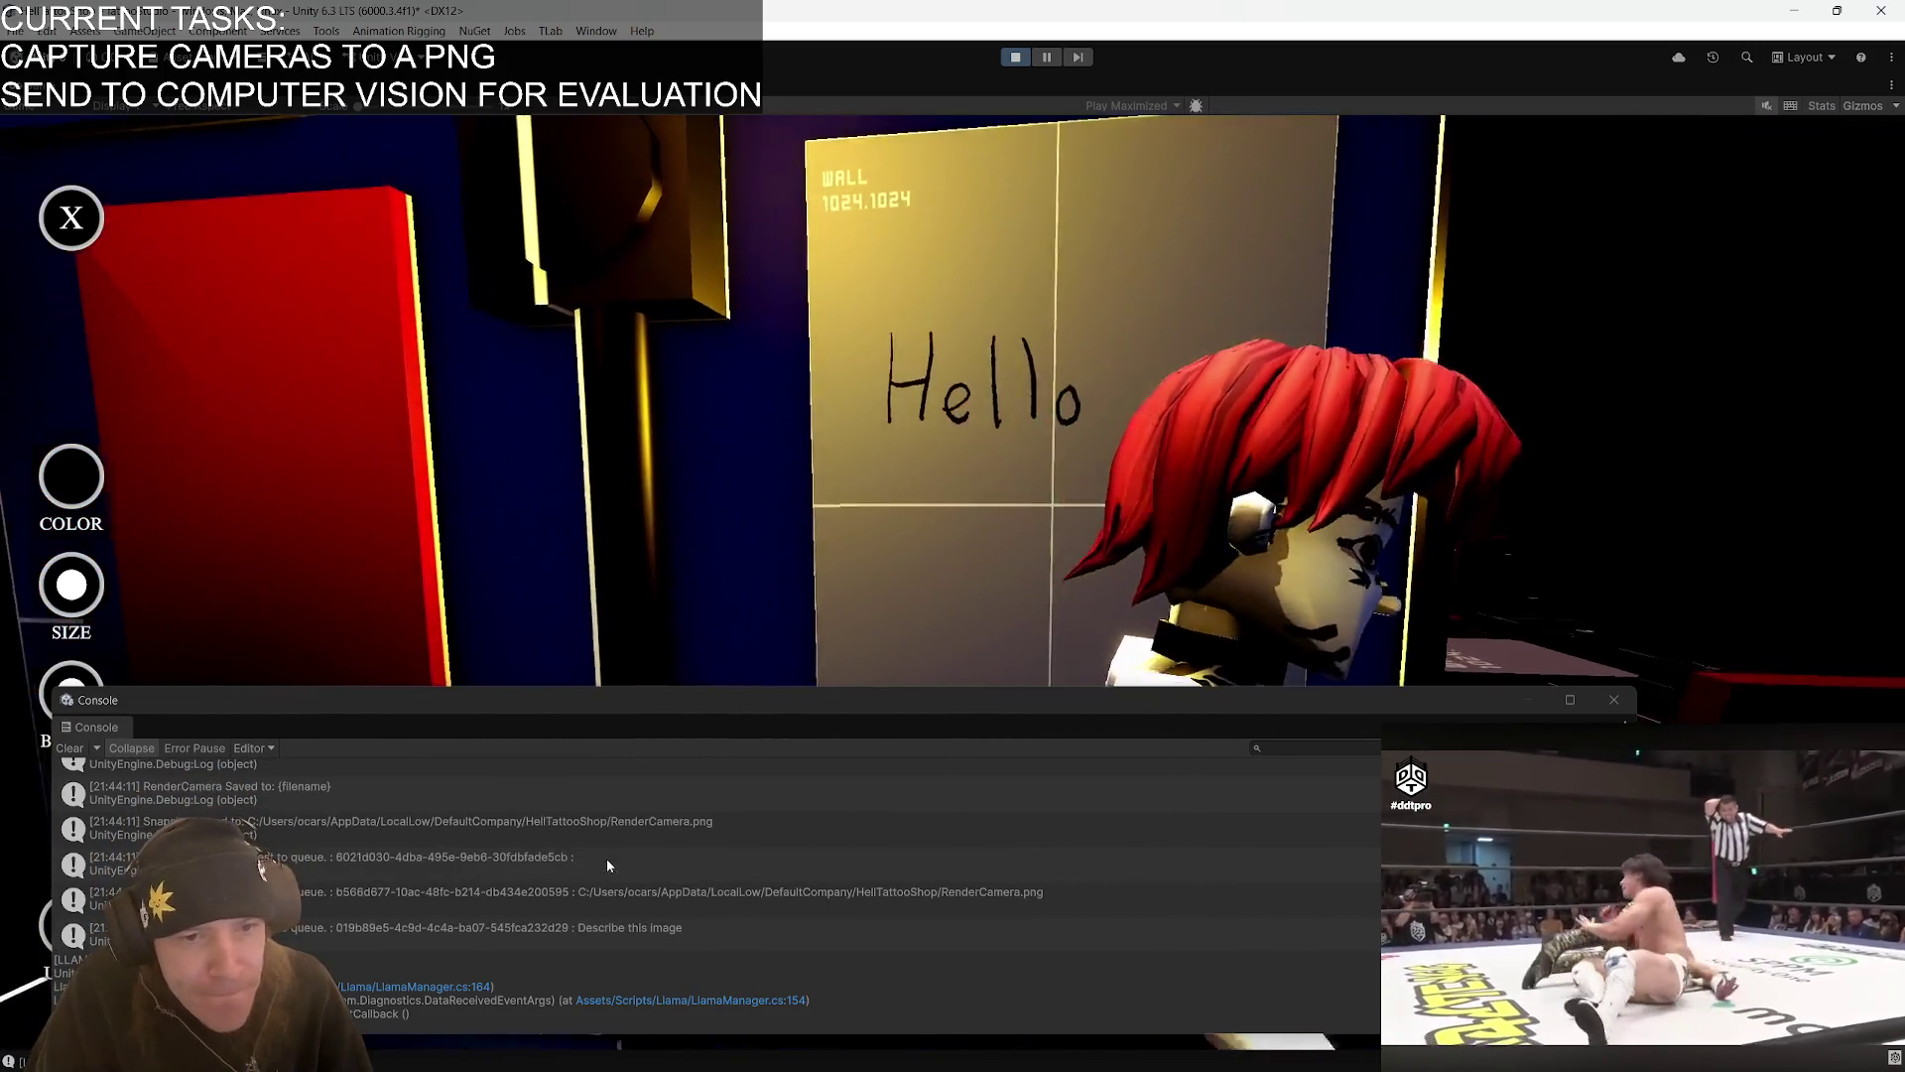
key(super)
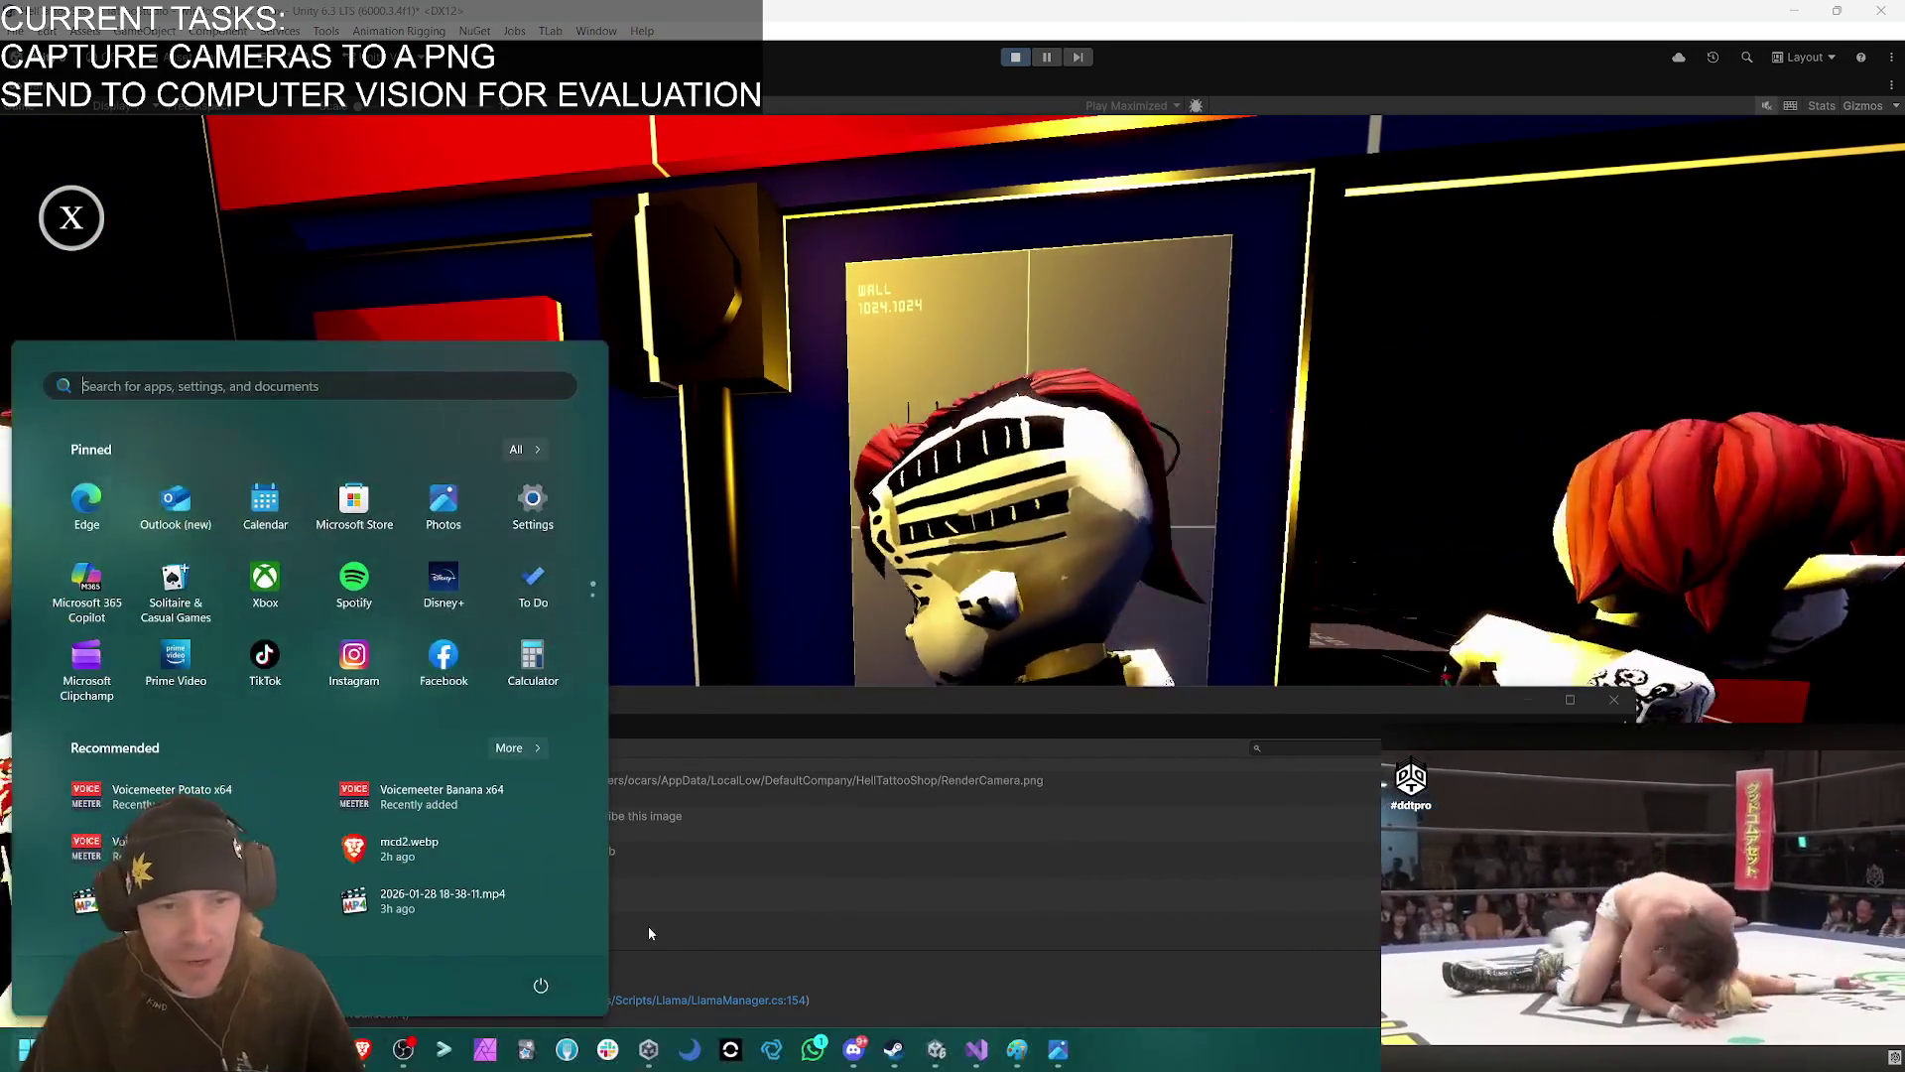
key(super)
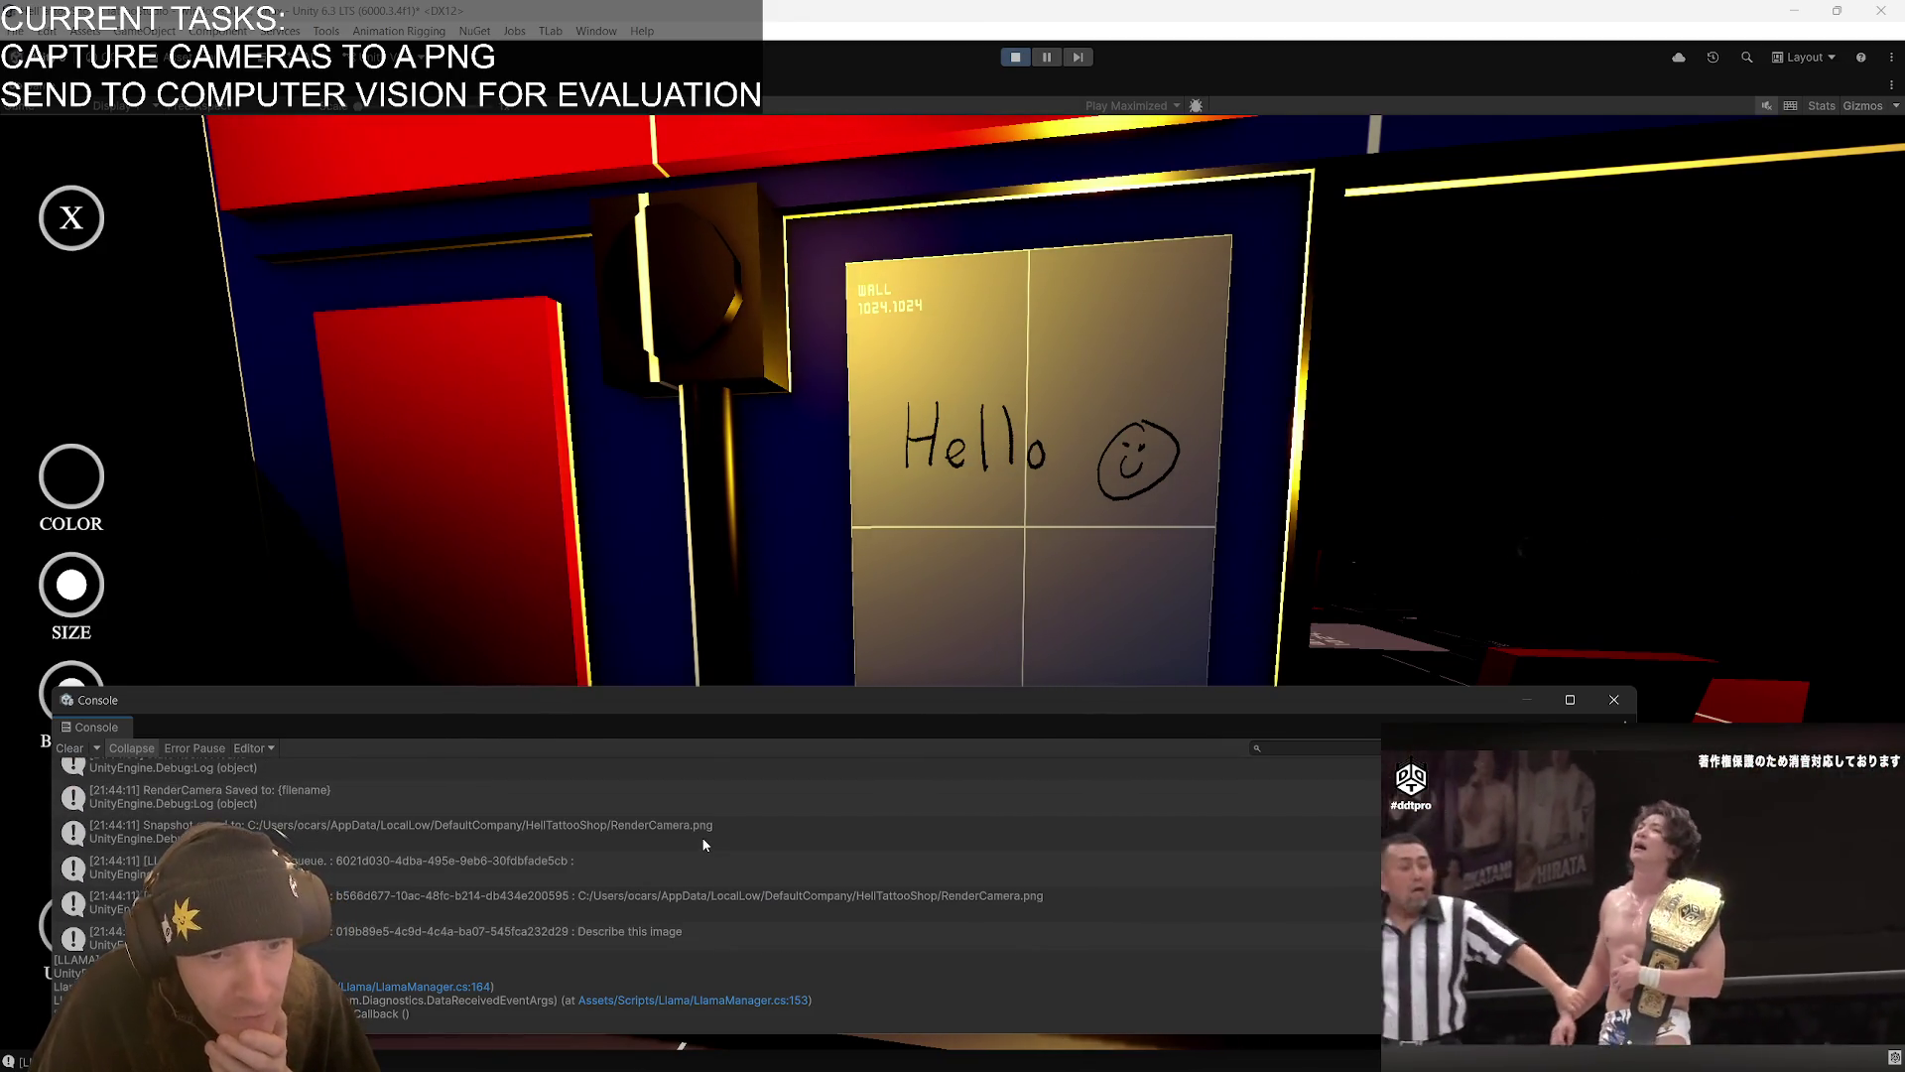
click(675, 935)
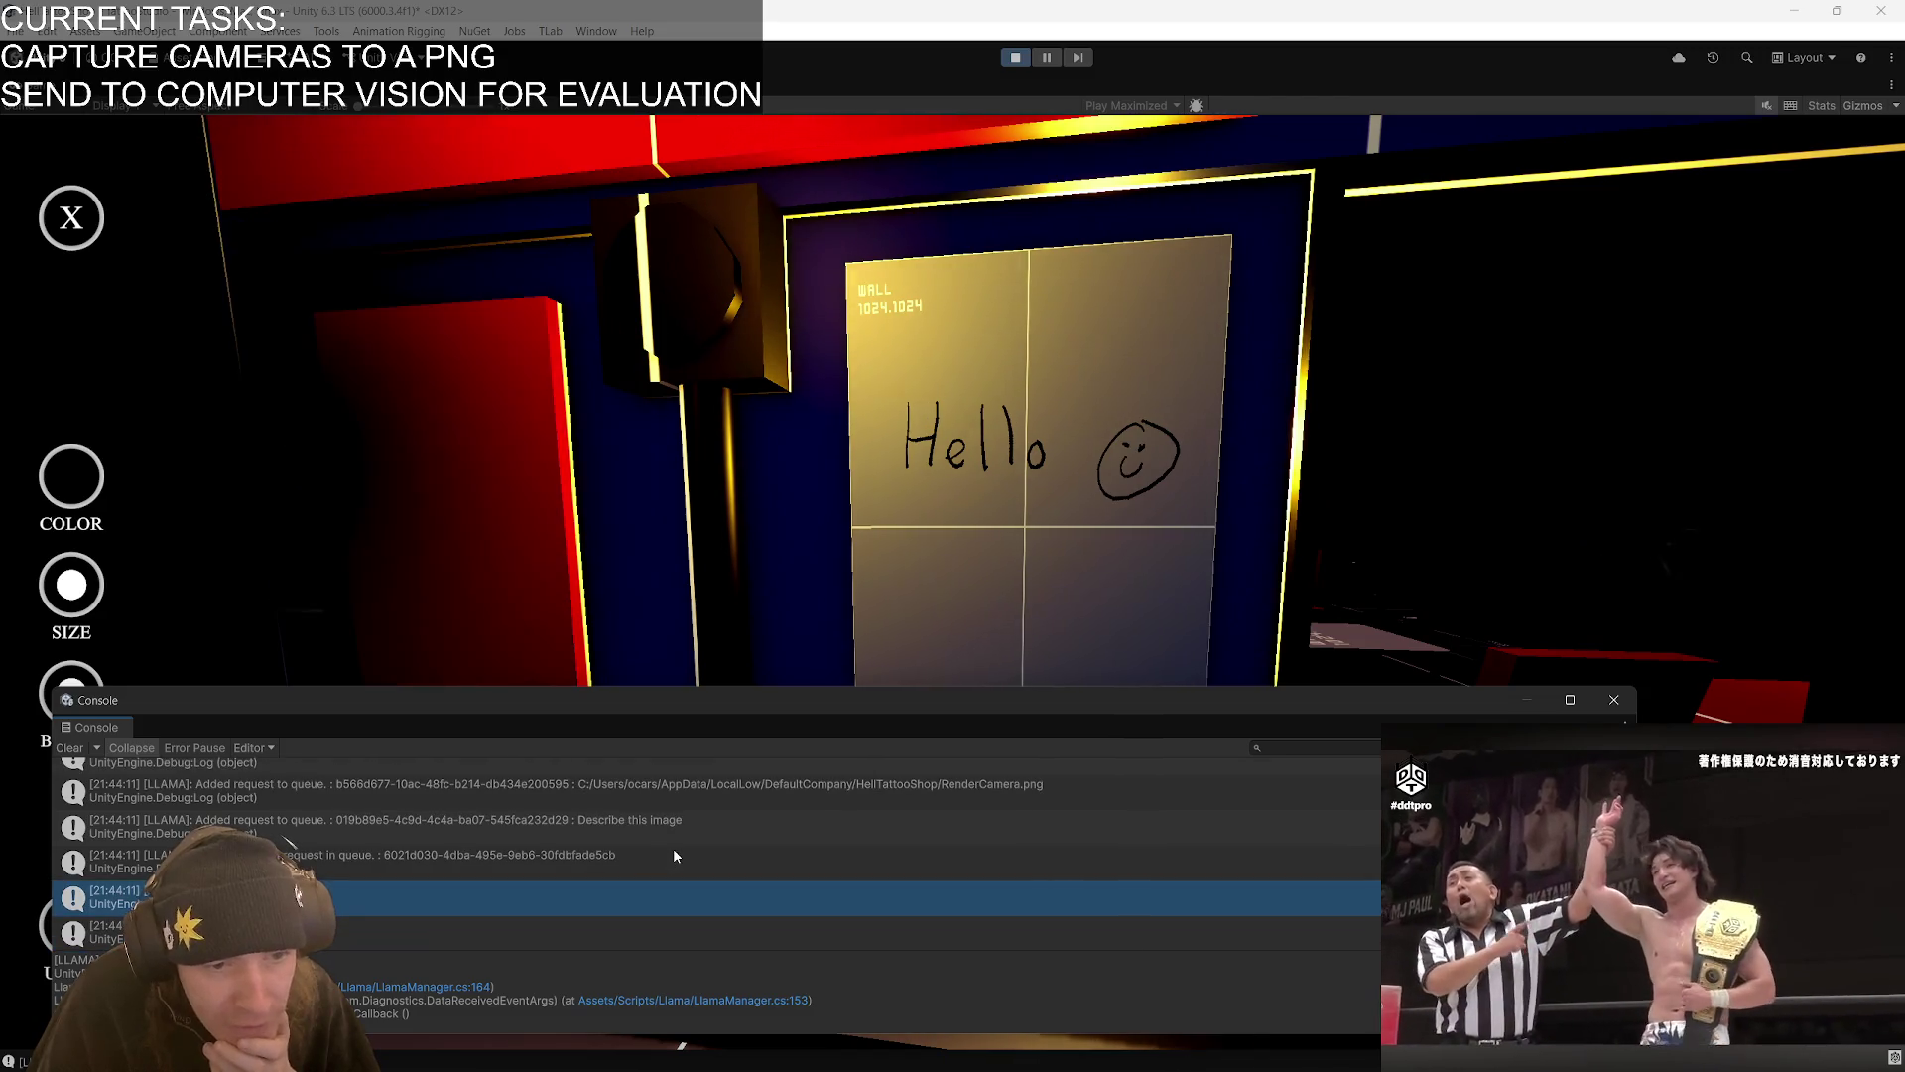